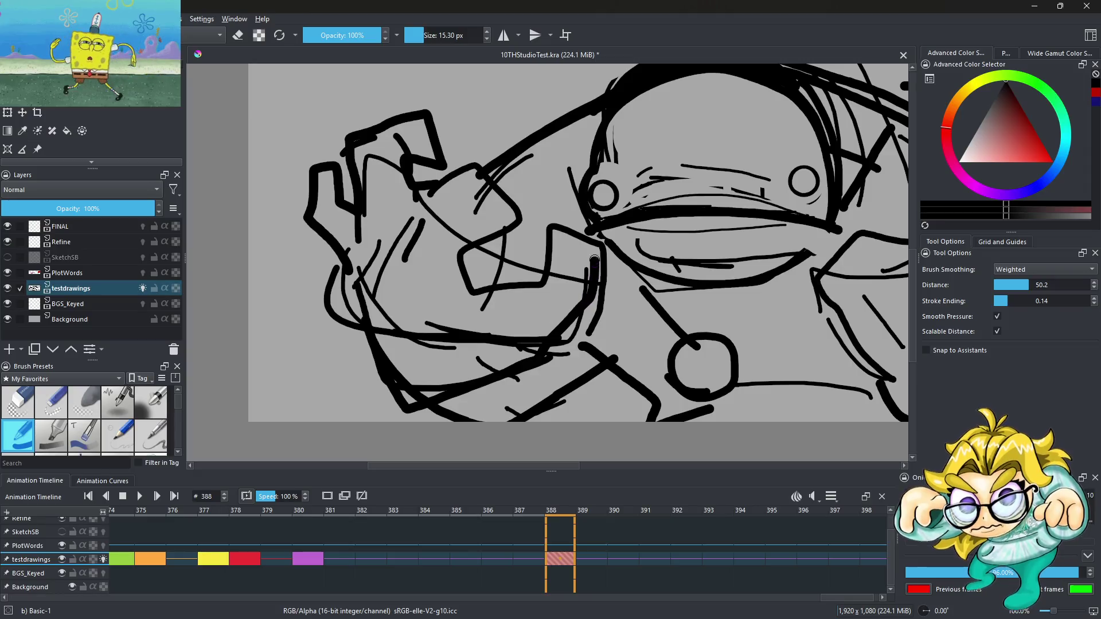
Step: Undo the last stroke, retry strokes on the right hand, and extend its outer outline
key("ctrl+z")
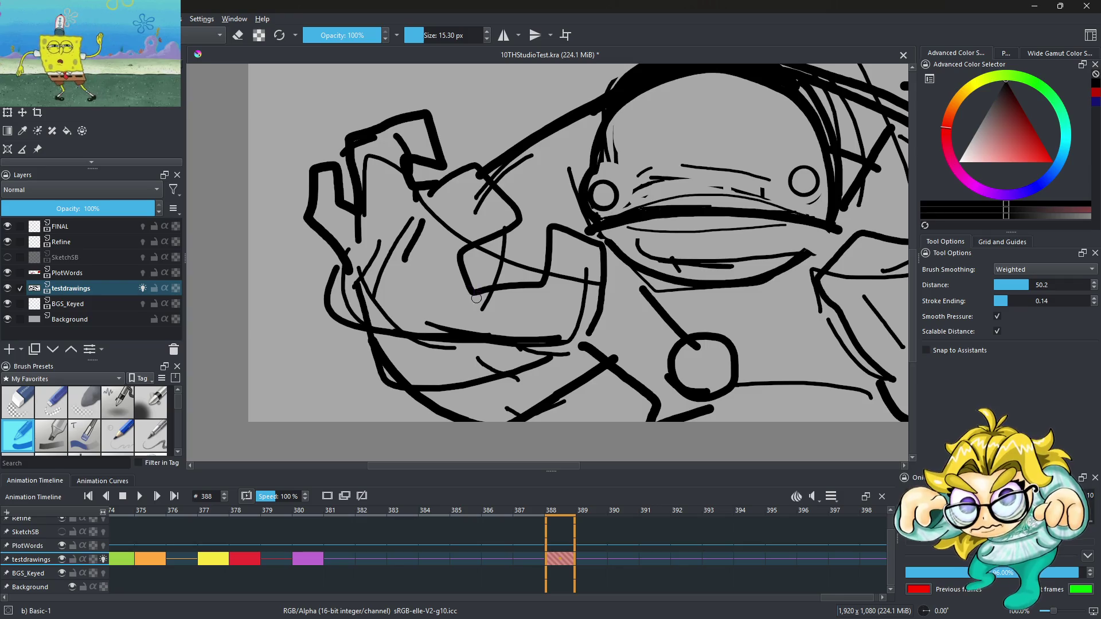
key("minus")
key("minus")
key("minus")
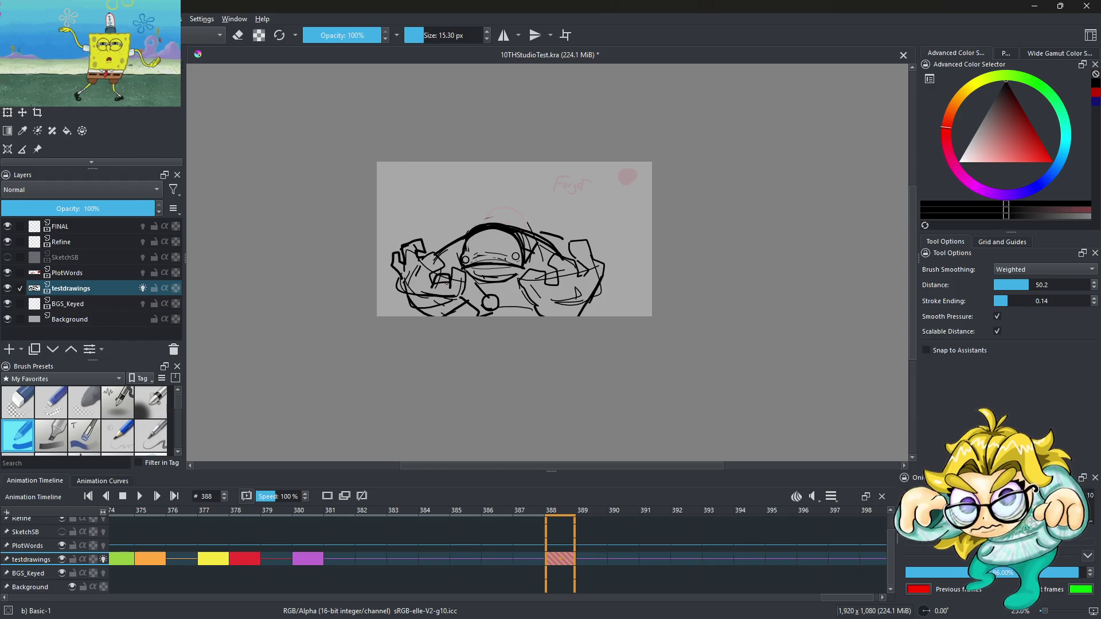
key("plus")
key("plus")
key("plus")
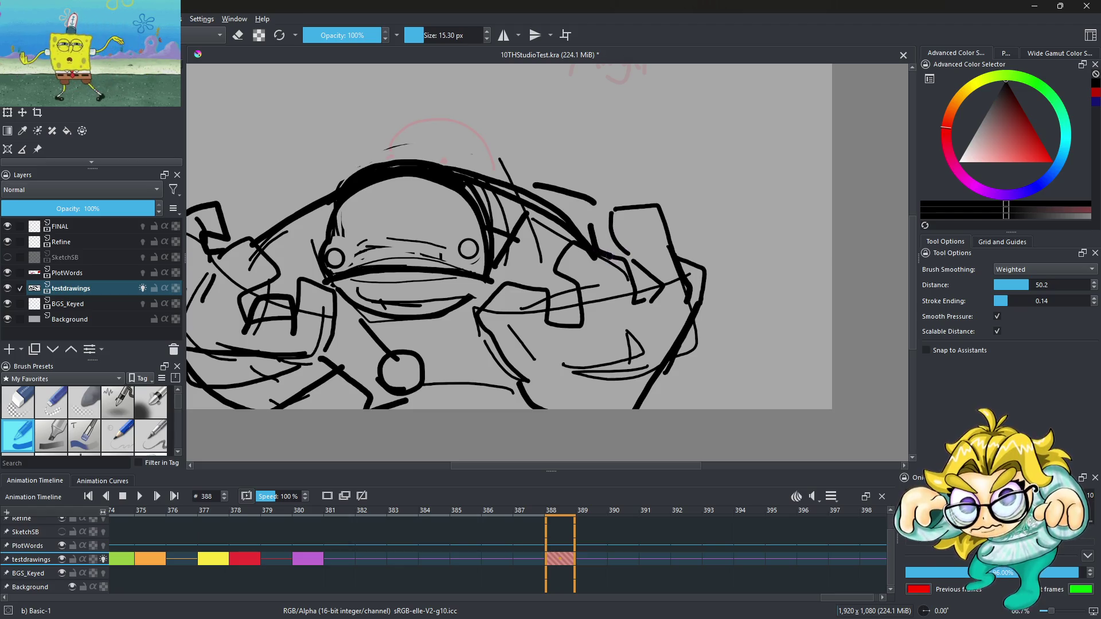
left_click_drag(603, 234, 657, 292)
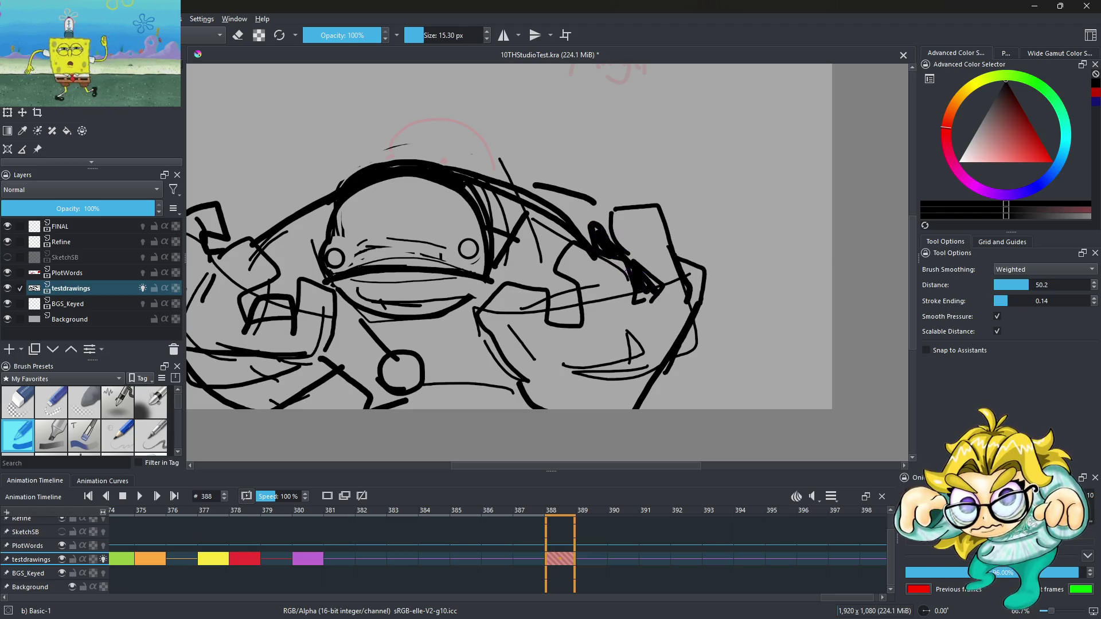
key("ctrl+z")
mouse_move(587, 239)
left_mouse_down()
mouse_move(586, 189)
mouse_move(635, 256)
left_mouse_up()
key("ctrl+z")
left_click_drag(688, 282, 750, 330)
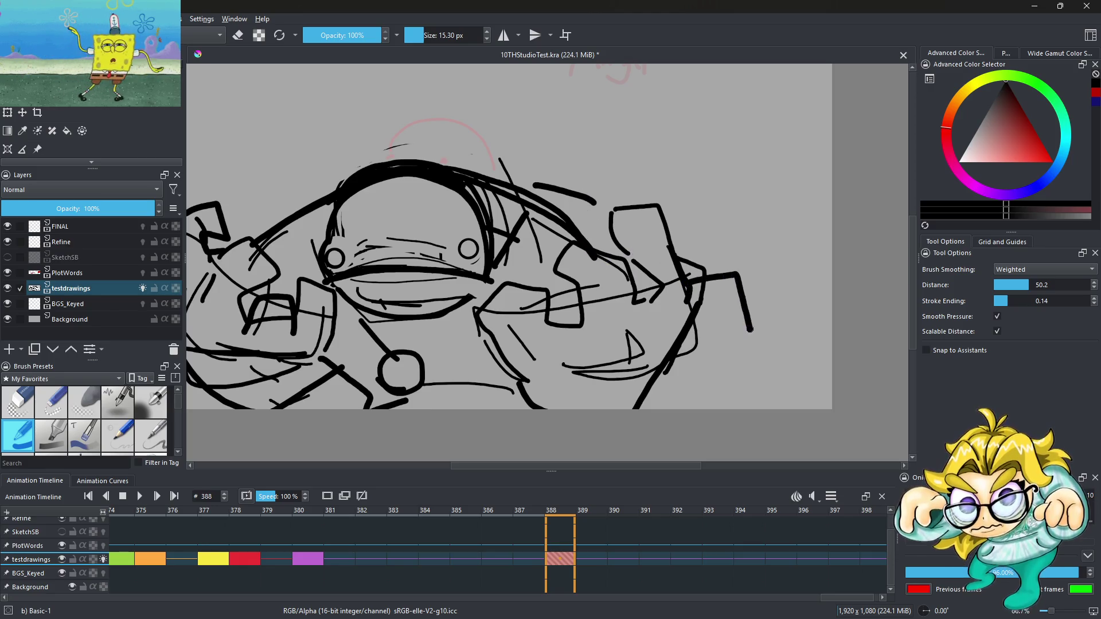
Step: Add a stroke near the hand's upper-left and a diagonal line with a box loop
scroll(554, 279, "down", 2)
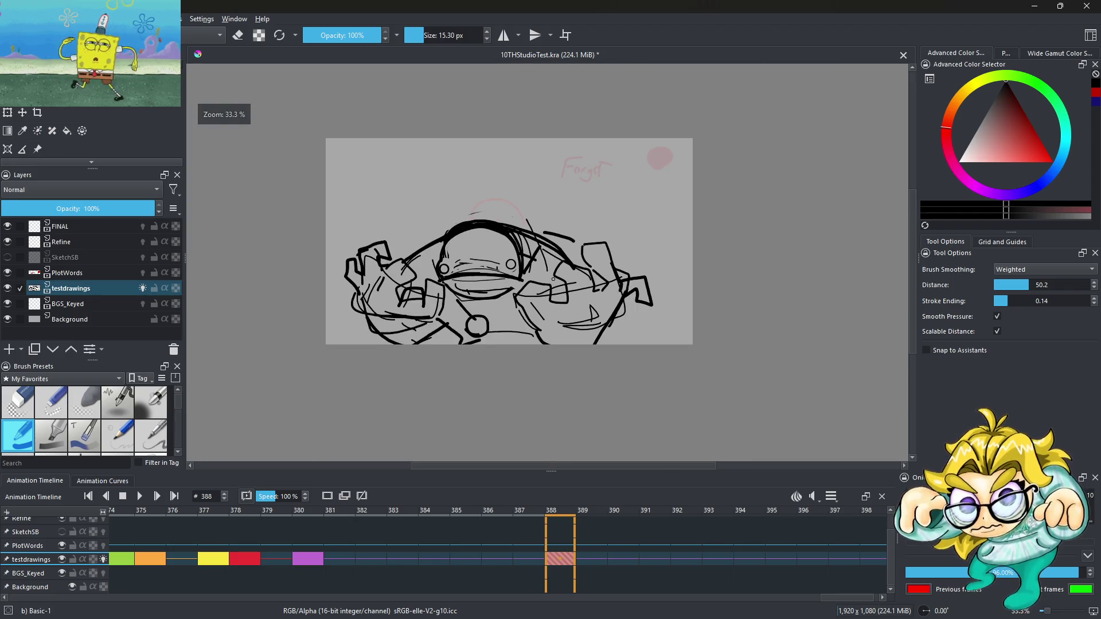
scroll(553, 280, "up", 2)
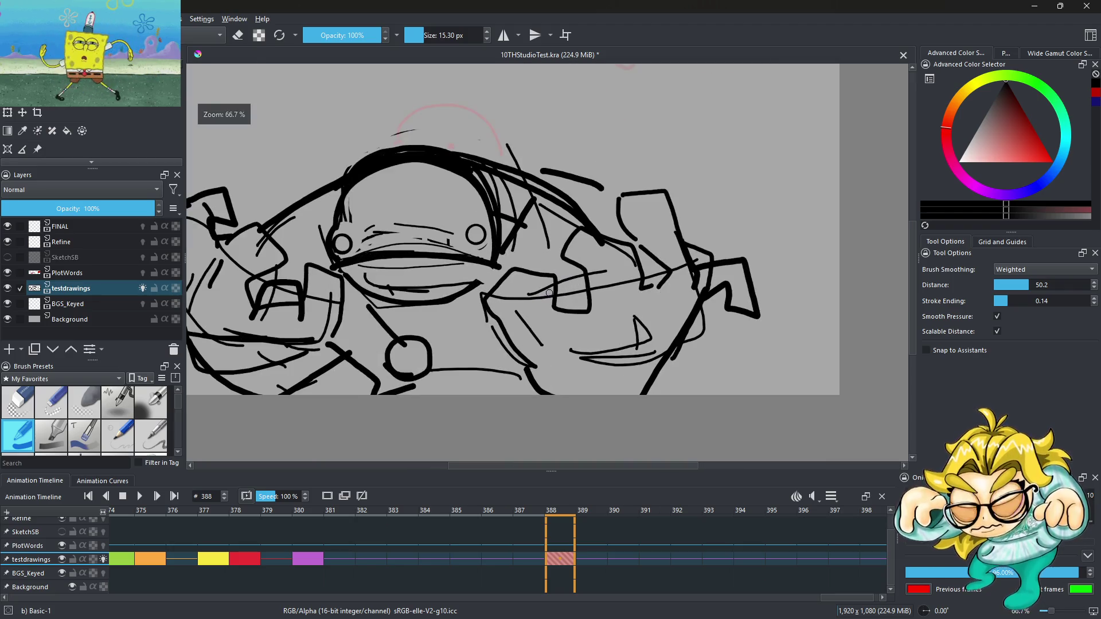
scroll(549, 293, "down", 2)
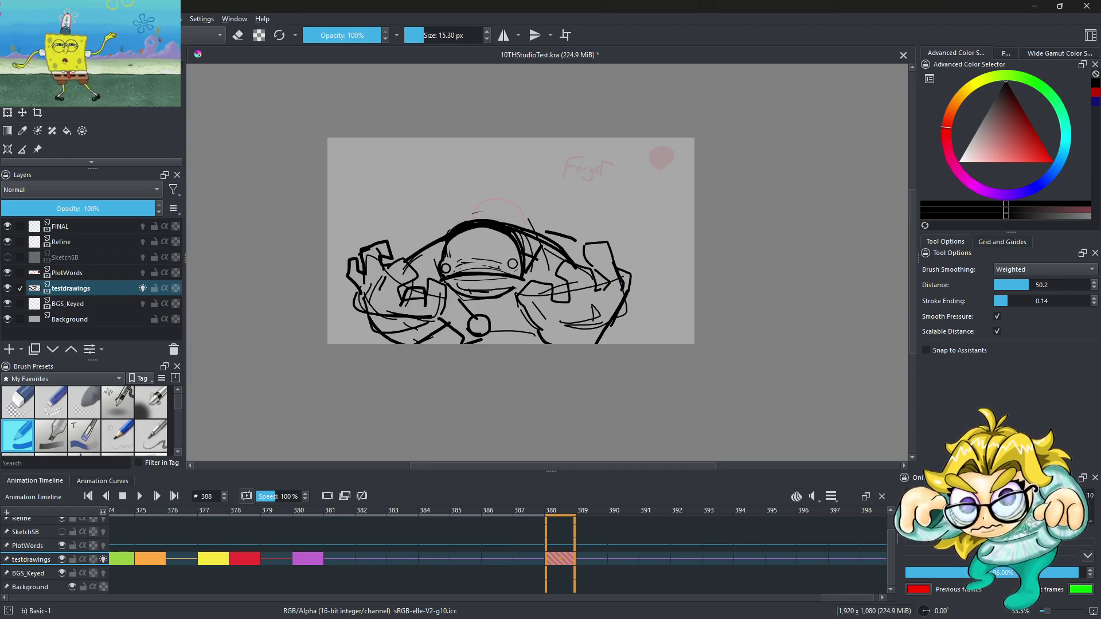
scroll(641, 287, "up", 3)
mouse_move(457, 256)
left_mouse_down()
mouse_move(494, 226)
mouse_move(519, 260)
left_mouse_up()
scroll(505, 301, "down", 3)
scroll(493, 324, "up", 3)
mouse_move(425, 336)
left_mouse_down()
mouse_move(468, 373)
mouse_move(499, 281)
mouse_move(491, 327)
left_mouse_up()
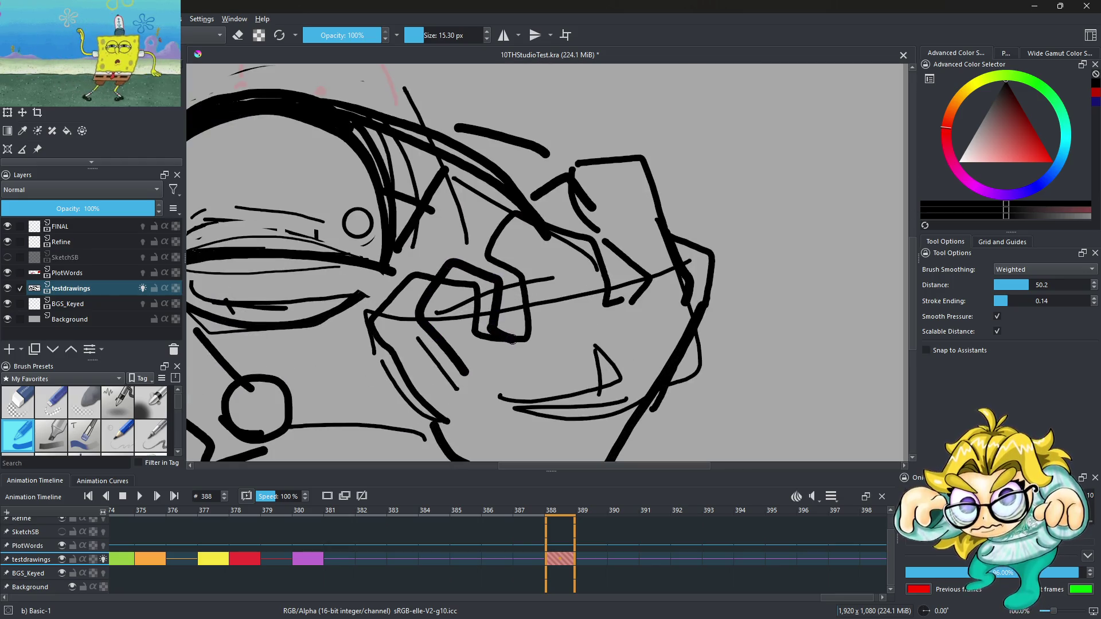
Step: Arch over the hand, outline its box shape, and scribble dark fill into its edges
scroll(513, 339, "down", 4)
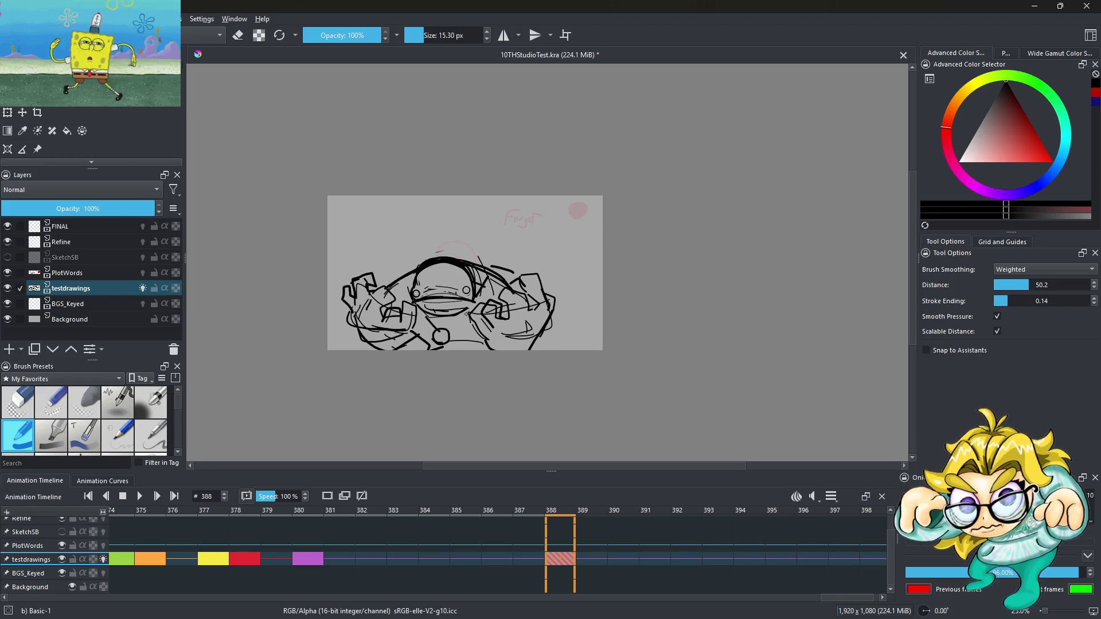
scroll(466, 314, "up", 5)
mouse_move(468, 296)
left_mouse_down()
mouse_move(507, 292)
mouse_move(504, 348)
left_mouse_up()
scroll(498, 307, "down", 3)
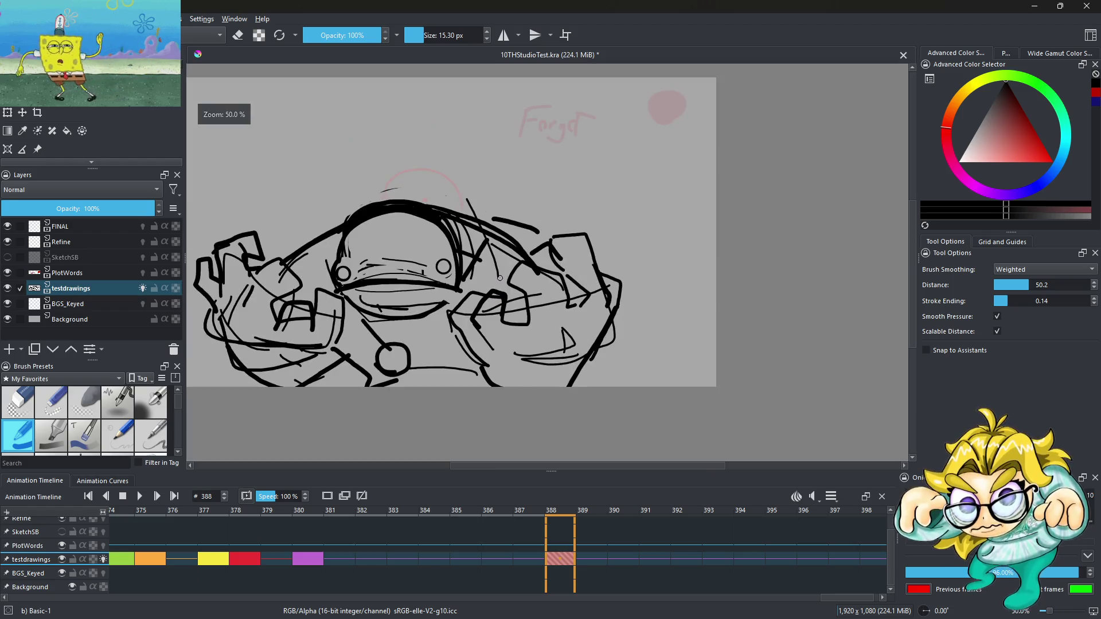
scroll(489, 254, "up", 3)
mouse_move(439, 234)
left_mouse_down()
mouse_move(567, 314)
mouse_move(602, 352)
left_mouse_up()
left_click_drag(572, 265, 539, 160)
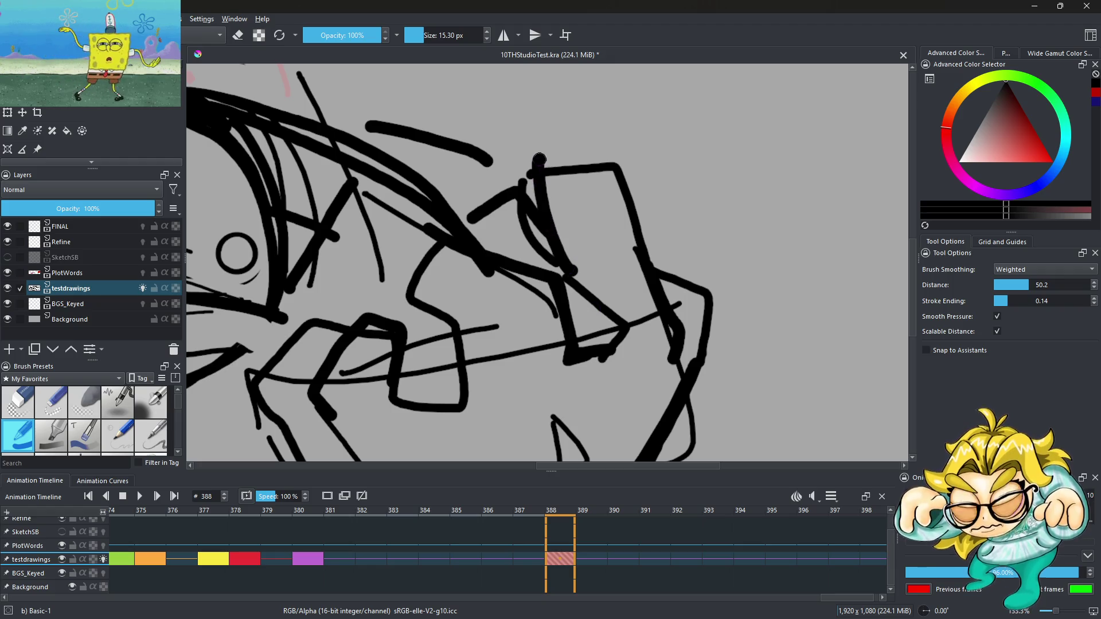
mouse_move(516, 237)
left_mouse_down()
mouse_move(482, 220)
mouse_move(504, 253)
mouse_move(519, 241)
mouse_move(597, 336)
mouse_move(616, 329)
left_mouse_up()
mouse_move(665, 281)
left_mouse_down()
mouse_move(685, 324)
mouse_move(692, 310)
mouse_move(680, 359)
left_mouse_up()
Step: Undo the dark hand scribbles and draw outline strokes to the right of the head
scroll(509, 215, "down", 5)
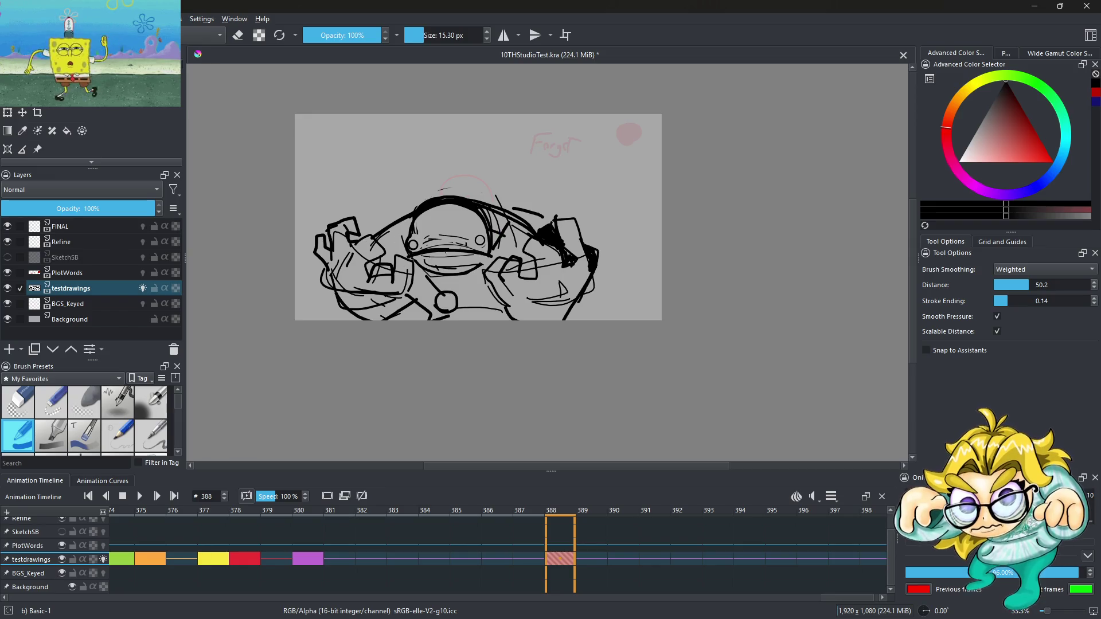
scroll(362, 243, "up", 4)
mouse_move(361, 222)
left_mouse_down()
mouse_move(381, 197)
mouse_move(321, 244)
mouse_move(376, 217)
left_mouse_up()
scroll(377, 217, "down", 3)
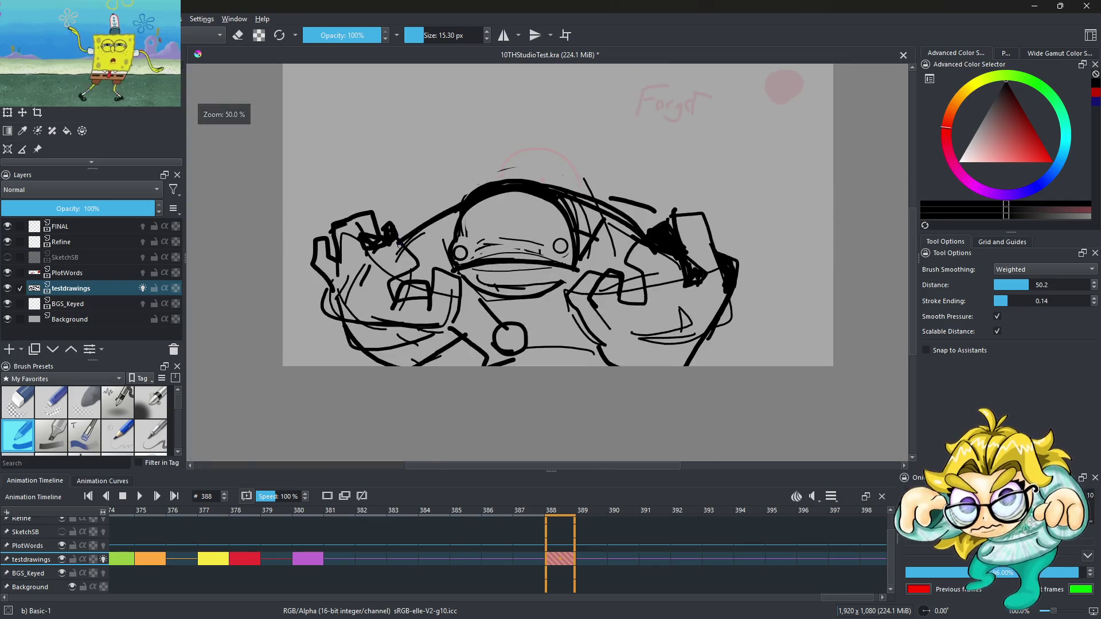
key("ctrl+z")
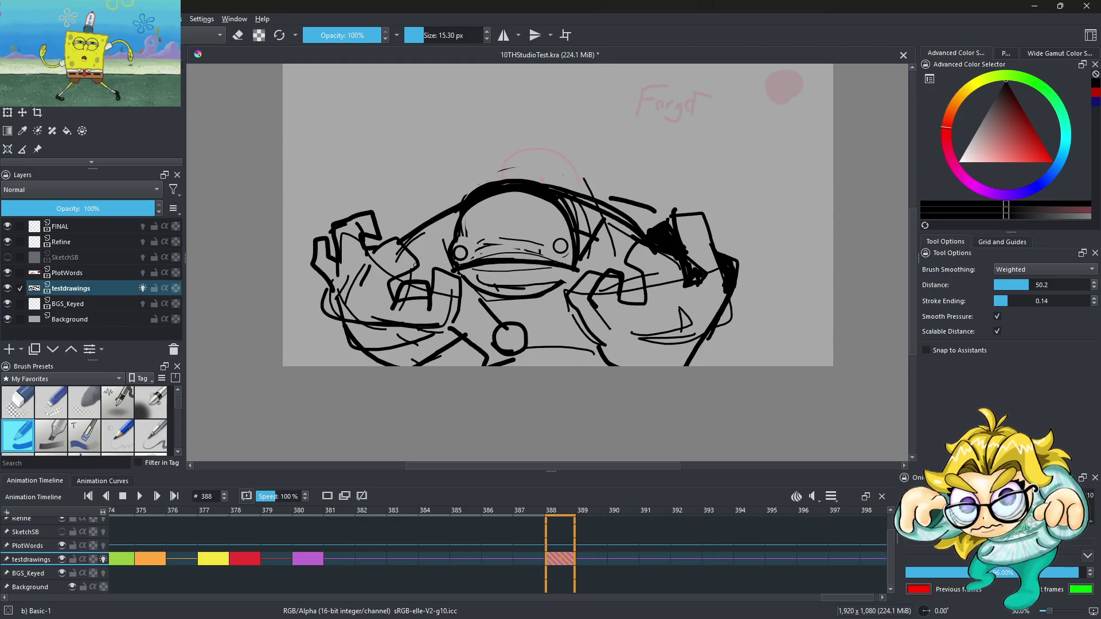
scroll(736, 247, "up", 3)
mouse_move(714, 244)
left_mouse_down()
mouse_move(749, 230)
mouse_move(744, 289)
mouse_move(703, 242)
left_mouse_up()
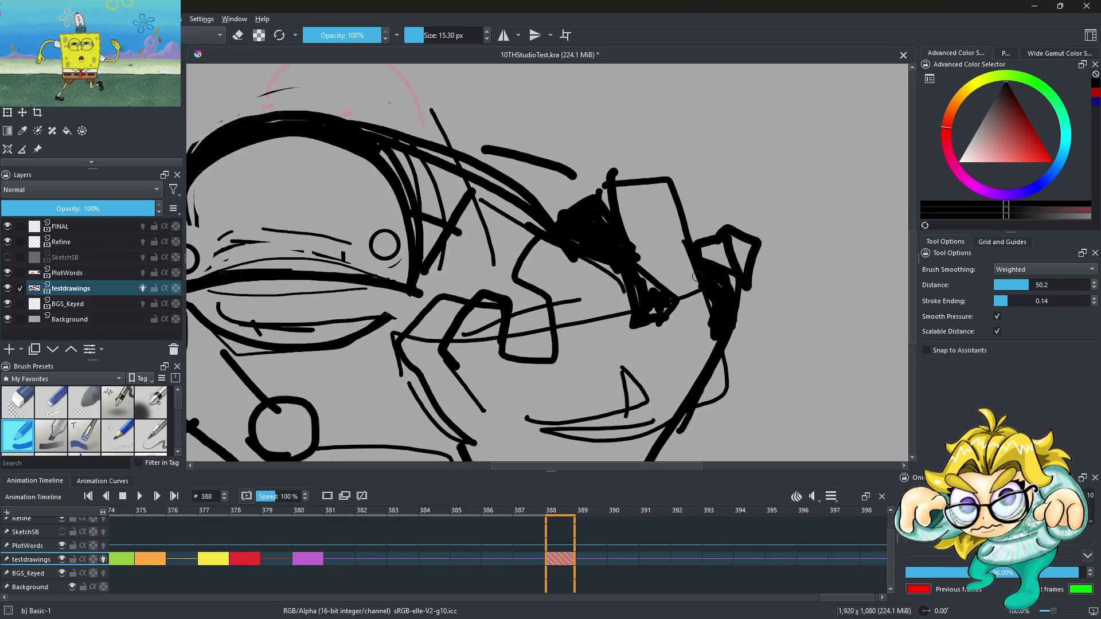
scroll(695, 277, "down", 5)
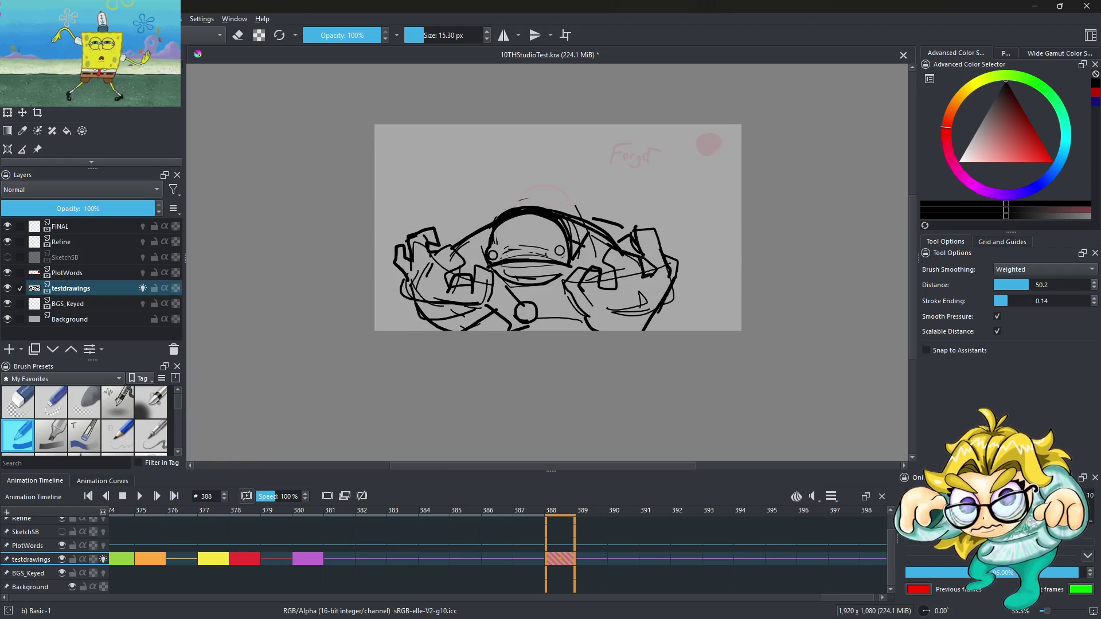
scroll(640, 266, "up", 3)
mouse_move(648, 247)
left_mouse_down()
mouse_move(695, 232)
mouse_move(689, 283)
left_mouse_up()
Step: Draw lines along the chin from the small circle, then step back to frame 387
scroll(620, 234, "down", 3)
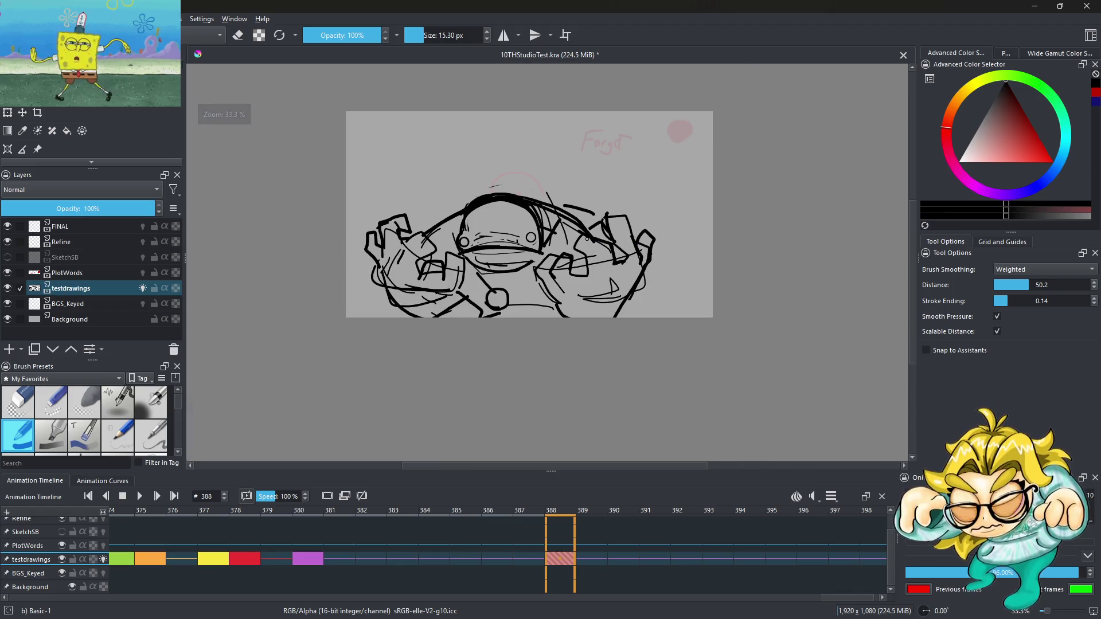
scroll(602, 240, "down", 2)
scroll(599, 186, "up", 1)
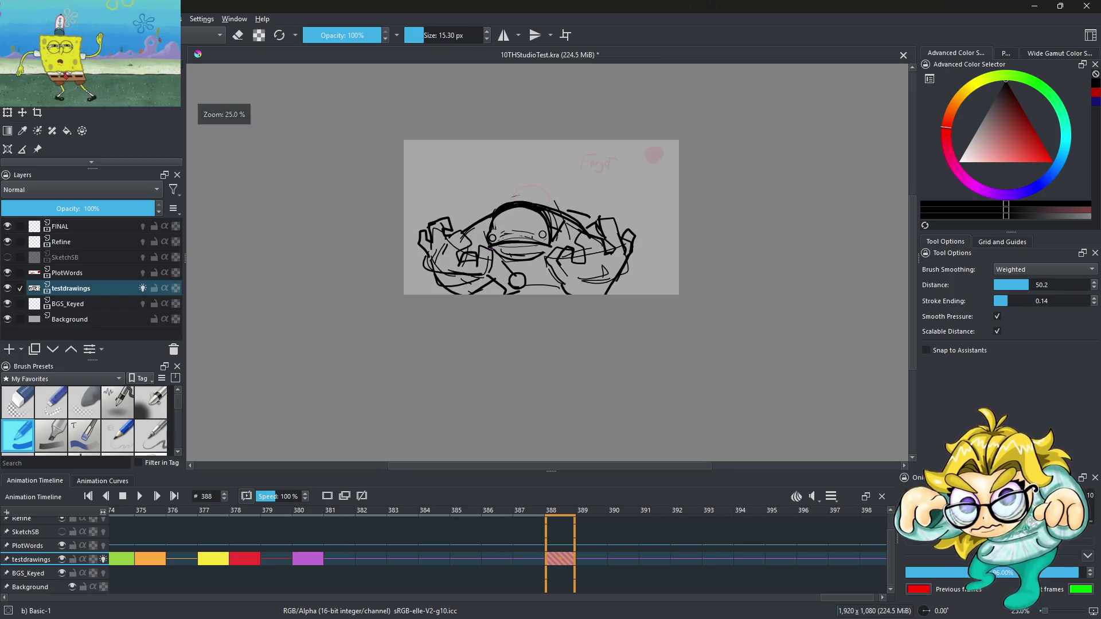
scroll(573, 190, "up", 2)
key("e")
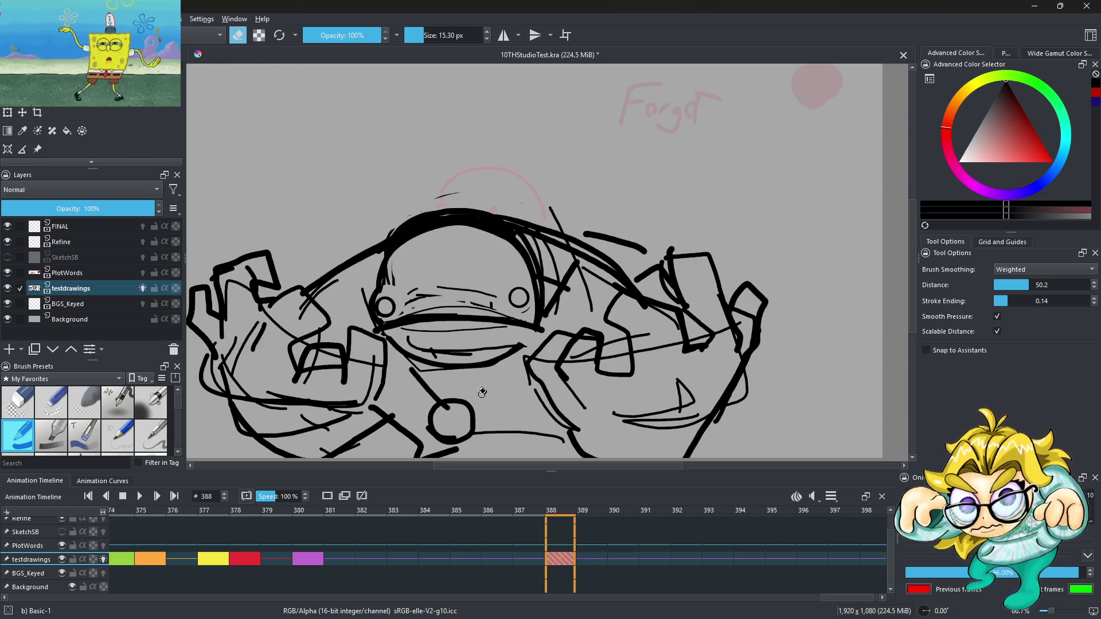
key("e")
left_click_drag(477, 404, 515, 366)
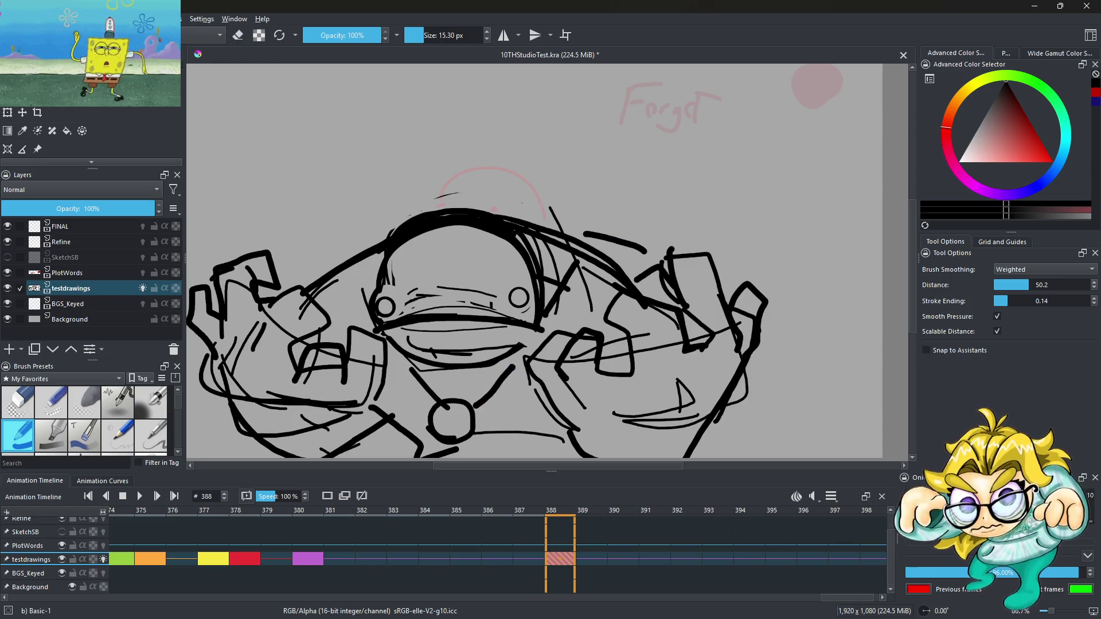
left_click_drag(424, 370, 509, 363)
scroll(489, 336, "down", 3)
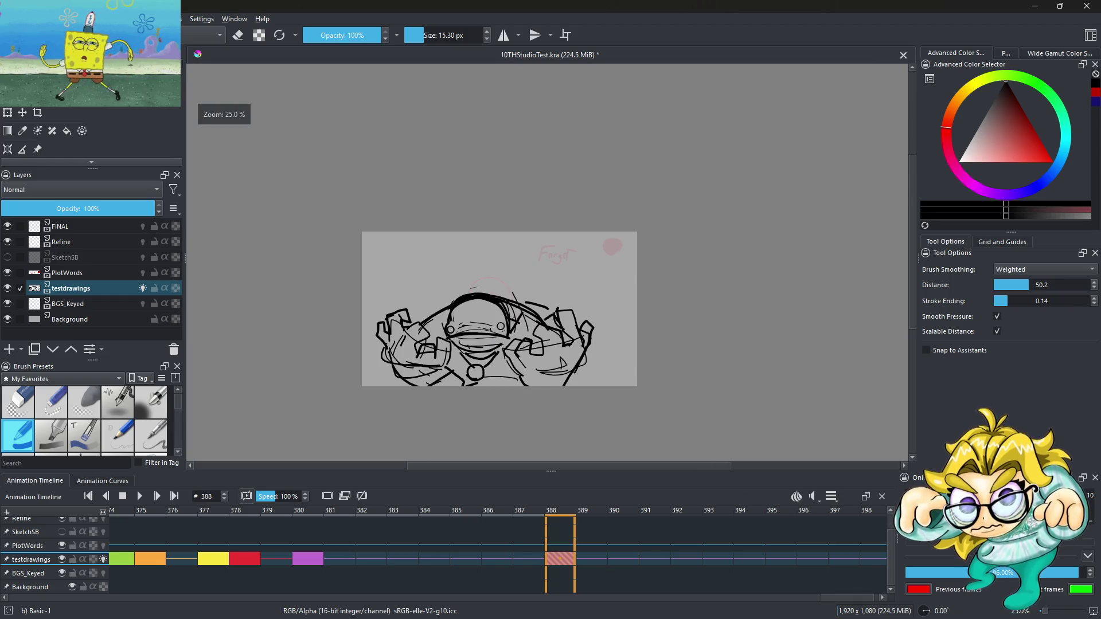
left_click(537, 563)
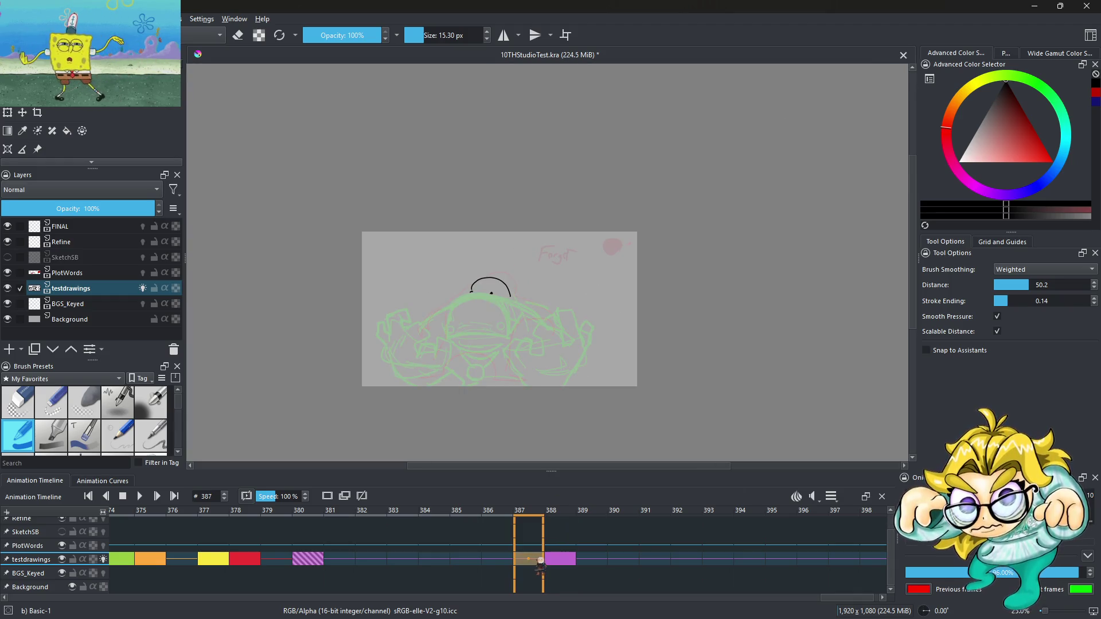
left_click(309, 561)
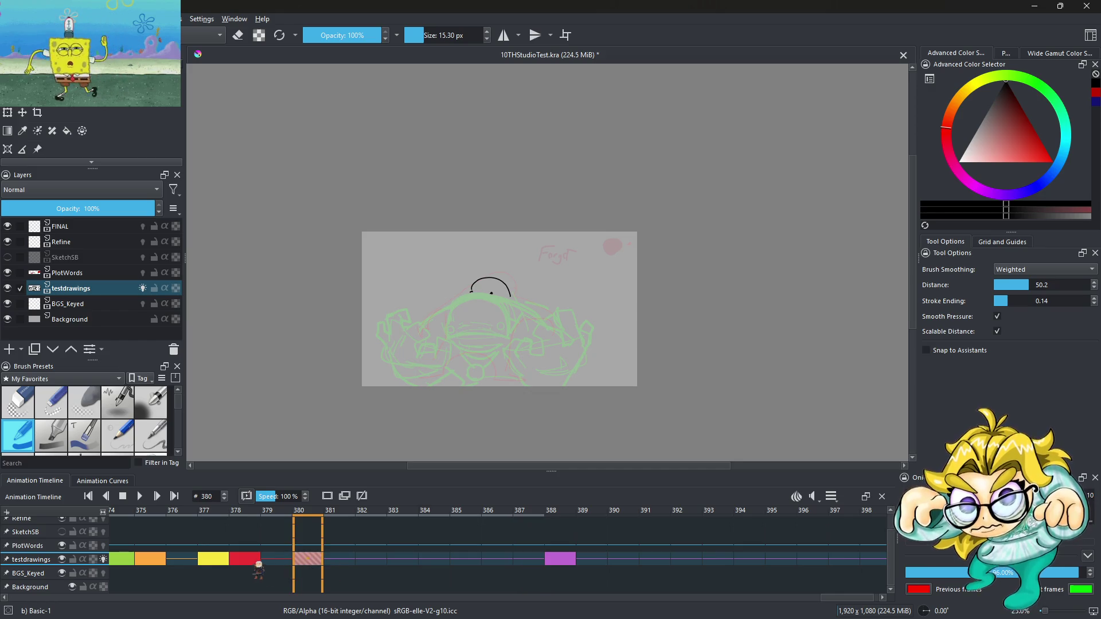
left_click(256, 561)
left_click(310, 563)
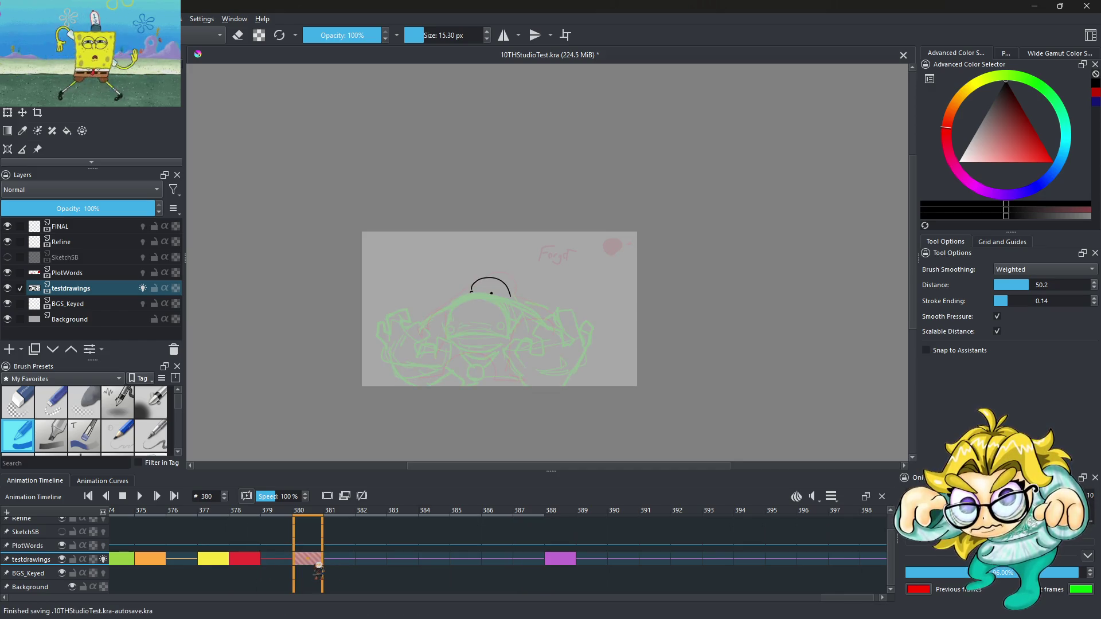
scroll(623, 292, "up", 8)
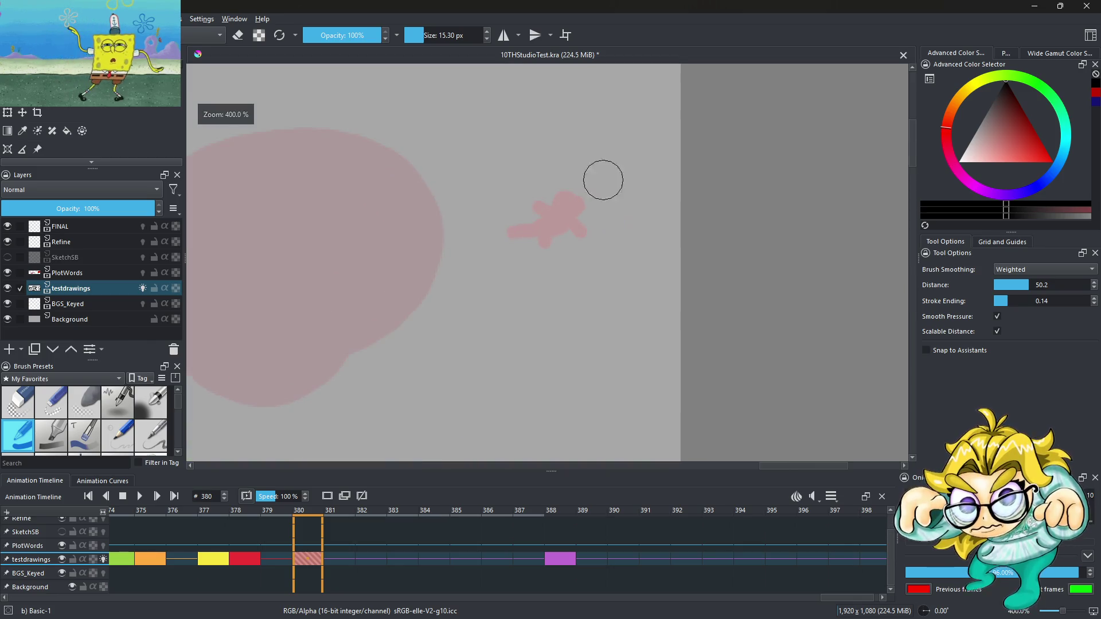
left_click(417, 35)
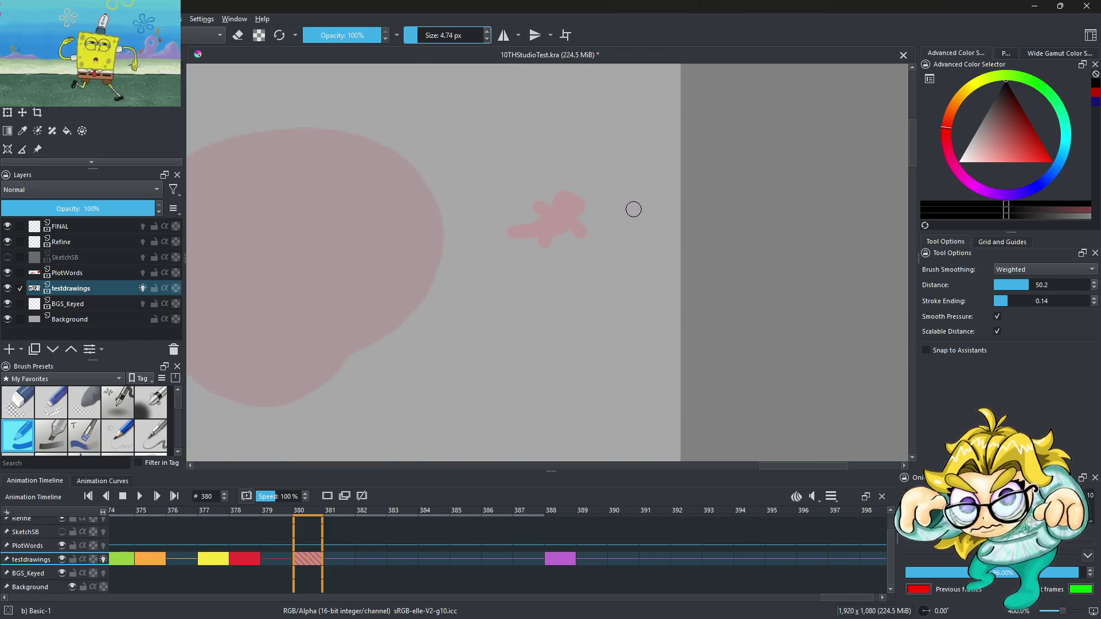
left_click_drag(630, 206, 638, 205)
key("ctrl+z")
key("alt+period")
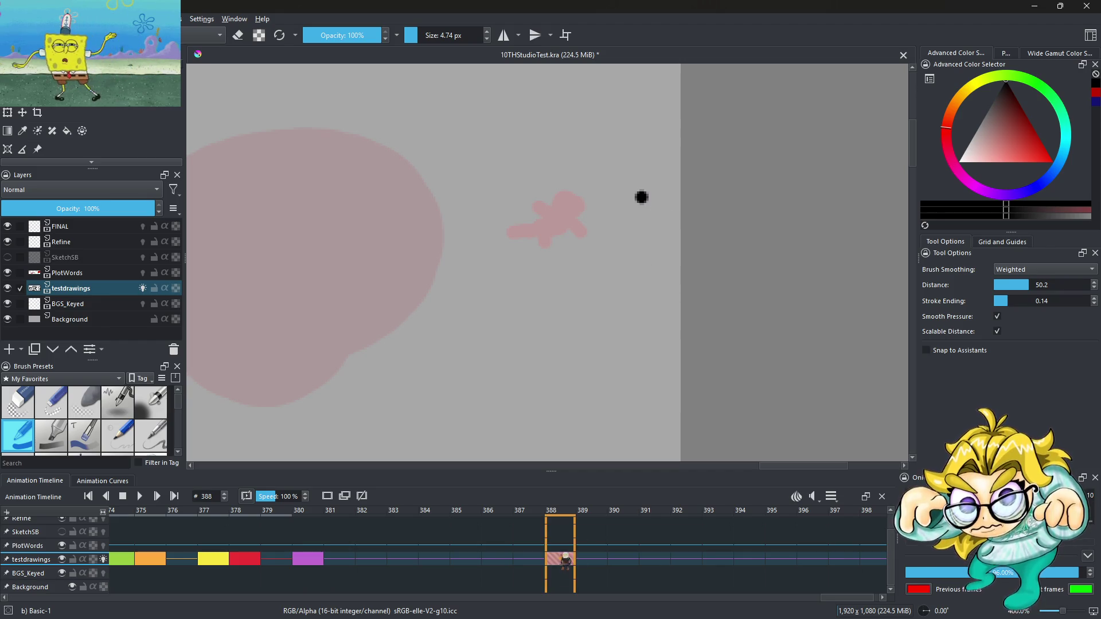
left_click(414, 35)
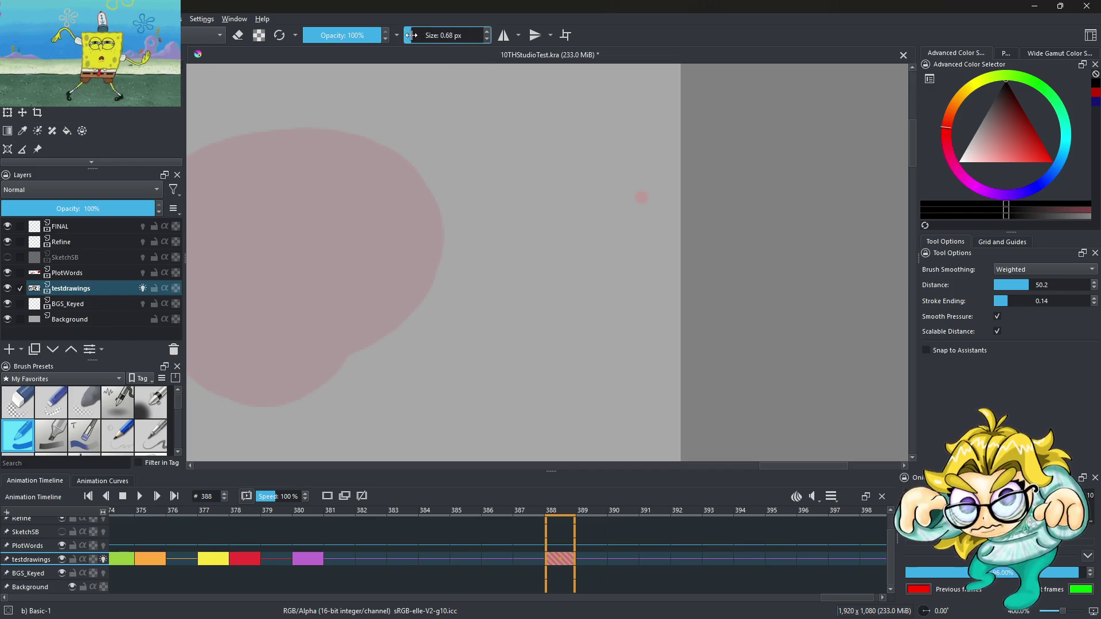
scroll(717, 200, "up", 1)
left_click(413, 36)
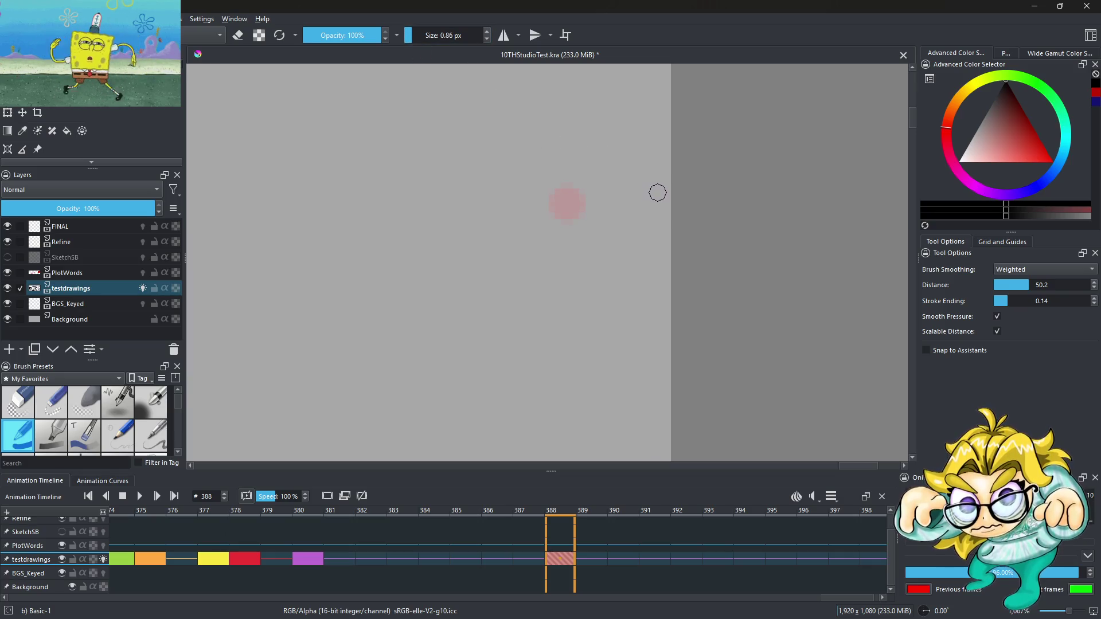
scroll(619, 204, "down", 3)
scroll(611, 233, "down", 2)
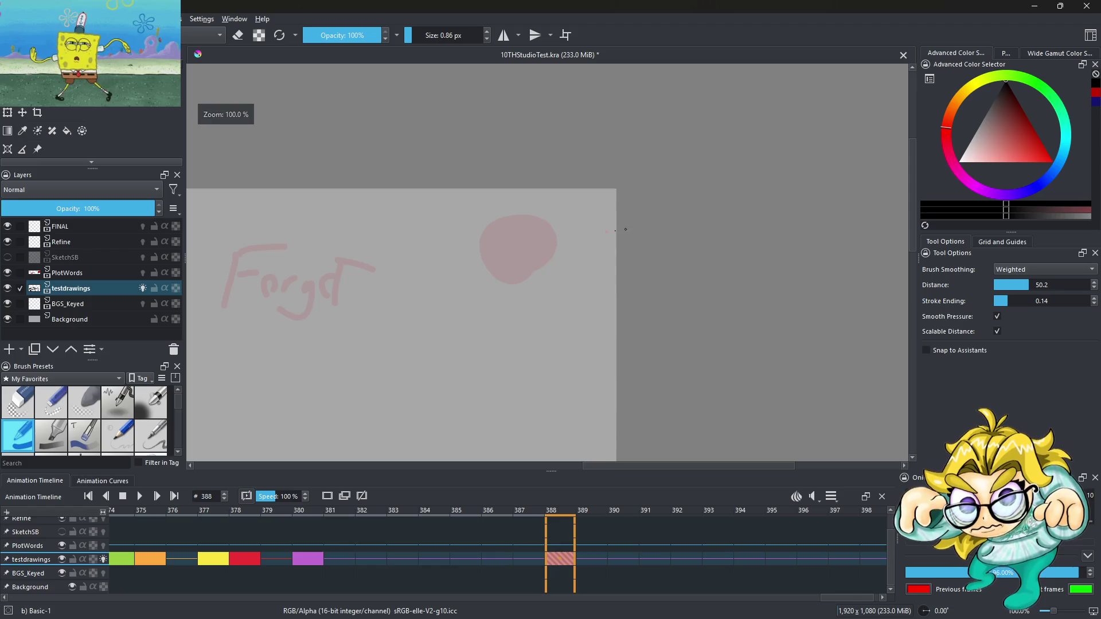
scroll(622, 230, "up", 3)
scroll(600, 246, "up", 3)
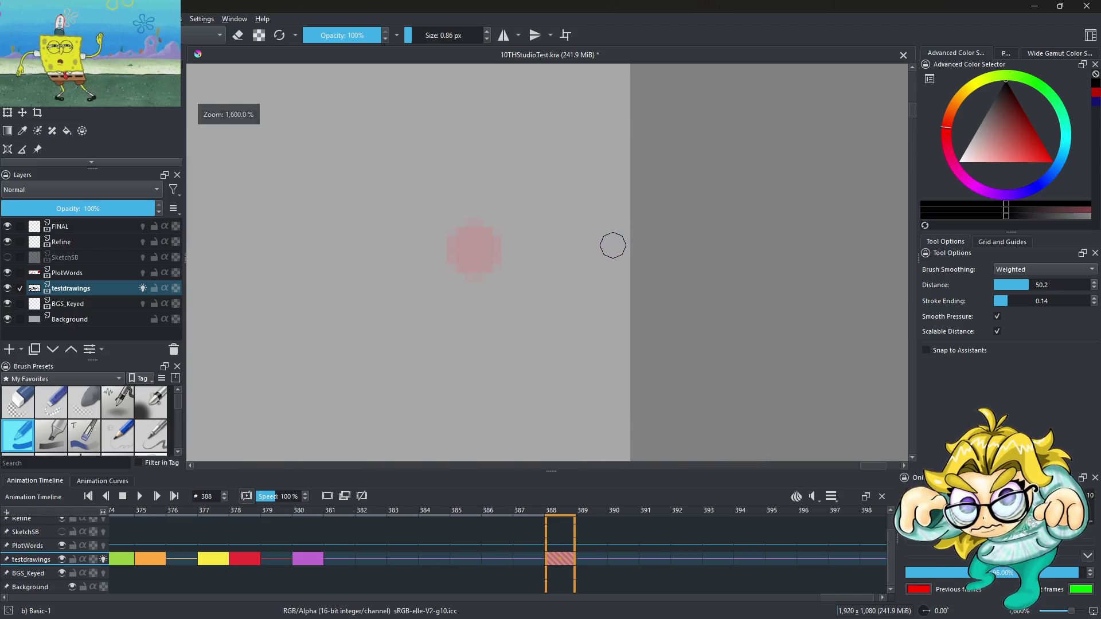
scroll(614, 245, "down", 6)
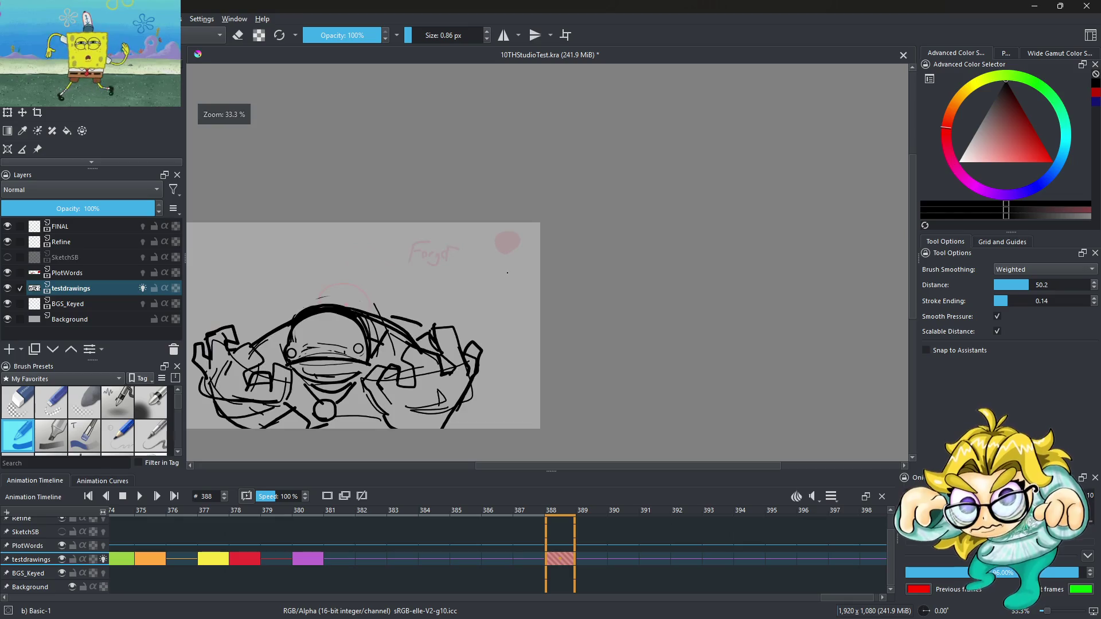
scroll(537, 252, "up", 3)
scroll(537, 253, "down", 3)
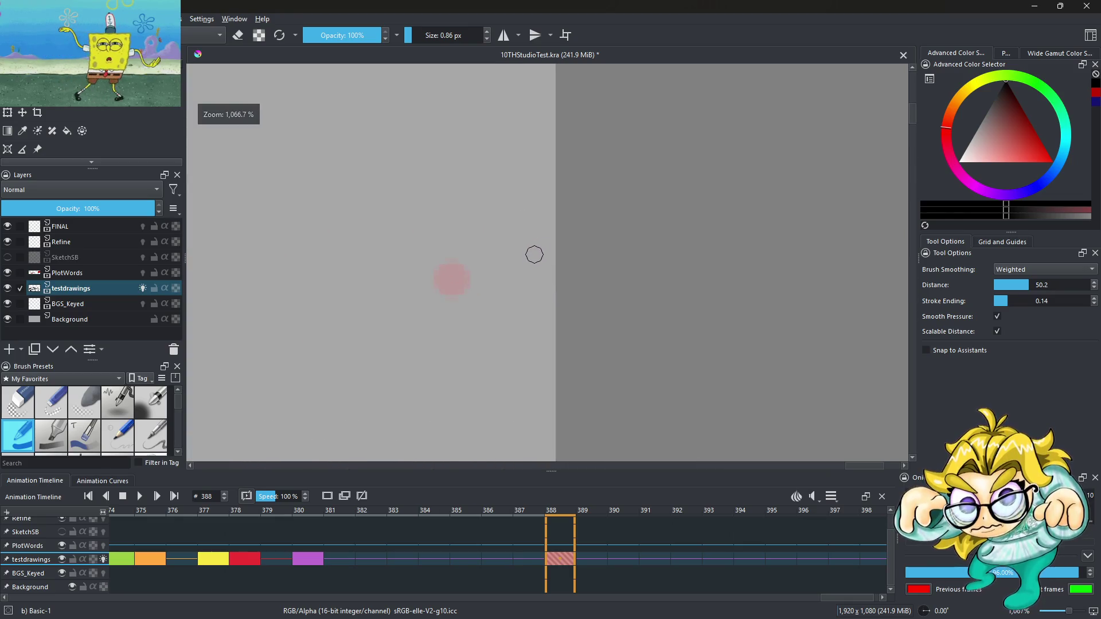
scroll(519, 270, "up", 2)
scroll(522, 268, "down", 4)
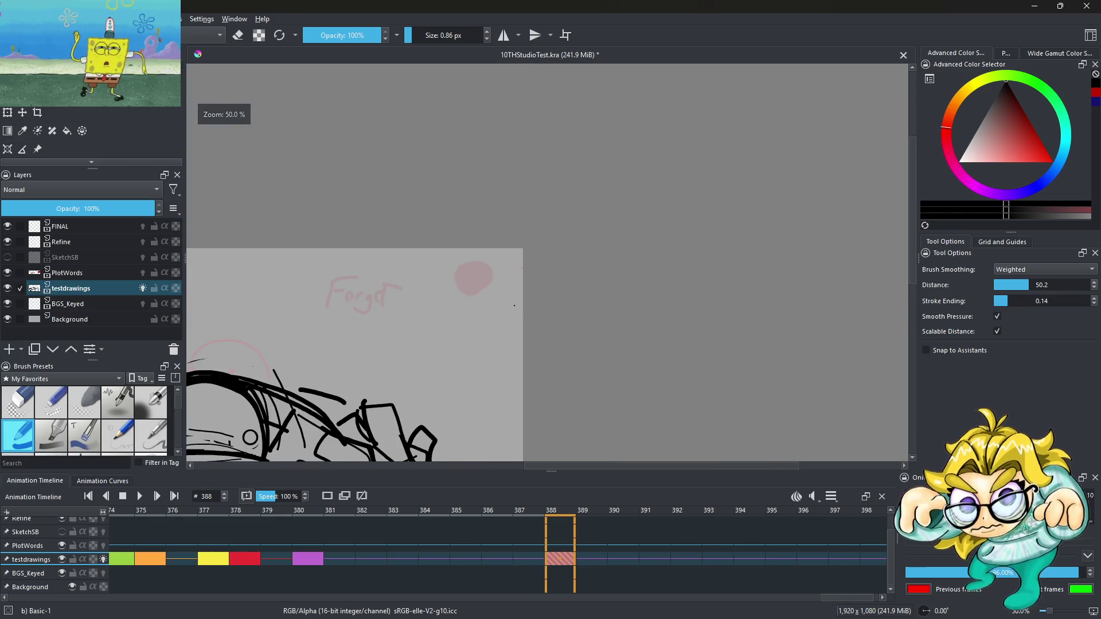
Step: Play and stop the animation, replay from frame 388, then step back one frame
left_click(140, 496)
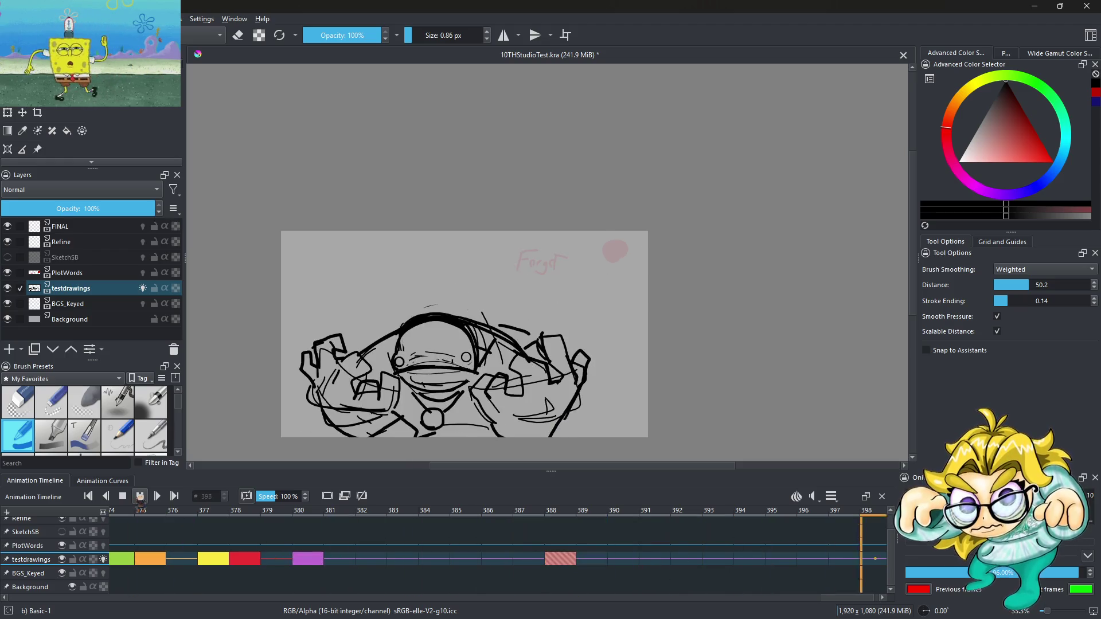
left_click(140, 497)
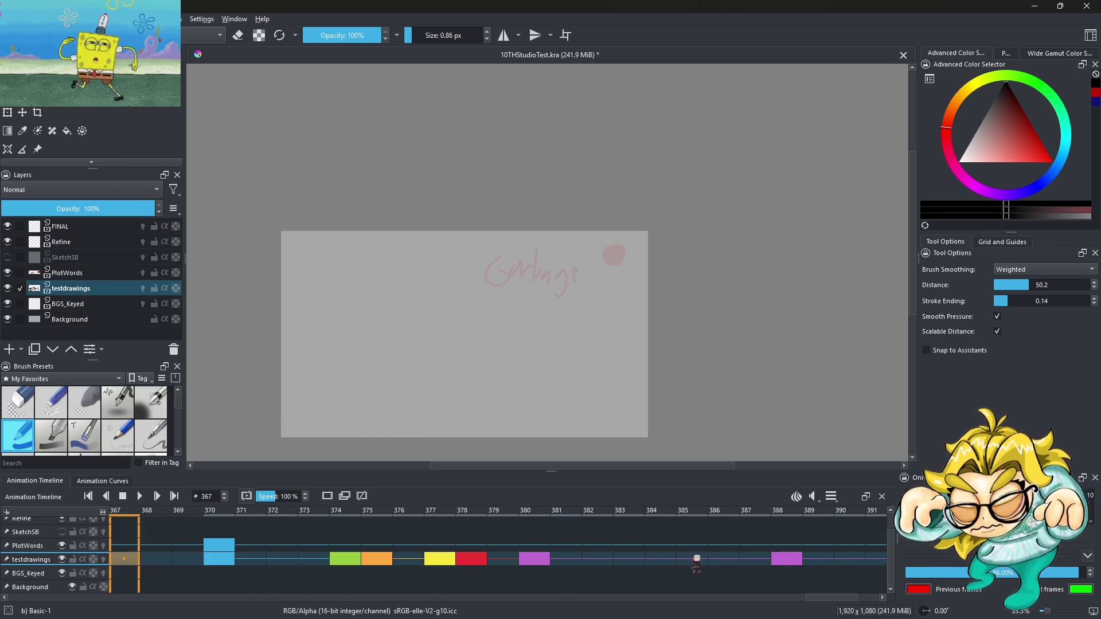
left_click(786, 560)
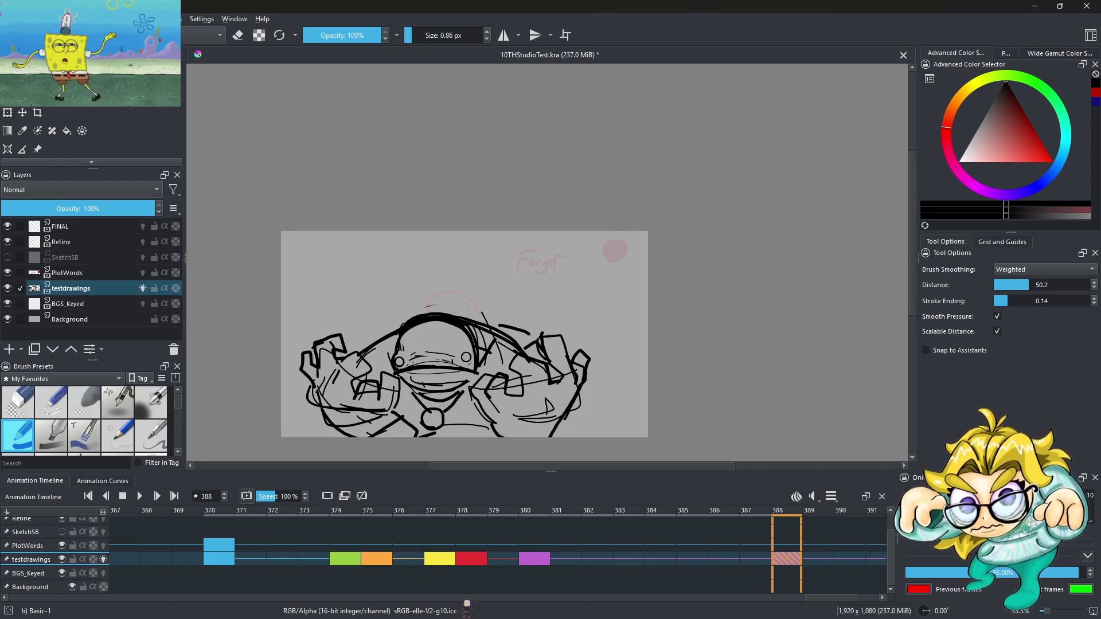
key("space")
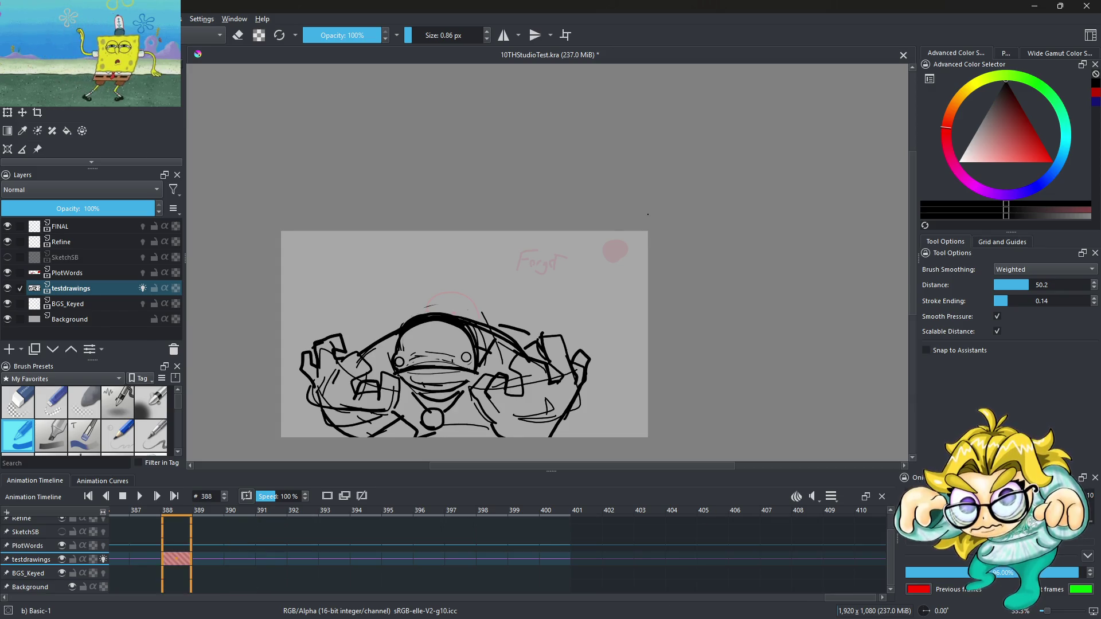
scroll(640, 253, "up", 6)
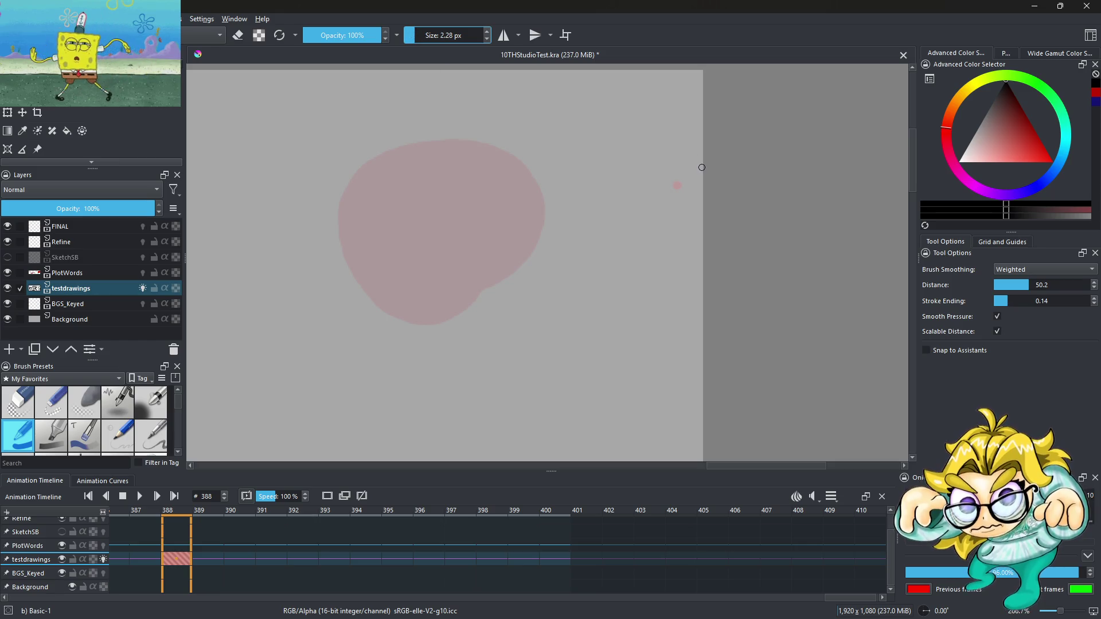
scroll(646, 251, "down", 5)
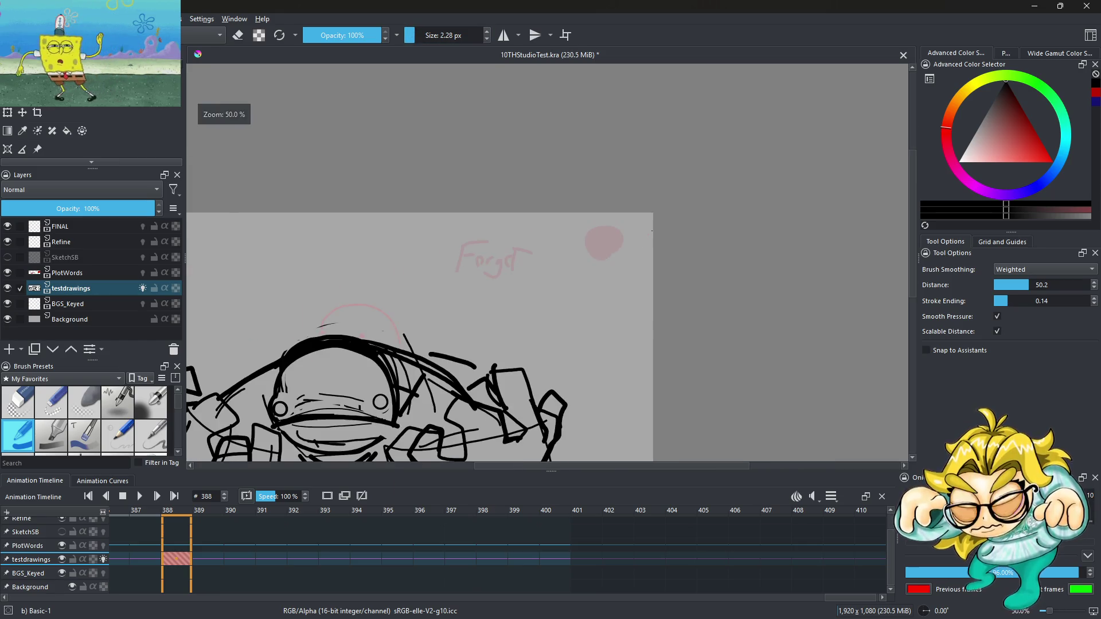
key("Left")
key("Left")
key("Left")
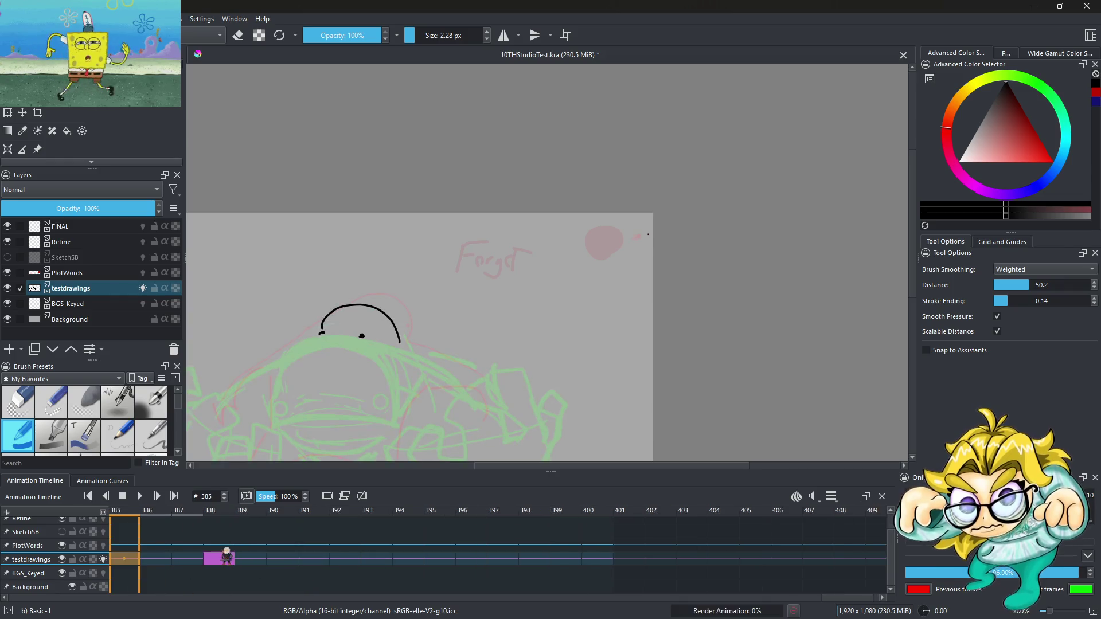
Step: Step to frame 380, switch to the eraser, and play the animation to frame 387
key("Left")
key("Left")
key("Left")
key("Right")
key("Right")
key("Right")
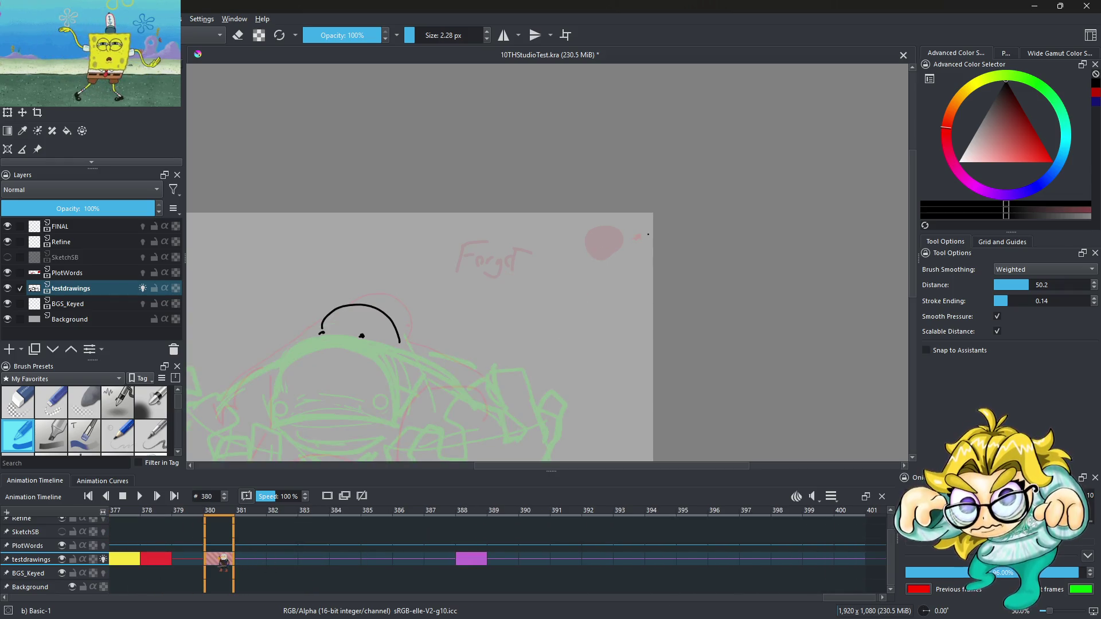
scroll(647, 234, "up", 5)
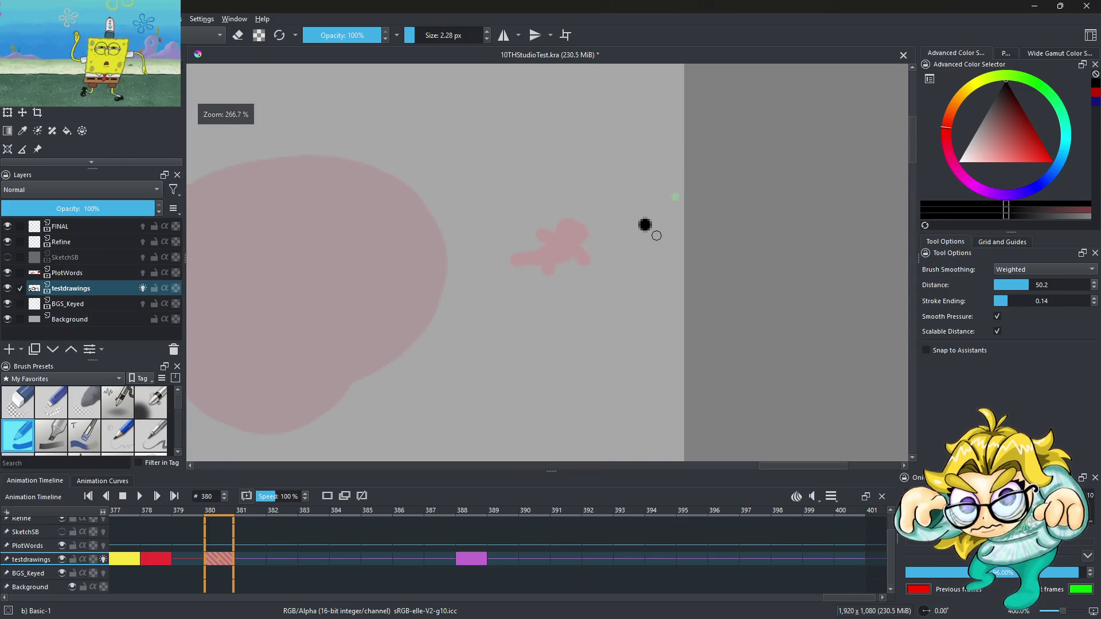
key("e")
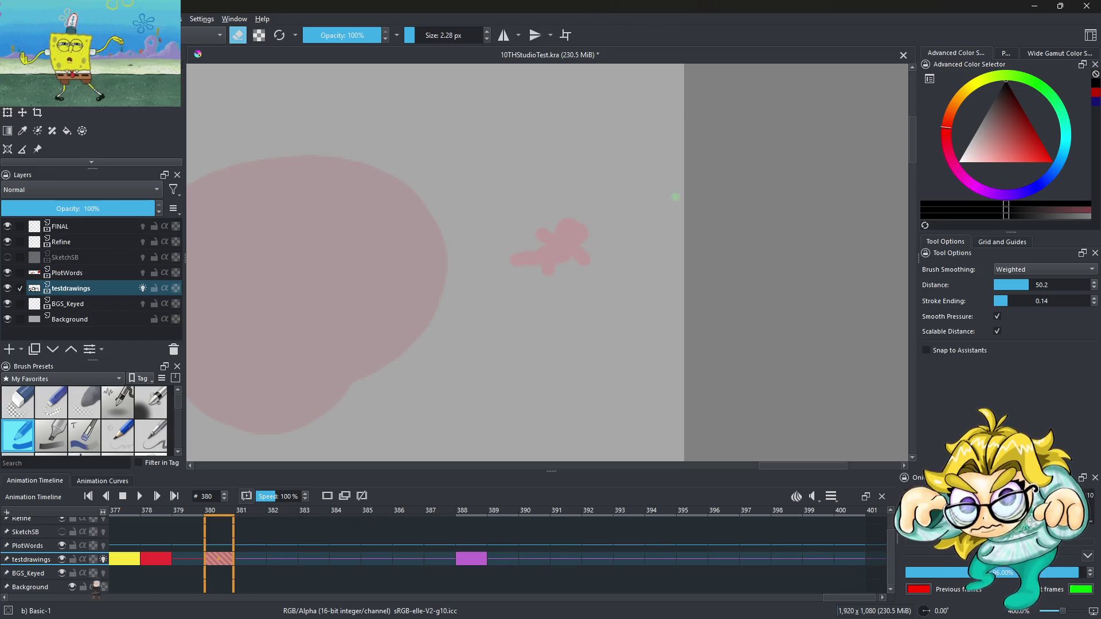
scroll(551, 358, "down", 7)
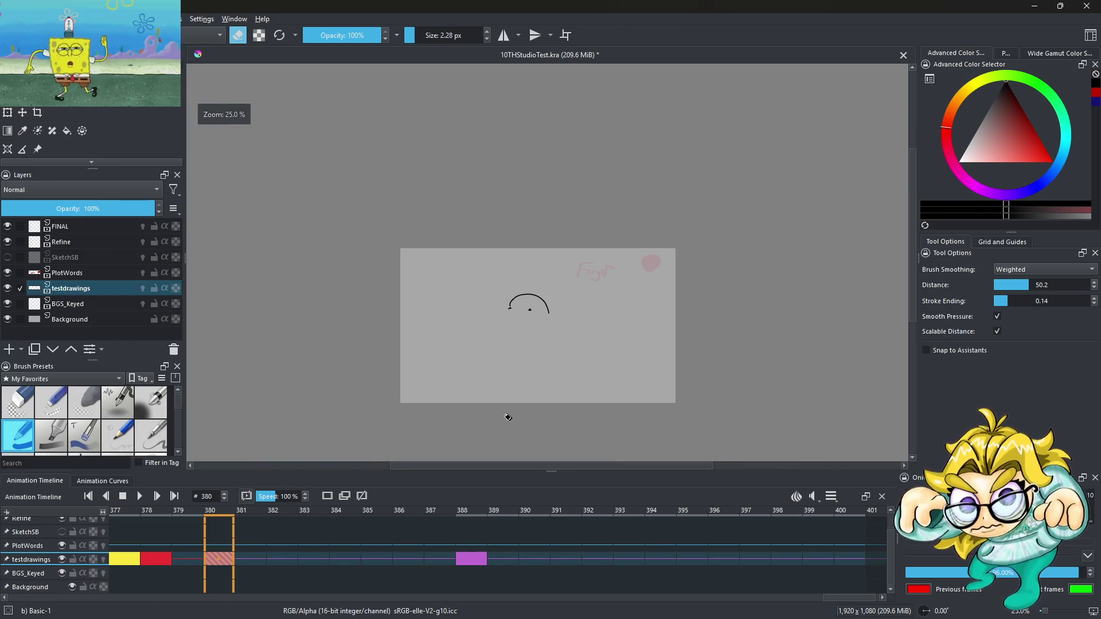
left_click(139, 497)
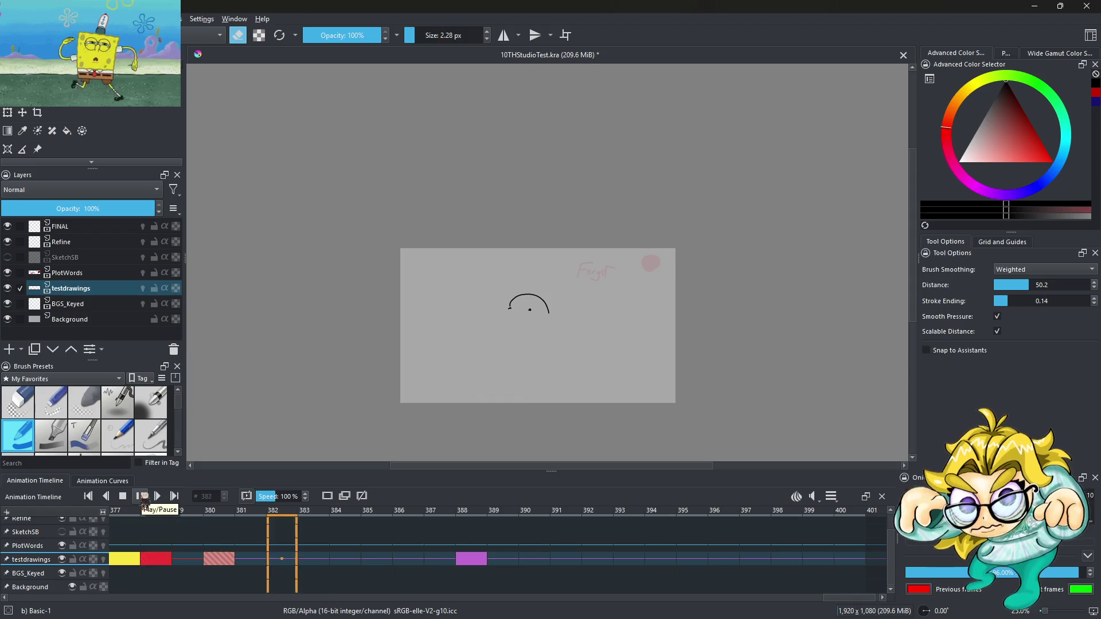
left_click(141, 496)
Step: Hide the PlotWords layer and replay the animation, stopping on frame 388
left_click(64, 546)
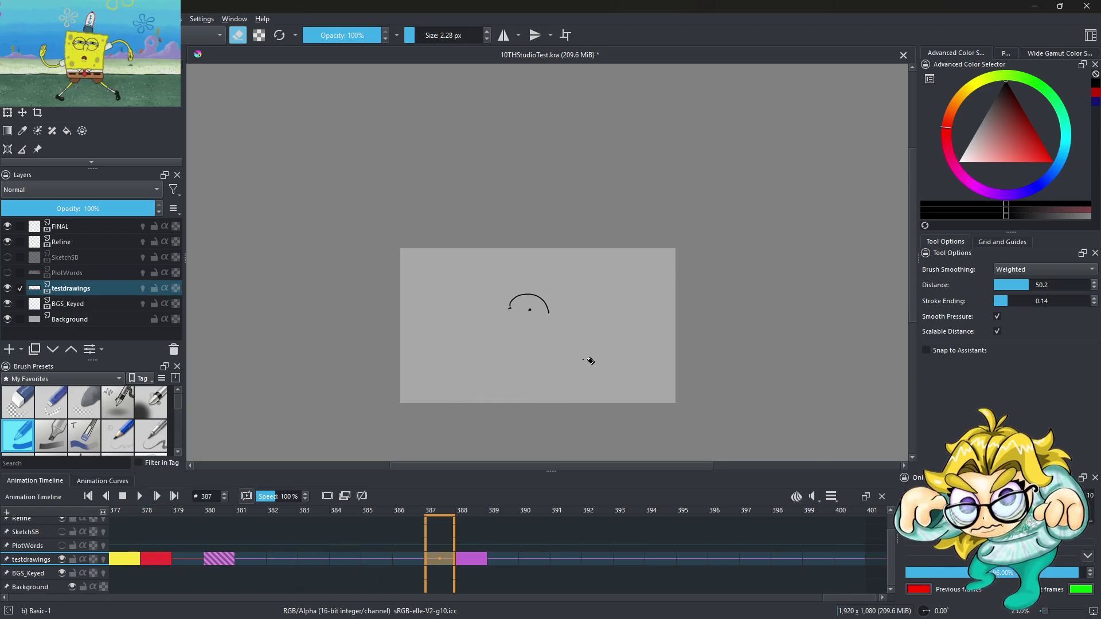
scroll(587, 362, "up", 1)
scroll(505, 367, "up", 1)
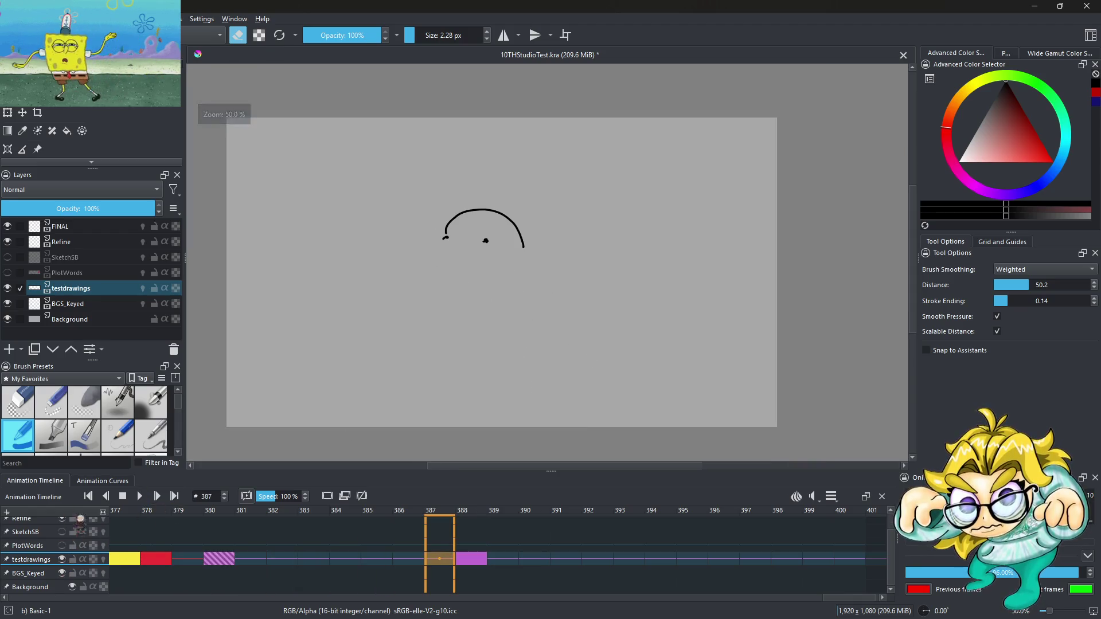
left_click(138, 497)
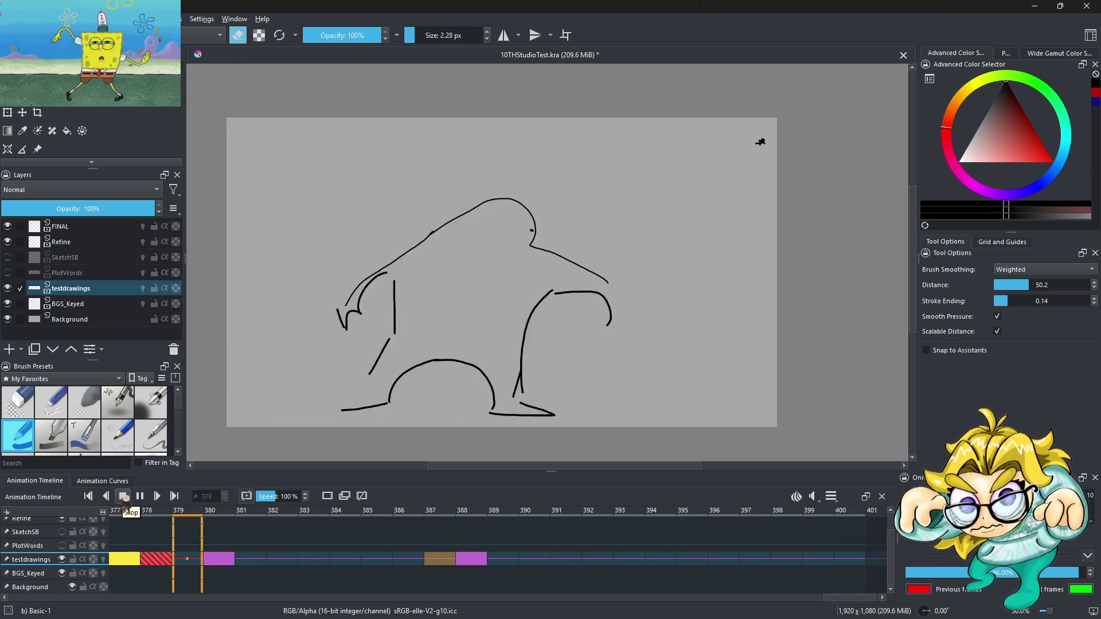
left_click(480, 559)
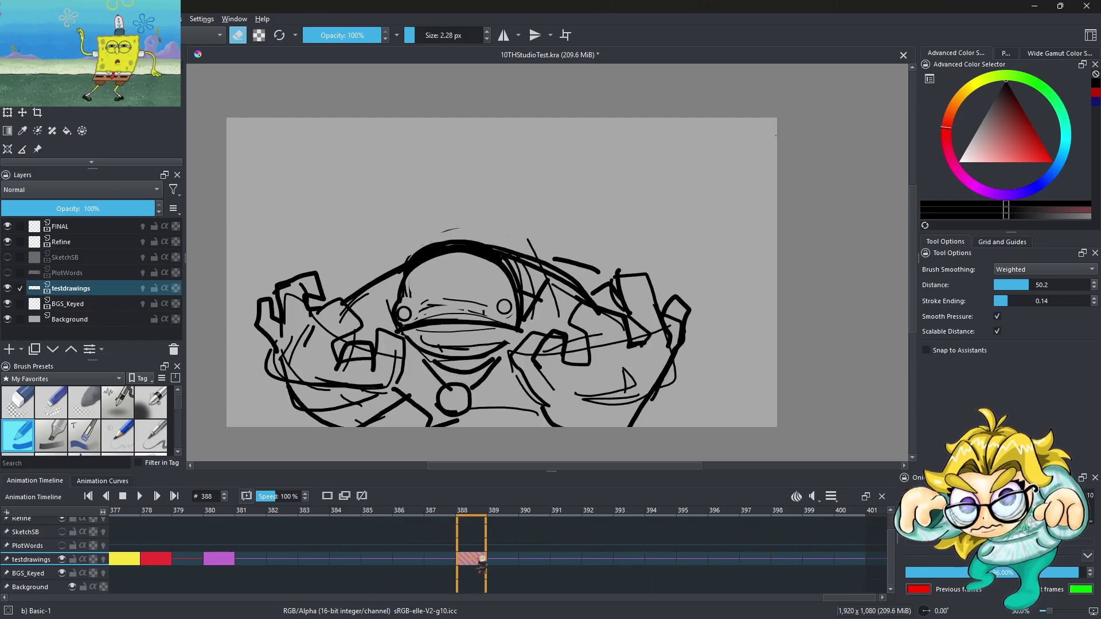
scroll(649, 561, "down", 7)
scroll(649, 562, "up", 8)
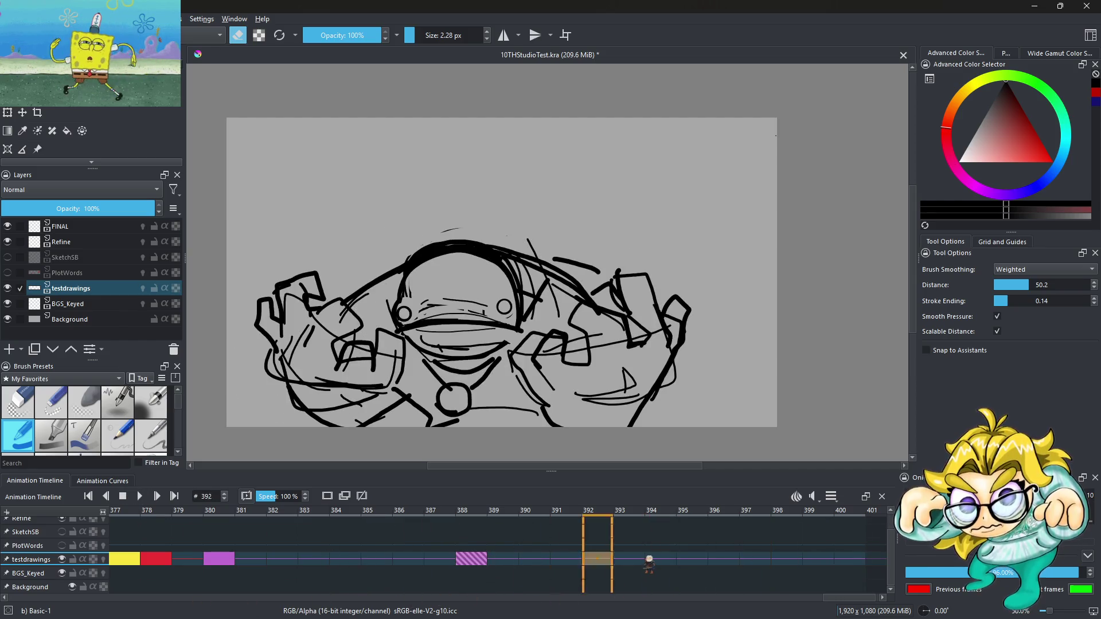
scroll(649, 562, "down", 2)
scroll(648, 562, "up", 1)
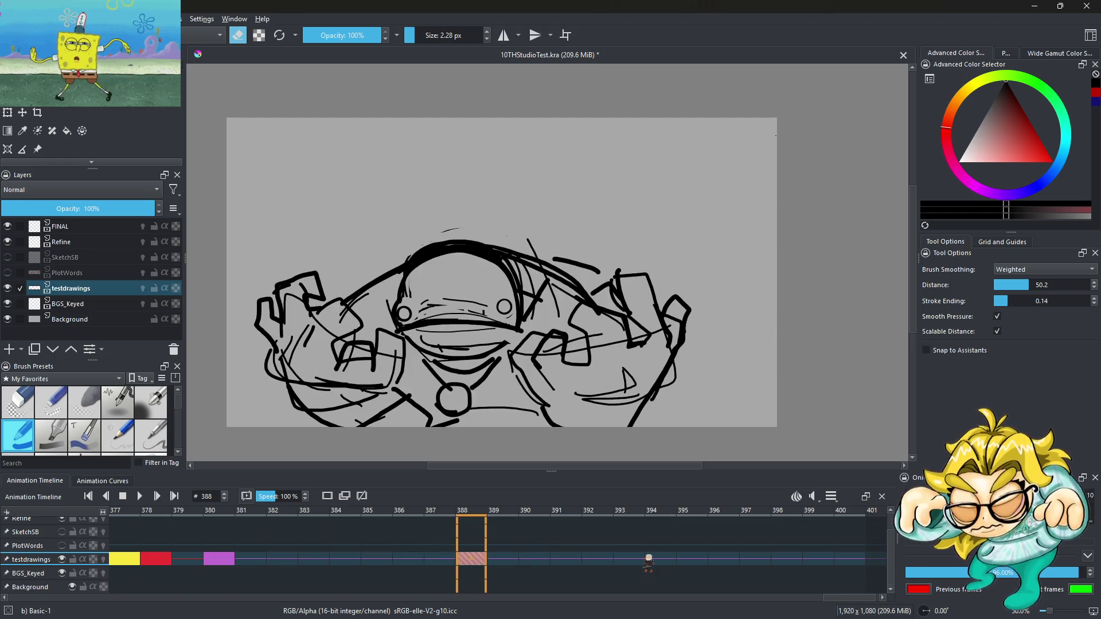
scroll(647, 561, "up", 1)
scroll(640, 561, "down", 1)
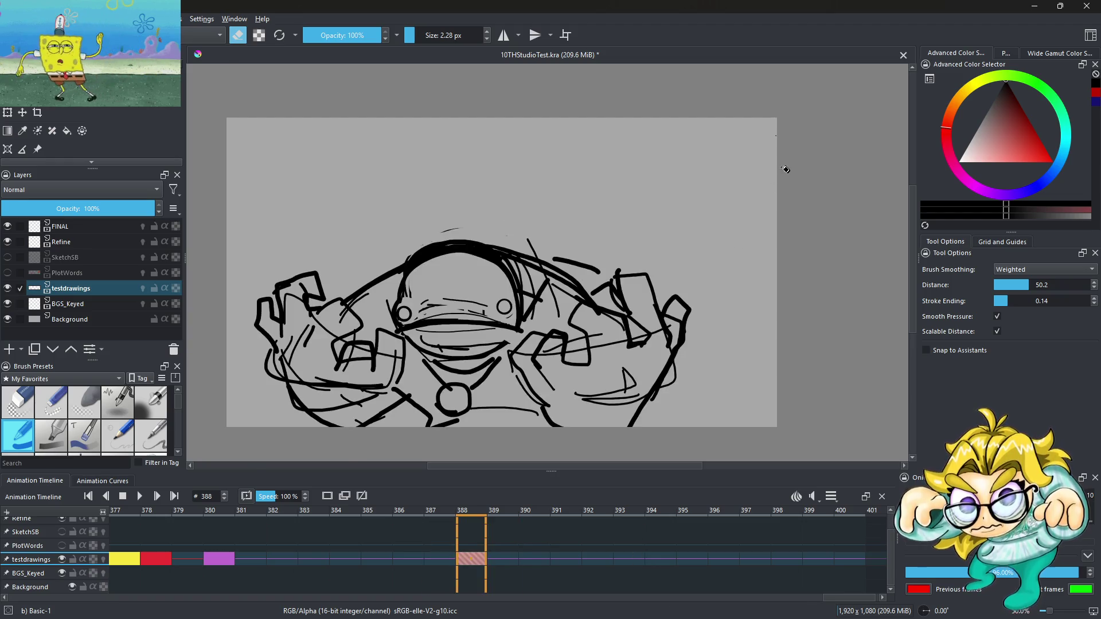
scroll(786, 169, "up", 6)
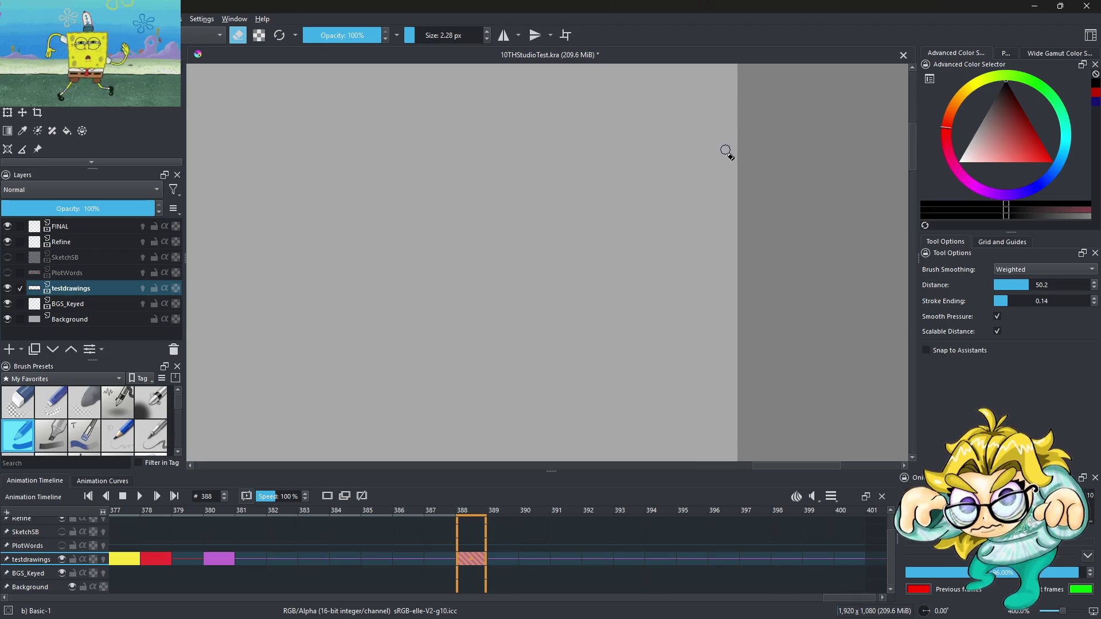
scroll(686, 214, "down", 3)
Step: Compare the testdrawings frames 379, 380 and 387, ending on frame 380
left_click(218, 559)
left_click(191, 561)
left_click(224, 560)
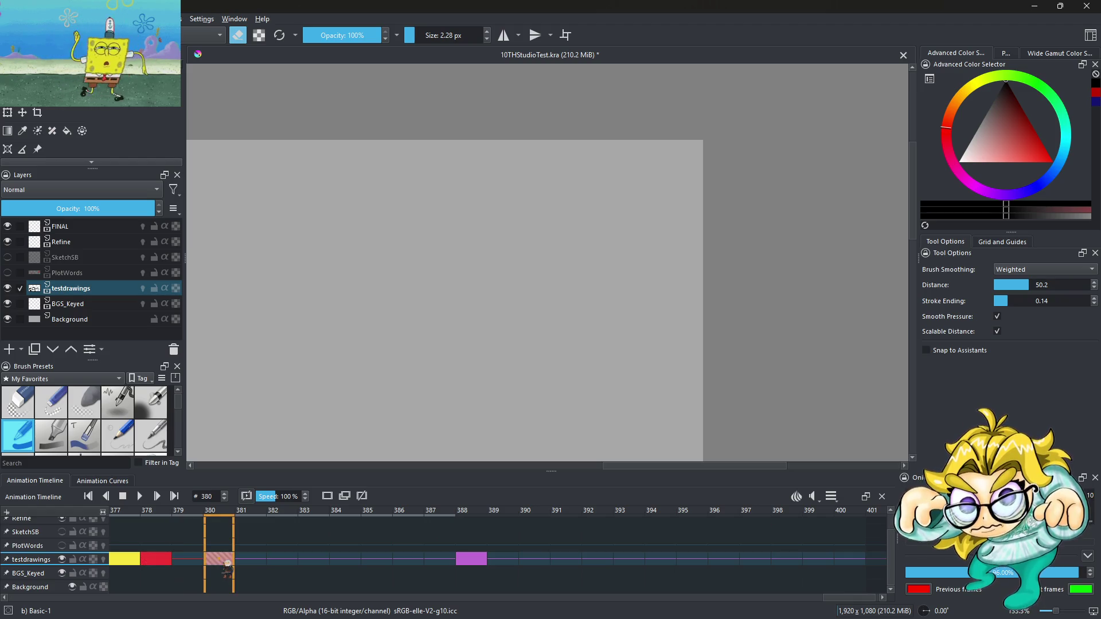
scroll(542, 287, "down", 4)
scroll(550, 290, "up", 3)
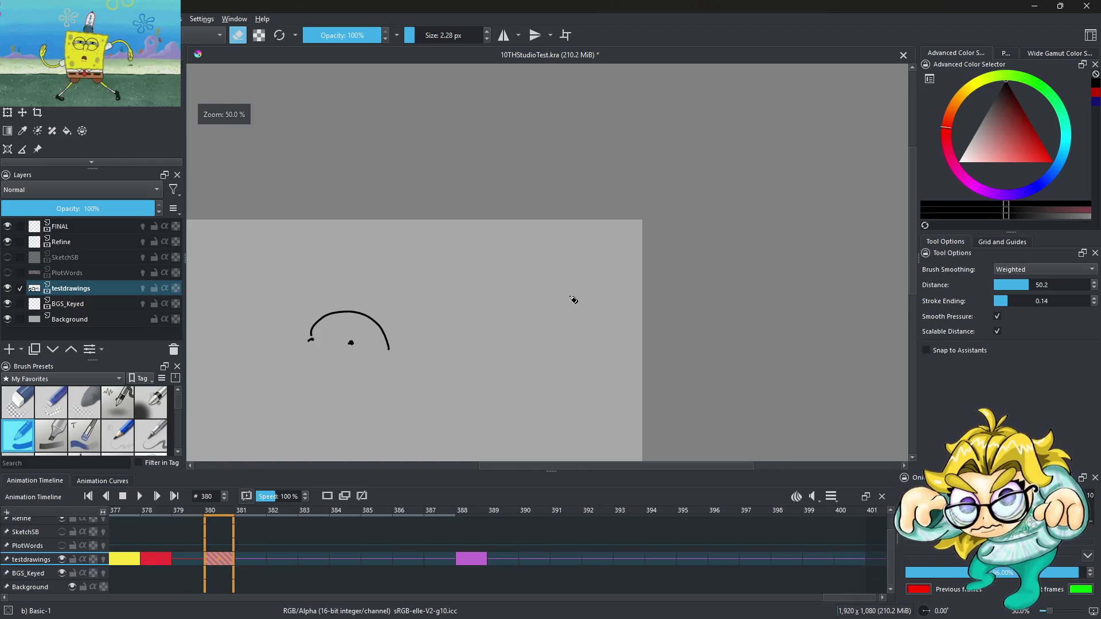
left_click(446, 559)
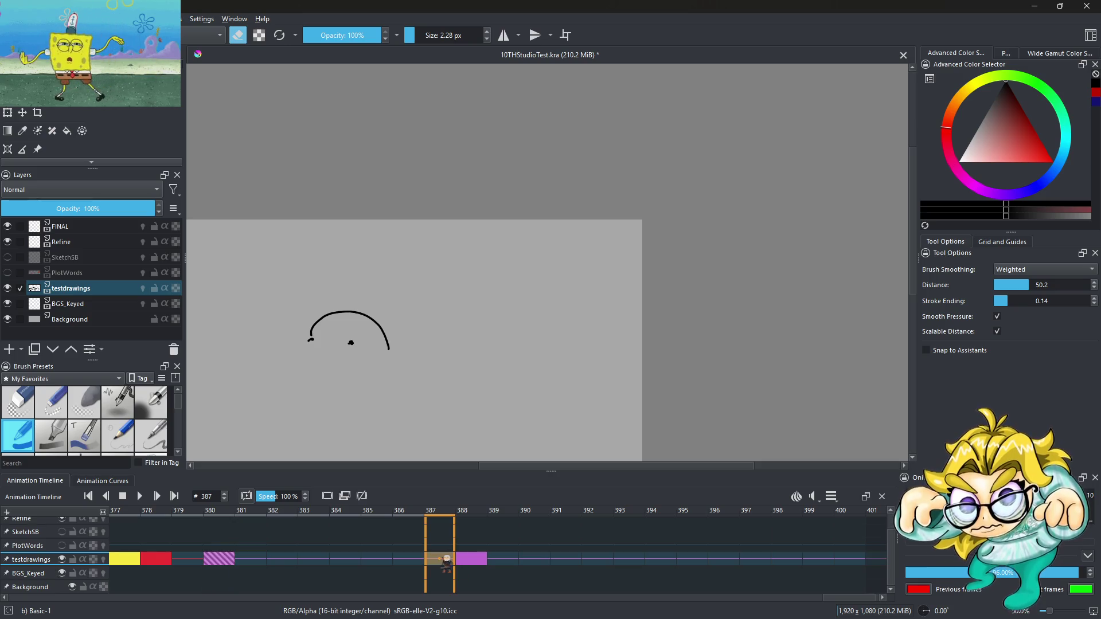
left_click(220, 562)
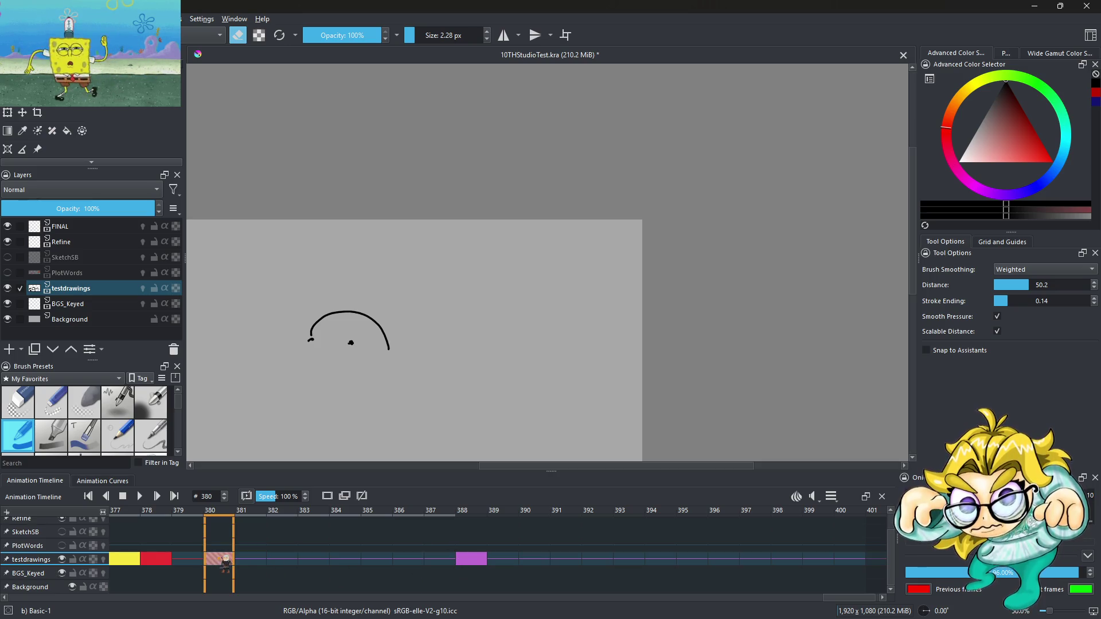
scroll(626, 269, "up", 2)
Step: With onion skin on, paint the small dark dab into a larger smudge
left_click(103, 559)
scroll(656, 244, "up", 4)
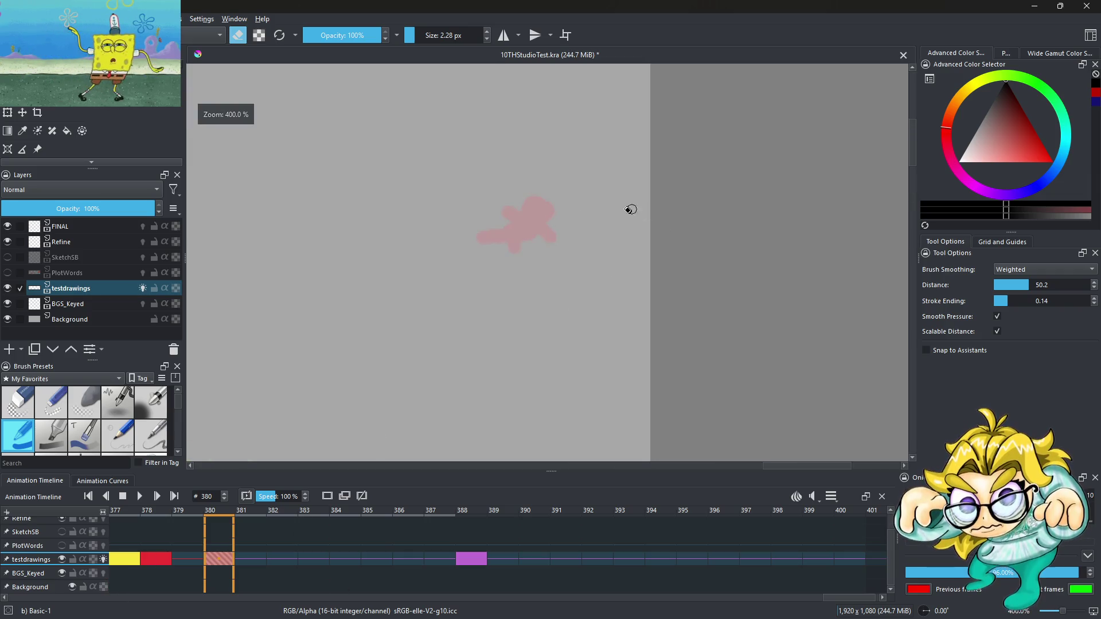
left_click(237, 35)
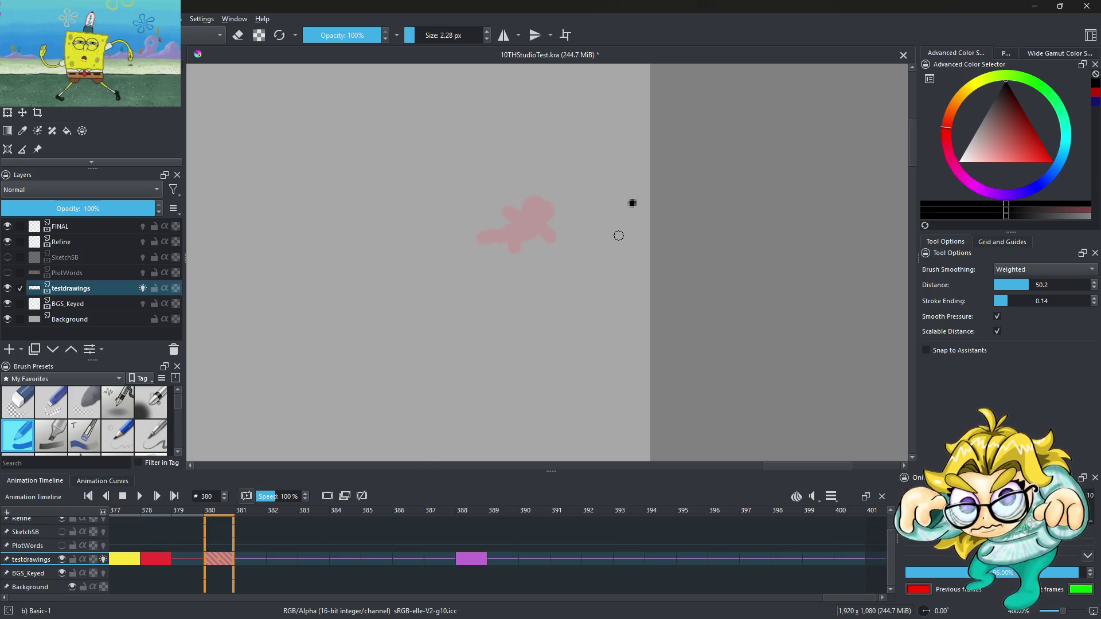
scroll(631, 212, "up", 2)
mouse_move(641, 199)
left_mouse_down()
mouse_move(600, 213)
mouse_move(633, 219)
left_mouse_up()
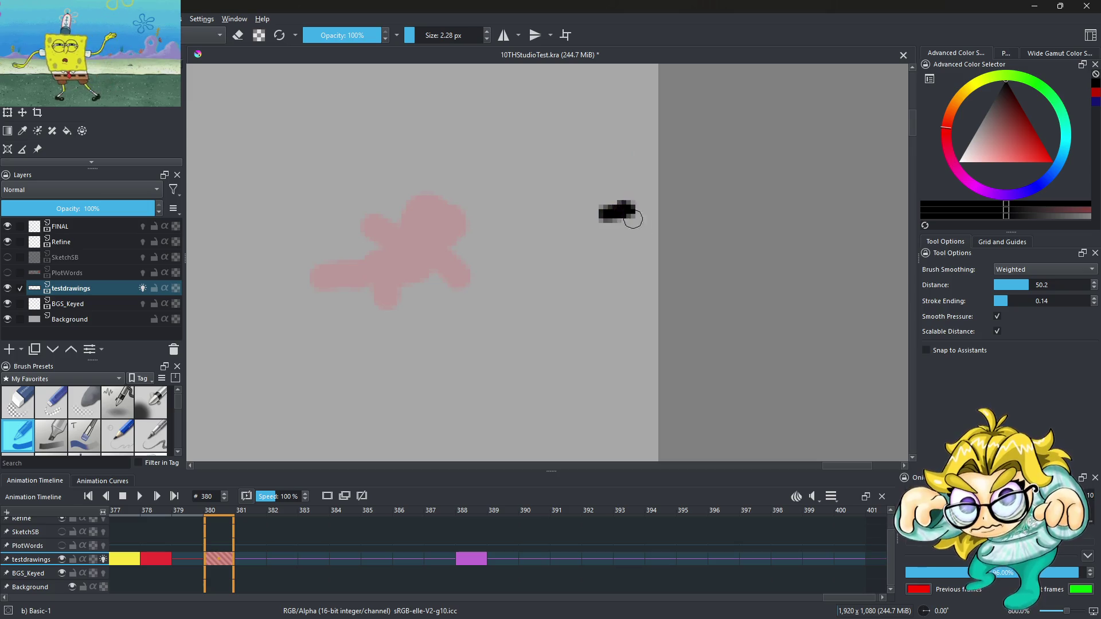
scroll(631, 241, "down", 10)
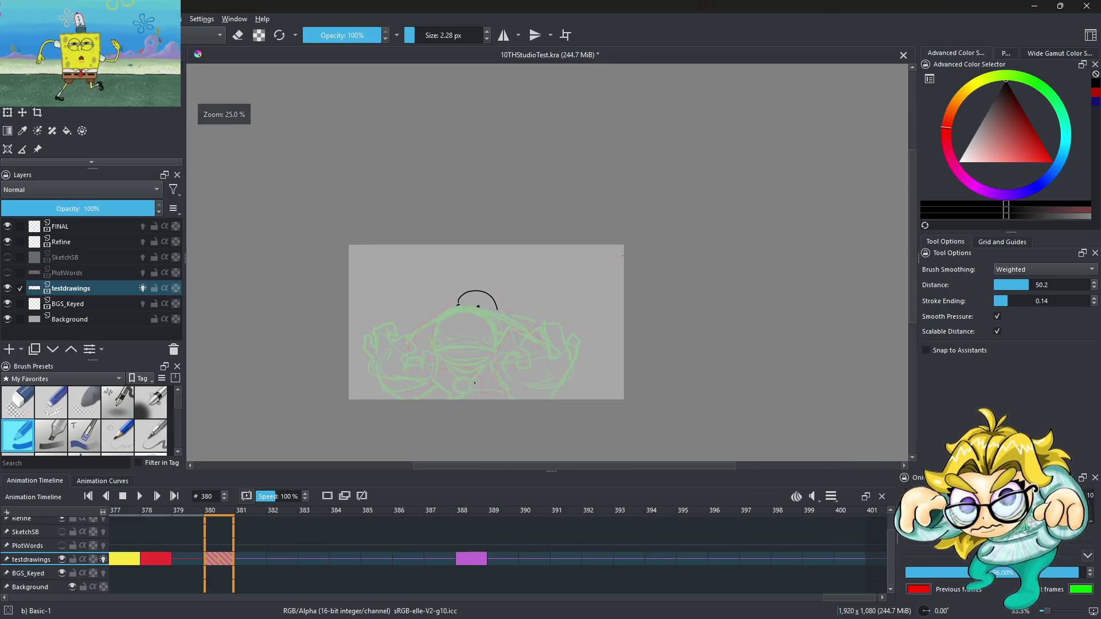
scroll(474, 382, "up", 2)
left_click(104, 559)
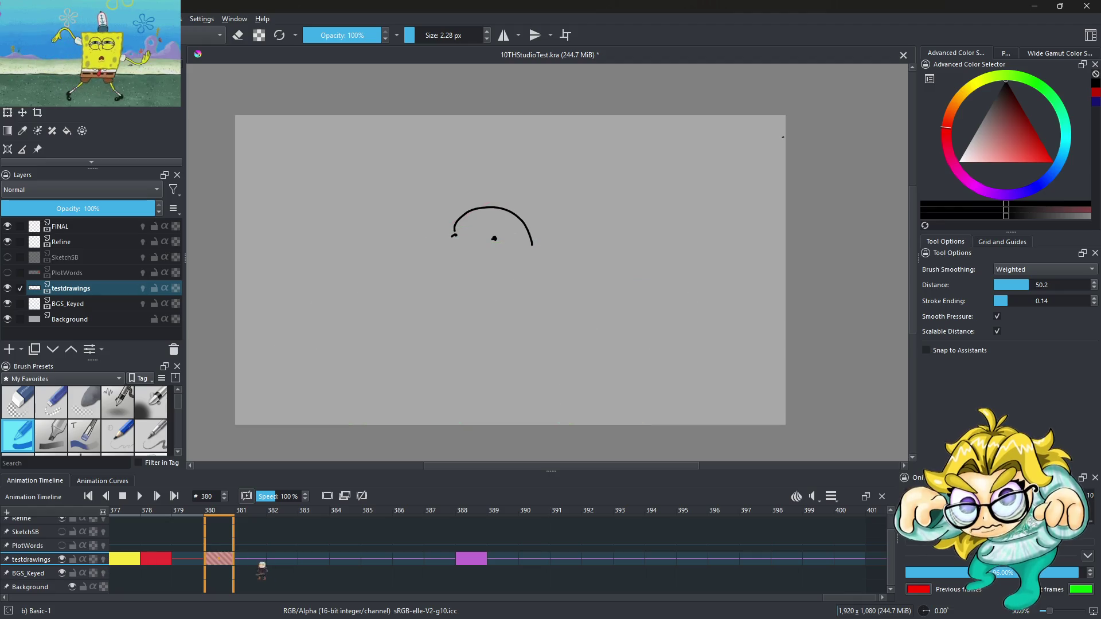
Step: Play the animation, then review frames 378, 379, 380 and 388
left_click(145, 496)
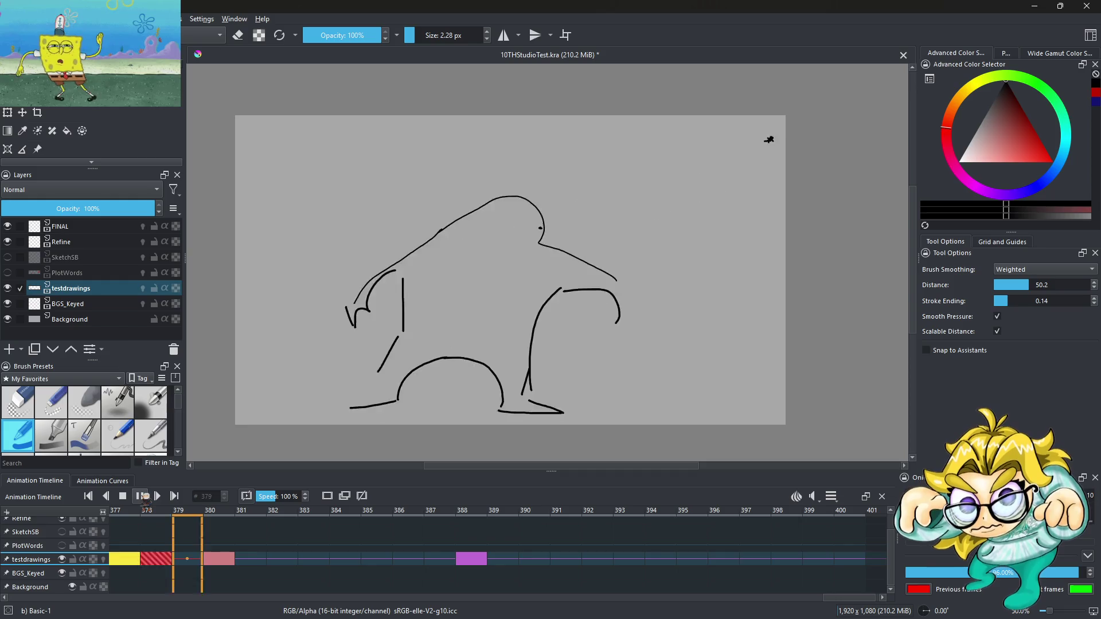
left_click(140, 496)
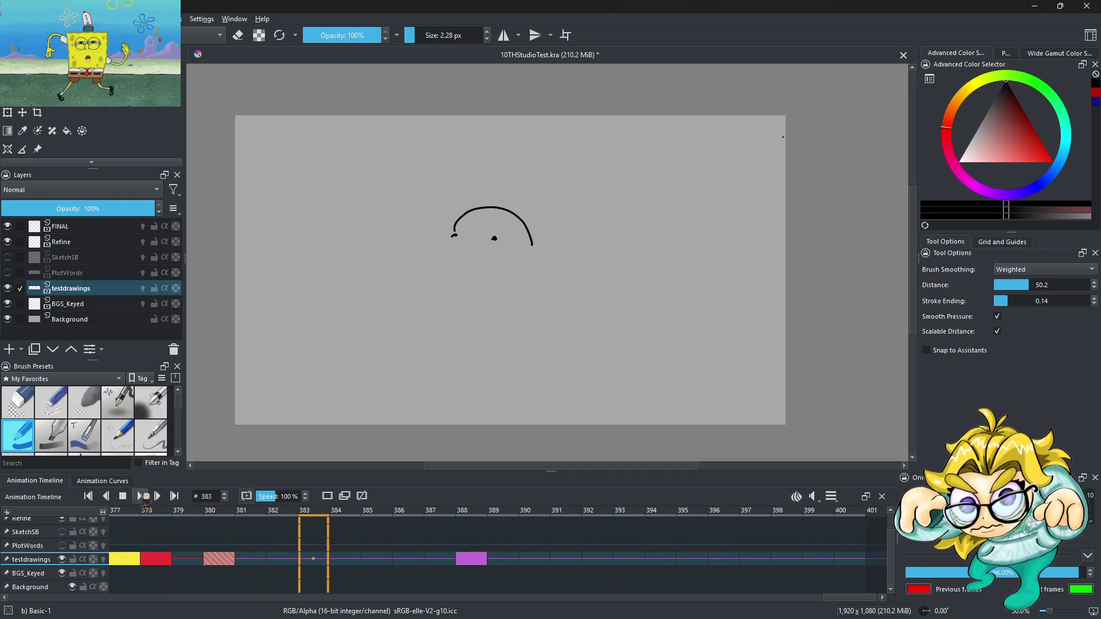
key("Left")
key("Left")
key("Left")
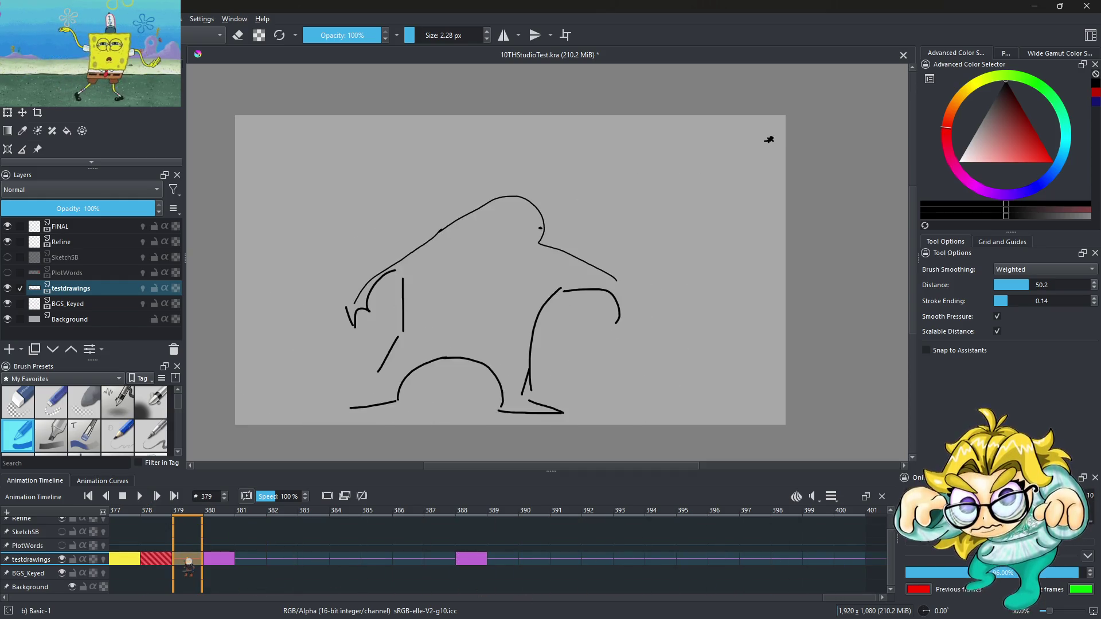
left_click(166, 560)
left_click(198, 561)
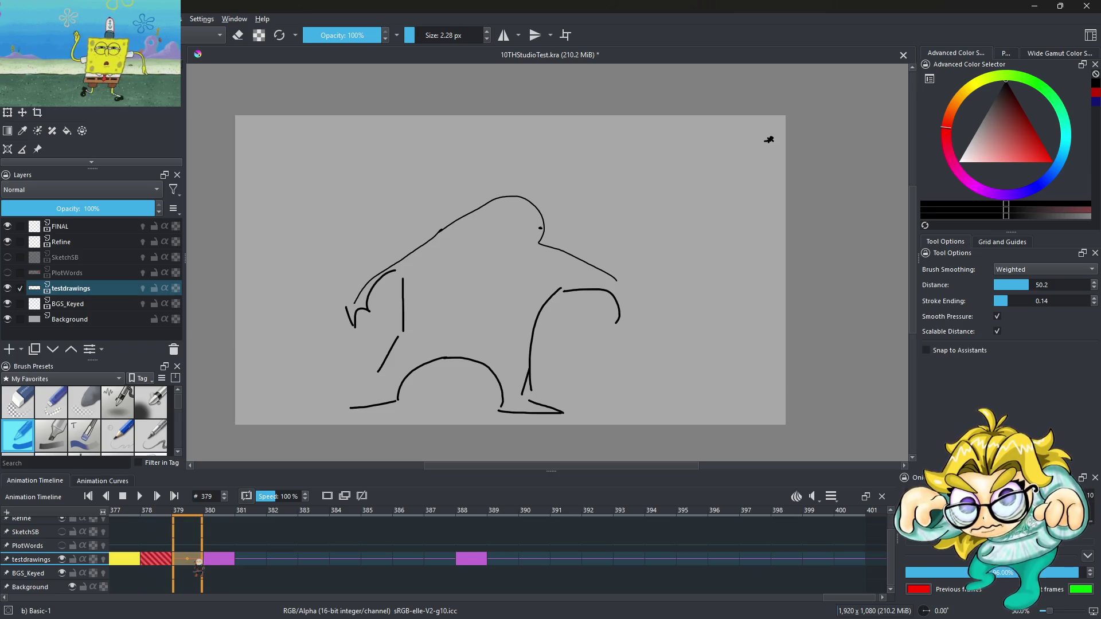
left_click(222, 561)
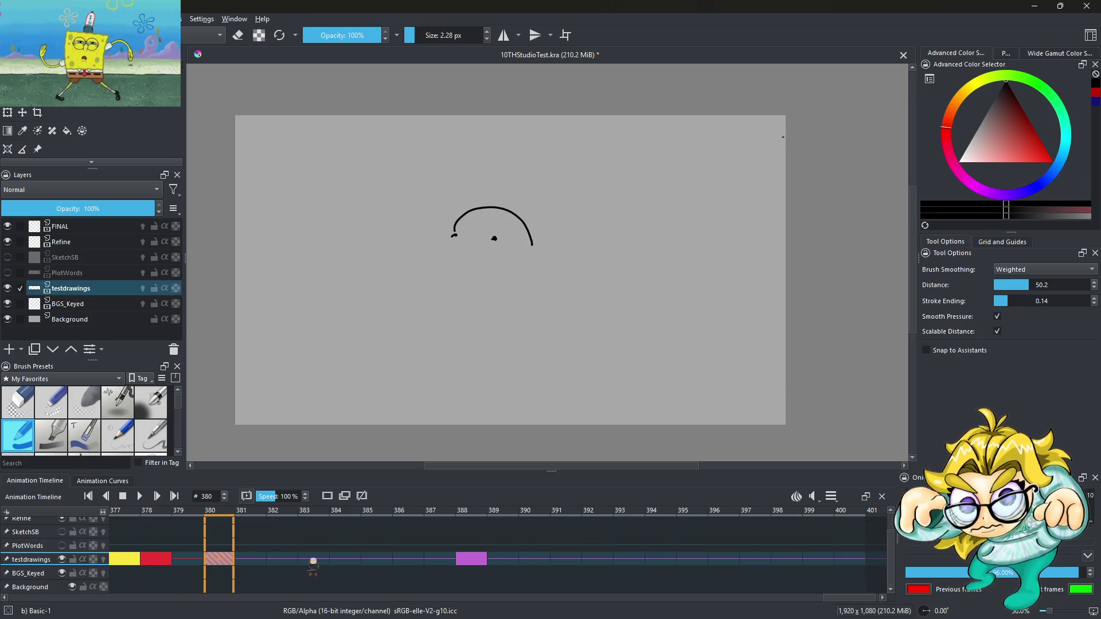
left_click(473, 560)
left_click(189, 561)
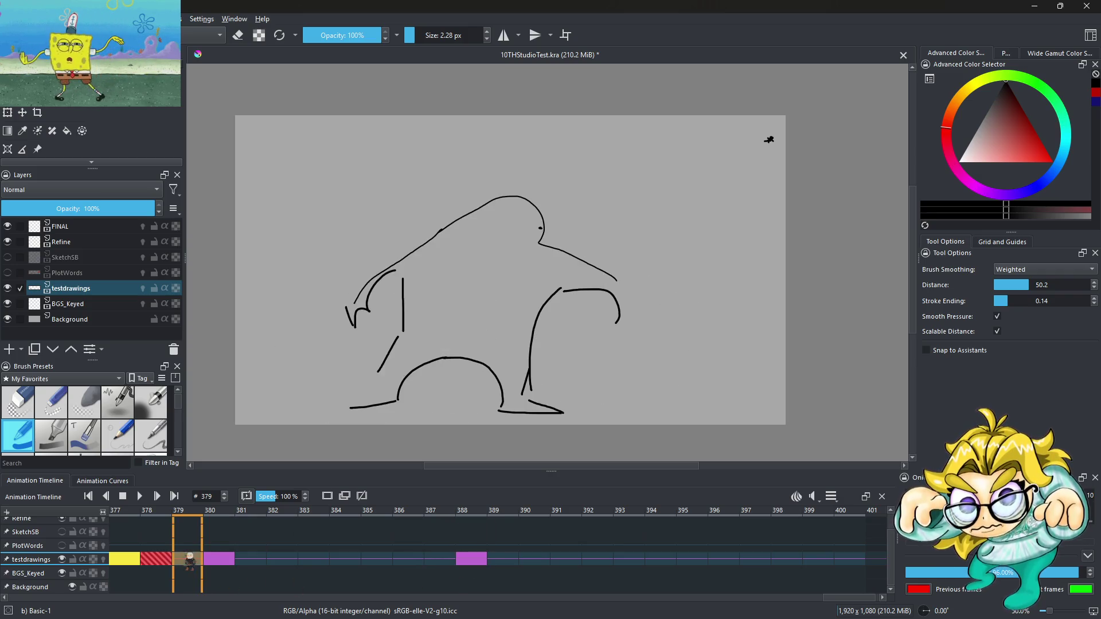
Step: Try moving the arc keyframe from 379 to 380, then undo the move
left_click_drag(167, 566, 216, 568)
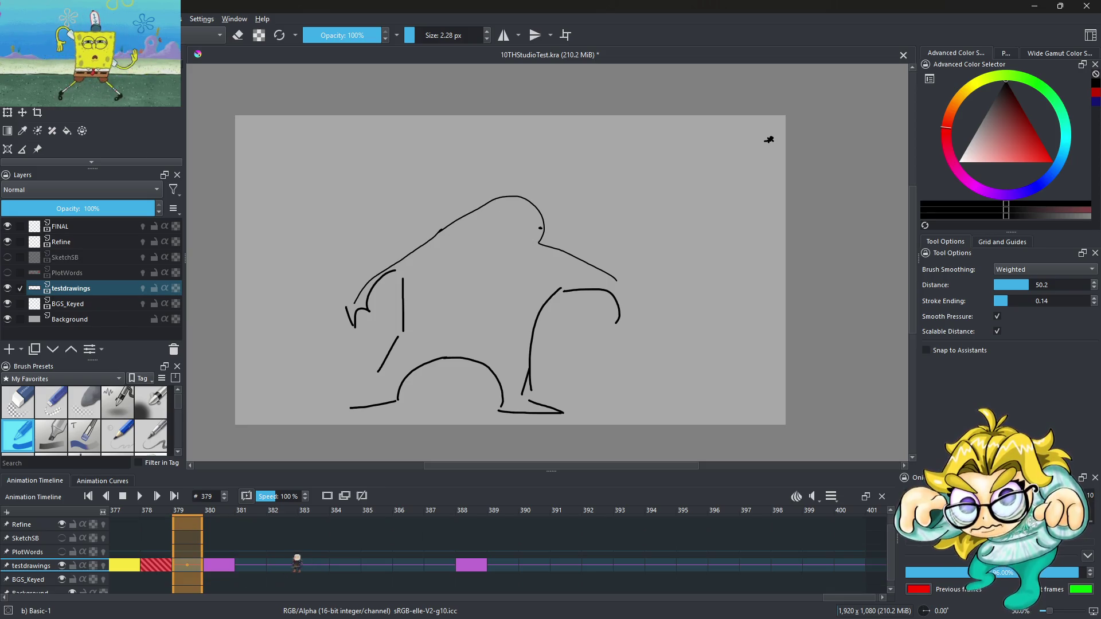
left_click(216, 567)
left_click(195, 567)
key("ctrl+z")
Step: Move the figure keyframe from 388 to 384 and play back to check timing
left_click(476, 567)
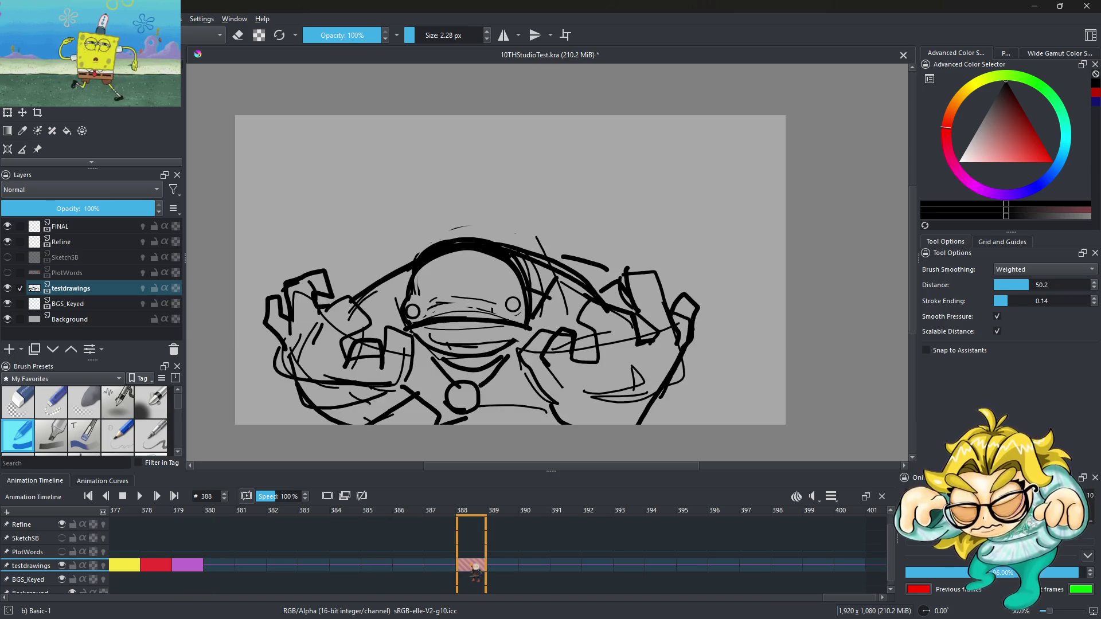
left_click_drag(476, 566, 336, 566)
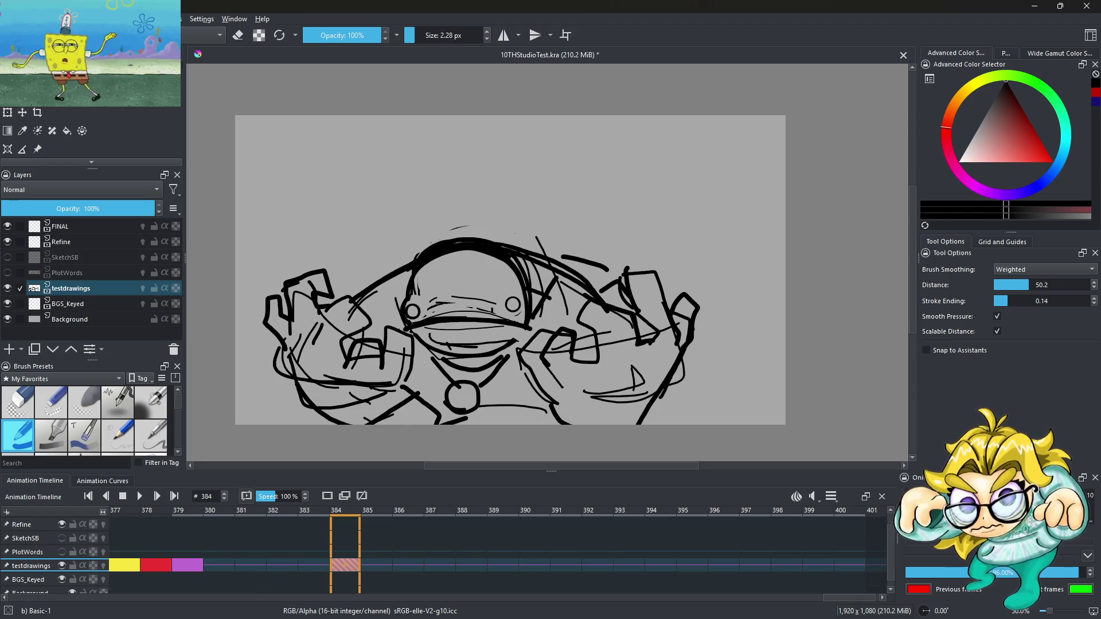
scroll(509, 272, "up", 1)
left_click(139, 496)
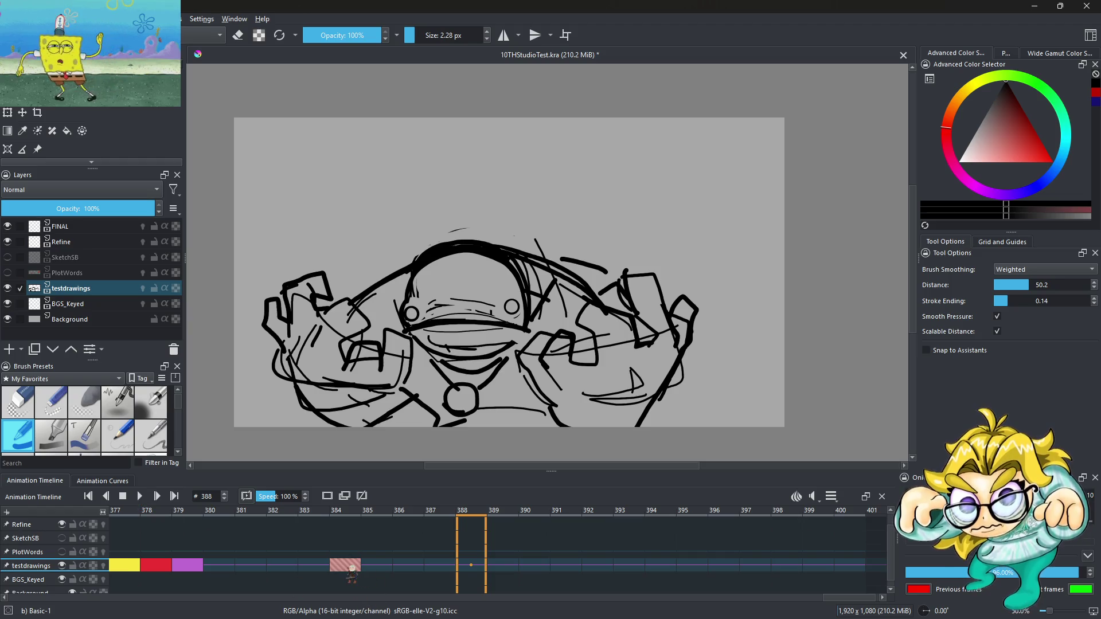
left_click(284, 565)
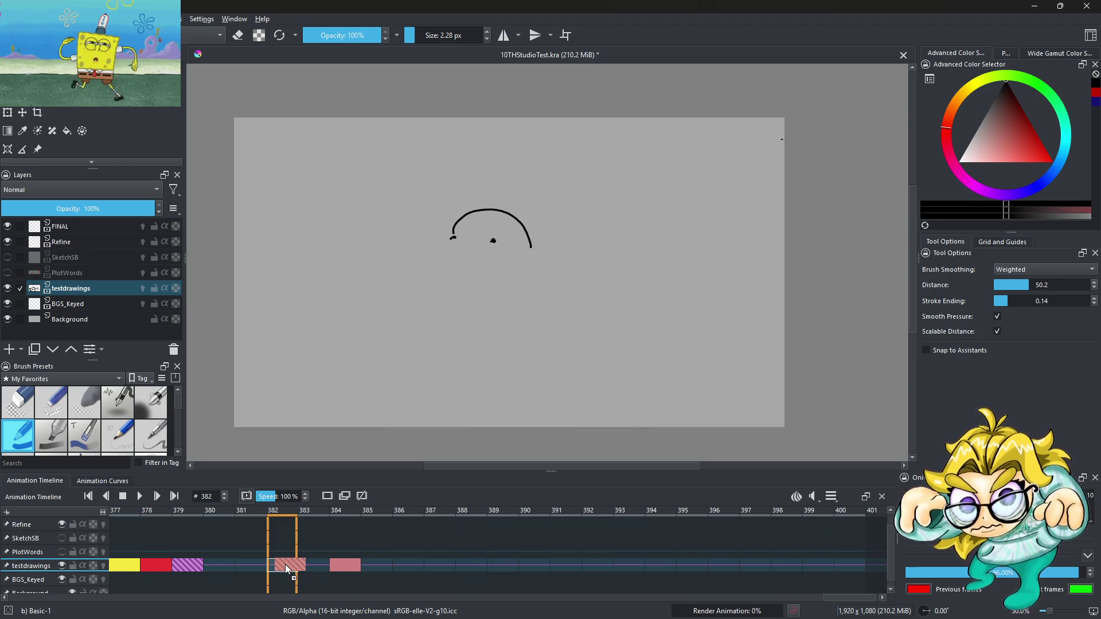
Step: Play and stop the animation, then replay it starting from frame 381
left_click(141, 496)
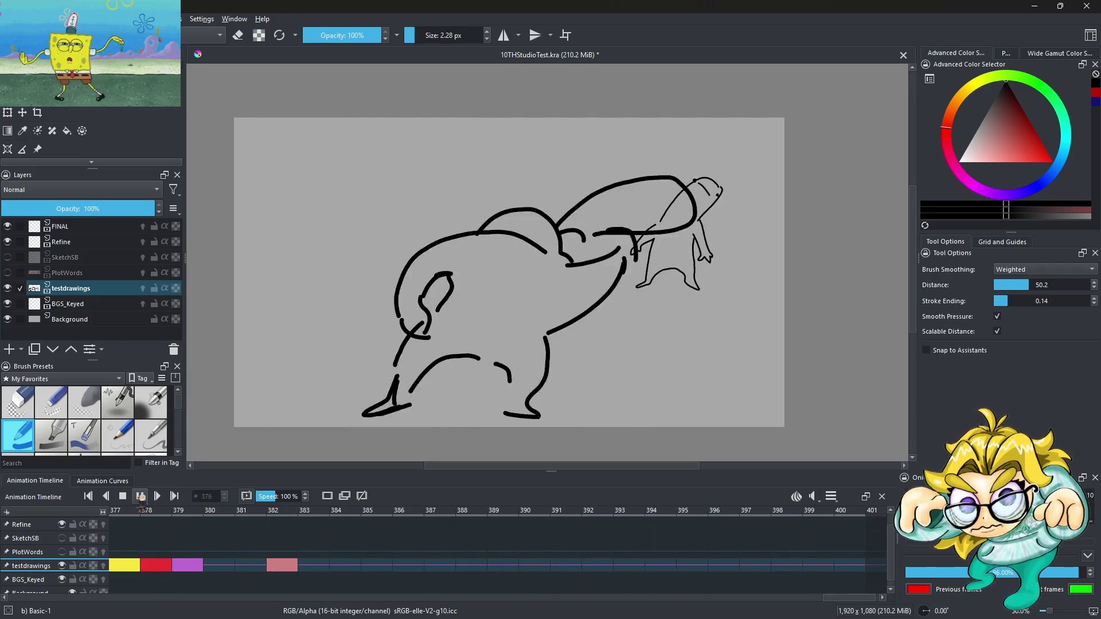
left_click(141, 497)
left_click(250, 565)
left_click(141, 496)
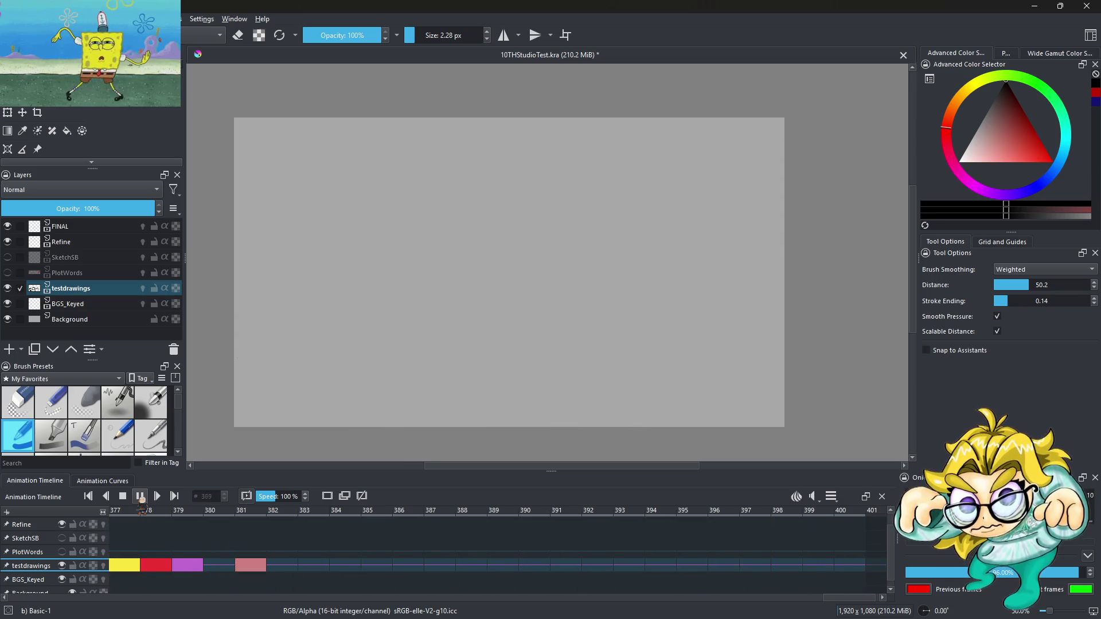
Step: Stop playback and move the figure keyframe from frame 381 to 383
left_click(141, 498)
left_click(227, 566)
left_click(259, 568)
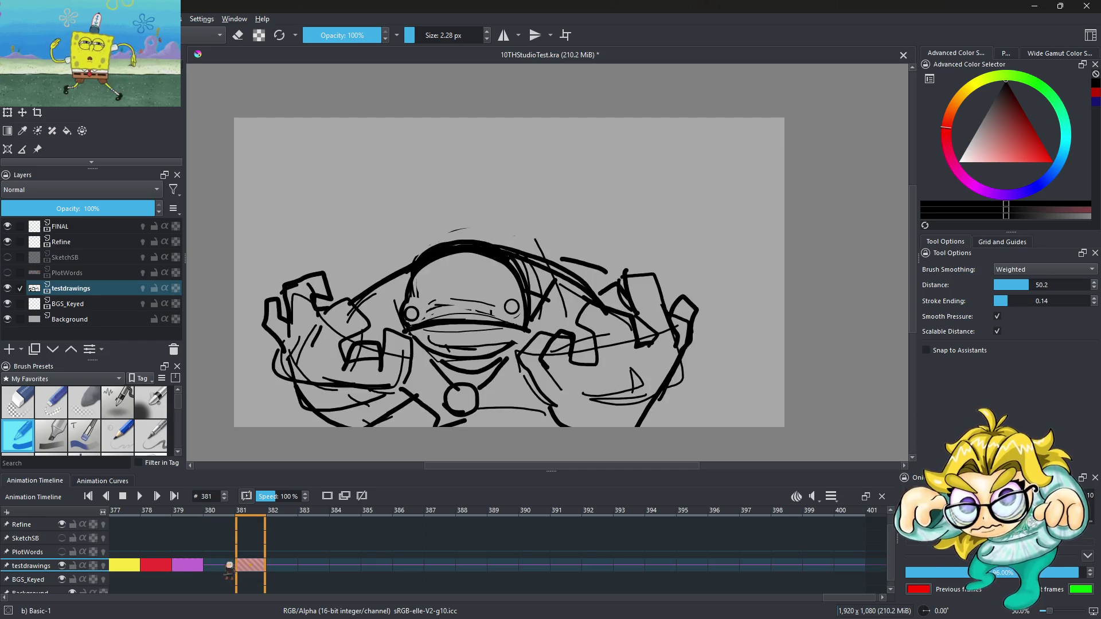
left_click(230, 567)
left_click(254, 568)
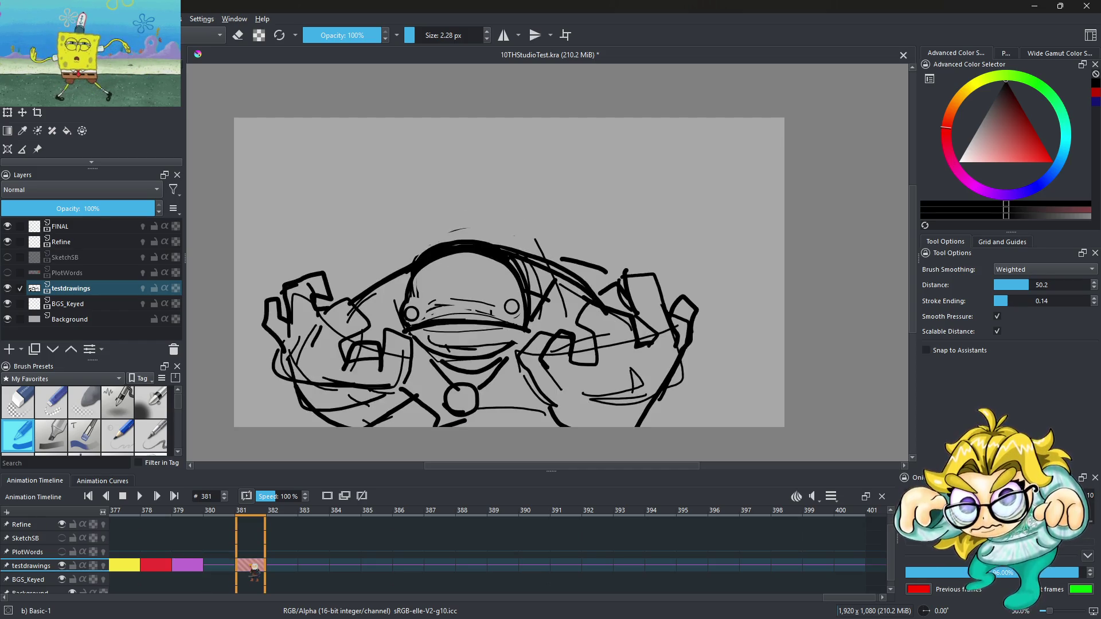
left_click_drag(264, 569, 321, 572)
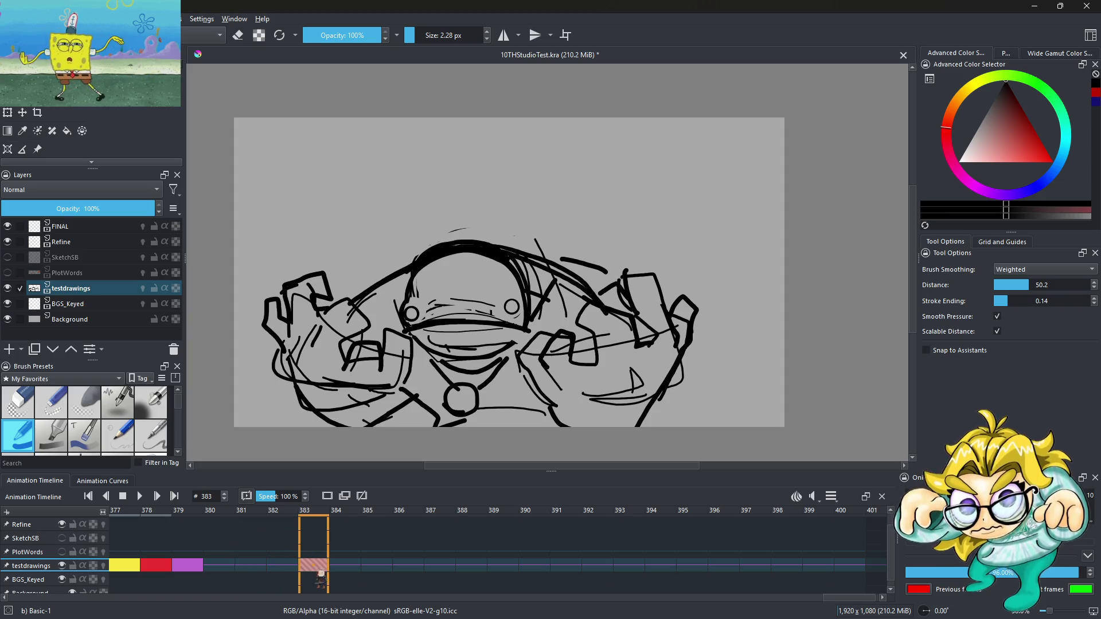
Step: Insert a blank frame at 381 and play the animation
left_click(257, 568)
left_click(229, 569)
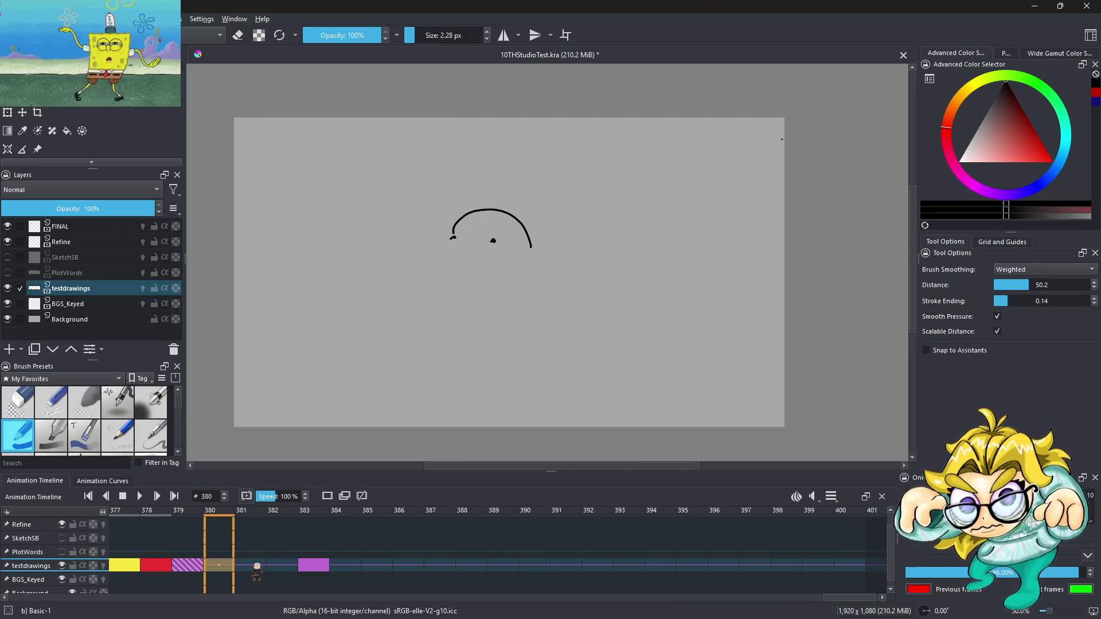
left_click(257, 568)
right_click(256, 567)
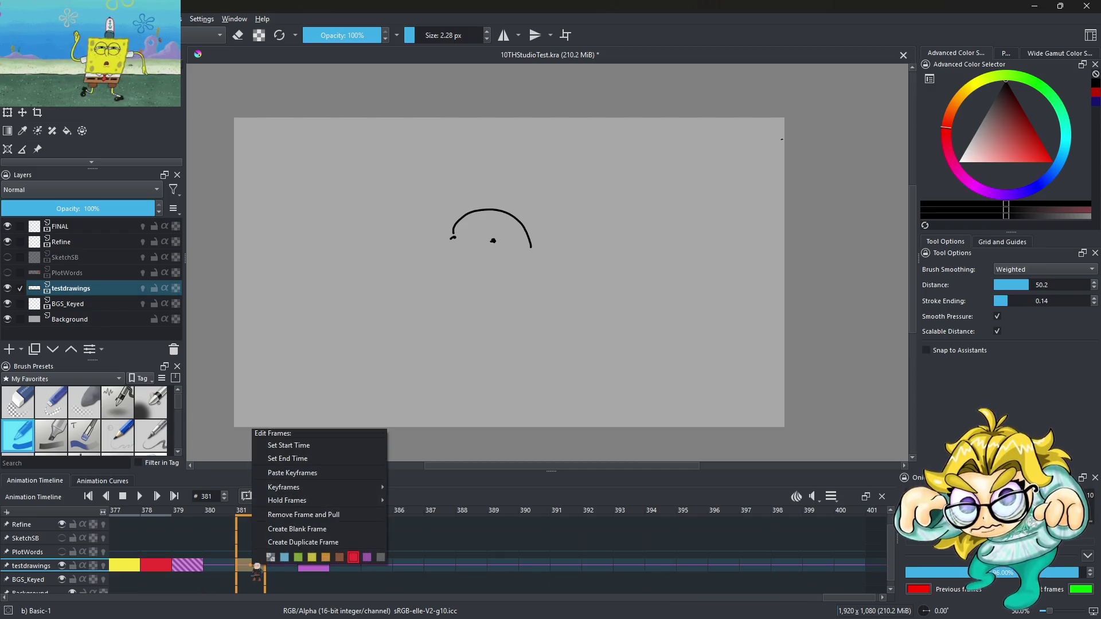
left_click(294, 526)
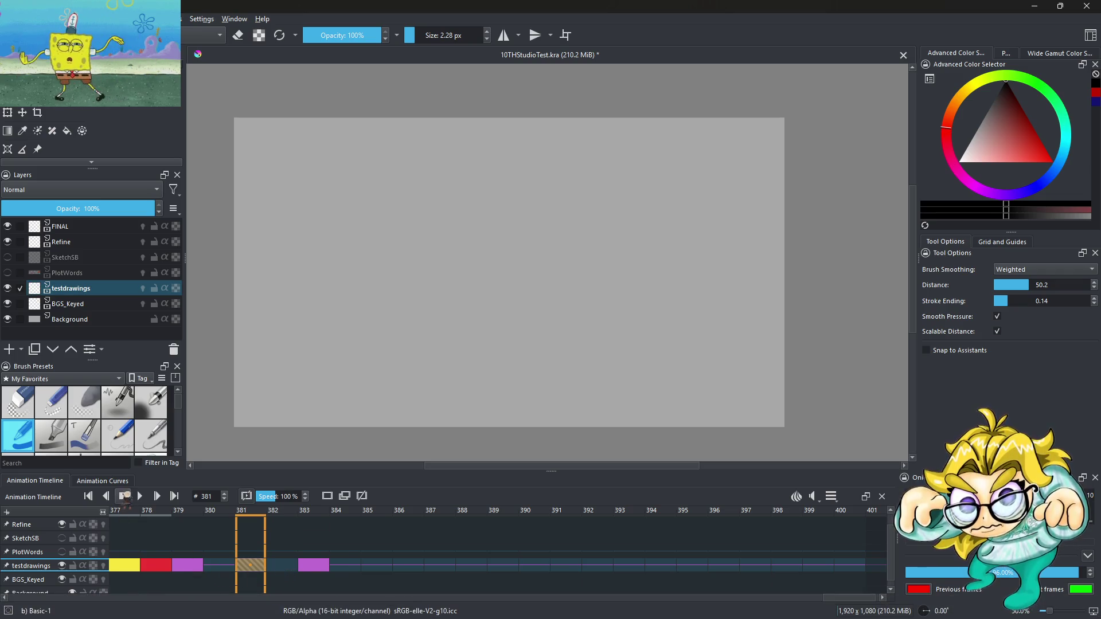
left_click(140, 497)
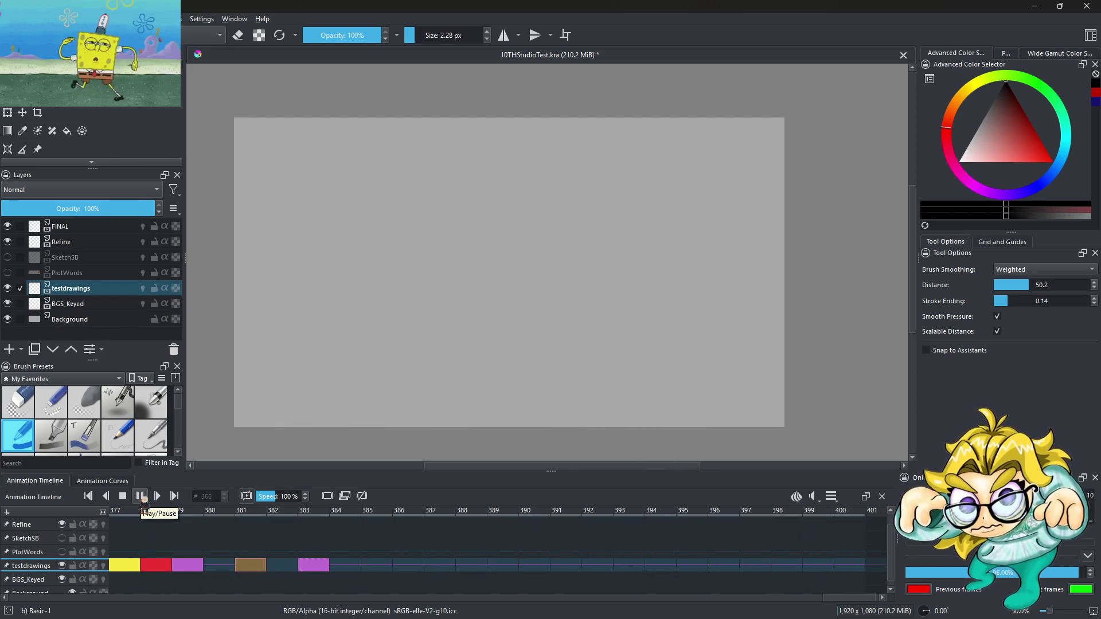
left_click(143, 497)
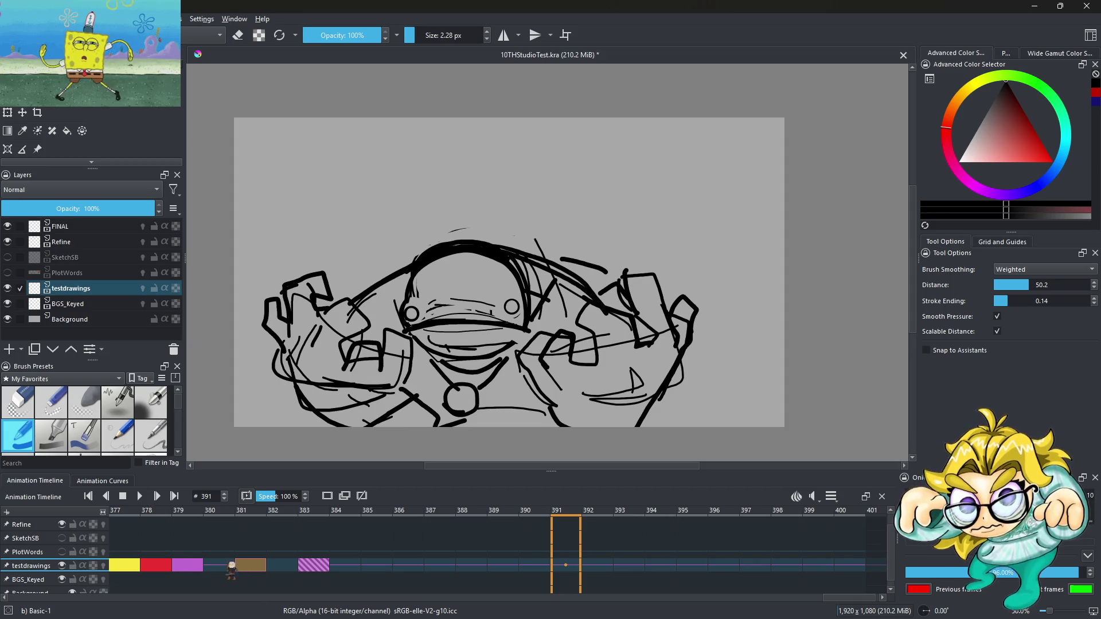
left_click(246, 567)
left_click(225, 567)
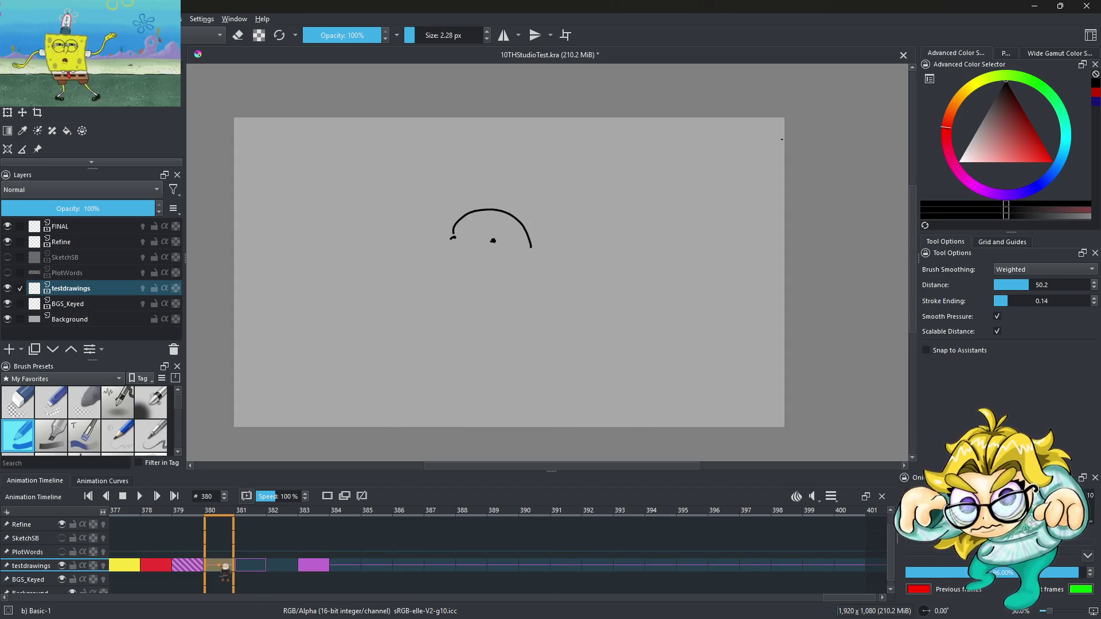
left_click(195, 567)
left_click(225, 568)
left_click(248, 568)
left_click(224, 567)
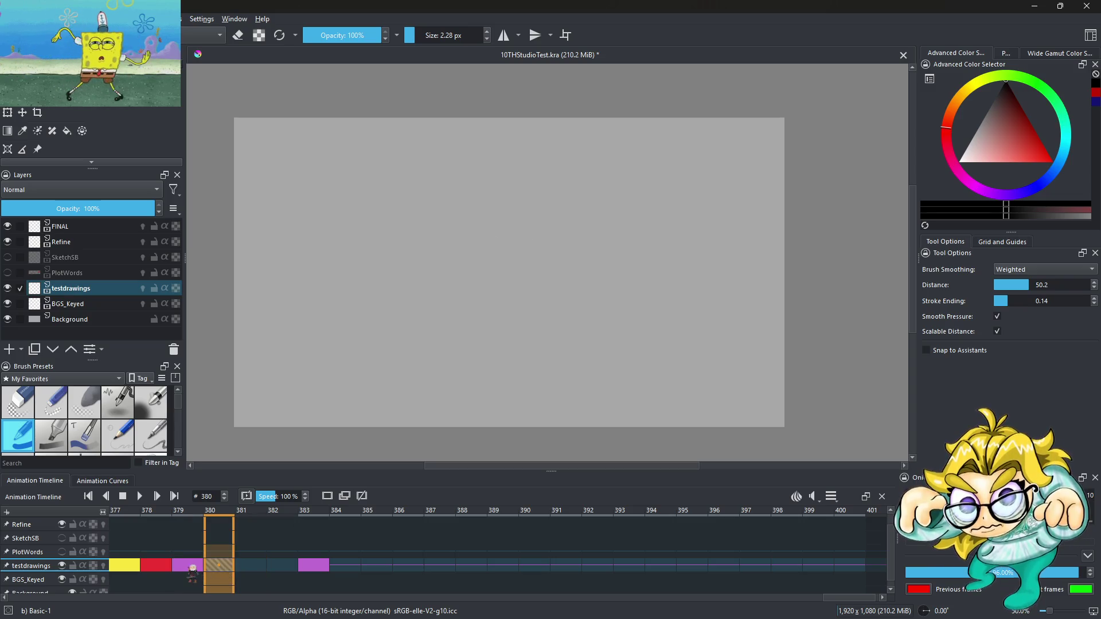
left_click(197, 568)
left_click(141, 496)
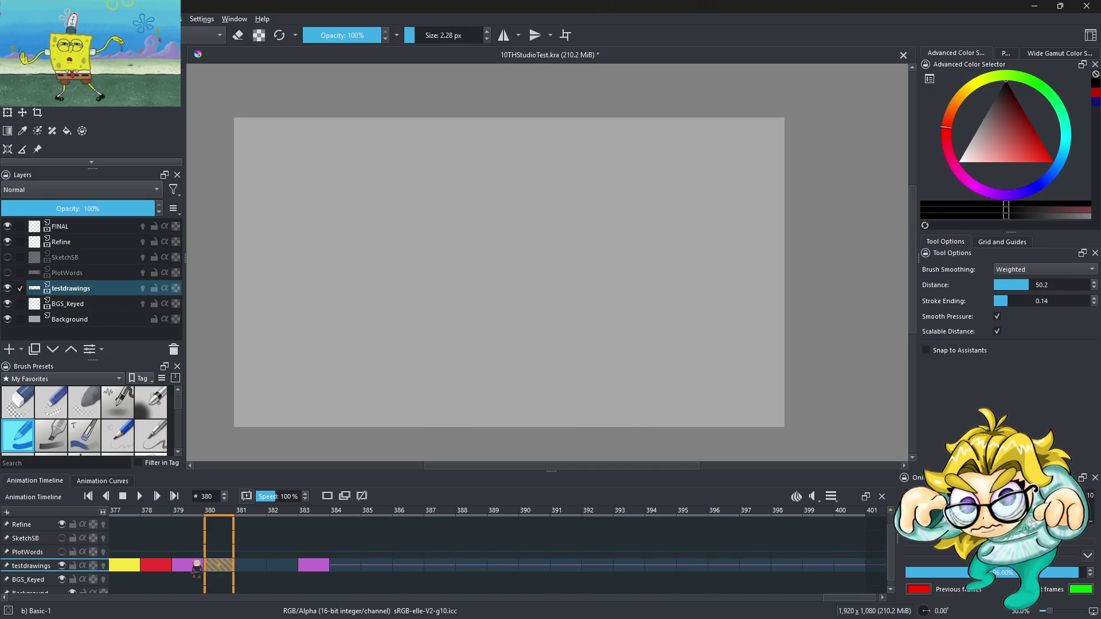
Step: Play the testdrawings animation starting from frame 381
left_click(250, 567)
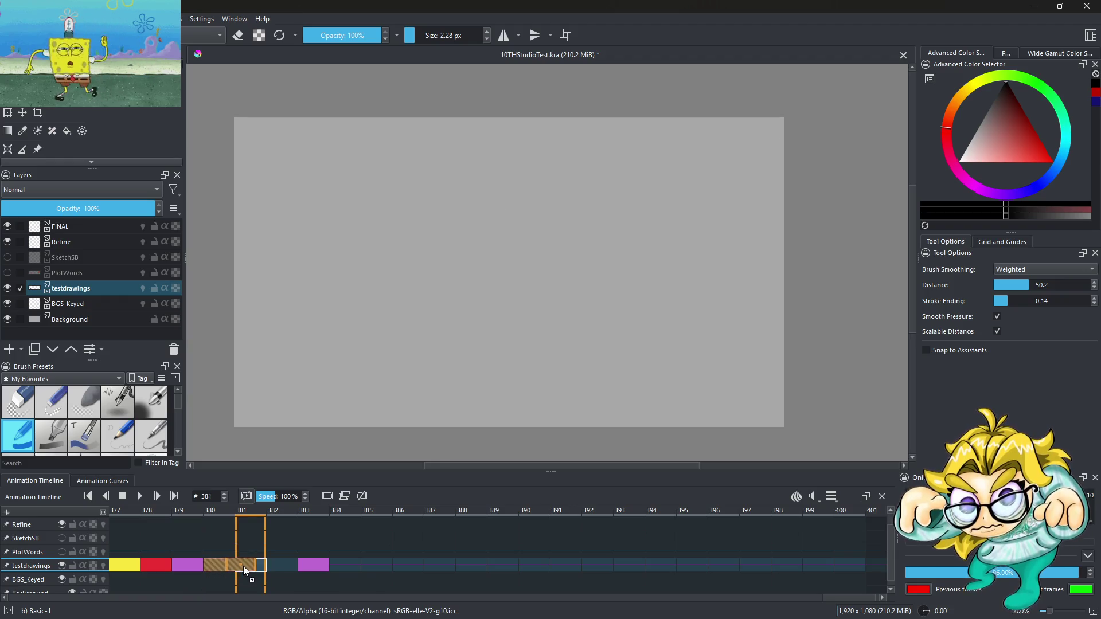
left_click(141, 496)
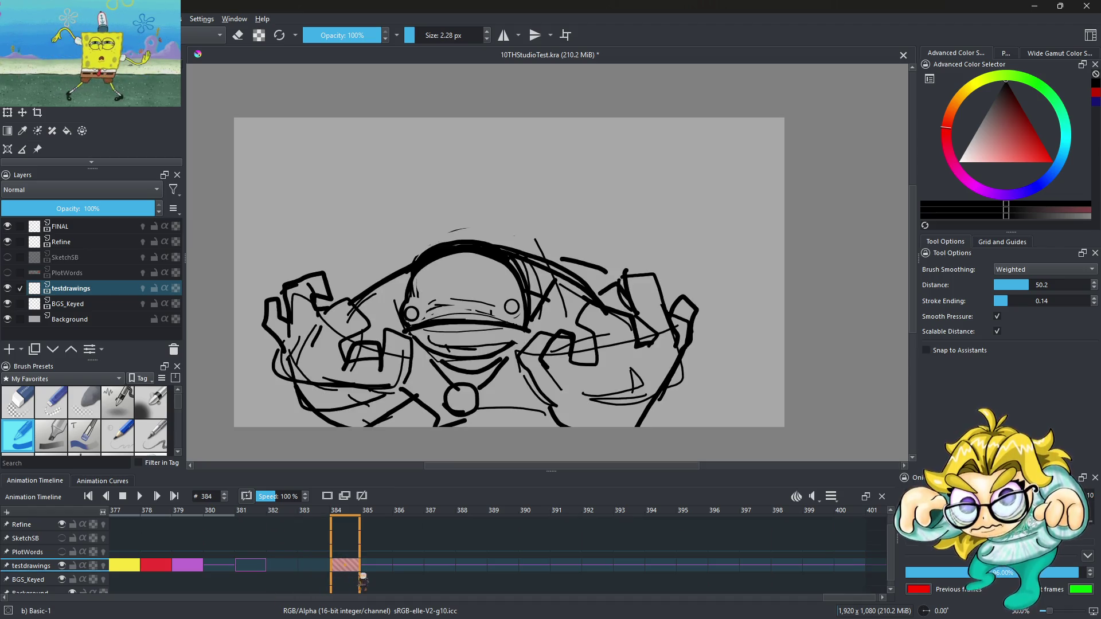
Step: Play the animation, then drag the figure keyframe from frame 383 to 384
left_click(140, 496)
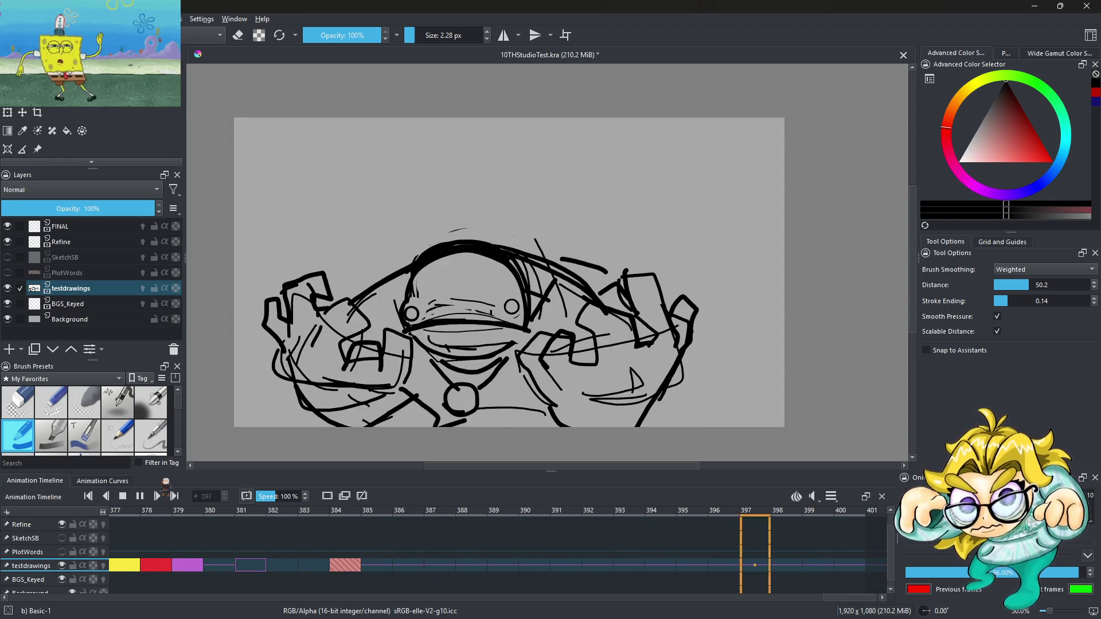
left_click(139, 496)
left_click(327, 566)
mouse_move(331, 567)
left_mouse_down()
mouse_move(401, 567)
mouse_move(353, 567)
mouse_move(370, 571)
mouse_move(367, 585)
left_mouse_up()
Step: Replay the animation, jump to frame 386, and bring up the File menu
left_click(141, 496)
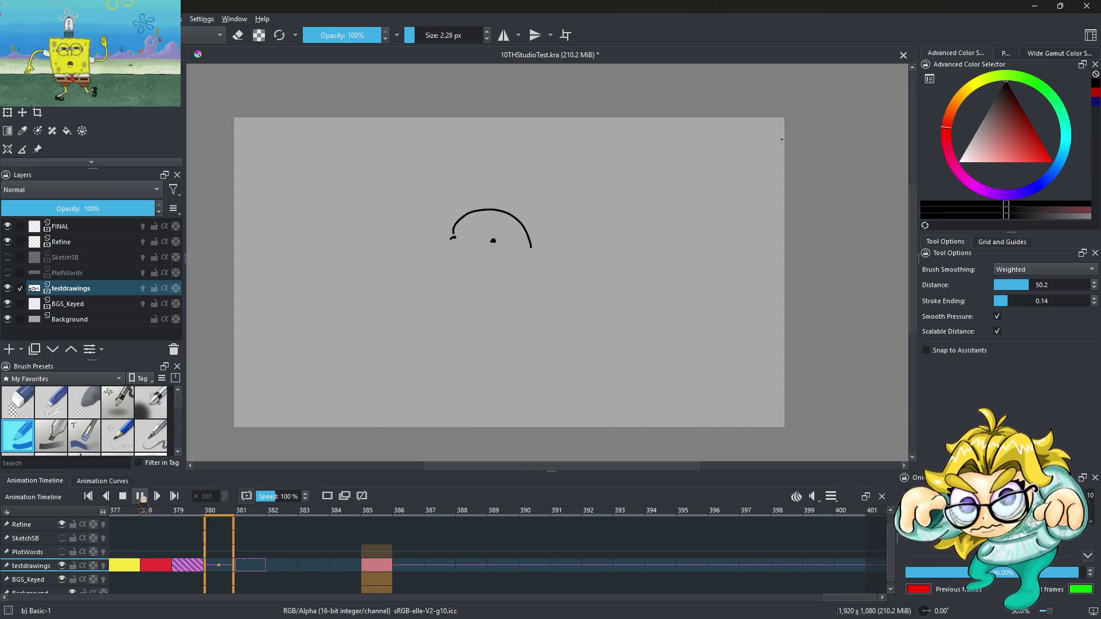
left_click(141, 496)
left_click(423, 569)
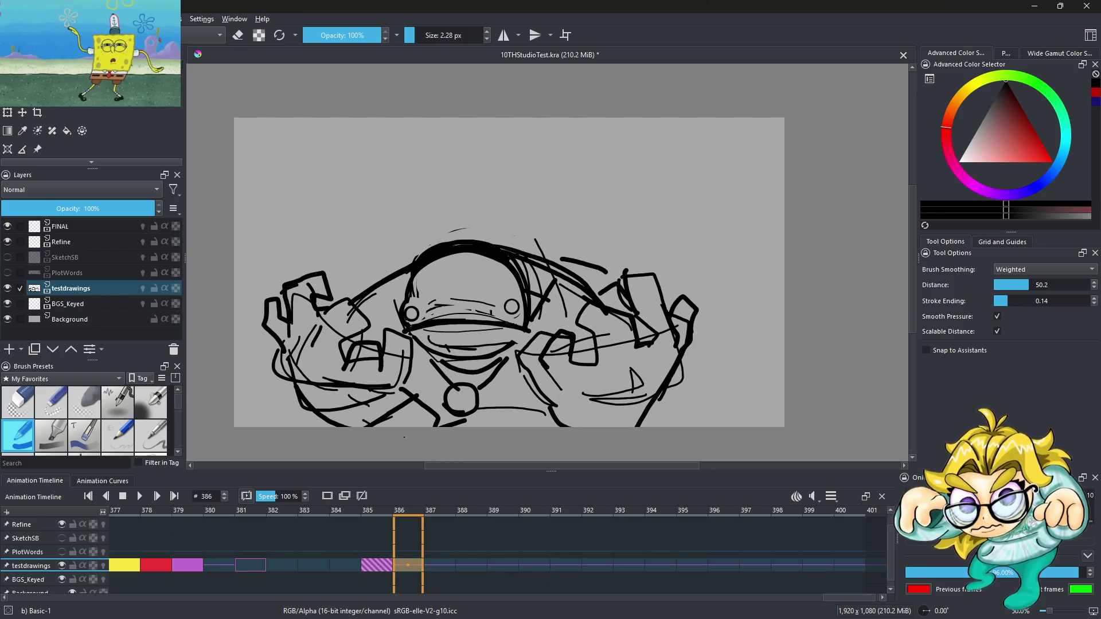
left_click(12, 18)
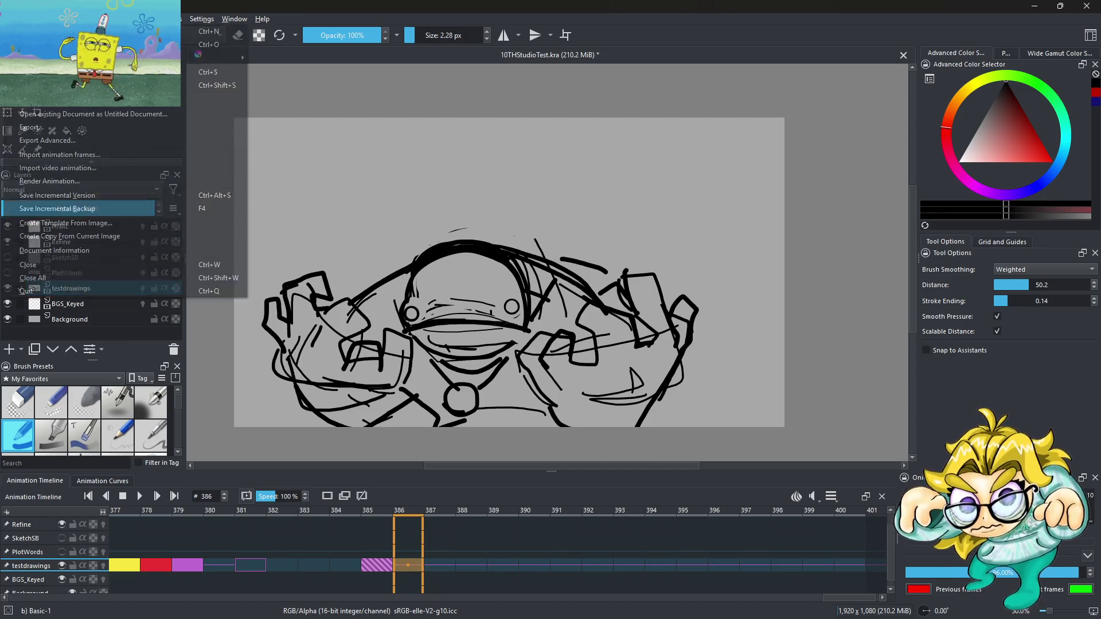
Step: Save the animation file and return to frame 379 on testdrawings
left_click(45, 123)
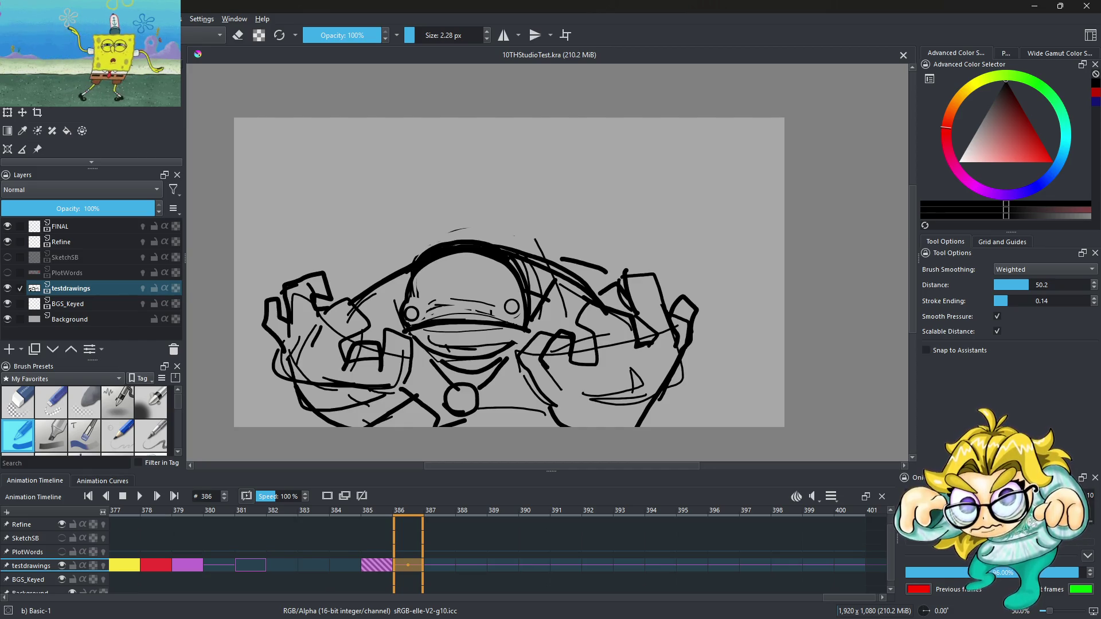
left_click(199, 566)
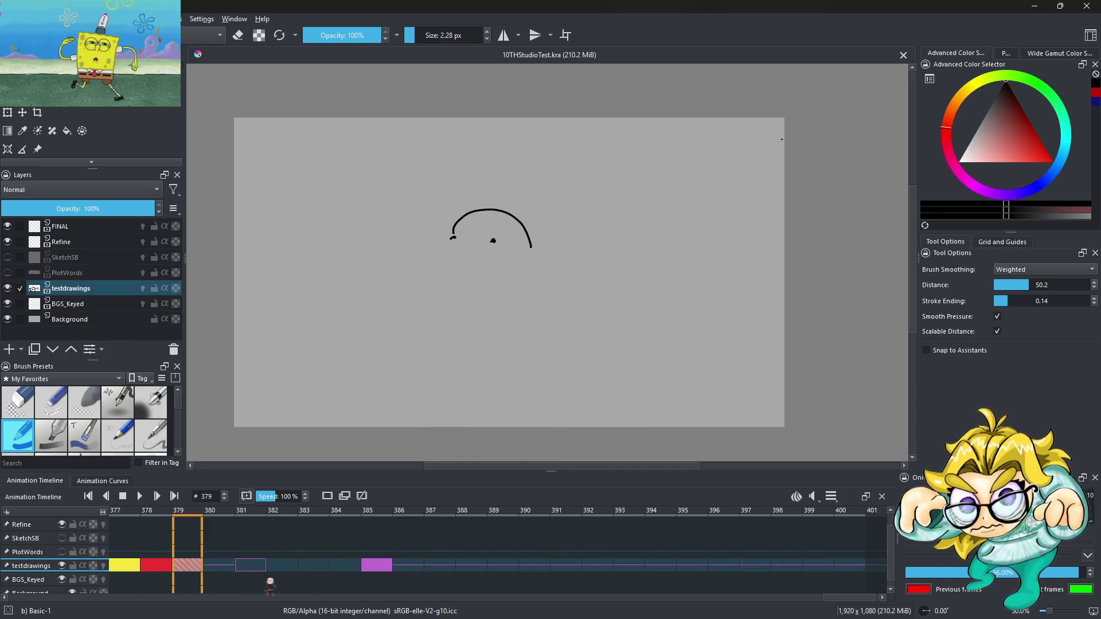
Step: Scroll the timeline back to the start and view the drawings at frames 0, 6 and 9
key("Right")
key("Left")
key("Left")
key("Left")
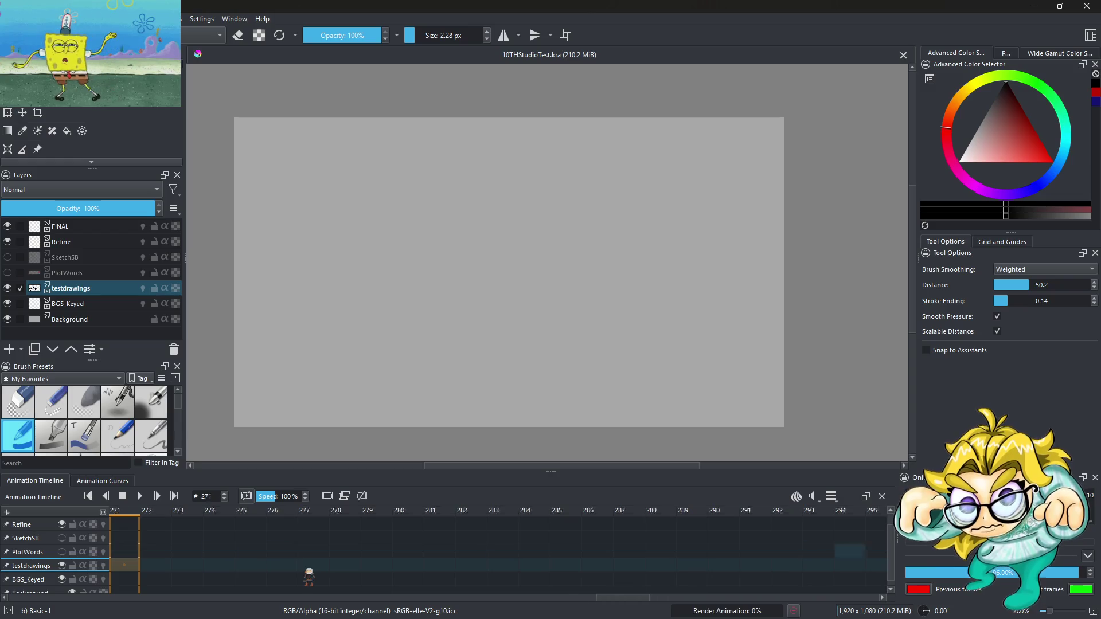
left_click_drag(627, 597, 57, 599)
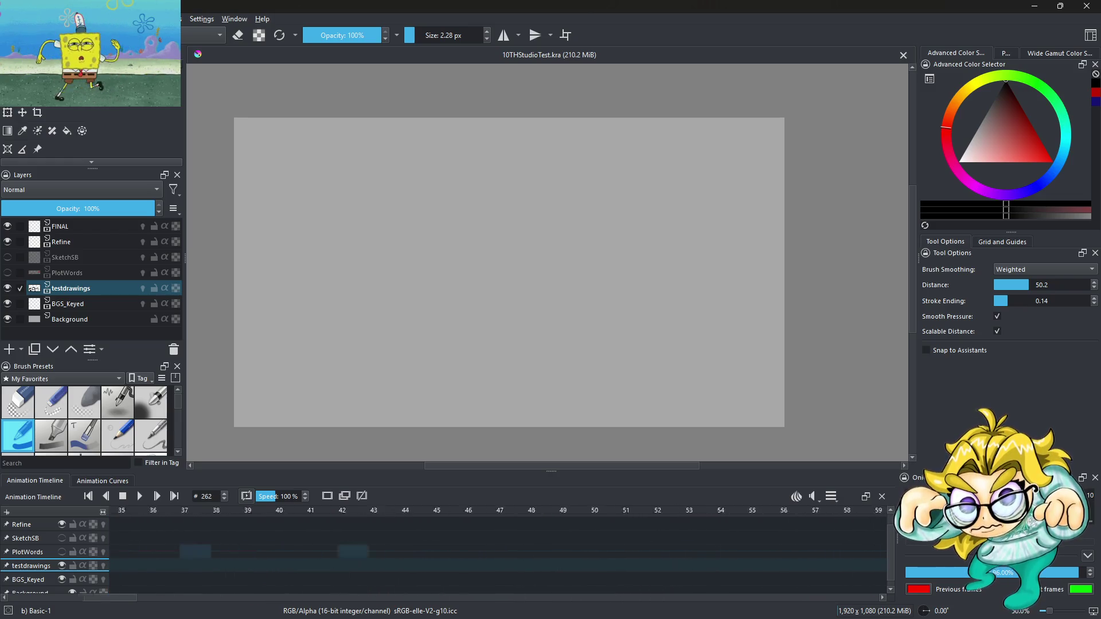
left_click(183, 567)
left_click(138, 568)
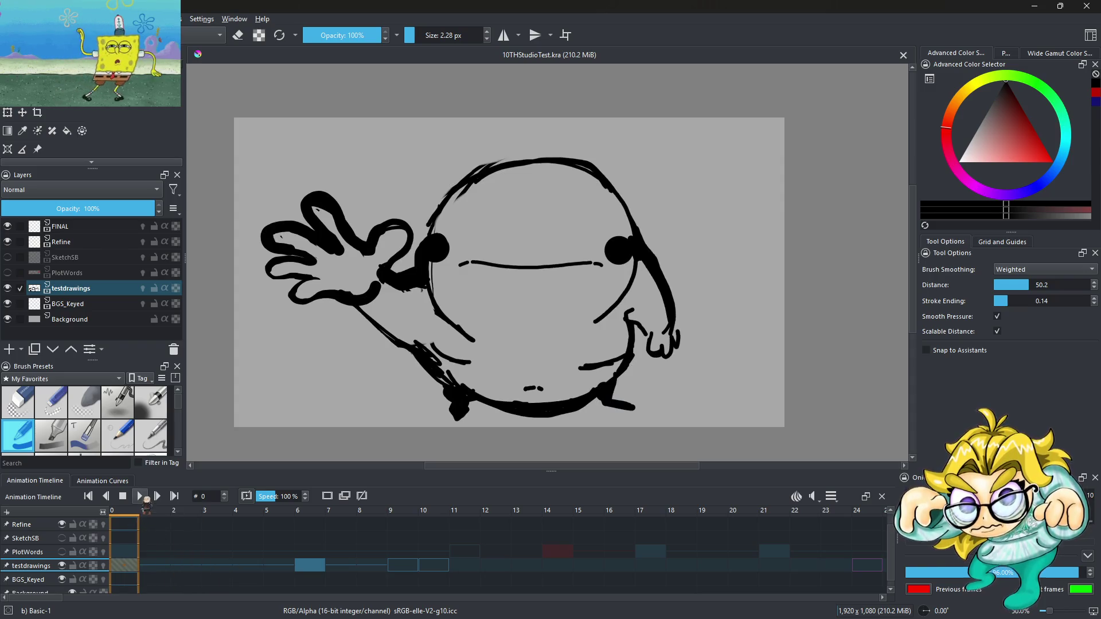
left_click(314, 566)
left_click(402, 567)
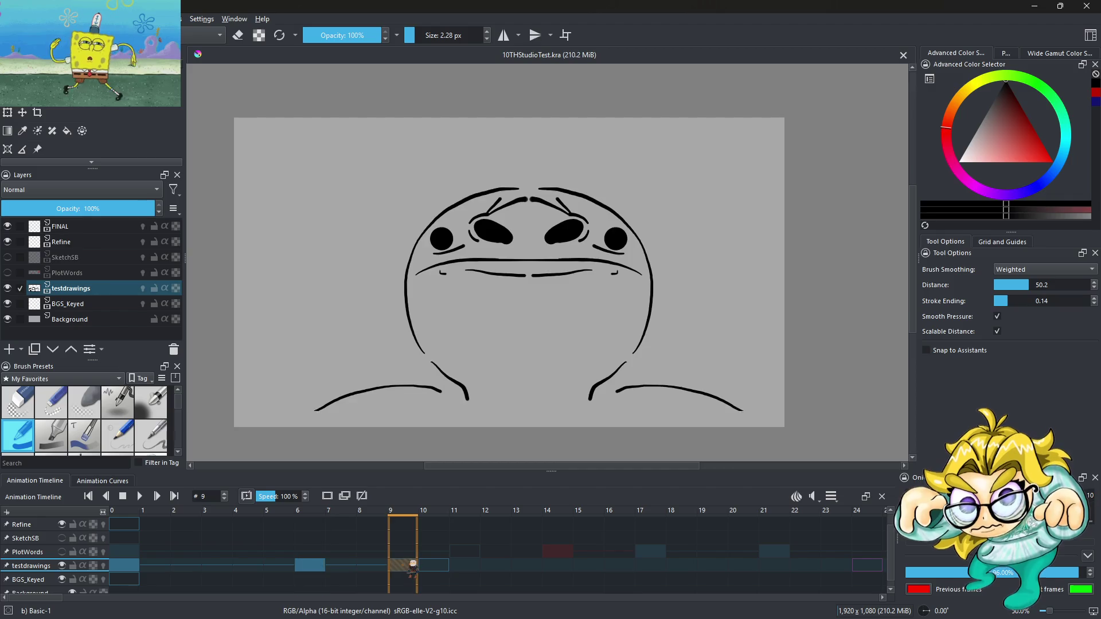
Step: Toggle onion skinning on and off, then compare frames 6, 9 and 10 on testdrawings
left_click(105, 566)
left_click(105, 566)
left_click(338, 570)
left_click(402, 568)
left_click(434, 567)
left_click(310, 566)
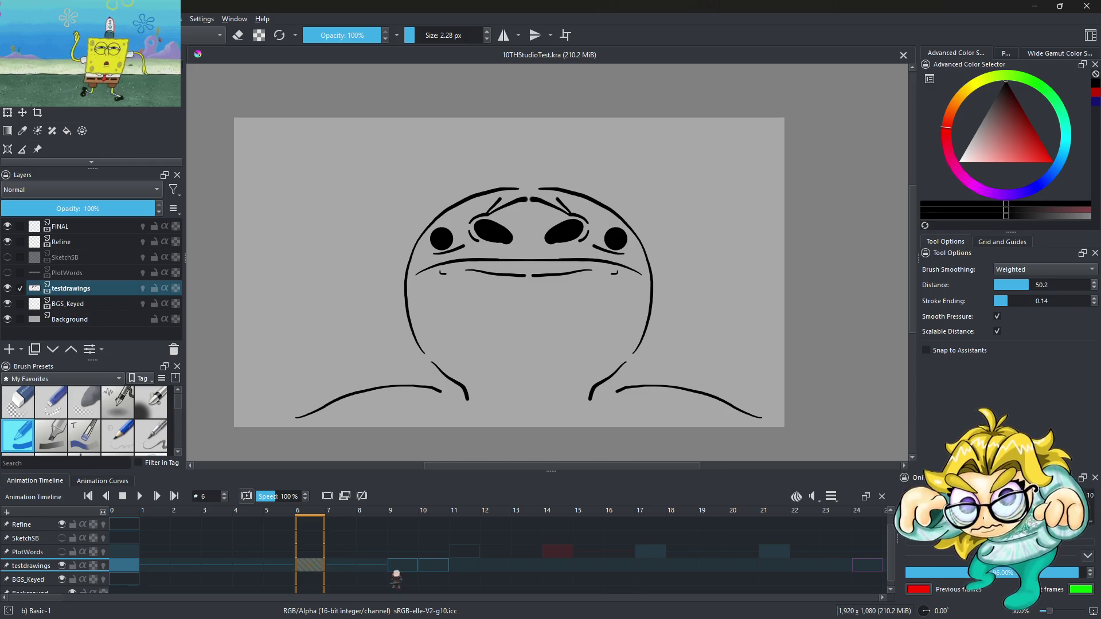
left_click(402, 568)
left_click(433, 570)
Step: Return to frame 0 and play the animation from the start
right_click(434, 572)
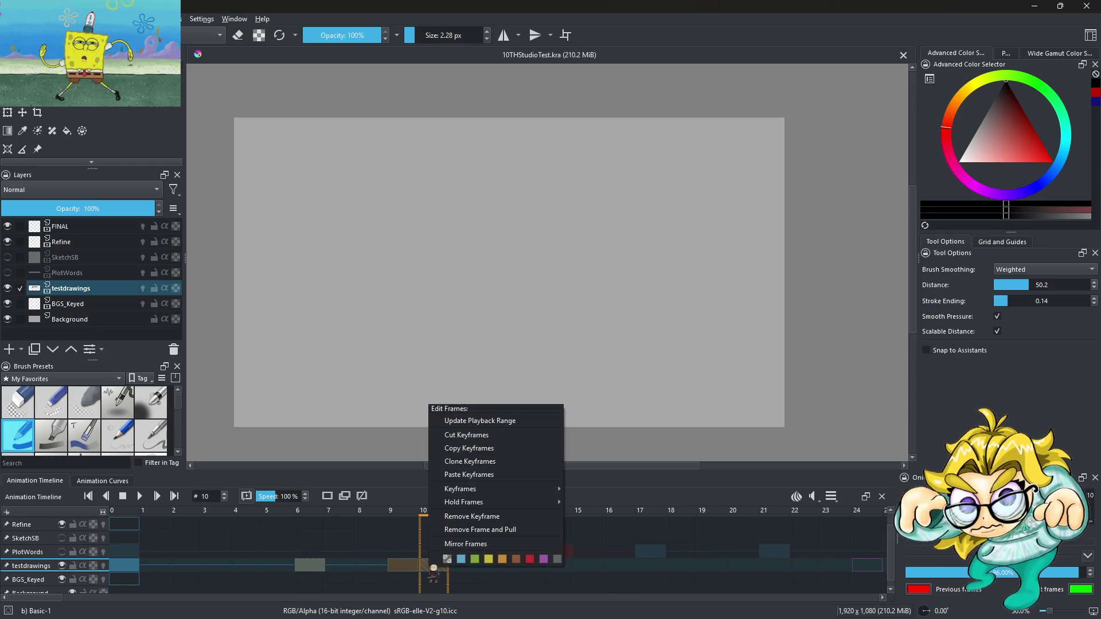
left_click(409, 460)
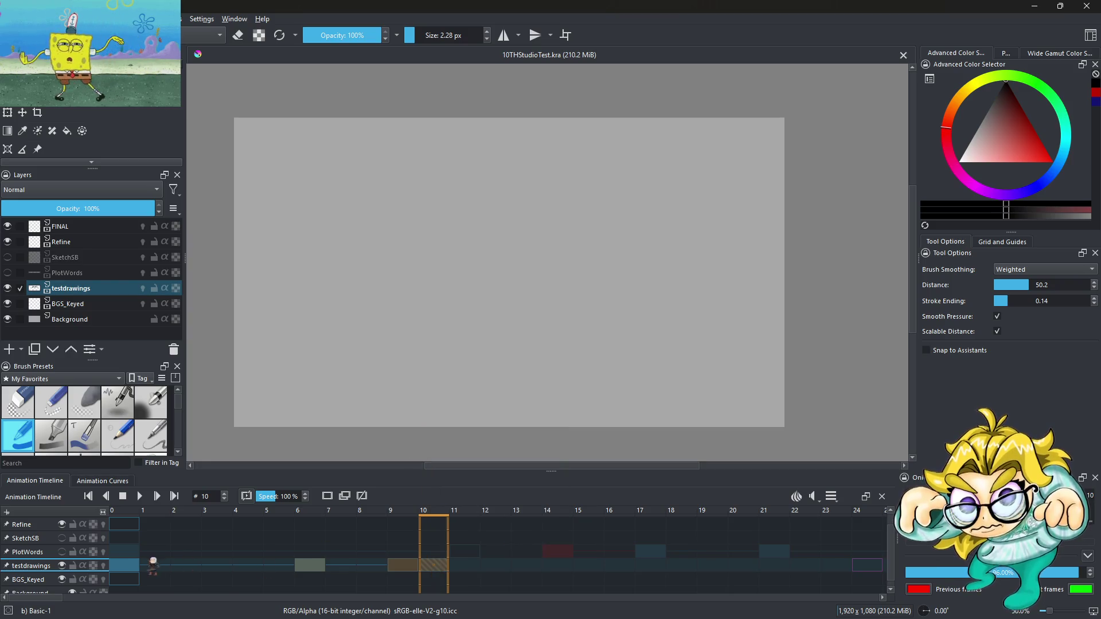
left_click(128, 566)
left_click(140, 497)
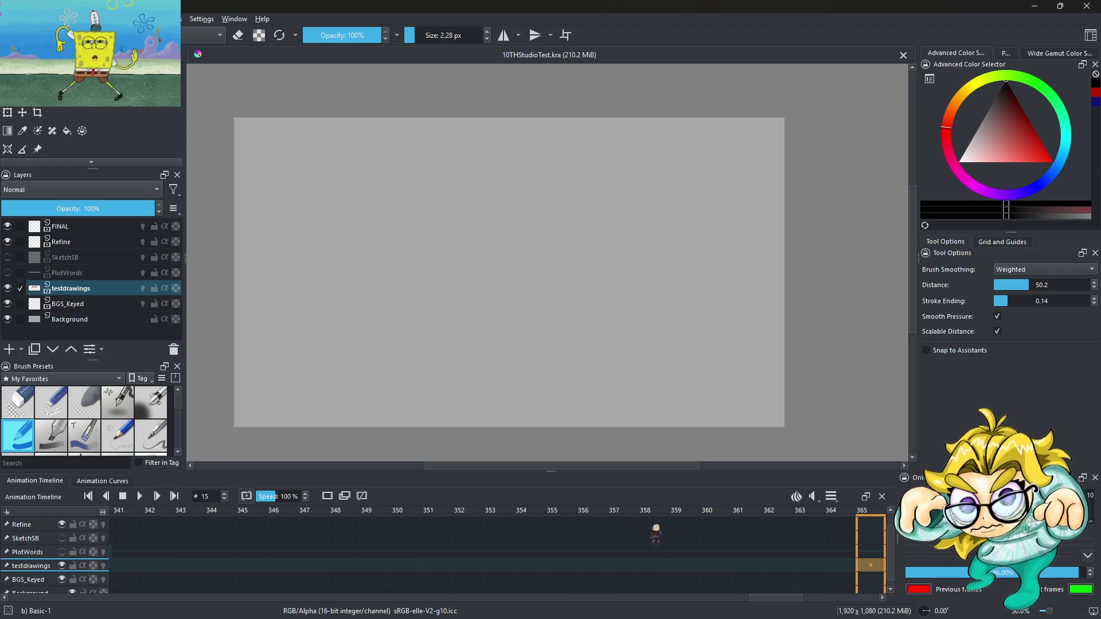
Step: Change the playback Clip Start from 365 to 0
left_click(831, 496)
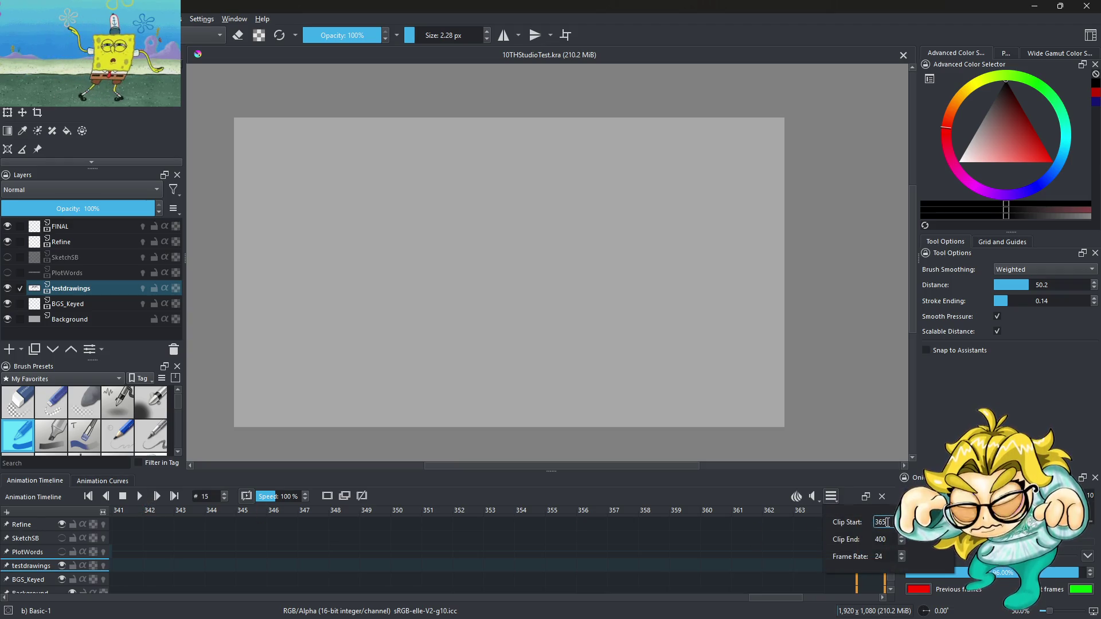
key("BackSpace")
key("BackSpace")
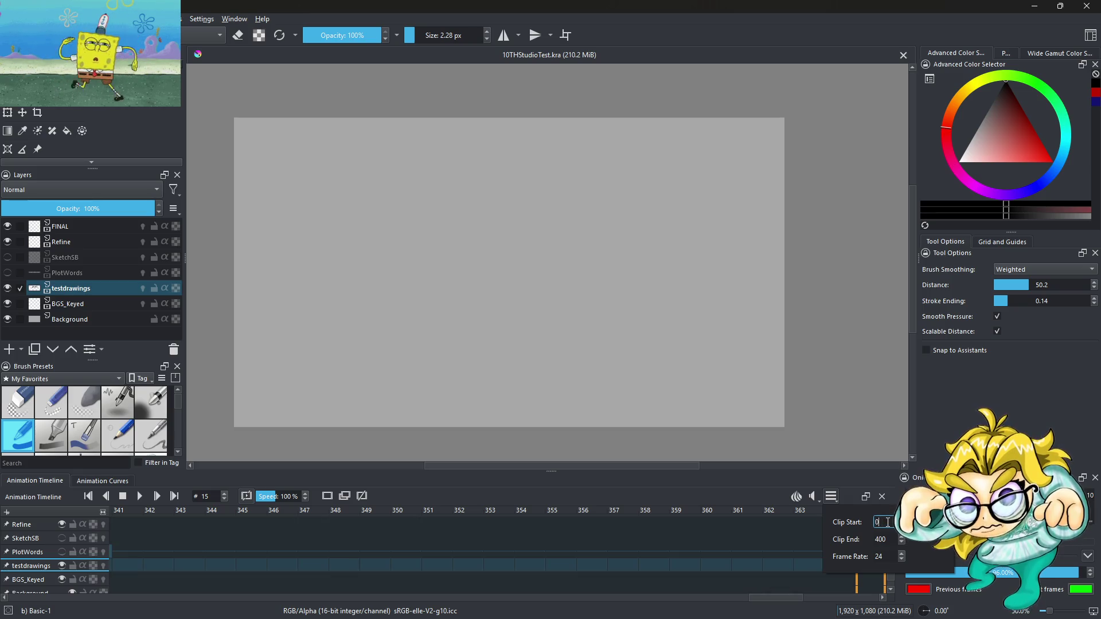
key("Return")
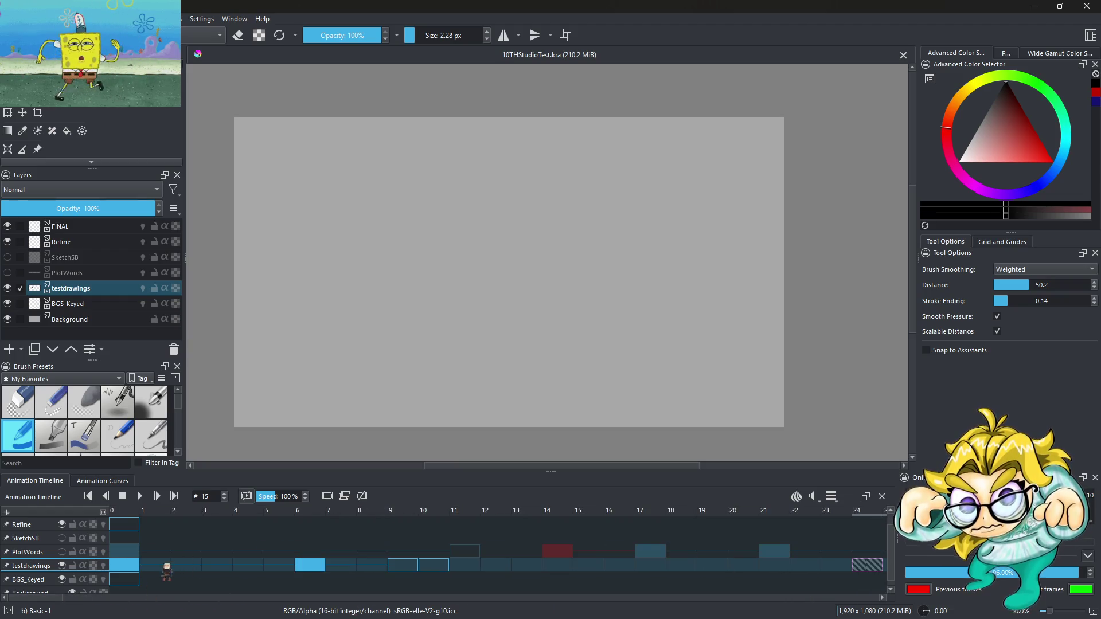
Step: Save the document and play the animation once from the start
left_click(11, 19)
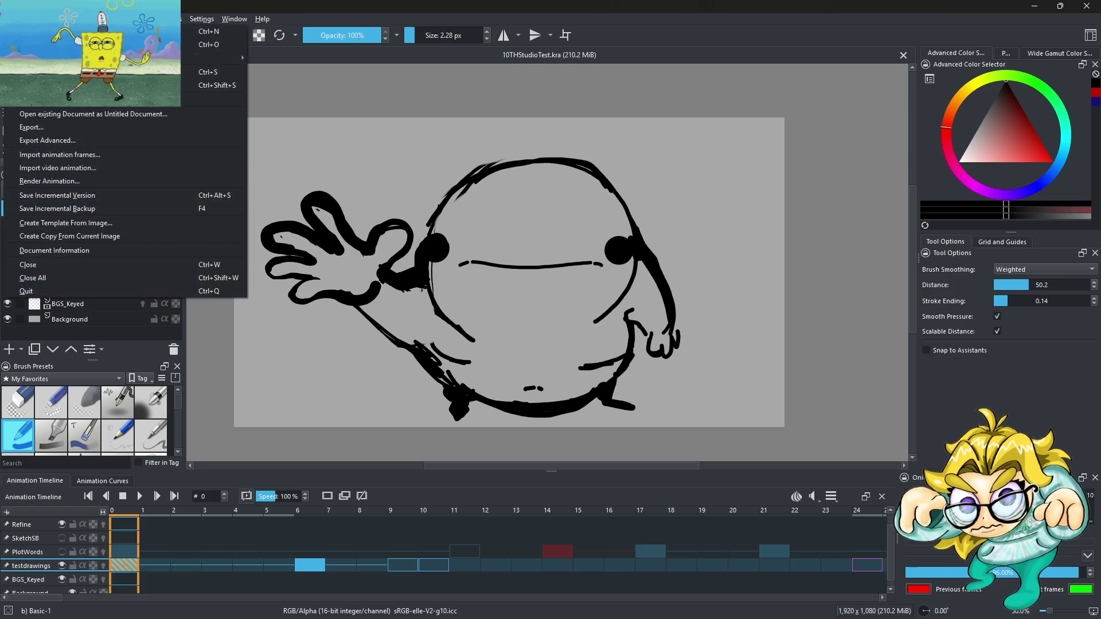
left_click(34, 67)
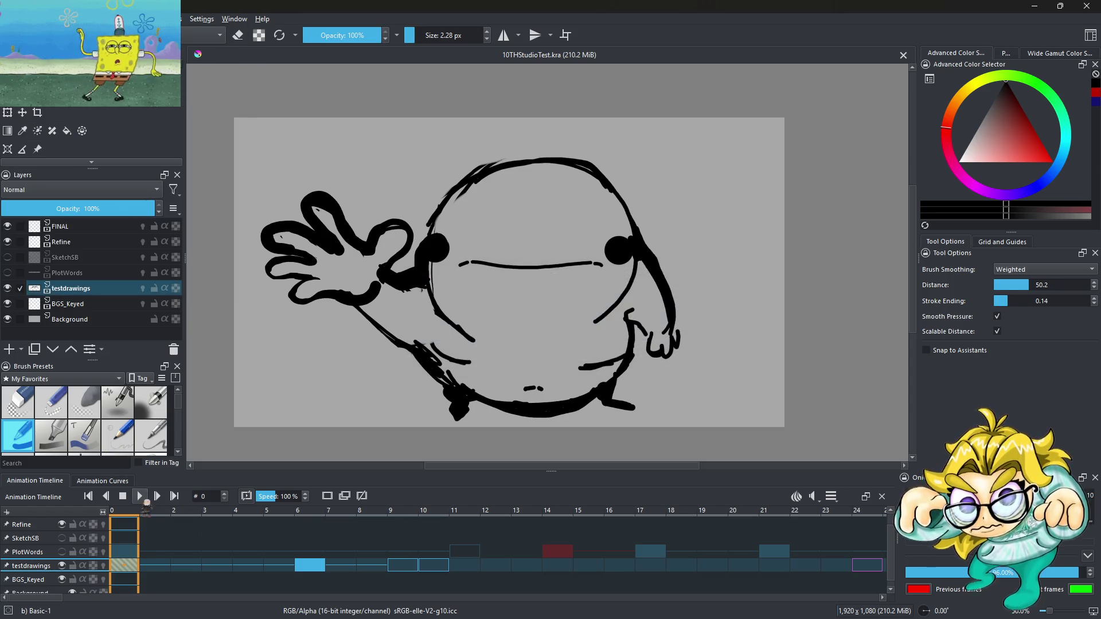
left_click(140, 496)
left_click(140, 496)
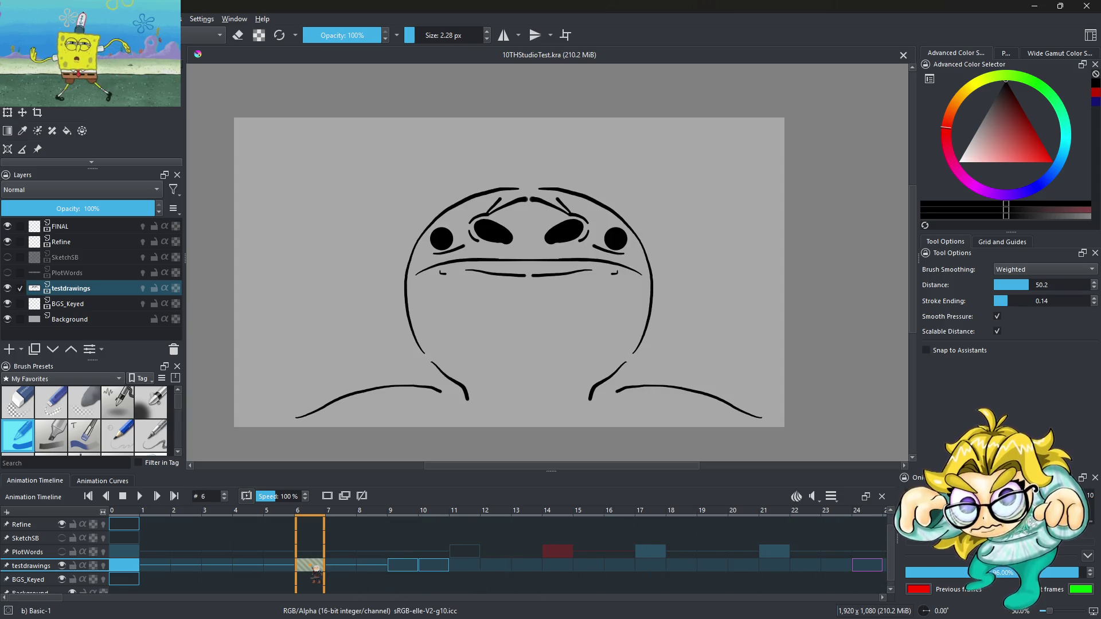
Step: Select testdrawings frames 9–10 and open their frame editing options
left_click(408, 566)
left_click(439, 565, "shift")
right_click(438, 563)
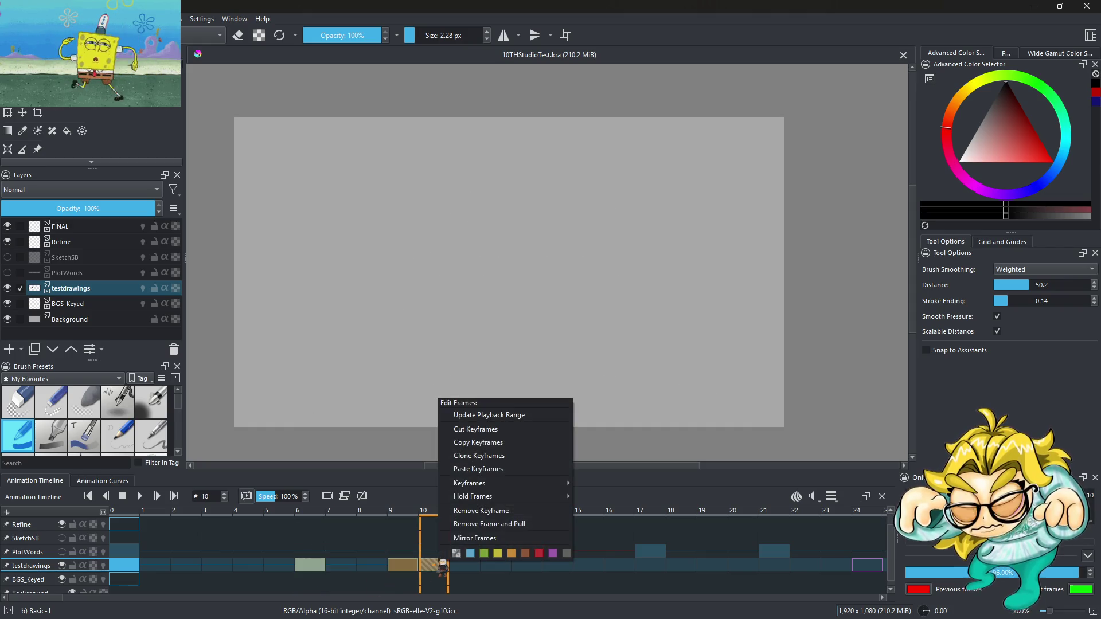
Step: Copy the frames 9–10 blob keyframes, replay from frame 0, and show PlotWords at frame 26
left_click(477, 442)
left_click(463, 565)
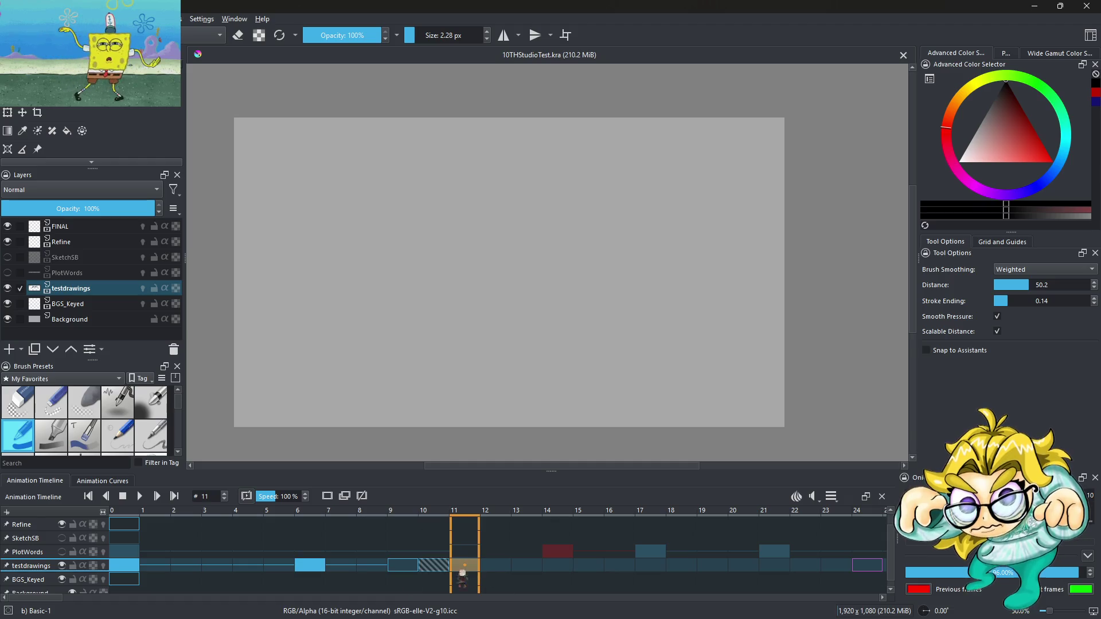
left_click(135, 567)
left_click(139, 496)
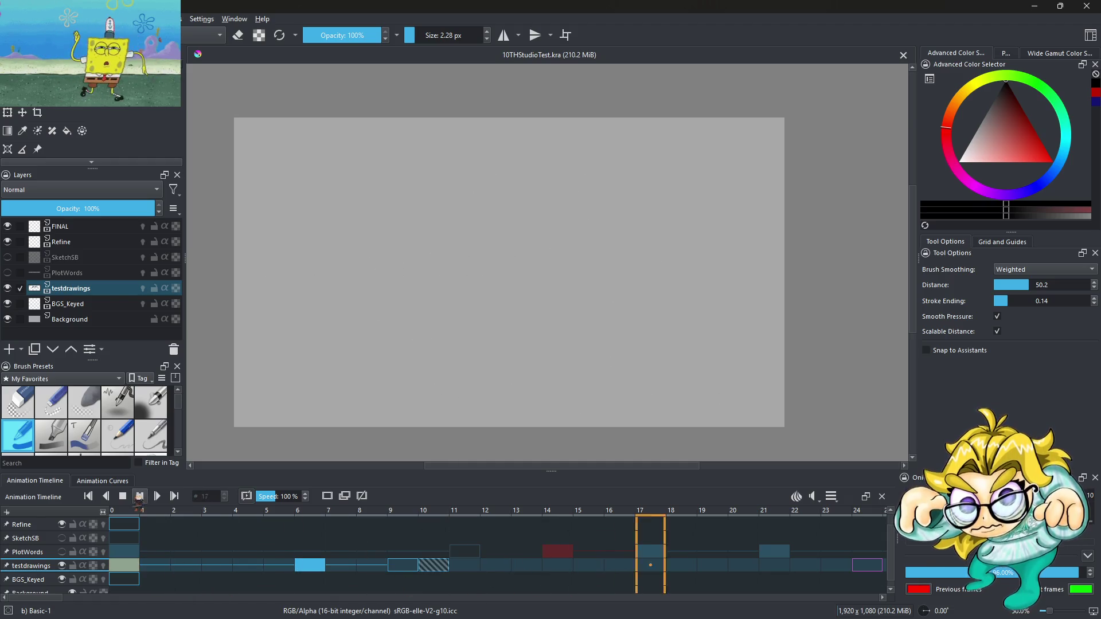
left_click(139, 496)
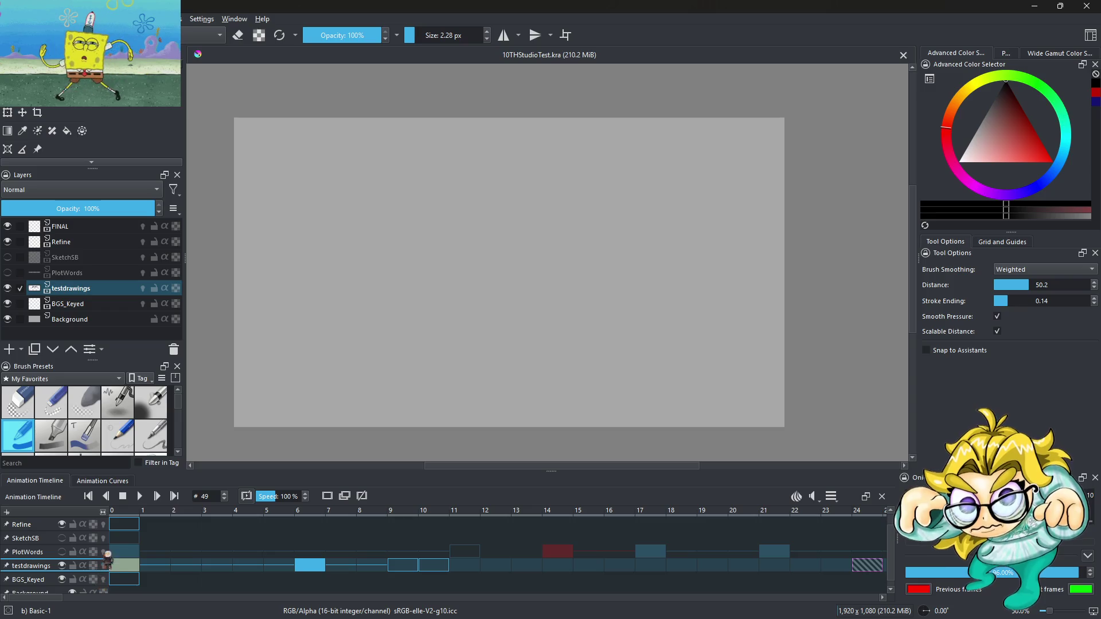
left_click(62, 552)
left_click(159, 566)
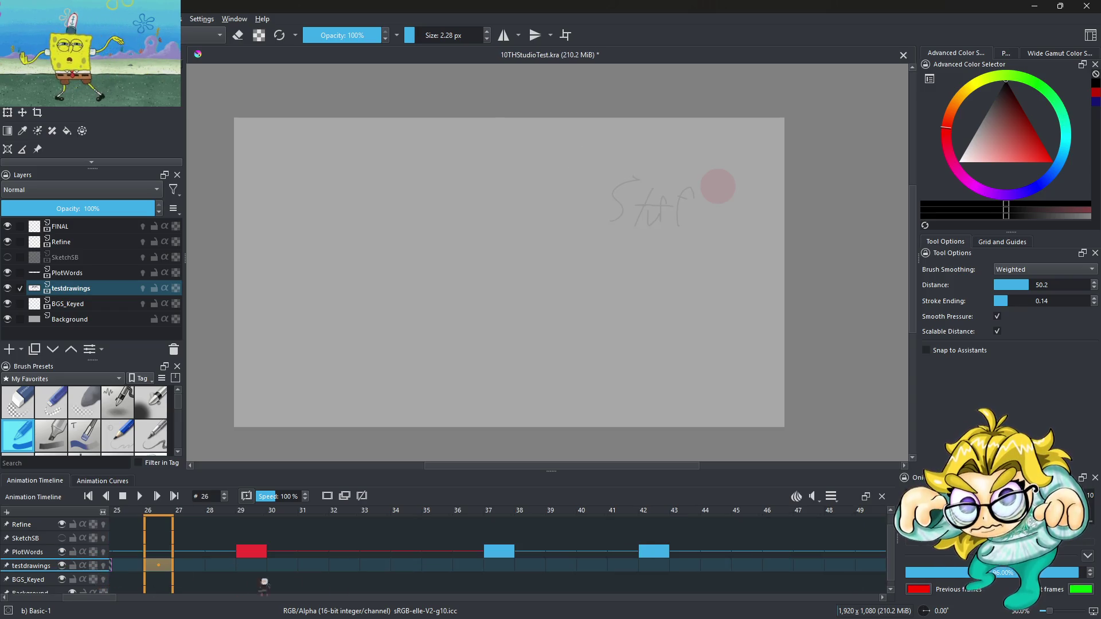
Step: Play the animation from frame 0 with word cues, then stop on testdrawings frame 63
scroll(136, 580, "up", 5)
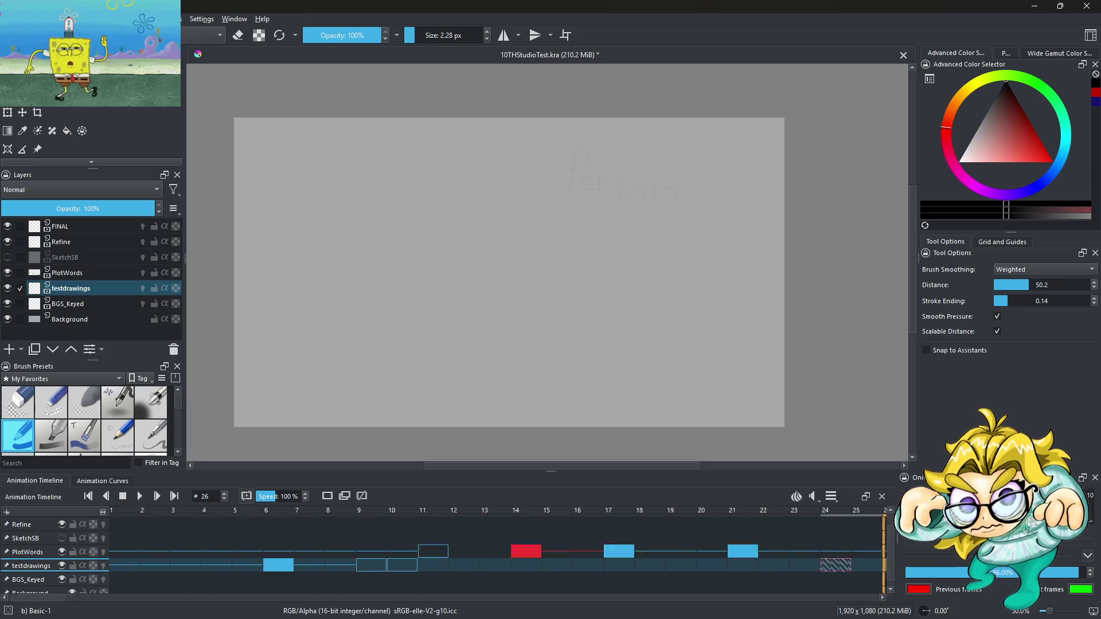
left_click(137, 581)
left_click(141, 496)
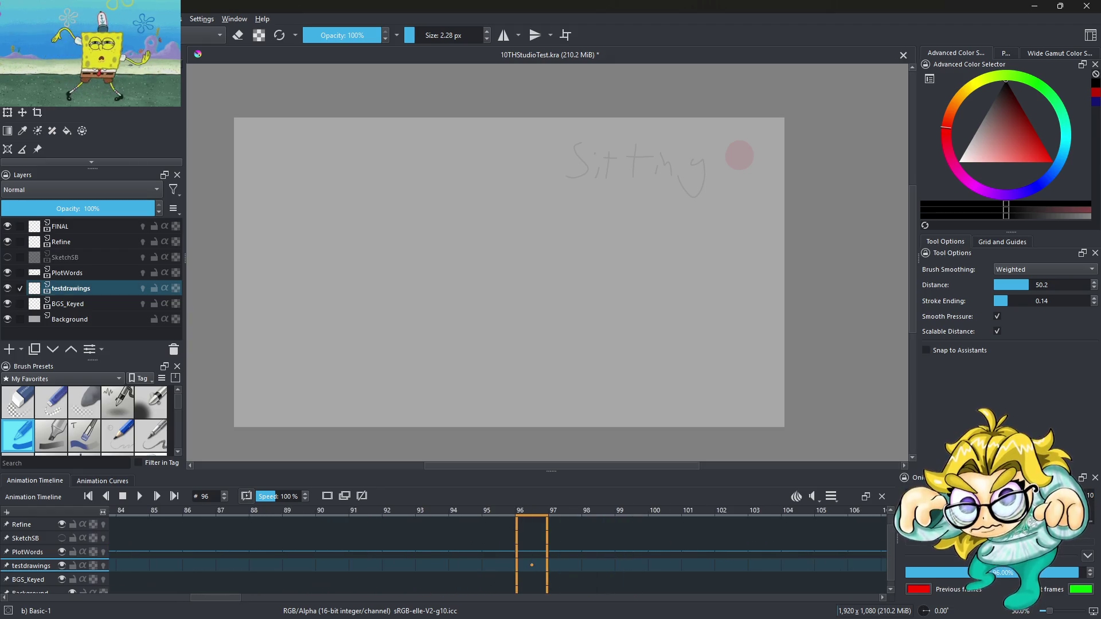
left_click(300, 565)
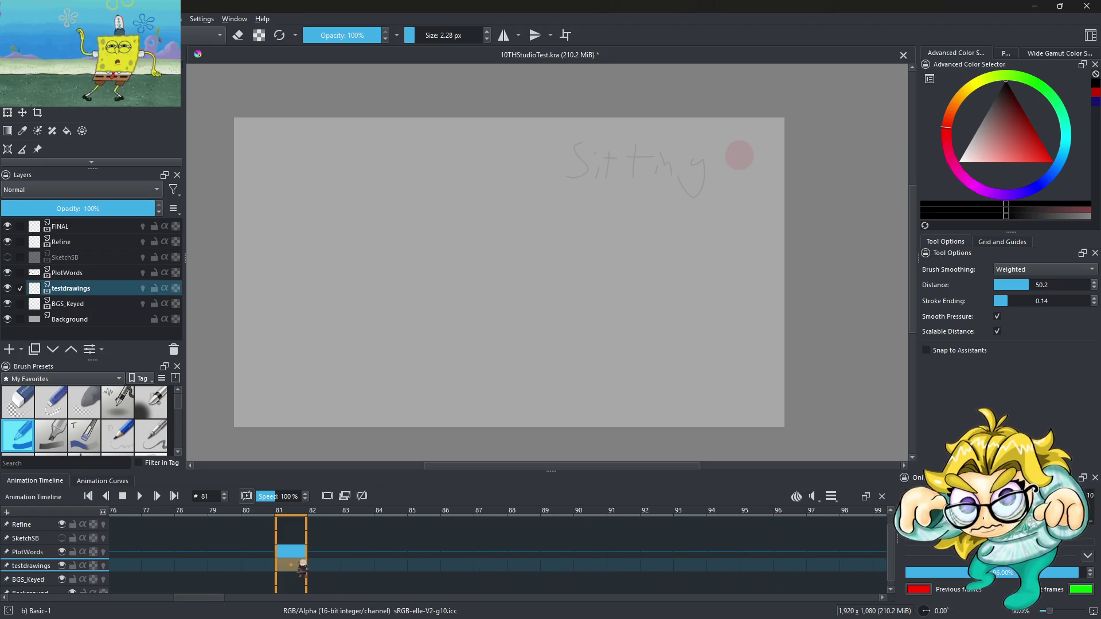
left_click_drag(205, 598, 171, 596)
left_click(341, 566)
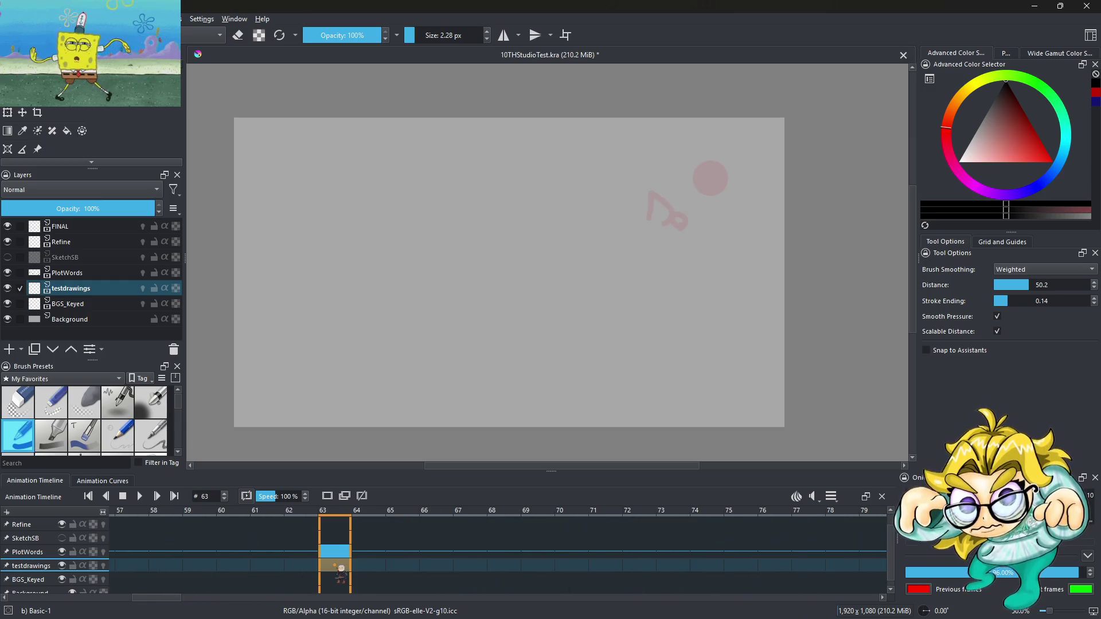
right_click(339, 569)
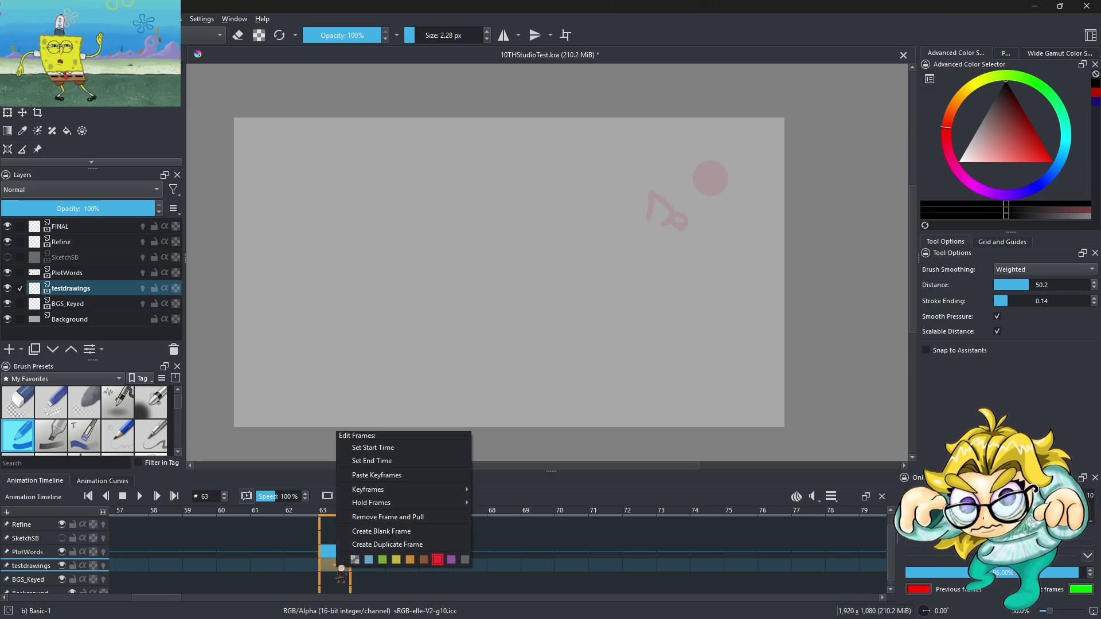
Step: Paste the copied face-and-shoulders keyframes at frame 63 and return to frame 0
left_click(388, 475)
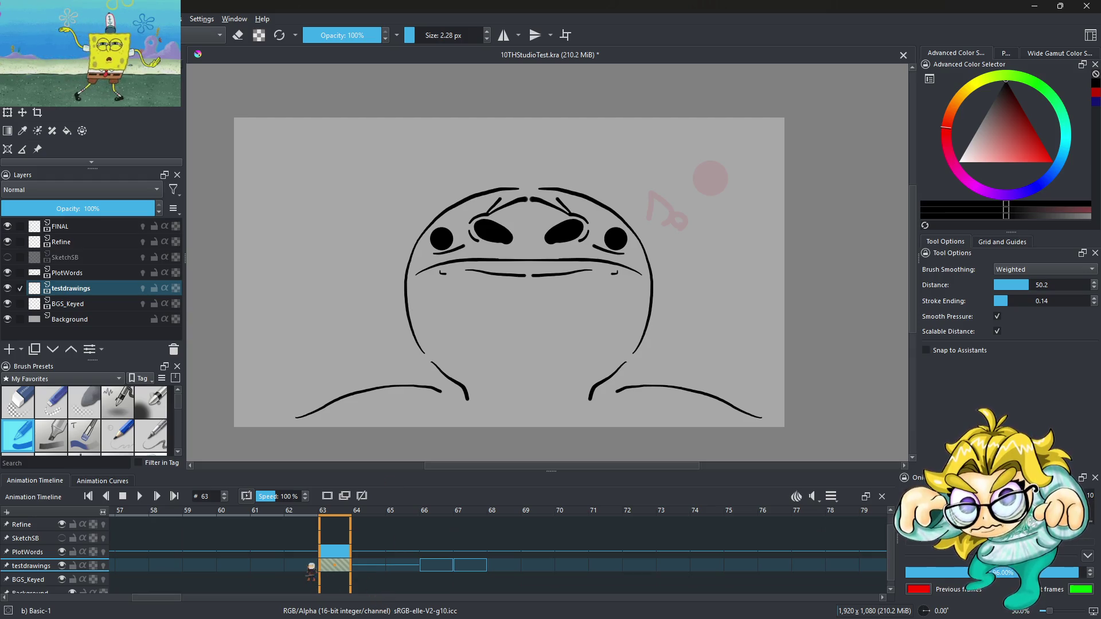
left_click_drag(165, 598, 82, 598)
left_click(136, 550)
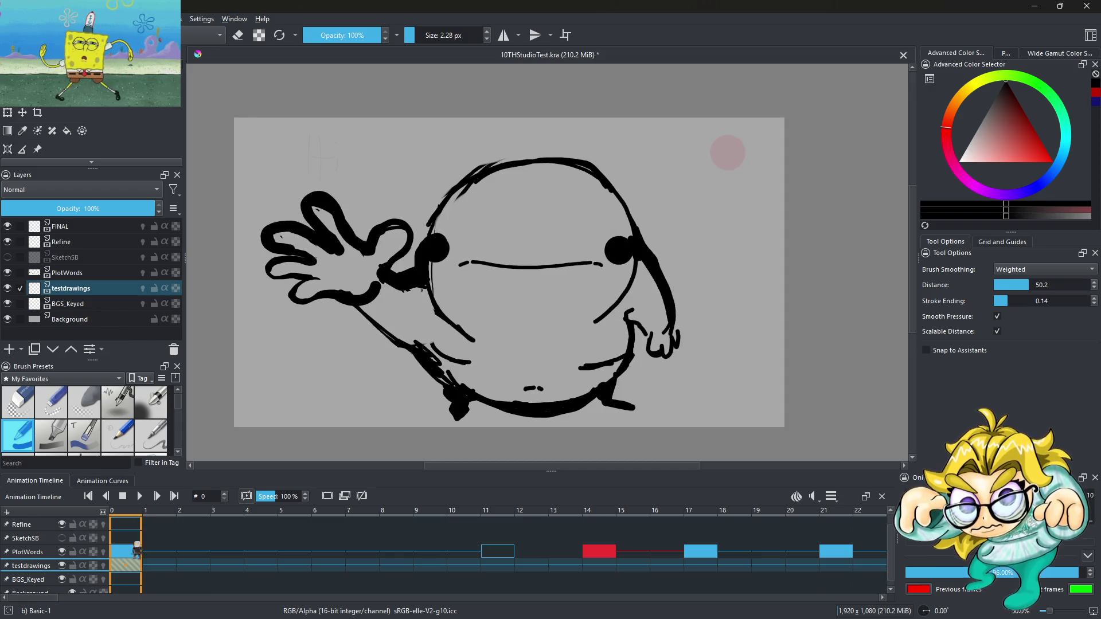
Step: Play the animation briefly and check the drawings at frame 0 and frame 14
left_click(142, 497)
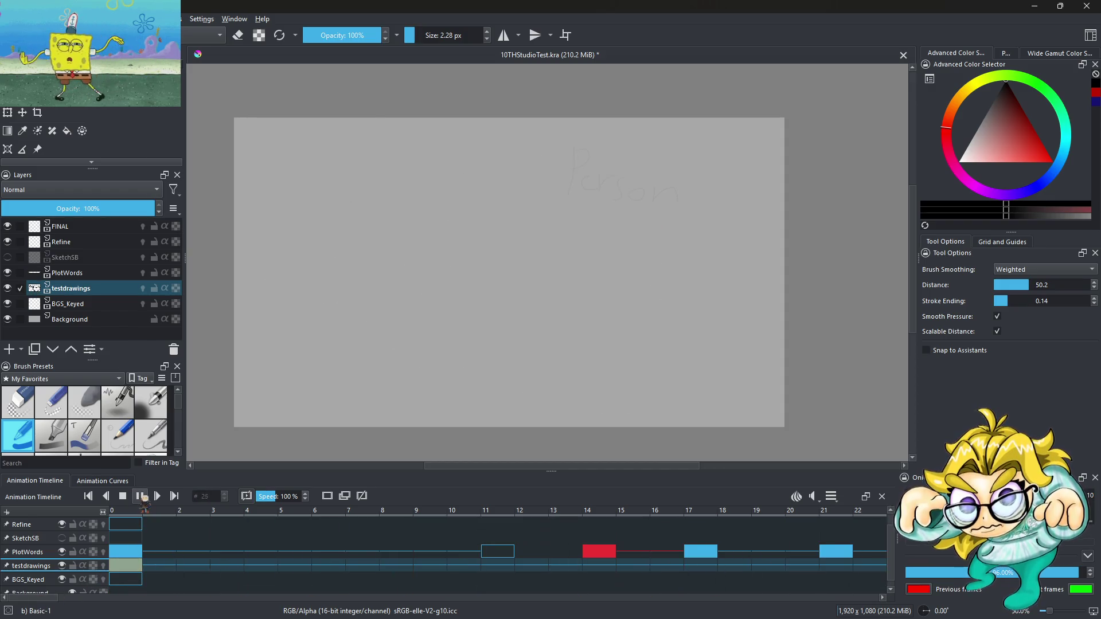
left_click(142, 497)
left_click(127, 579)
left_click(136, 566)
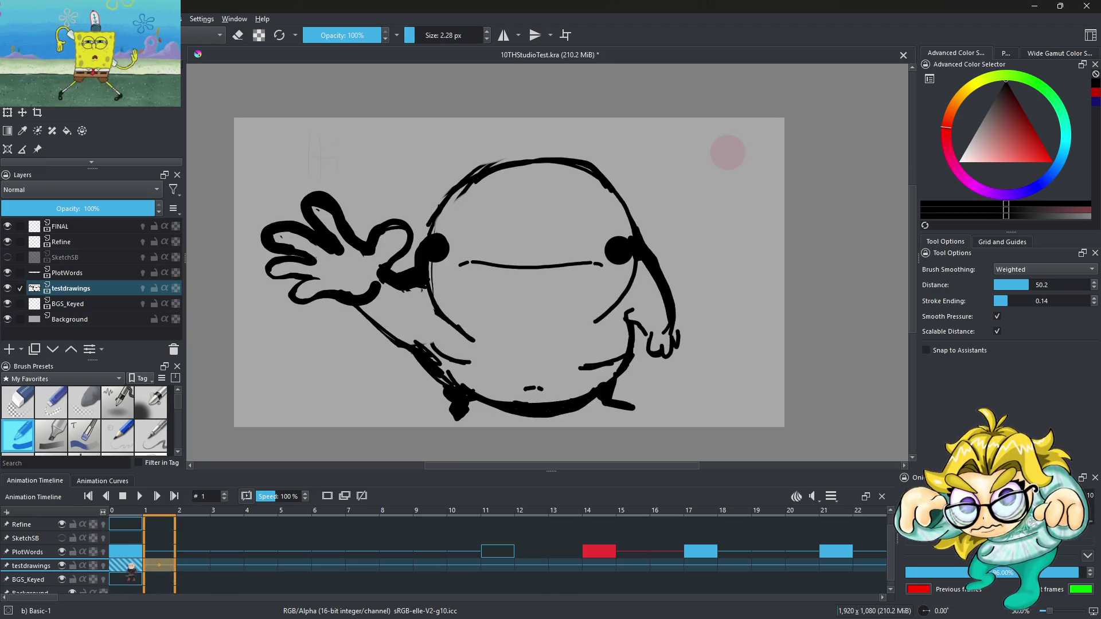
left_click(503, 571)
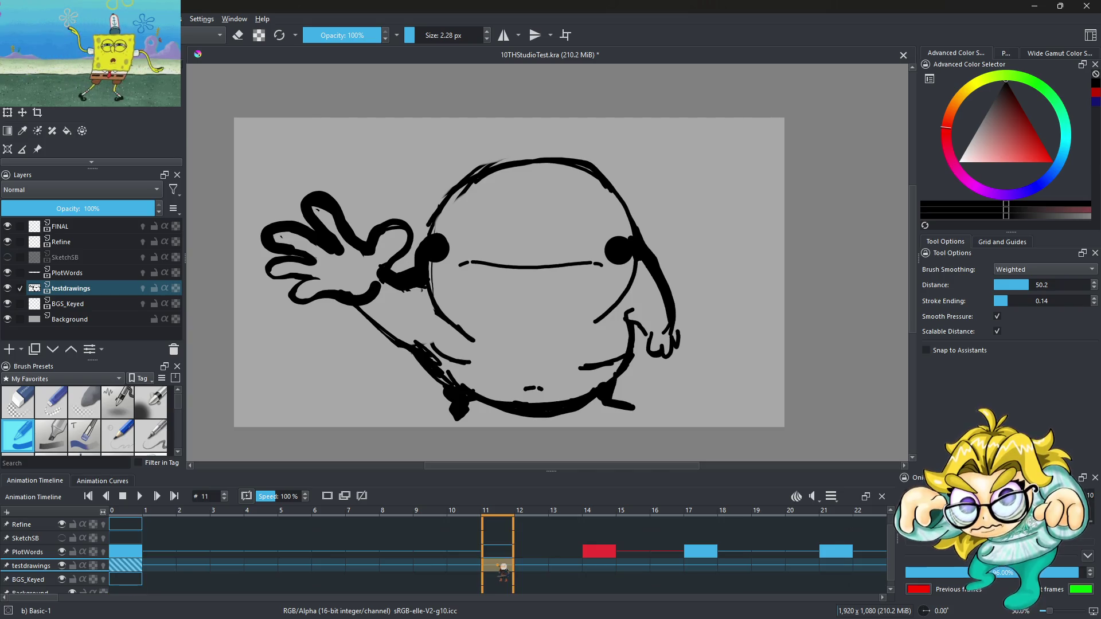
left_click(539, 571)
left_click(604, 571)
left_click(124, 566)
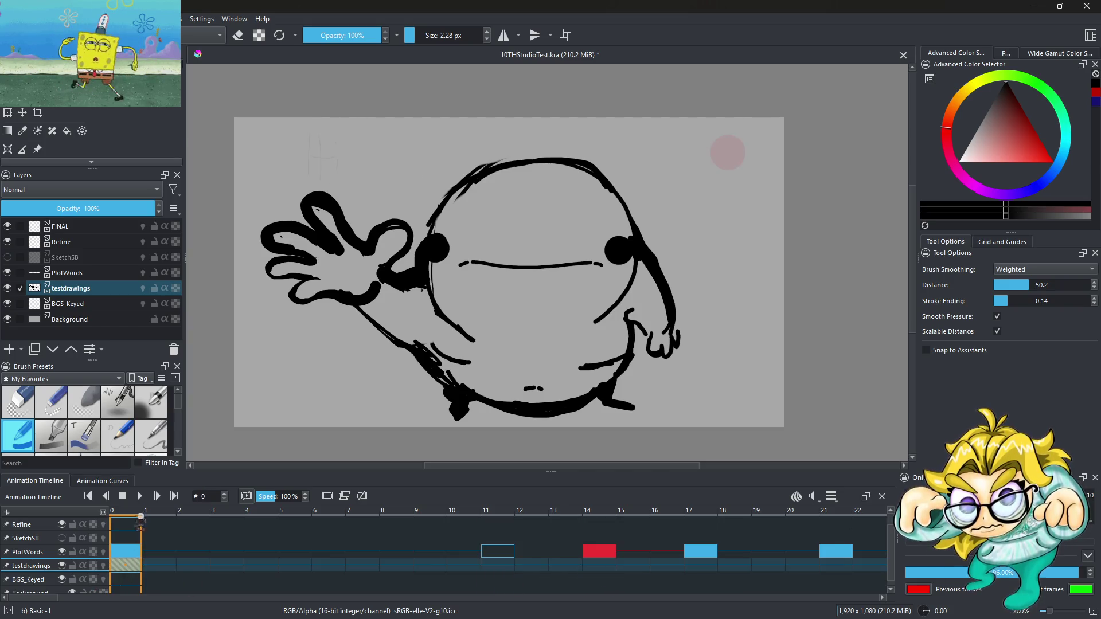
Step: Play from the start, stopping at frame 29, then replay to review the timing
left_click(139, 497)
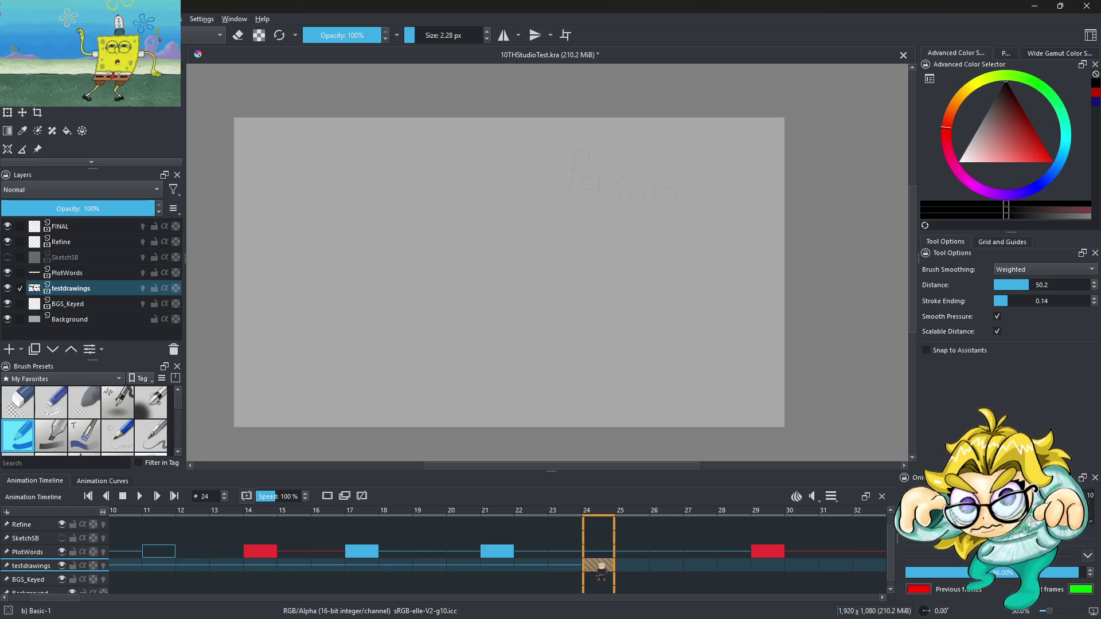
left_click(769, 566)
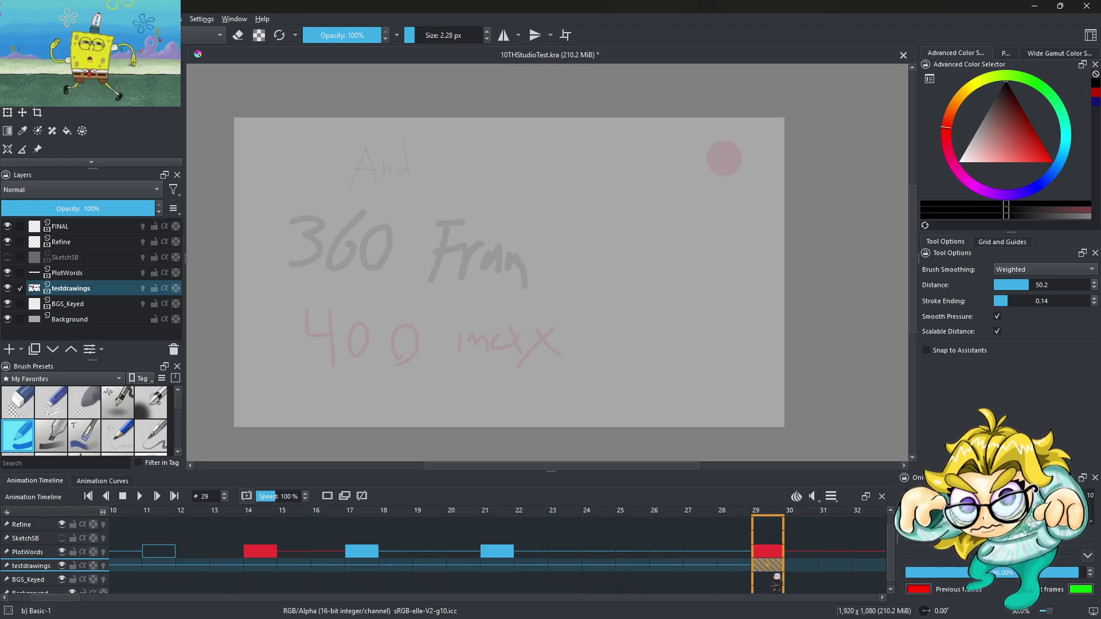
mouse_move(67, 597)
left_mouse_down()
mouse_move(101, 597)
mouse_move(52, 596)
left_mouse_up()
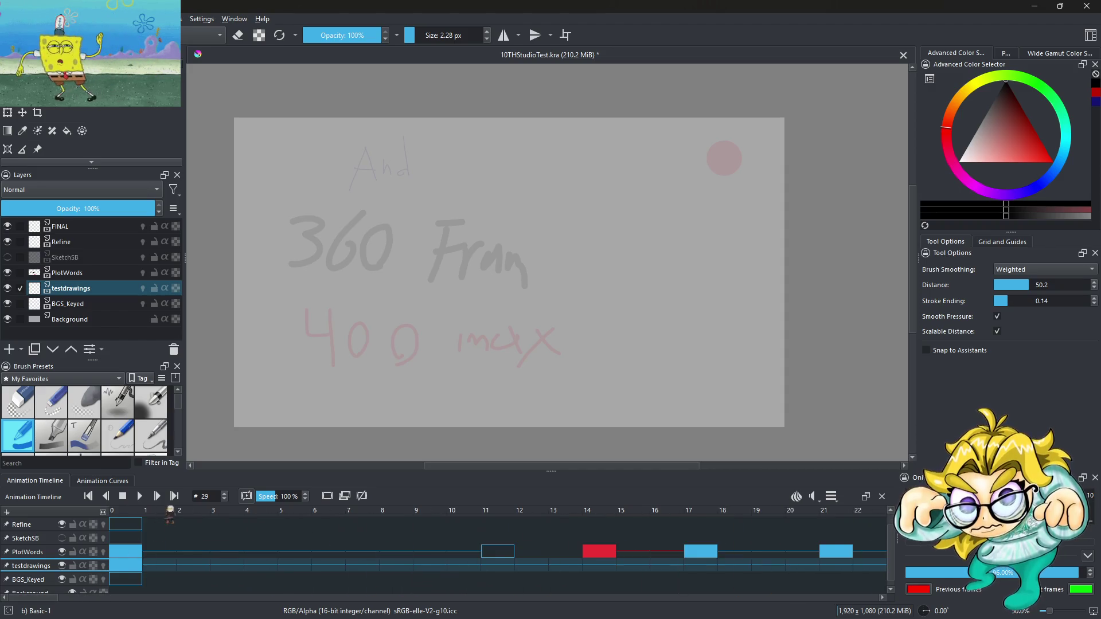
key("space")
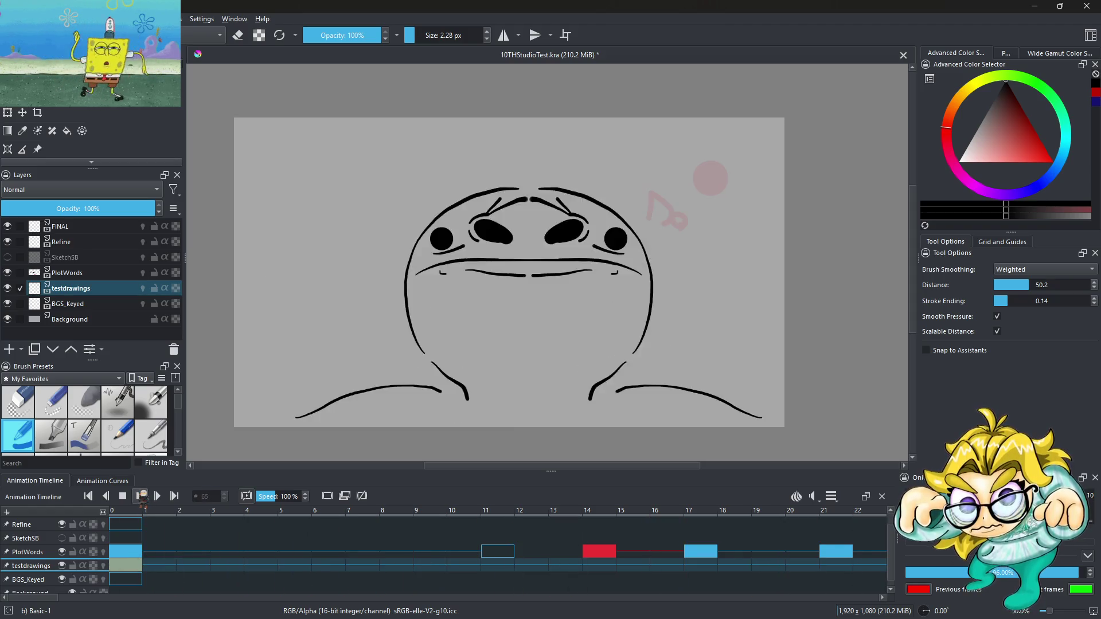
left_click(141, 497)
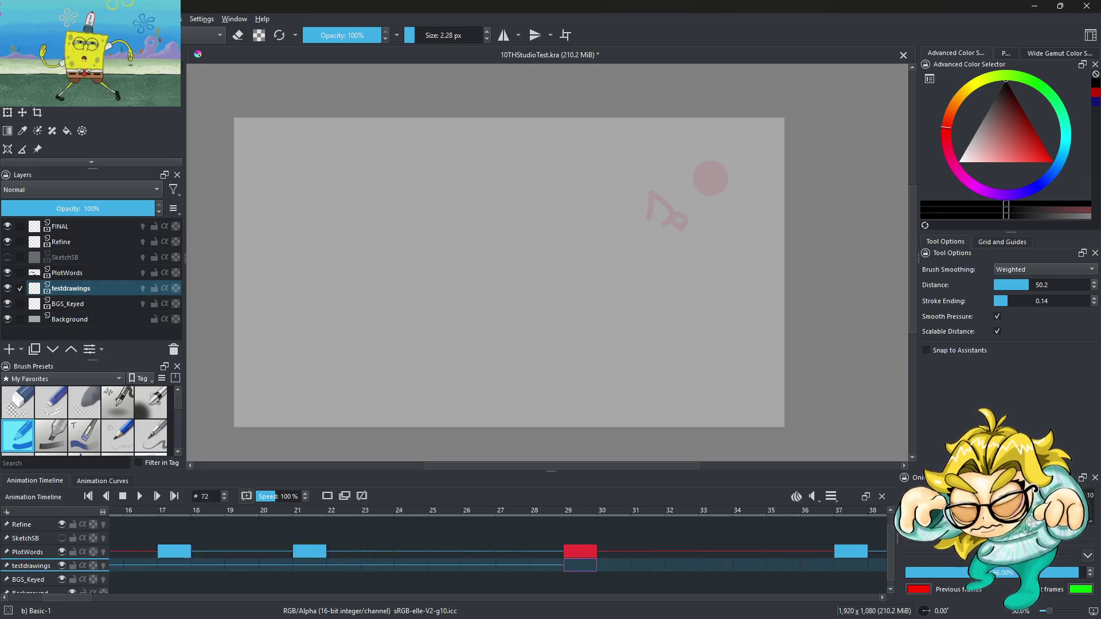
scroll(433, 585, "left", 10)
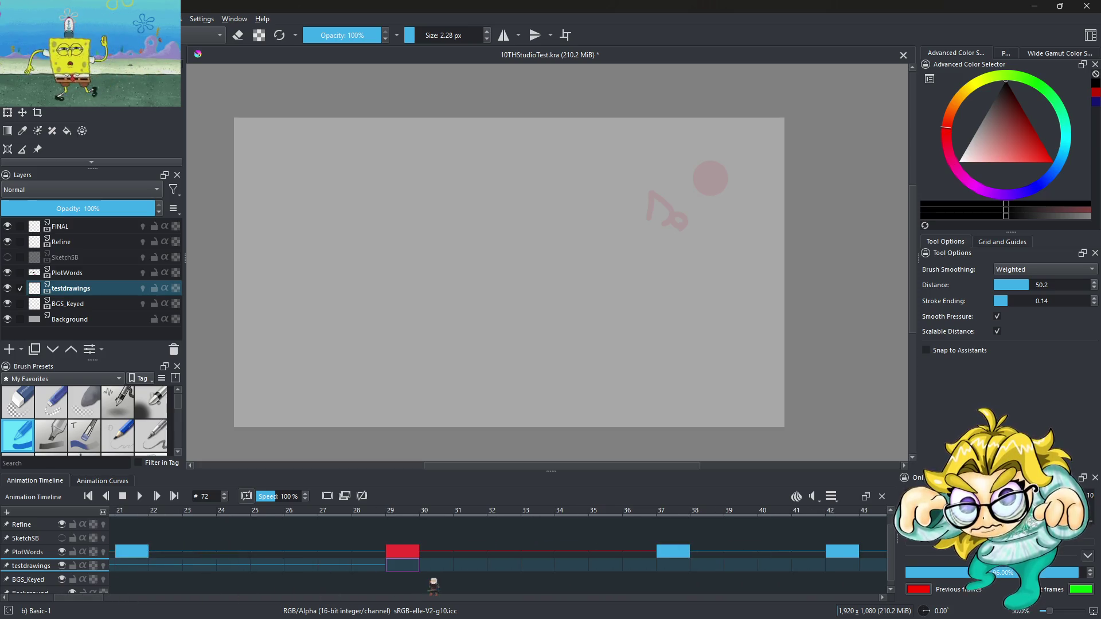
Step: Drag the testdrawings keyframe later in the timeline and replay from frame 0
left_click(402, 566)
mouse_move(402, 565)
left_mouse_down()
mouse_move(852, 577)
mouse_move(855, 566)
mouse_move(823, 573)
mouse_move(841, 568)
left_mouse_up()
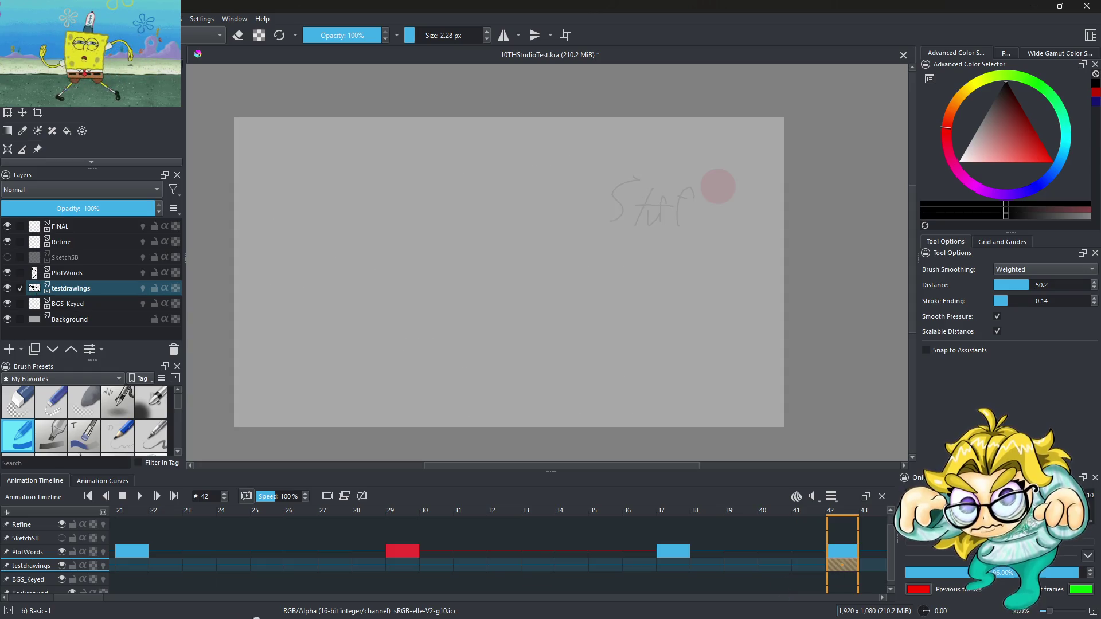
mouse_move(86, 597)
left_mouse_down()
mouse_move(133, 597)
mouse_move(34, 597)
left_mouse_up()
left_click(541, 573)
left_click(134, 567)
left_click(141, 497)
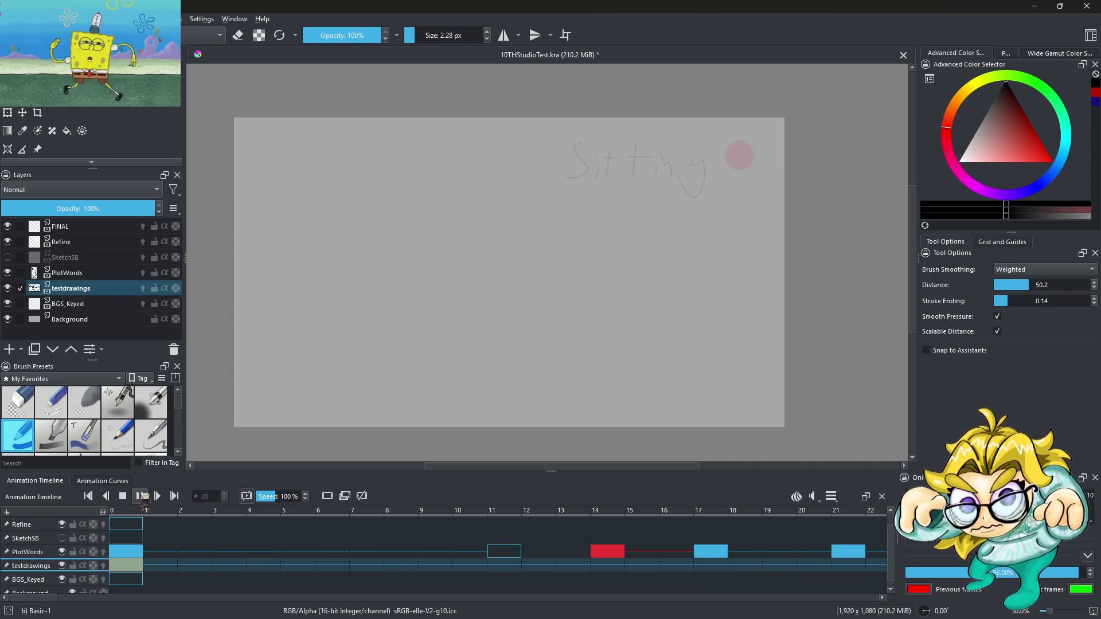
left_click(140, 496)
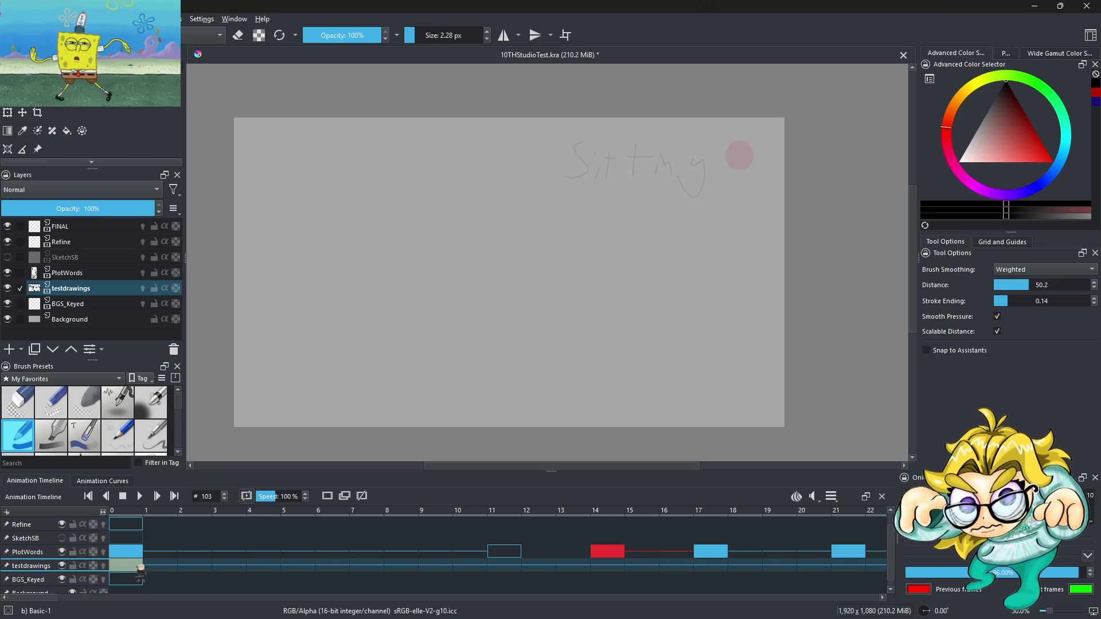
Step: Move the blob keyframe from frame 21 to frame 29 and play back the result
scroll(57, 597, "right", 5)
scroll(58, 597, "right", 3)
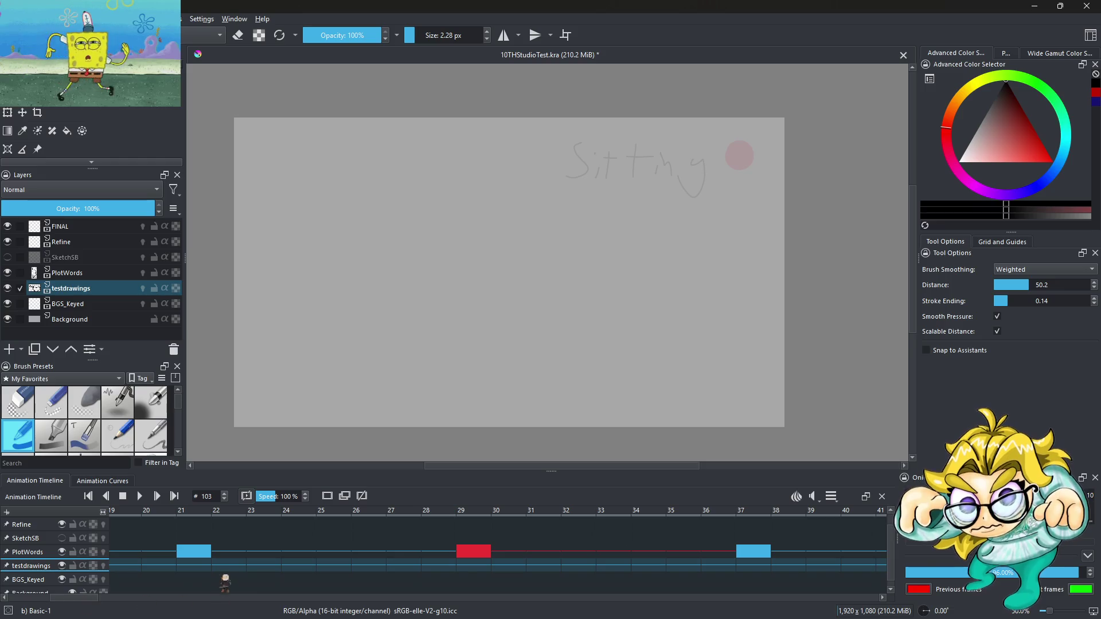
left_click(194, 566)
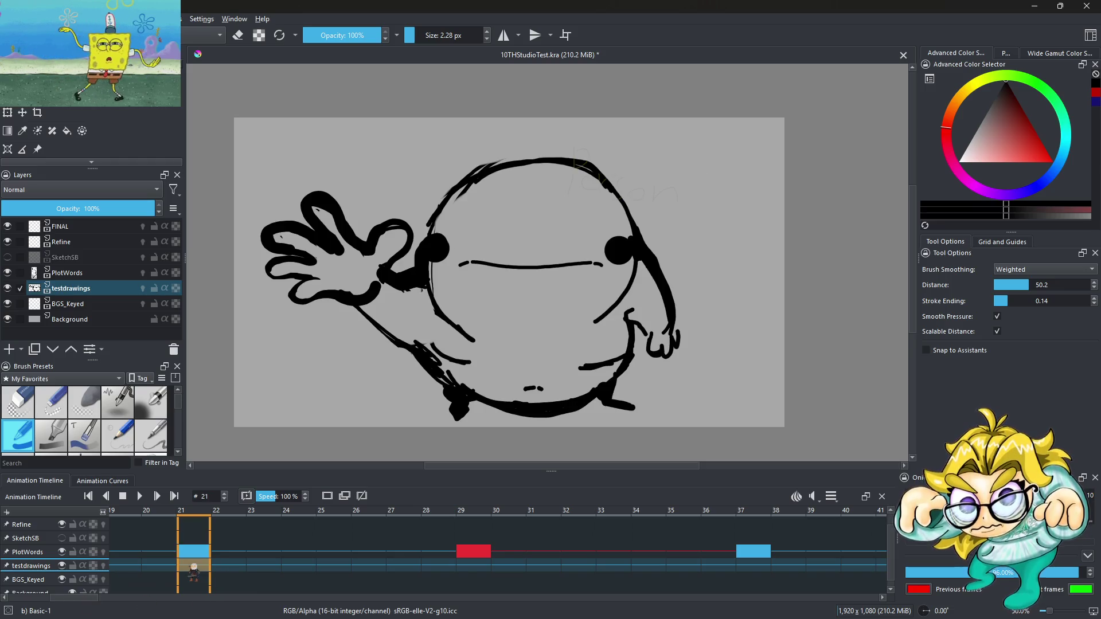
mouse_move(193, 570)
left_mouse_down()
mouse_move(166, 570)
mouse_move(206, 568)
left_mouse_up()
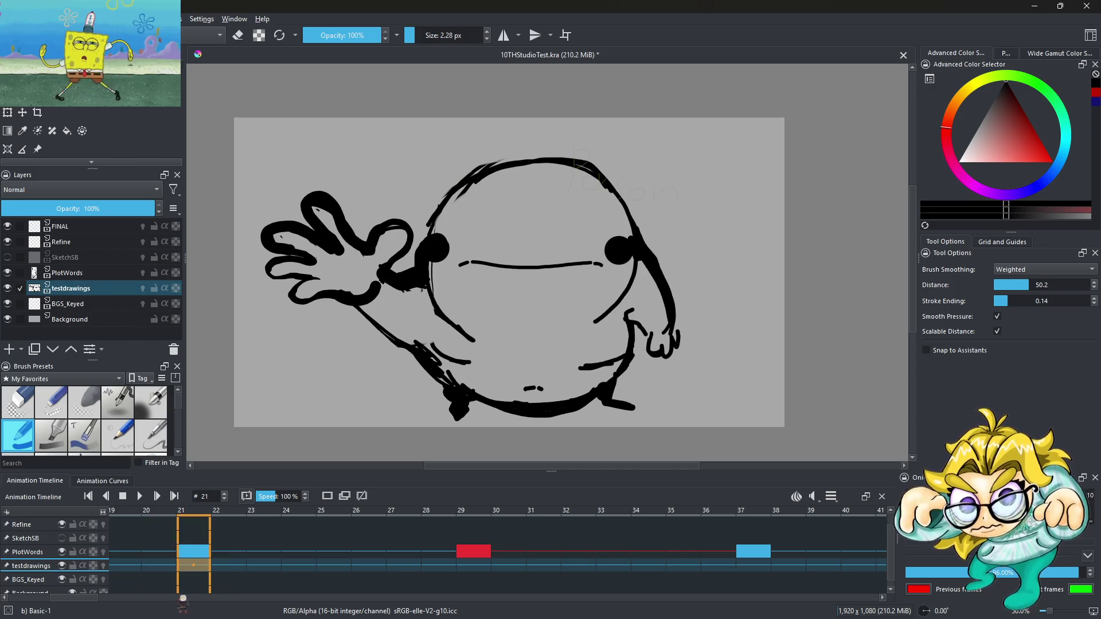
scroll(498, 551, "left", 7)
left_click(141, 497)
left_click(141, 497)
Step: Select frame 29 on the testdrawings row
left_click_drag(51, 599, 270, 597)
left_click(402, 566)
left_click(370, 567)
left_click(403, 570)
Step: Create a blank frame at frame 29 and copy the frame-0 blob keyframe
right_click(406, 572)
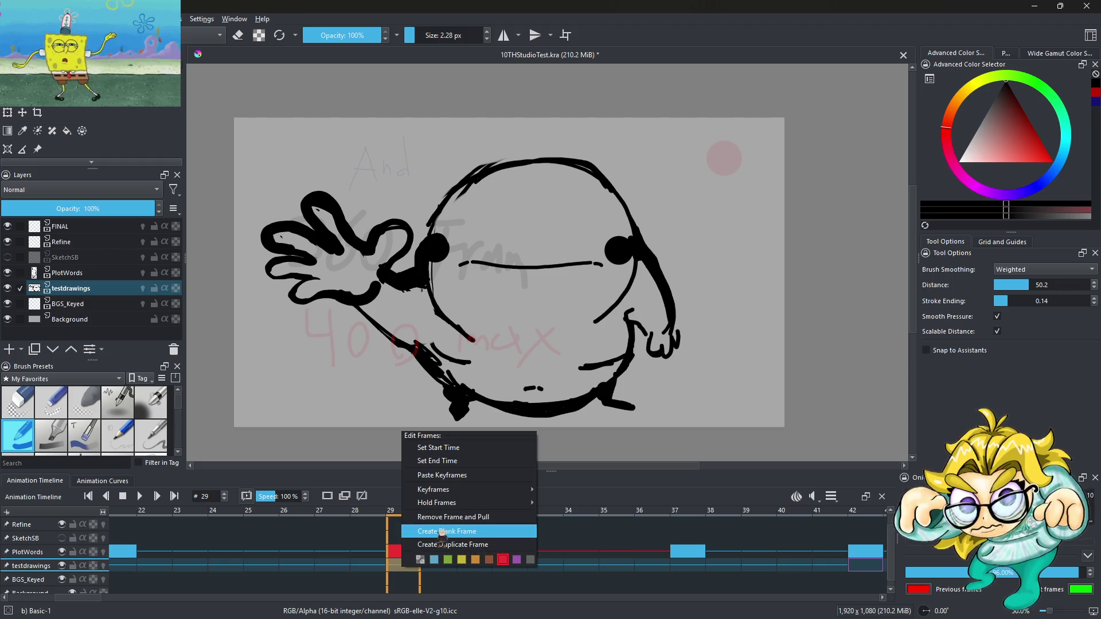
left_click(441, 531)
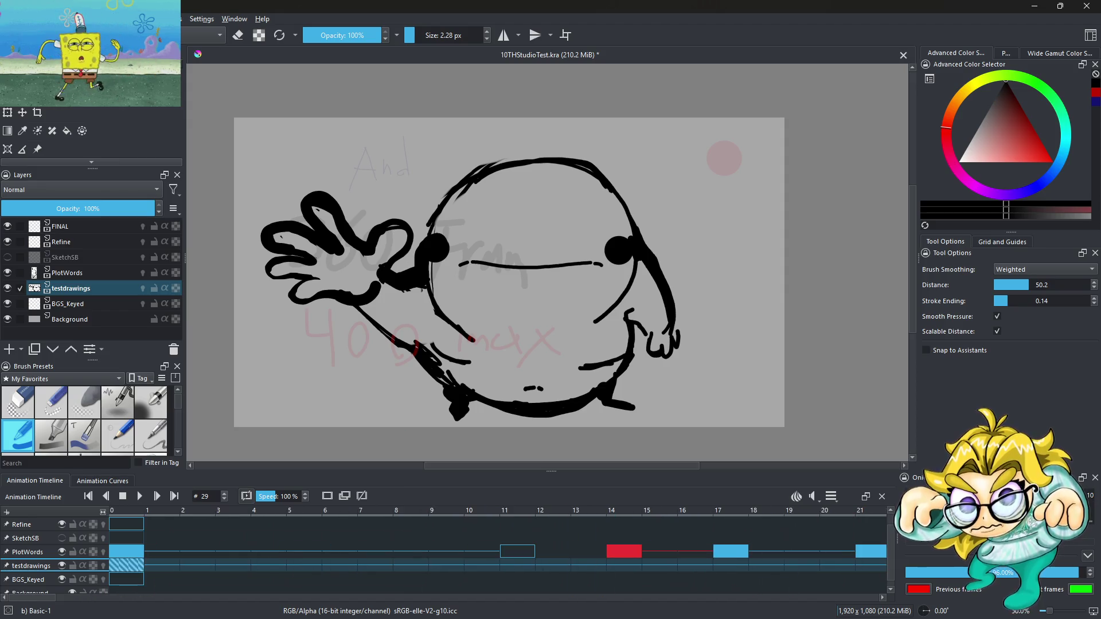
left_click(139, 566)
right_click(132, 566)
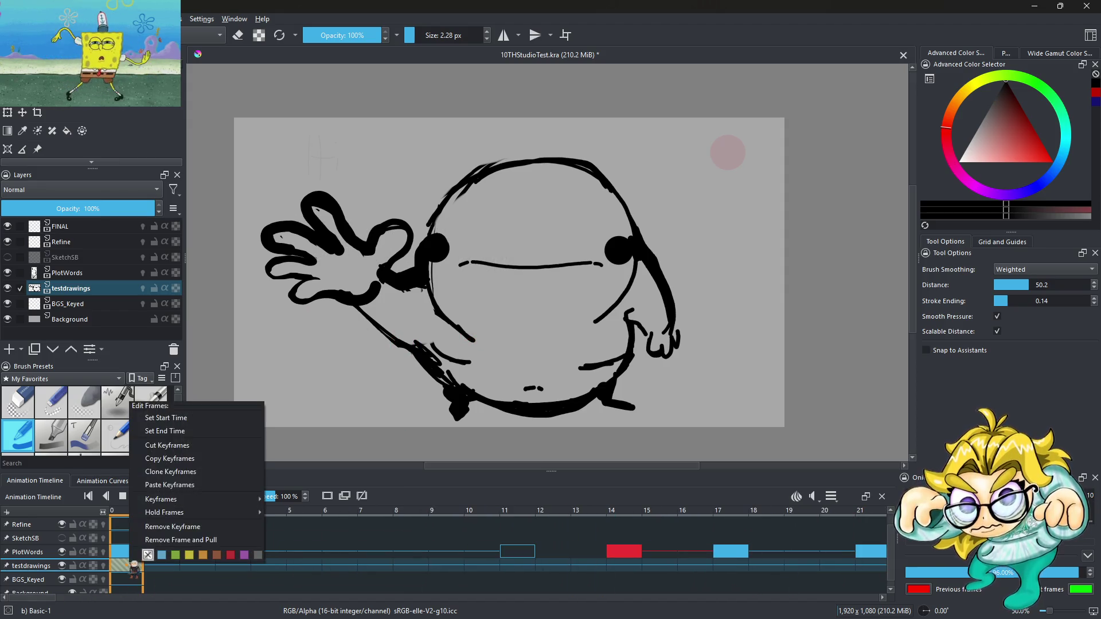
left_click(175, 461)
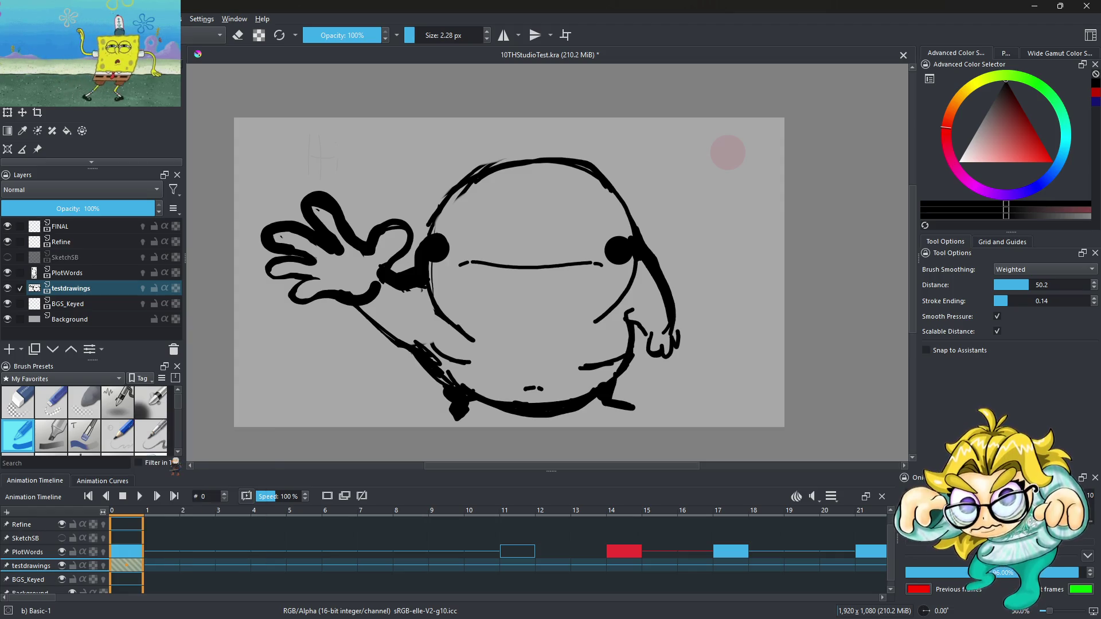
right_click(132, 566)
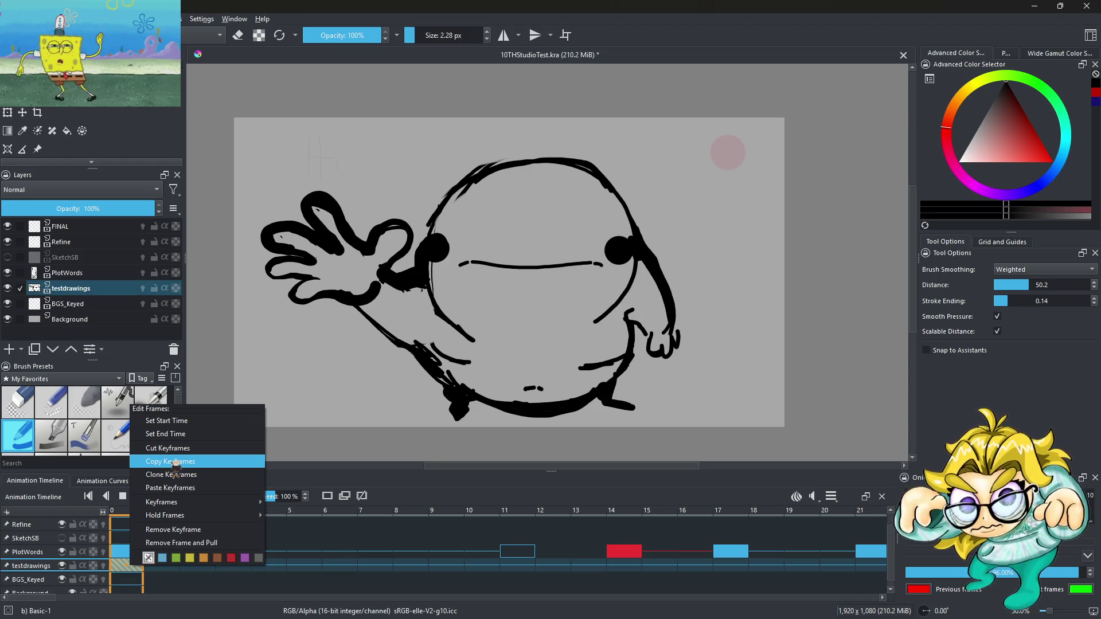
left_click(174, 462)
Step: Replay the animation, then paste the copied blob keyframe at frame 29
mouse_move(38, 598)
left_mouse_down()
mouse_move(190, 598)
mouse_move(37, 598)
left_mouse_up()
left_click(139, 496)
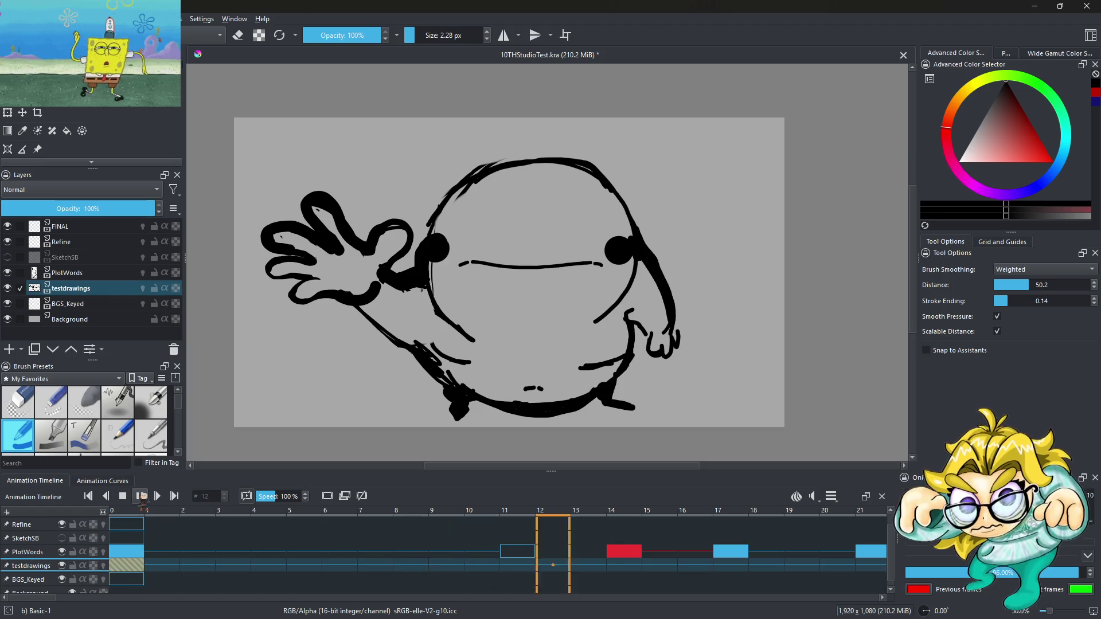
left_click(141, 497)
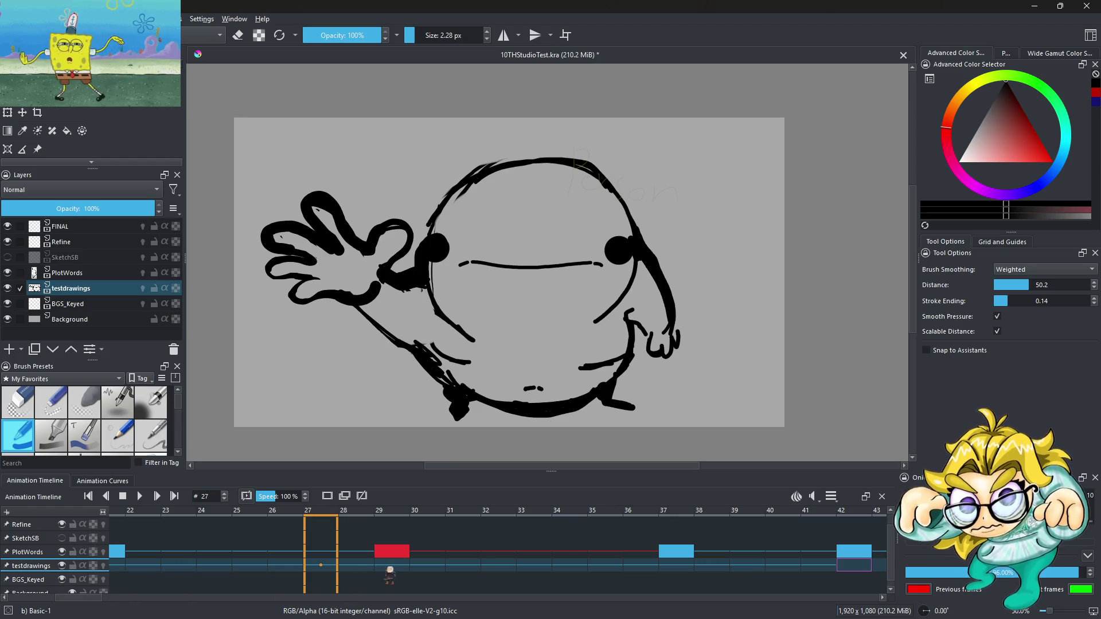
left_click(391, 571)
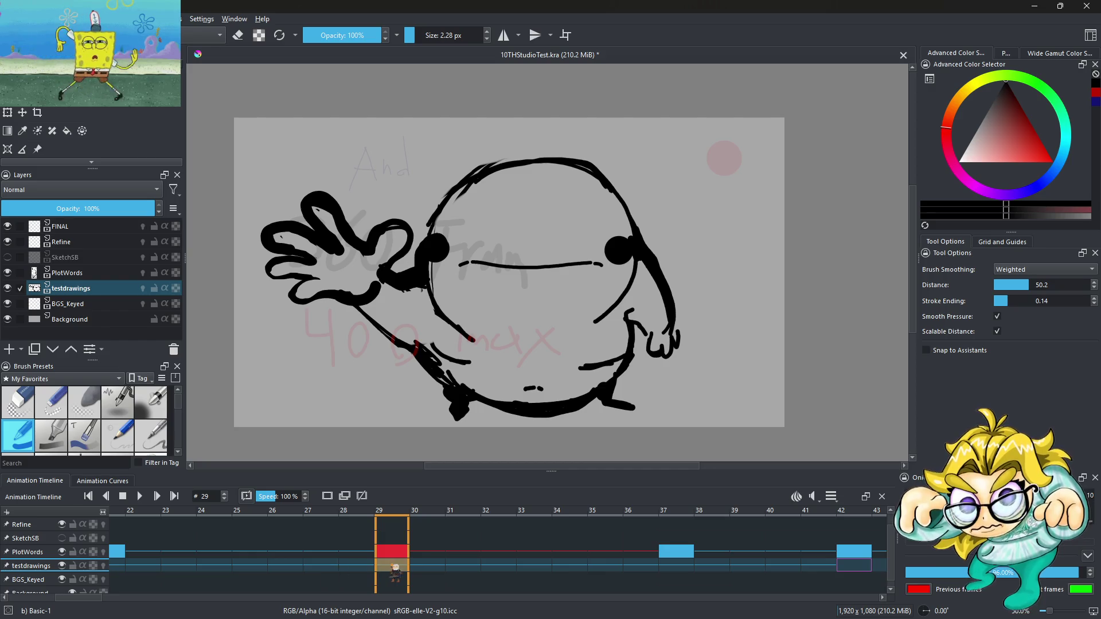
right_click(396, 569)
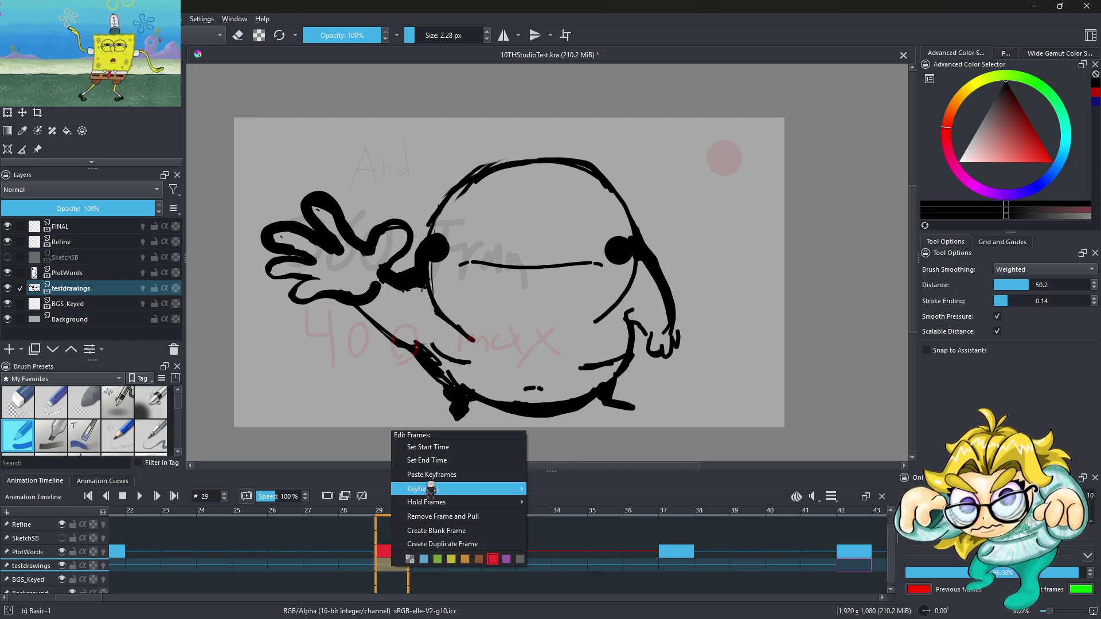
key("Left")
key("Right")
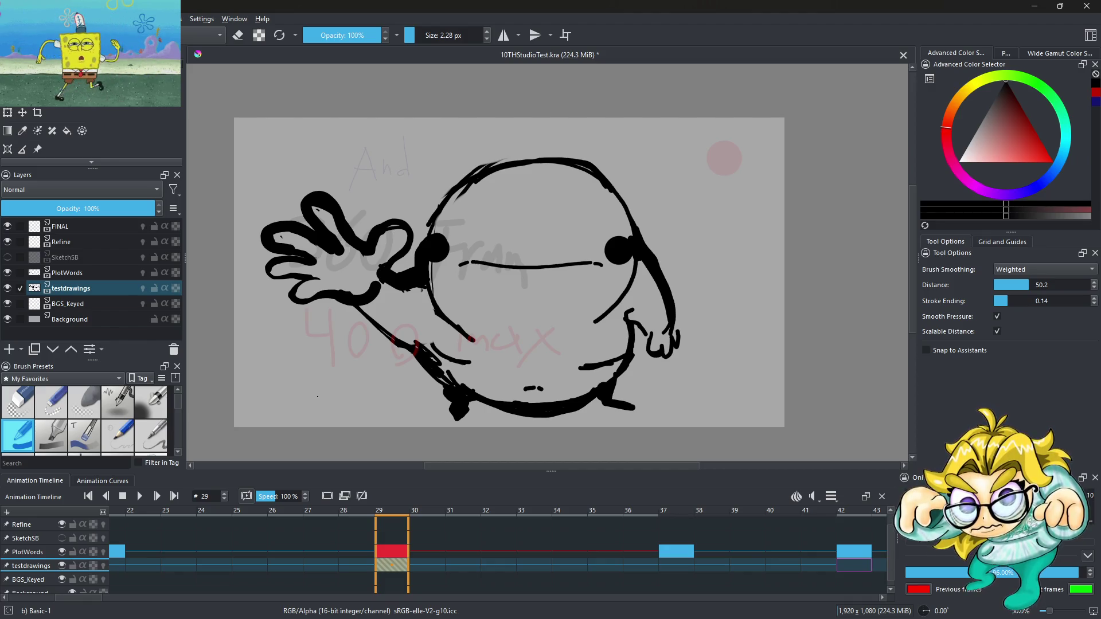
Step: Scale the frame-29 blob down to about half size toward the canvas centre with Ctrl+T
scroll(518, 262, "down", 2)
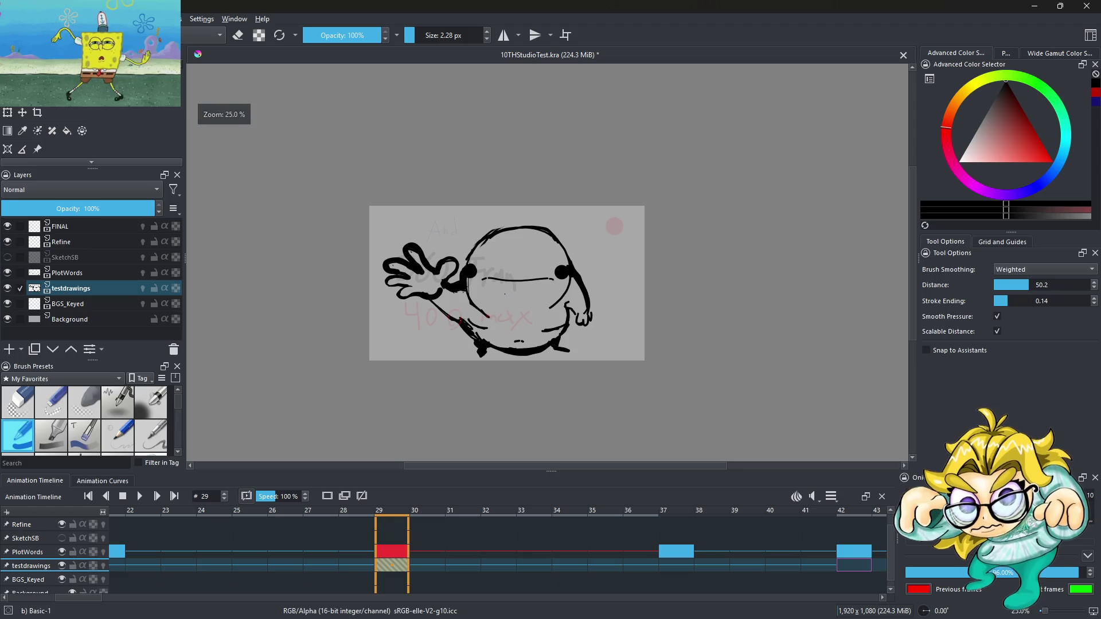
key("ctrl+t")
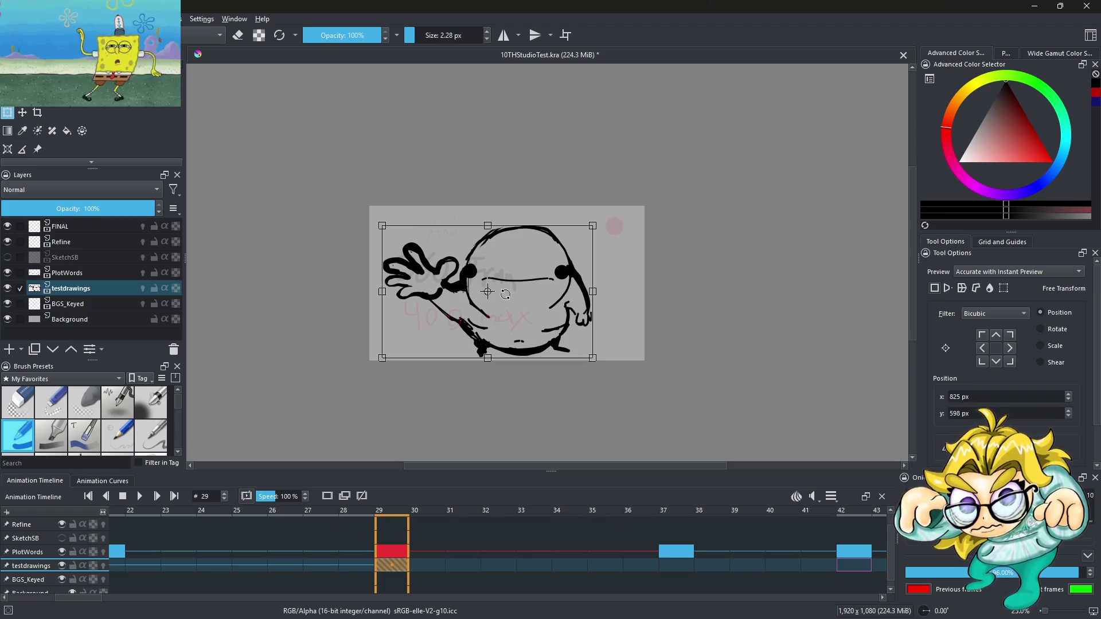
mouse_move(596, 226)
left_mouse_down()
mouse_move(479, 298)
mouse_move(545, 285)
mouse_move(525, 285)
left_mouse_up()
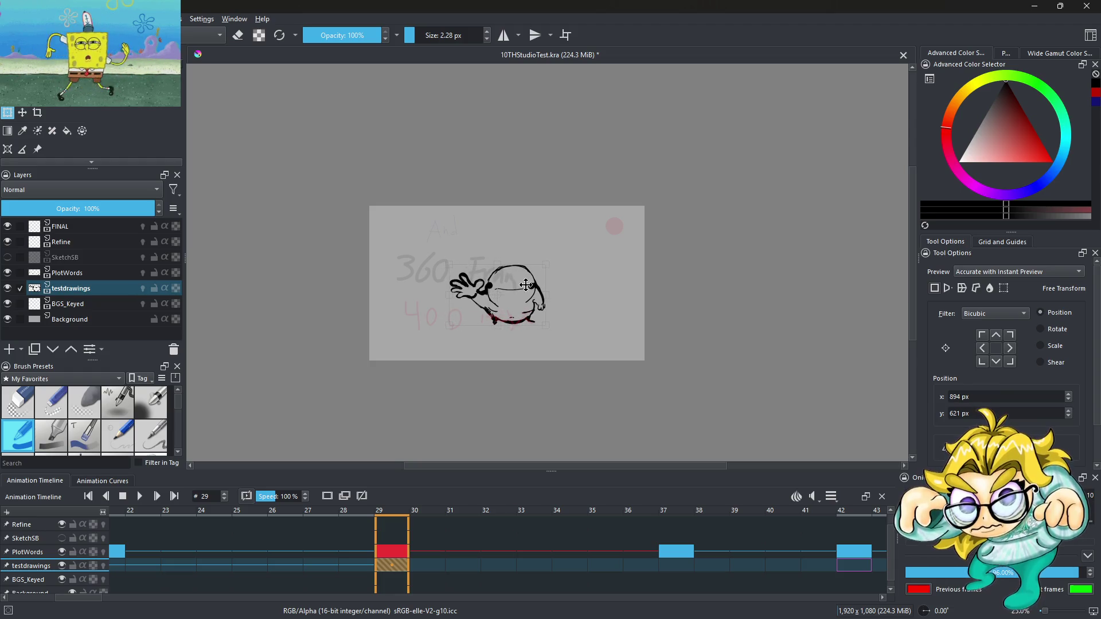
key("Return")
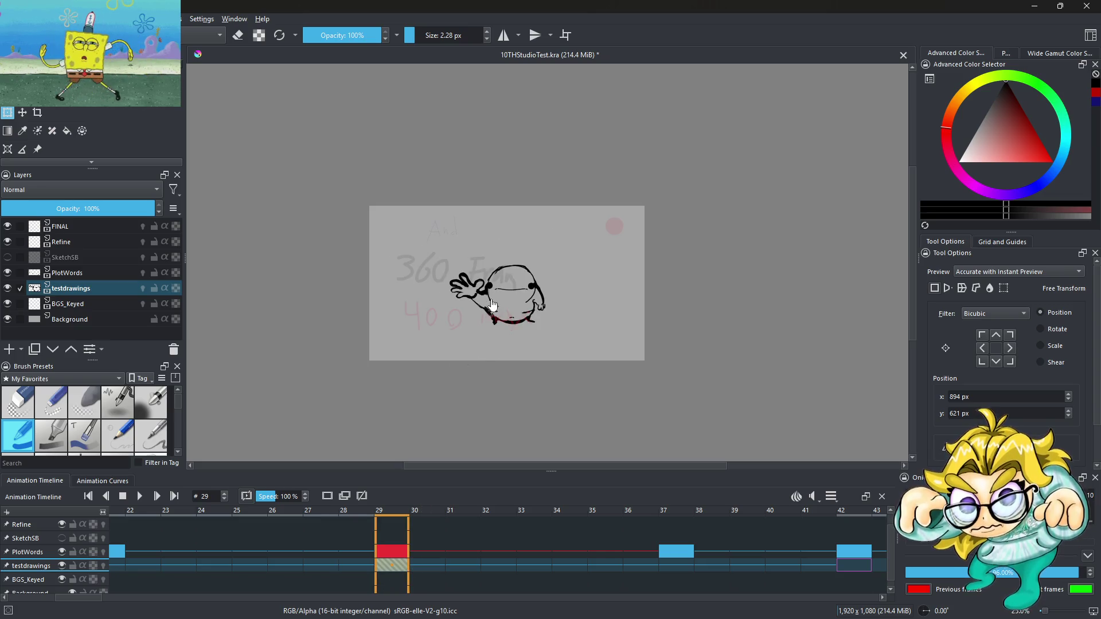
scroll(495, 295, "up", 3)
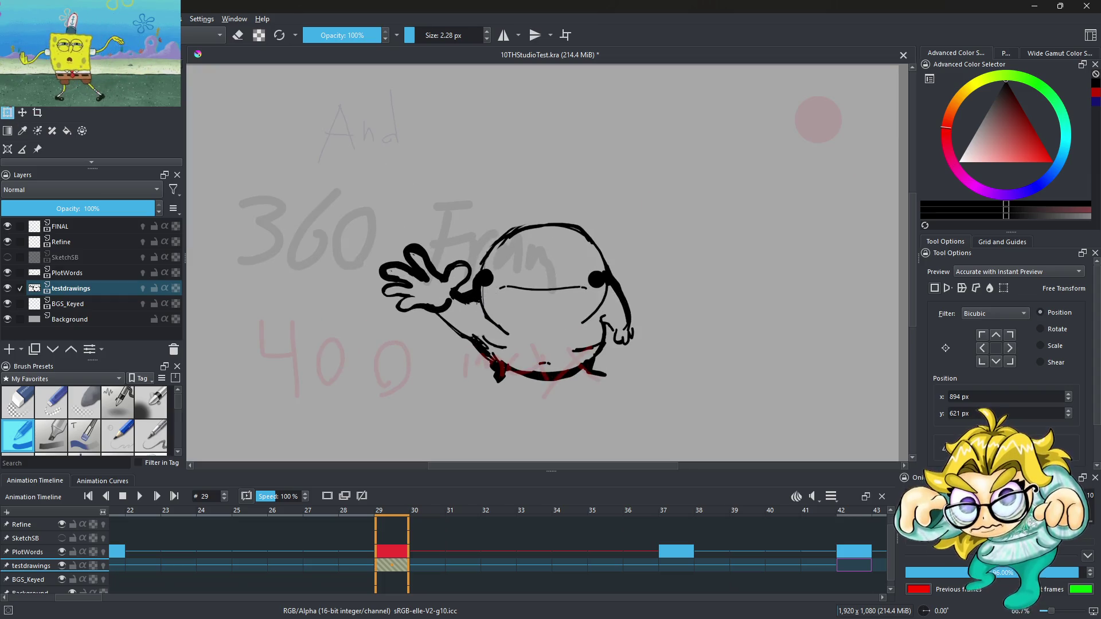
Step: Switch to a large eraser and erase most of the blob's waving hand
key("b")
left_click(238, 35)
left_click_drag(418, 35, 438, 35)
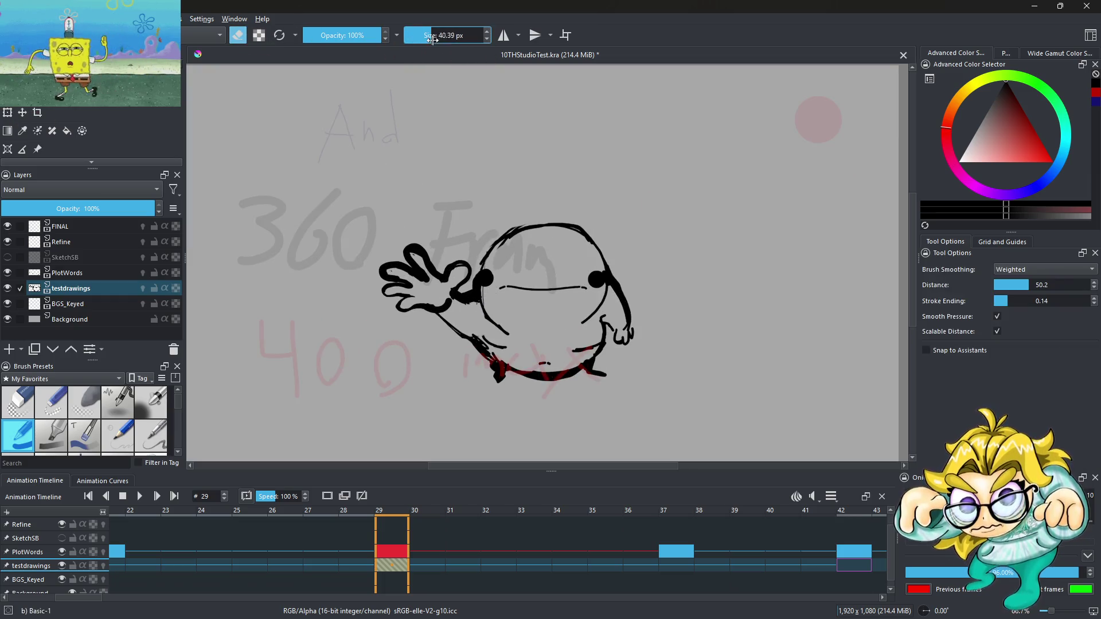
mouse_move(435, 290)
left_mouse_down()
mouse_move(409, 315)
mouse_move(376, 278)
mouse_move(444, 275)
mouse_move(443, 309)
left_mouse_up()
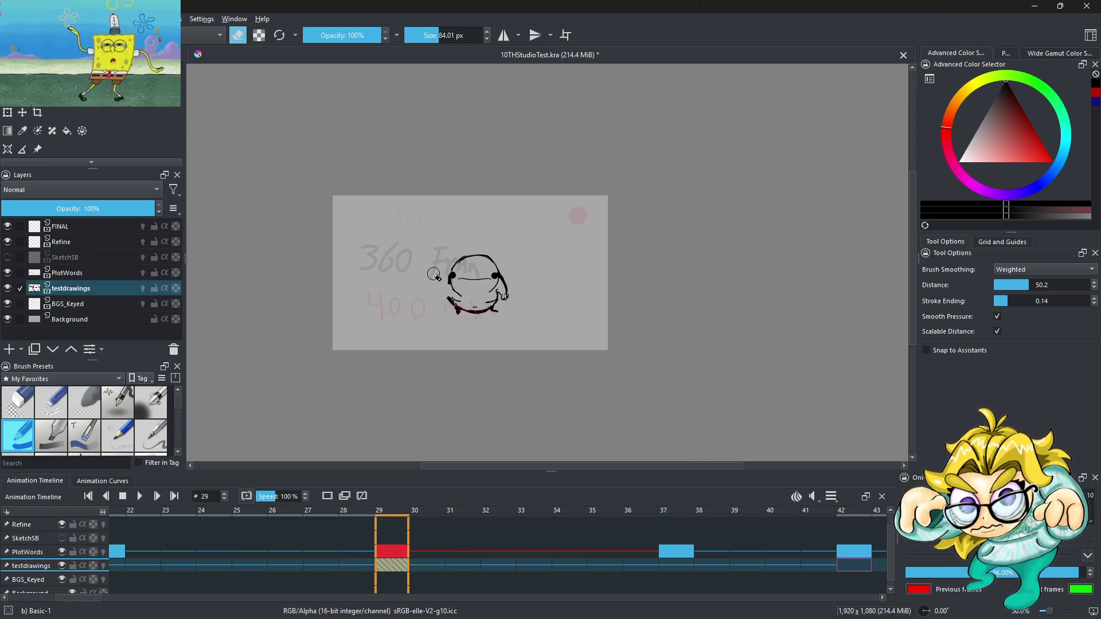
scroll(425, 247, "down", 3)
scroll(461, 271, "up", 3)
scroll(461, 272, "up", 2)
Step: Draw the blob's left body outline with rough black strokes, undoing one stray line
left_click(238, 35)
left_click_drag(438, 35, 413, 35)
scroll(415, 311, "up", 1)
mouse_move(378, 218)
left_mouse_down()
mouse_move(332, 370)
mouse_move(351, 385)
mouse_move(367, 352)
mouse_move(365, 339)
mouse_move(298, 406)
left_mouse_up()
key("ctrl+z")
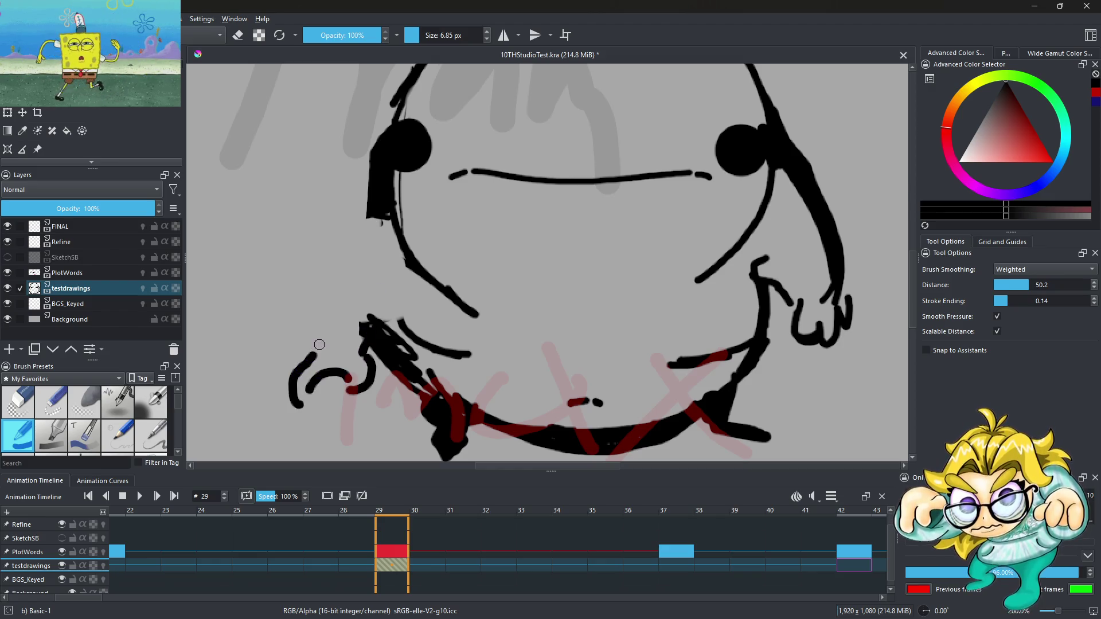
left_click_drag(319, 344, 344, 267)
left_click_drag(377, 220, 327, 315)
left_click_drag(360, 229, 342, 267)
left_click_drag(370, 208, 343, 255)
scroll(420, 215, "down", 5)
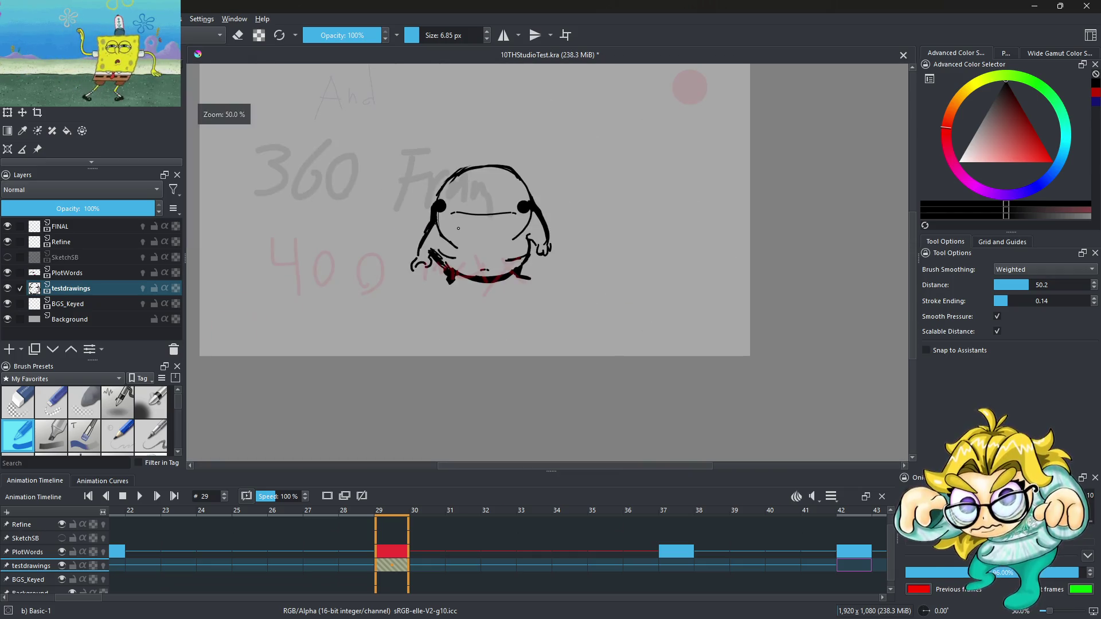
scroll(241, 121, "up", 6)
Step: Erase the stray outline beside the head and hide the PlotWords layer
key("e")
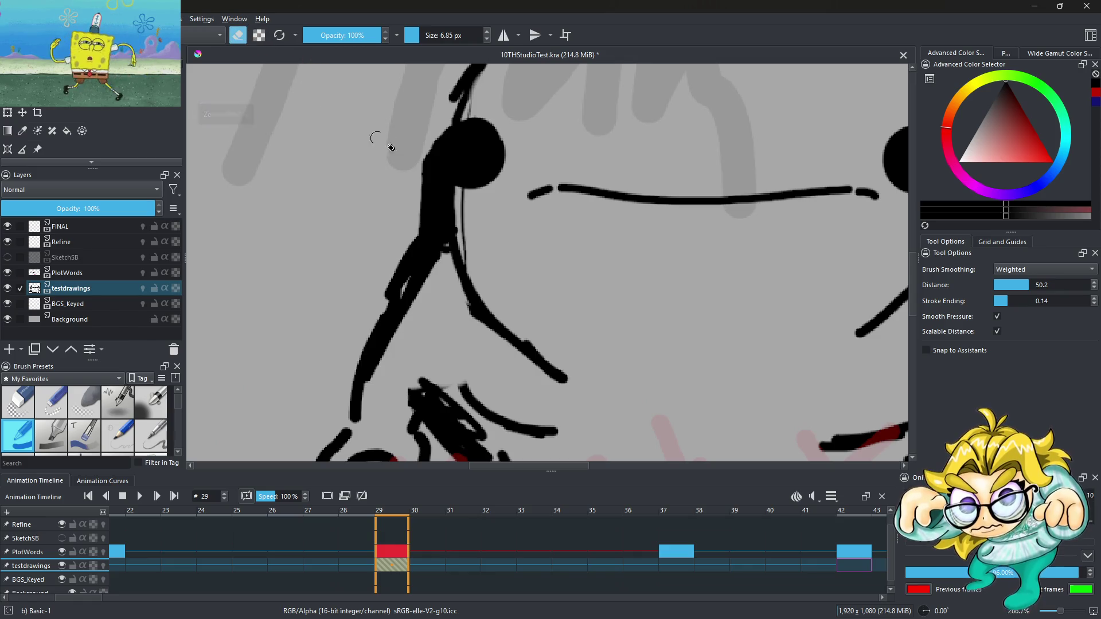
mouse_move(421, 152)
left_mouse_down()
mouse_move(436, 207)
mouse_move(426, 154)
mouse_move(425, 230)
mouse_move(401, 263)
mouse_move(439, 117)
left_mouse_up()
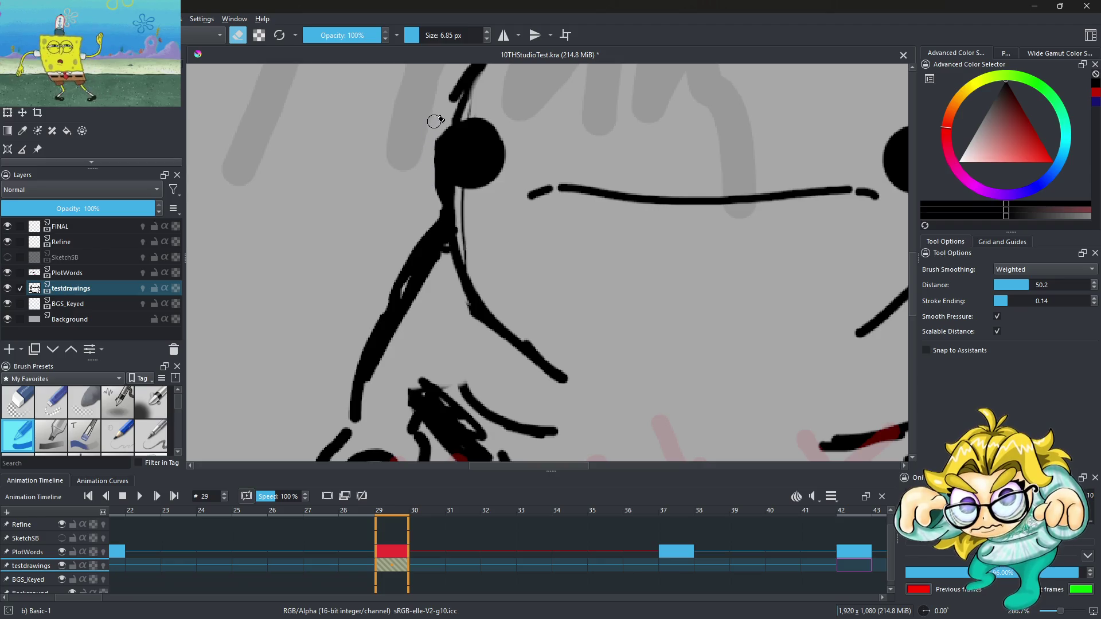
scroll(500, 248, "down", 6)
scroll(515, 258, "down", 1)
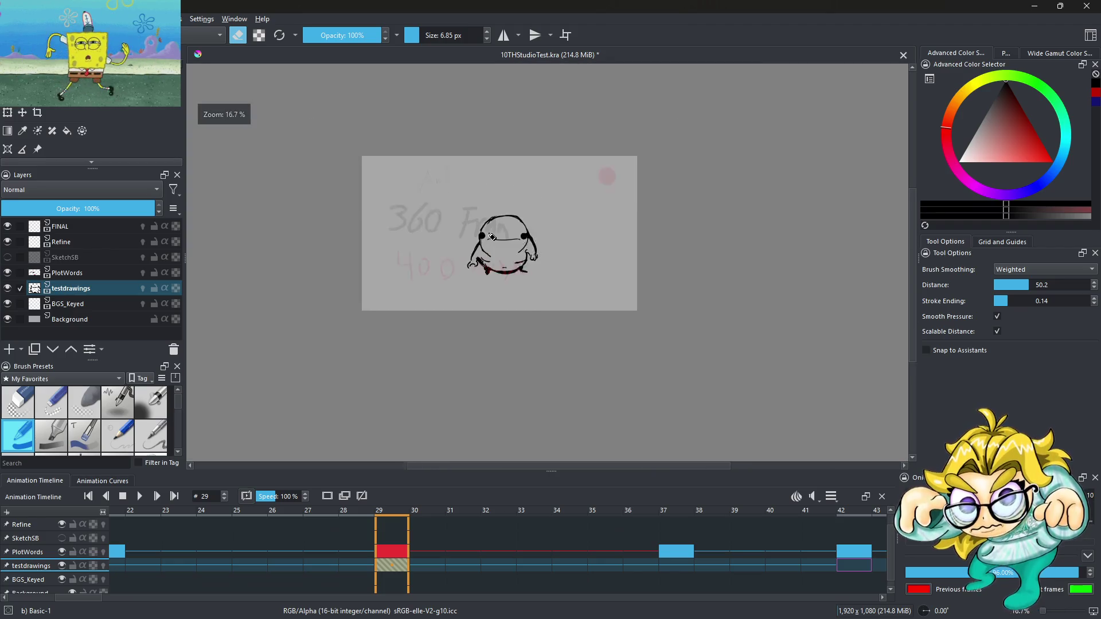
scroll(487, 229, "up", 1)
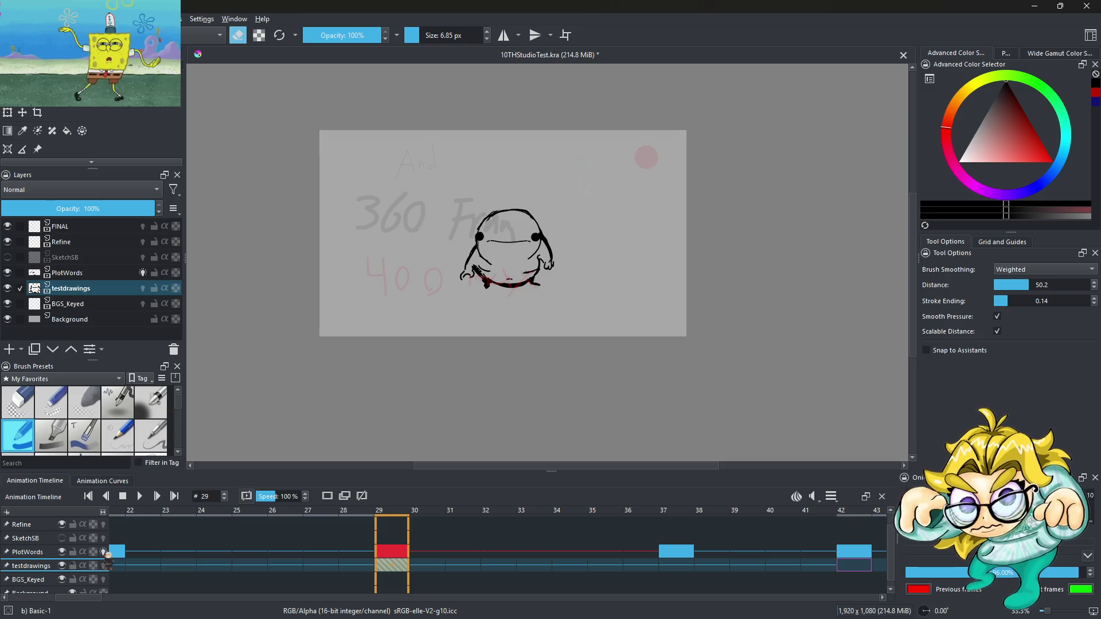
left_click(62, 553)
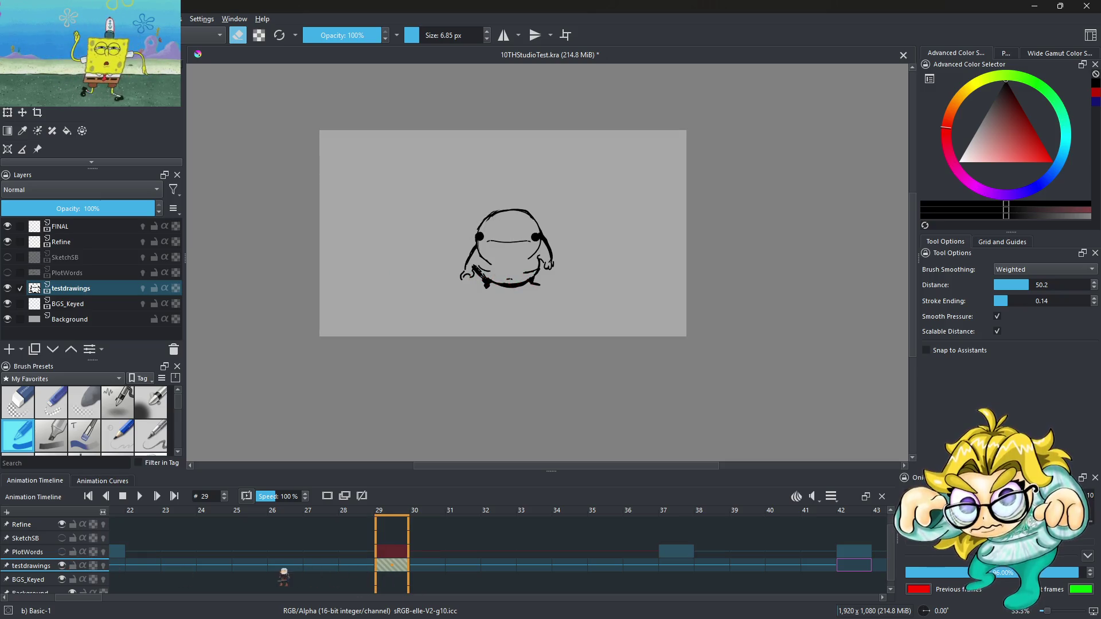
Step: Hide the PlotWords layer and play the animation from frame 0
left_click(283, 565)
key("Home")
left_click(121, 580)
left_click(143, 496)
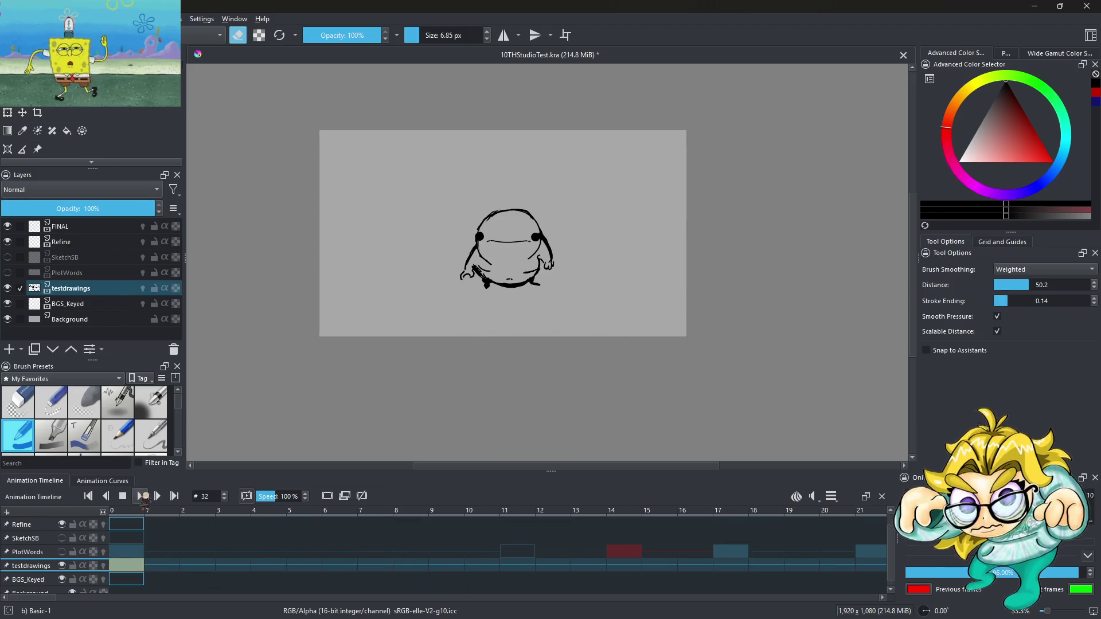
left_click(142, 496)
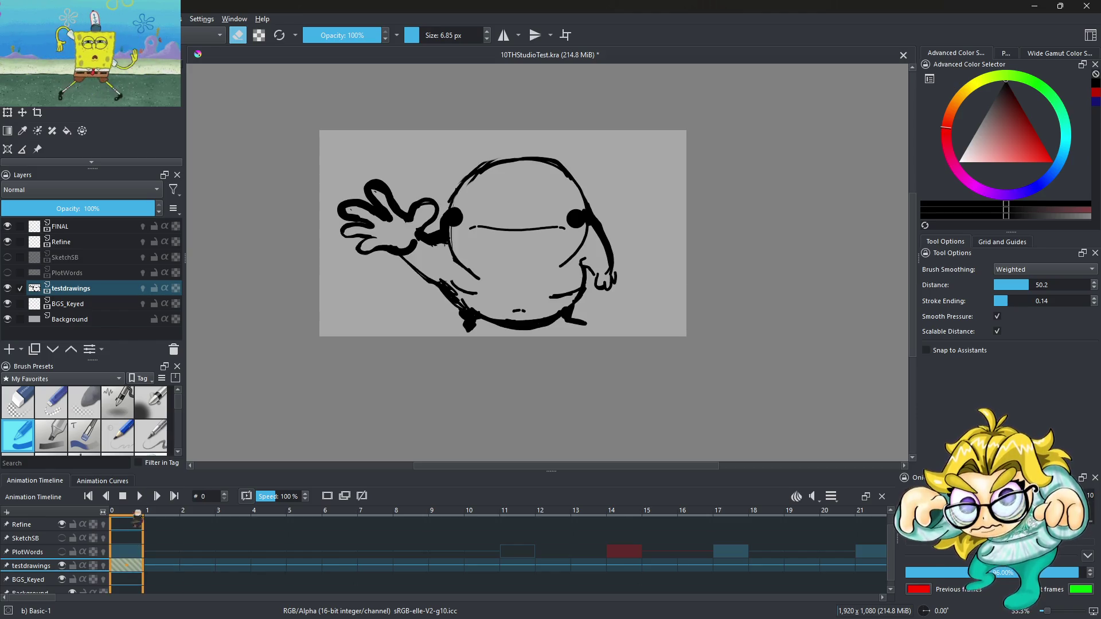
left_click(140, 496)
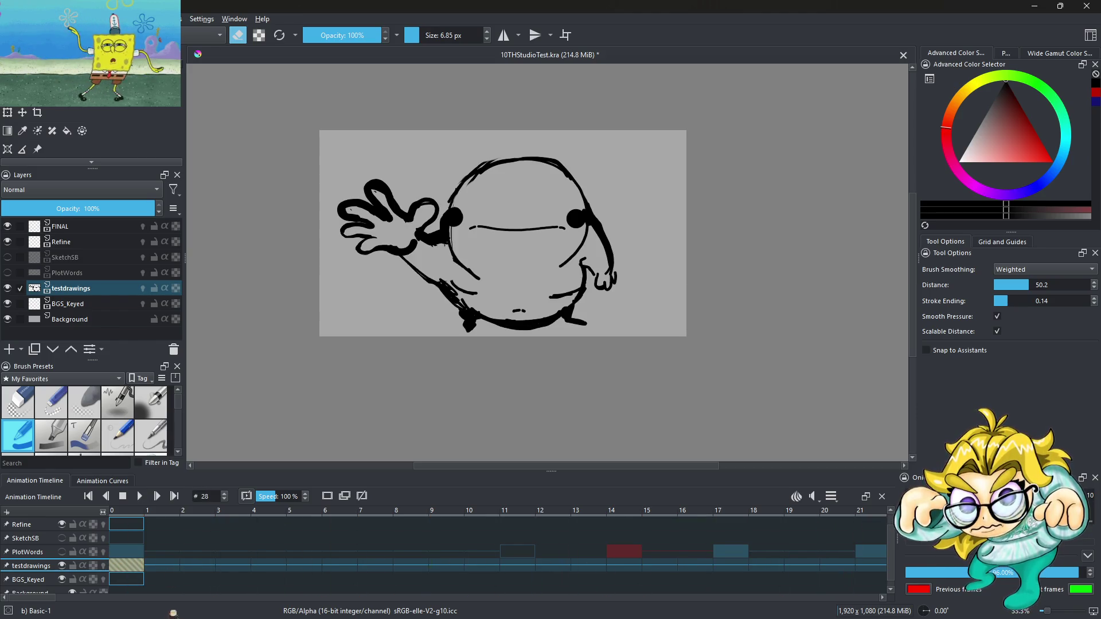
Step: Move the sitting-blob keyframe on testdrawings from frame 29 to 28 and replay from frame 0
left_click_drag(41, 599, 205, 594)
left_click_drag(426, 566, 394, 567)
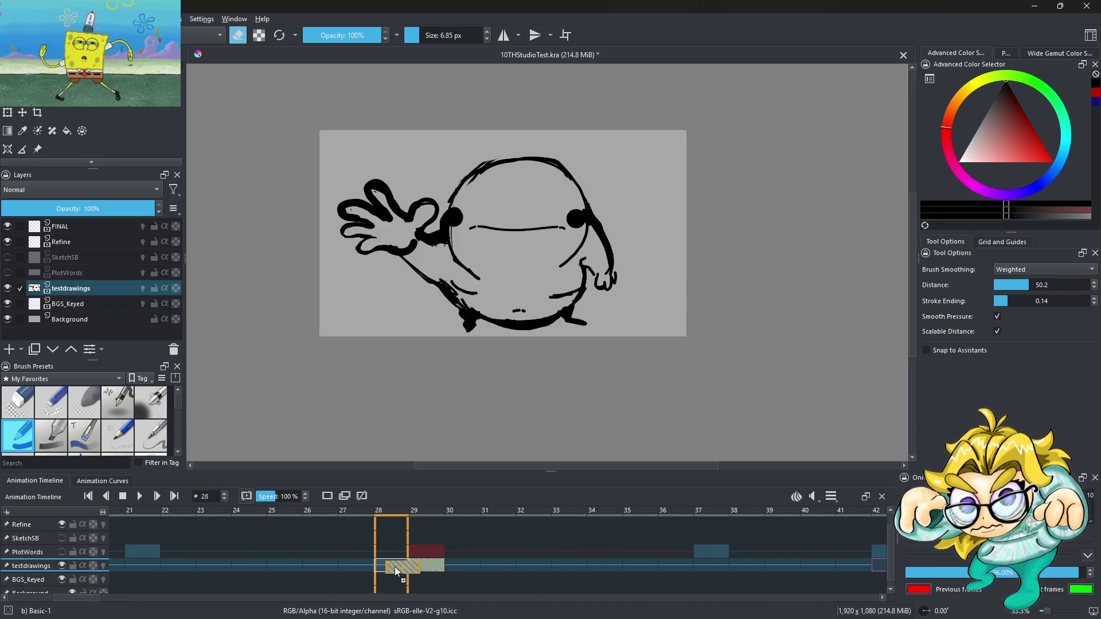
left_click(72, 596)
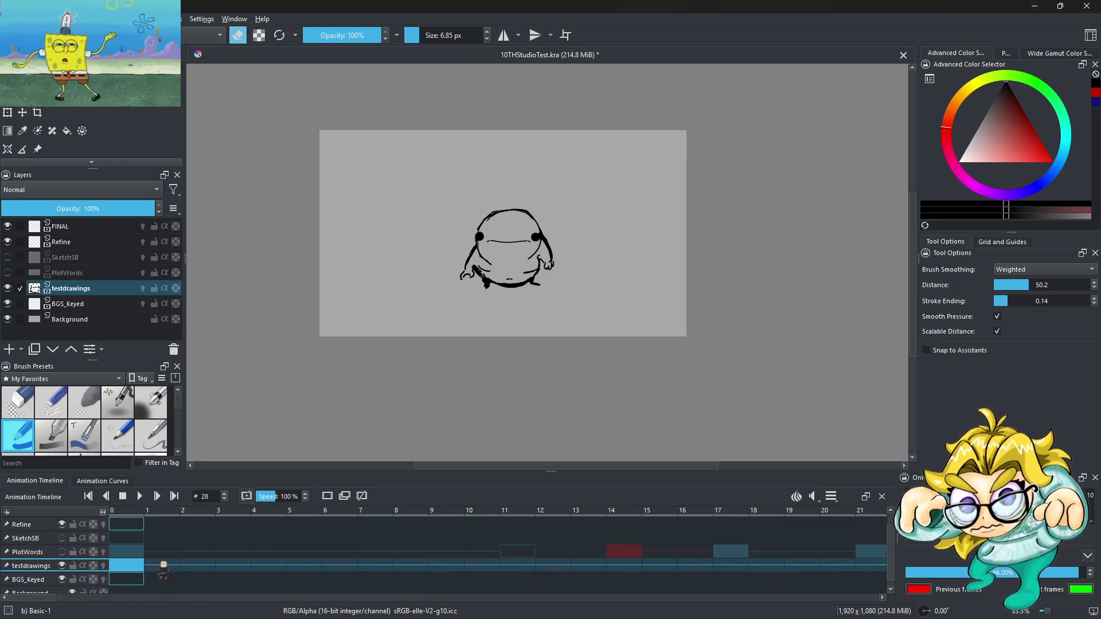
left_click(137, 565)
left_click(140, 497)
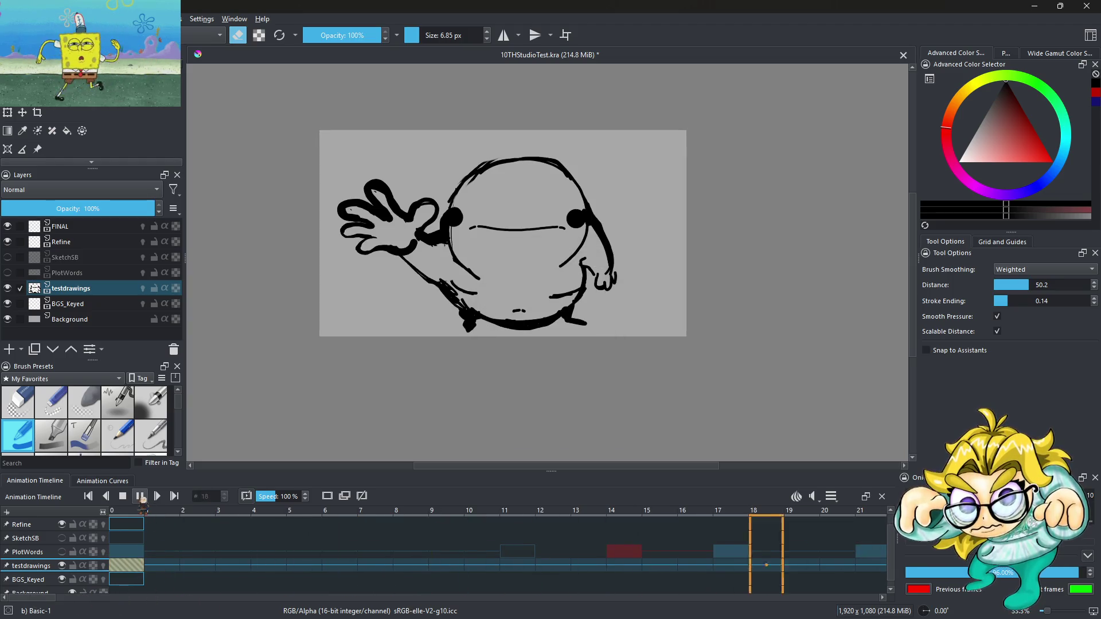
left_click(140, 496)
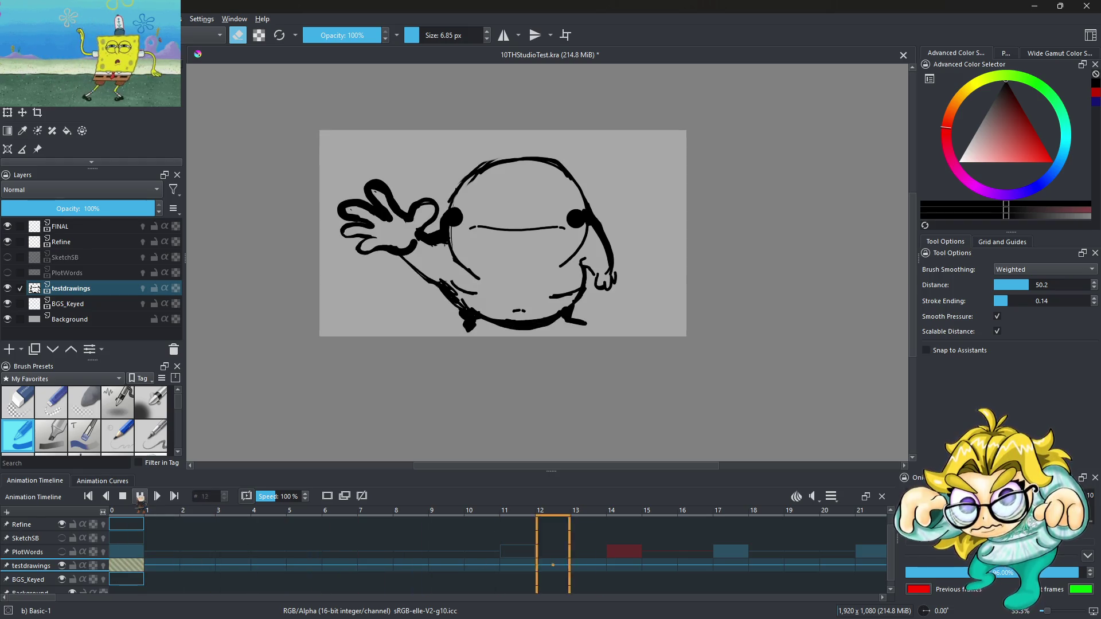
Step: Stop playback, drag the frame-28 blob keyframe to frame 21, and preview with Space
left_click(140, 497)
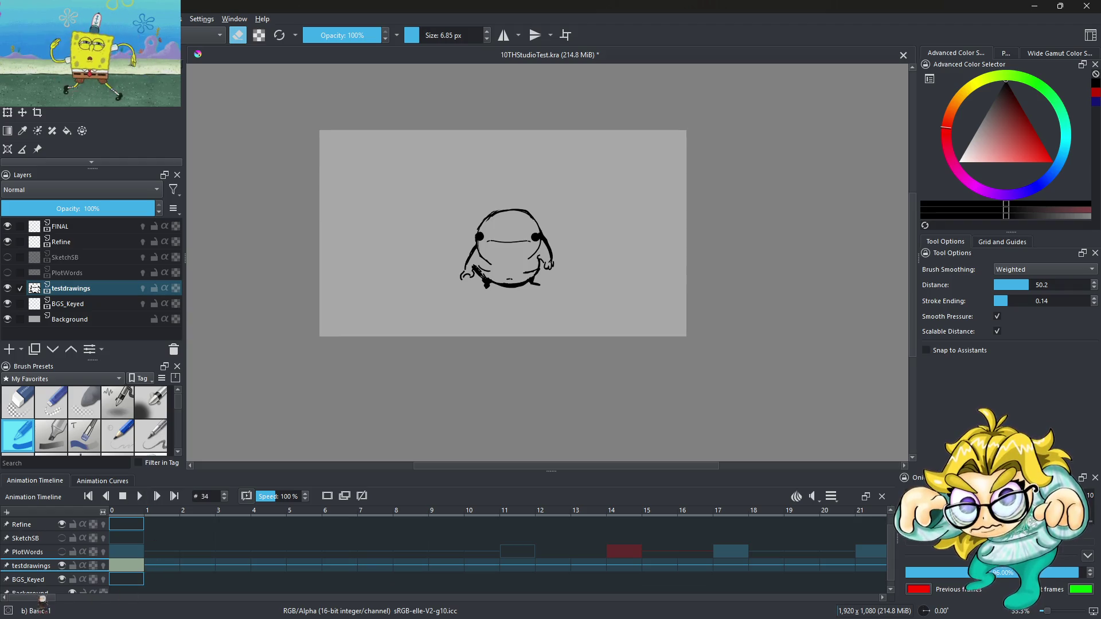
left_click(414, 568)
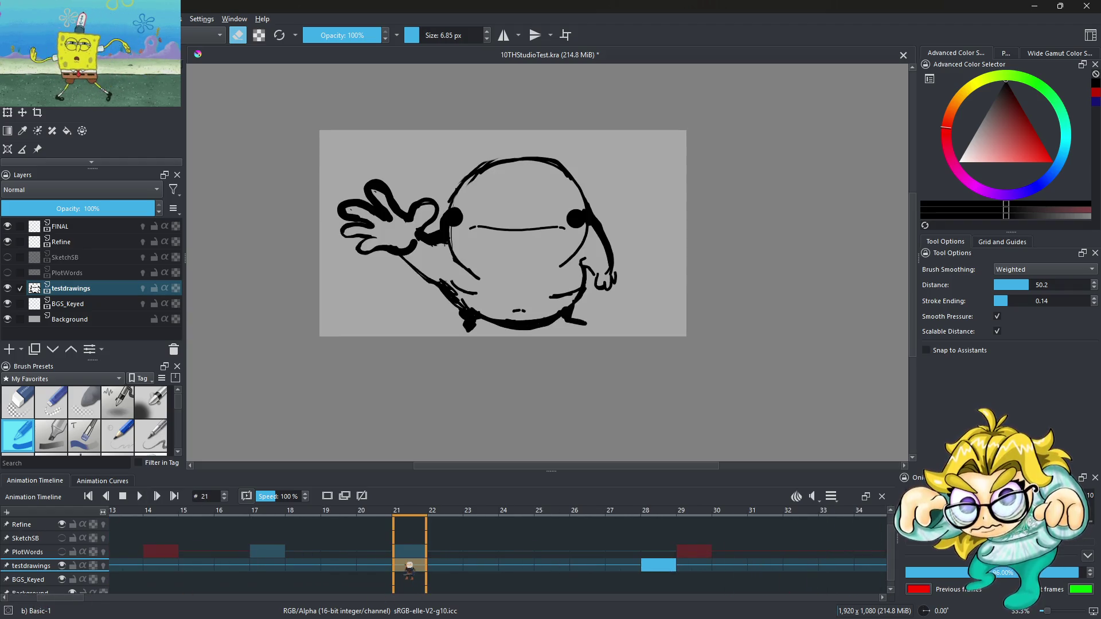
left_click_drag(659, 567, 410, 568)
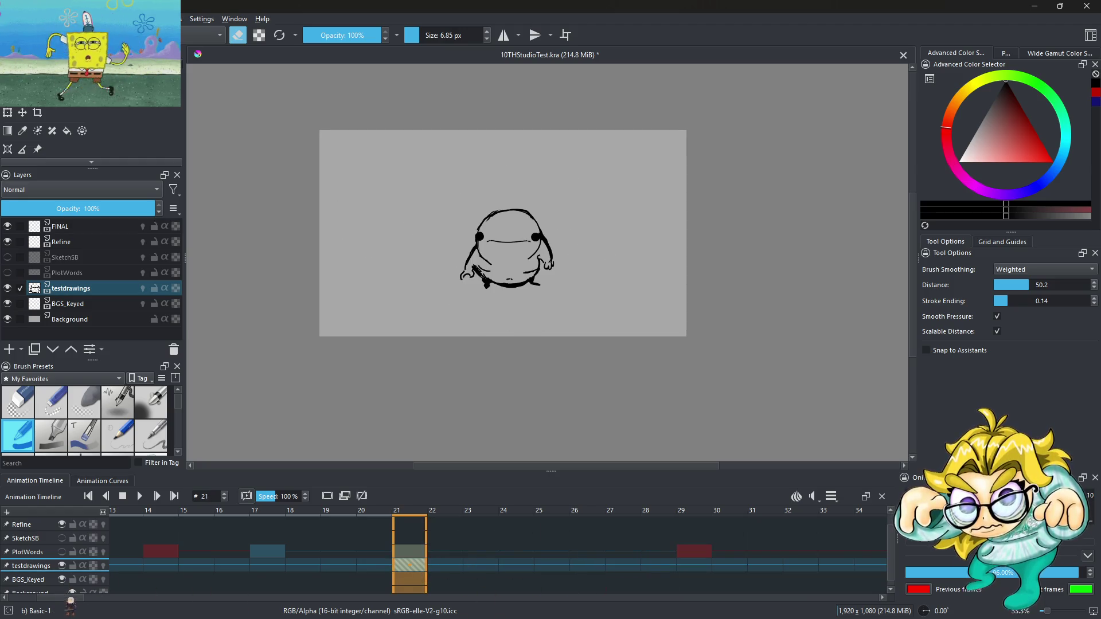
key("space")
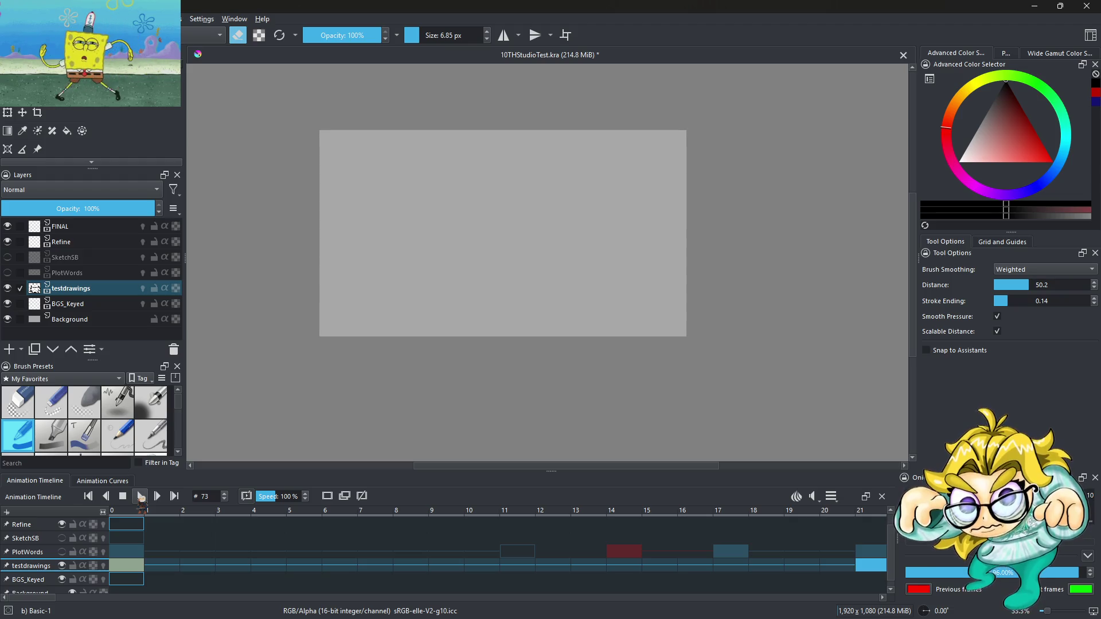
left_click(123, 497)
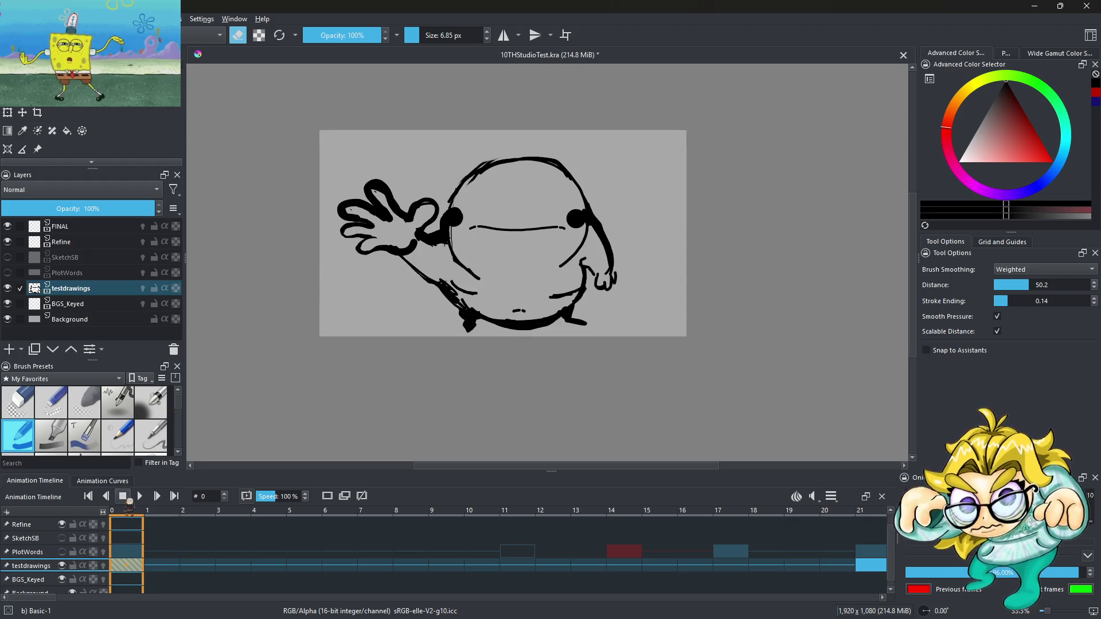
left_click(142, 498)
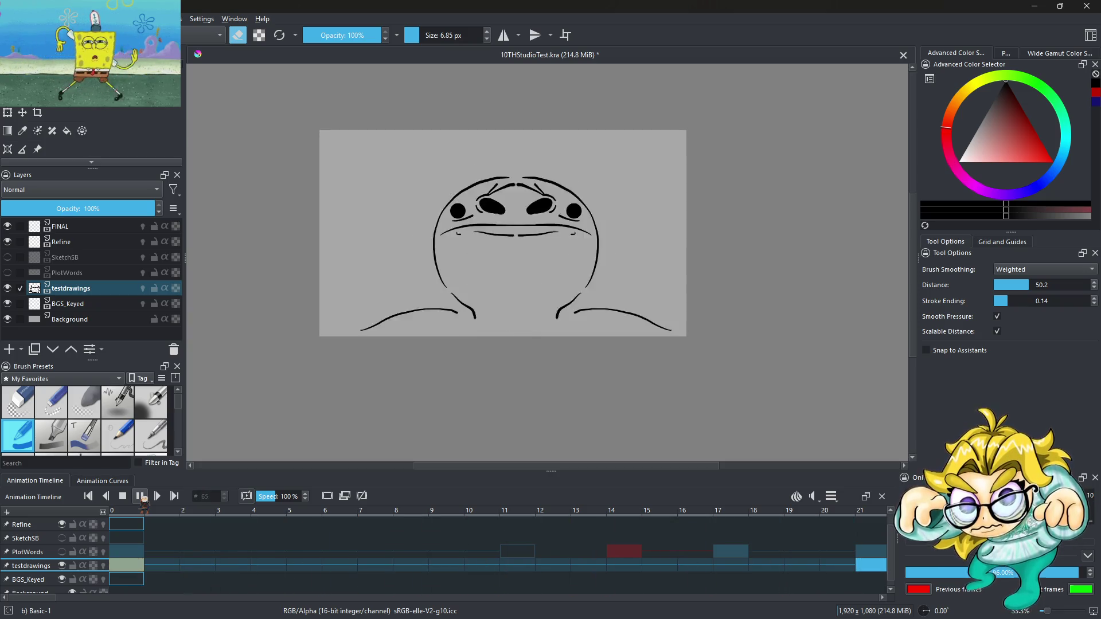
left_click(141, 498)
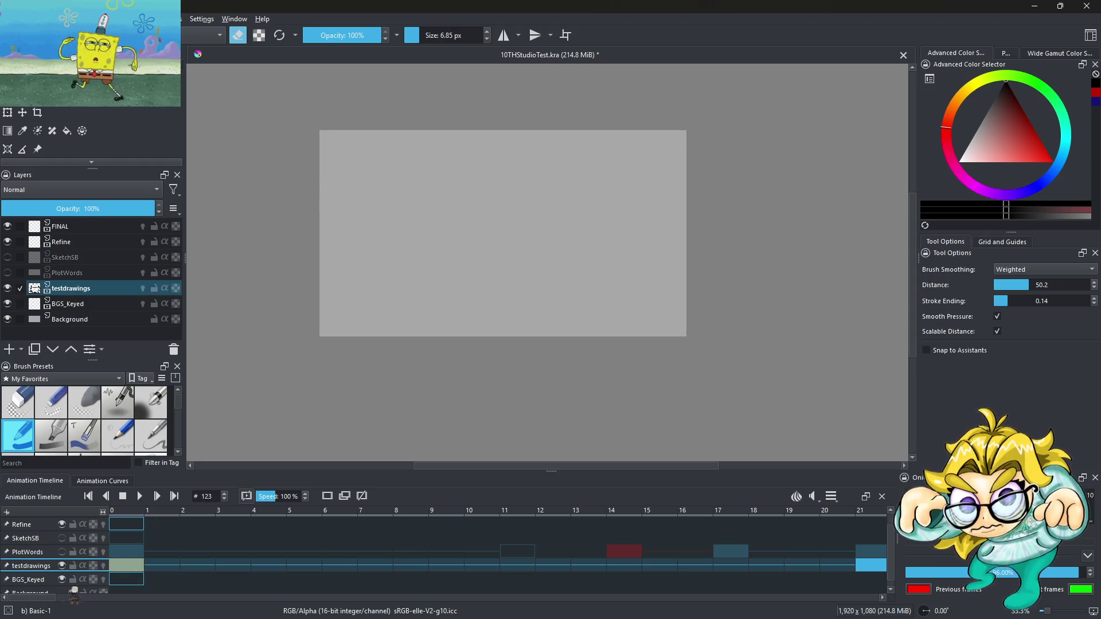
scroll(34, 601, "down", 5)
scroll(236, 590, "up", 2)
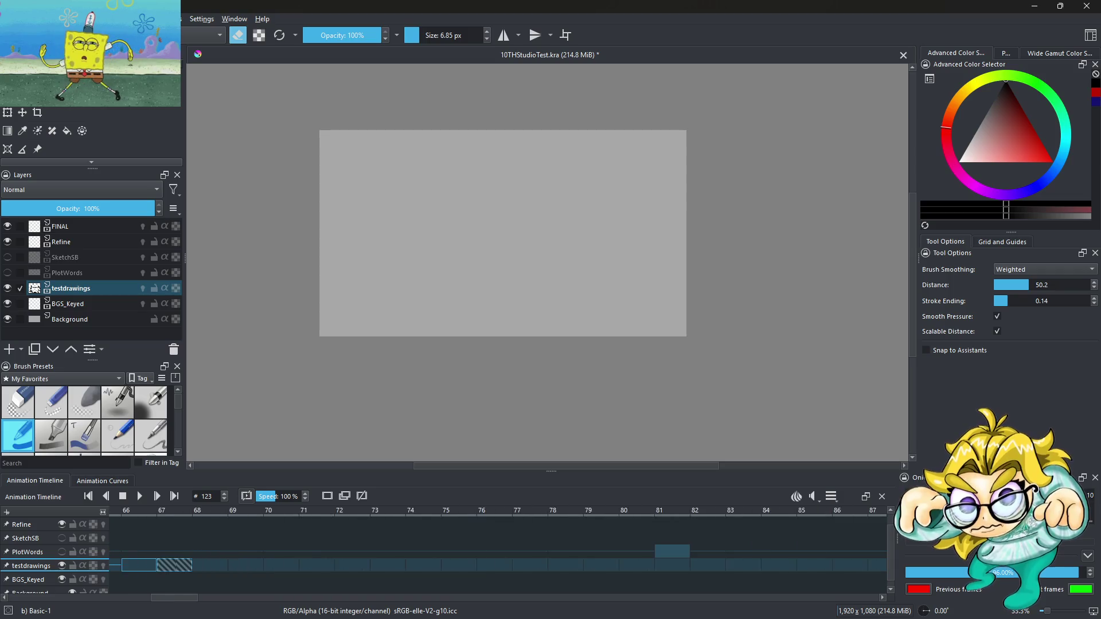
scroll(179, 599, "up", 5)
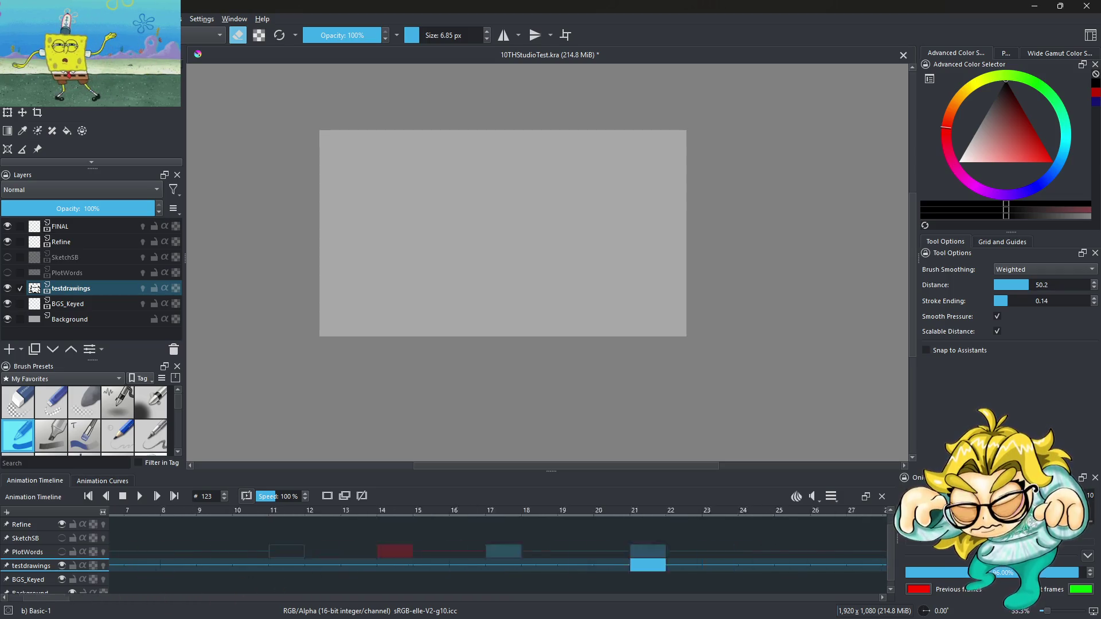
left_click(142, 519)
left_click(140, 497)
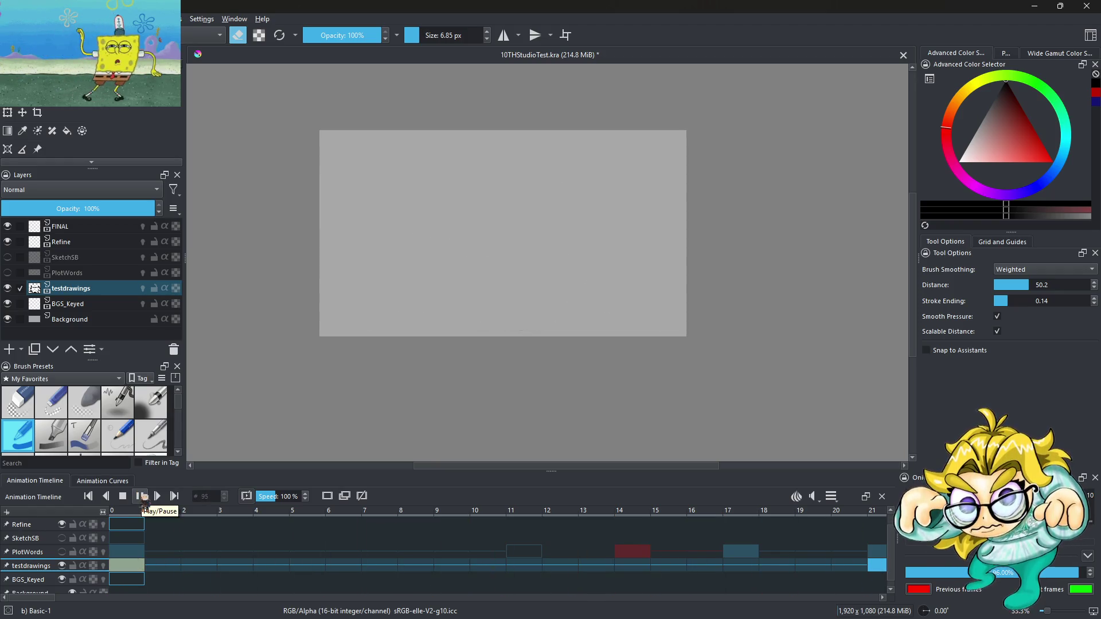
left_click(144, 496)
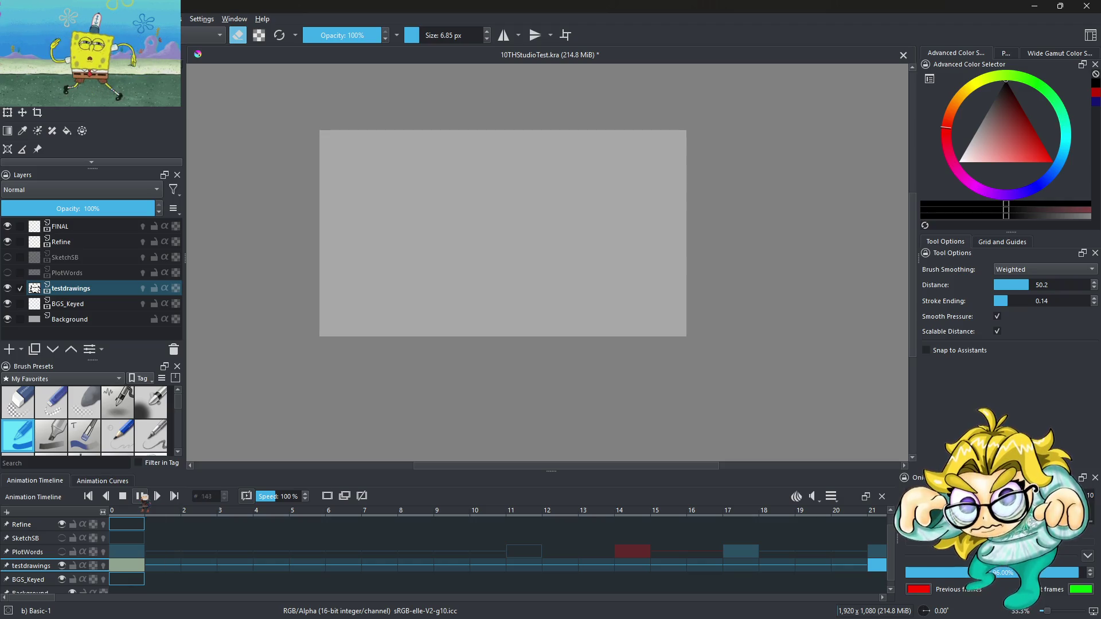
left_click(137, 567)
left_click(140, 497)
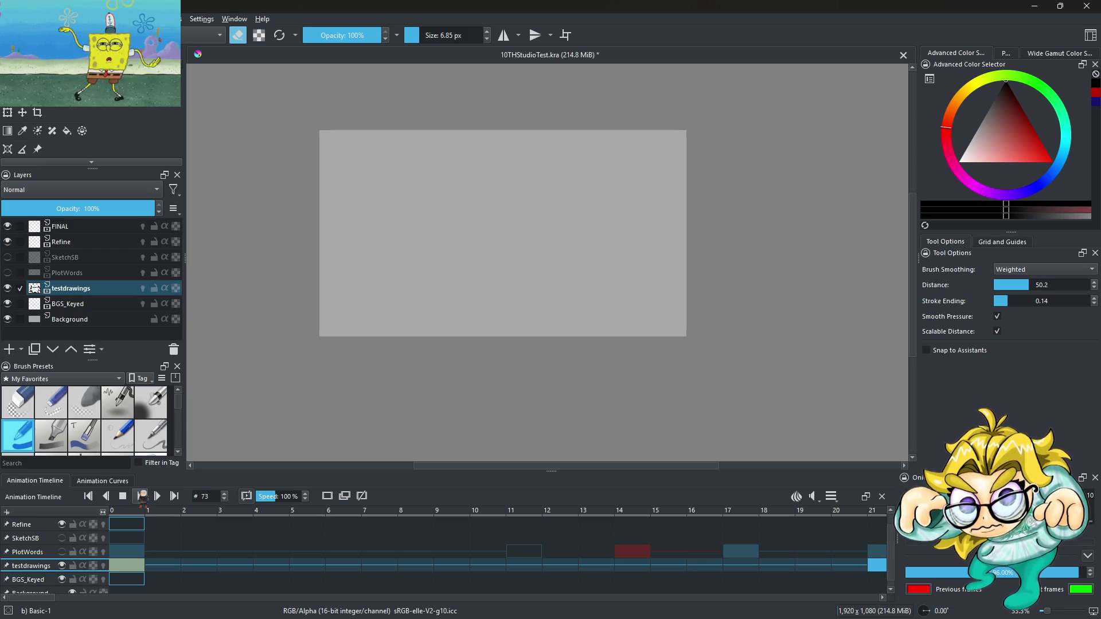
left_click(141, 496)
left_click(137, 568)
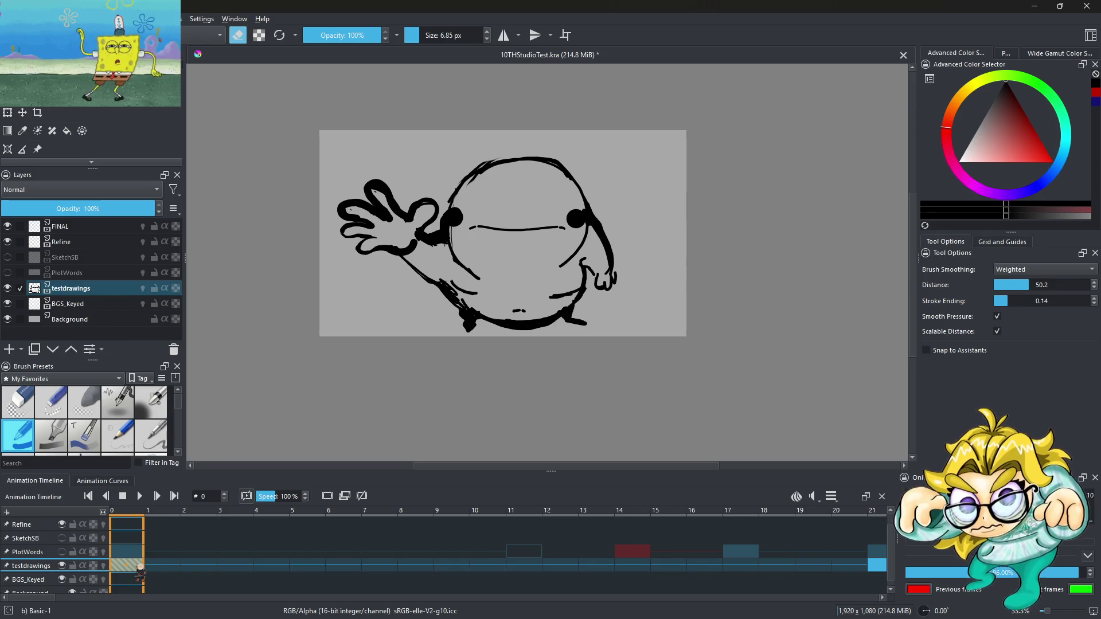
left_click(139, 497)
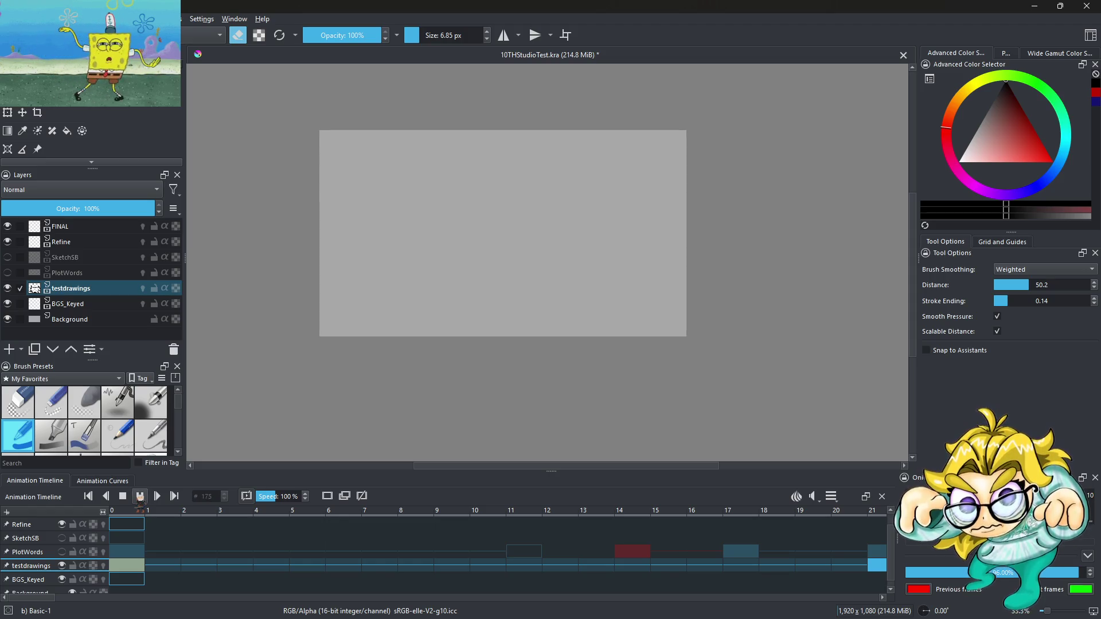
left_click(139, 497)
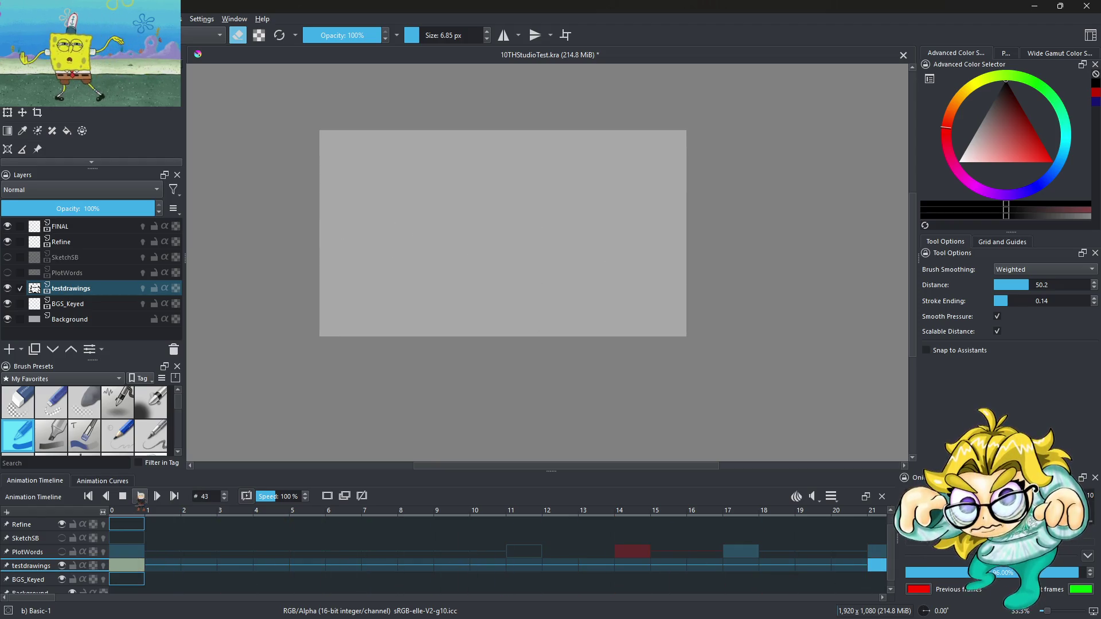
left_click(140, 497)
left_click(139, 496)
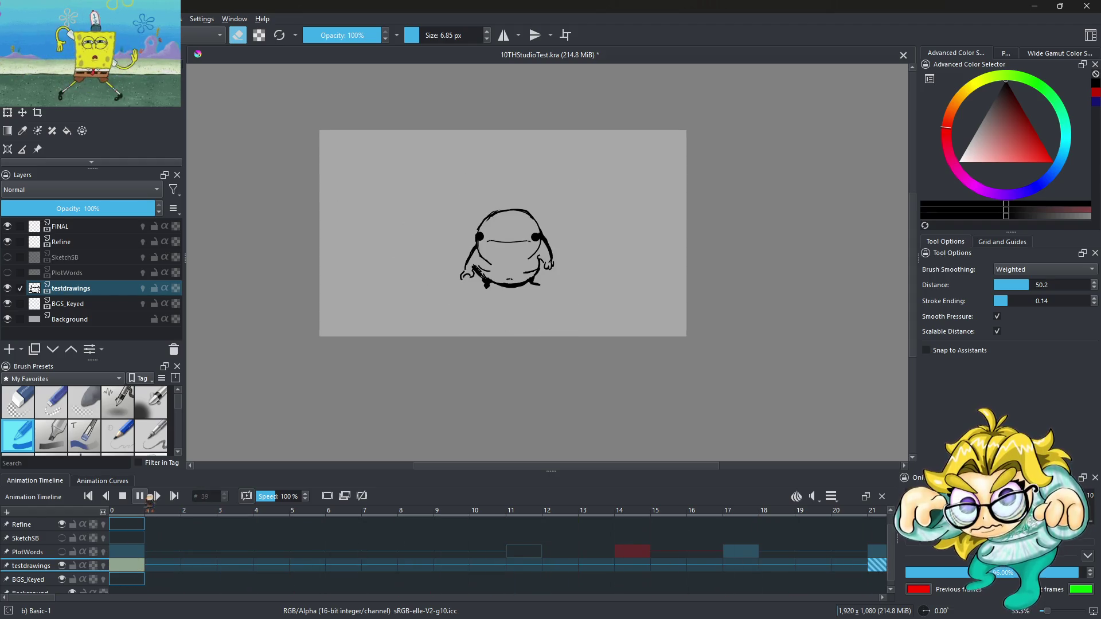
left_click(143, 497)
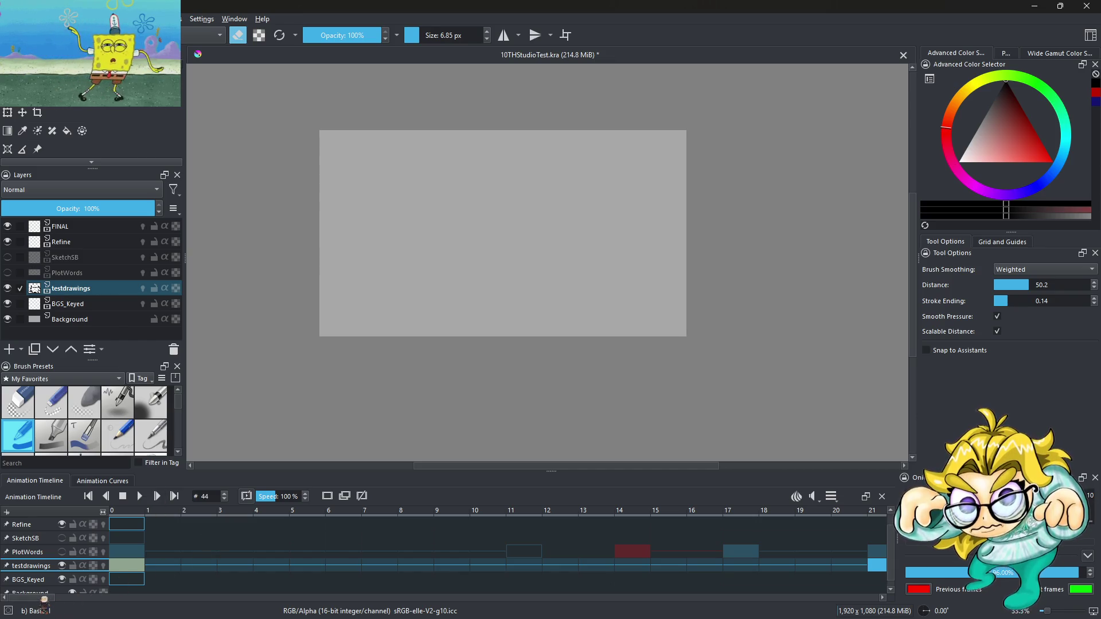
scroll(44, 599, "right", 5)
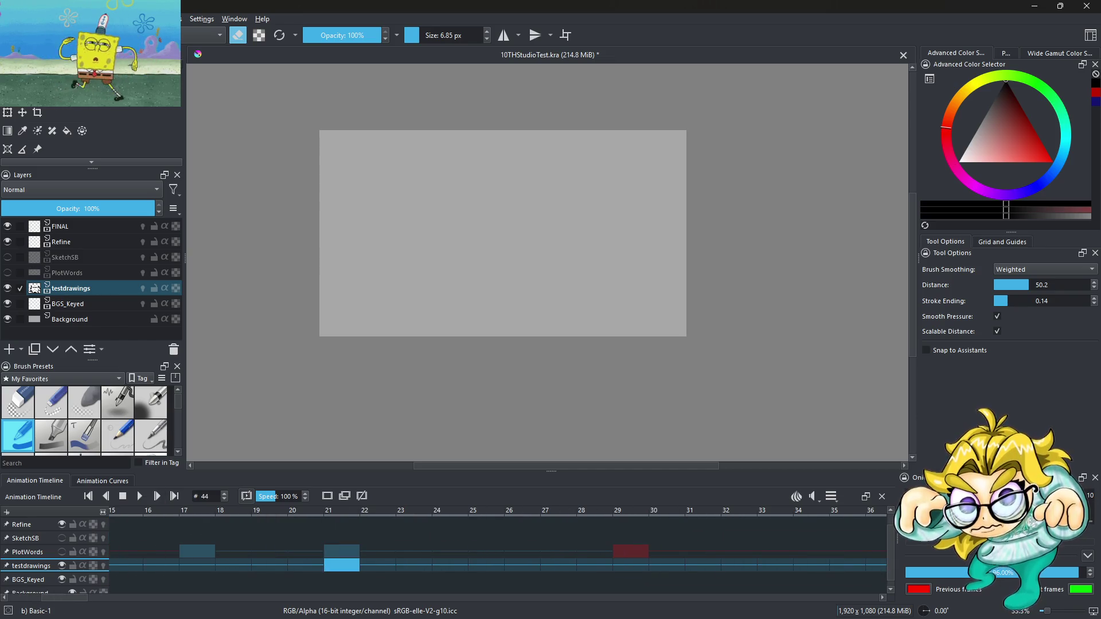
scroll(44, 599, "right", 3)
scroll(45, 599, "left", 3)
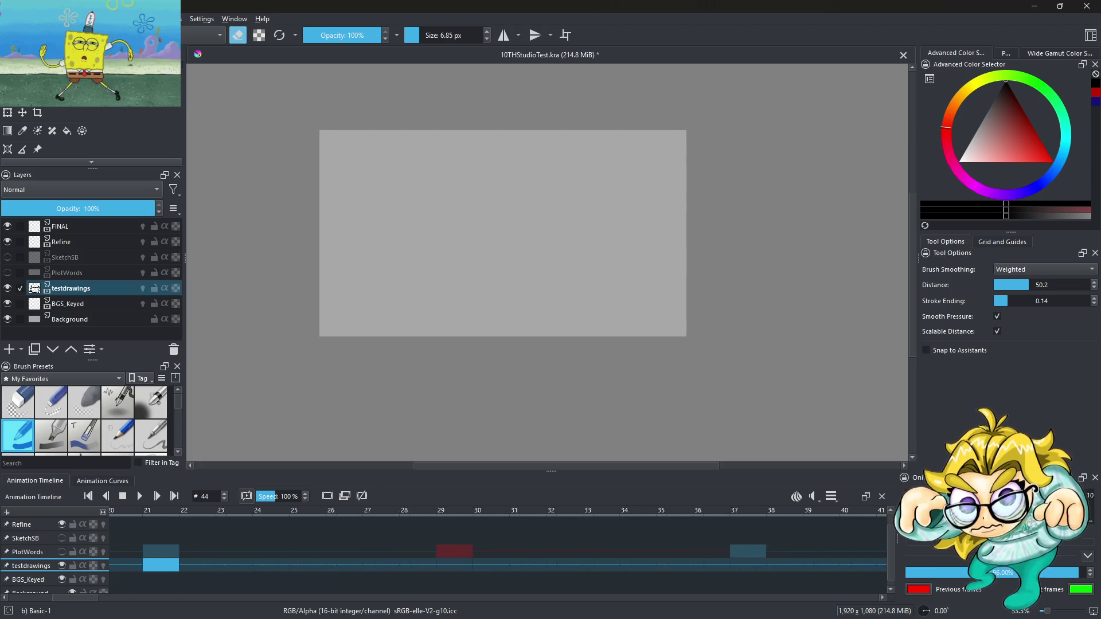
Step: Compare frames 20 and 21, pull the small blob keyframe much earlier, and play from the start
left_click(306, 566)
left_click(302, 566)
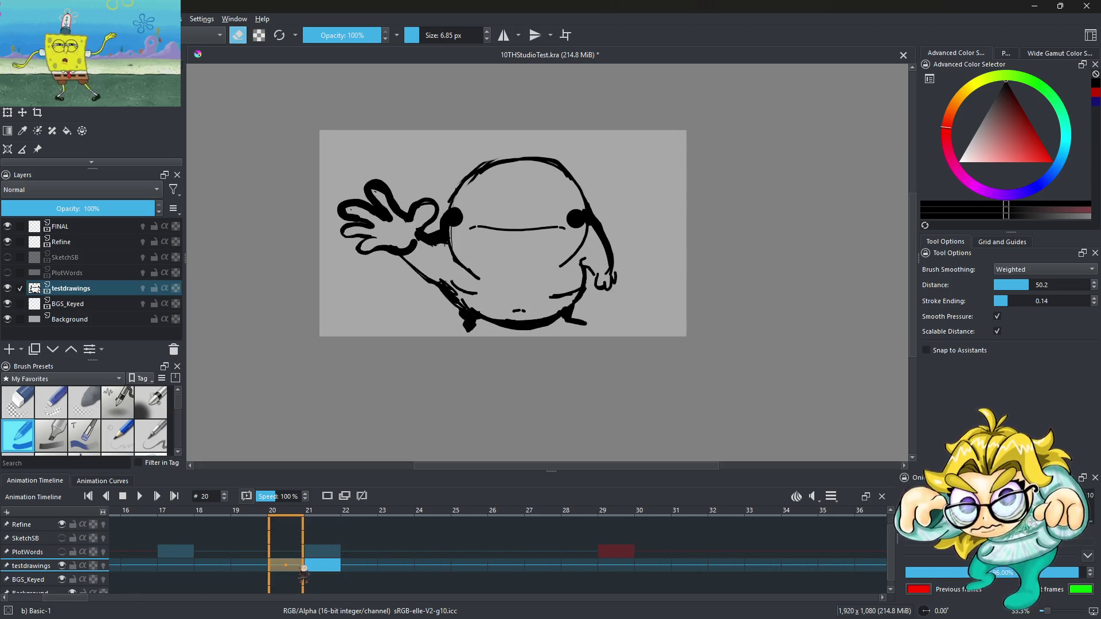
left_click(329, 566)
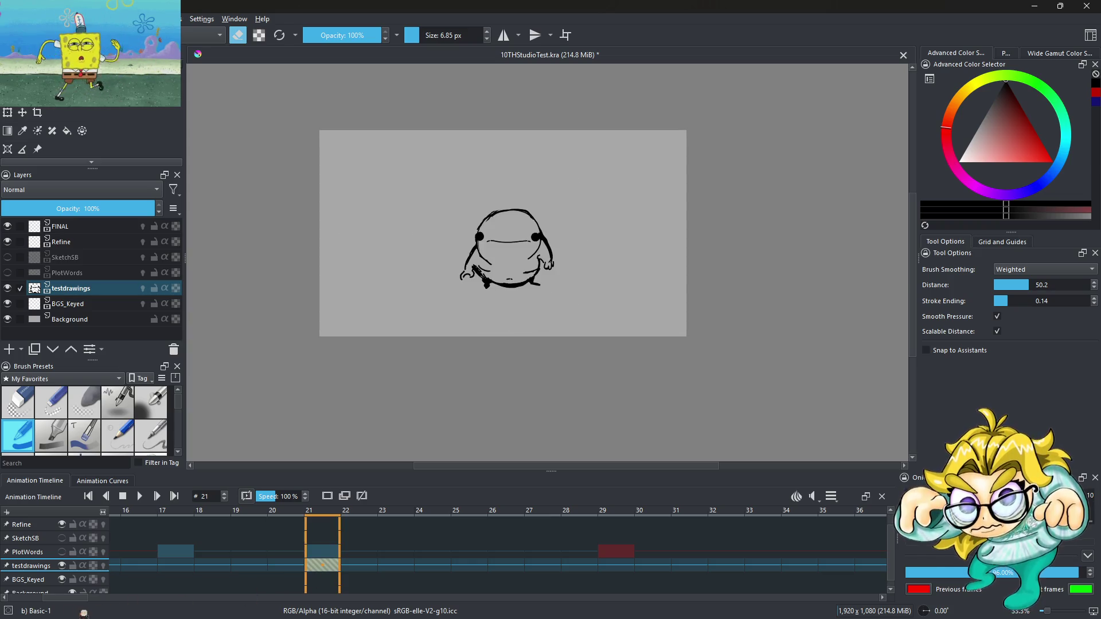
scroll(85, 600, "left", 4)
mouse_move(635, 569)
left_mouse_down()
mouse_move(655, 565)
mouse_move(212, 569)
mouse_move(314, 566)
left_mouse_up()
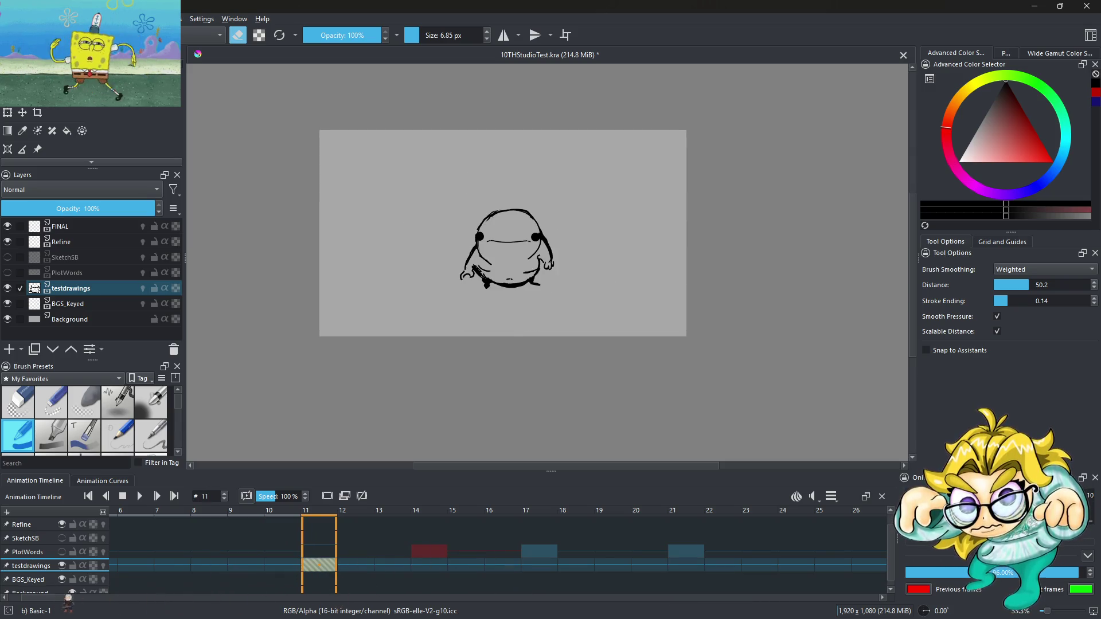
scroll(66, 599, "left", 2)
left_click(136, 566)
left_click(142, 497)
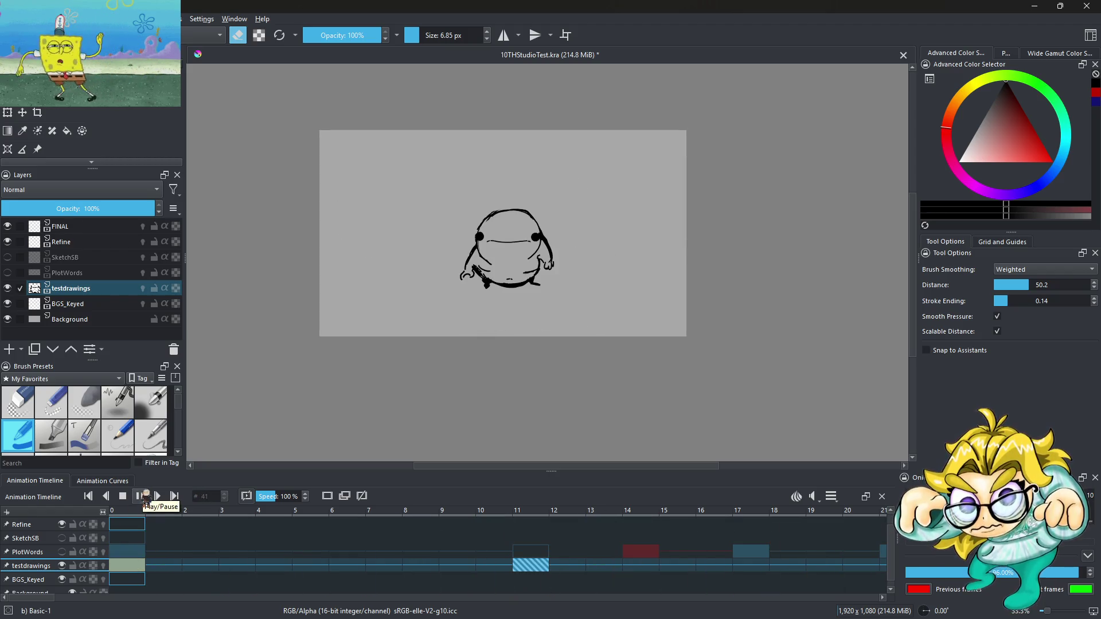
Step: Shift the blob keyframe from frame 11 to 14, replay, and check frames 17 and 37
left_click_drag(528, 567, 640, 570)
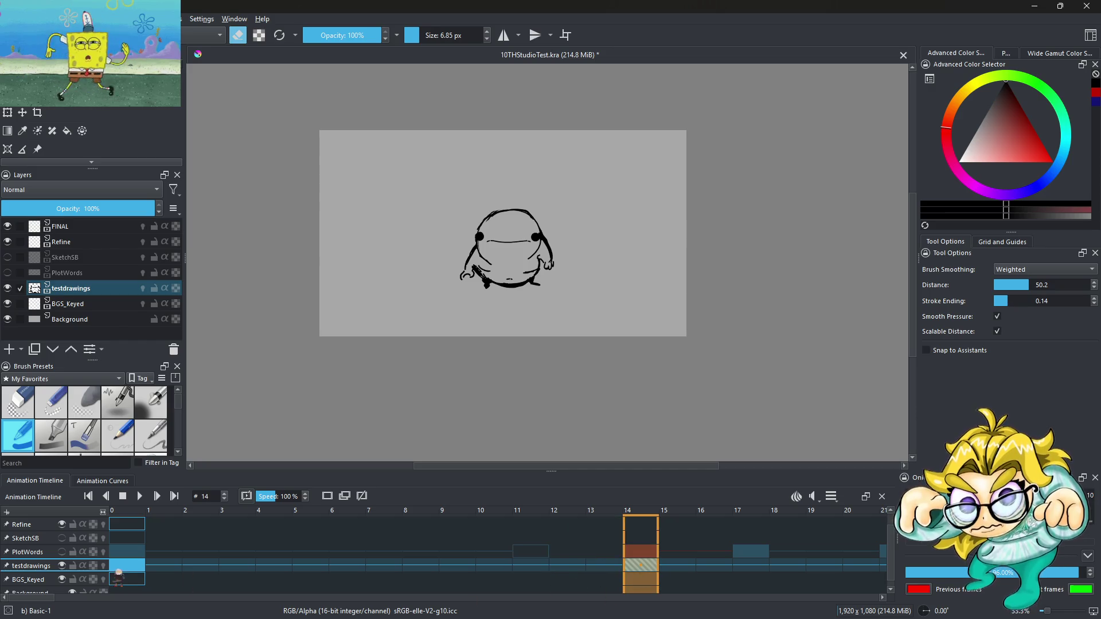
left_click(120, 566)
left_click(140, 496)
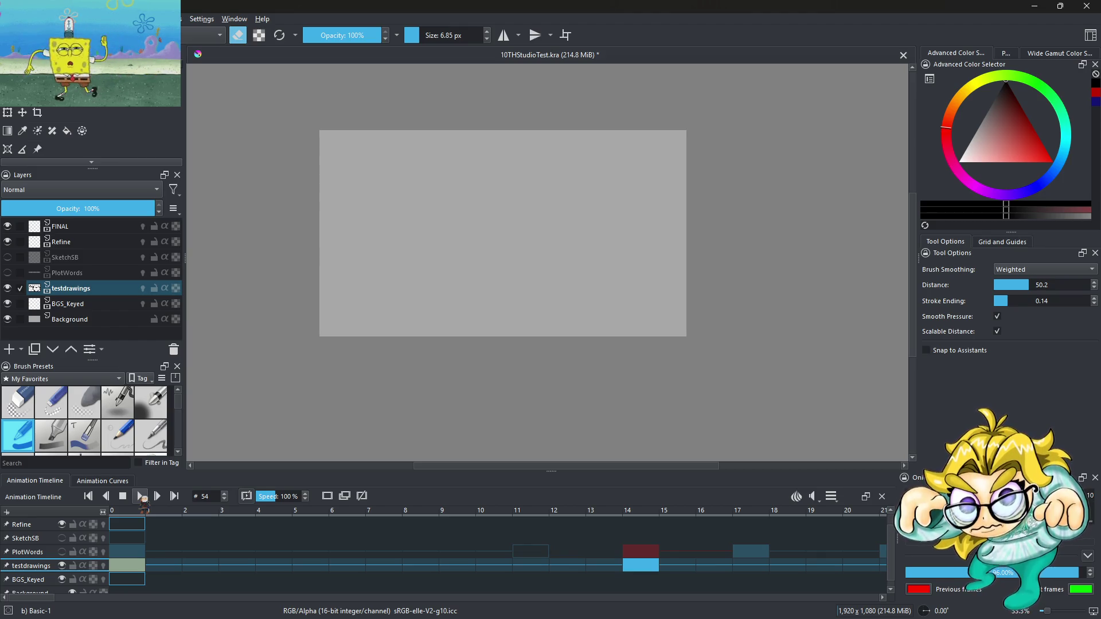
left_click(767, 566)
left_click(123, 567)
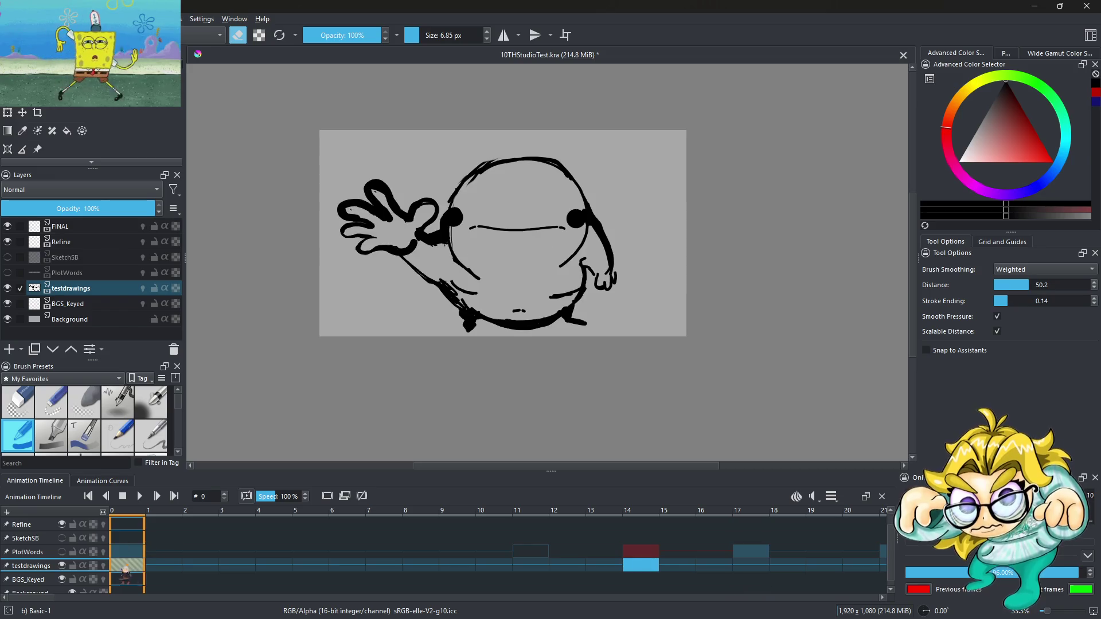
left_click(140, 496)
left_click(141, 497)
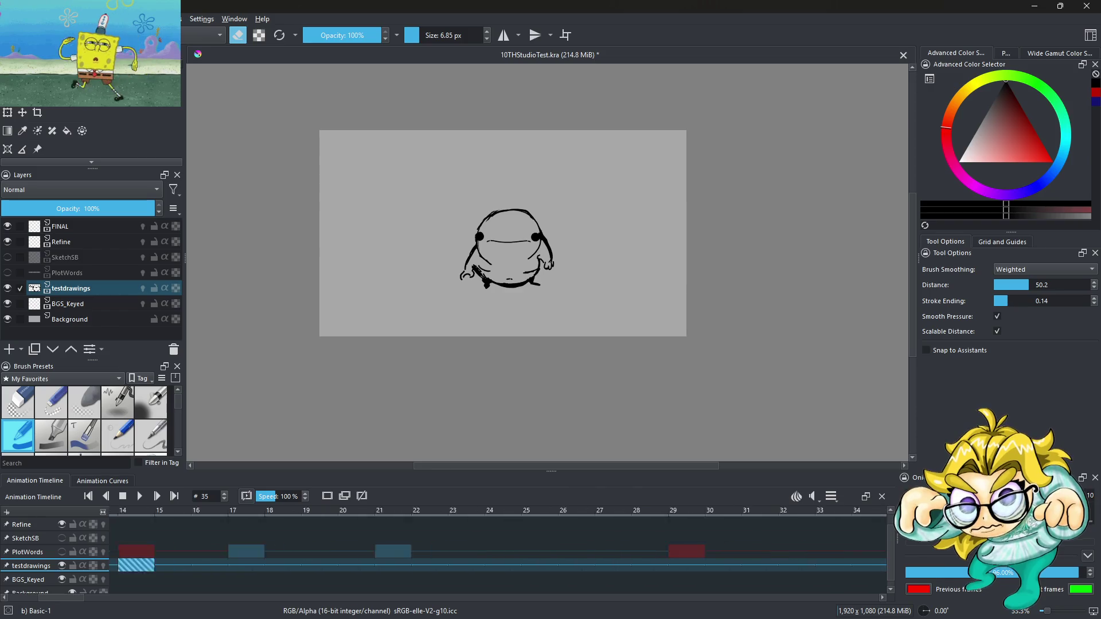
left_click(586, 567)
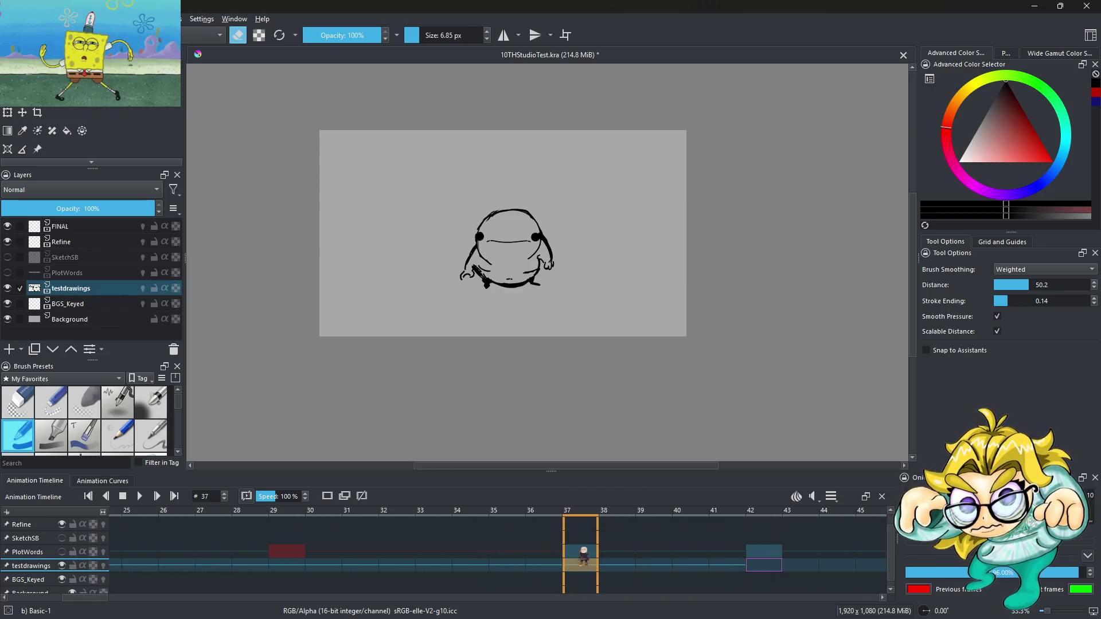
Step: Show the PlotWords guide layer and clear the blob drawing on testdrawings frame 33
left_click(62, 551)
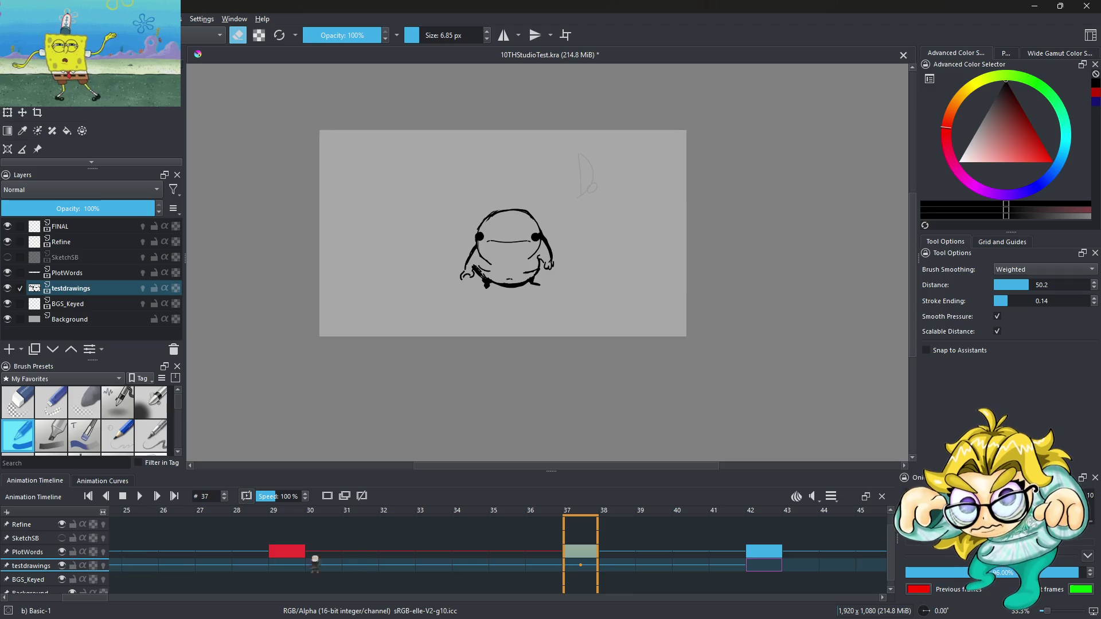
left_click(469, 569)
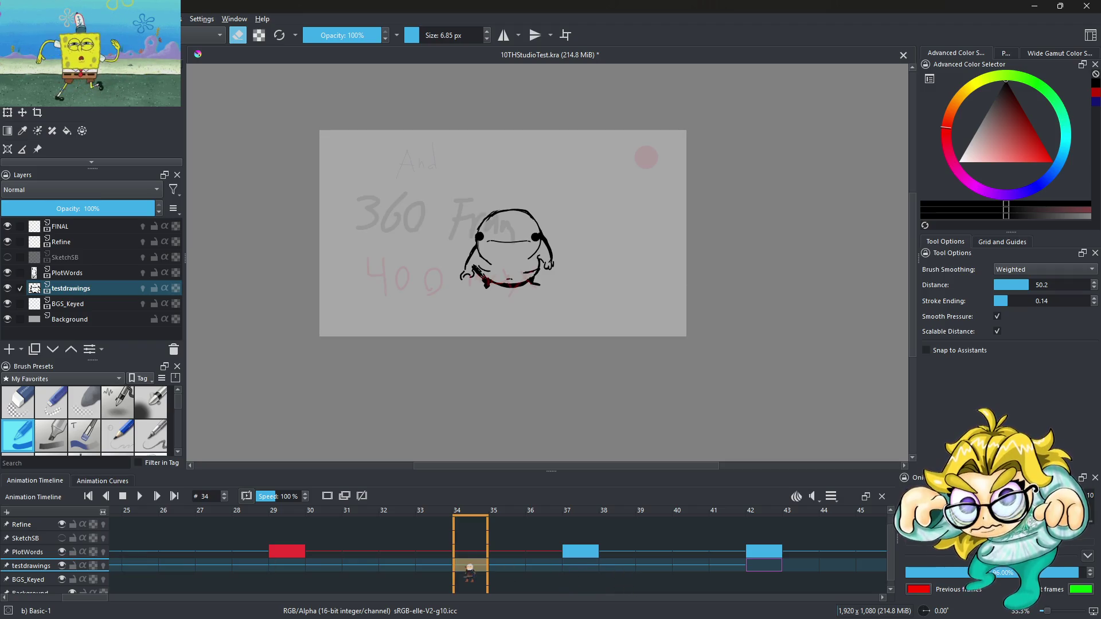
left_click(423, 571)
mouse_move(434, 569)
left_mouse_down()
mouse_move(293, 570)
mouse_move(445, 571)
left_mouse_up()
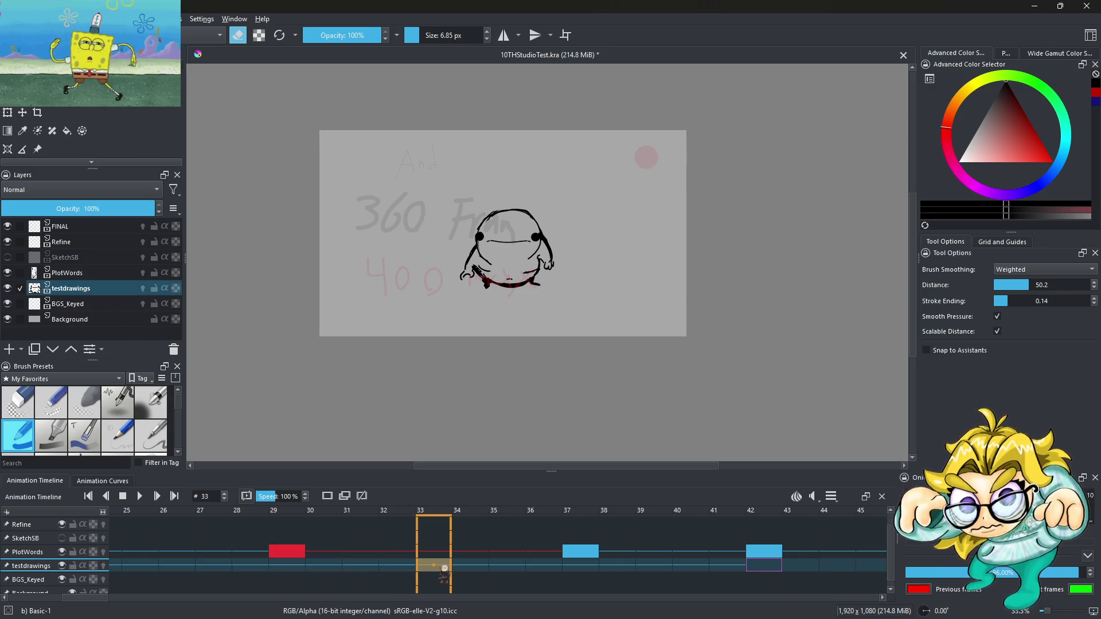
right_click(441, 568)
left_click(468, 534)
Step: Check frames 32, 33, 37 and 42 to confirm the blob ends after frame 32
left_click(403, 567)
left_click(451, 570)
left_click(594, 569)
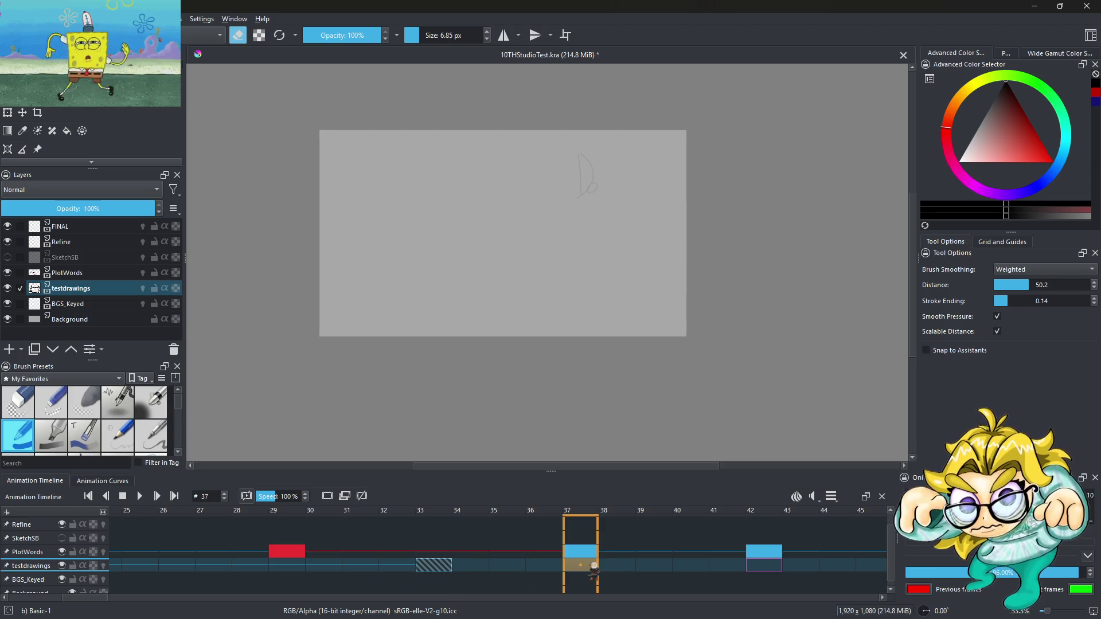
left_click(771, 568)
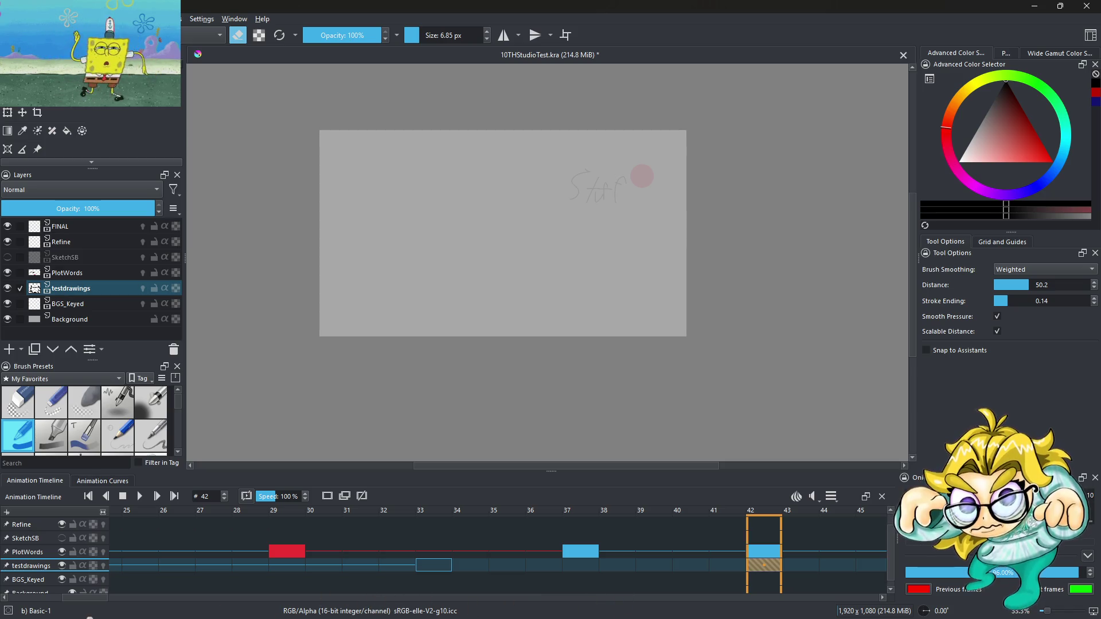
left_click_drag(86, 597, 115, 596)
scroll(361, 577, "left", 3)
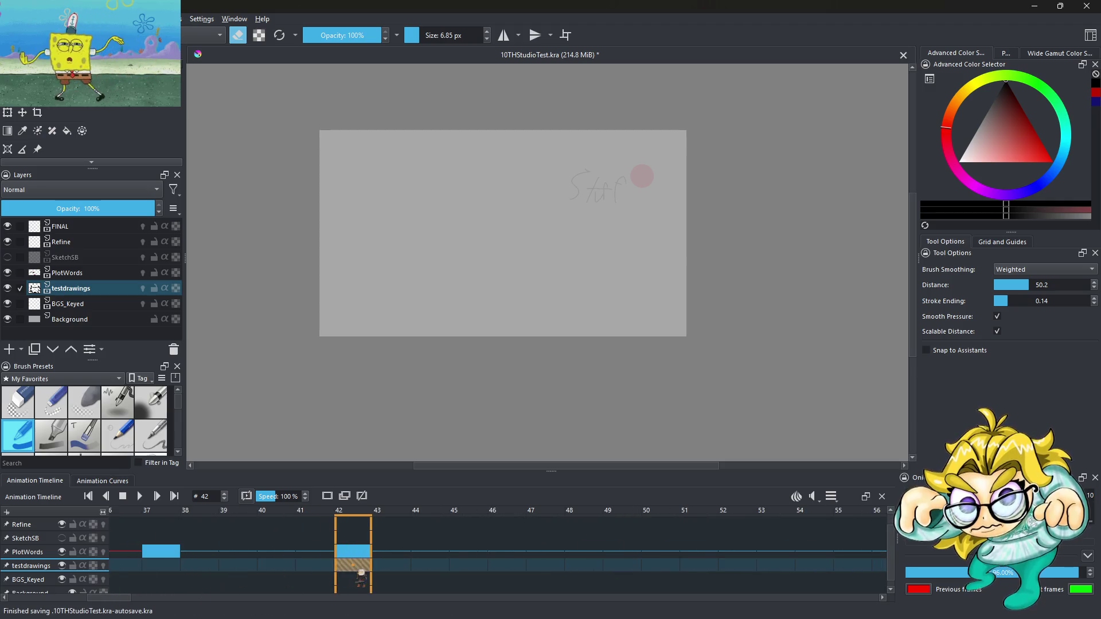
left_click(165, 570)
right_click(162, 570)
left_click(219, 538)
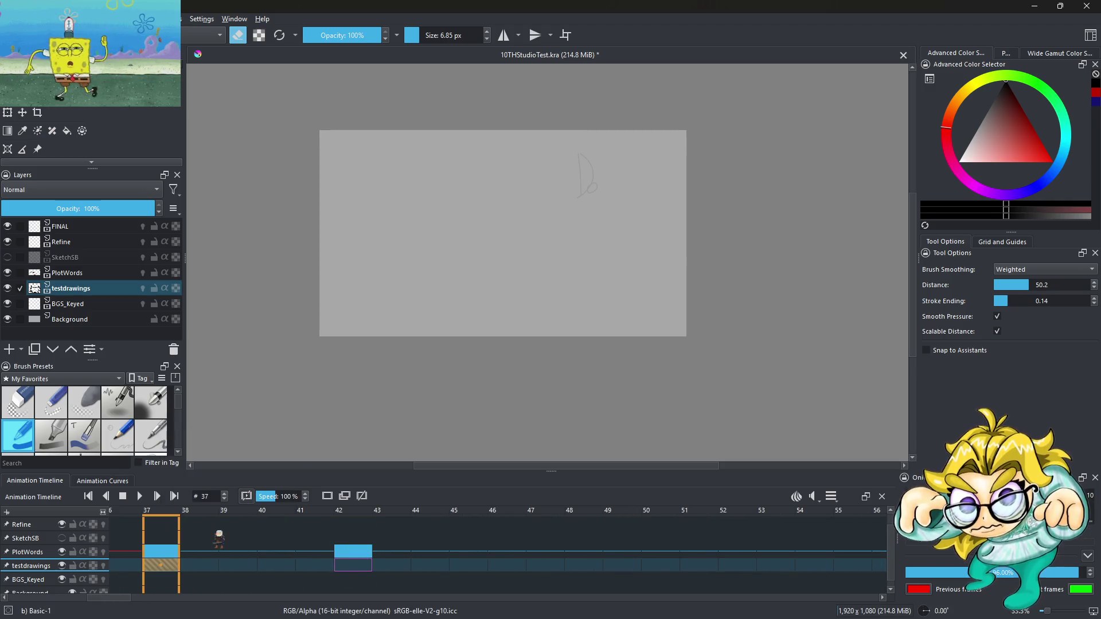
left_click(352, 566)
right_click(351, 568)
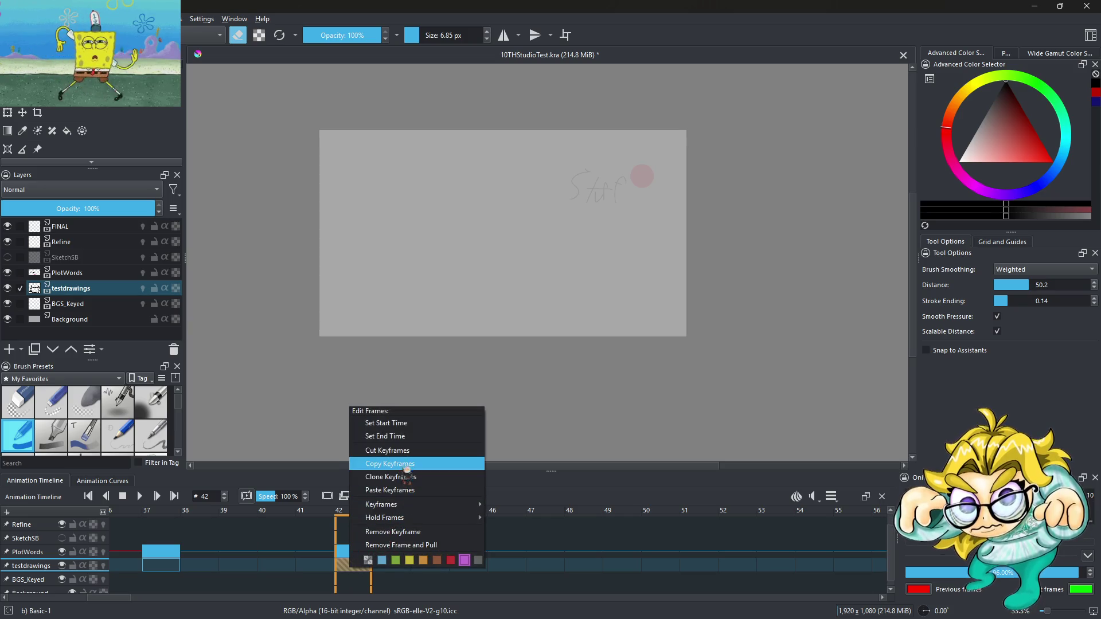
mouse_move(413, 505)
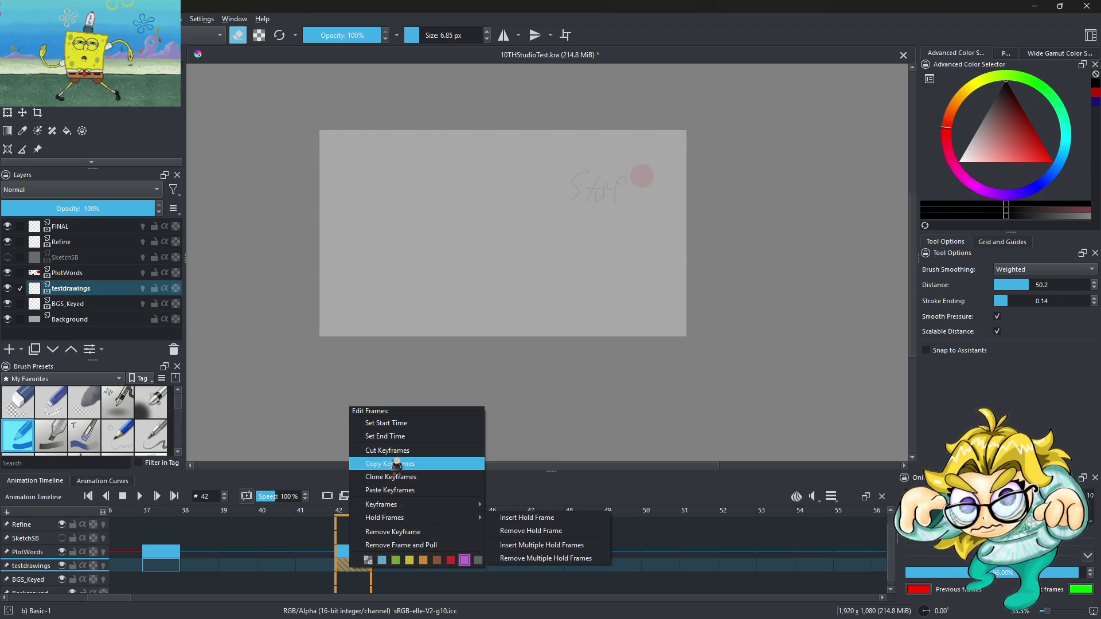
left_click(347, 576)
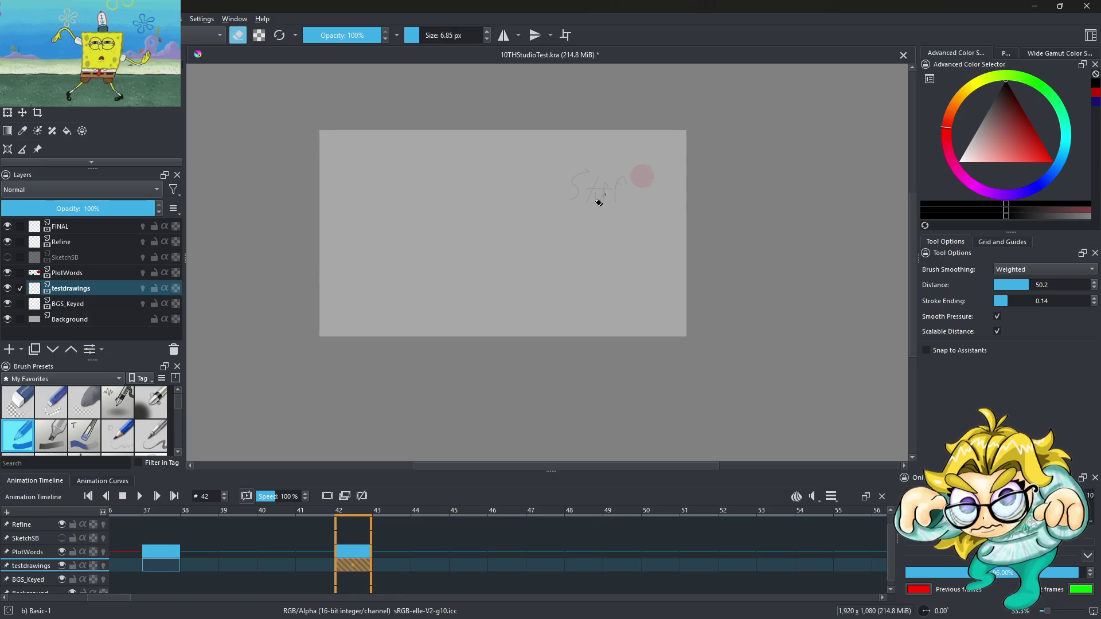
Step: Zoom the canvas to 50% and sketch rough vertical black strokes beneath the pink 'Stuf' cue on frame 42
scroll(597, 201, "up", 1)
scroll(427, 217, "down", 1)
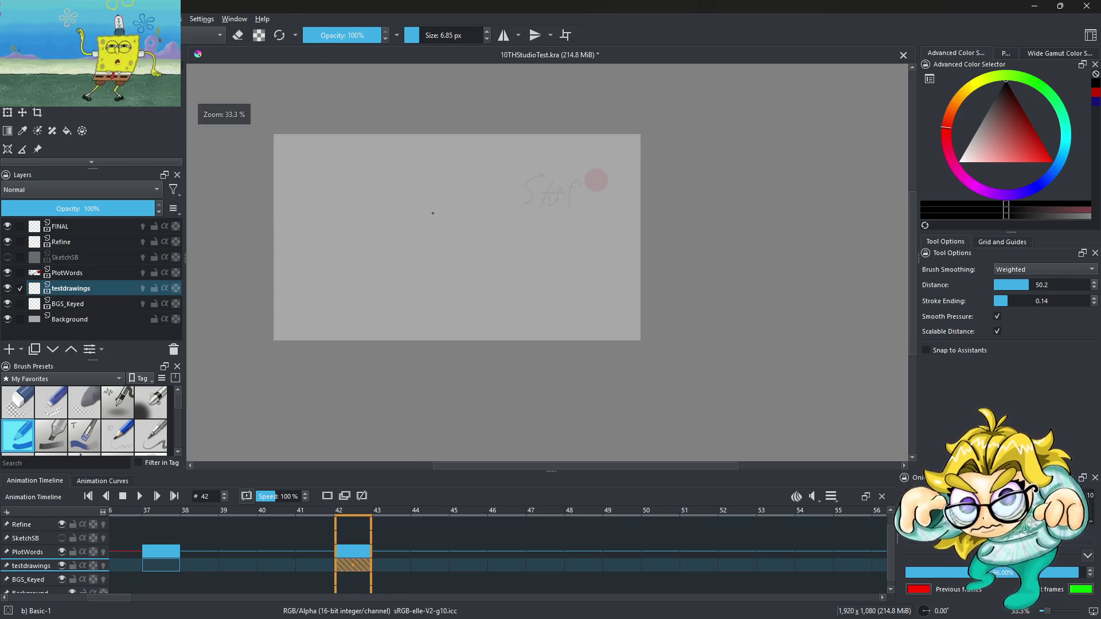
scroll(395, 198, "up", 1)
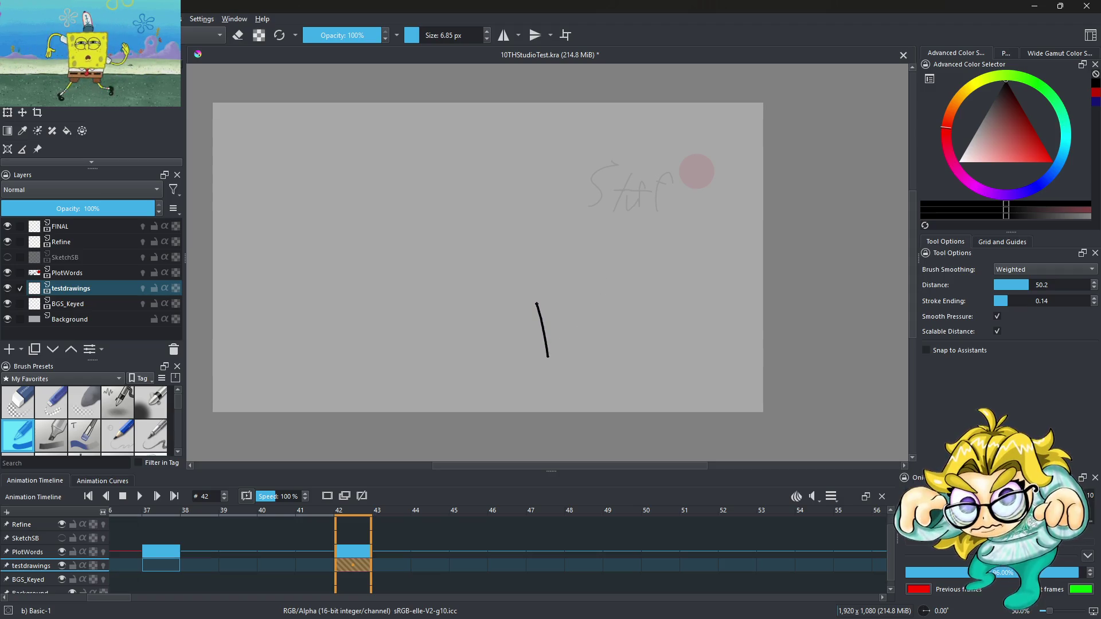
left_click_drag(609, 281, 614, 348)
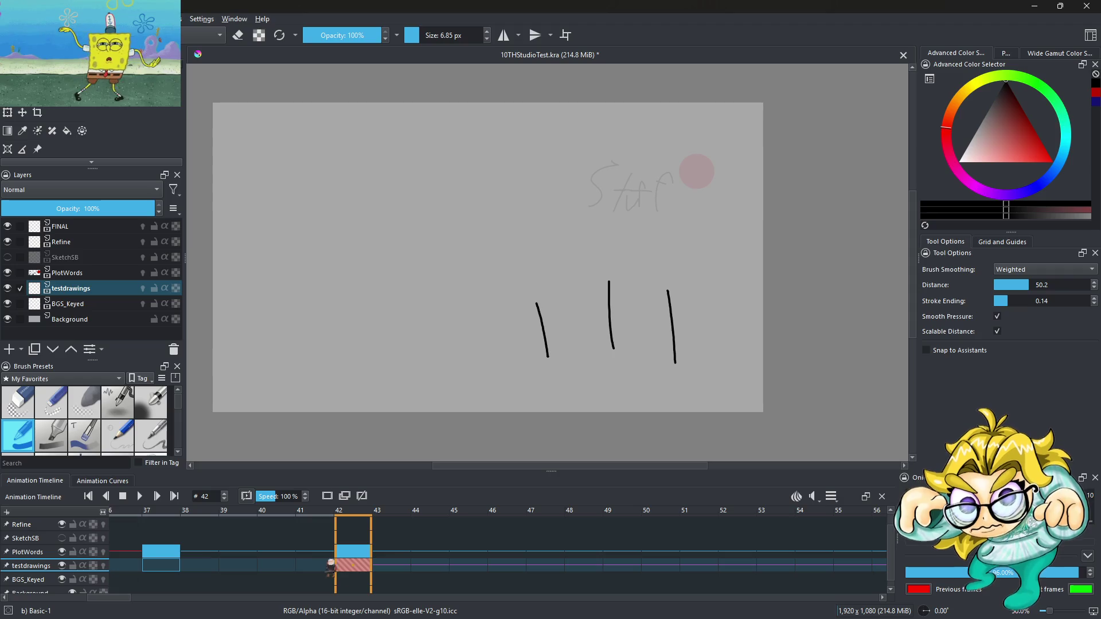
left_click_drag(113, 598, 212, 598)
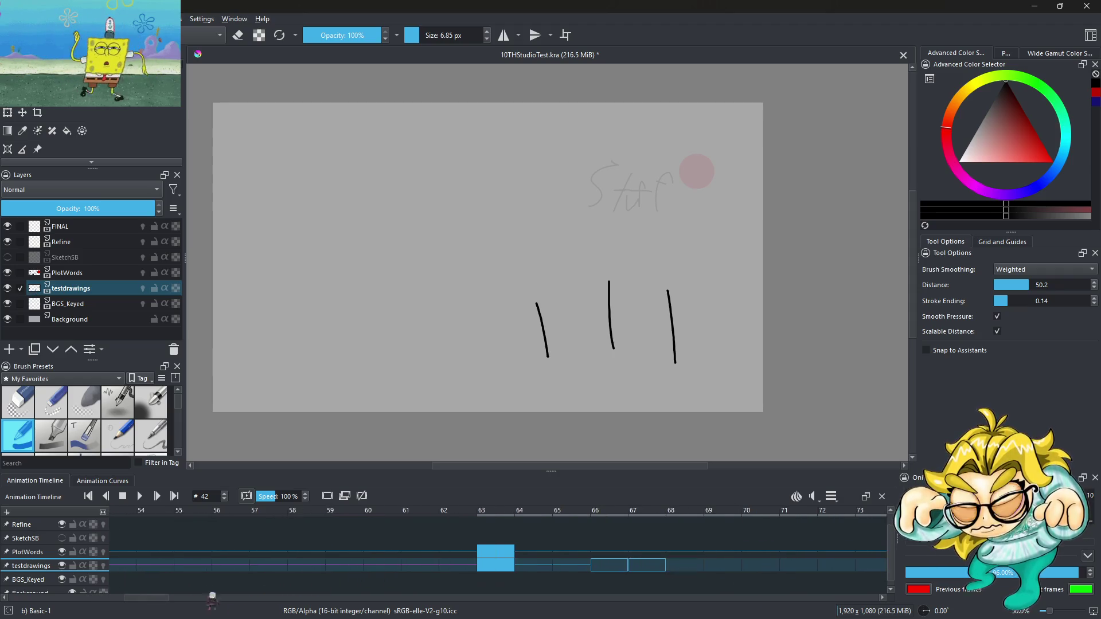
Step: Compare the face drawing at frame 63 with frames 62 and 65–67
left_click(500, 567)
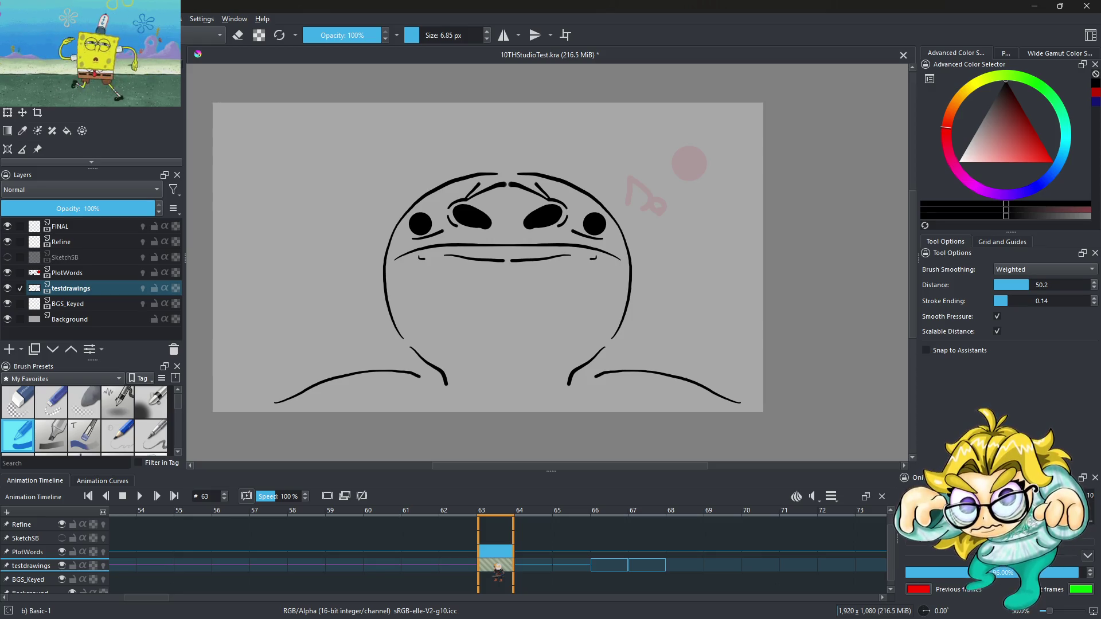
left_click(466, 565)
left_click(512, 568)
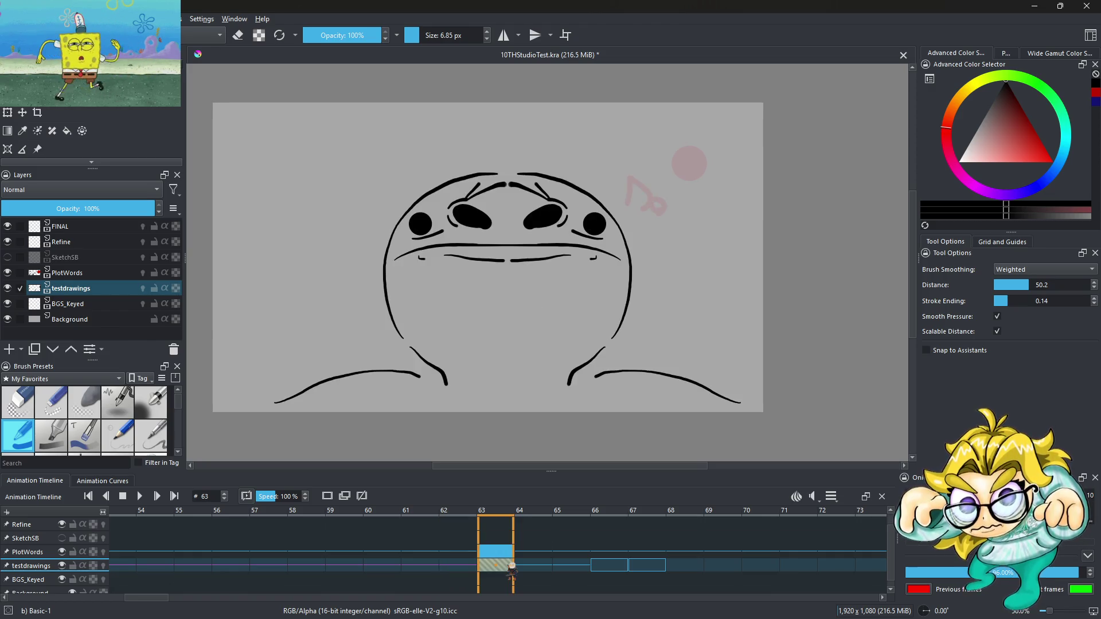
left_click(608, 574)
left_click(581, 571)
left_click(607, 570)
left_click(651, 571)
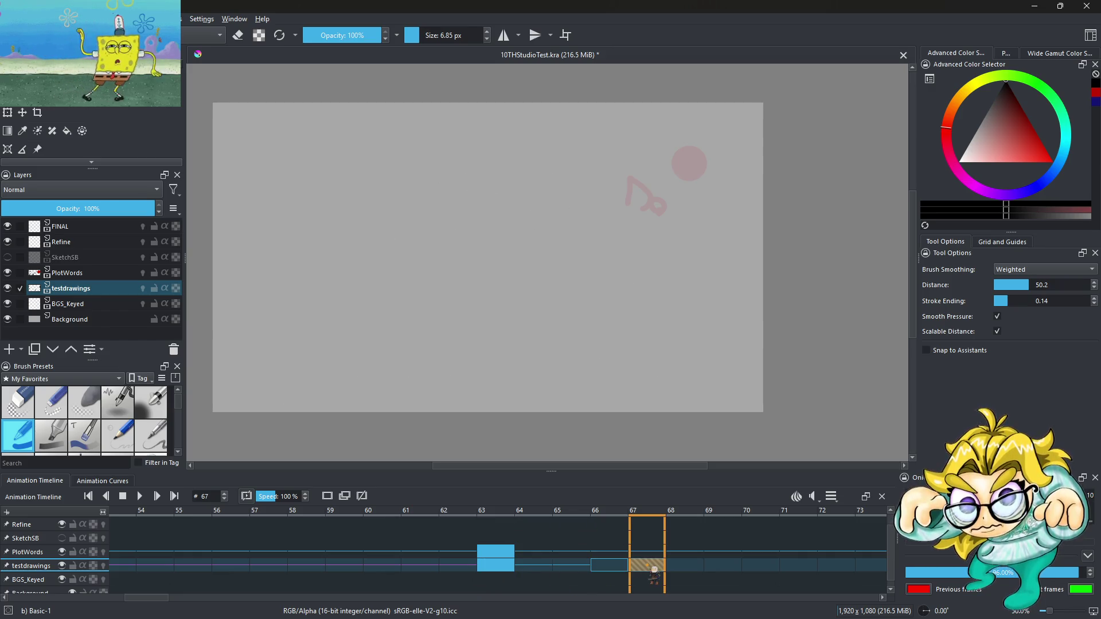
Step: Move the frame-67 keyframe to frame 81, remove the frame-66 keyframe, and check frame 64
mouse_move(150, 598)
left_mouse_down()
mouse_move(177, 598)
mouse_move(169, 598)
left_mouse_up()
mouse_move(321, 568)
left_mouse_down()
mouse_move(860, 564)
mouse_move(850, 568)
left_mouse_up()
left_click(274, 566)
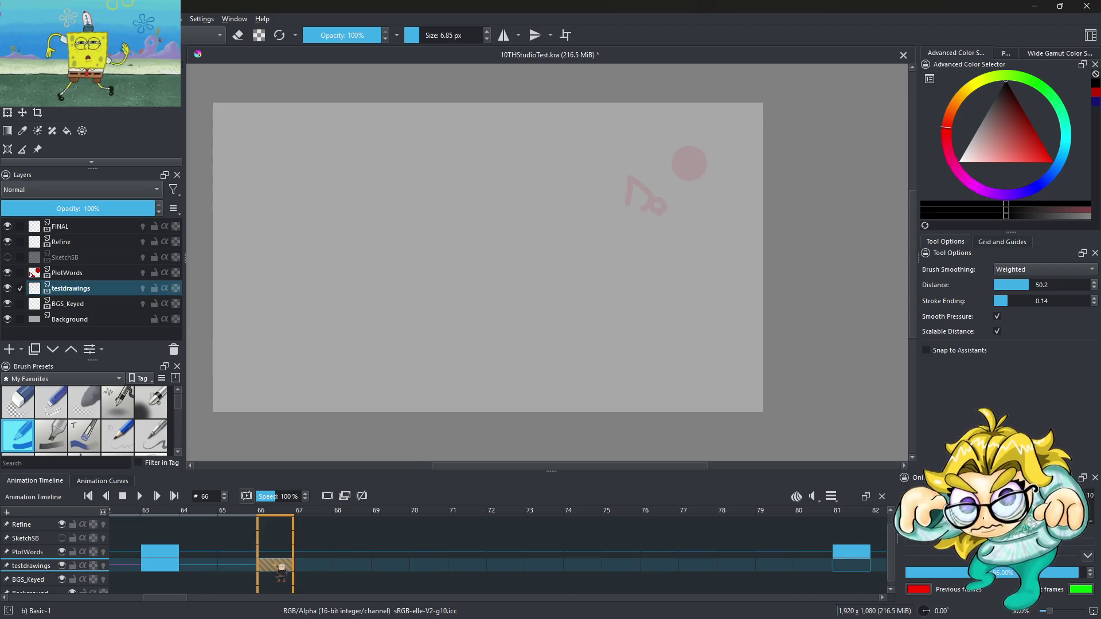
right_click(281, 568)
left_click(312, 530)
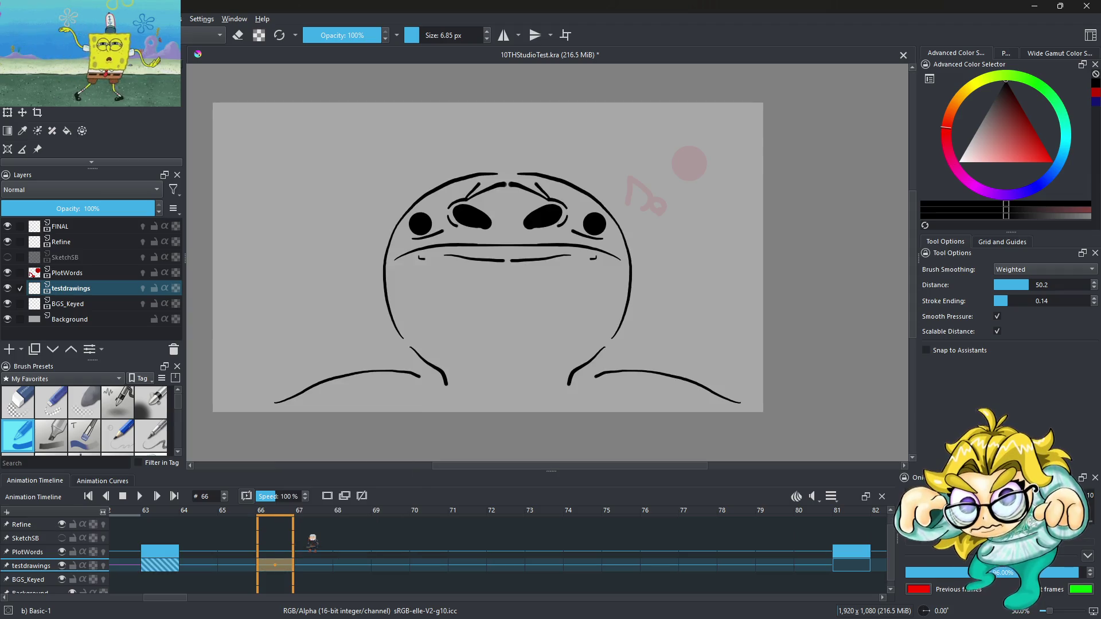
left_click(199, 567)
scroll(499, 551, "left", 10)
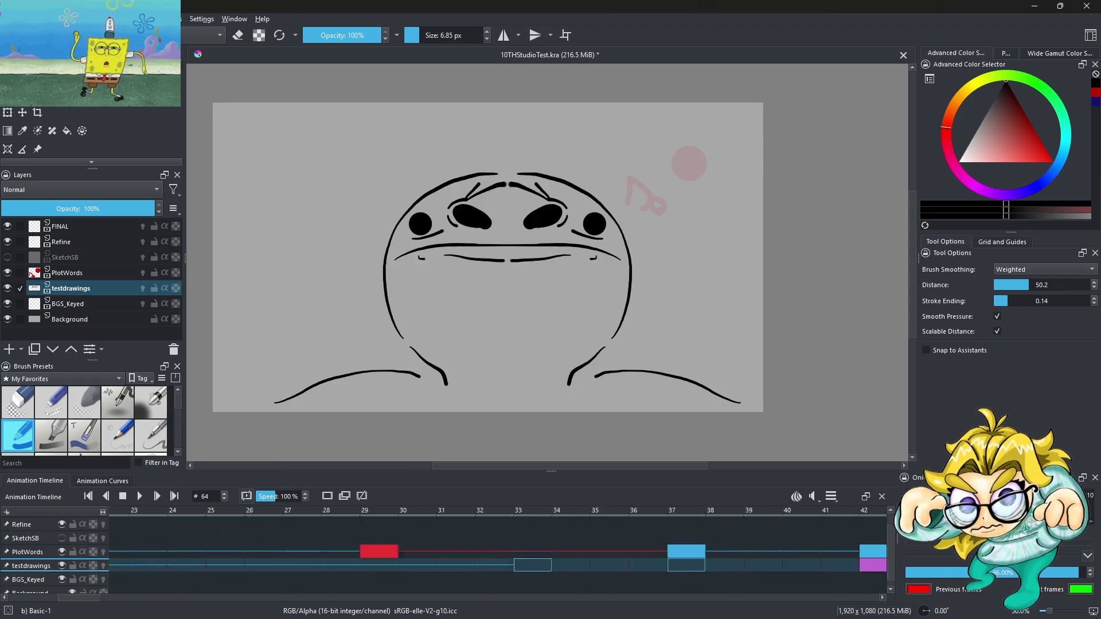
left_click(131, 568)
left_click(141, 497)
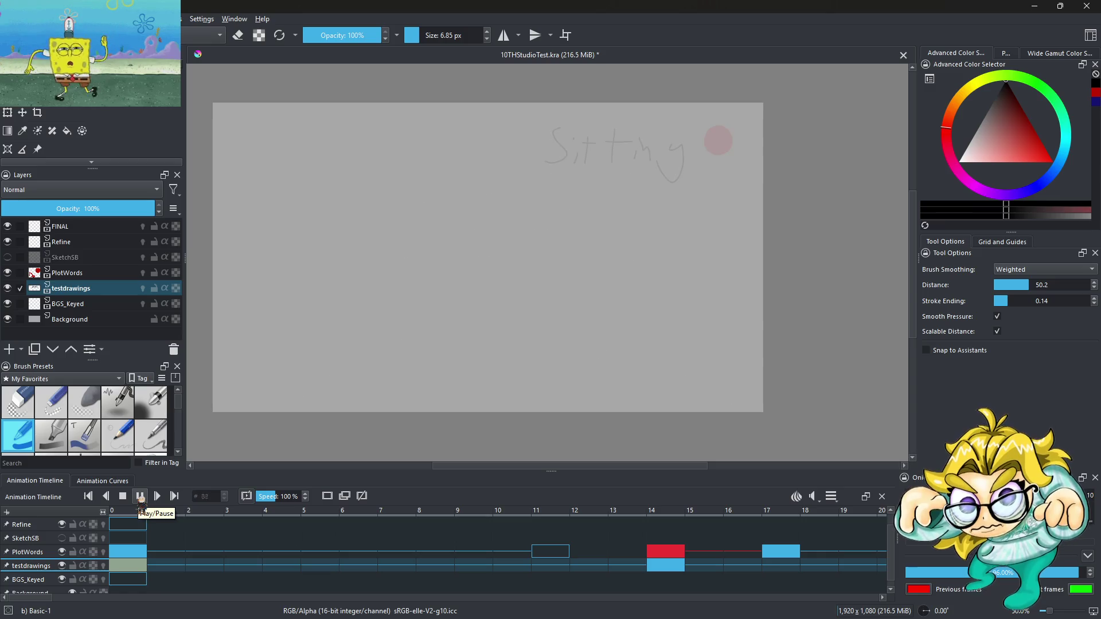
left_click(141, 497)
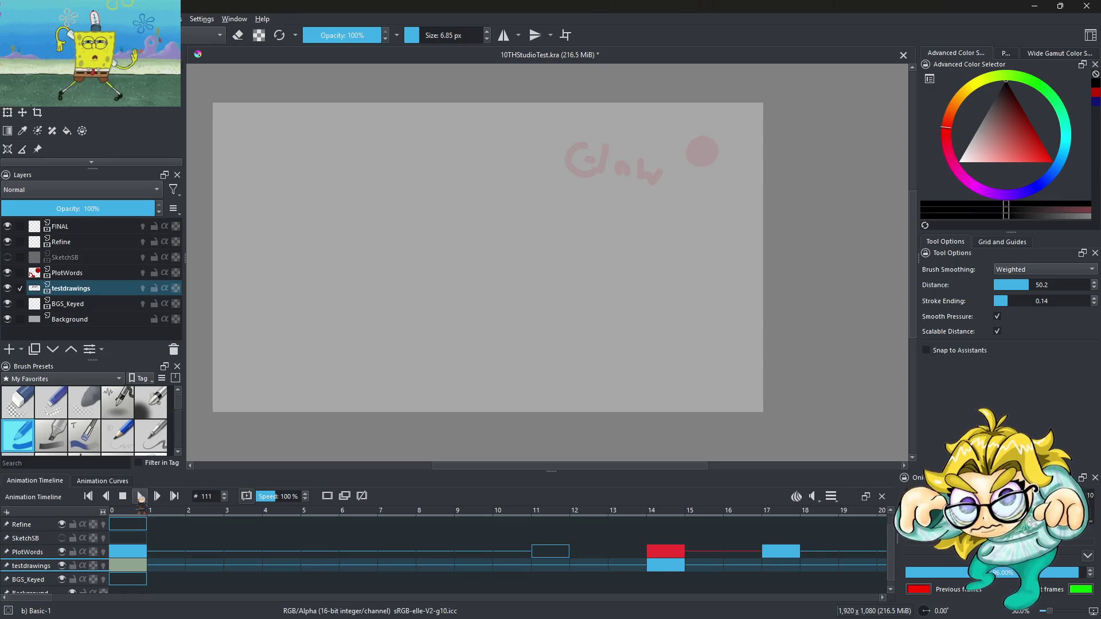
left_click(140, 497)
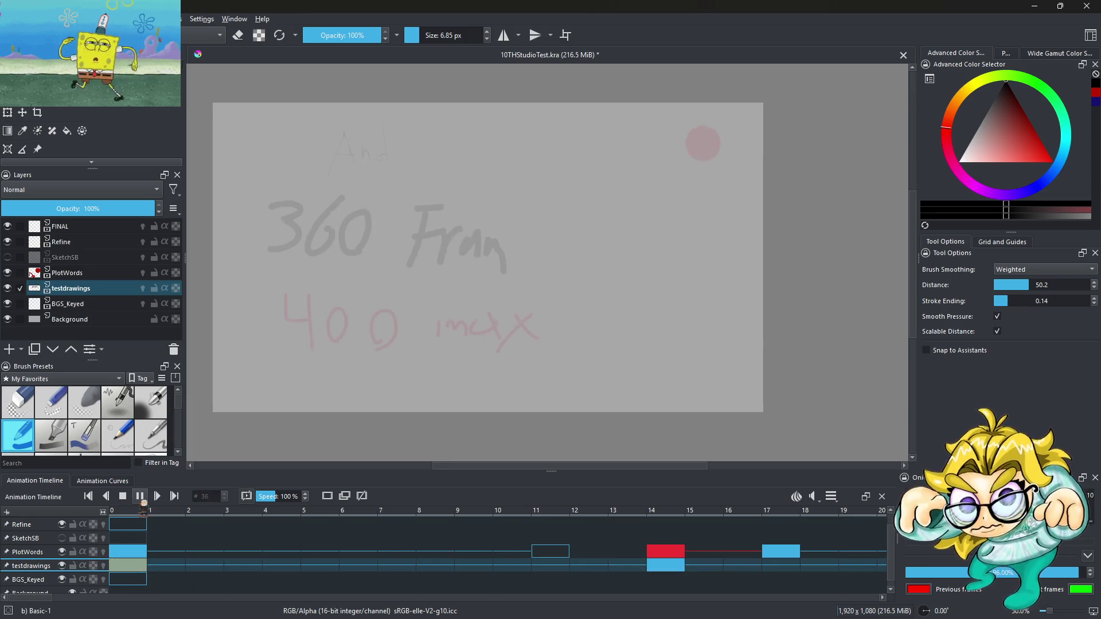
left_click(140, 497)
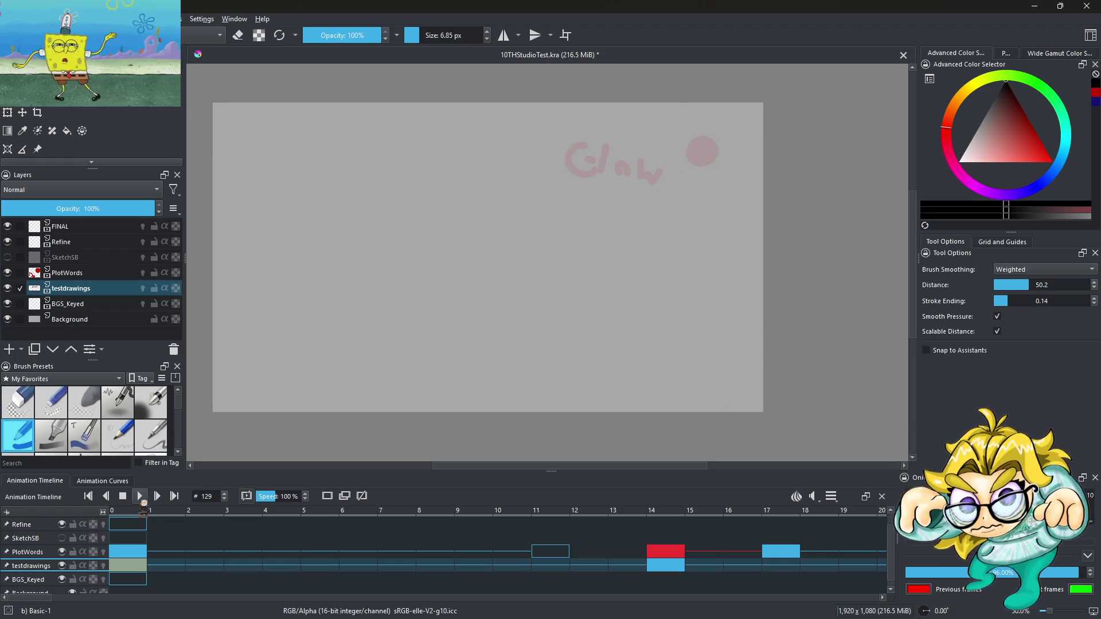
left_click(141, 497)
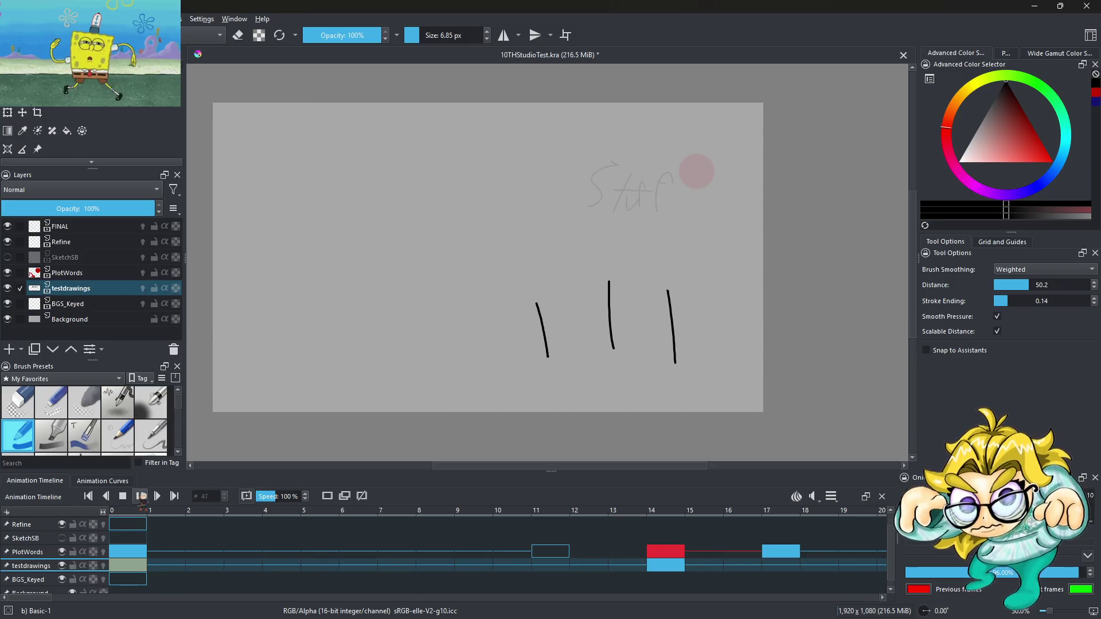
left_click(140, 497)
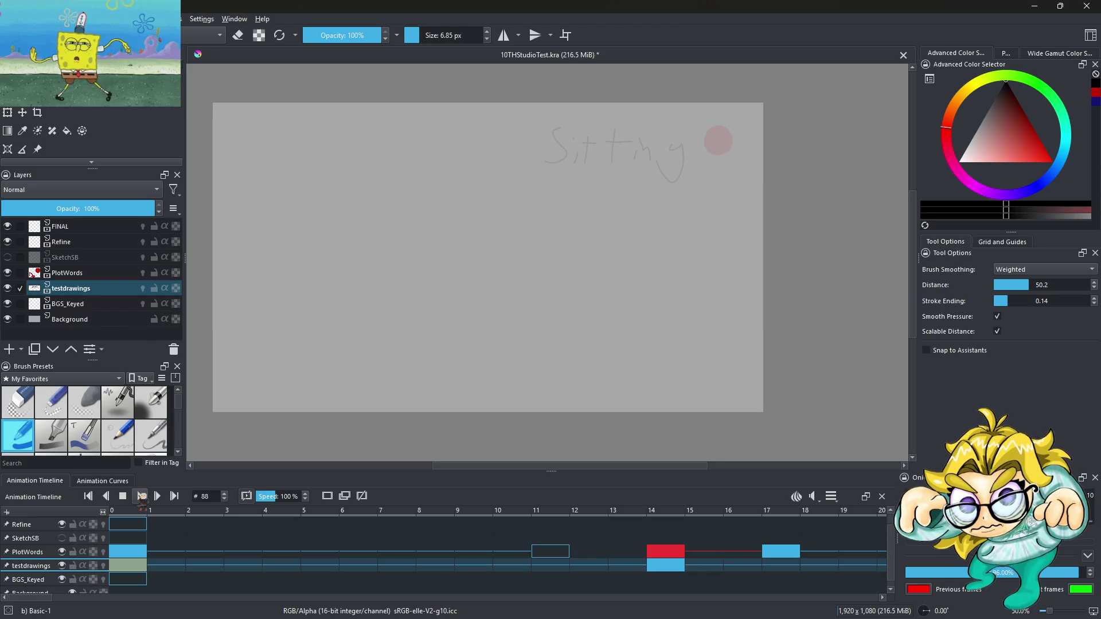
Step: Drag the testdrawings keyframe at frame 81 to a later frame
mouse_move(42, 598)
left_mouse_down()
mouse_move(226, 598)
mouse_move(196, 598)
left_mouse_up()
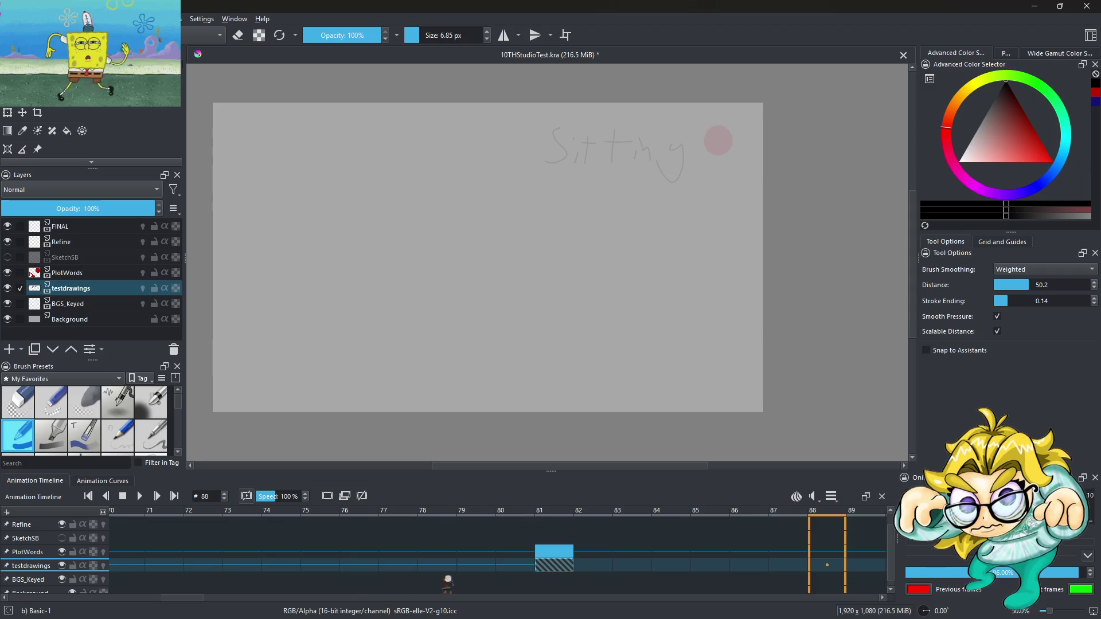
left_click(516, 566)
left_click(554, 565)
left_click_drag(553, 565, 860, 562)
Step: Play the animation from frame 0 twice to check the new timing
mouse_move(182, 599)
left_mouse_down()
mouse_move(219, 599)
mouse_move(74, 598)
left_mouse_up()
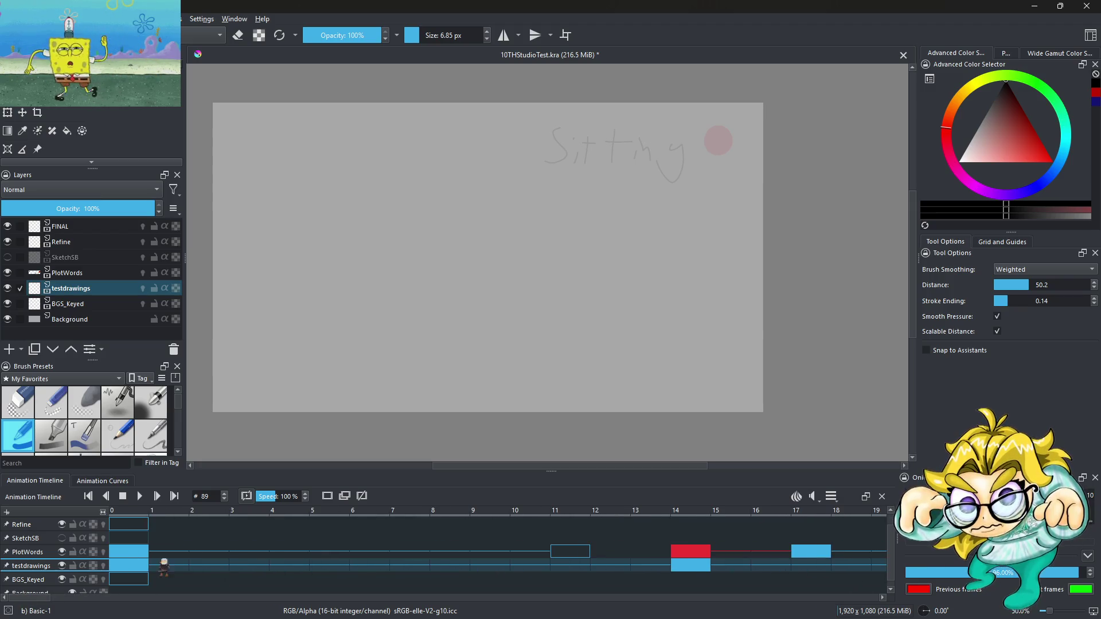
left_click(132, 516)
left_click(139, 496)
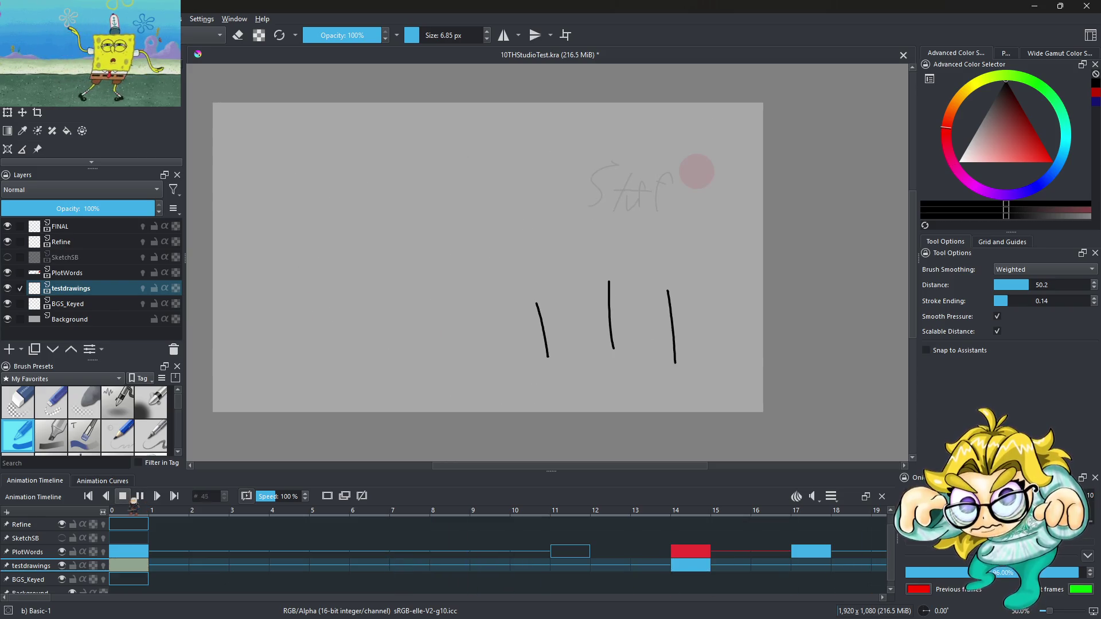
left_click(131, 500)
left_click(139, 496)
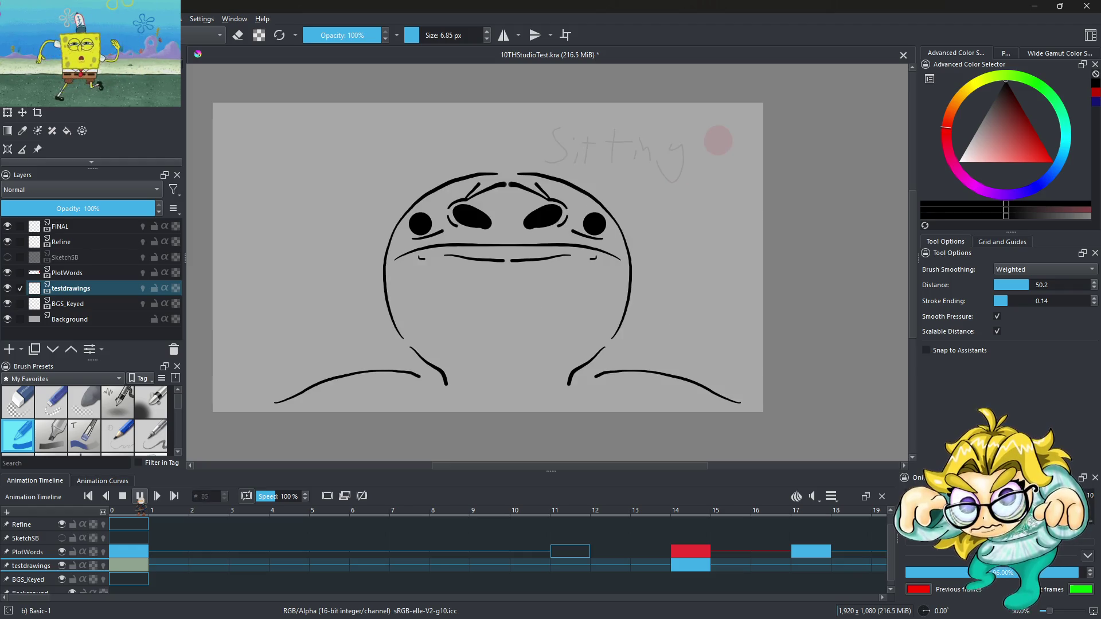
Step: Pull the frame-89 keyframe back a few frames and apply a frame edit on frame 85
left_click_drag(46, 597, 207, 597)
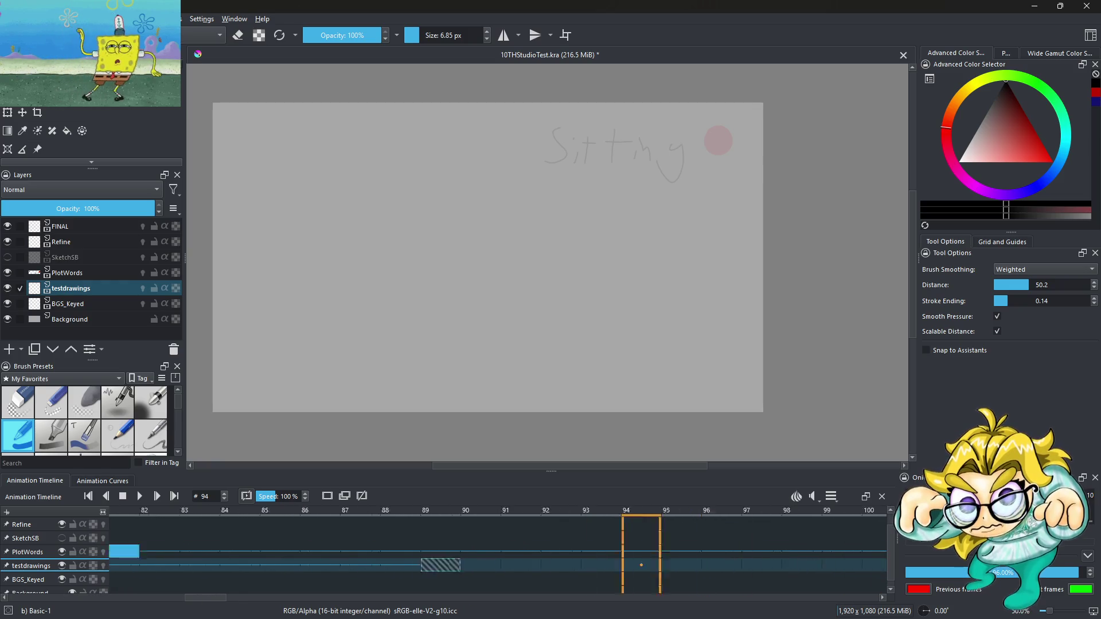
left_click_drag(423, 565, 224, 568)
left_click(262, 565)
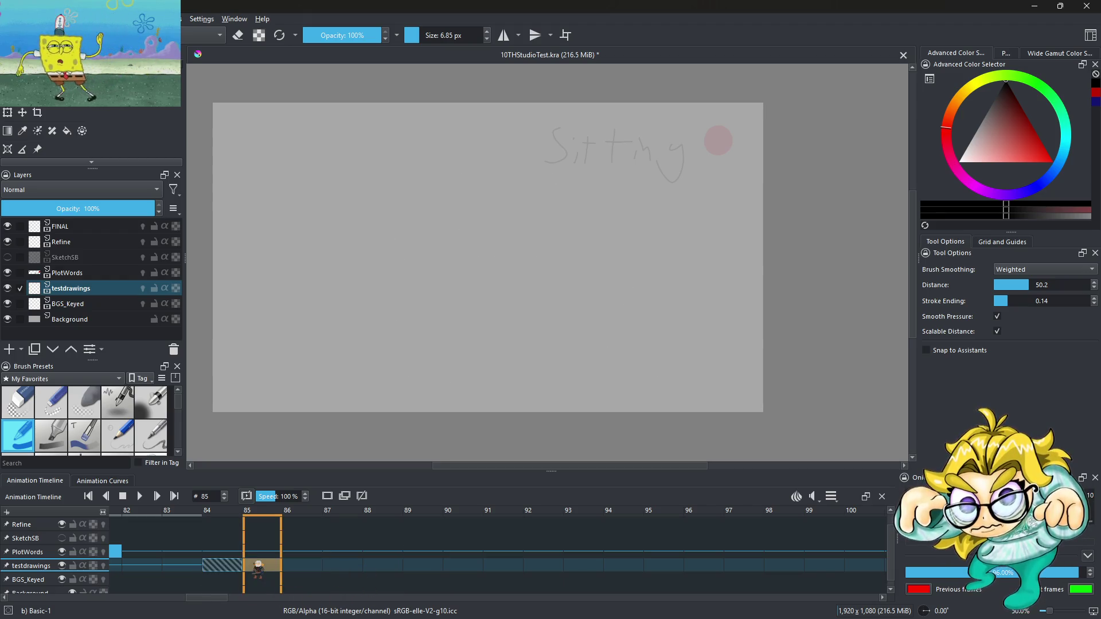
right_click(258, 565)
left_click(310, 533)
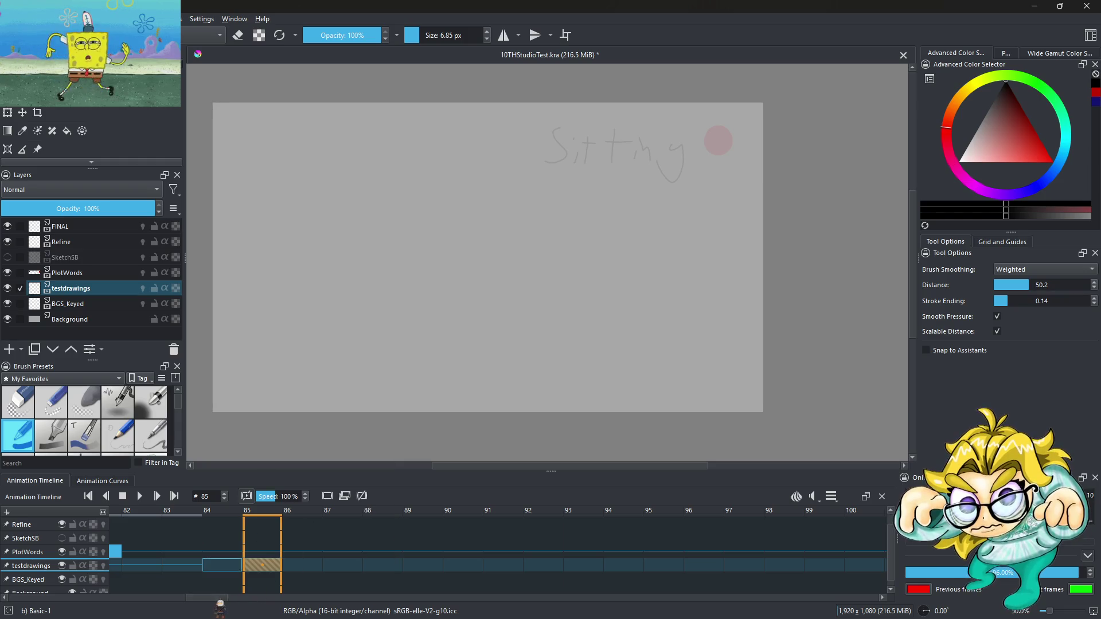
Step: Play the animation from frame 0 to review the retimed keyframe
left_click_drag(216, 602, 37, 602)
left_click(190, 566)
left_click(138, 567)
left_click(140, 496)
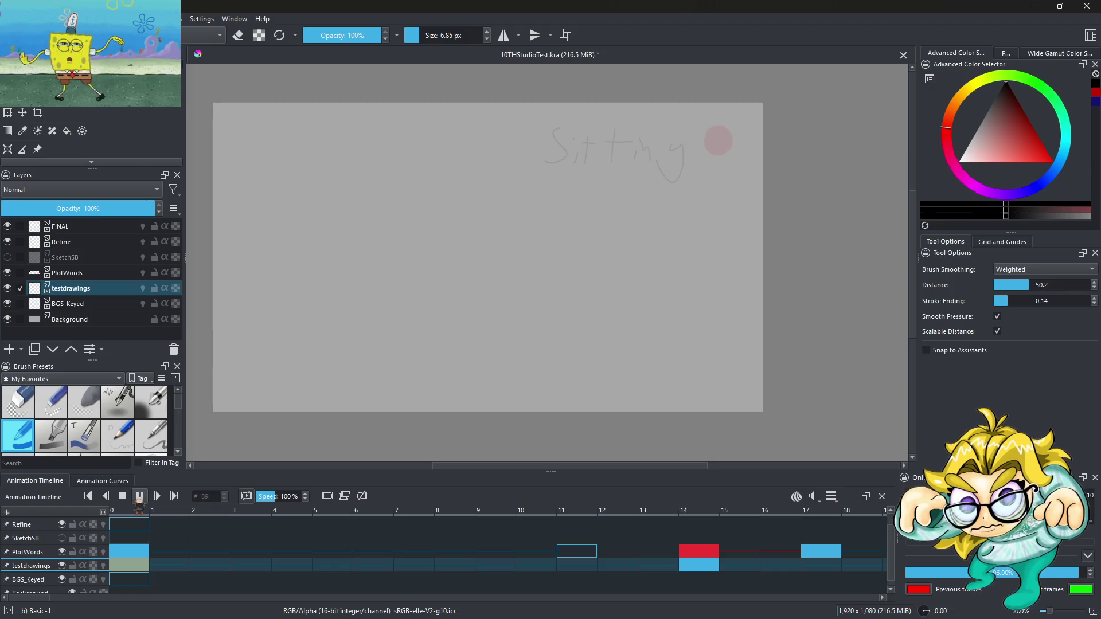
left_click_drag(35, 599, 197, 598)
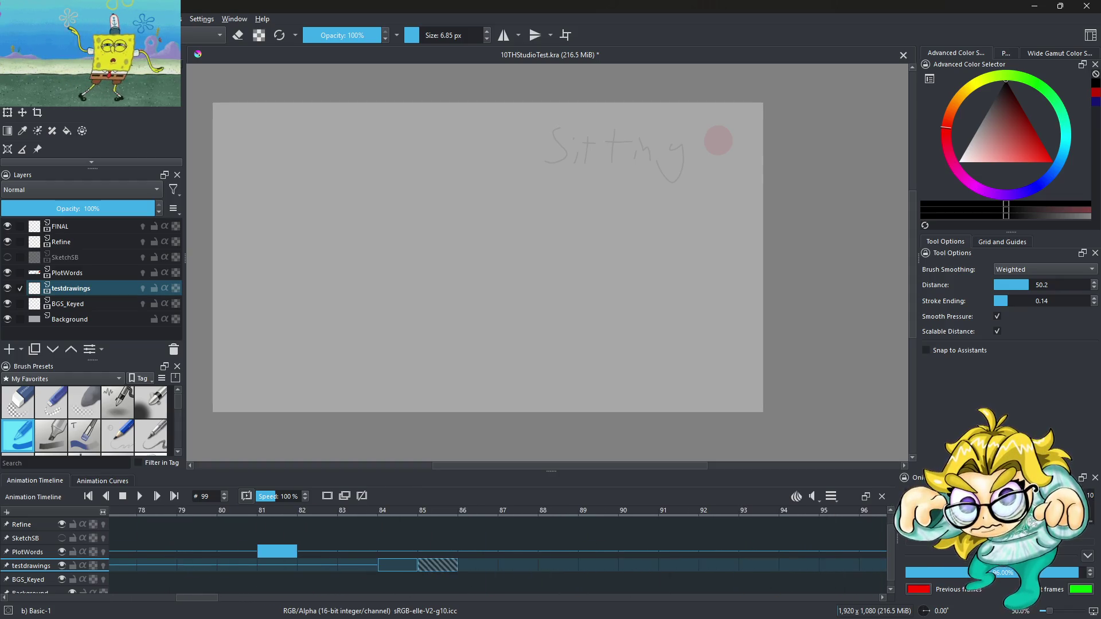
Step: Check frames 83–85, draw a first stroke on empty frame 84, and bring up frame 85's options
left_click(407, 567)
left_click(440, 568)
left_click(408, 567)
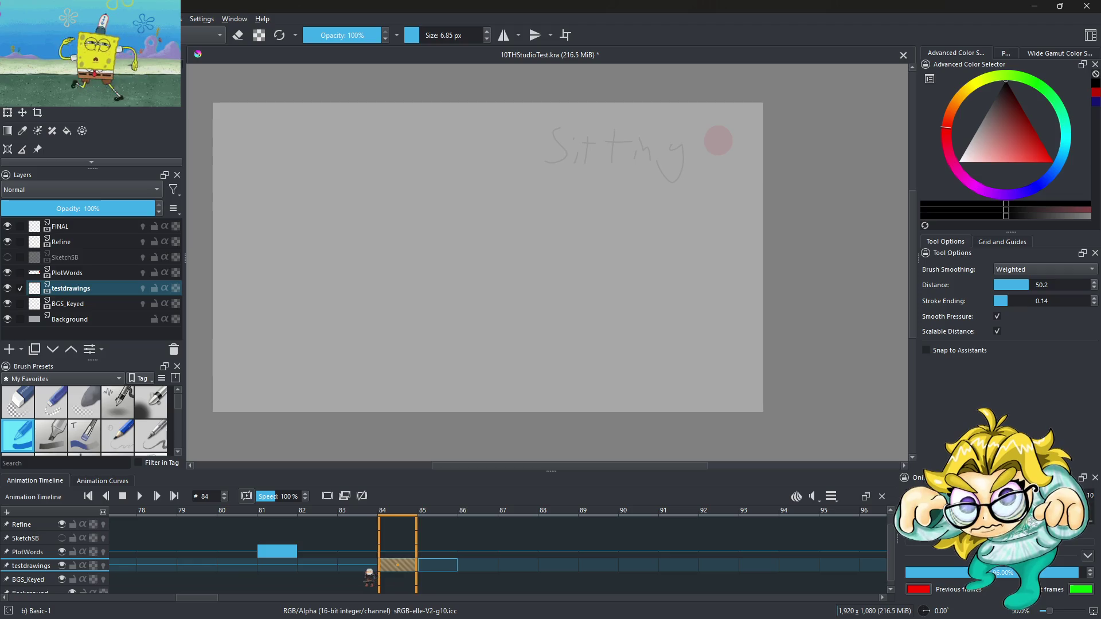
left_click(369, 568)
left_click(394, 568)
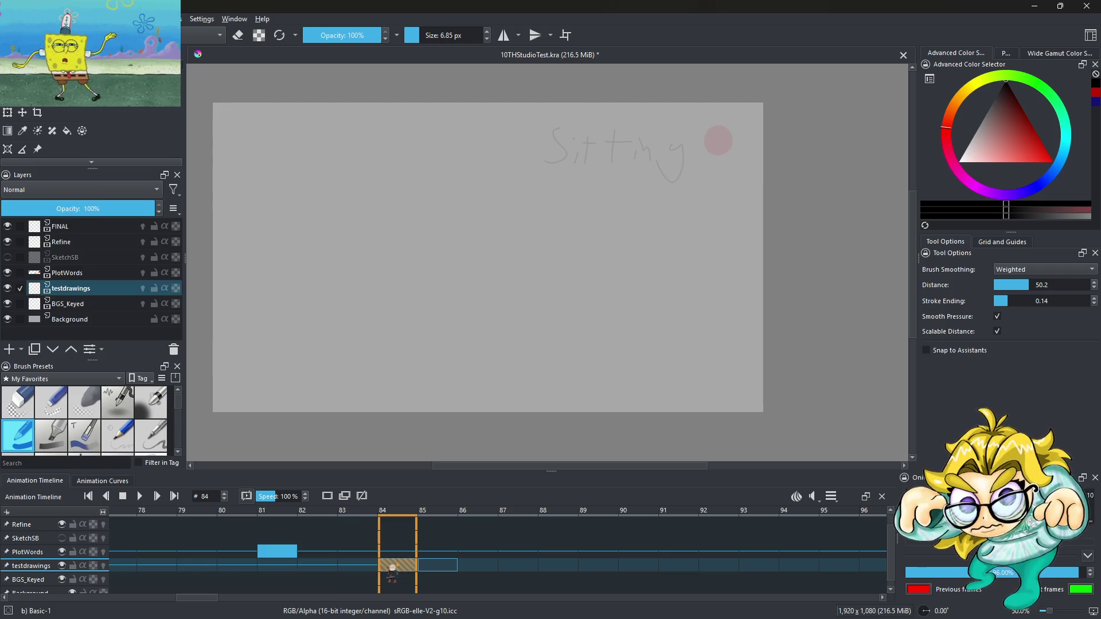
left_click_drag(586, 284, 583, 297)
left_click(368, 567)
left_click(427, 568)
right_click(440, 569)
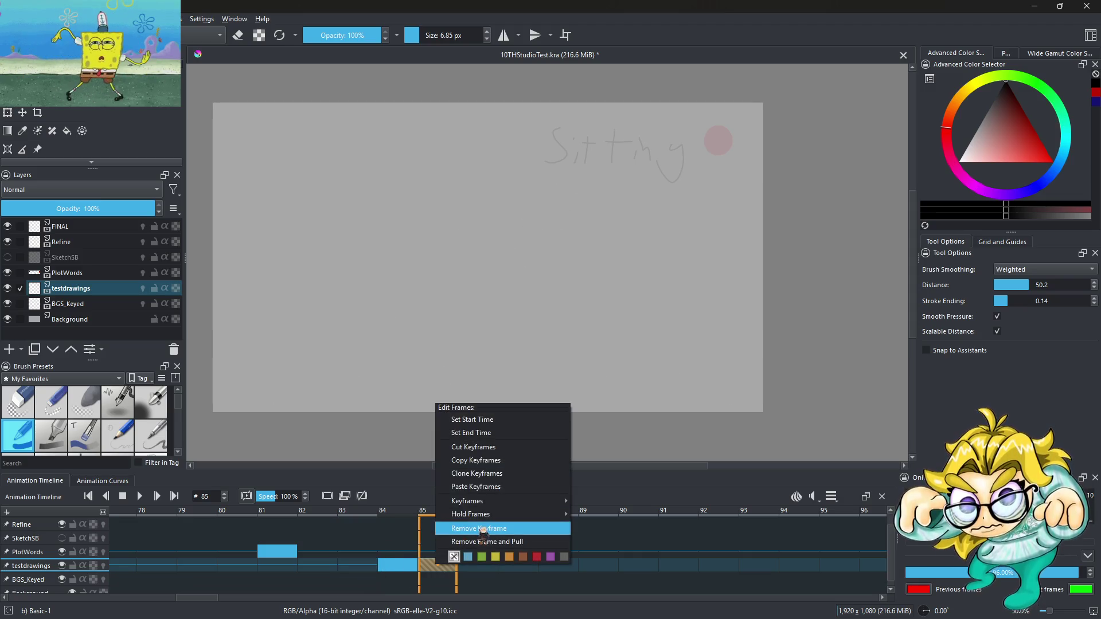
Step: Remove the frame-85 keyframe, sketch the head circle on frame 84, and thicken the brush
left_click(479, 528)
left_click(369, 569)
left_click(405, 570)
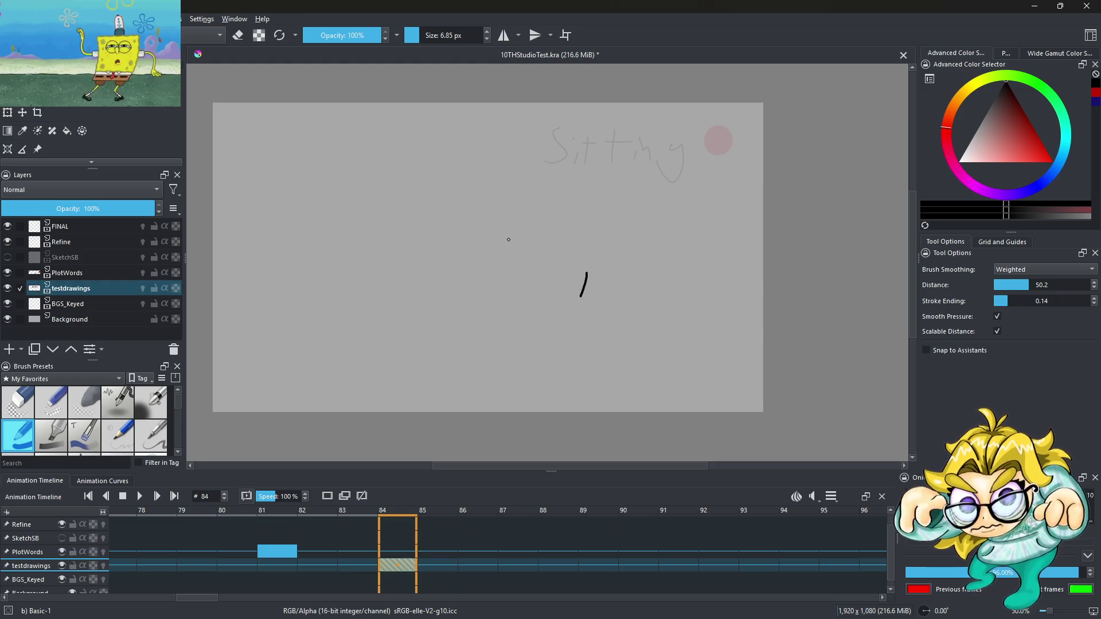
scroll(508, 240, "up", 3)
mouse_move(592, 241)
left_mouse_down()
mouse_move(582, 244)
mouse_move(566, 161)
mouse_move(627, 235)
left_mouse_up()
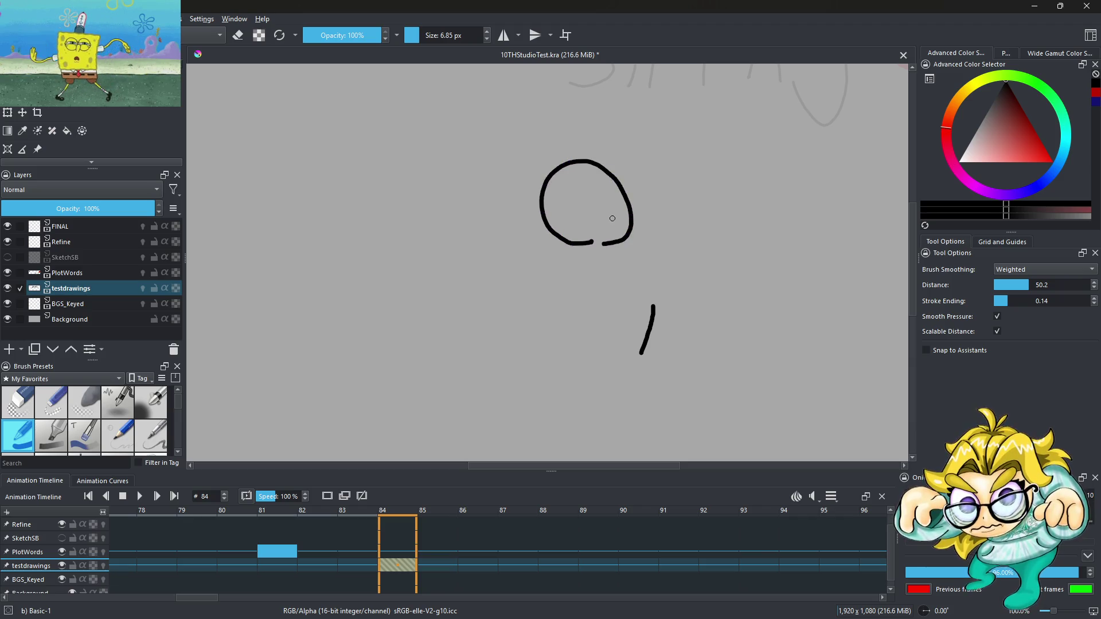
left_click_drag(421, 36, 435, 36)
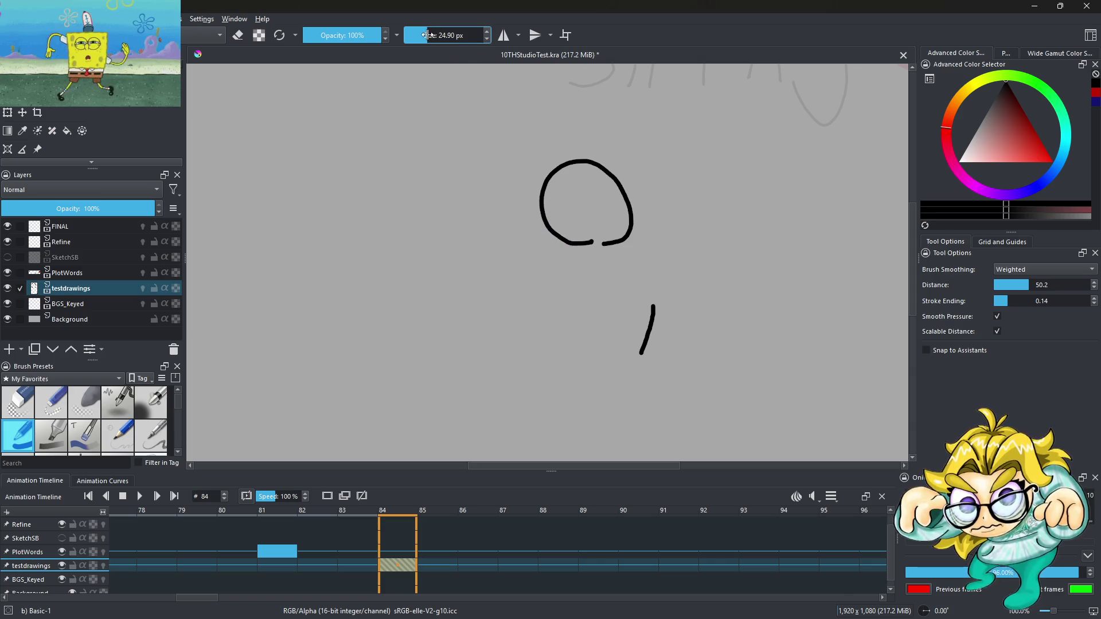
Step: Block in the torso, arm and top-right strokes of the sitting figure, undoing misplaced marks
left_click(623, 223)
left_click(523, 297)
left_click_drag(542, 310, 570, 304)
mouse_move(611, 265)
left_mouse_down()
mouse_move(608, 314)
mouse_move(576, 315)
left_mouse_up()
left_click_drag(615, 291, 671, 265)
mouse_move(658, 205)
left_mouse_down()
mouse_move(700, 237)
mouse_move(716, 291)
left_mouse_up()
left_click_drag(522, 327, 498, 337)
mouse_move(488, 336)
left_mouse_down()
mouse_move(485, 360)
mouse_move(510, 374)
mouse_move(497, 334)
left_mouse_up()
key("ctrl+z")
key("ctrl+z")
left_click_drag(704, 329, 687, 370)
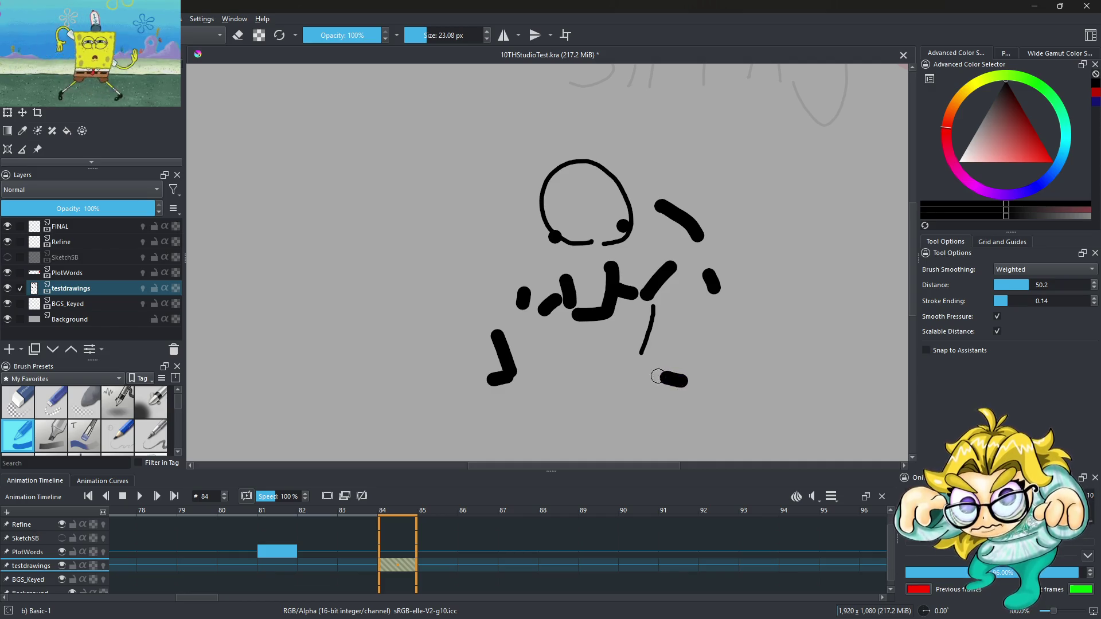
key("ctrl+z")
key("ctrl+z")
key("ctrl+z")
Step: Add the legs, foot, arc over the head and torso details, undoing the stray arcs
mouse_move(510, 368)
left_mouse_down()
mouse_move(541, 360)
mouse_move(537, 339)
left_mouse_up()
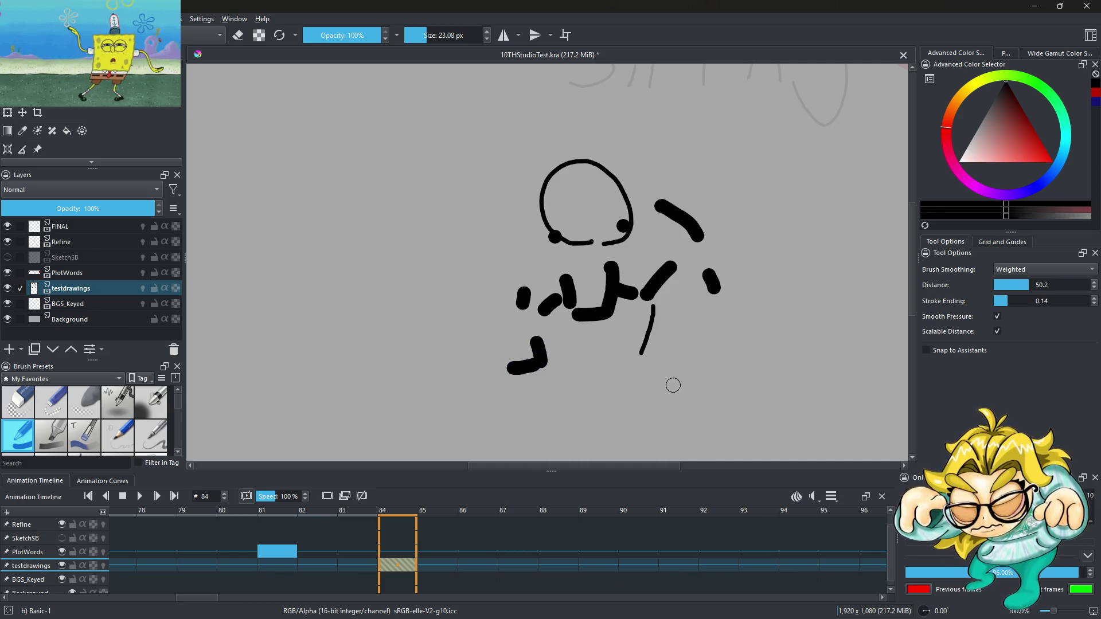
left_click_drag(660, 382, 707, 383)
left_click_drag(674, 377, 674, 354)
mouse_move(749, 244)
left_mouse_down()
mouse_move(746, 213)
mouse_move(654, 106)
left_mouse_up()
key("ctrl+z")
mouse_move(616, 155)
left_mouse_down()
mouse_move(612, 112)
mouse_move(754, 167)
left_mouse_up()
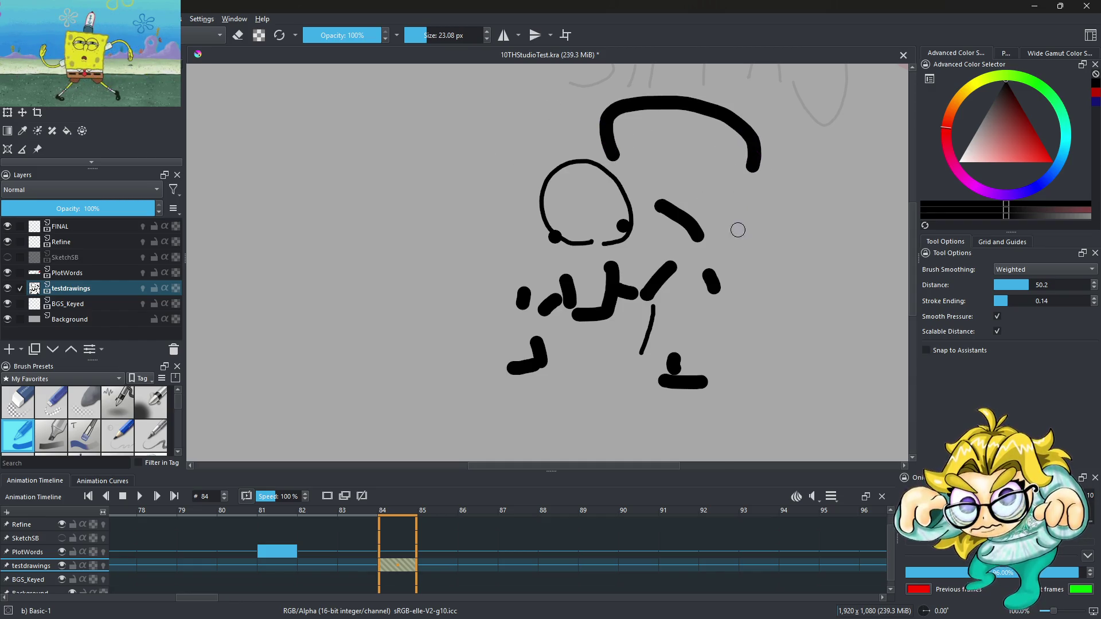
left_click_drag(739, 238, 732, 261)
left_click(770, 321)
left_click_drag(582, 360, 582, 380)
left_click_drag(624, 315, 654, 313)
left_click_drag(561, 270, 590, 268)
left_click_drag(485, 238, 458, 136)
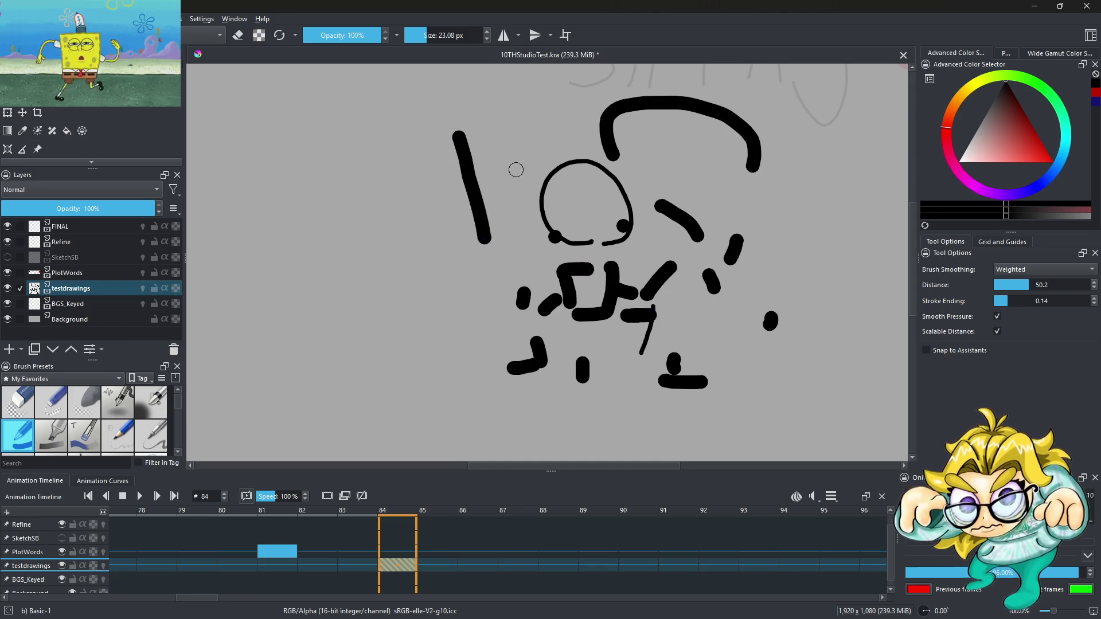
scroll(547, 264, "down", 4)
key("ctrl+z")
Step: Undo the stray horizontal stroke left of the figure, zoom out, and play from frame 1
scroll(533, 258, "up", 1)
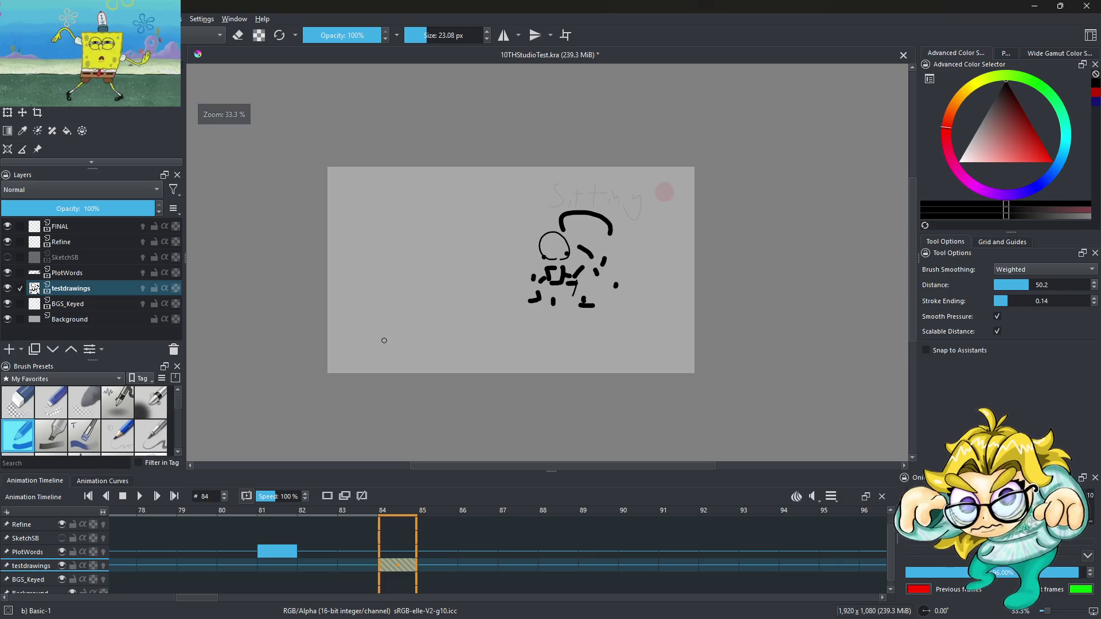
scroll(374, 340, "up", 2)
scroll(542, 275, "down", 3)
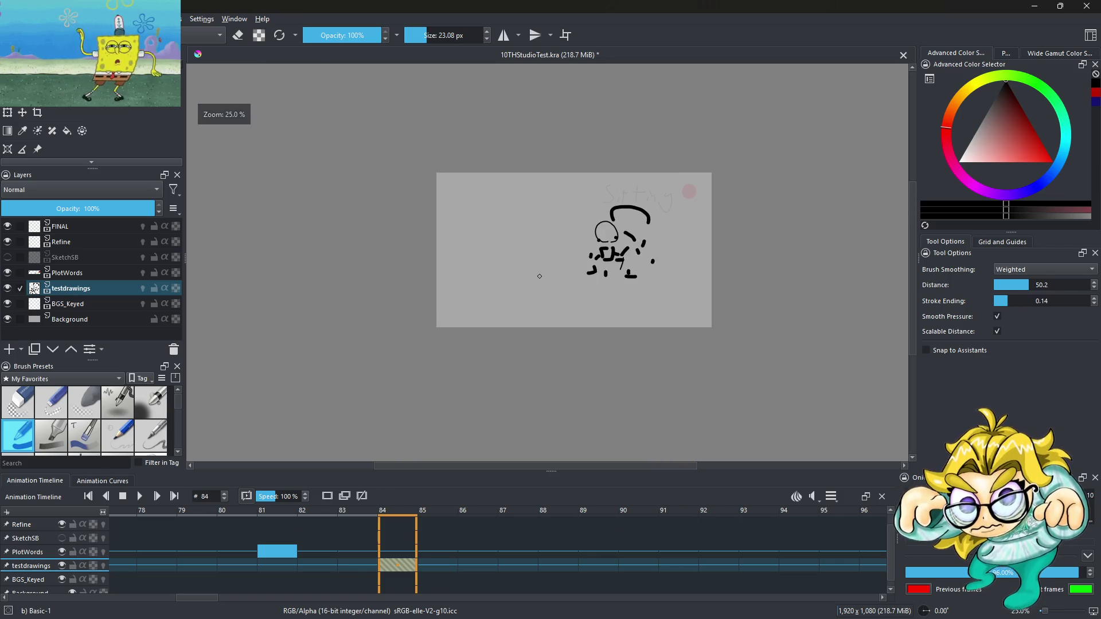
scroll(528, 280, "up", 2)
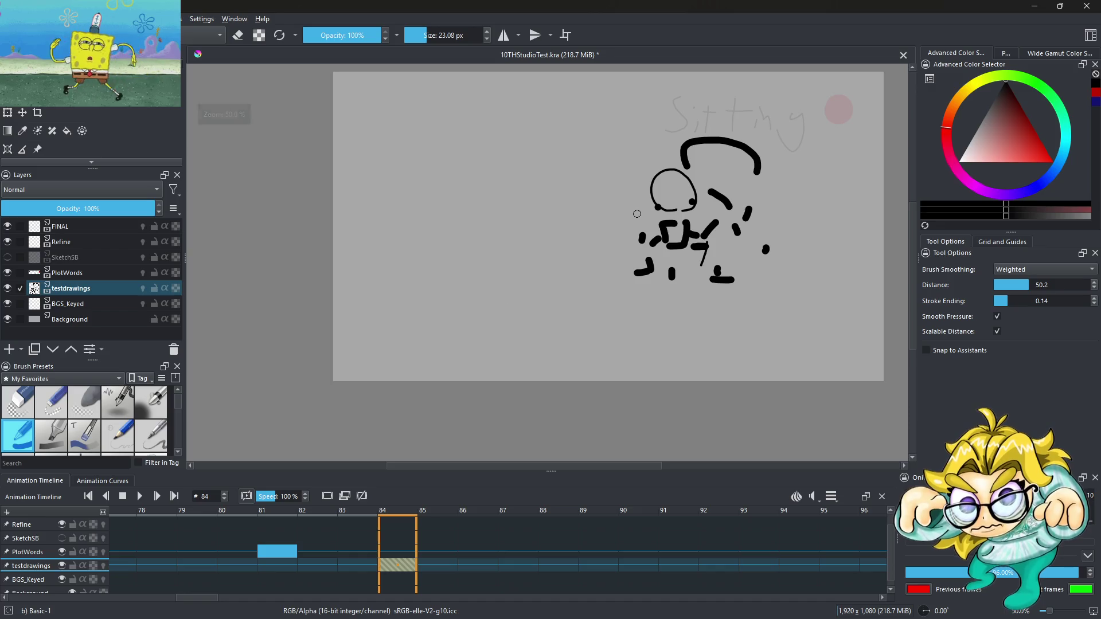
left_click_drag(405, 231, 575, 223)
key("ctrl+z")
scroll(578, 263, "down", 2)
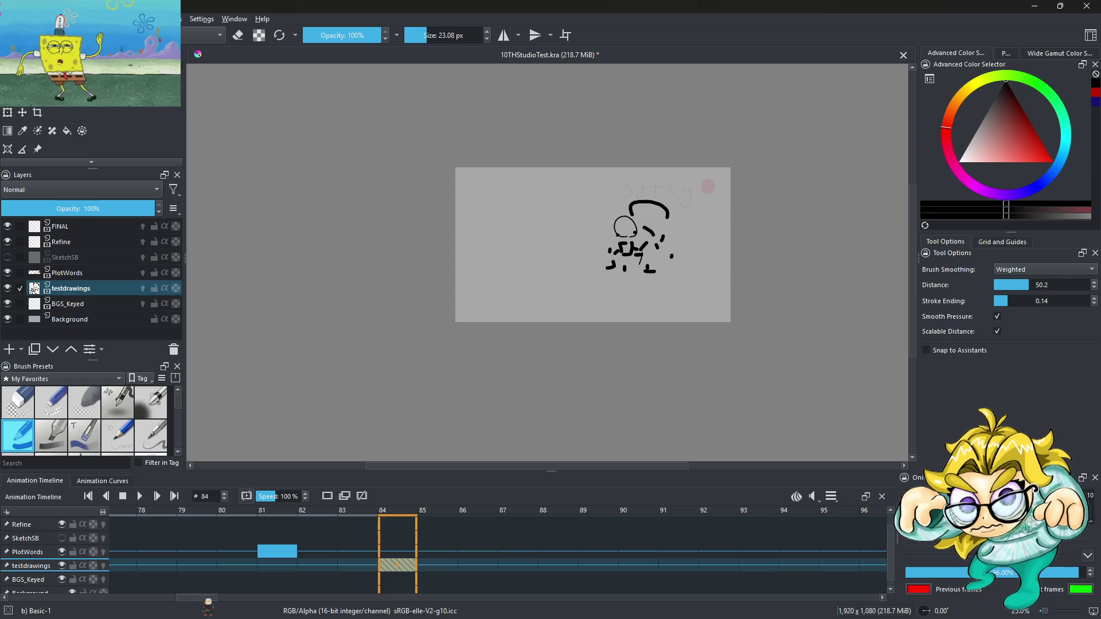
scroll(497, 550, "down", 5)
scroll(568, 552, "down", 4)
scroll(497, 550, "up", 20)
left_click(168, 566)
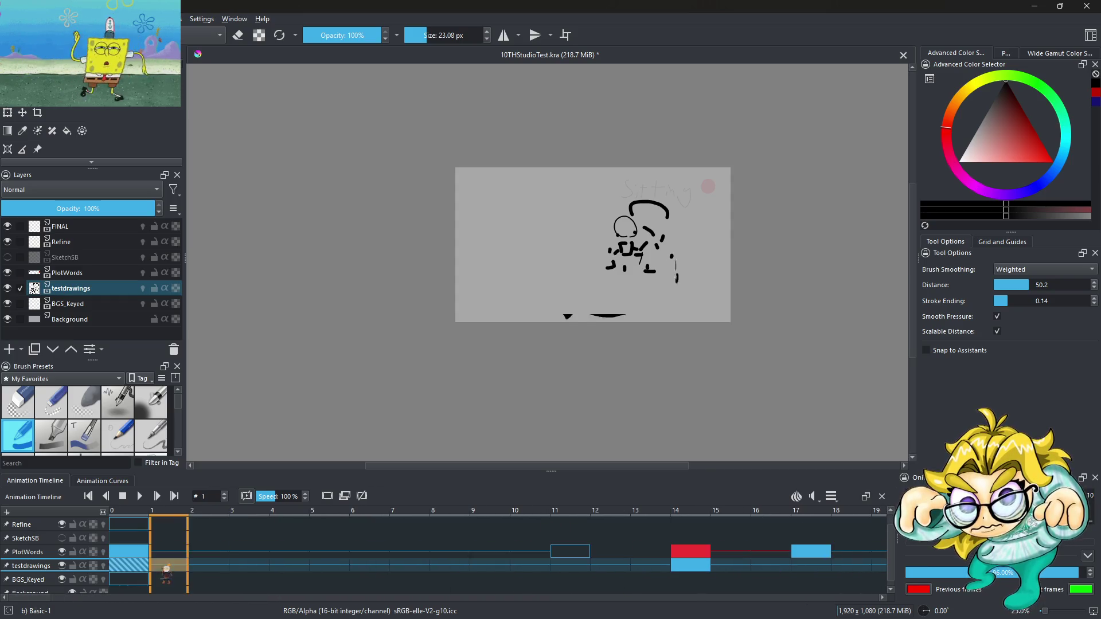
left_click(139, 496)
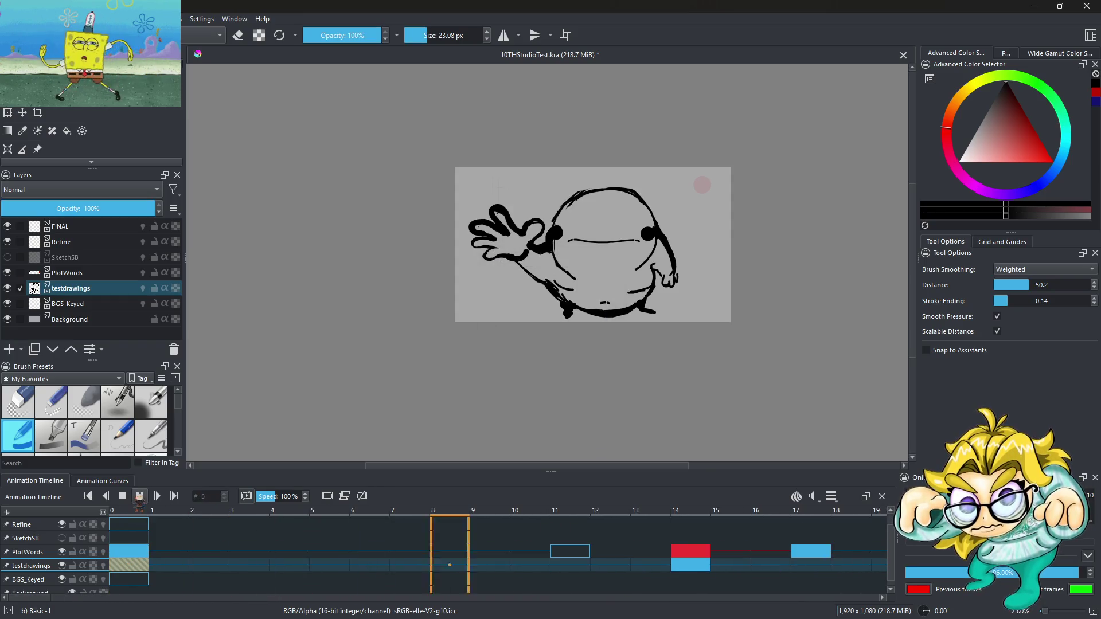
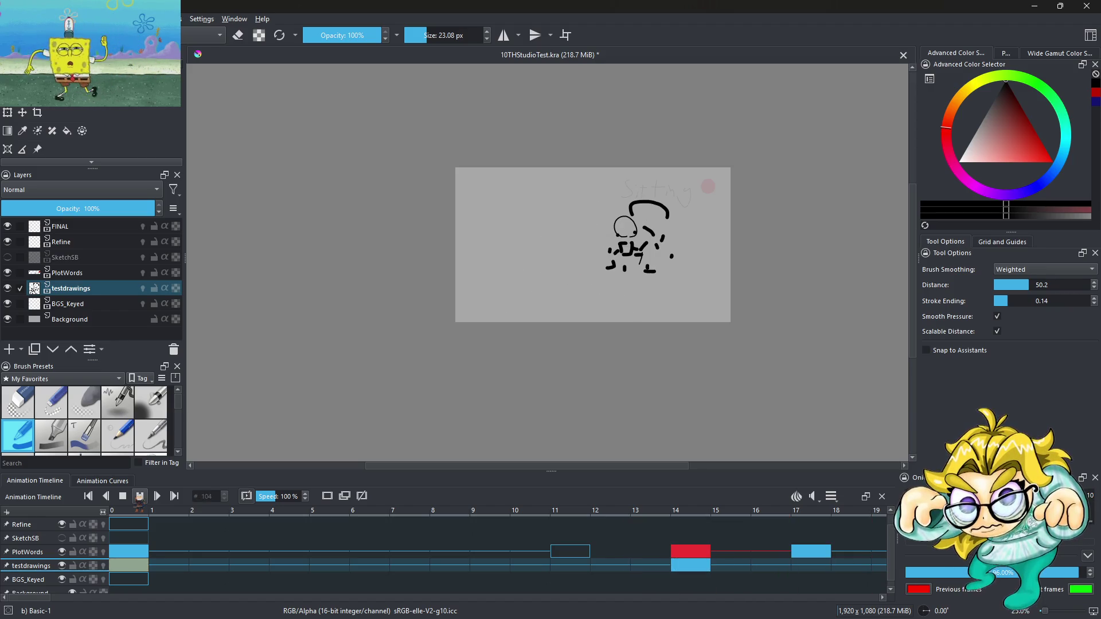
Step: Stop the looping playback and step back to frames 1 and 0
left_click(139, 496)
left_click(155, 566)
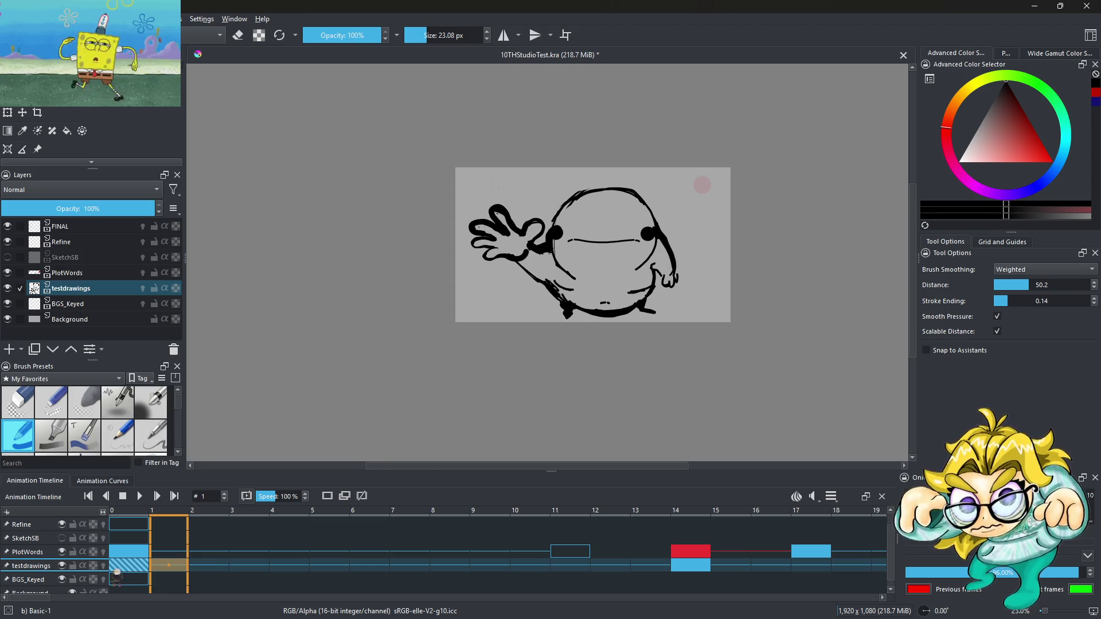
left_click(142, 567)
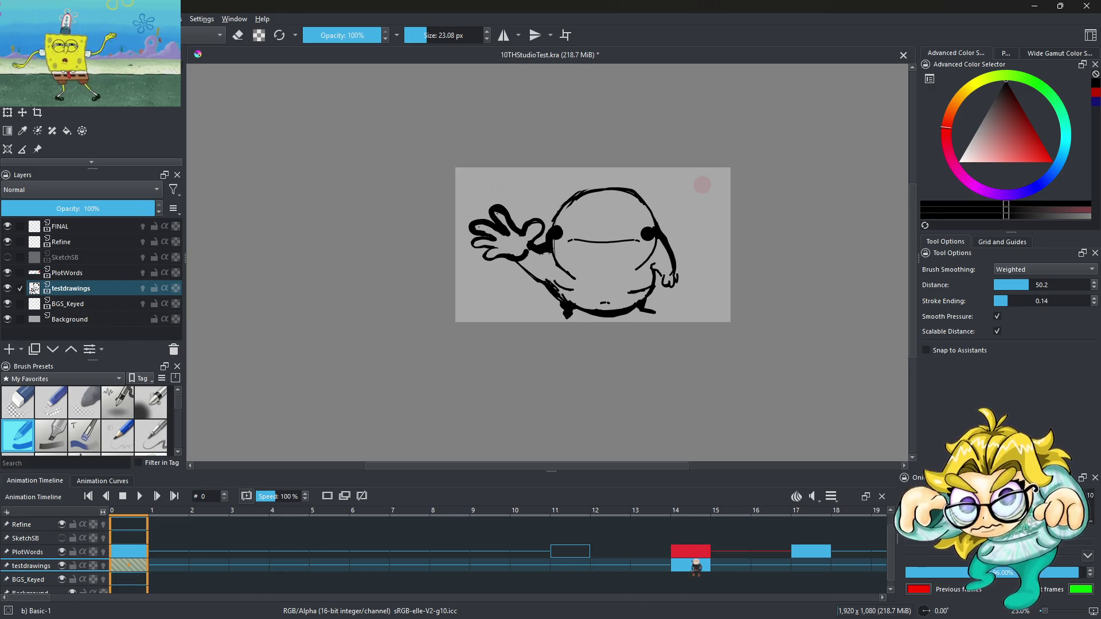
Step: Bring up the frame-14 drawing, compare it with frame 13, zoom in and start a free transform
left_click(696, 566)
left_click(665, 566)
left_click(679, 567)
scroll(629, 258, "up", 1, "ctrl")
scroll(630, 258, "up", 2)
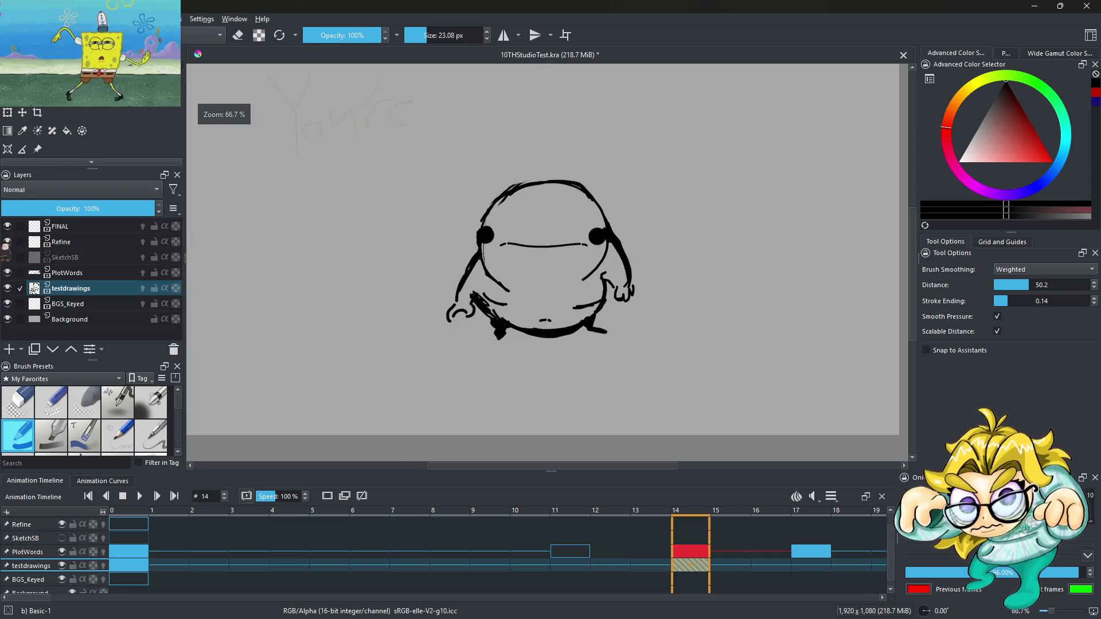
key("ctrl+t")
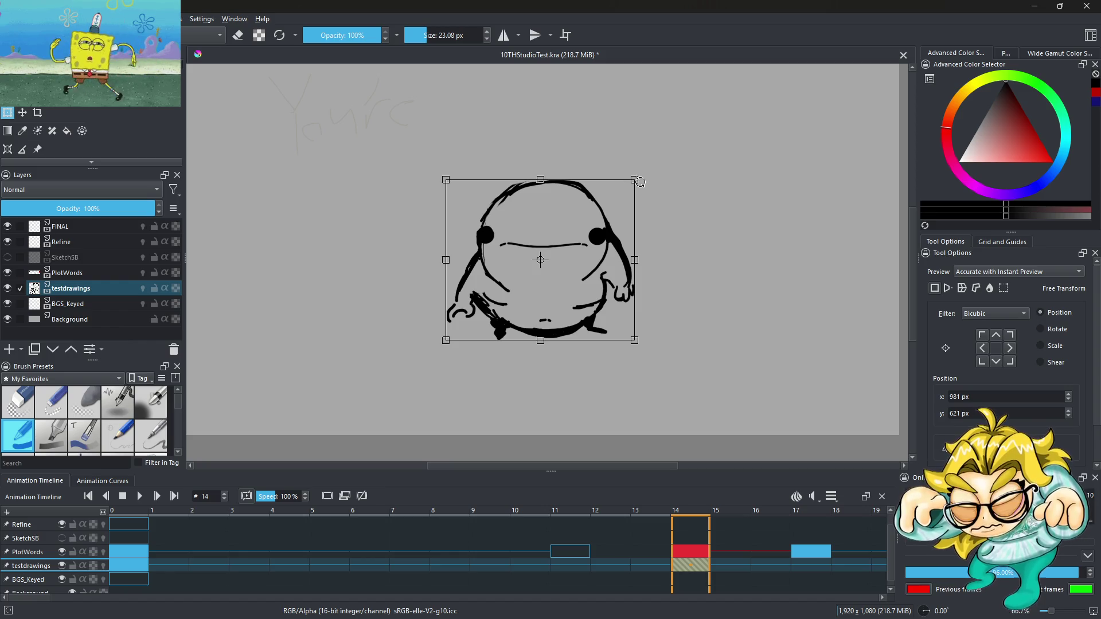
Step: Scale the frame-14 character down from its top-right handle, nudge it up-right, and apply
mouse_move(635, 179)
left_mouse_down()
mouse_move(516, 261)
mouse_move(559, 230)
left_mouse_up()
mouse_move(501, 263)
left_mouse_down()
mouse_move(570, 250)
mouse_move(514, 269)
left_mouse_up()
scroll(534, 267, "down", 3)
scroll(530, 267, "up", 2)
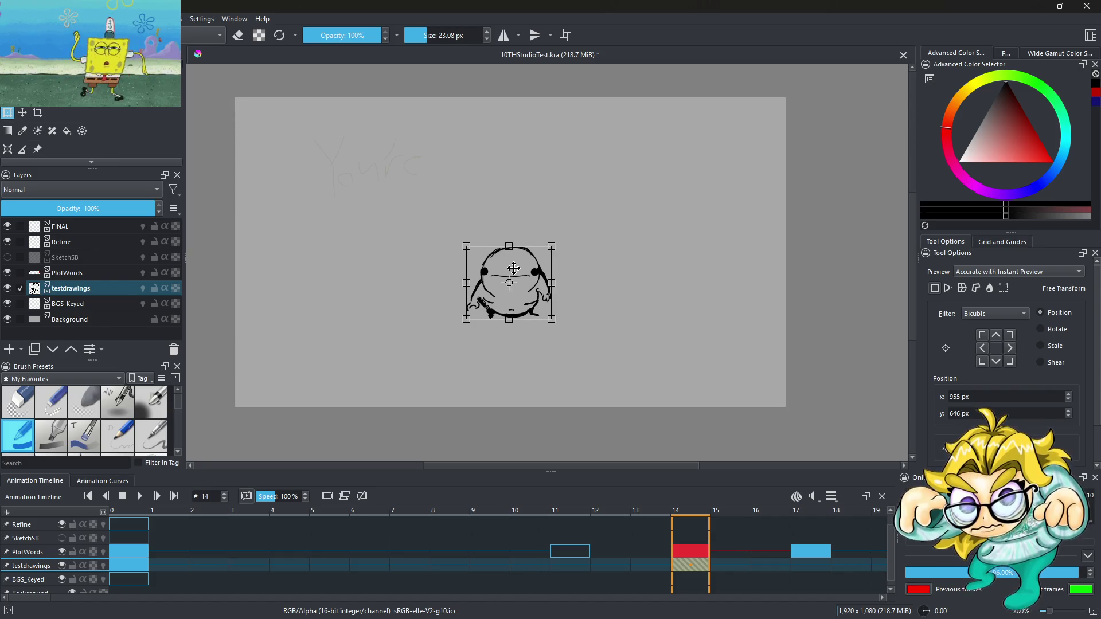
left_click(546, 566)
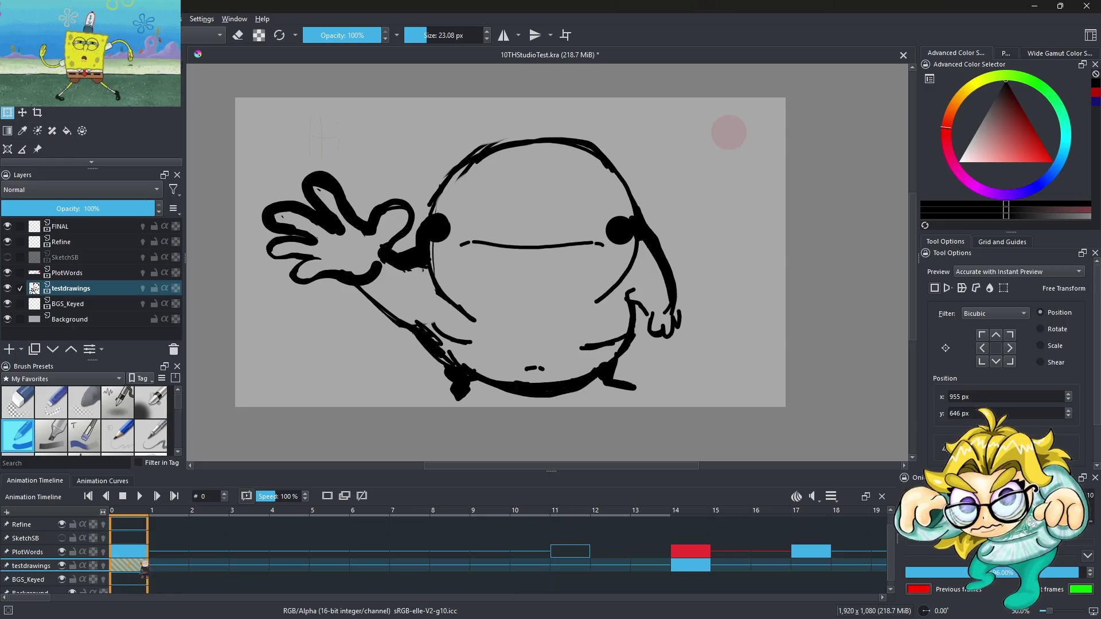
Step: Play the animation, compare frames 13 and 14, and add a blank keyframe at frame 15
left_click(140, 497)
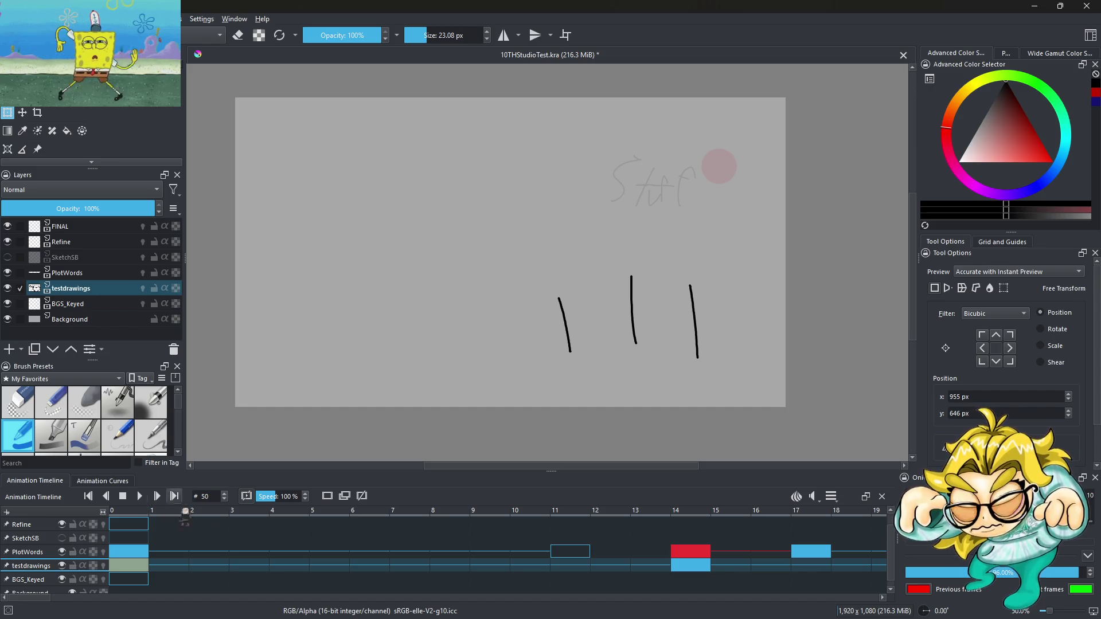
left_click(664, 567)
left_click(705, 566)
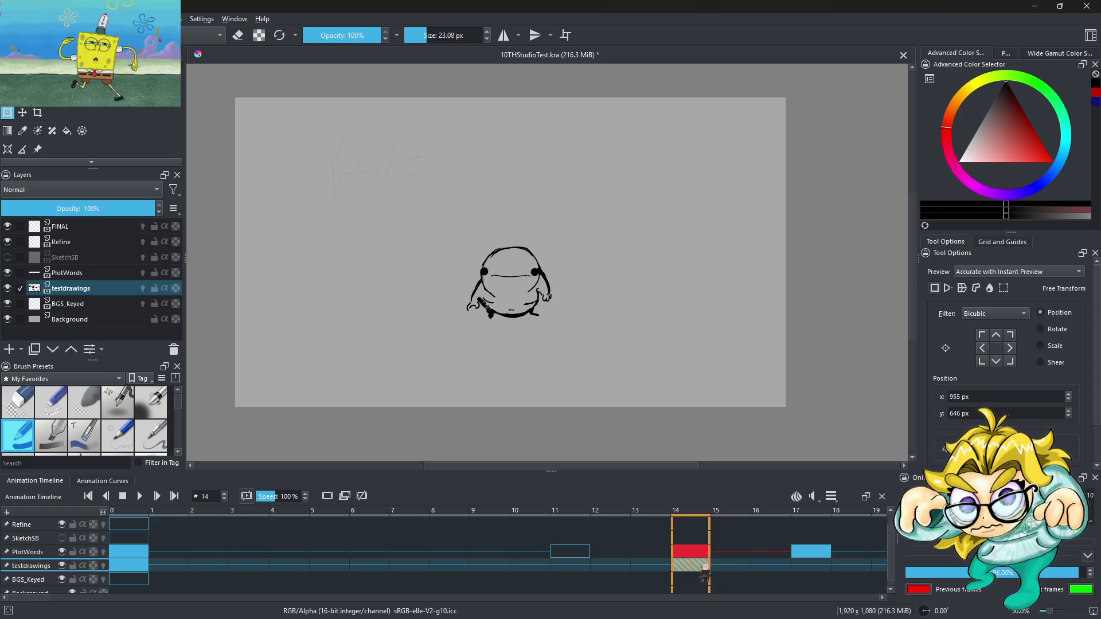
left_click(651, 568)
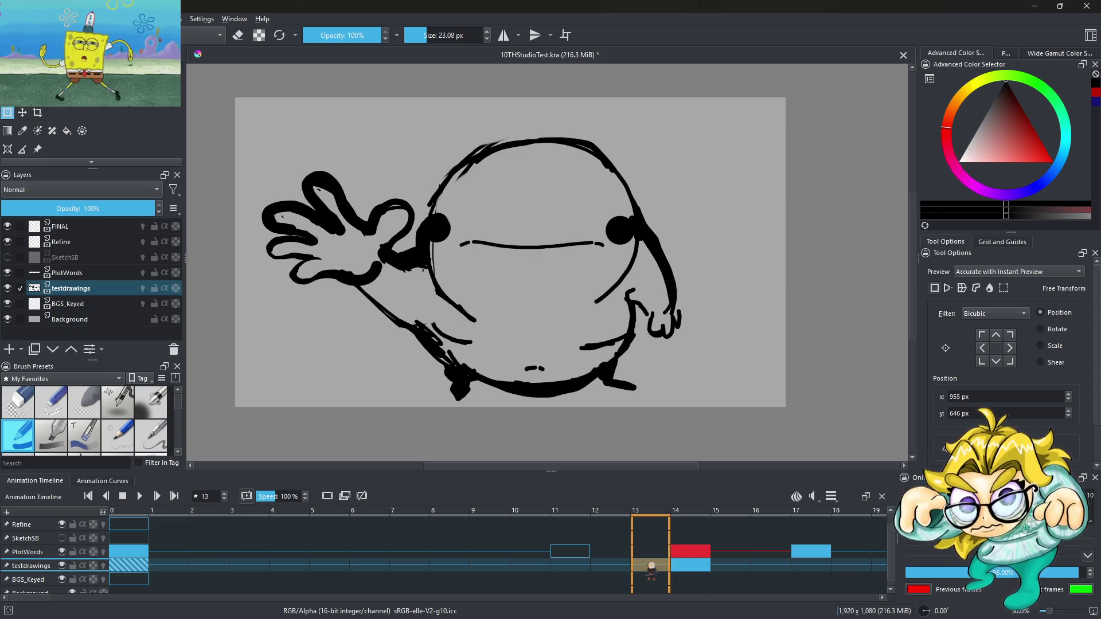
left_click(701, 567)
left_click(724, 566)
right_click(724, 567)
left_click(769, 525)
Step: Move the frame-11 keyframe to frame 14 and turn on onion skinning for testdrawings
left_click(691, 566)
left_click(611, 567)
left_click(569, 568)
mouse_move(569, 568)
left_mouse_down()
mouse_move(731, 568)
mouse_move(115, 576)
left_mouse_up()
left_click(104, 566)
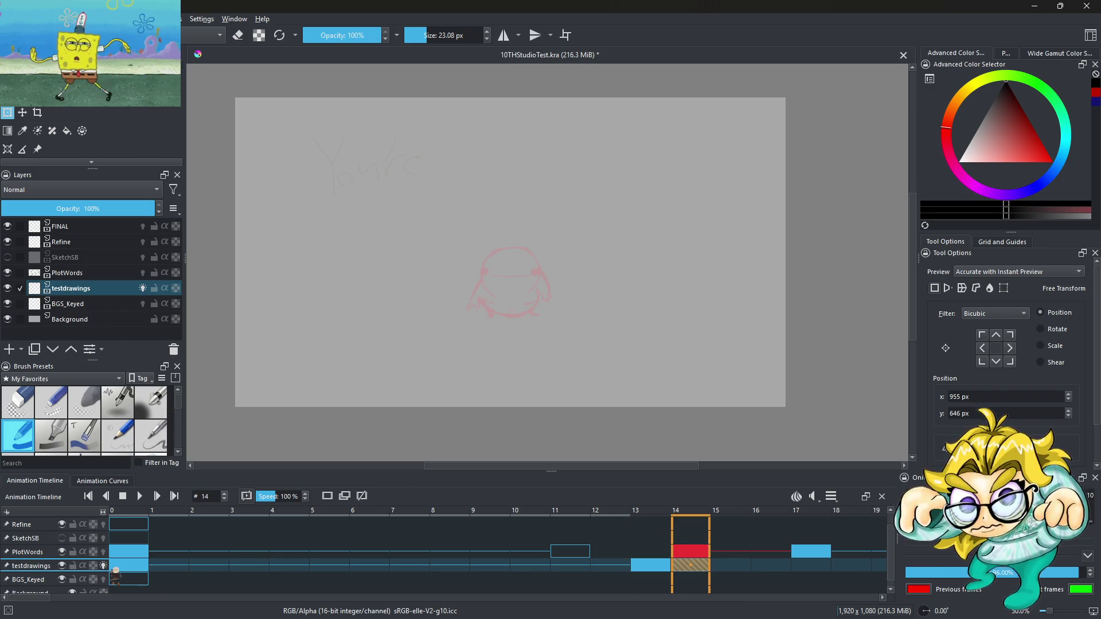
Step: Switch to the Freehand Brush and lower its size to 6.09 px
scroll(519, 232, "up", 2)
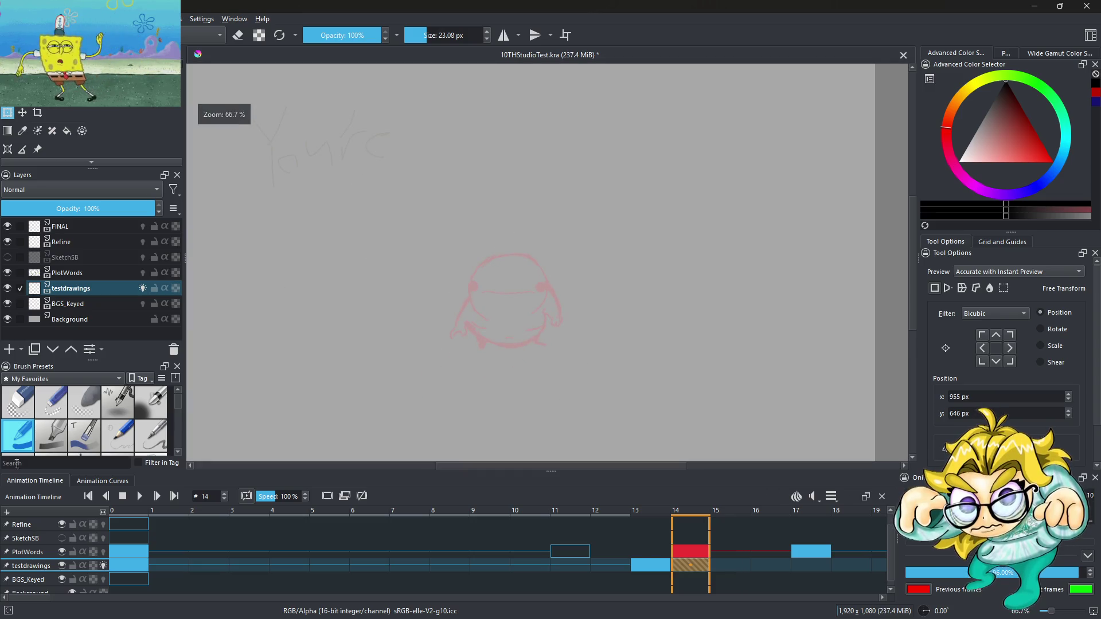
key("b")
scroll(479, 265, "up", 2)
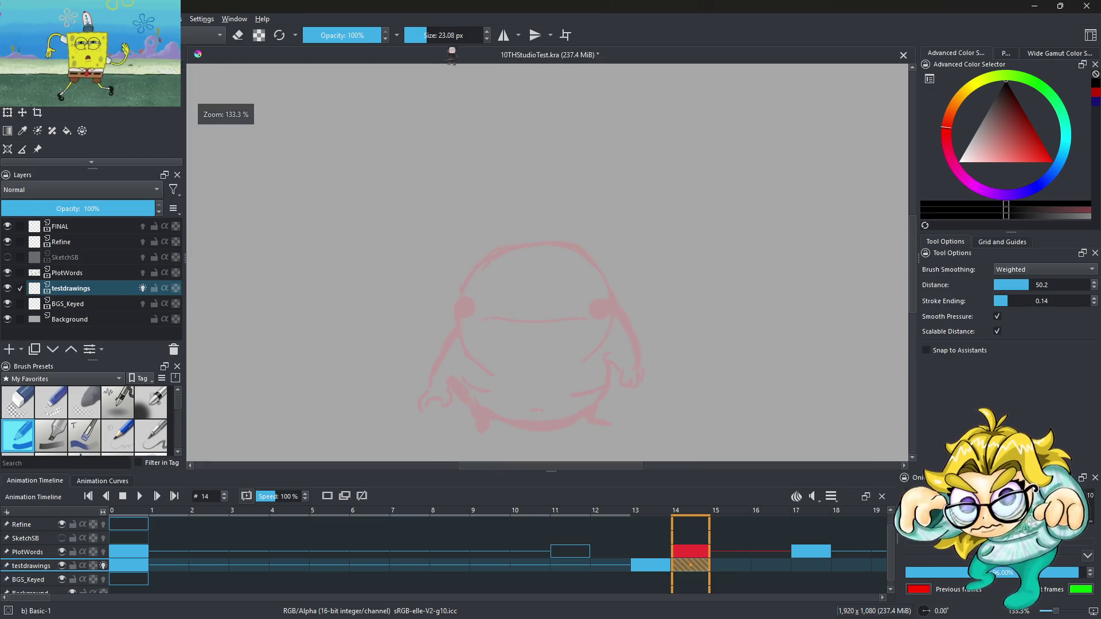
left_click(429, 35)
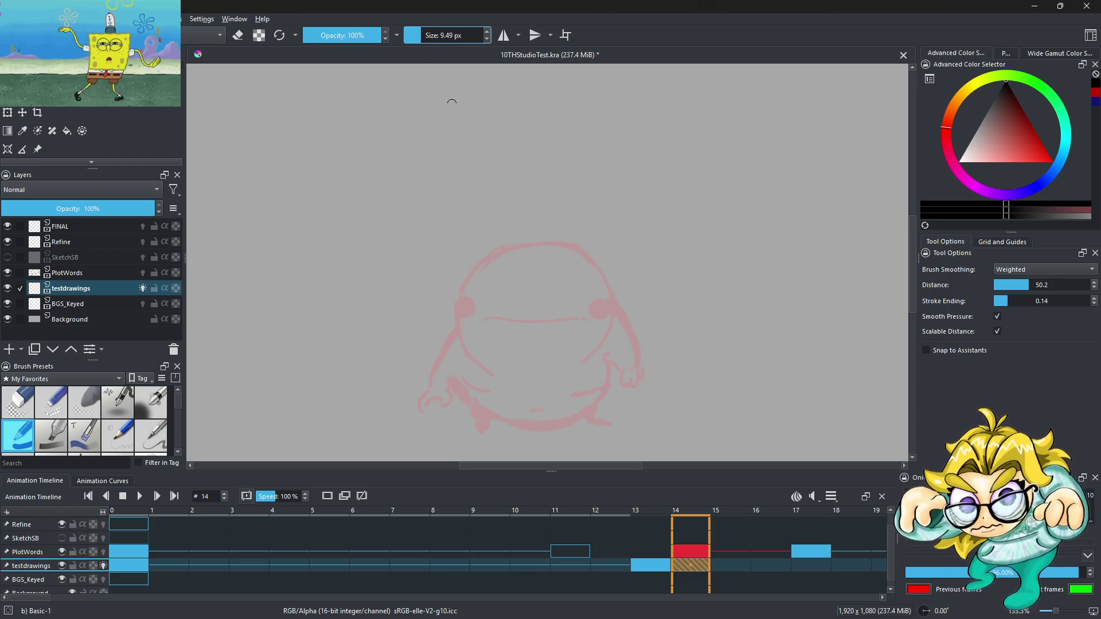
scroll(430, 261, "down", 2)
scroll(470, 260, "up", 1)
Step: Sketch the head arc, back-arm dashes, legs and a ground line under the feet
mouse_move(437, 276)
left_mouse_down()
mouse_move(453, 192)
mouse_move(513, 244)
mouse_move(594, 239)
left_mouse_up()
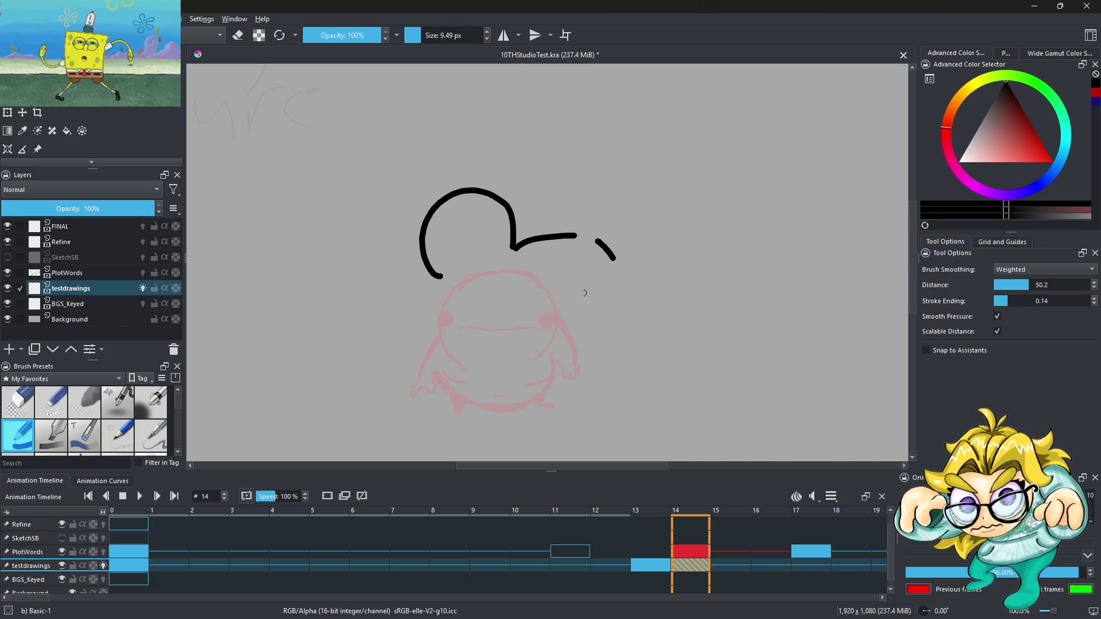
key("ctrl+z")
left_click_drag(434, 291, 414, 306)
left_click_drag(386, 326, 373, 340)
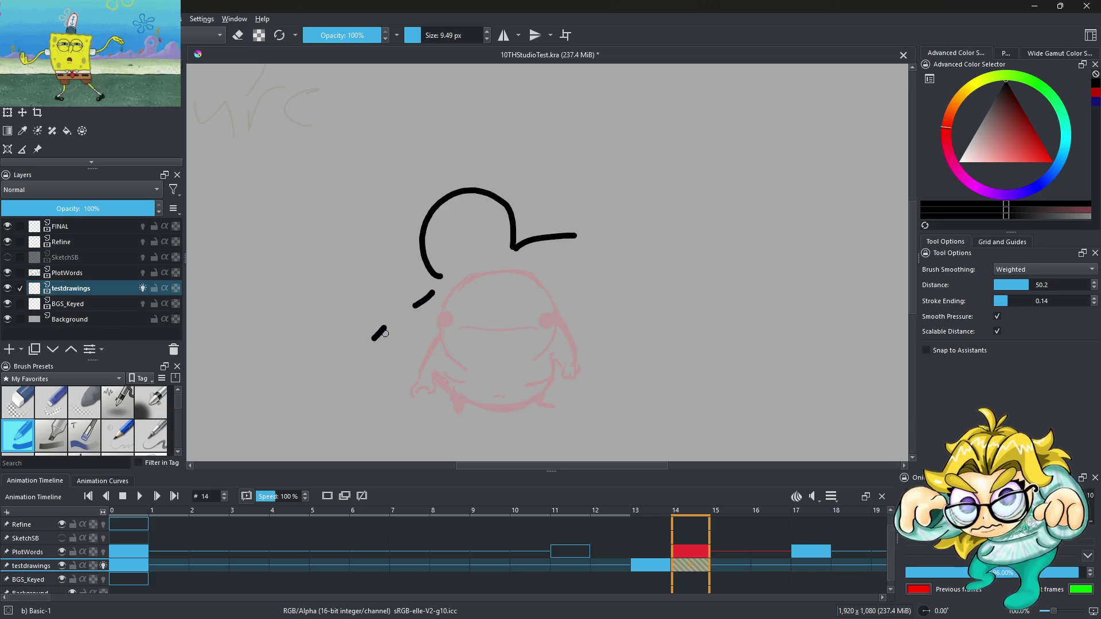
mouse_move(428, 335)
left_mouse_down()
mouse_move(453, 324)
mouse_move(512, 370)
left_mouse_up()
key("ctrl+z")
key("ctrl+z")
key("ctrl+z")
left_click_drag(459, 331, 487, 374)
left_click_drag(457, 426, 498, 429)
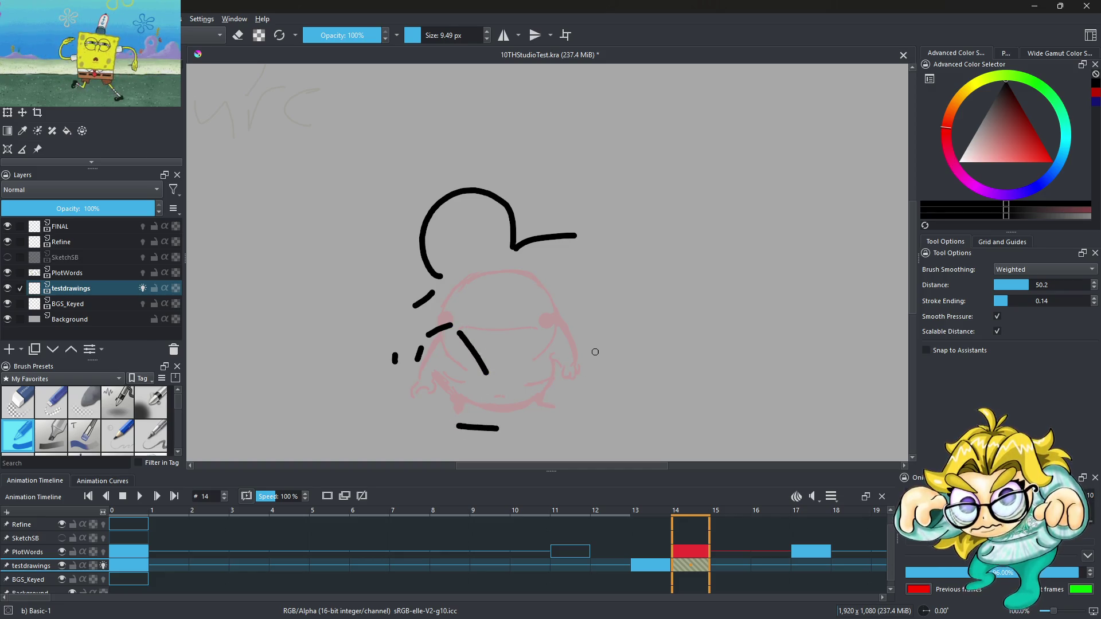
mouse_move(519, 383)
left_mouse_down()
mouse_move(560, 352)
mouse_move(598, 374)
mouse_move(643, 346)
left_mouse_up()
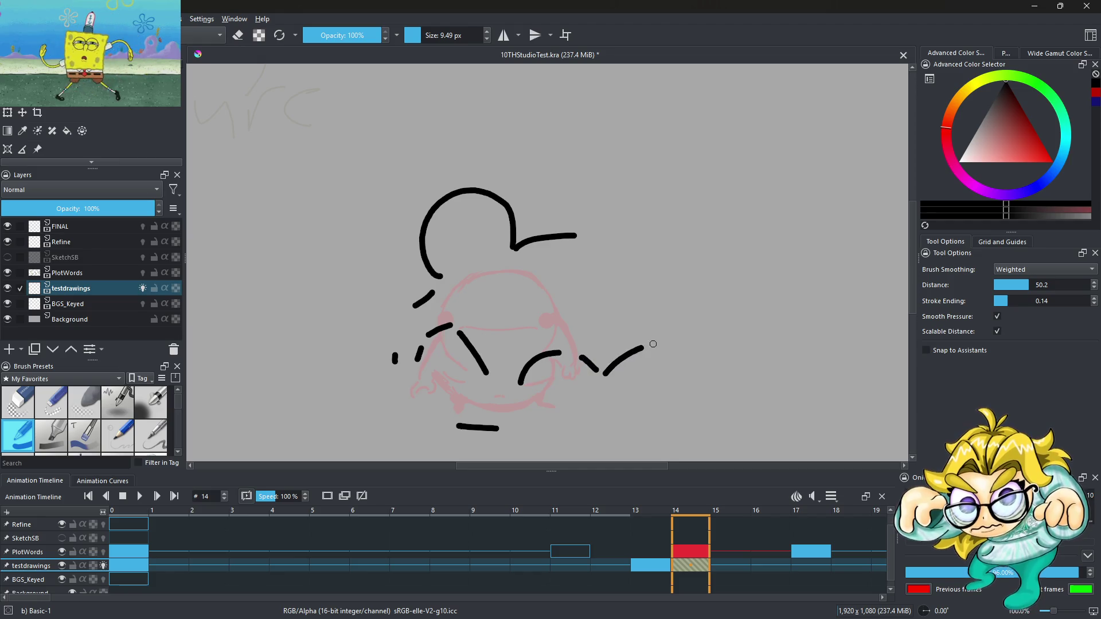
mouse_move(573, 325)
left_mouse_down()
mouse_move(559, 281)
mouse_move(571, 319)
left_mouse_up()
key("ctrl+z")
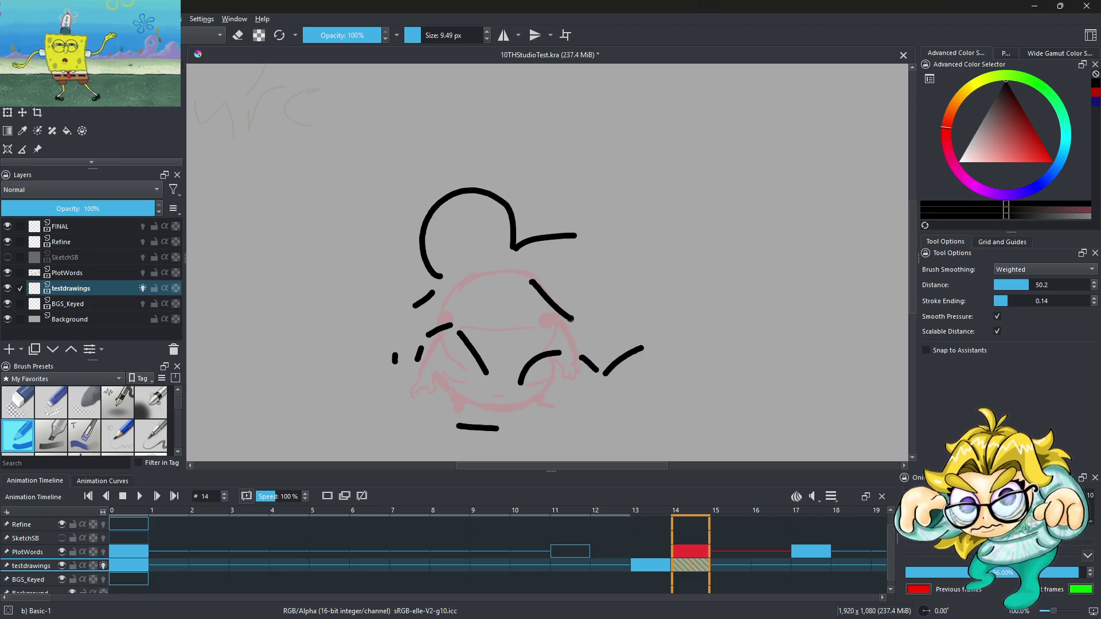
scroll(413, 252, "down", 5)
scroll(413, 253, "up", 9)
Step: Add two dot eyes inside the head
left_click(408, 254)
mouse_move(404, 256)
left_mouse_down()
mouse_move(418, 249)
mouse_move(408, 234)
left_mouse_up()
key("ctrl+z")
key("ctrl+z")
scroll(457, 216, "down", 3)
scroll(457, 216, "up", 3)
mouse_move(483, 269)
left_mouse_down()
mouse_move(475, 261)
mouse_move(488, 265)
left_mouse_up()
left_click_drag(642, 172, 637, 172)
Step: Thin the brush and draw a short mouth line in the head
left_click_drag(411, 36, 407, 35)
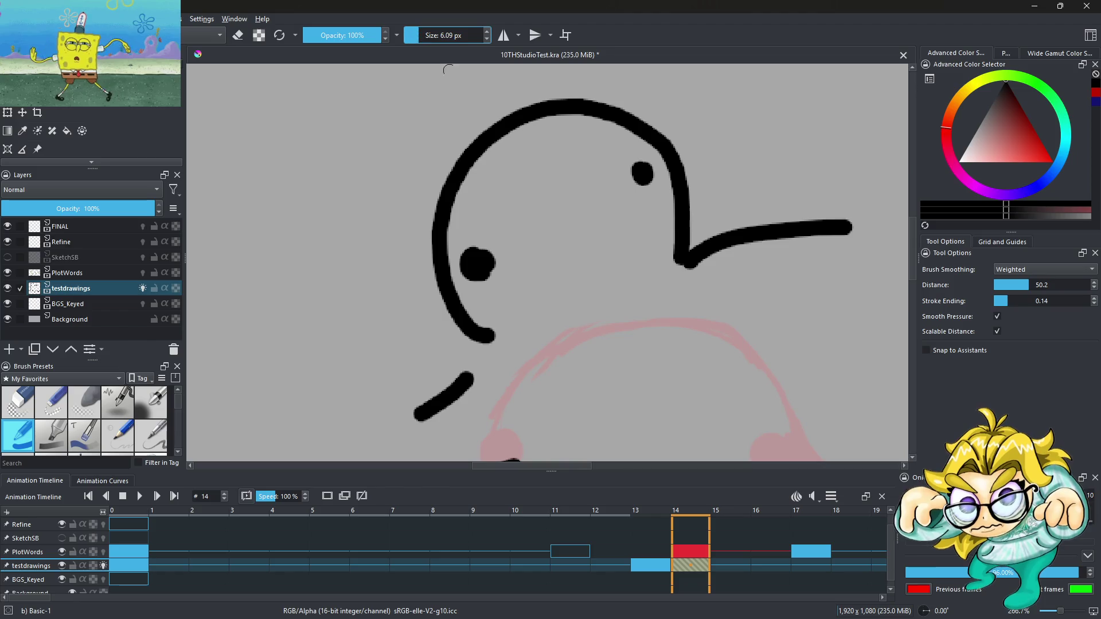
left_click_drag(567, 214, 599, 195)
scroll(572, 179, "down", 5)
scroll(608, 238, "up", 4)
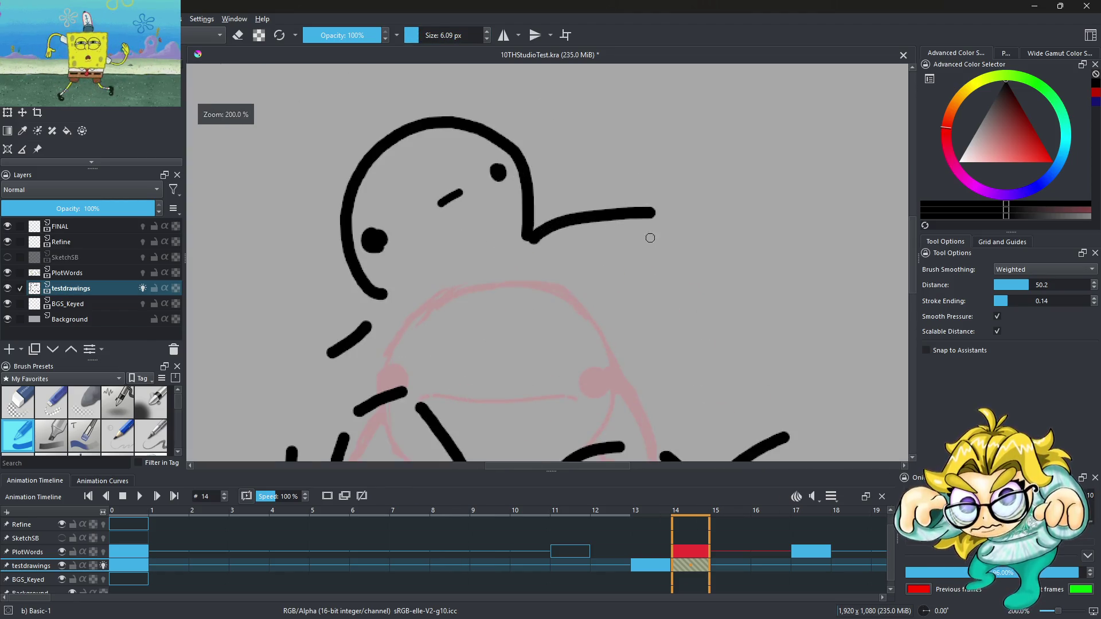
mouse_move(566, 278)
left_mouse_down()
mouse_move(606, 254)
mouse_move(594, 247)
mouse_move(639, 245)
mouse_move(677, 262)
mouse_move(670, 245)
mouse_move(711, 232)
mouse_move(669, 241)
left_mouse_up()
key("ctrl+z")
scroll(581, 272, "down", 5)
scroll(418, 321, "up", 6)
Step: Draw the lower-body curve, a long stroke to the upper curve, and a leg stroke
mouse_move(413, 332)
left_mouse_down()
mouse_move(450, 324)
mouse_move(500, 347)
mouse_move(410, 292)
mouse_move(430, 276)
left_mouse_up()
key("ctrl+z")
left_click_drag(423, 322, 531, 147)
key("ctrl+z")
left_click_drag(453, 265, 552, 124)
mouse_move(492, 313)
left_mouse_down()
mouse_move(504, 252)
mouse_move(597, 210)
mouse_move(667, 374)
left_mouse_up()
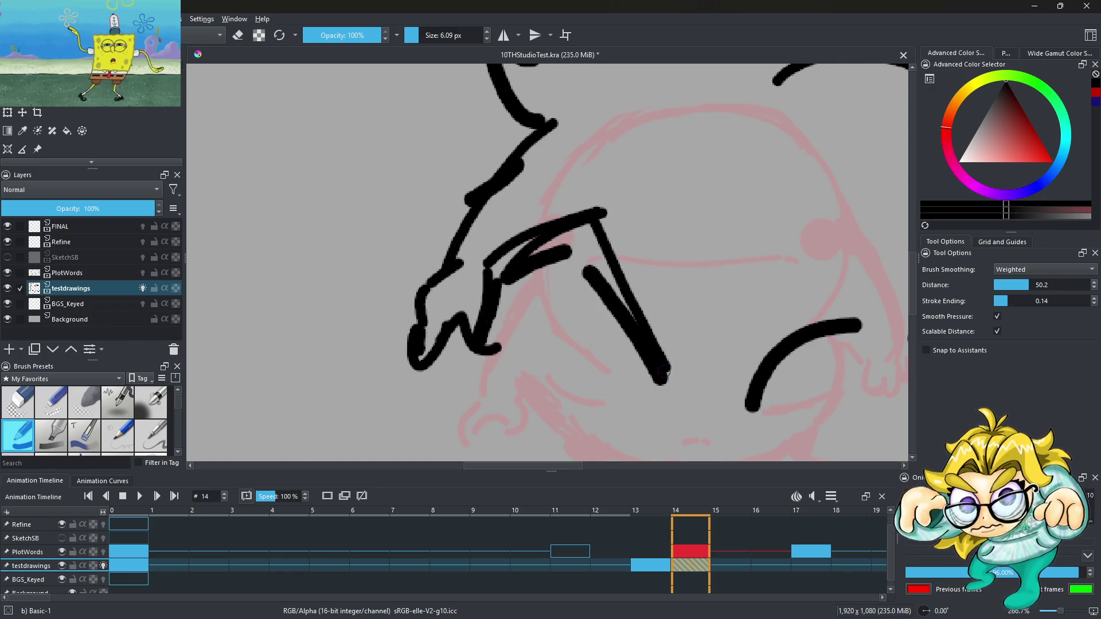
scroll(666, 373, "down", 3)
scroll(553, 223, "up", 3)
key("ctrl+z")
left_click_drag(559, 209, 660, 361)
Step: Redraw the legs and foot, rising from the bottom line, undoing misplaced strokes
scroll(597, 248, "down", 3)
scroll(585, 231, "up", 3)
left_click_drag(584, 231, 588, 318)
mouse_move(588, 318)
left_mouse_down()
mouse_move(565, 344)
mouse_move(525, 352)
mouse_move(592, 265)
left_mouse_up()
key("ctrl+z")
mouse_move(622, 373)
left_mouse_down()
mouse_move(617, 312)
mouse_move(645, 275)
left_mouse_up()
key("ctrl+z")
key("2")
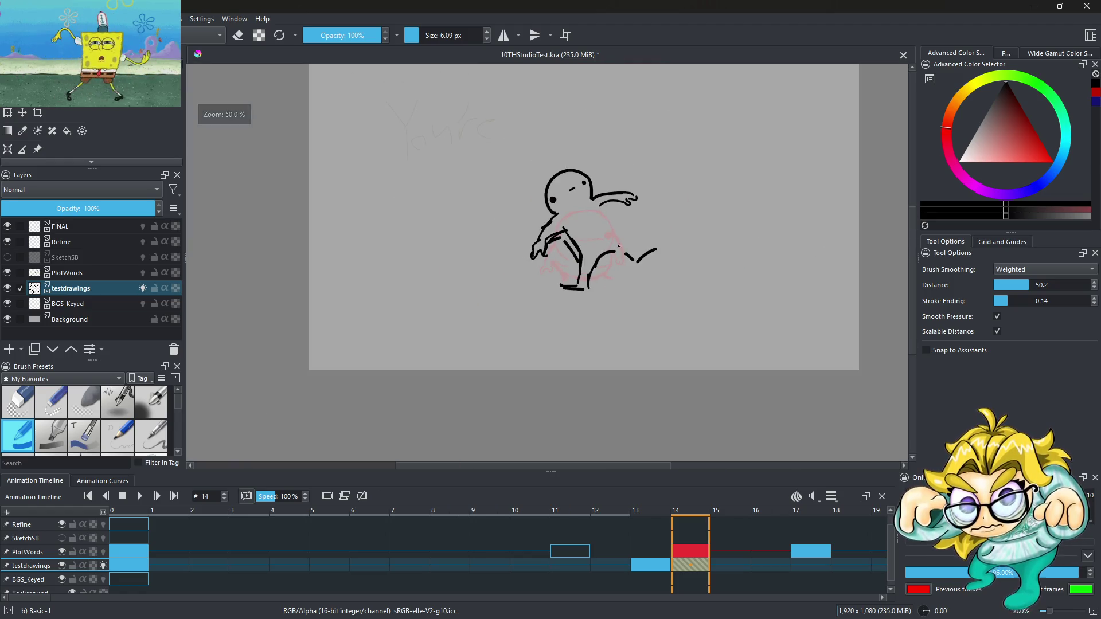
key("plus")
key("plus")
mouse_move(498, 333)
left_mouse_down()
mouse_move(566, 312)
mouse_move(596, 203)
left_mouse_up()
Step: Retry the leg and back-to-foot stroke several times, undoing the failed attempts
key("ctrl+z")
key("ctrl+z")
mouse_move(494, 229)
left_mouse_down()
mouse_move(499, 299)
mouse_move(425, 319)
mouse_move(545, 340)
mouse_move(573, 230)
left_mouse_up()
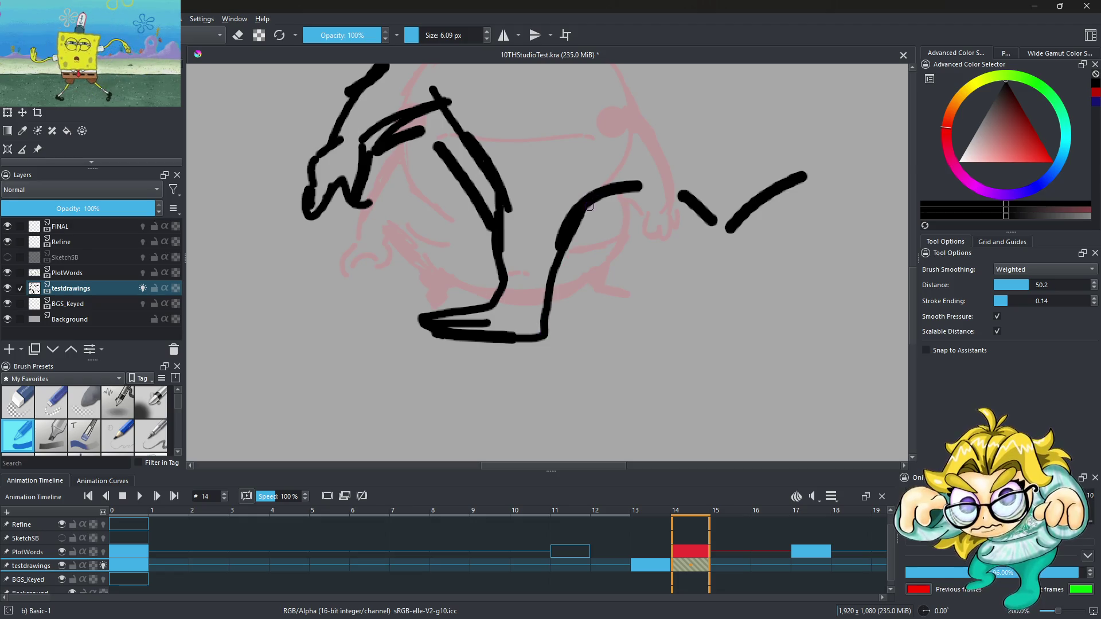
key("2")
key("plus")
key("plus")
left_click_drag(494, 179, 569, 268)
key("ctrl+z")
left_click_drag(516, 167, 613, 316)
key("ctrl+z")
mouse_move(516, 178)
left_mouse_down()
mouse_move(577, 287)
mouse_move(628, 335)
mouse_move(714, 328)
mouse_move(708, 347)
left_mouse_up()
key("2")
key("plus")
key("plus")
key("ctrl+z")
Step: Draw the back line behind the arm and extend the leg stroke to the right
left_click_drag(519, 182, 567, 263)
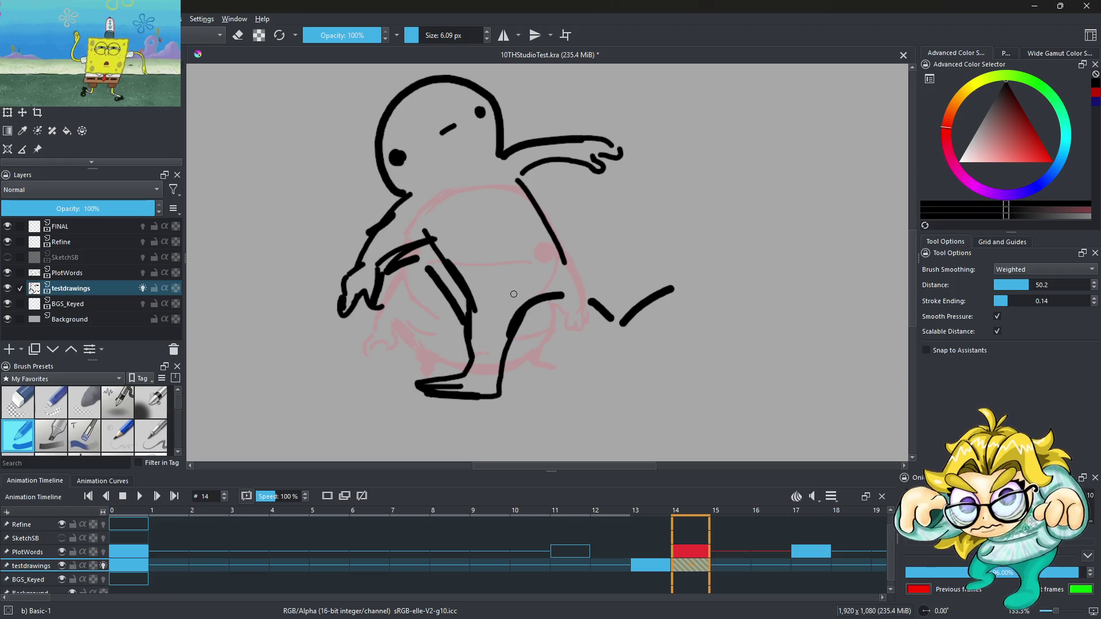
key("ctrl+z")
left_click_drag(527, 170, 544, 230)
key("ctrl+z")
mouse_move(522, 172)
left_mouse_down()
mouse_move(578, 259)
mouse_move(624, 282)
left_mouse_up()
mouse_move(541, 295)
left_mouse_down()
mouse_move(686, 324)
mouse_move(726, 284)
mouse_move(677, 283)
left_mouse_up()
Step: Redraw the arm as a curve and extend the lower leg line rightward
scroll(624, 237, "down", 4)
scroll(575, 230, "up", 6)
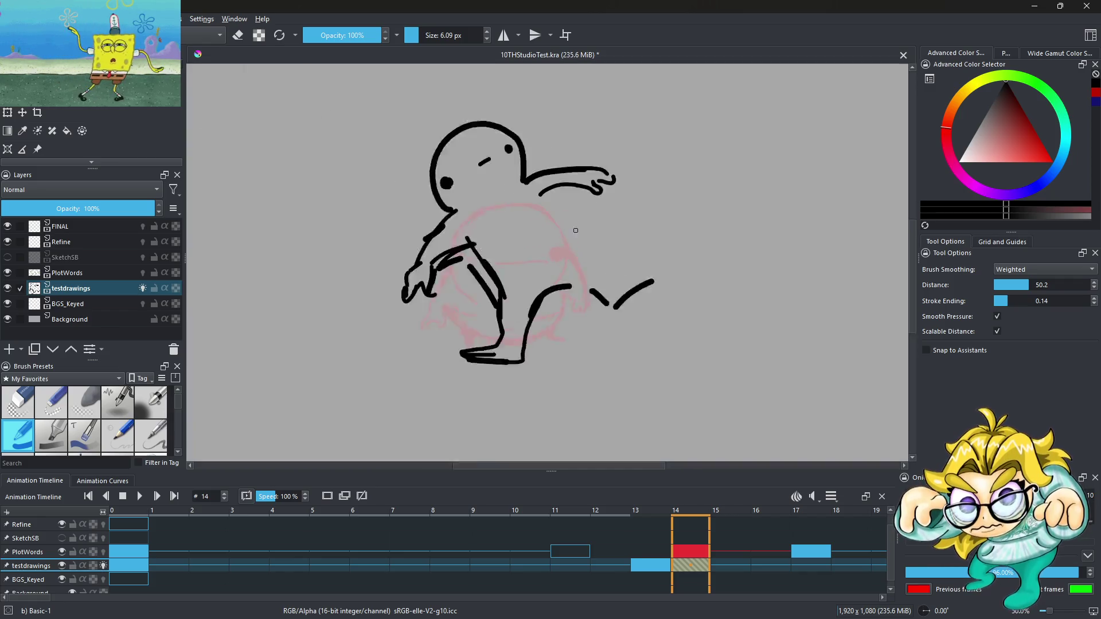
key("ctrl+z")
left_click_drag(536, 166, 603, 248)
left_click_drag(568, 348, 609, 357)
mouse_move(617, 251)
left_mouse_down()
mouse_move(638, 296)
mouse_move(687, 333)
left_mouse_up()
left_click_drag(578, 363, 652, 358)
key("ctrl+z")
key("ctrl+z")
key("ctrl+z")
scroll(637, 342, "down", 5)
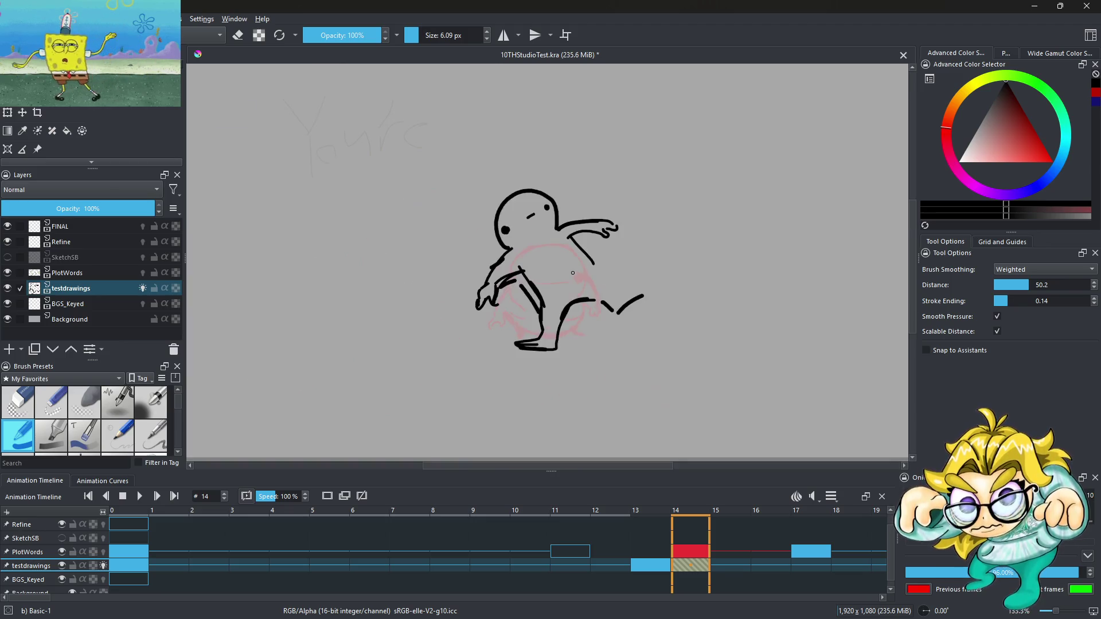
scroll(553, 317, "up", 3)
Step: Trace along the arm and down the leg, redrawing the leg around the foot
mouse_move(453, 168)
left_mouse_down()
mouse_move(509, 269)
mouse_move(533, 370)
mouse_move(491, 425)
mouse_move(562, 416)
mouse_move(583, 317)
left_mouse_up()
key("ctrl+z")
mouse_move(525, 284)
left_mouse_down()
mouse_move(493, 444)
mouse_move(516, 452)
mouse_move(545, 439)
mouse_move(571, 351)
left_mouse_up()
mouse_move(594, 308)
left_mouse_down()
mouse_move(622, 278)
mouse_move(739, 299)
mouse_move(826, 269)
mouse_move(785, 261)
mouse_move(691, 182)
mouse_move(691, 207)
mouse_move(835, 311)
left_mouse_up()
key("ctrl+z")
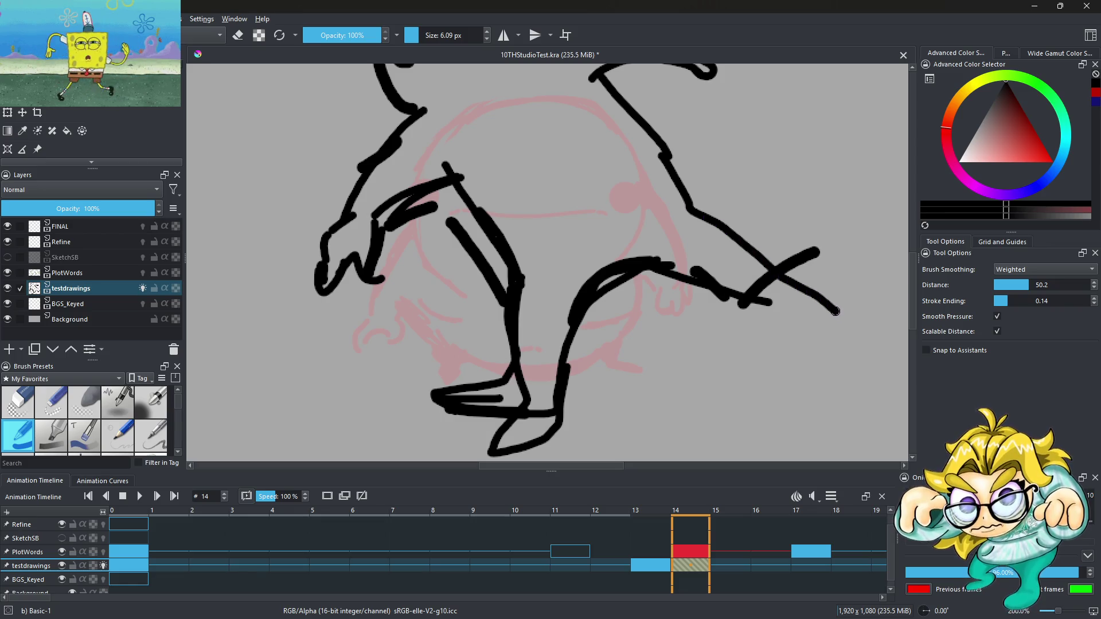
key("ctrl+z")
scroll(598, 231, "down", 5)
scroll(598, 231, "up", 5)
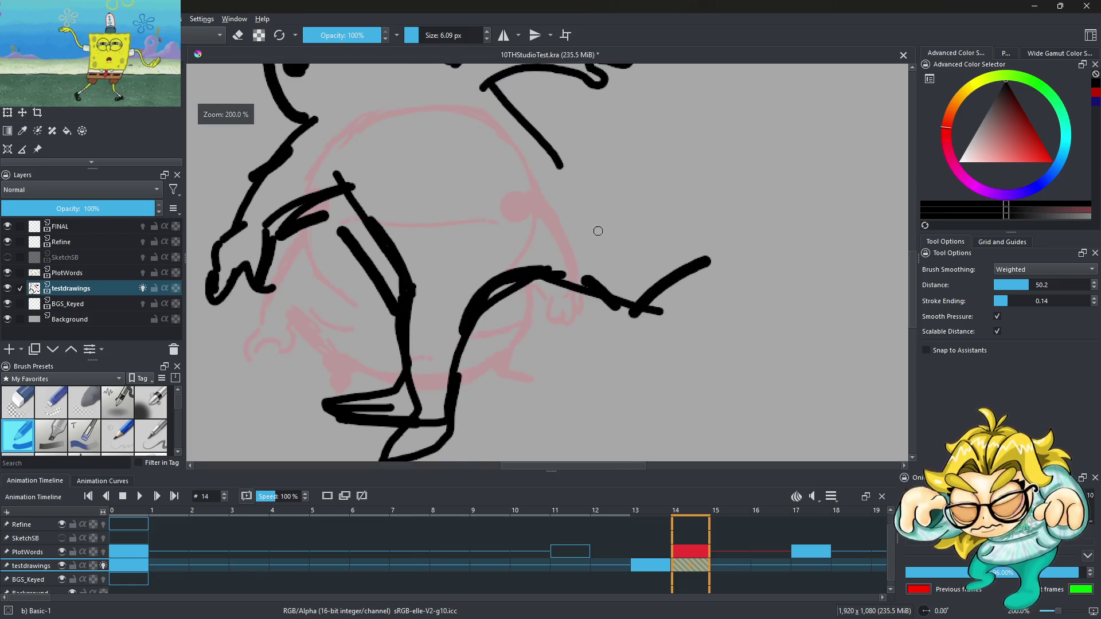
mouse_move(498, 85)
left_mouse_down()
mouse_move(516, 140)
mouse_move(573, 171)
mouse_move(597, 203)
left_mouse_up()
key("ctrl+z")
key("ctrl+z")
Step: Raise the brush to 15.30 px and paint thick strokes along the leg and arm
left_click(425, 35)
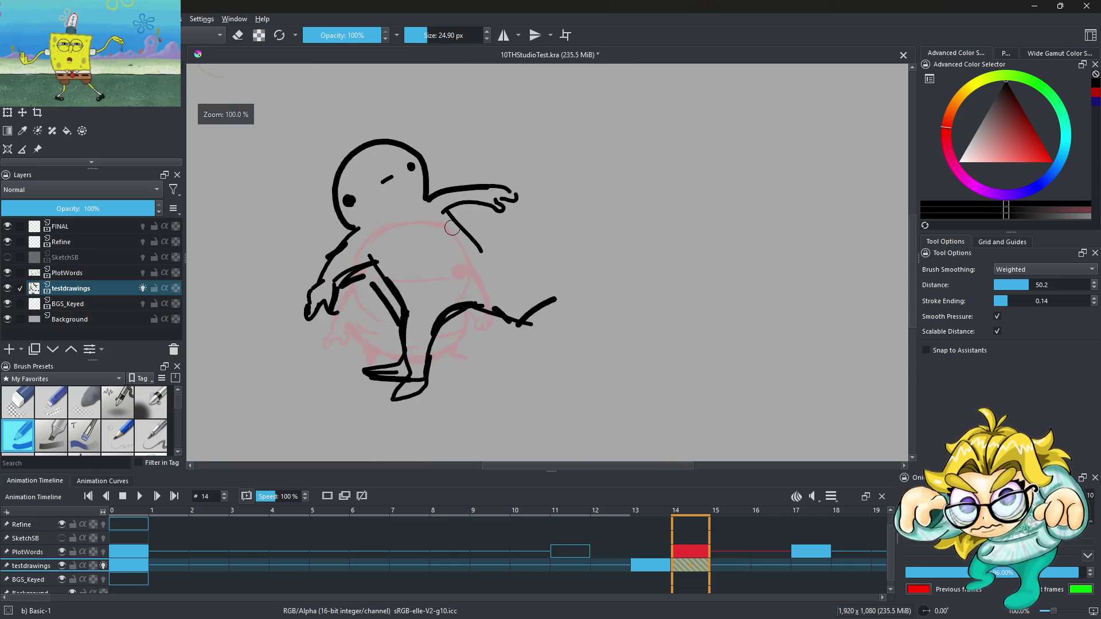
mouse_move(454, 211)
left_mouse_down()
mouse_move(518, 286)
mouse_move(565, 291)
left_mouse_up()
mouse_move(450, 305)
left_mouse_down()
mouse_move(556, 331)
mouse_move(525, 282)
left_mouse_up()
scroll(498, 283, "down", 4)
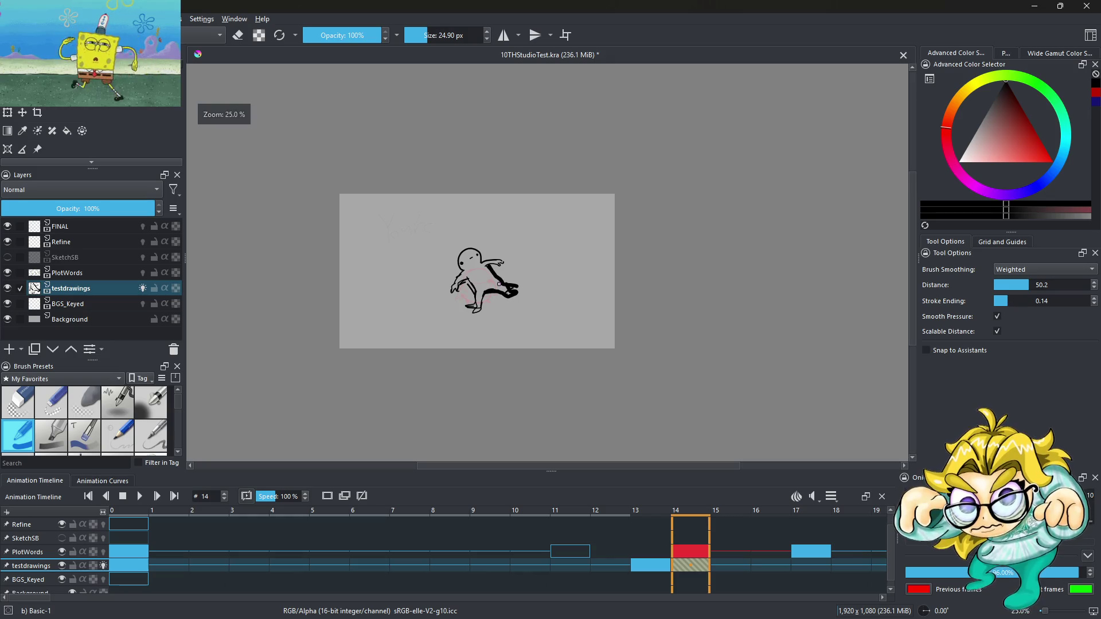
key("ctrl+z")
scroll(498, 282, "up", 3)
left_click_drag(466, 312, 570, 281)
key("ctrl+z")
scroll(510, 292, "up", 2)
mouse_move(419, 342)
left_mouse_down()
mouse_move(453, 307)
mouse_move(500, 311)
left_mouse_up()
key("ctrl+z")
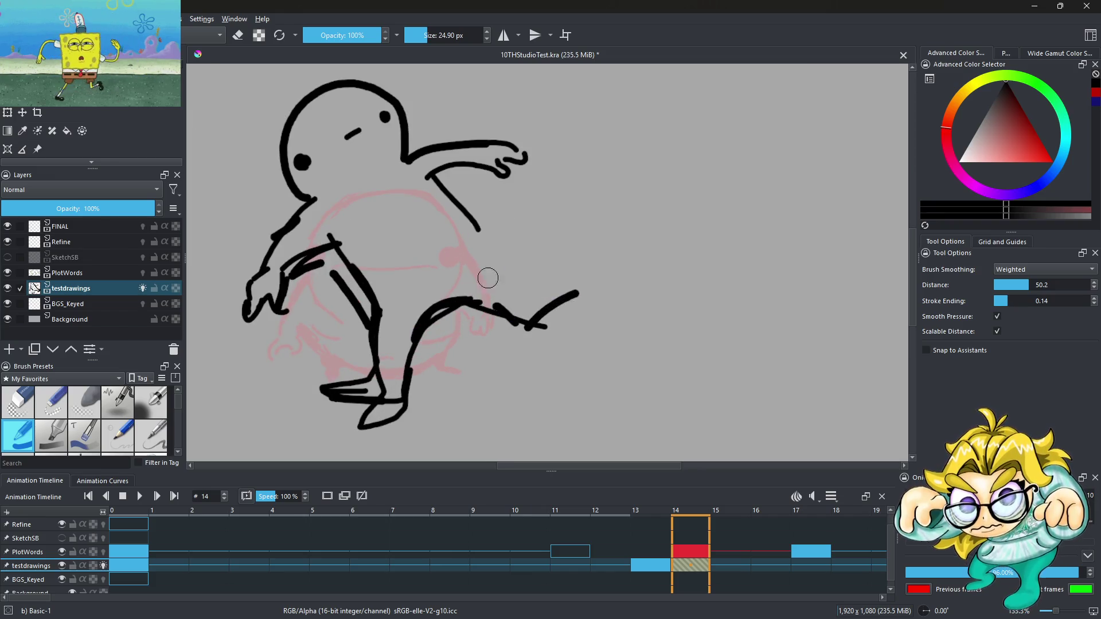
mouse_move(423, 331)
left_mouse_down()
mouse_move(482, 295)
mouse_move(516, 301)
mouse_move(562, 343)
left_mouse_up()
mouse_move(484, 243)
left_mouse_down()
mouse_move(523, 269)
mouse_move(609, 275)
mouse_move(527, 296)
left_mouse_up()
Step: Fit the page in view, return to 100% zoom, and switch the brush to erasing
key("2")
key("1")
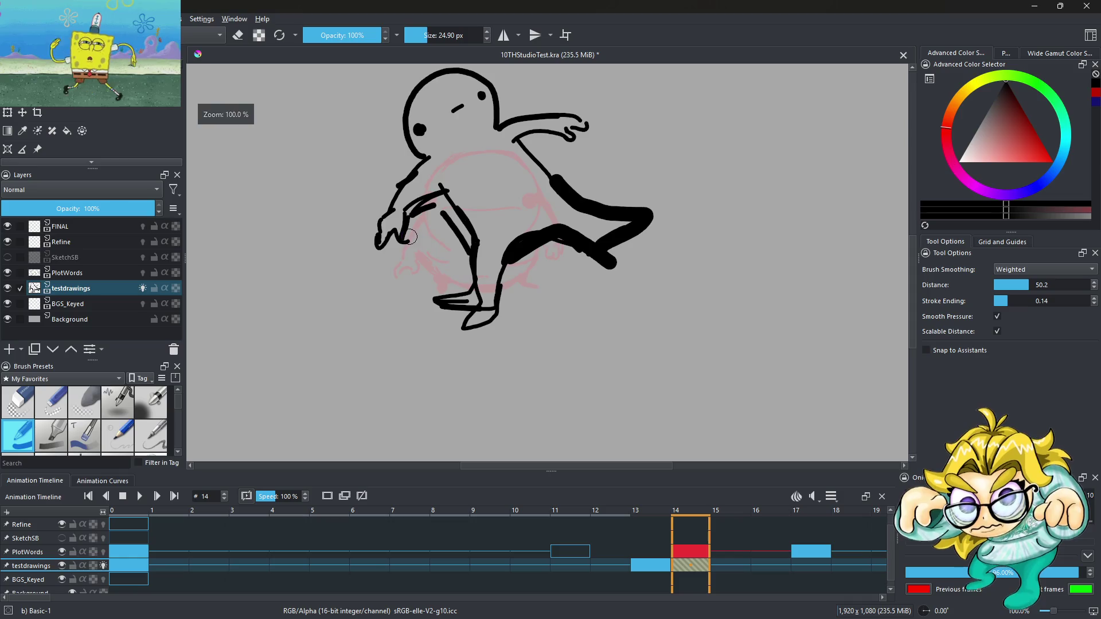
left_click(237, 35)
Step: Erase the bold foot, the thick leg stroke and the short arm line crossing the torso on frame 14
mouse_move(425, 219)
left_mouse_down()
mouse_move(462, 244)
mouse_move(450, 302)
mouse_move(486, 314)
mouse_move(466, 305)
left_mouse_up()
mouse_move(462, 250)
left_mouse_down()
mouse_move(533, 268)
mouse_move(536, 222)
left_mouse_up()
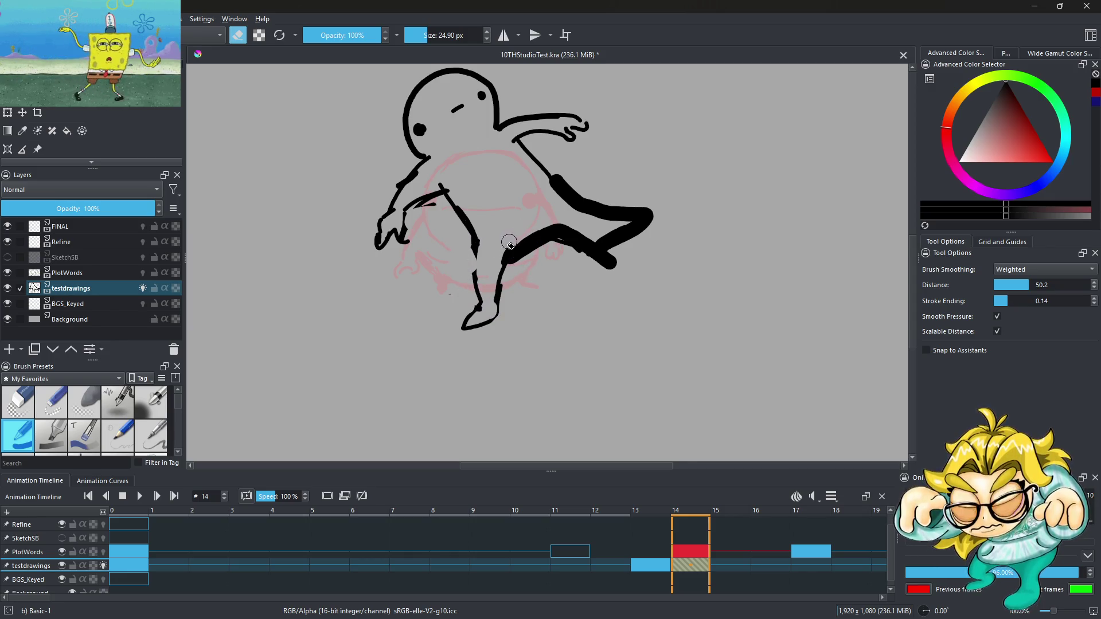
mouse_move(564, 254)
left_mouse_down()
mouse_move(580, 241)
mouse_move(614, 252)
mouse_move(559, 187)
mouse_move(594, 238)
mouse_move(665, 197)
mouse_move(622, 244)
mouse_move(643, 243)
left_mouse_up()
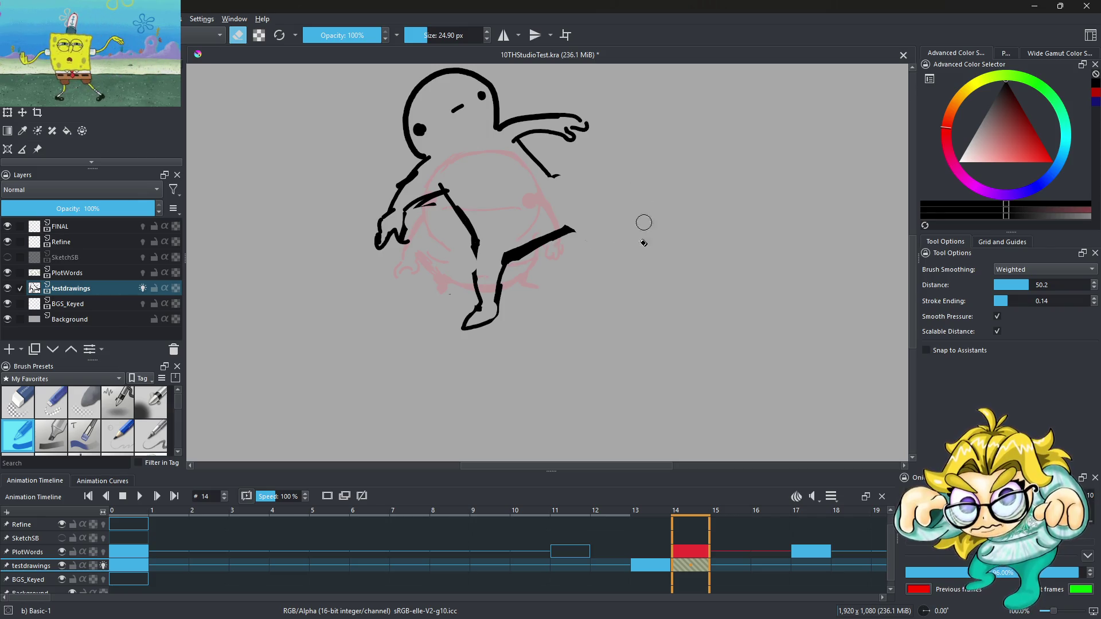
scroll(600, 248, "down", 4)
scroll(530, 241, "up", 5)
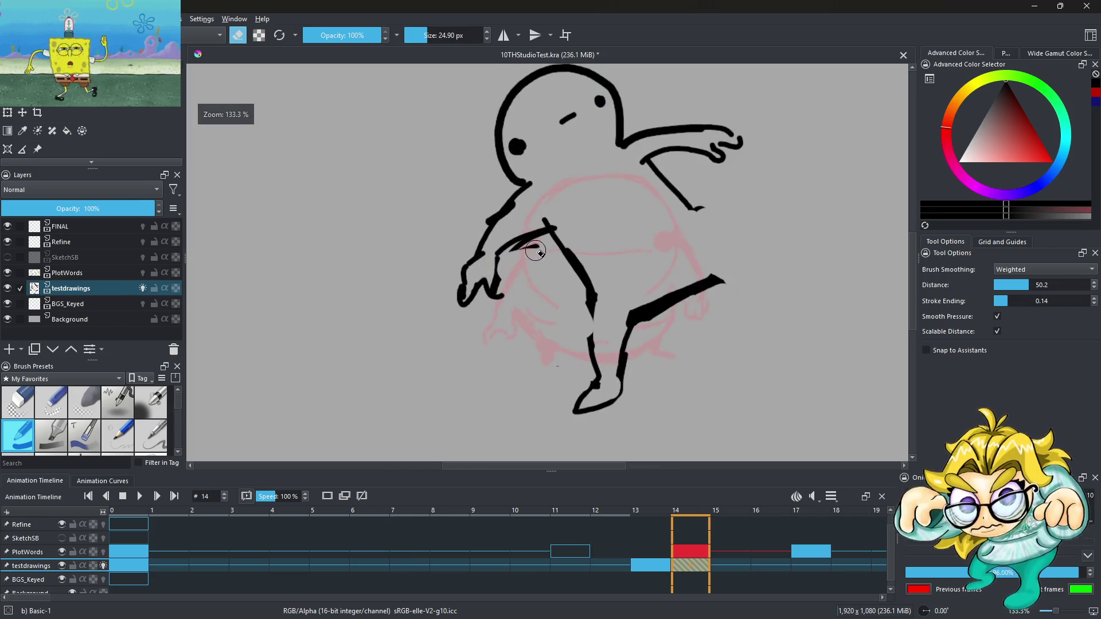
left_click_drag(529, 241, 545, 226)
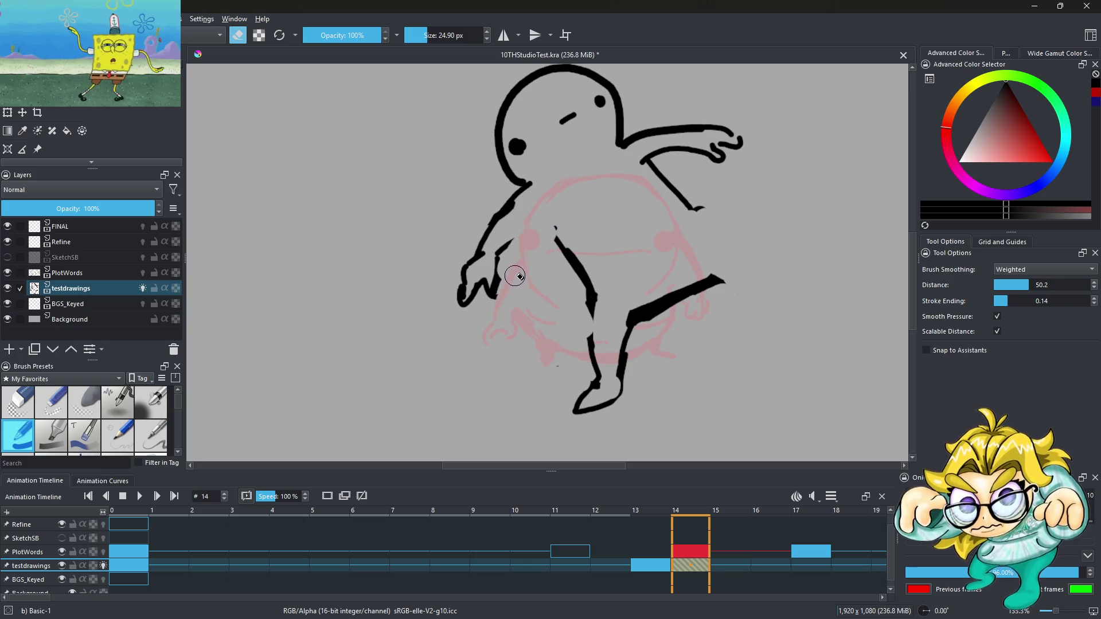
scroll(428, 283, "down", 4)
scroll(532, 216, "up", 4)
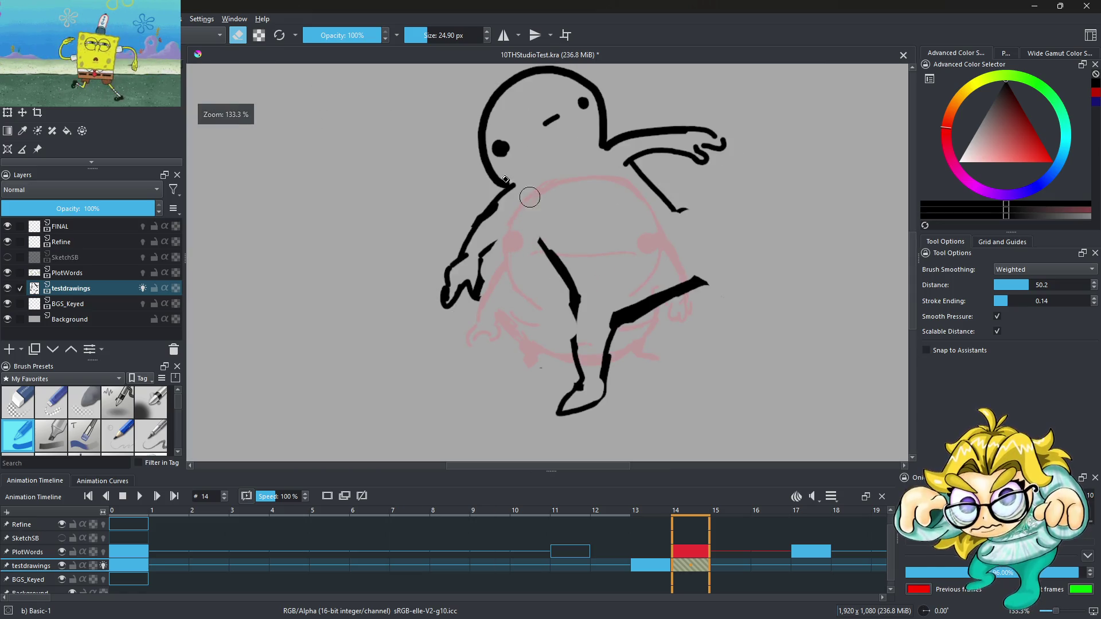
Step: Switch back to inking with a 7.66 px brush and draw the torso and shoulder lines
key("e")
left_click(423, 33)
scroll(543, 212, "up", 2)
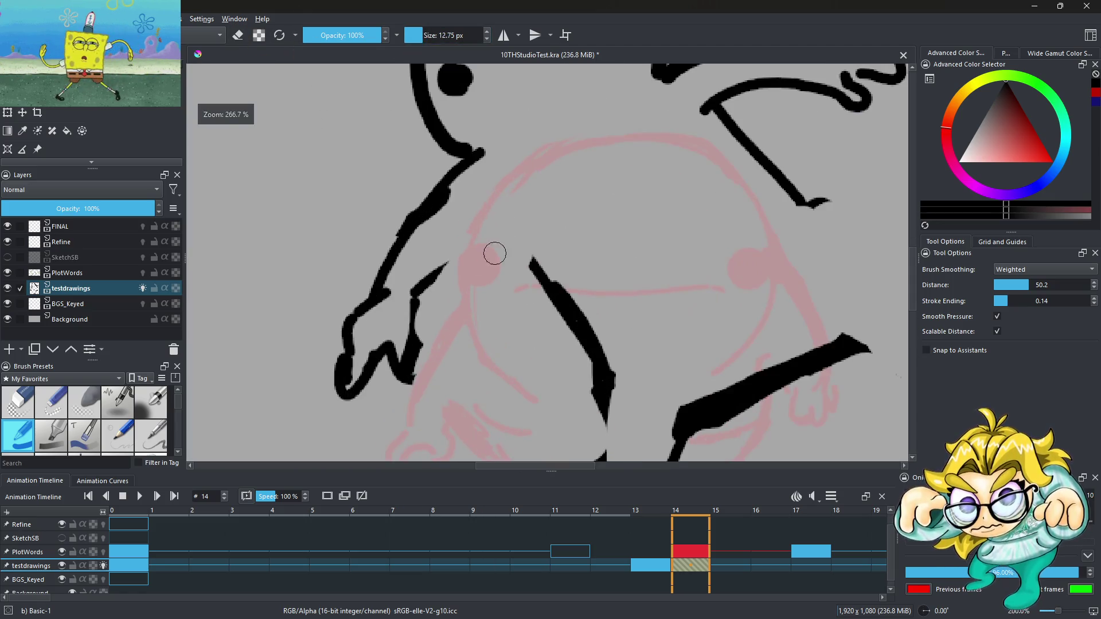
left_click(420, 36)
mouse_move(414, 308)
left_mouse_down()
mouse_move(462, 237)
mouse_move(546, 268)
left_mouse_up()
mouse_move(731, 95)
left_mouse_down()
mouse_move(727, 123)
mouse_move(742, 152)
mouse_move(840, 283)
left_mouse_up()
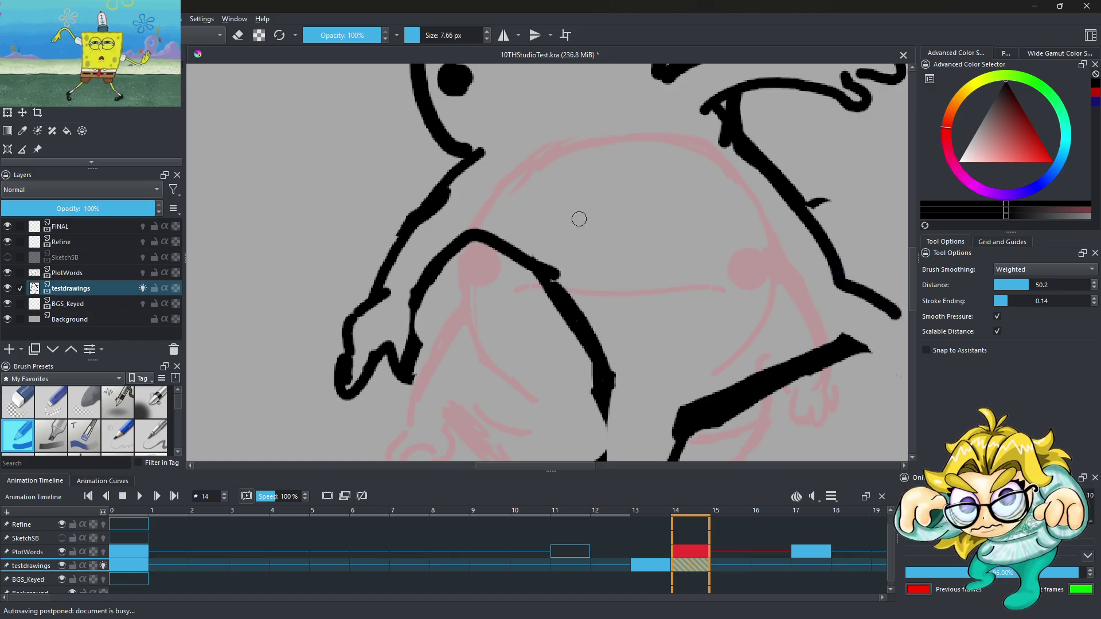
scroll(580, 216, "down", 3)
scroll(631, 275, "up", 4)
Step: Draw the curled hand, redoing the curl with a looping finger
left_click_drag(617, 261, 660, 340)
mouse_move(696, 229)
left_mouse_down()
mouse_move(720, 346)
mouse_move(680, 365)
mouse_move(693, 352)
mouse_move(702, 230)
mouse_move(708, 338)
mouse_move(672, 372)
left_mouse_up()
key("ctrl+z")
key("ctrl+z")
mouse_move(659, 344)
left_mouse_down()
mouse_move(649, 370)
mouse_move(677, 378)
left_mouse_up()
Step: Ink both sides of the leg down into a pointed foot
key("2")
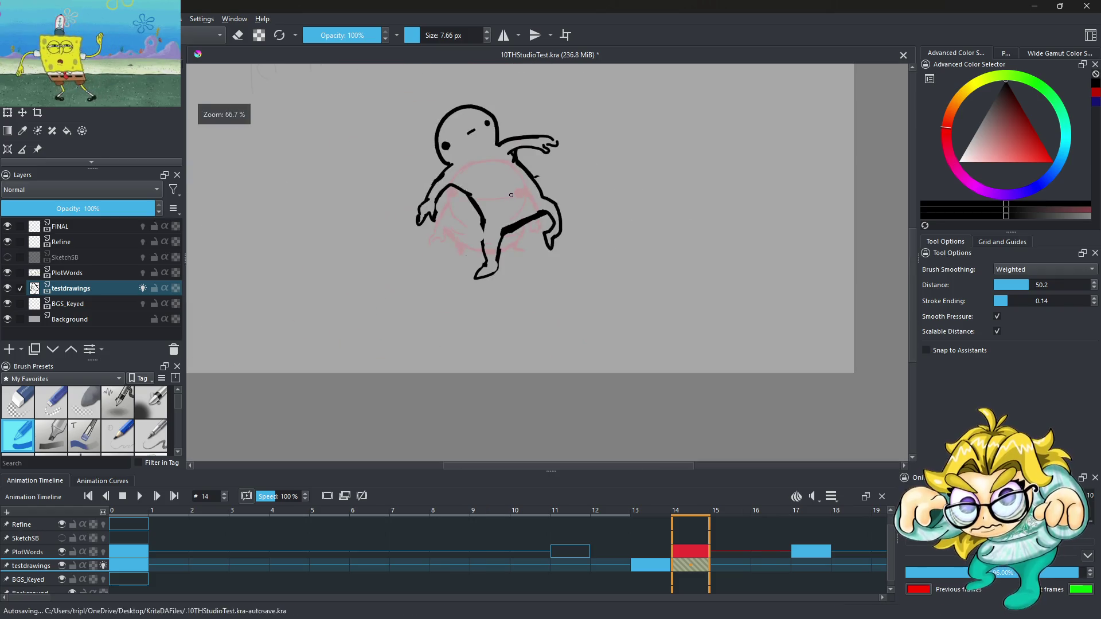
scroll(491, 244, "up", 5)
mouse_move(491, 244)
left_mouse_down()
mouse_move(516, 379)
mouse_move(593, 396)
left_mouse_up()
mouse_move(553, 267)
left_mouse_down()
mouse_move(551, 350)
mouse_move(645, 424)
left_mouse_up()
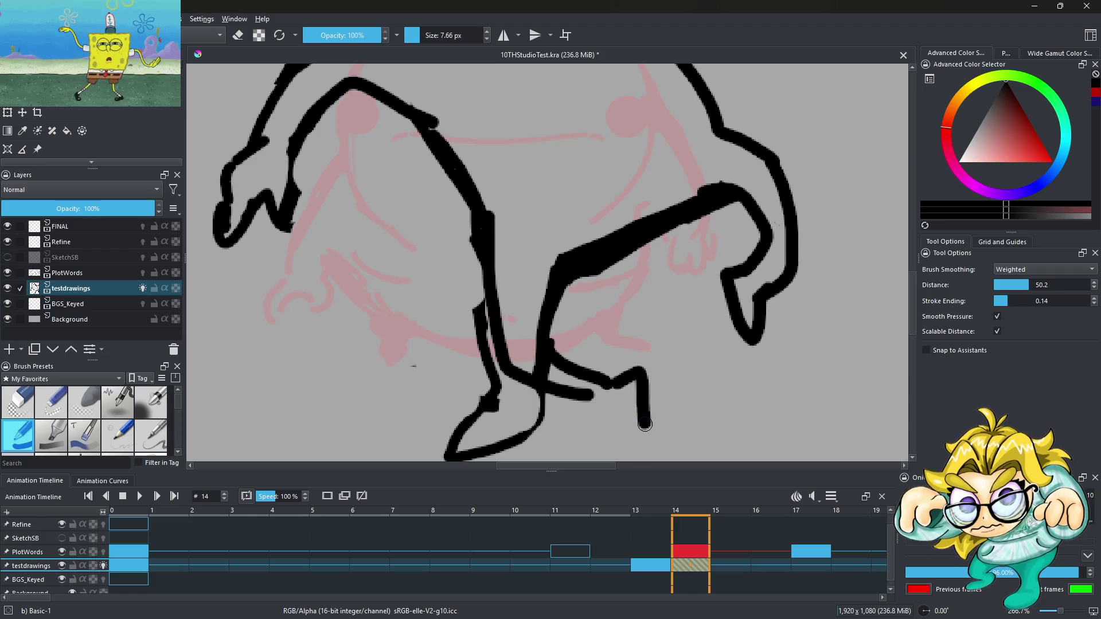
key("ctrl+z")
key("ctrl+z")
mouse_move(599, 383)
left_mouse_down()
mouse_move(665, 427)
mouse_move(586, 410)
left_mouse_up()
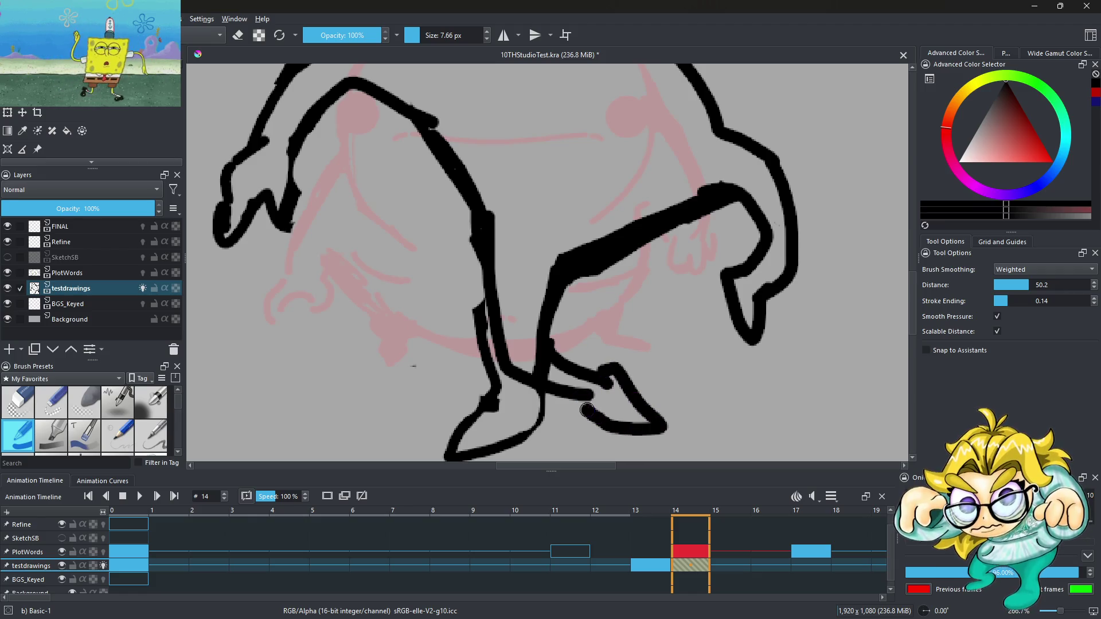
scroll(547, 270, "down", 4)
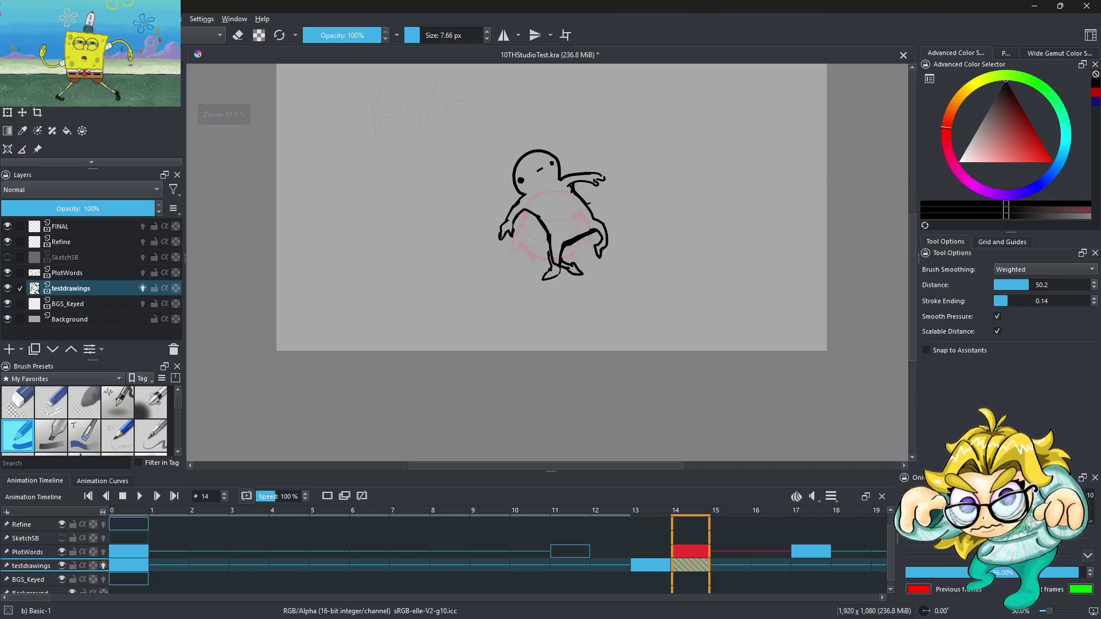
scroll(676, 263, "up", 5)
Step: Add a line down the leg, then redraw the leg from the knee down
mouse_move(547, 235)
left_mouse_down()
mouse_move(568, 290)
mouse_move(551, 304)
left_mouse_up()
scroll(532, 231, "down", 4)
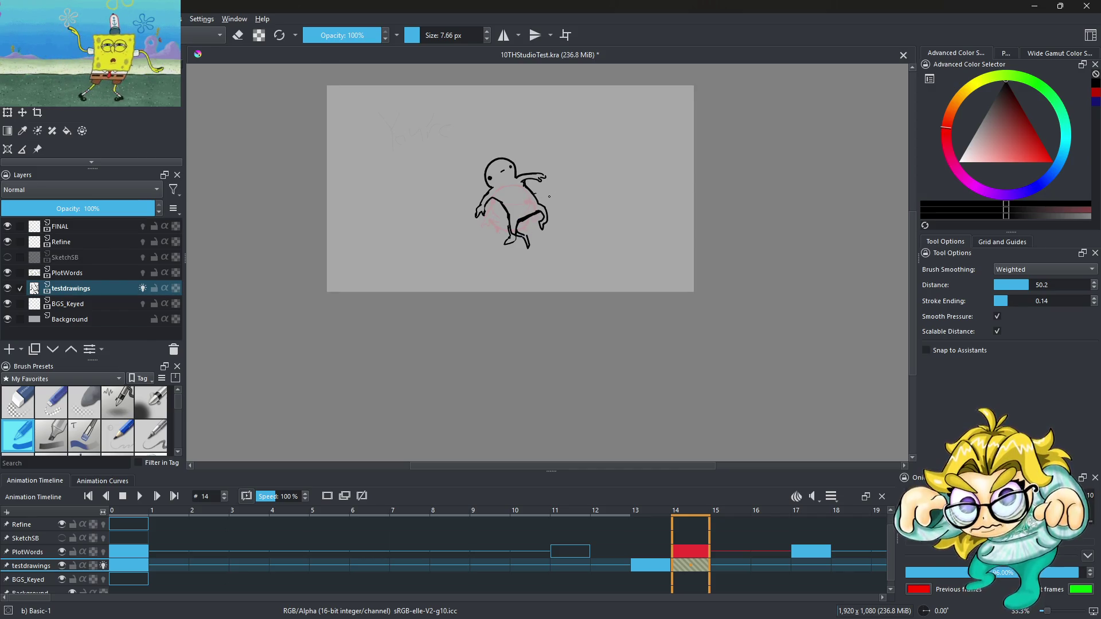
scroll(549, 197, "up", 4)
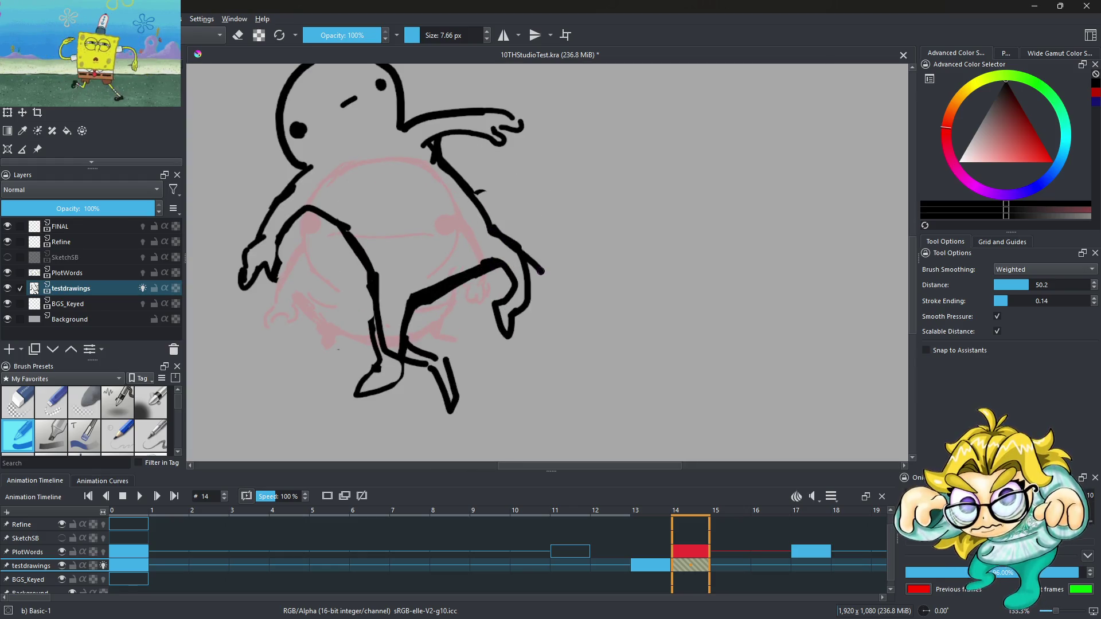
left_click_drag(540, 272, 553, 337)
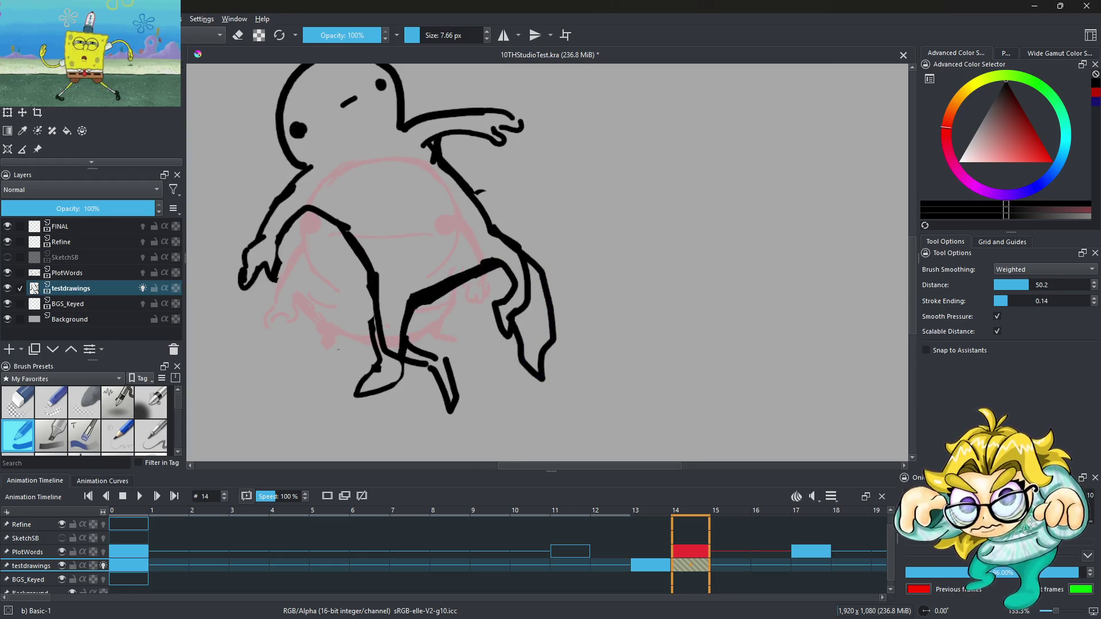
key("ctrl+z")
mouse_move(483, 270)
left_mouse_down()
mouse_move(516, 338)
mouse_move(522, 383)
left_mouse_up()
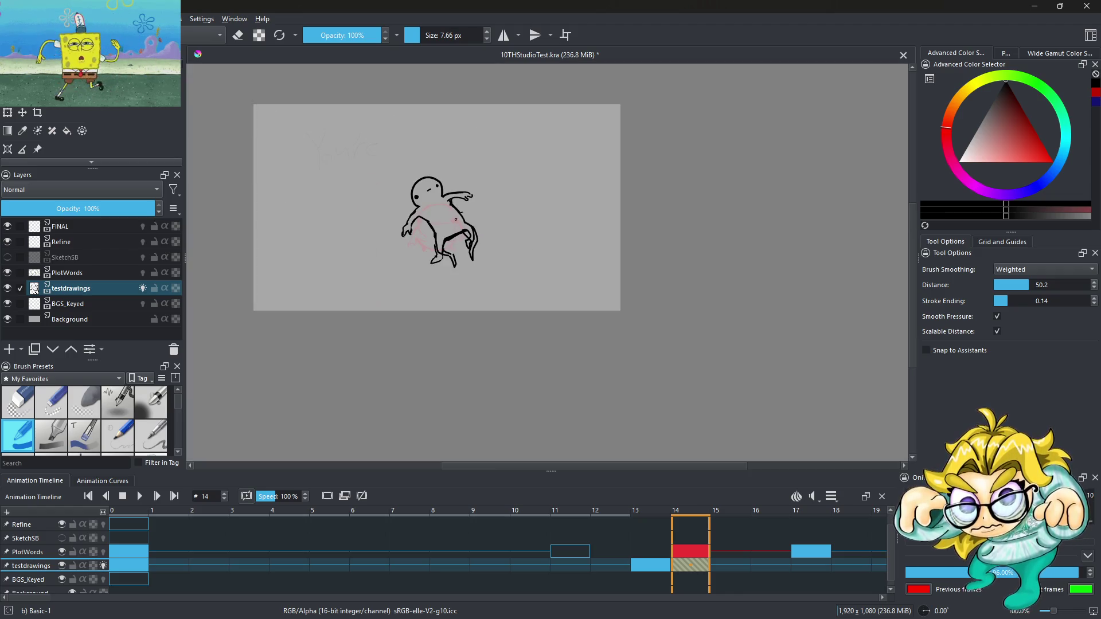
scroll(455, 220, "down", 4)
scroll(456, 219, "up", 1)
scroll(456, 220, "up", 3)
Step: Redraw the arm's upper and lower edges after undoing the thick stroke
mouse_move(483, 213)
left_mouse_down()
mouse_move(564, 243)
mouse_move(596, 226)
mouse_move(517, 247)
left_mouse_up()
scroll(471, 265, "down", 4)
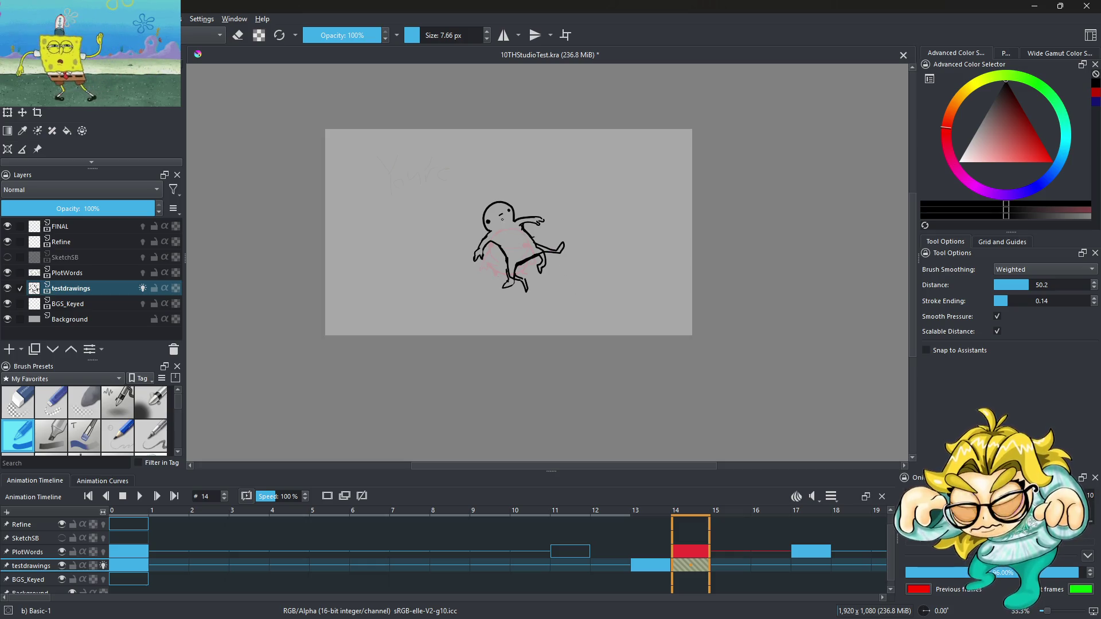
scroll(513, 219, "up", 5)
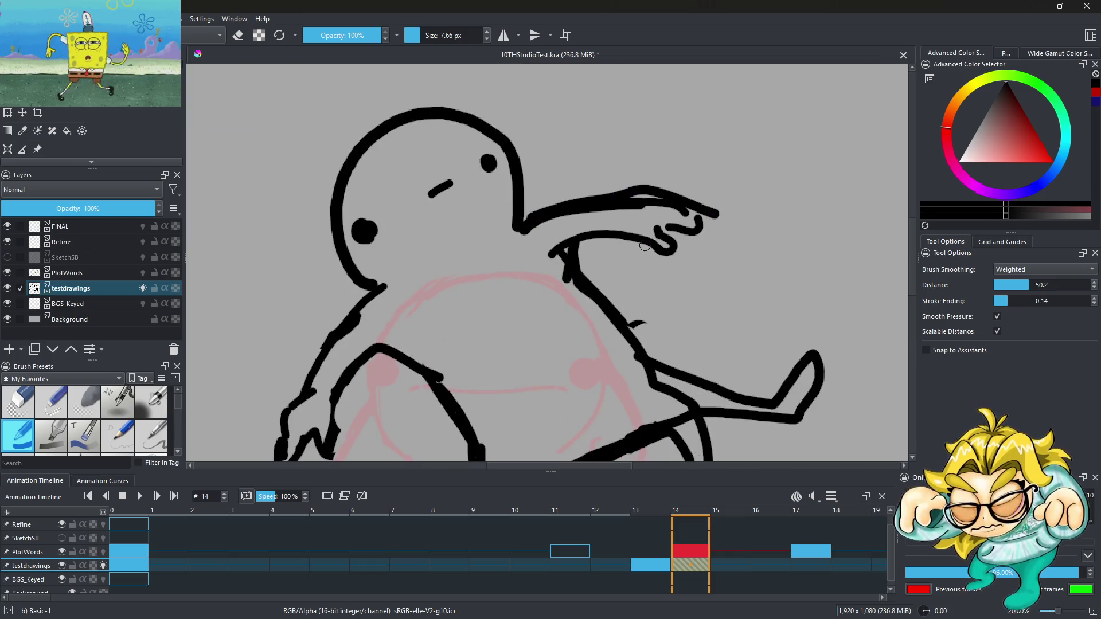
key("ctrl+z")
left_click_drag(644, 206, 720, 211)
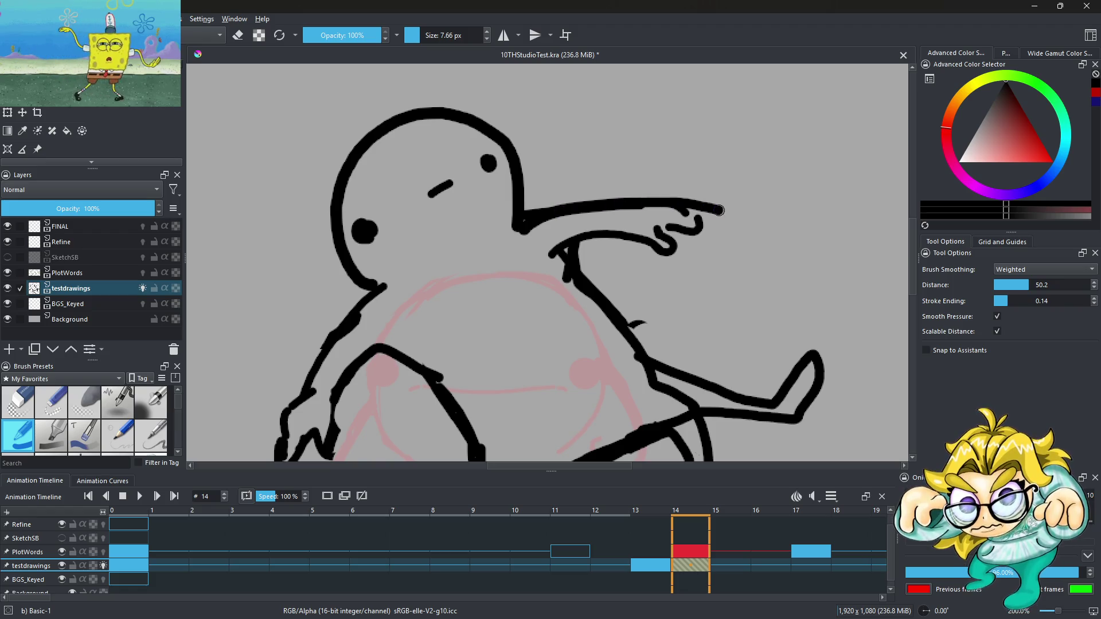
mouse_move(588, 244)
left_mouse_down()
mouse_move(701, 246)
mouse_move(709, 216)
mouse_move(590, 198)
left_mouse_up()
Step: With the eraser, clean the doubled arm edges, hand strokes and arm-body junction
left_click(237, 35)
scroll(720, 183, "up", 1)
left_click_drag(453, 247, 508, 232)
left_click_drag(561, 200, 743, 209)
mouse_move(634, 241)
left_mouse_down()
mouse_move(682, 252)
mouse_move(706, 228)
left_mouse_up()
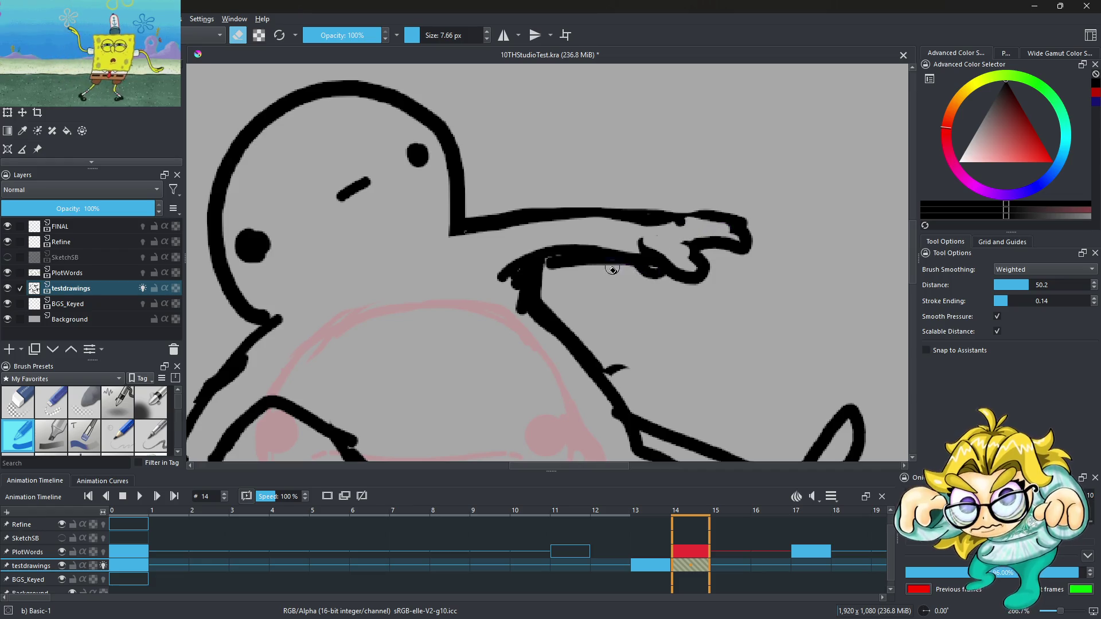
mouse_move(510, 291)
left_mouse_down()
mouse_move(513, 305)
mouse_move(503, 252)
mouse_move(661, 280)
left_mouse_up()
Step: Erase parts of the leg strokes and a stray line beside the leg
scroll(630, 258, "down", 5)
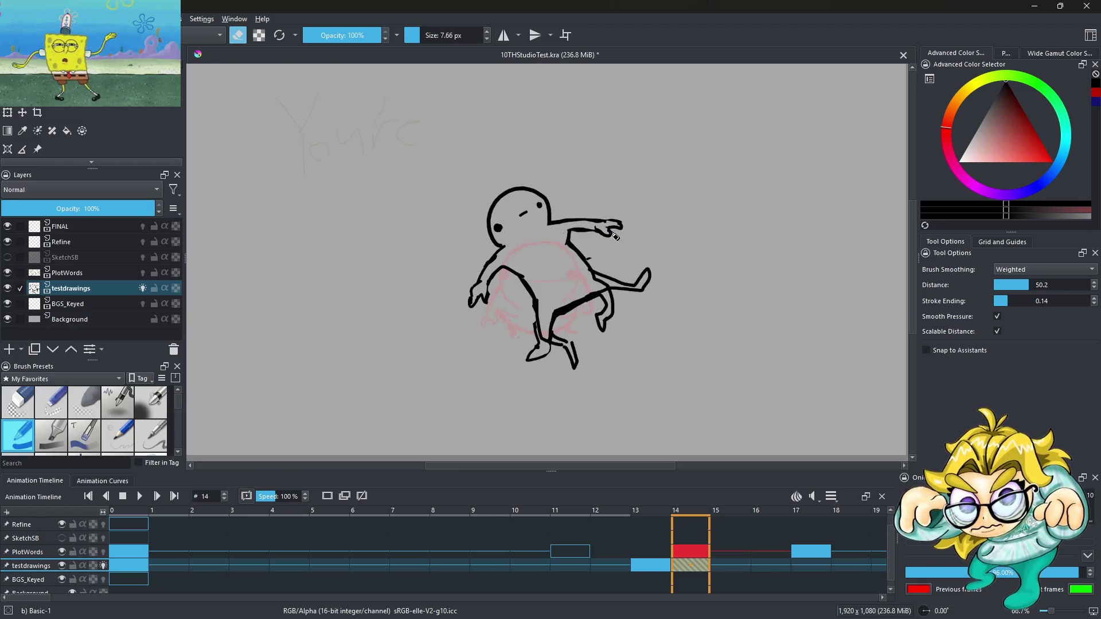
scroll(579, 247, "up", 3)
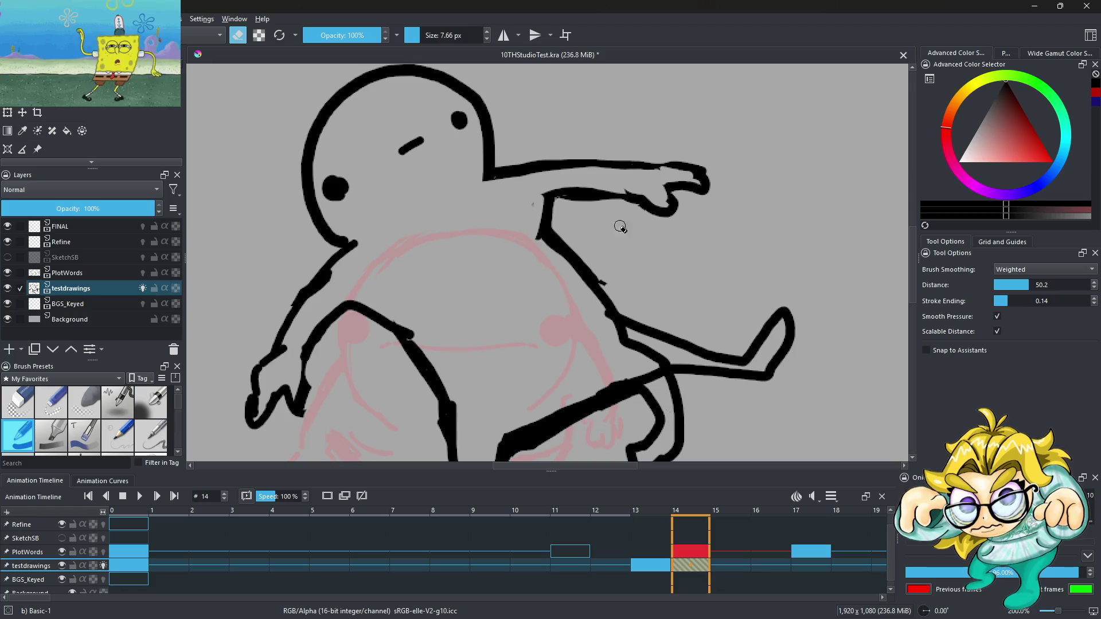
scroll(530, 208, "down", 4)
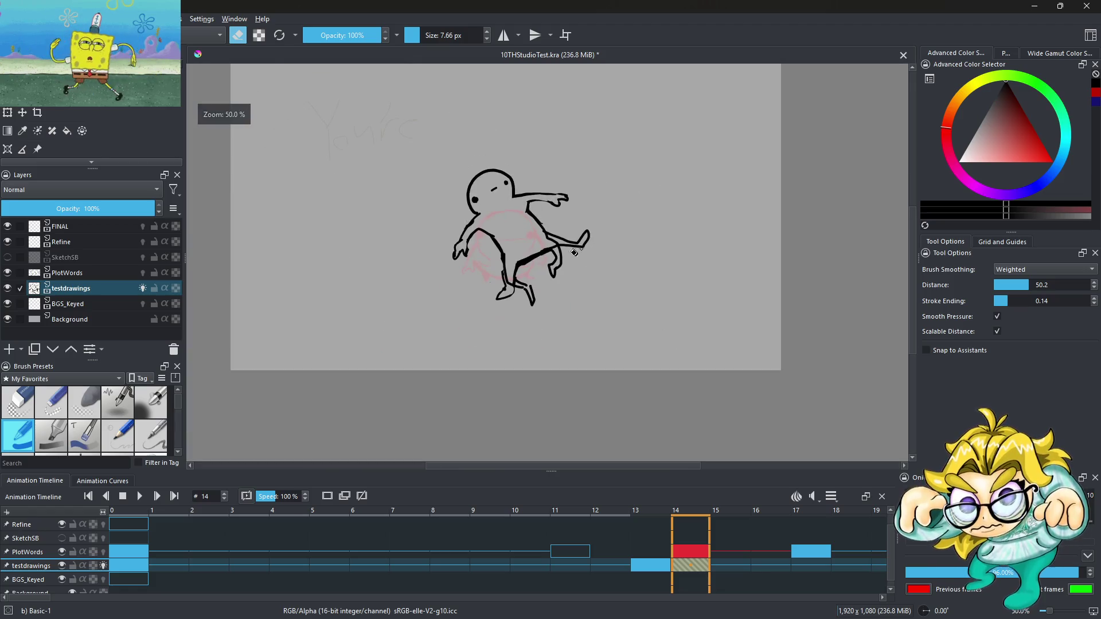
scroll(495, 254, "up", 4)
scroll(579, 287, "down", 4)
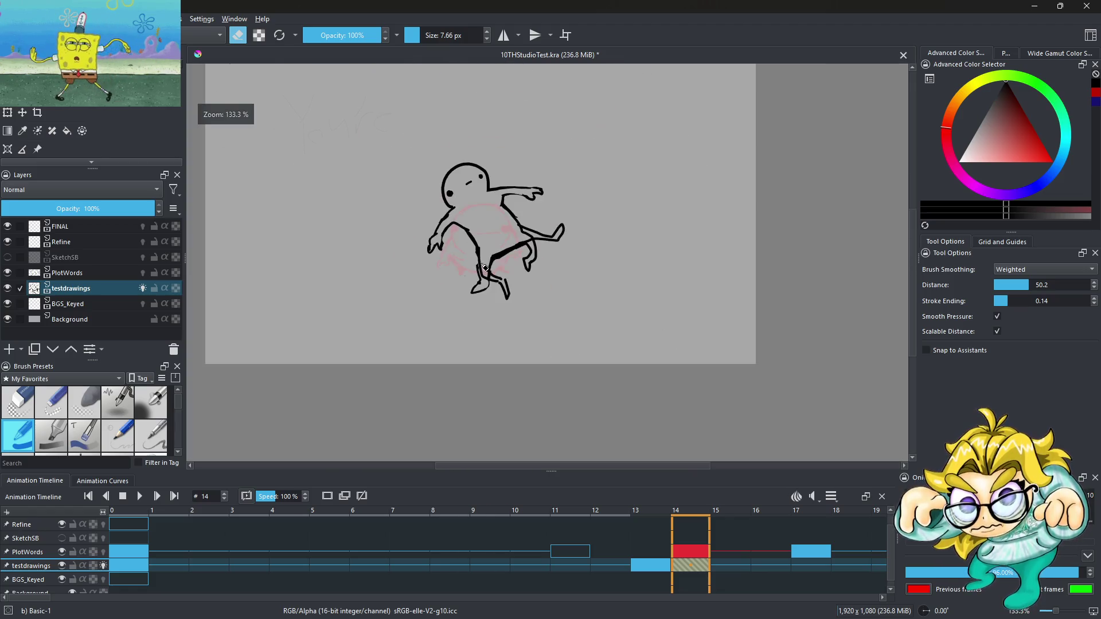
scroll(487, 282, "up", 4)
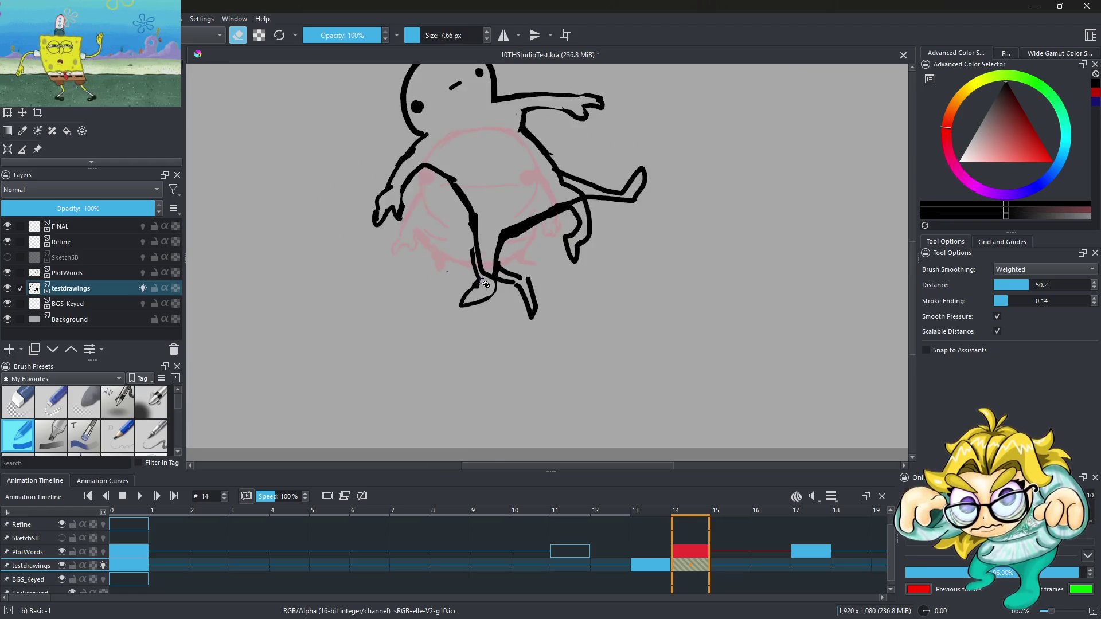
mouse_move(523, 254)
left_mouse_down()
mouse_move(524, 275)
mouse_move(556, 273)
left_mouse_up()
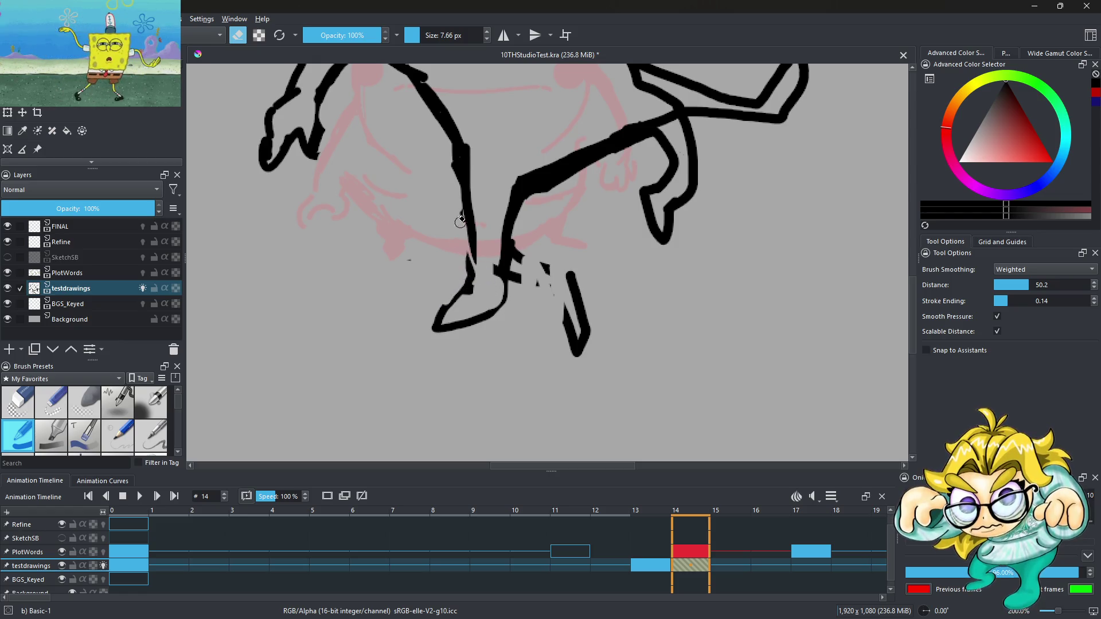
left_click_drag(468, 251, 439, 312)
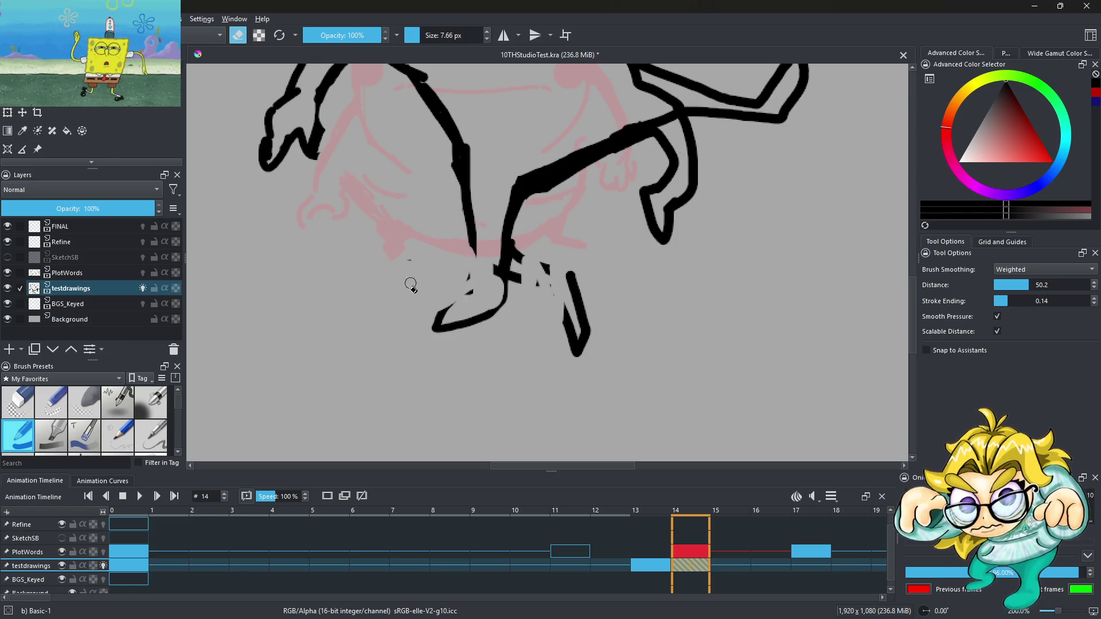
Step: Enlarge the eraser and wipe out the extra right-leg and leftover lower-leg lines
left_click(426, 35)
mouse_move(551, 281)
left_mouse_down()
mouse_move(581, 277)
mouse_move(528, 290)
mouse_move(518, 236)
left_mouse_up()
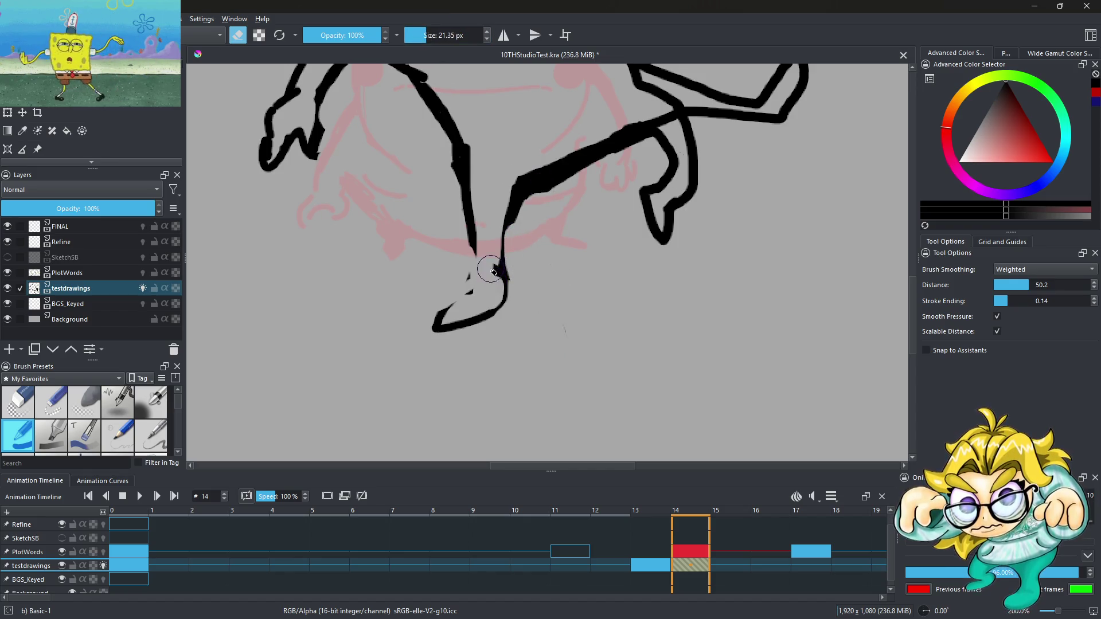
key("minus")
key("1")
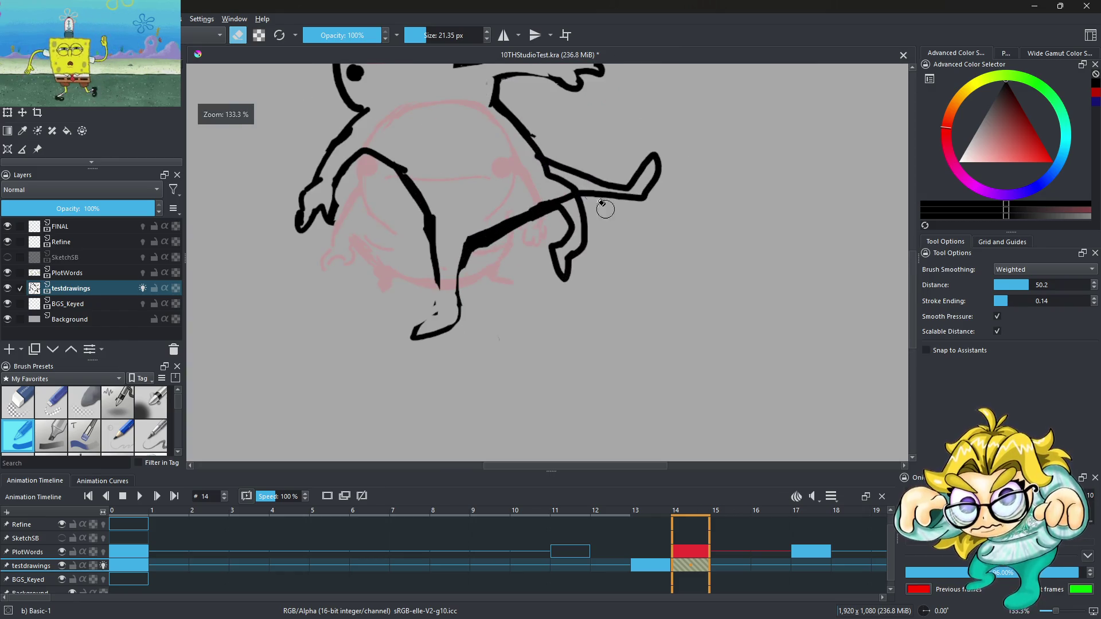
scroll(602, 203, "down", 3)
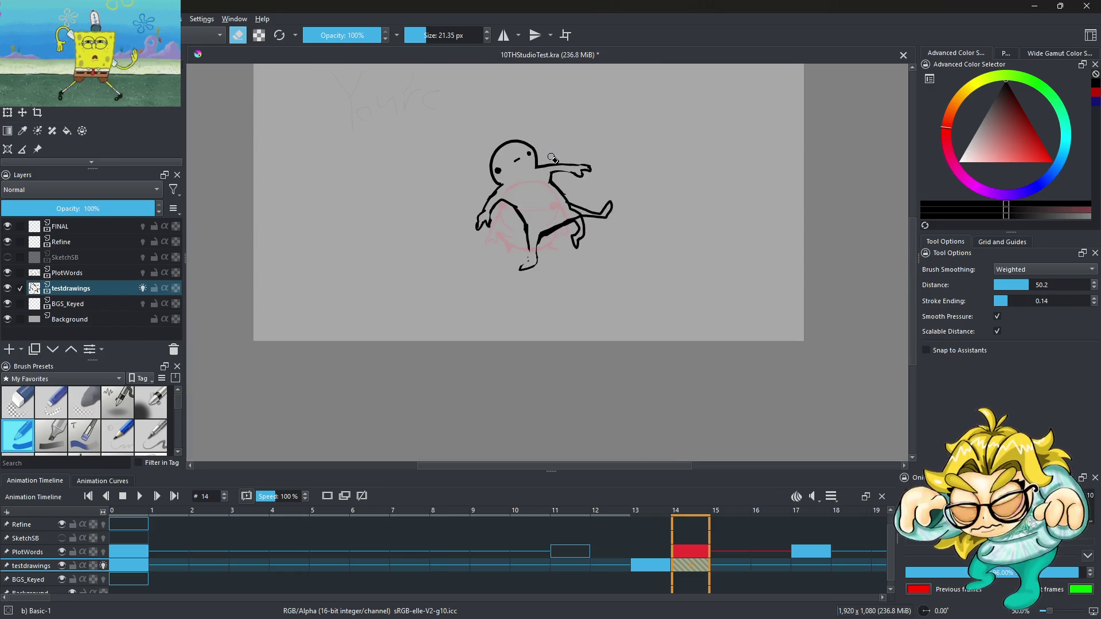
scroll(569, 180, "up", 6)
scroll(574, 329, "down", 5)
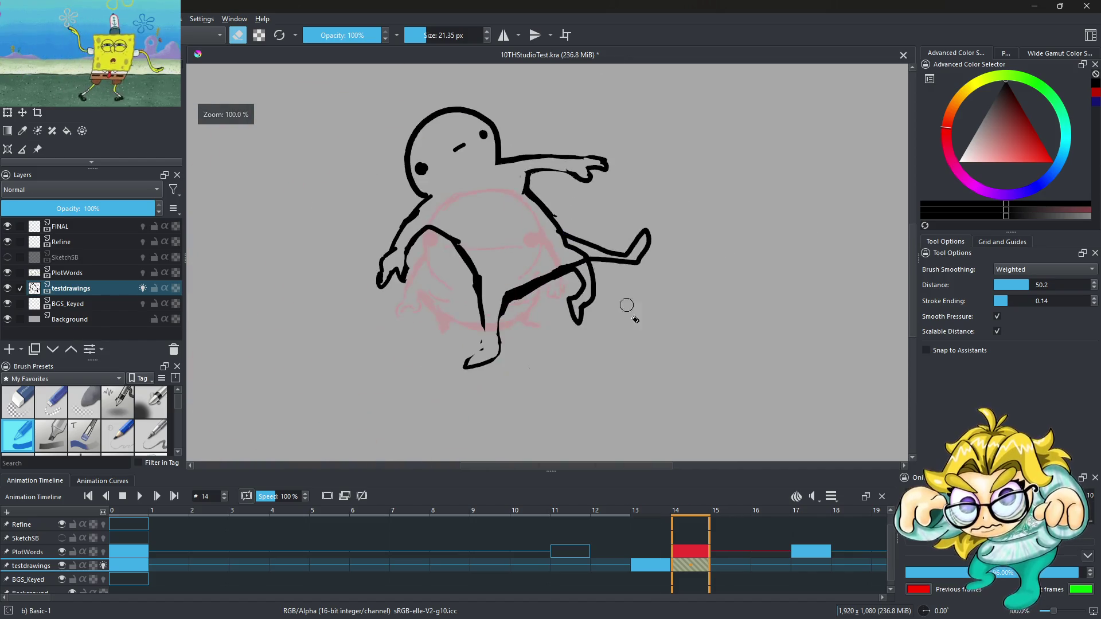
left_click_drag(575, 326, 592, 277)
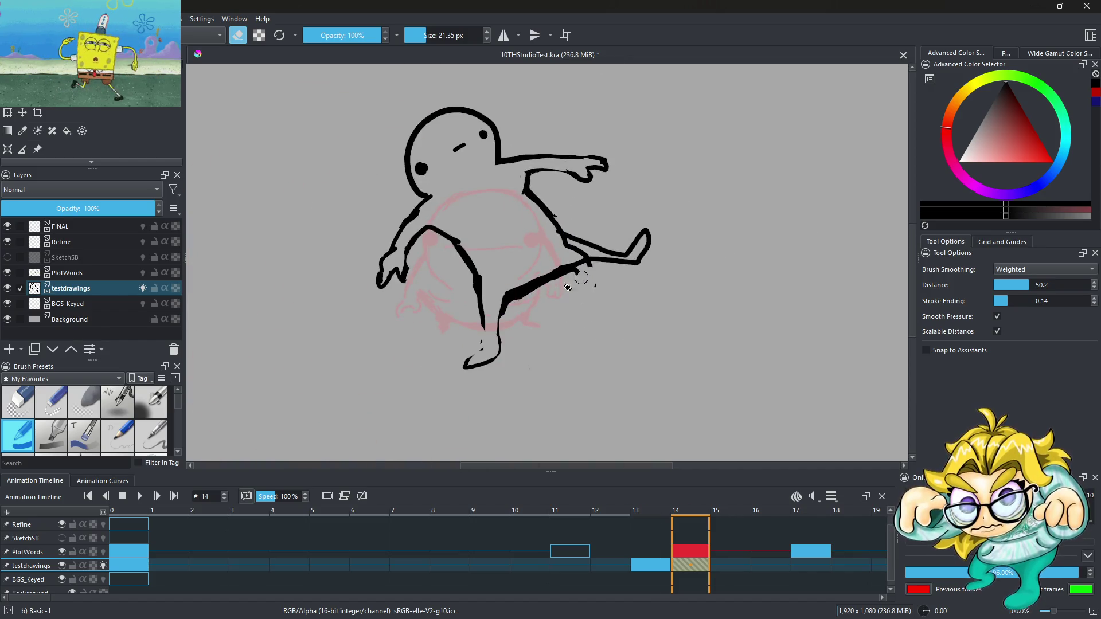
scroll(575, 261, "down", 4)
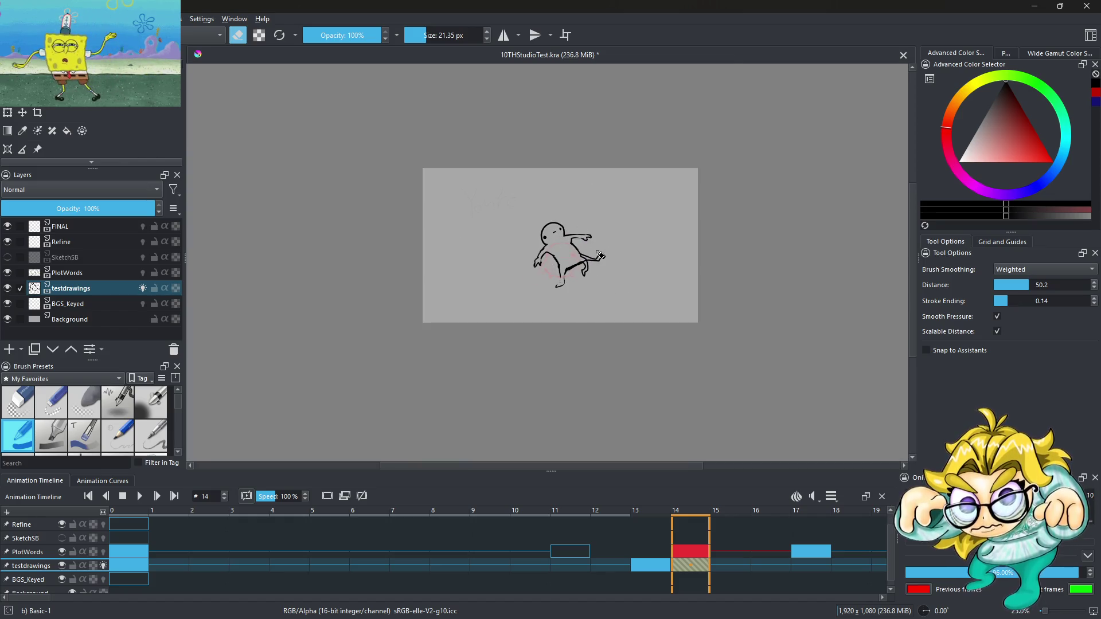
scroll(600, 255, "up", 6)
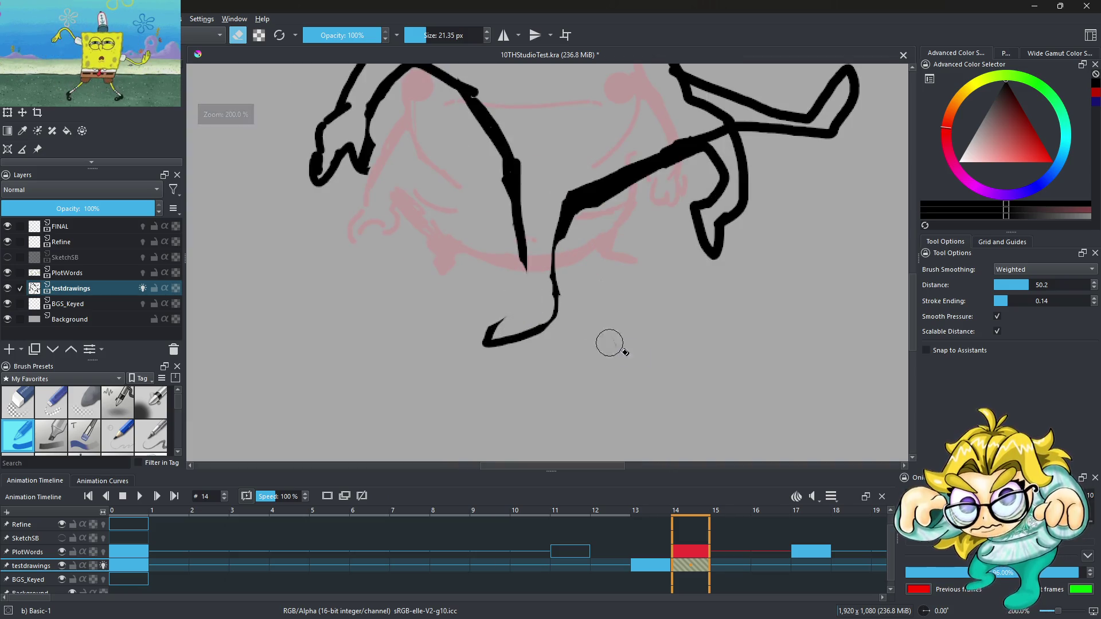
scroll(520, 235, "down", 3)
scroll(519, 232, "down", 2)
scroll(513, 207, "up", 3)
scroll(511, 198, "down", 3)
scroll(510, 188, "up", 1)
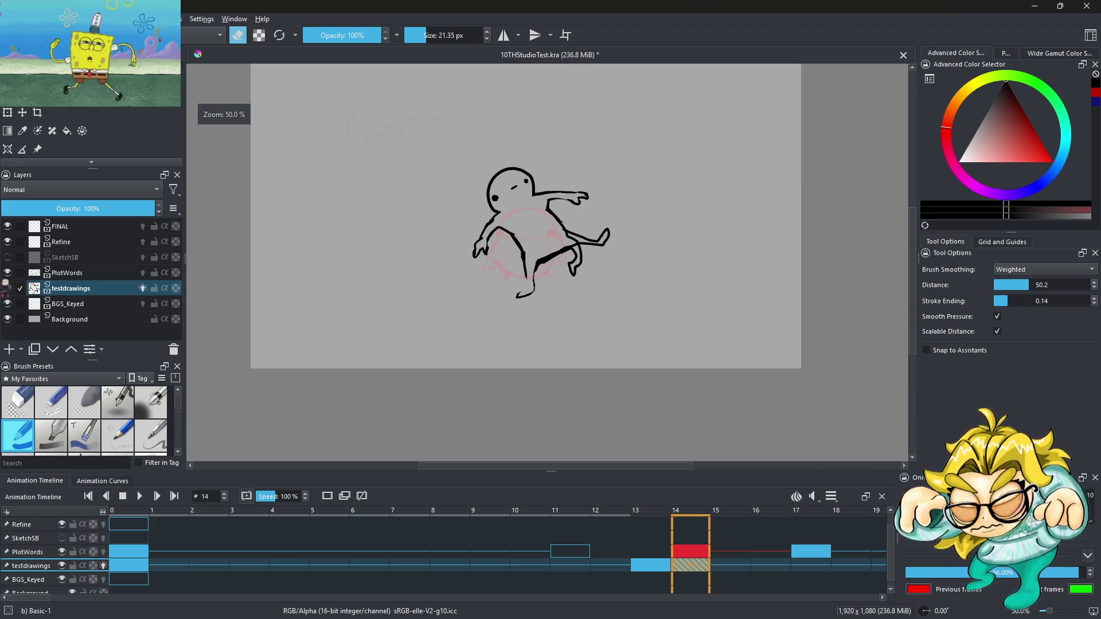
Step: Free-transform the frame-14 figure: move it up-left, shrink it, tilt it about 19° clockwise
key("ctrl+t")
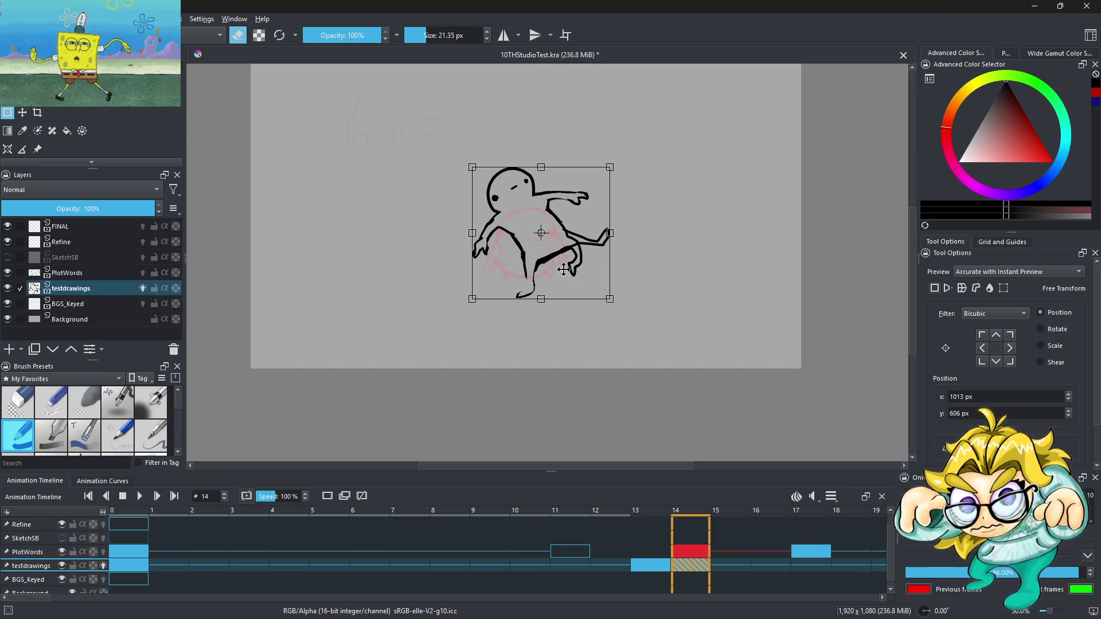
left_click_drag(539, 211, 519, 185)
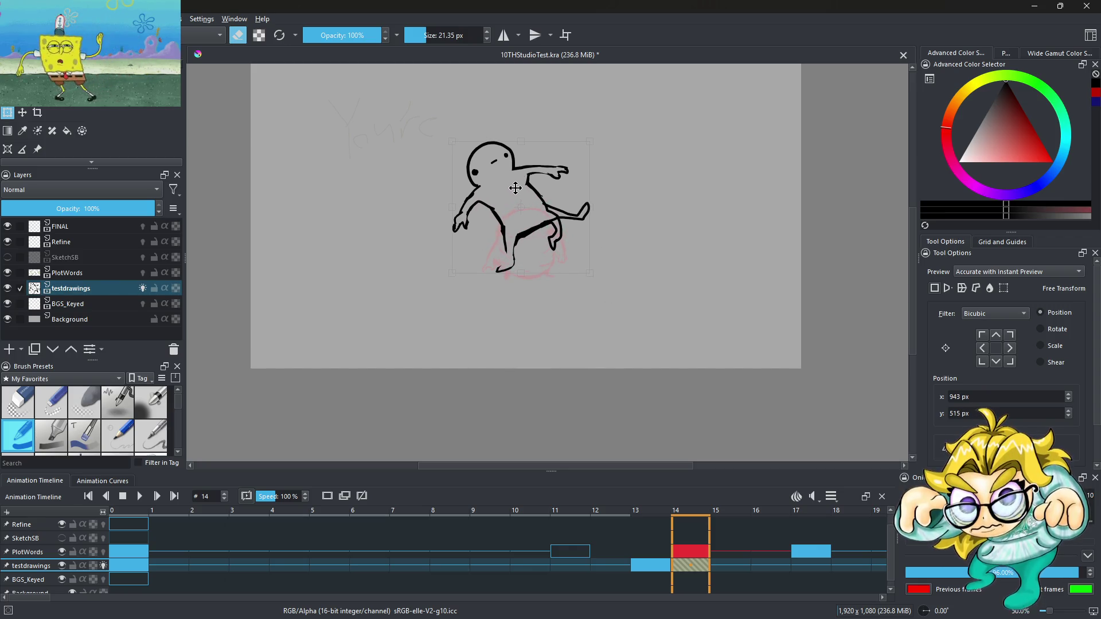
mouse_move(588, 140)
left_mouse_down()
mouse_move(562, 144)
mouse_move(570, 160)
left_mouse_up()
left_click_drag(501, 184, 516, 165)
scroll(516, 165, "down", 2)
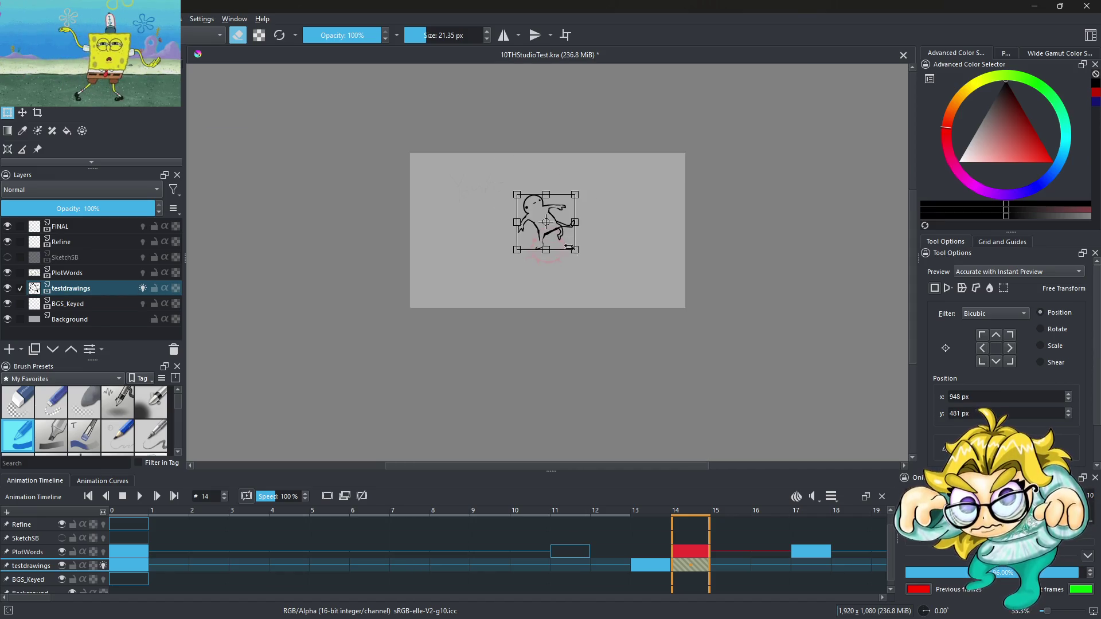
scroll(500, 217, "up", 2)
left_click_drag(499, 216, 495, 233)
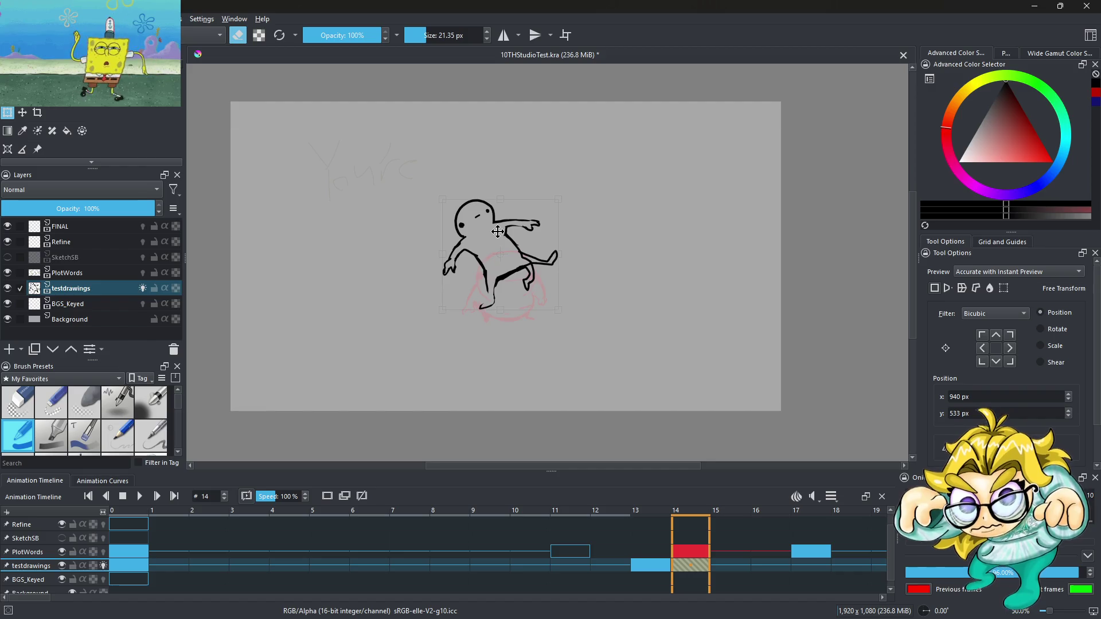
mouse_move(587, 167)
left_mouse_down()
mouse_move(606, 201)
mouse_move(575, 149)
left_mouse_up()
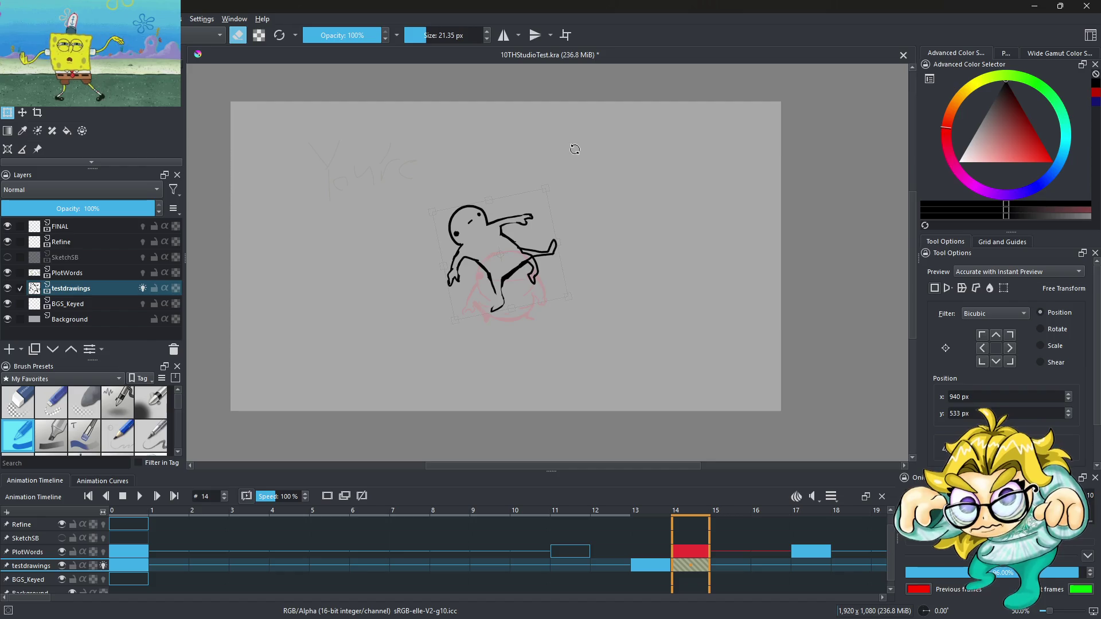
left_click_drag(478, 227, 484, 224)
key("Return")
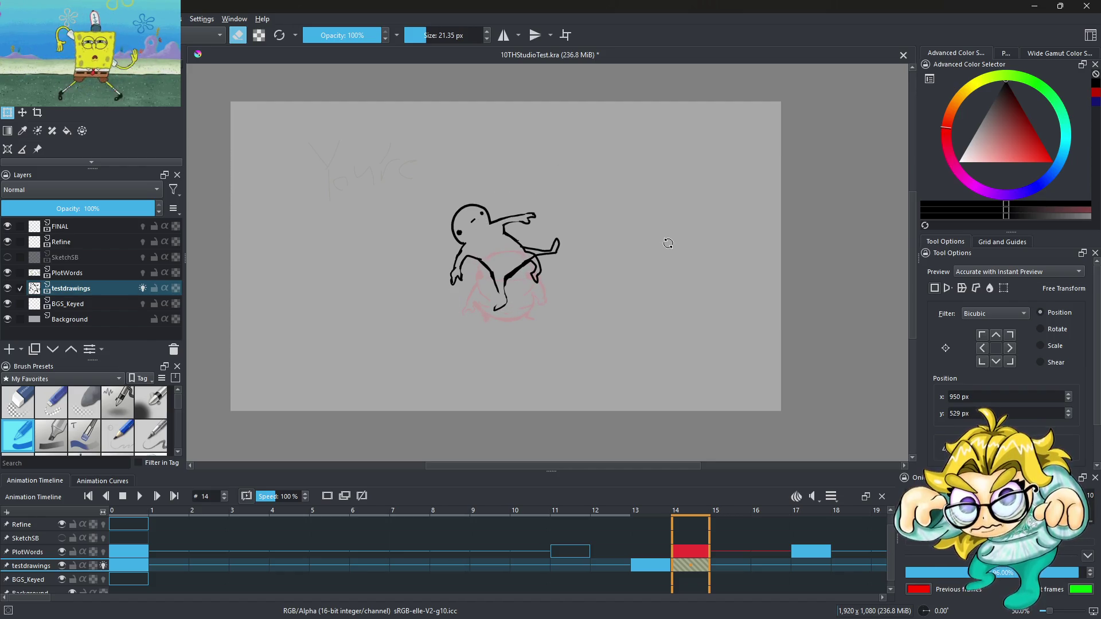
scroll(625, 241, "down", 1)
scroll(599, 234, "up", 1)
Step: Turn off onion skinning, play from the start, and drag the frame-13 keyframe to frame 7
left_click(103, 566)
left_click(163, 567)
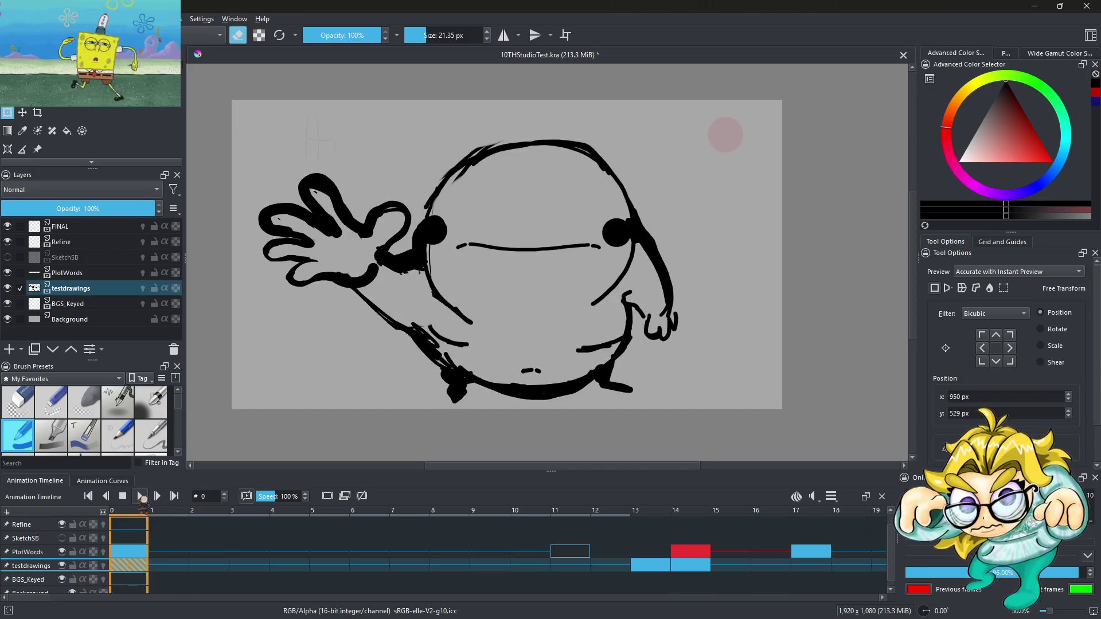
left_click(141, 497)
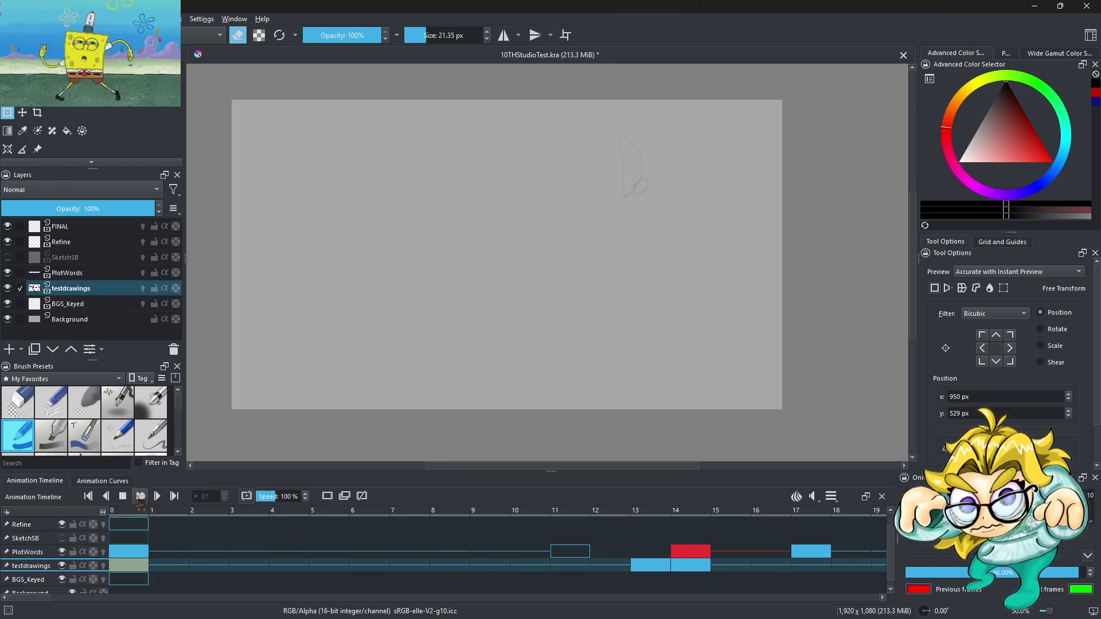
left_click(660, 568)
left_click_drag(655, 569, 423, 568)
Step: Shift the keyframe to frame 9 and replay the loop to confirm the timing
left_click(136, 568)
left_click(140, 497)
left_click(139, 496)
mouse_move(424, 566)
left_mouse_down()
mouse_move(558, 567)
mouse_move(493, 567)
left_mouse_up()
left_click(133, 567)
left_click(139, 497)
left_click(140, 497)
left_click(693, 569)
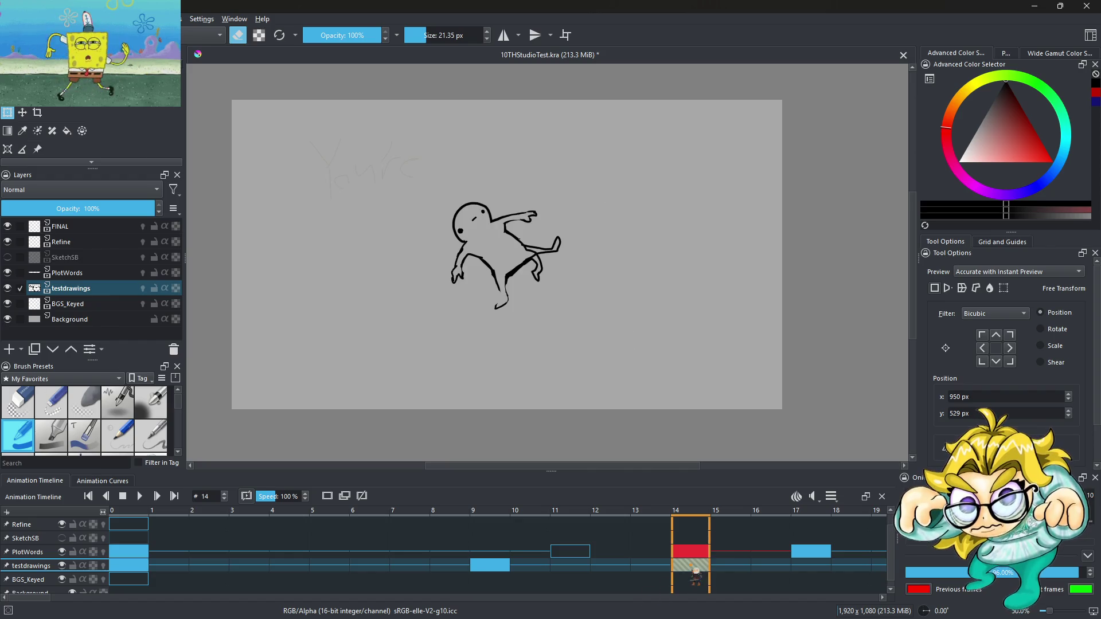
left_click(496, 567)
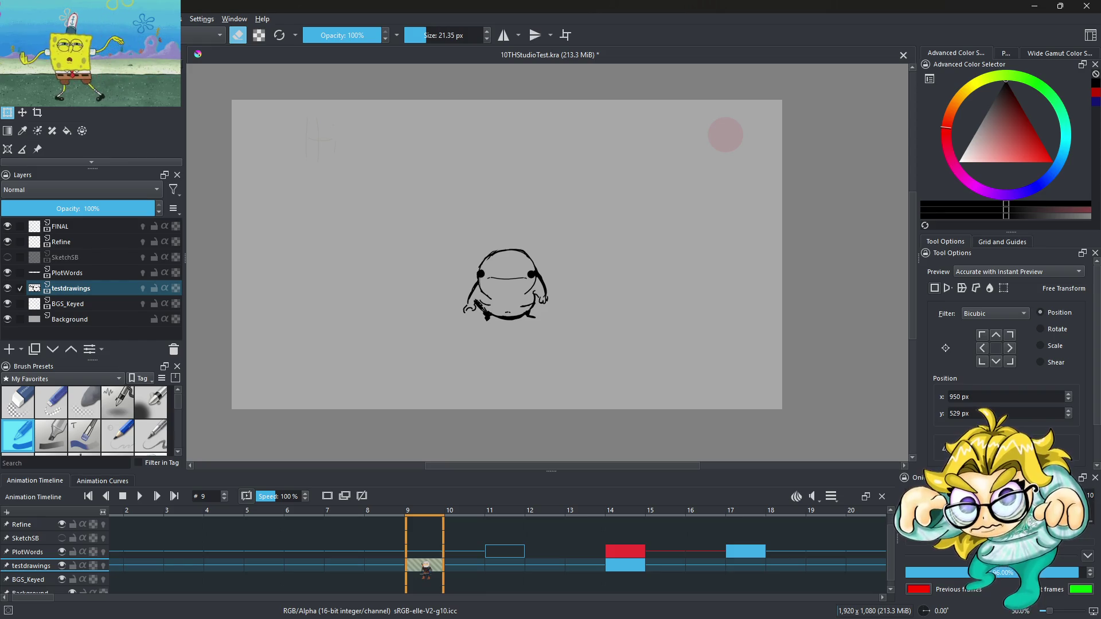
Step: Copy the frame-9 keyframe and remove it from the testdrawings layer
right_click(424, 565)
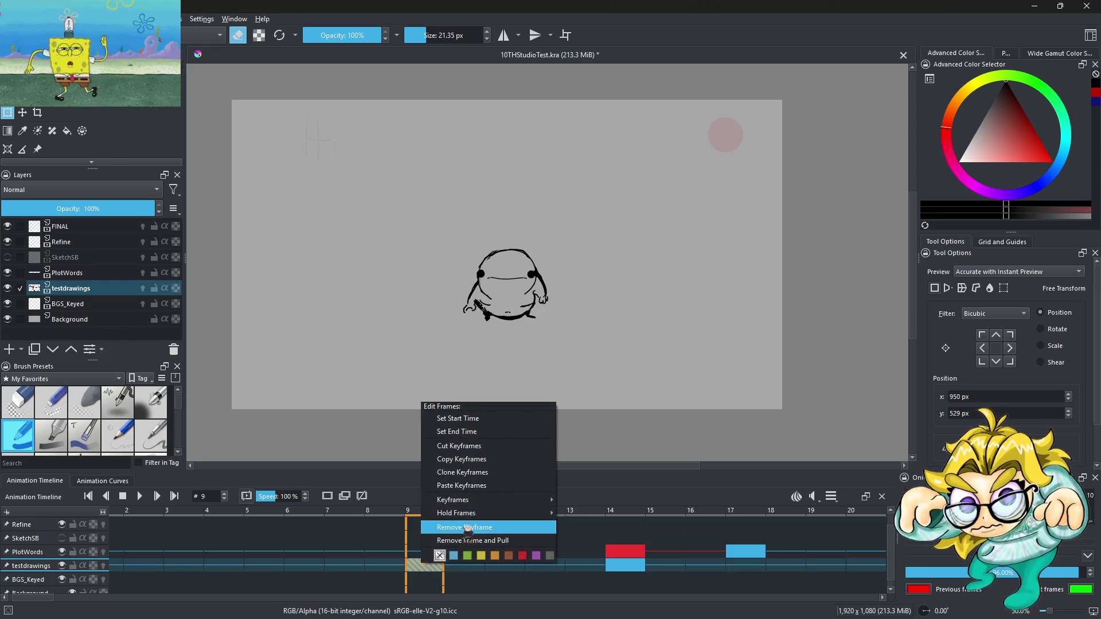
left_click(467, 459)
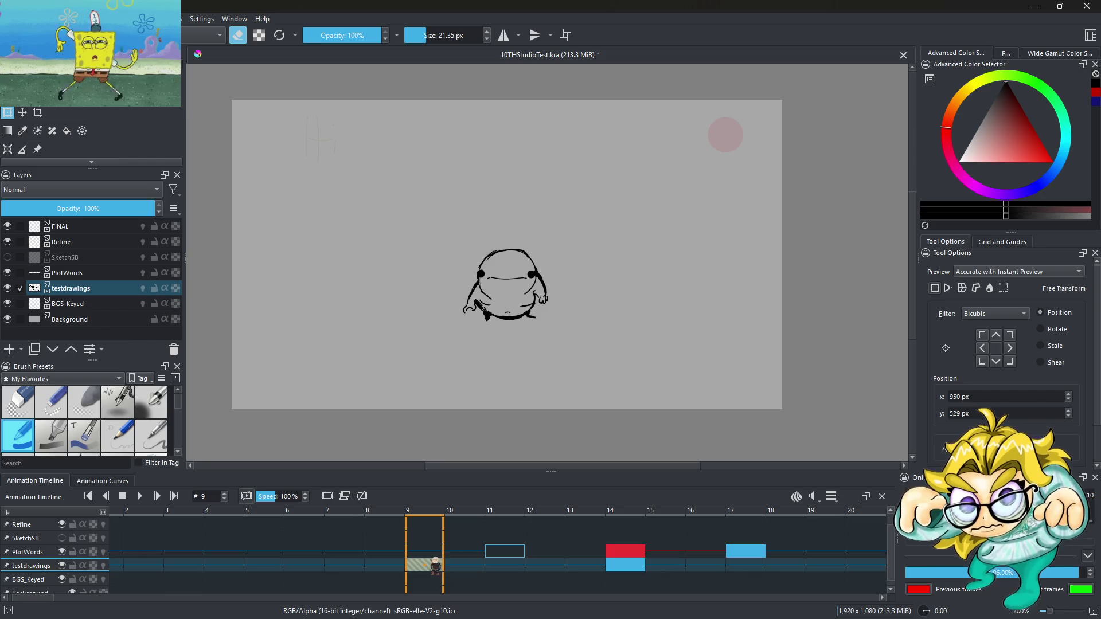
right_click(437, 566)
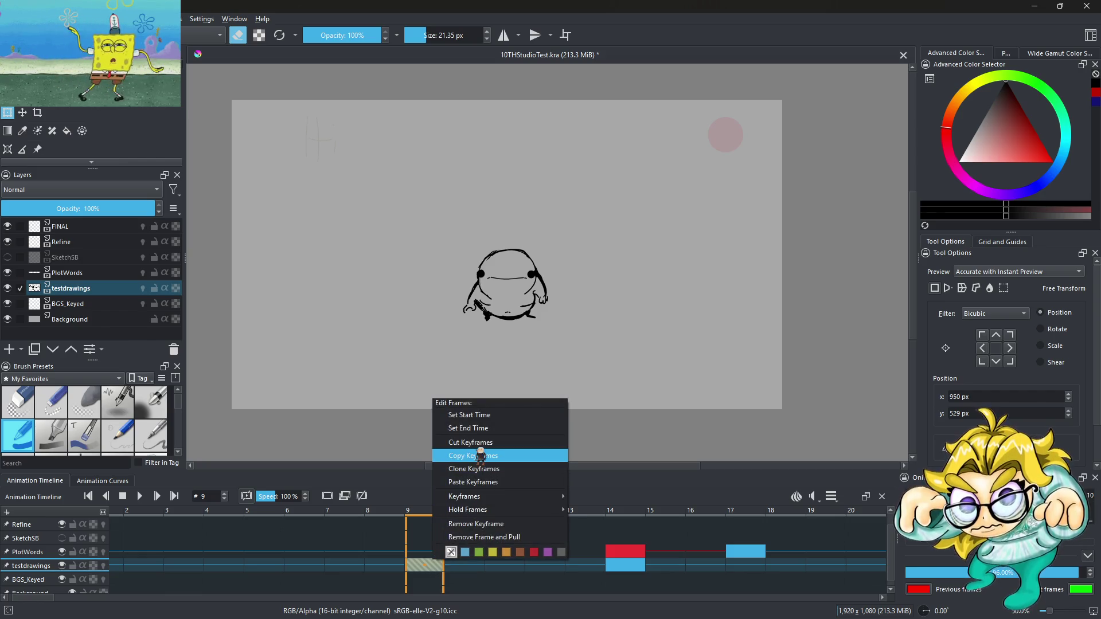
left_click(518, 523)
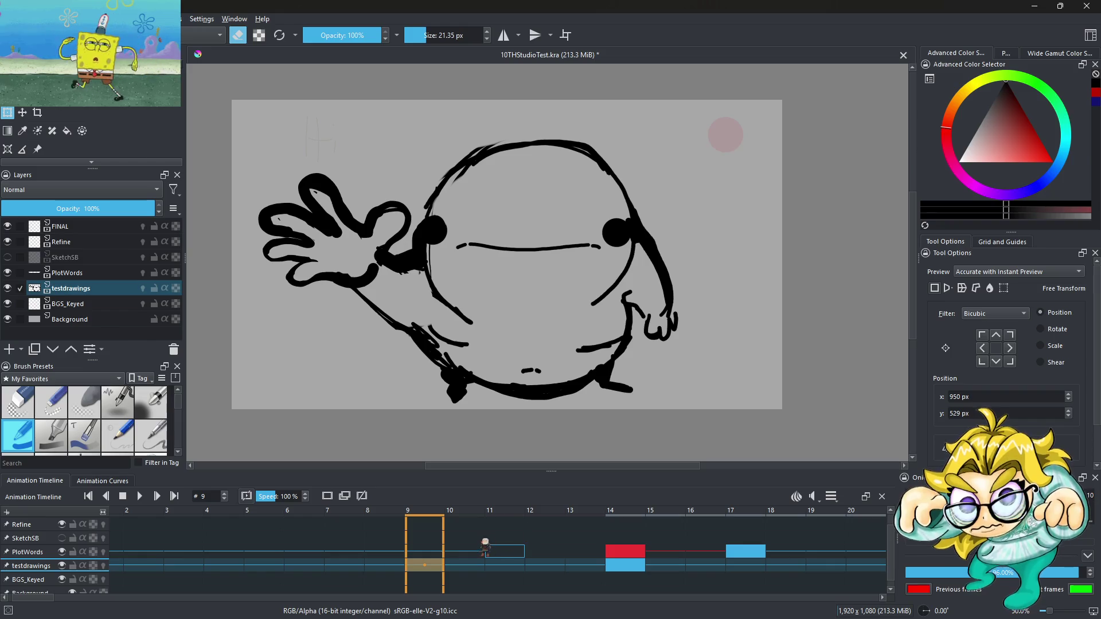
Step: Add a blank keyframe at frame 10 on PlotWords, then return to frame 9 with the brush
left_click(33, 553)
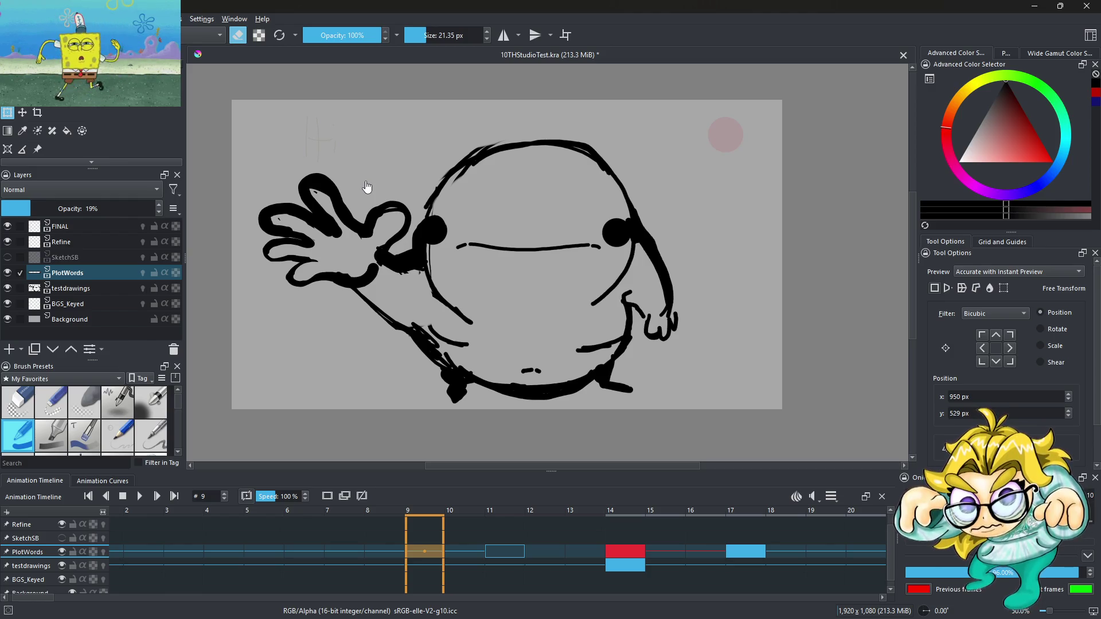
left_click(477, 554)
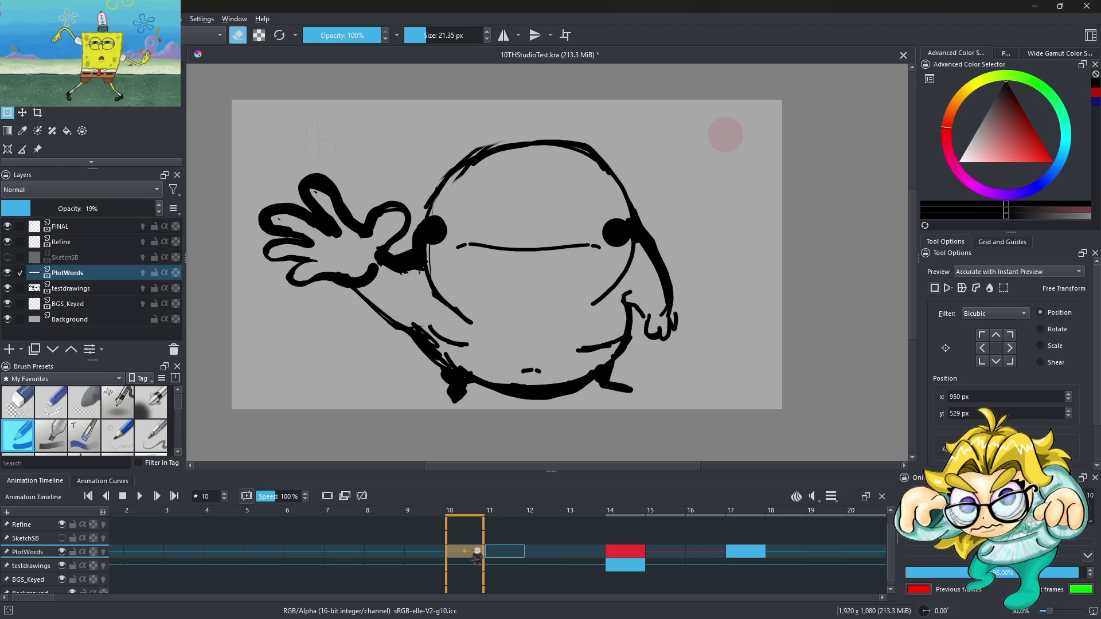
right_click(467, 552)
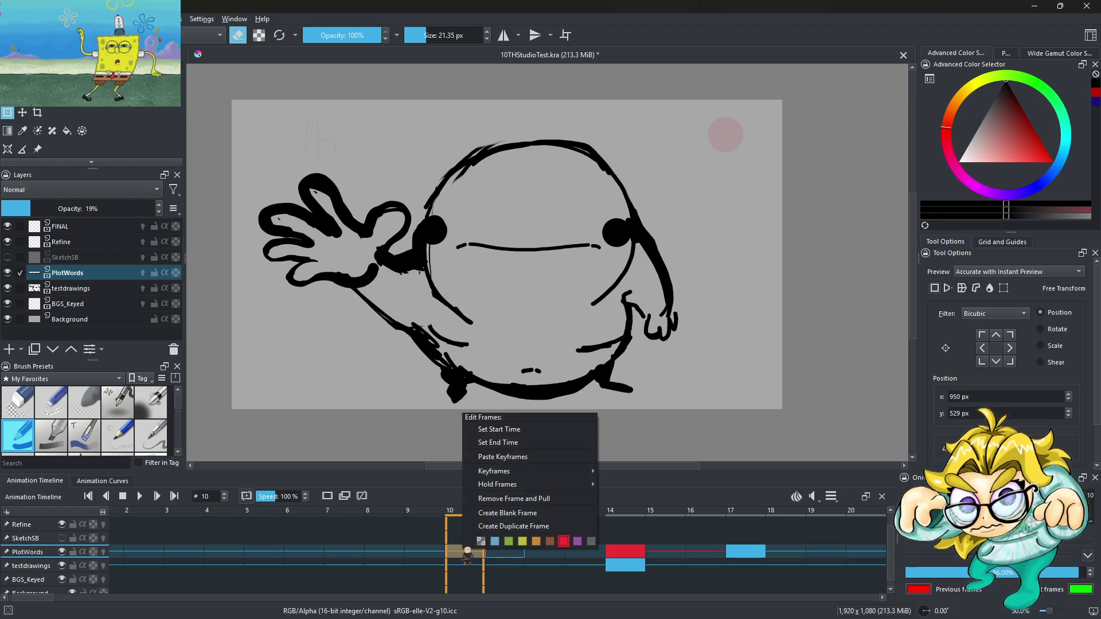
left_click(648, 472)
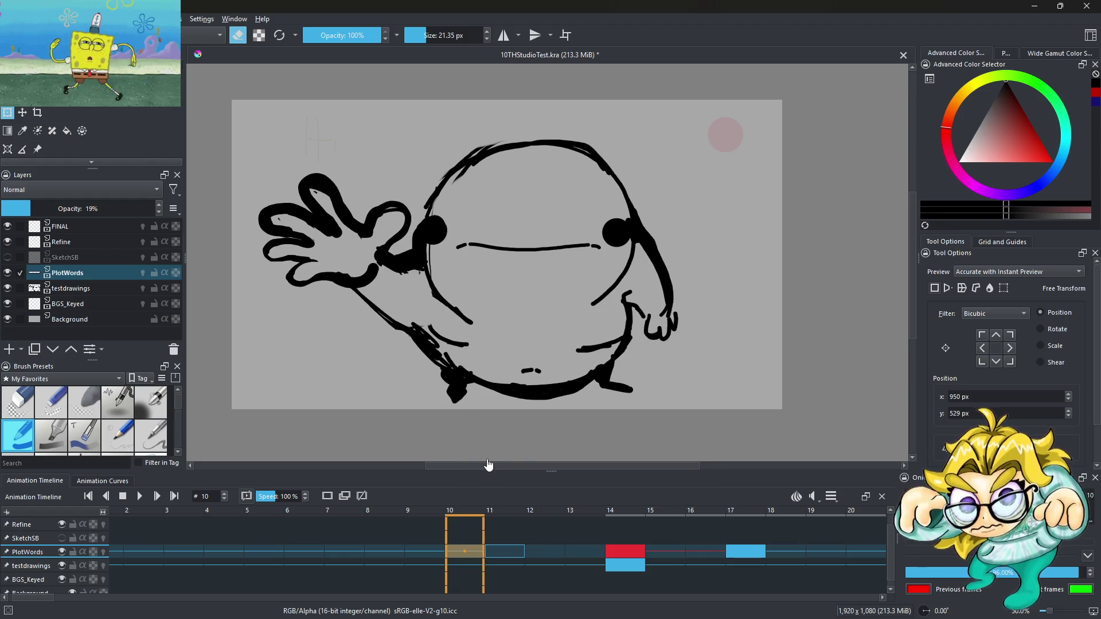
key("Left")
right_click(460, 554)
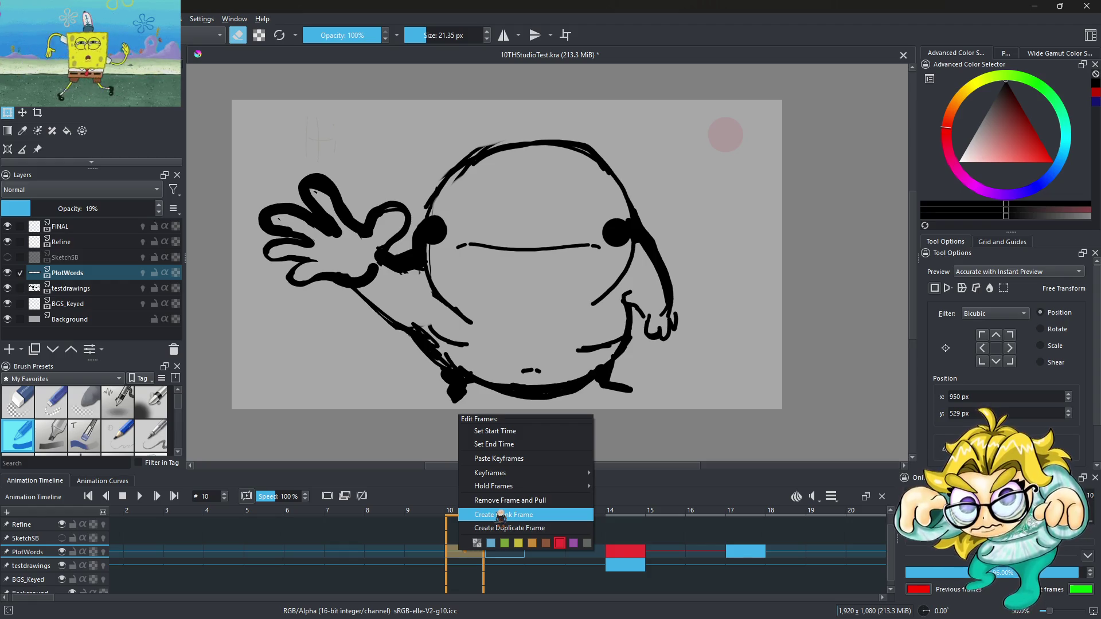
left_click(500, 515)
right_click(472, 551)
left_click(462, 559)
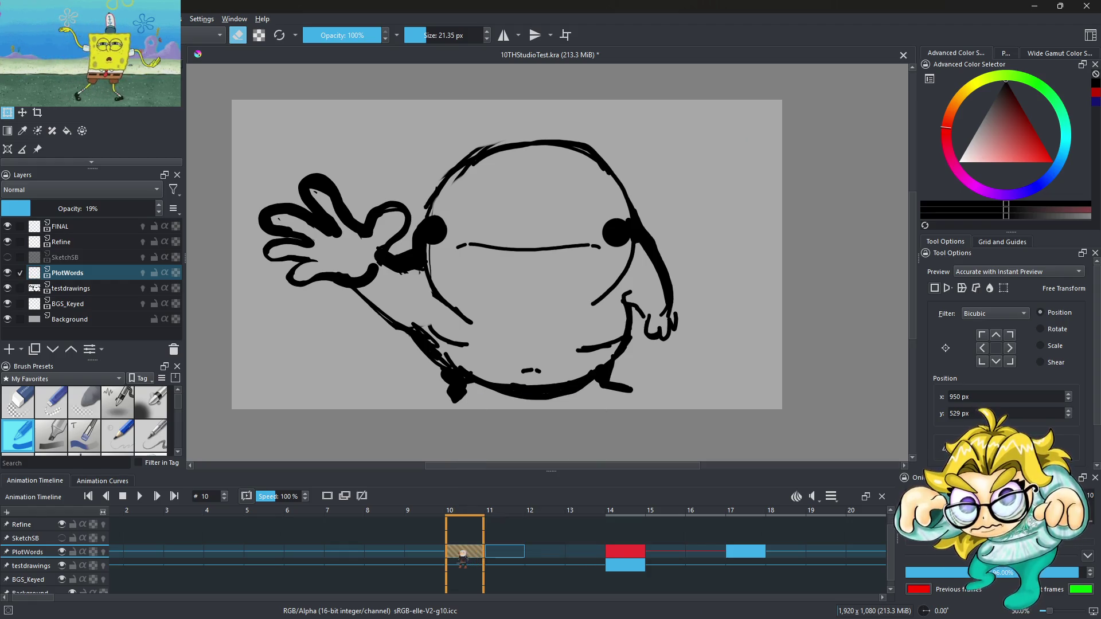
key("ctrl+z")
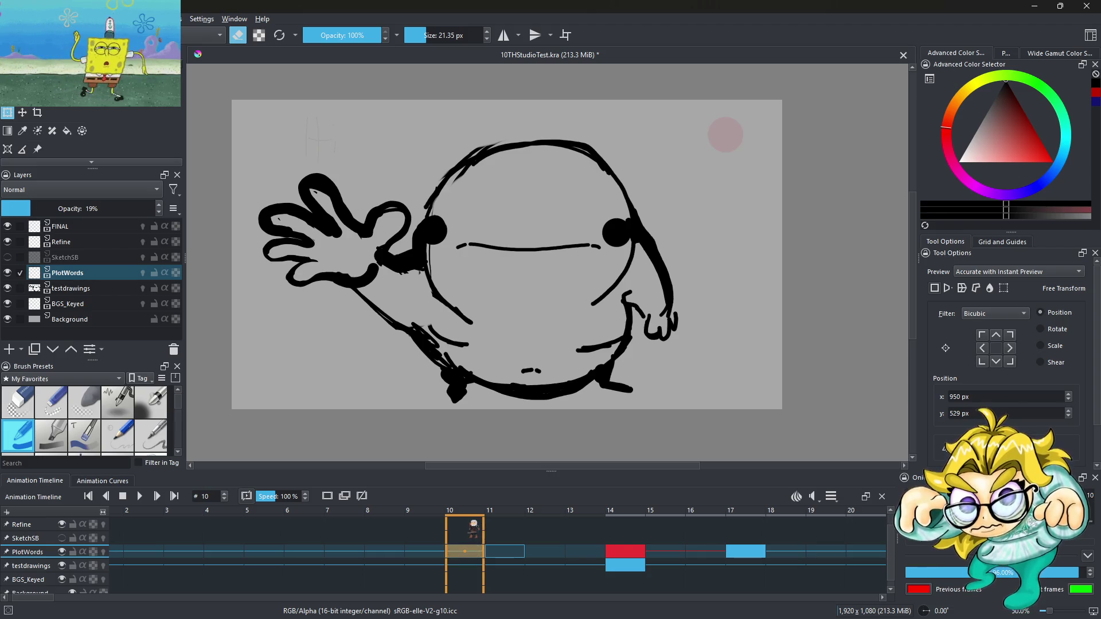
left_click(430, 564)
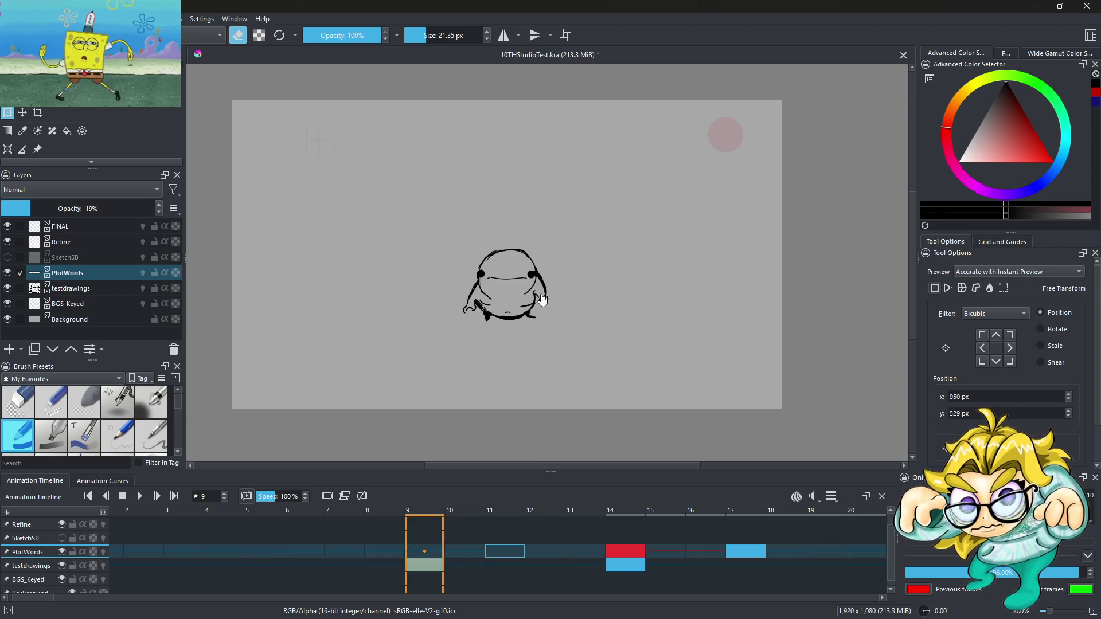
left_click(7, 112)
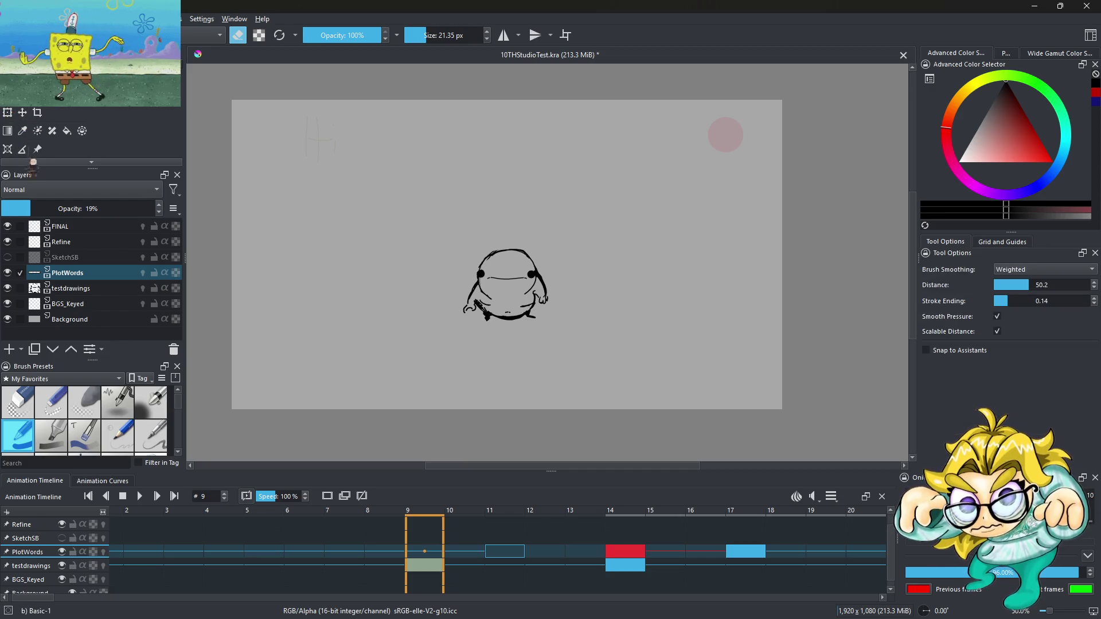
Step: Lasso the small frame-9 figure and copy it to a new layer, then undo it
scroll(65, 140, "down", 1)
left_click(51, 142)
mouse_move(577, 328)
left_mouse_down()
mouse_move(413, 295)
mouse_move(552, 342)
left_mouse_up()
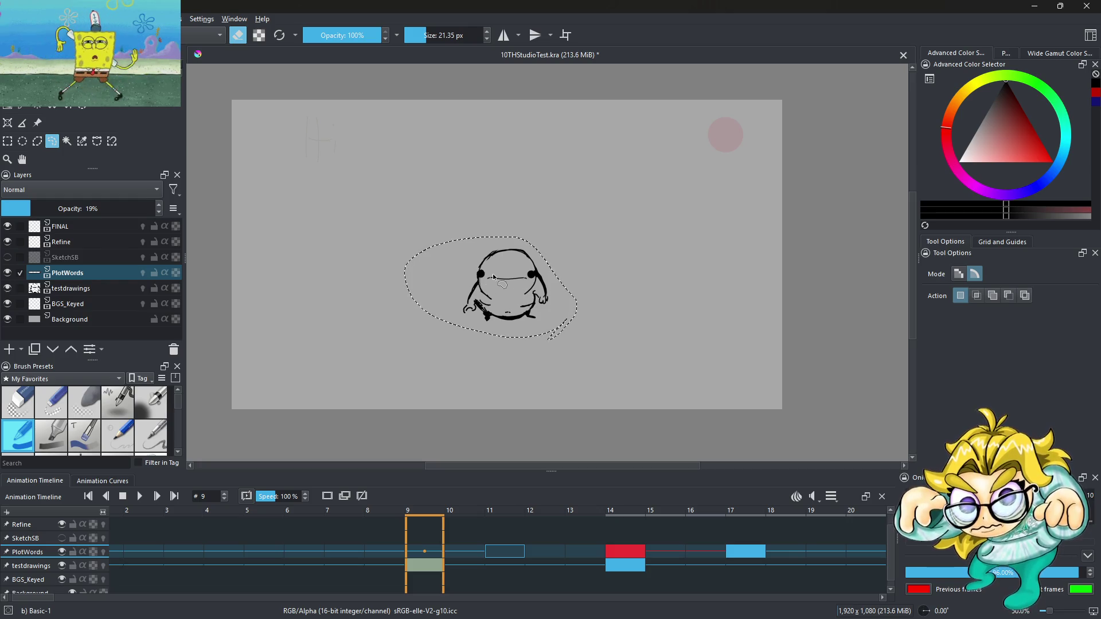
left_click_drag(437, 565, 439, 554)
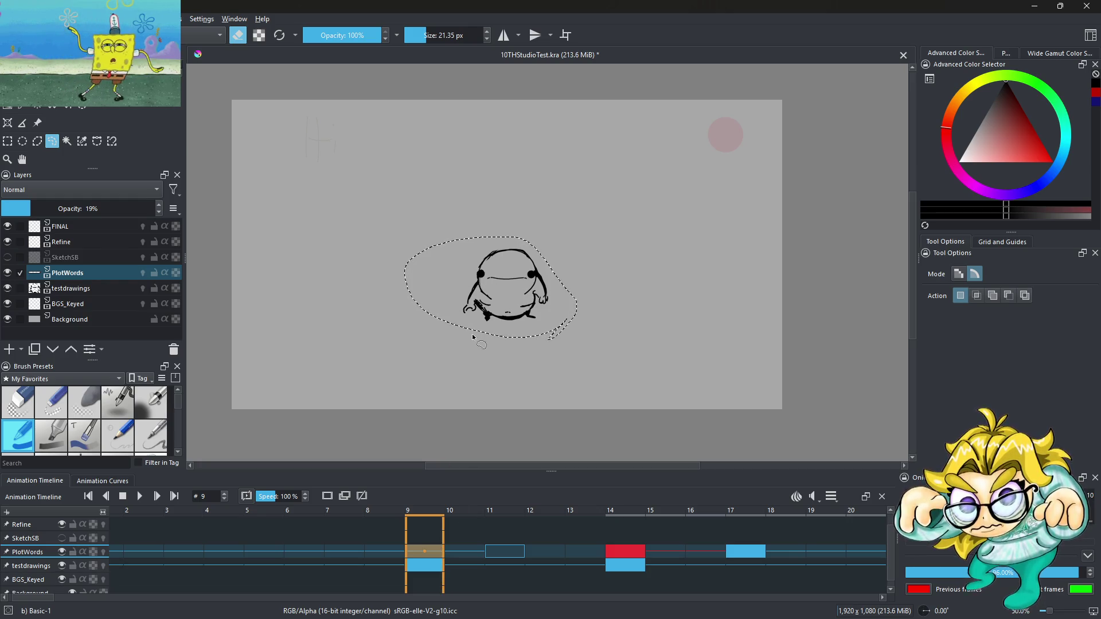
key("ctrl+alt+j")
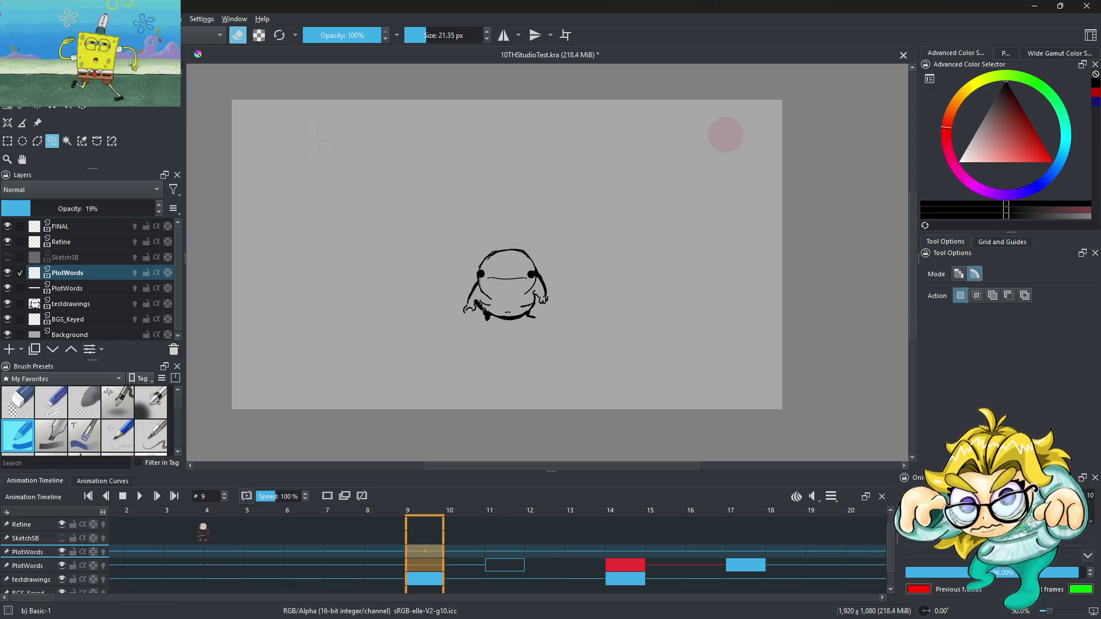
key("ctrl+z")
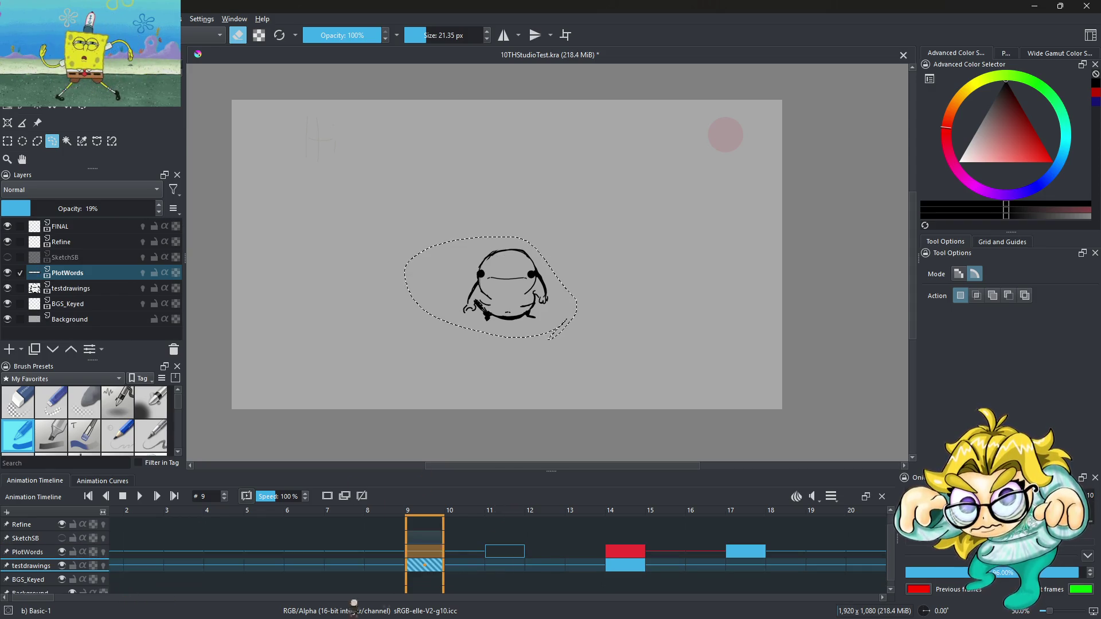
Step: Review frames 14, 9, 10 and 11 and clear the lasso selection
scroll(505, 321, "up", 1)
scroll(516, 304, "down", 2)
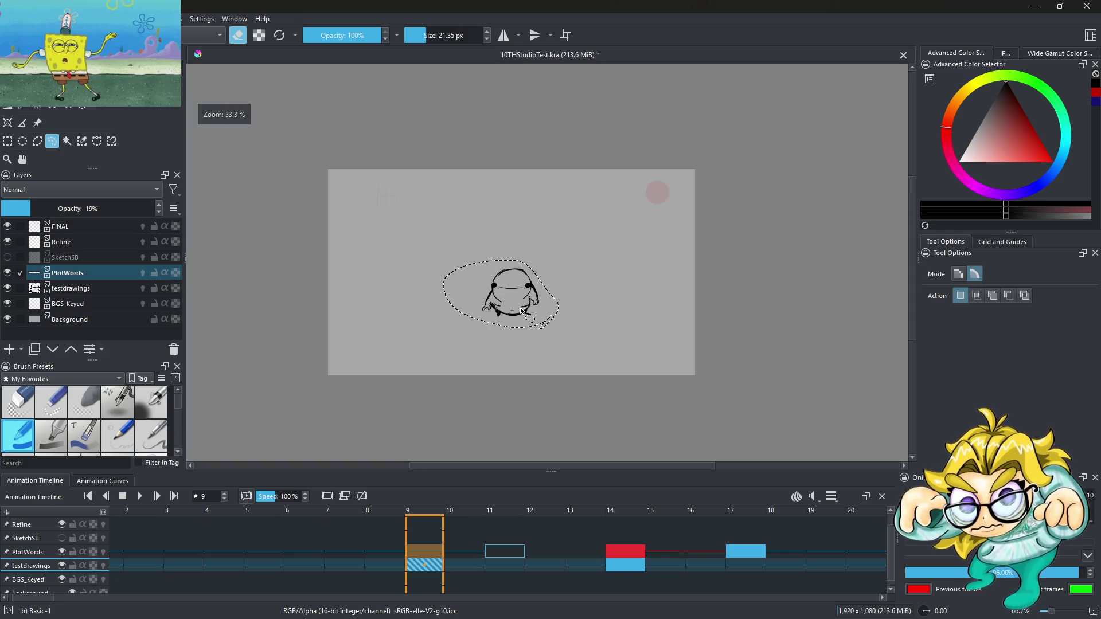
scroll(521, 297, "up", 2)
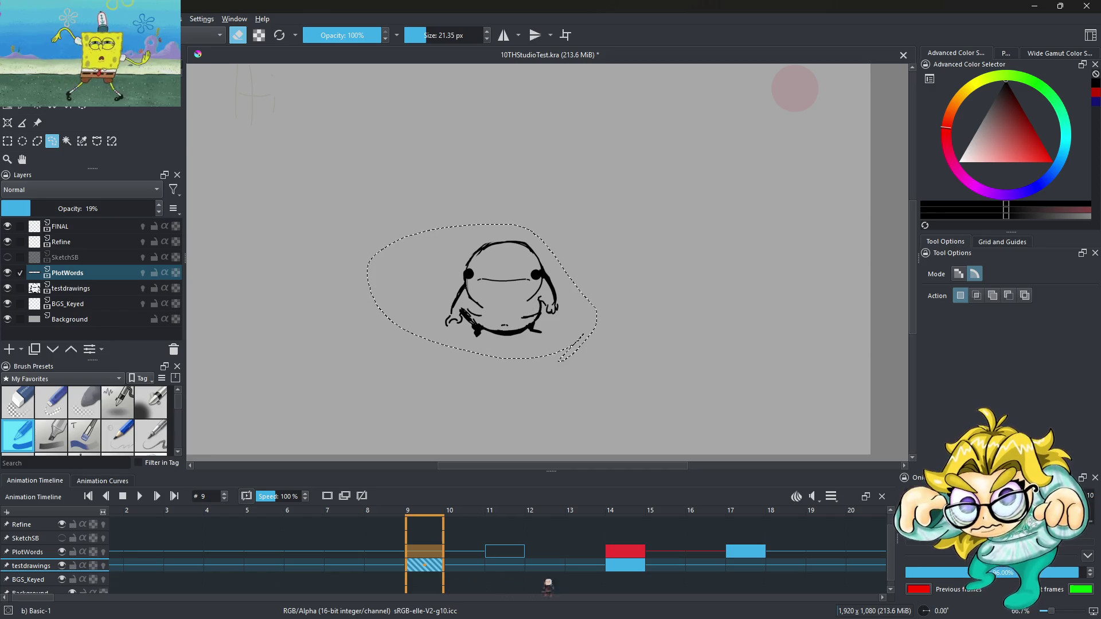
left_click(598, 570)
left_click(426, 571)
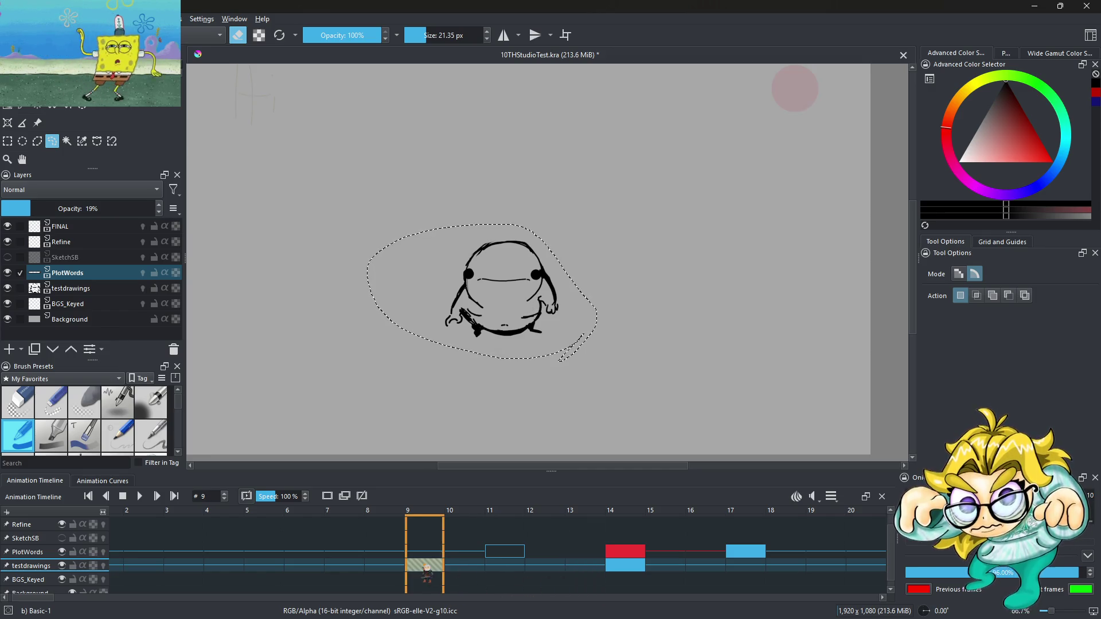
left_click(465, 559)
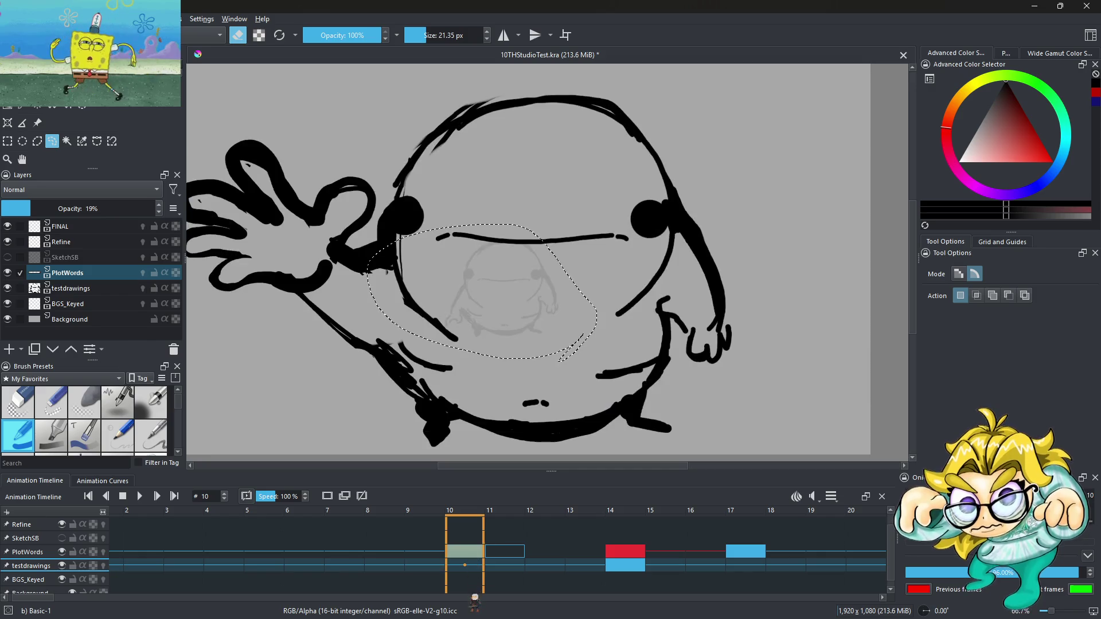
scroll(502, 380, "down", 3)
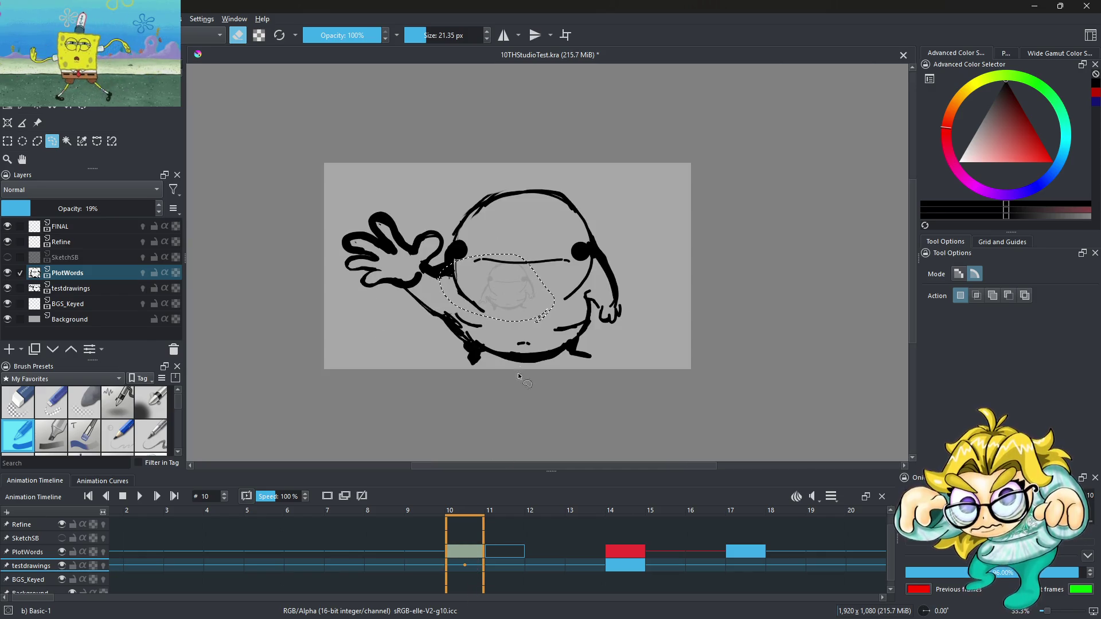
key("ctrl+shift+a")
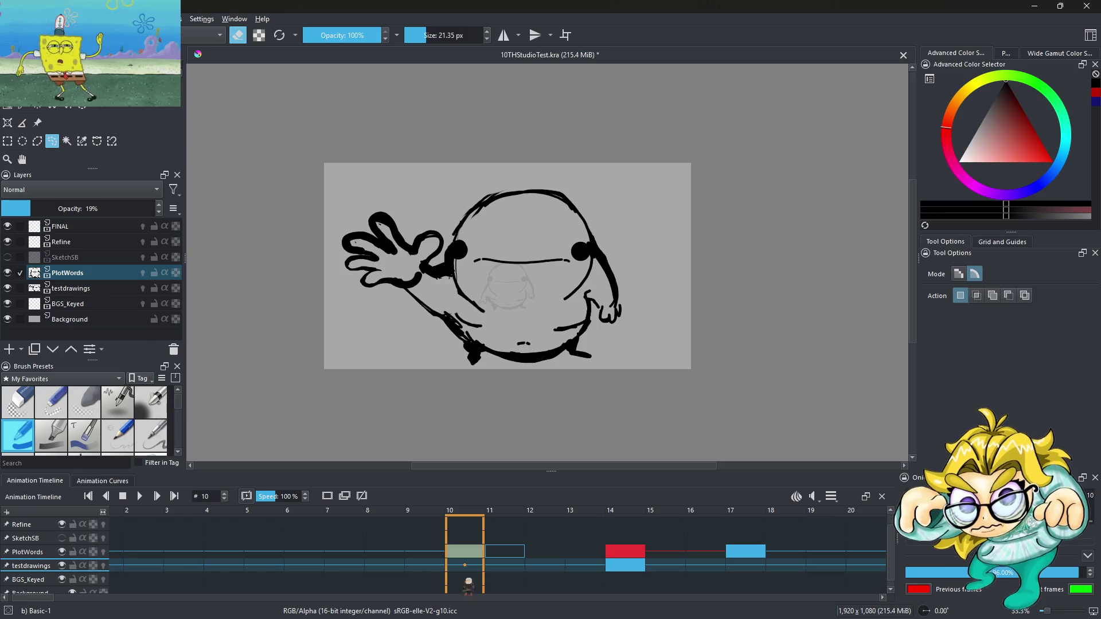
left_click(464, 567)
left_click(491, 554)
left_click(465, 553)
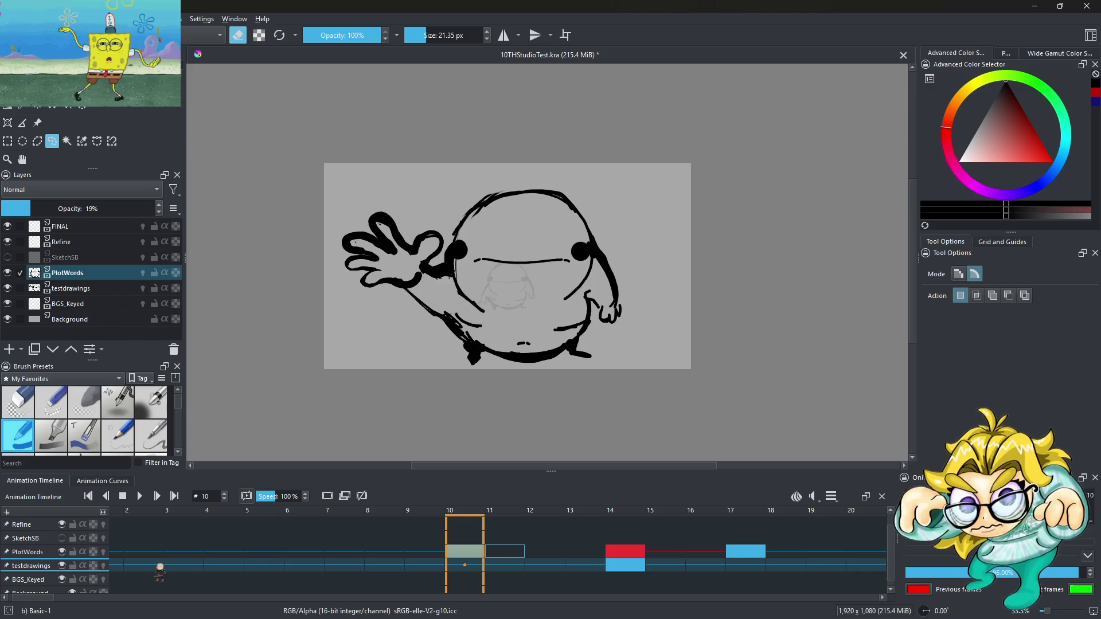
Step: Return to frame 0 and play the animation
left_click(160, 566)
scroll(153, 567, "left", 2)
left_click(172, 567)
left_click(129, 566)
left_click(141, 497)
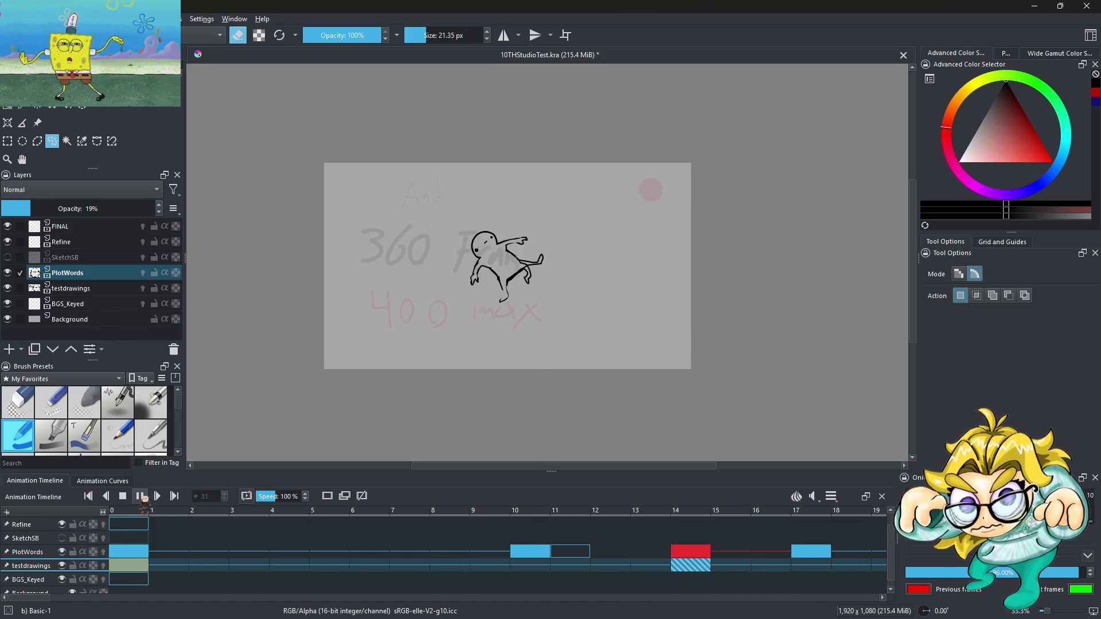
Step: Pause playback, hide the PlotWords layer, and step from frame 1 back to frame 0
left_click(141, 497)
left_click(169, 566)
left_click(63, 553)
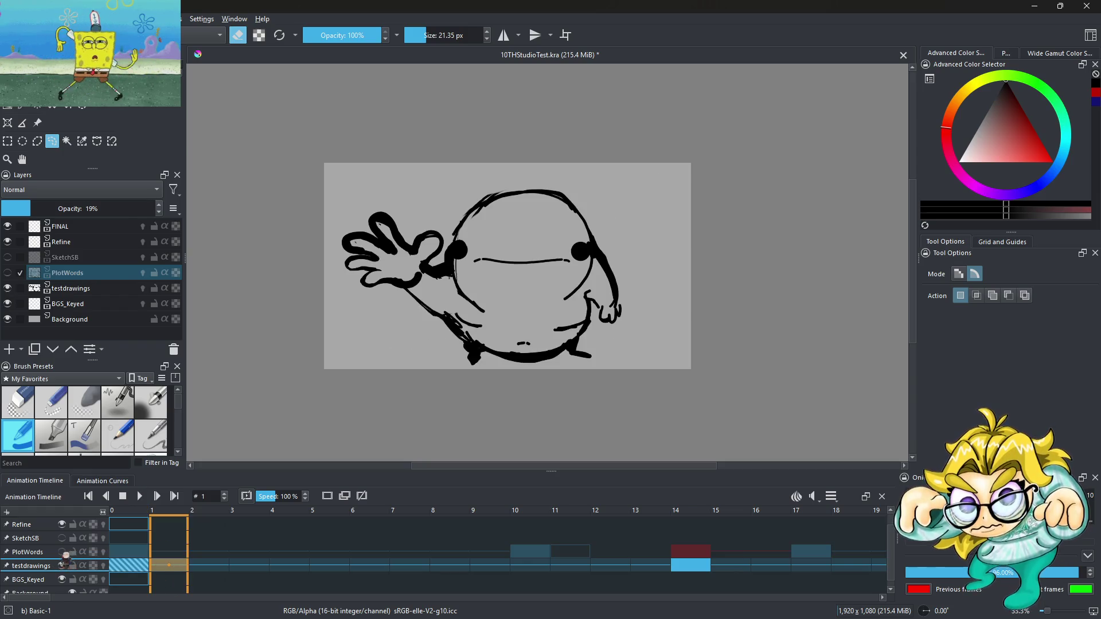
left_click(129, 568)
Step: Replay the waving animation several times, finishing stopped on frame 0
left_click(140, 497)
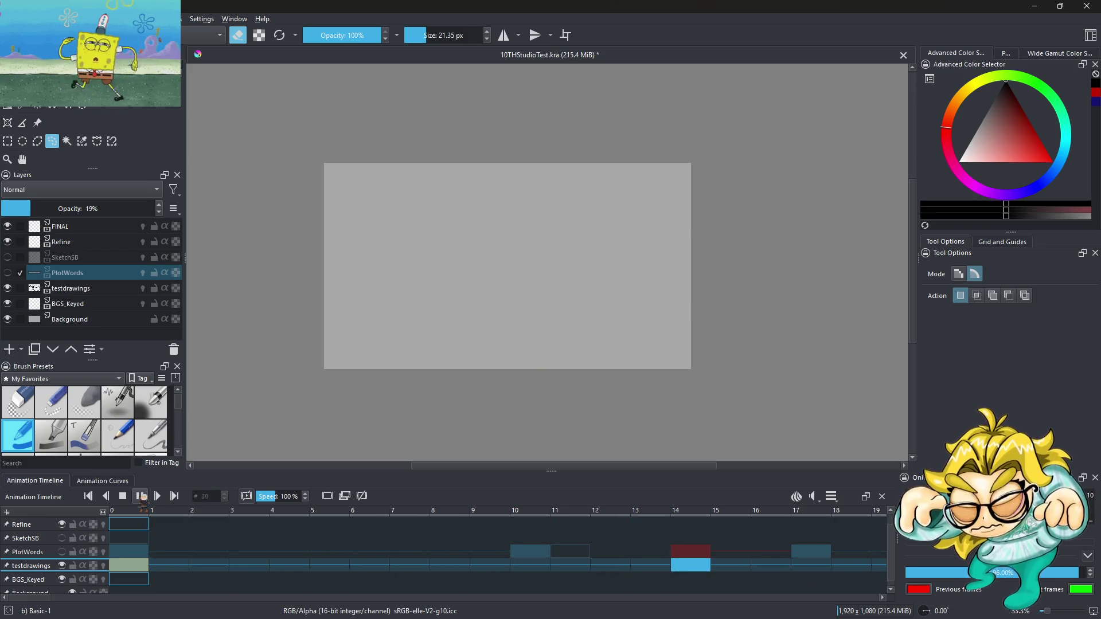
left_click(142, 496)
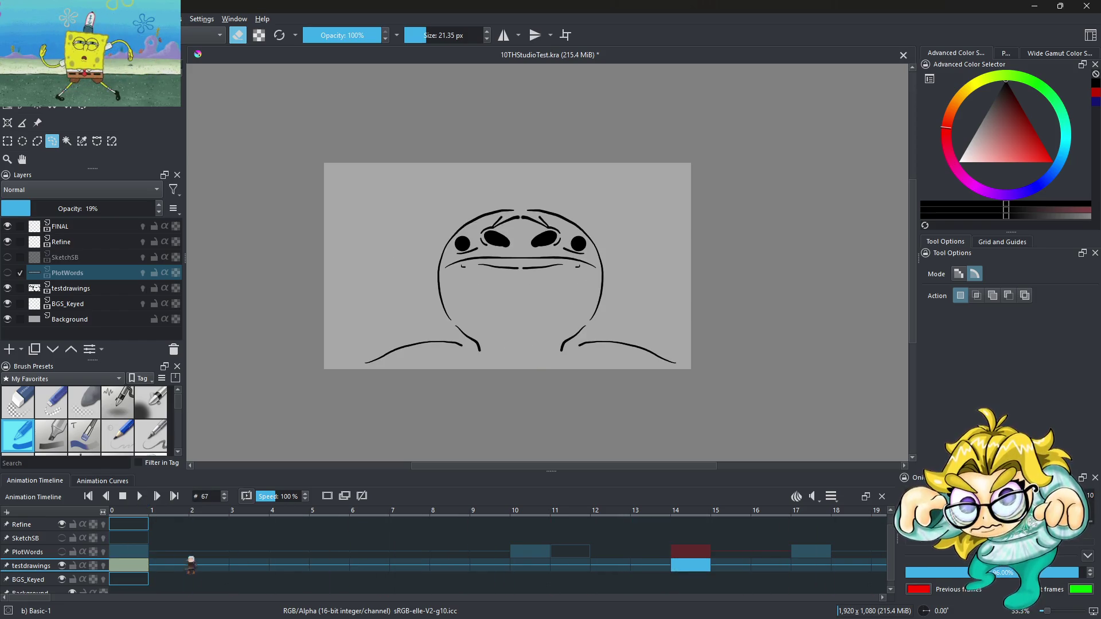
left_click(177, 565)
left_click(141, 497)
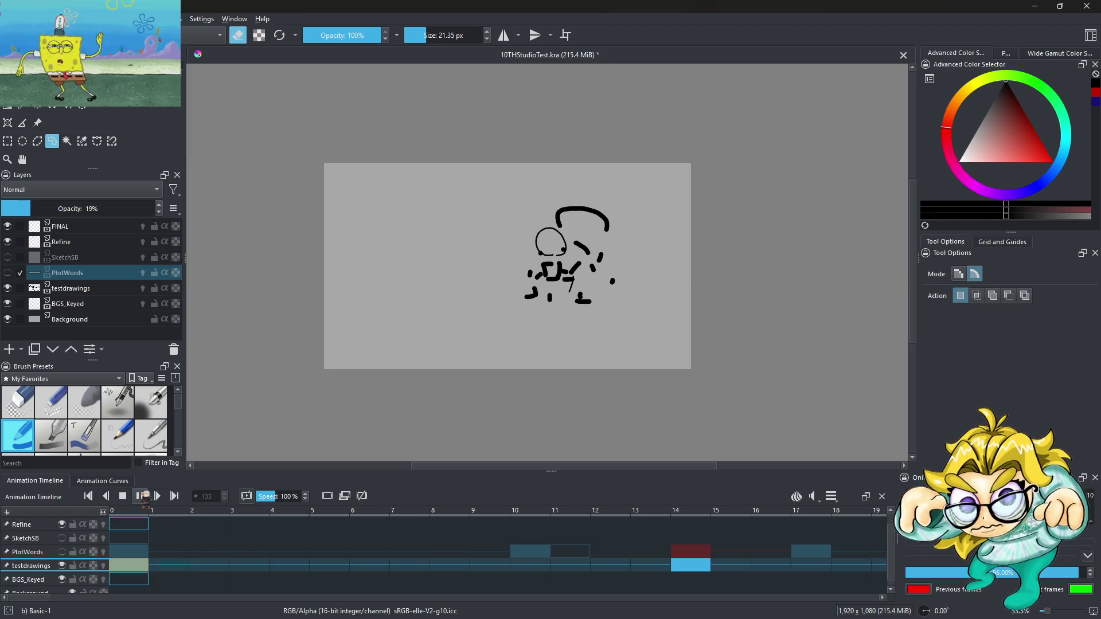
left_click(143, 496)
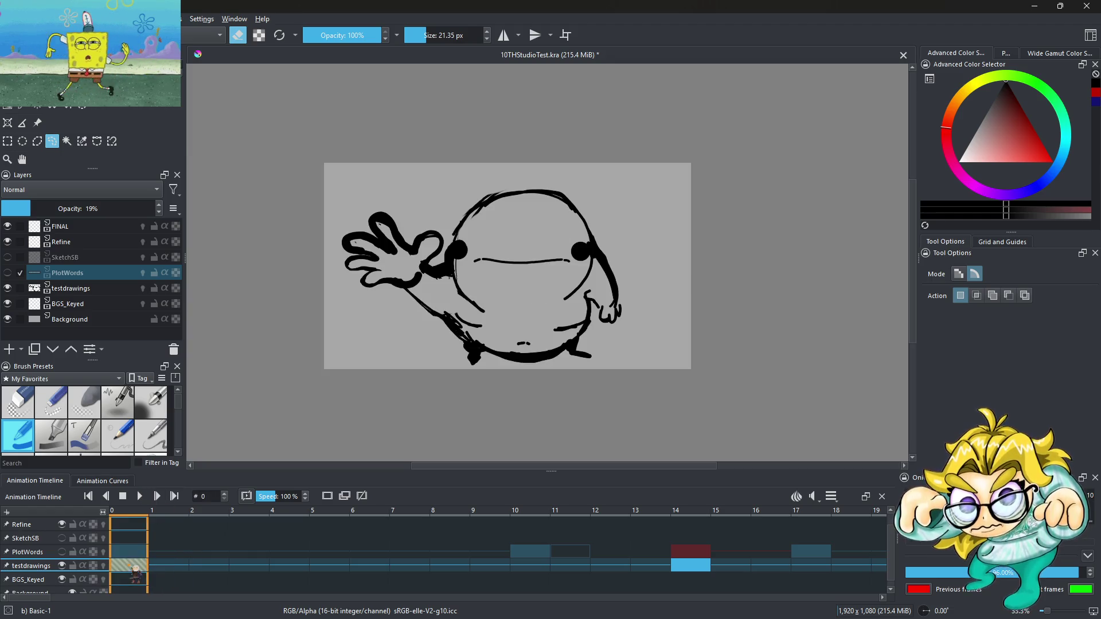
left_click(144, 496)
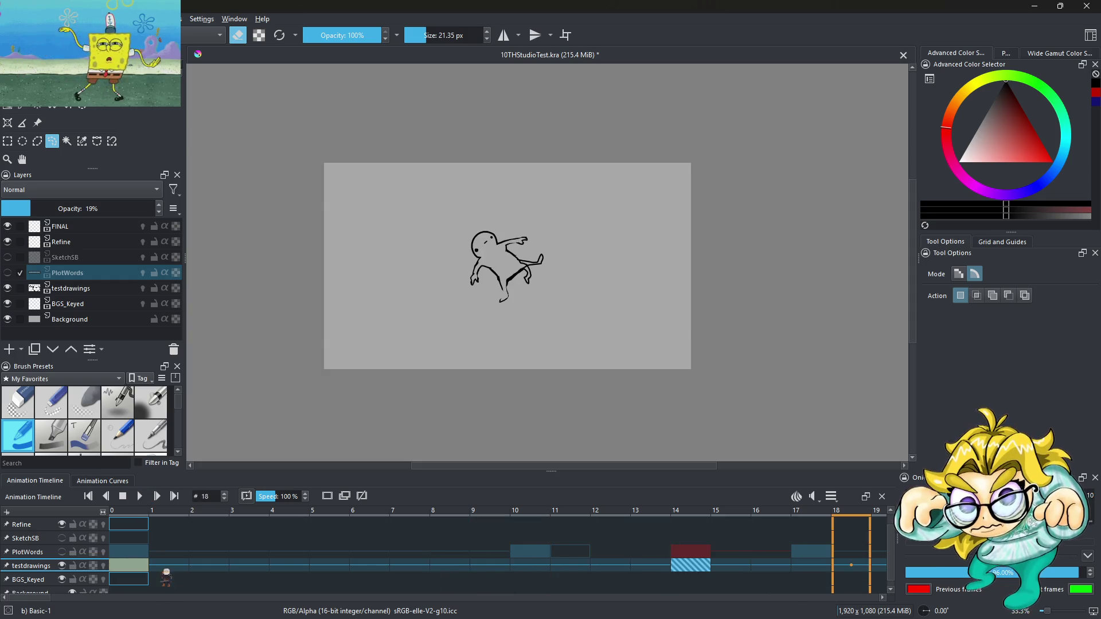
left_click(168, 566)
left_click(129, 566)
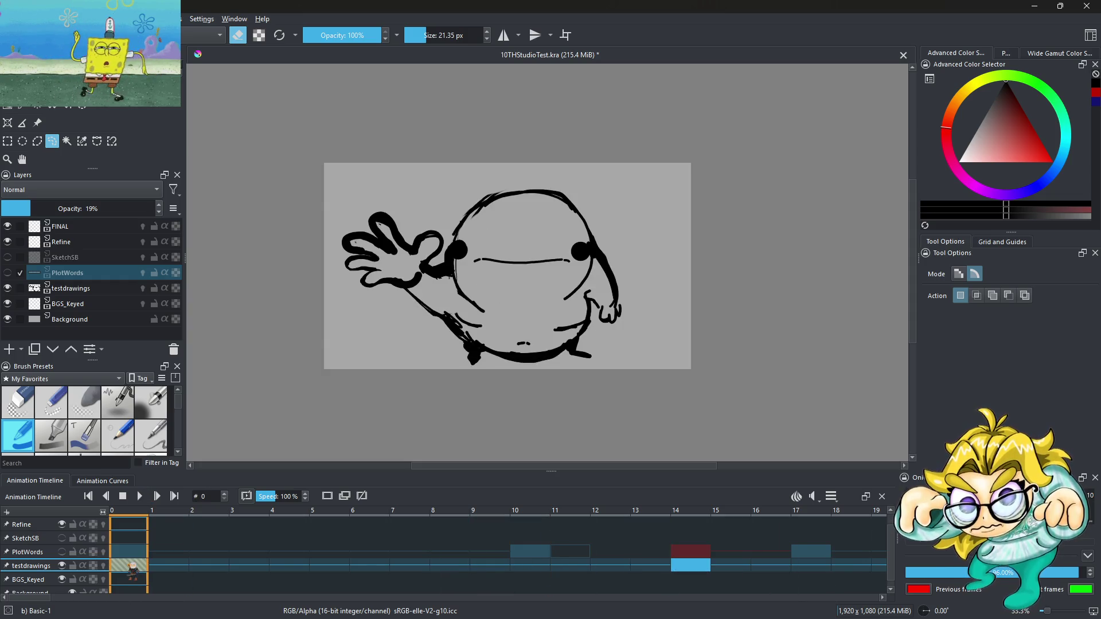
Step: Copy the frame 0 keyframe and paste it into frames 2, 4 and 6
right_click(132, 567)
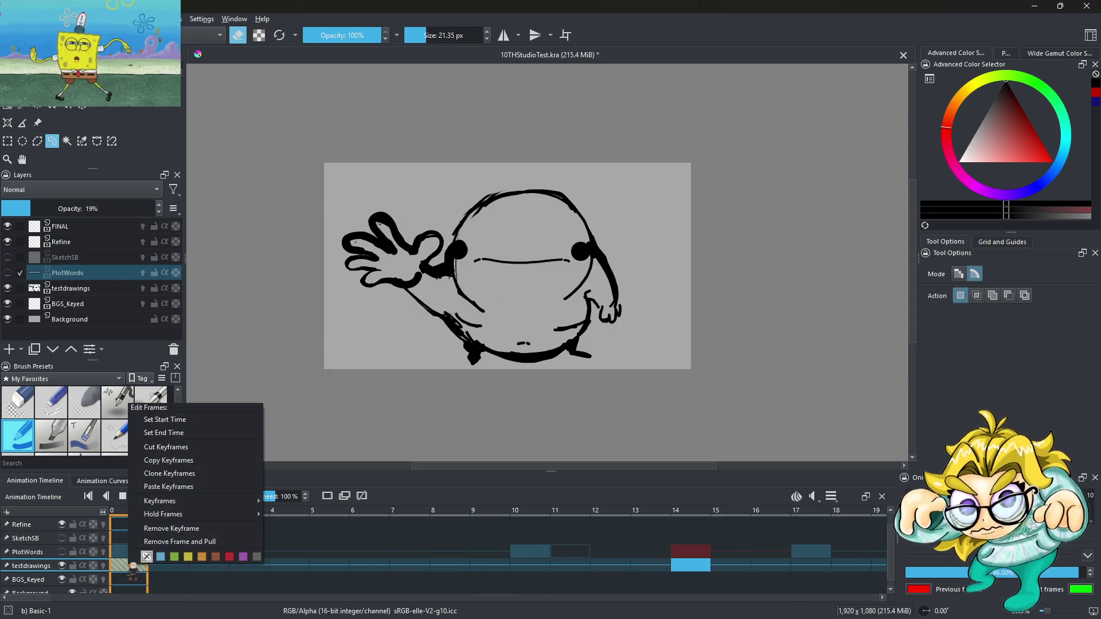
left_click(168, 460)
right_click(205, 567)
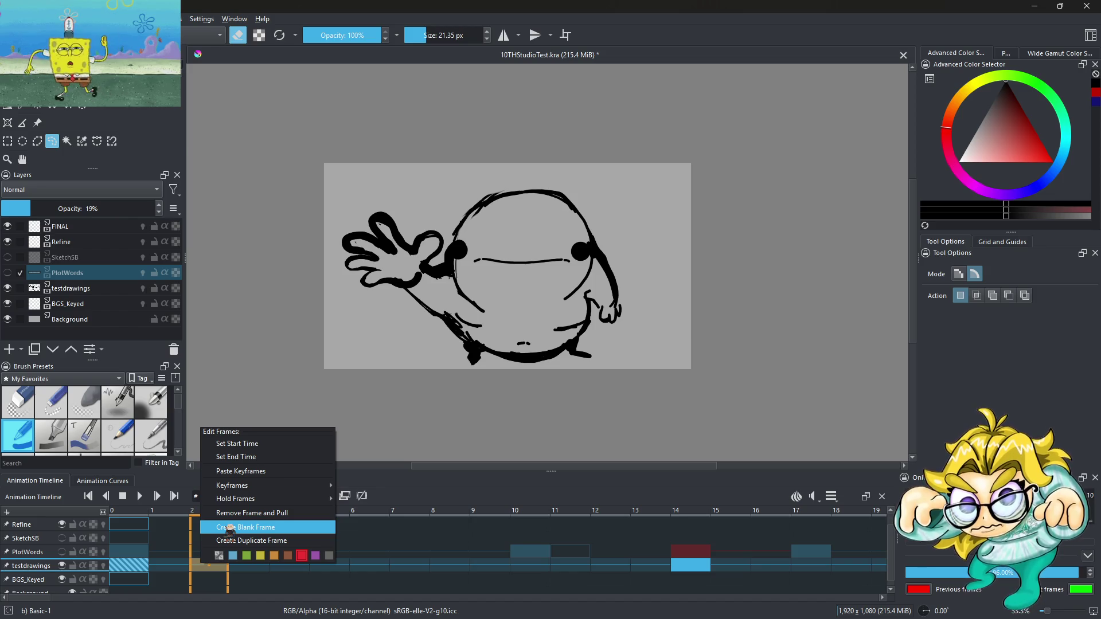
left_click(240, 471)
right_click(287, 567)
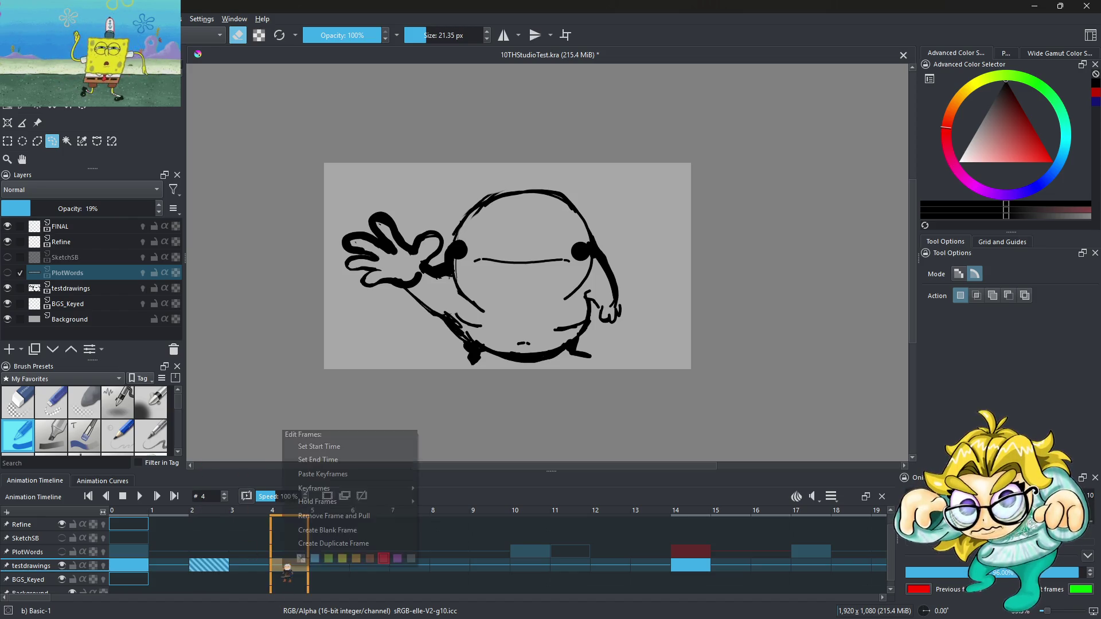
left_click(337, 476)
right_click(377, 566)
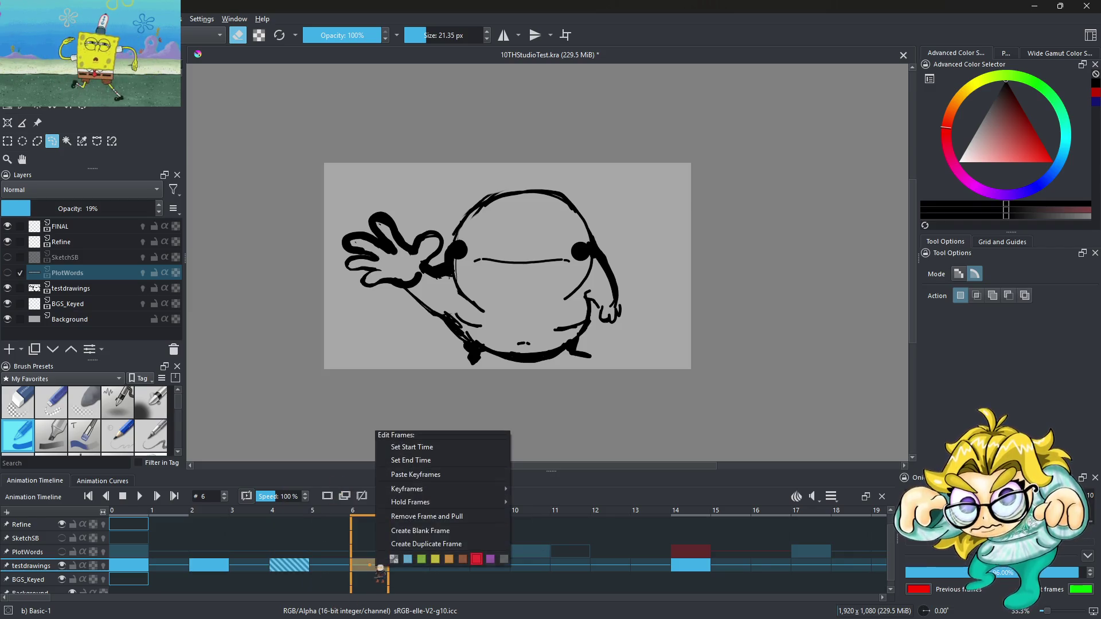
left_click(432, 477)
Step: Paste the copied keyframe into frame 1 and give it an orange colour label
left_click(142, 567)
left_click(171, 566, "shift")
right_click(171, 568)
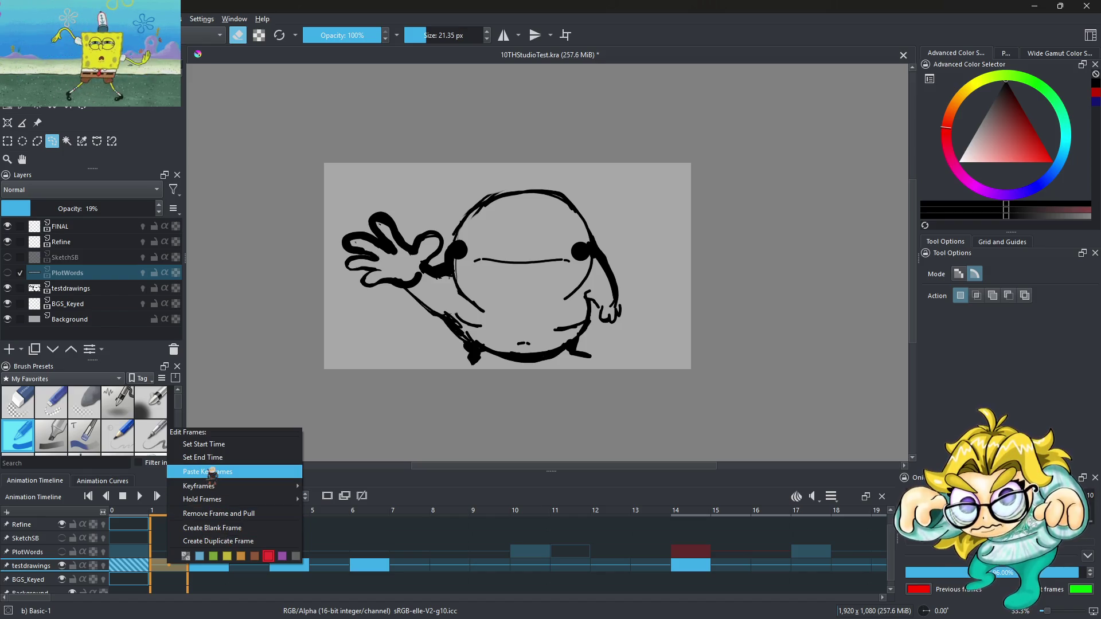
left_click(226, 472)
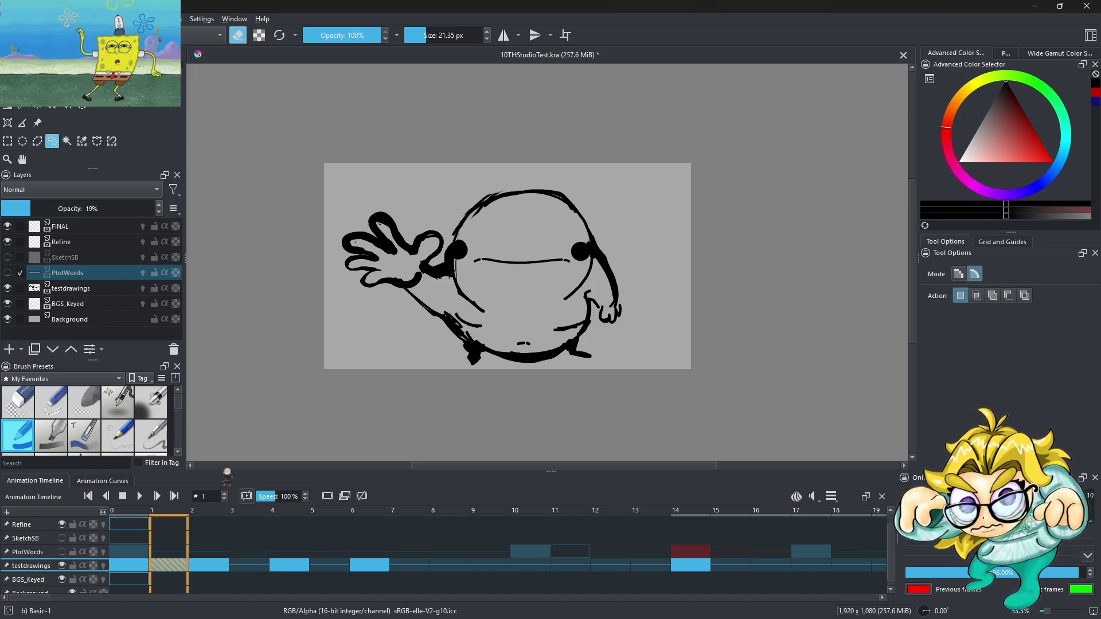
right_click(180, 568)
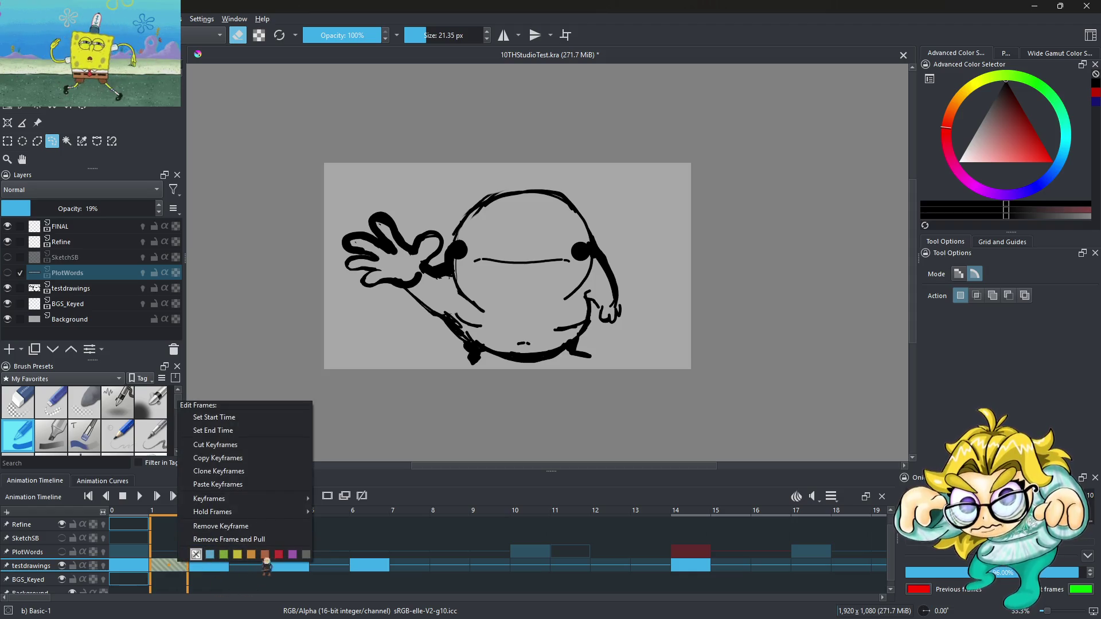
left_click(252, 554)
Step: Paste onto frame 3 and label it orange, then Remove Frame and Pull it, ending on frame 1
right_click(248, 565)
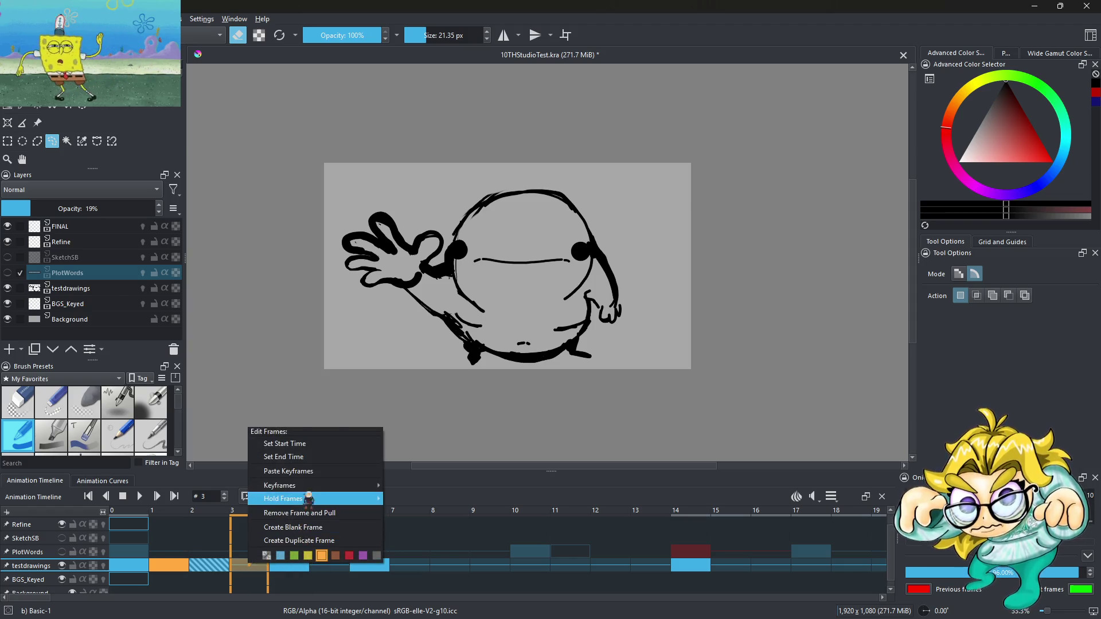
left_click(302, 471)
right_click(259, 564)
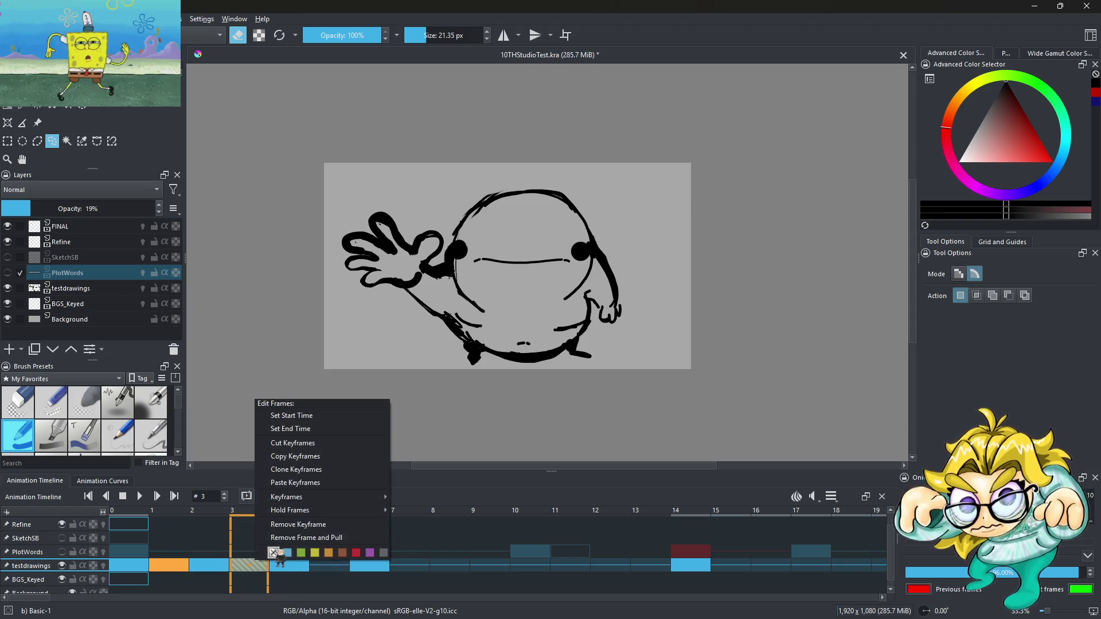
left_click(331, 554)
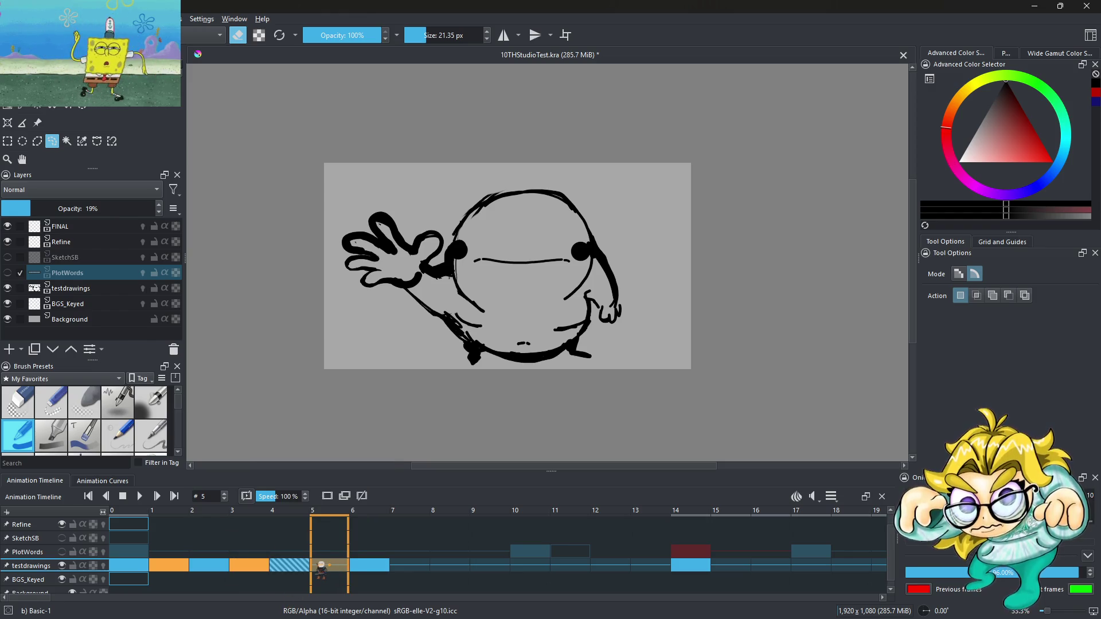
right_click(250, 565)
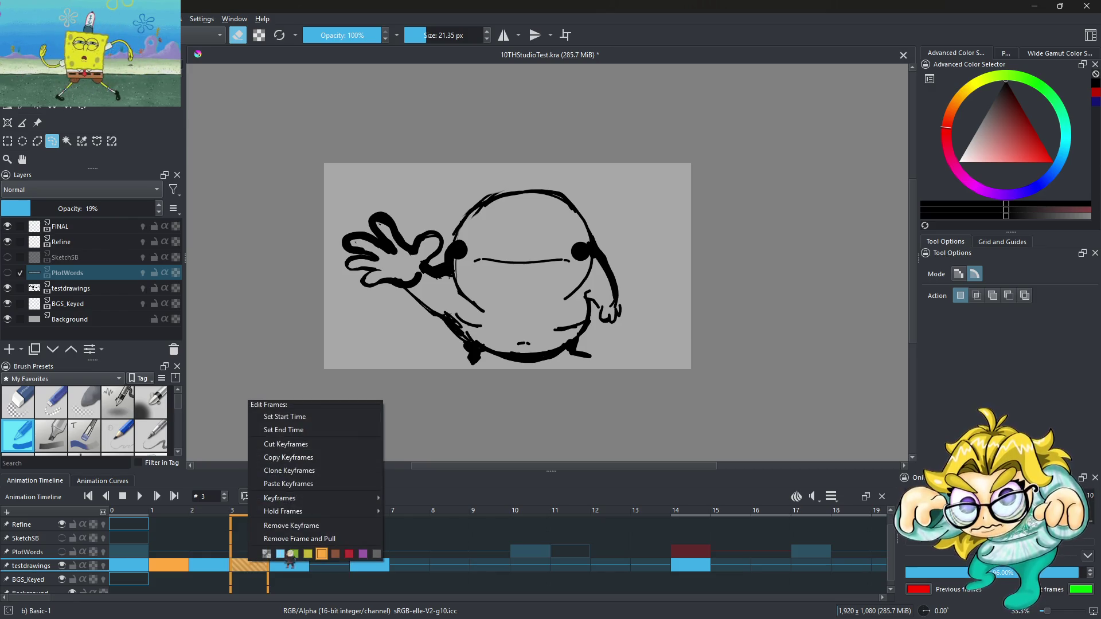
left_click(297, 539)
left_click(179, 565)
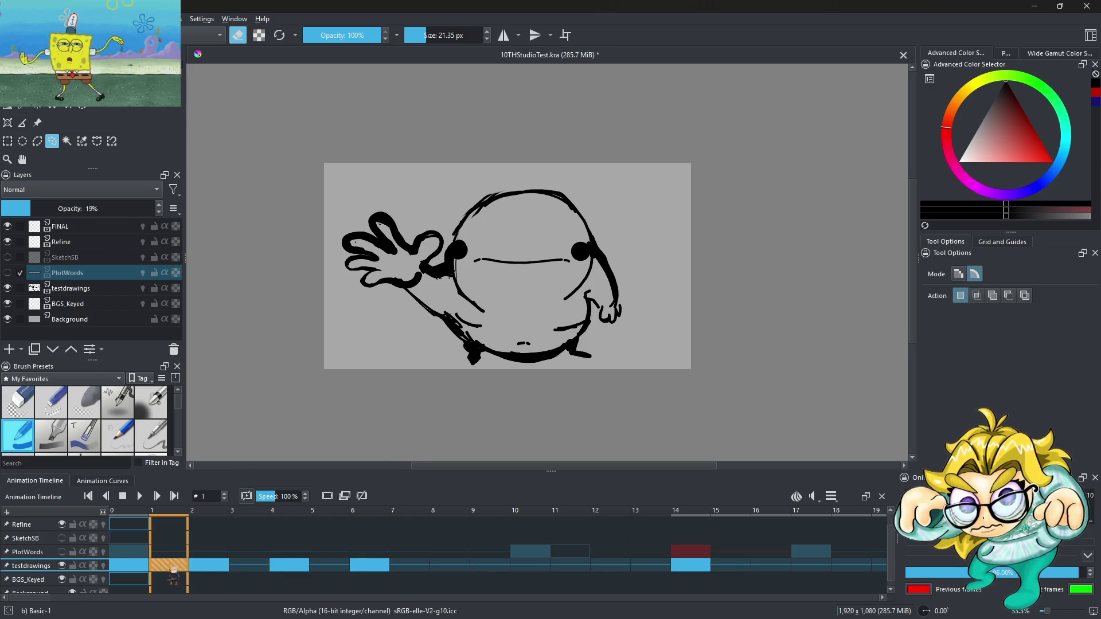
scroll(418, 267, "up", 2)
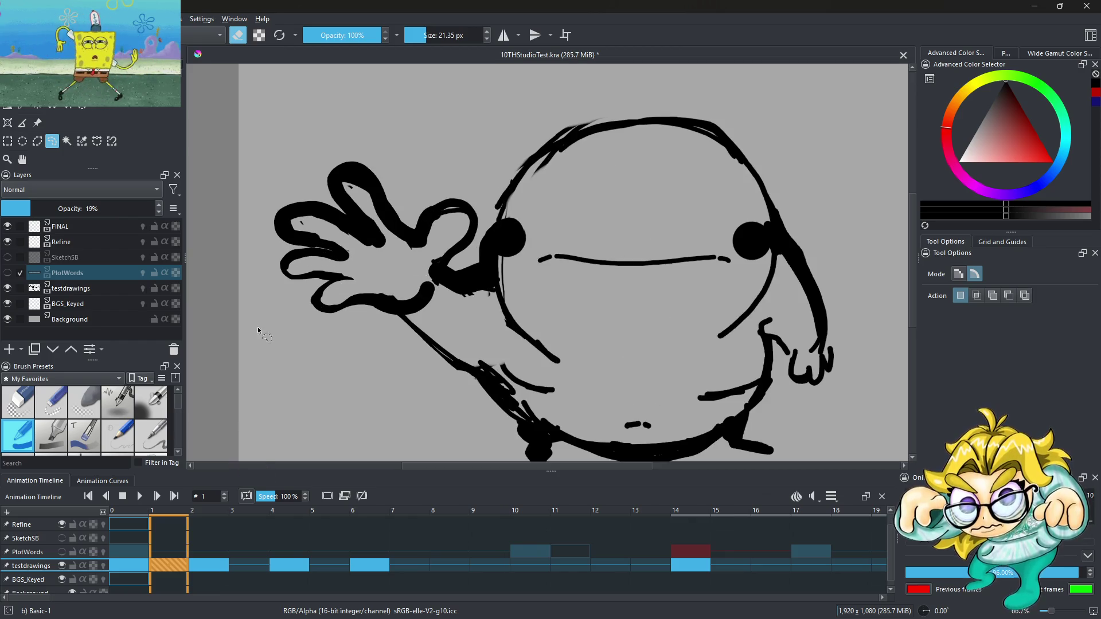
Step: Turn on onion skinning for testdrawings and set a basic brush of about 23 px in eraser mode
left_click(104, 566)
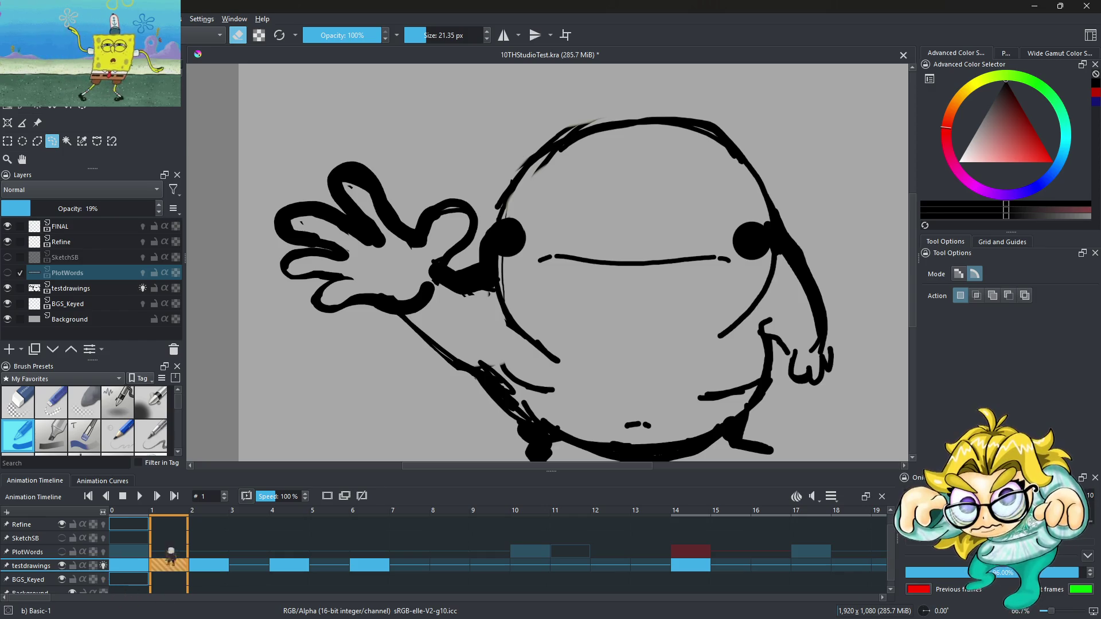
left_click(11, 401)
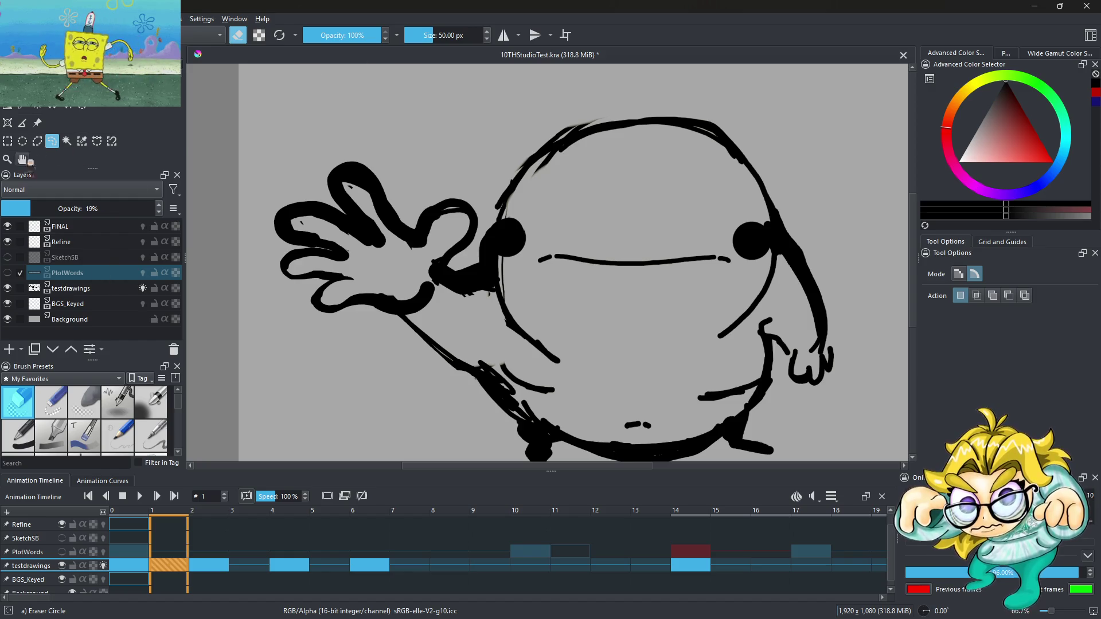
left_click(18, 436)
left_click_drag(408, 35, 427, 37)
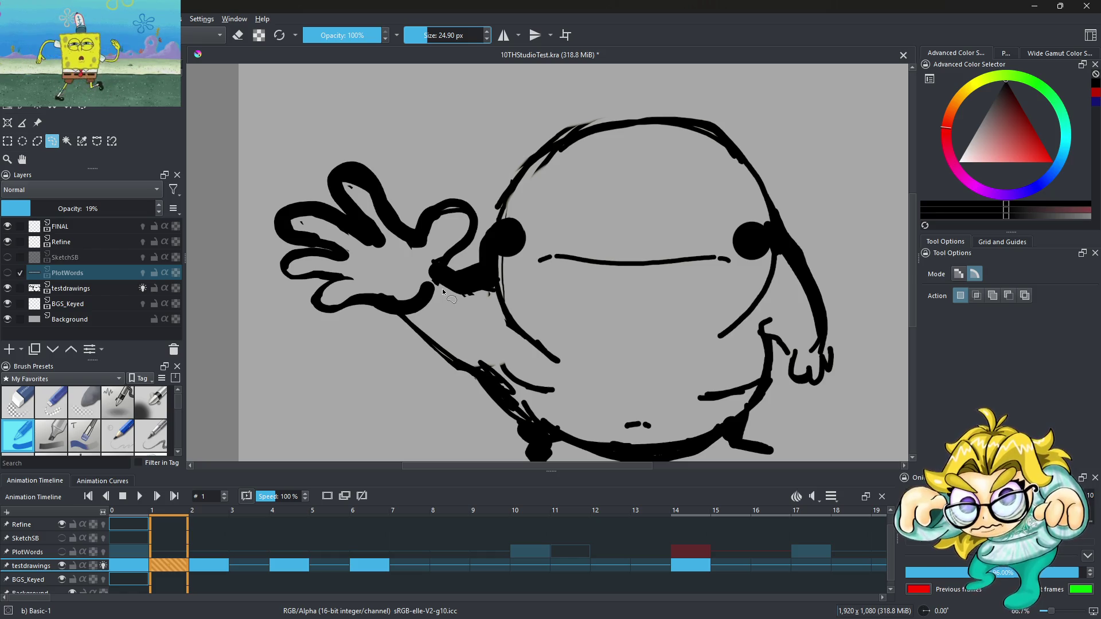
key("e")
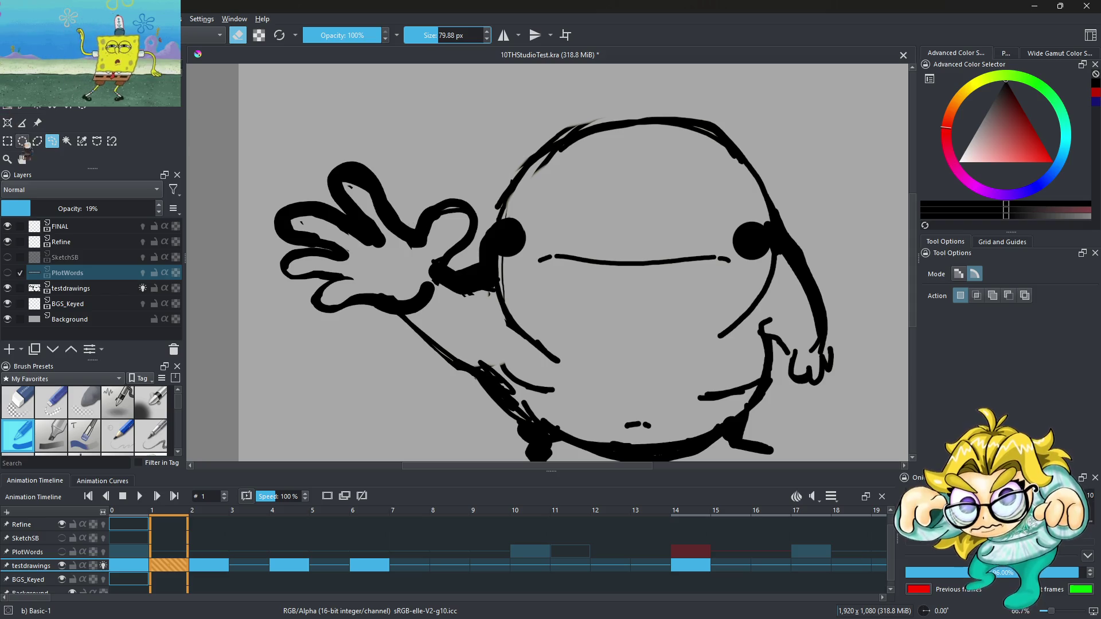
scroll(26, 145, "up", 2)
key("b")
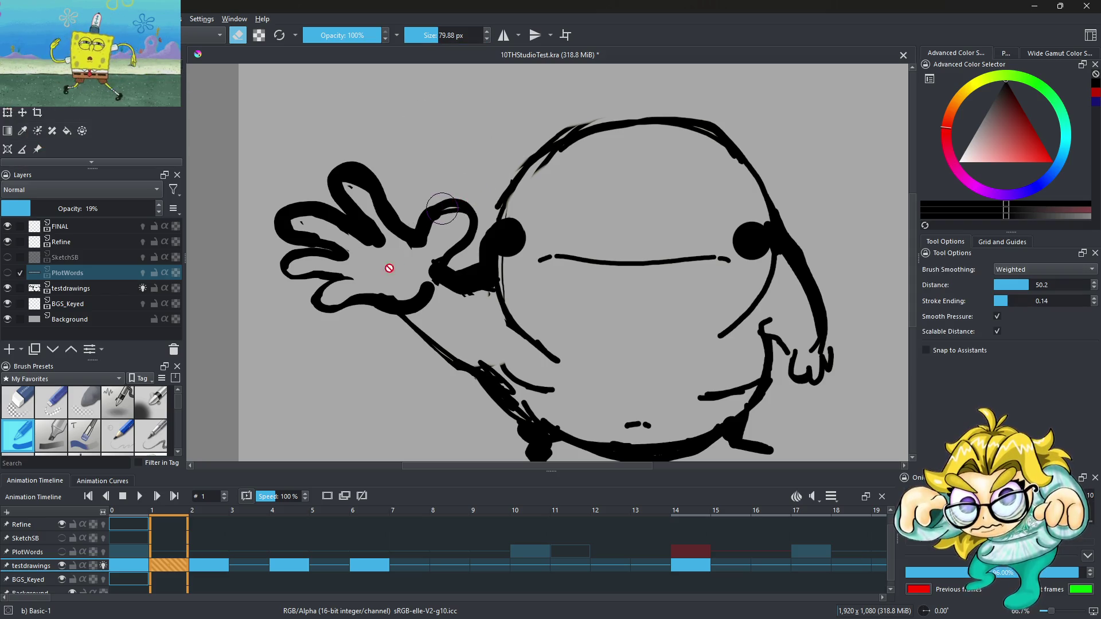
Step: Erase part of frame 1's hand, compare it with frames 0 and 2, and select testdrawings as the drawing layer
left_click(389, 269)
left_click(112, 565)
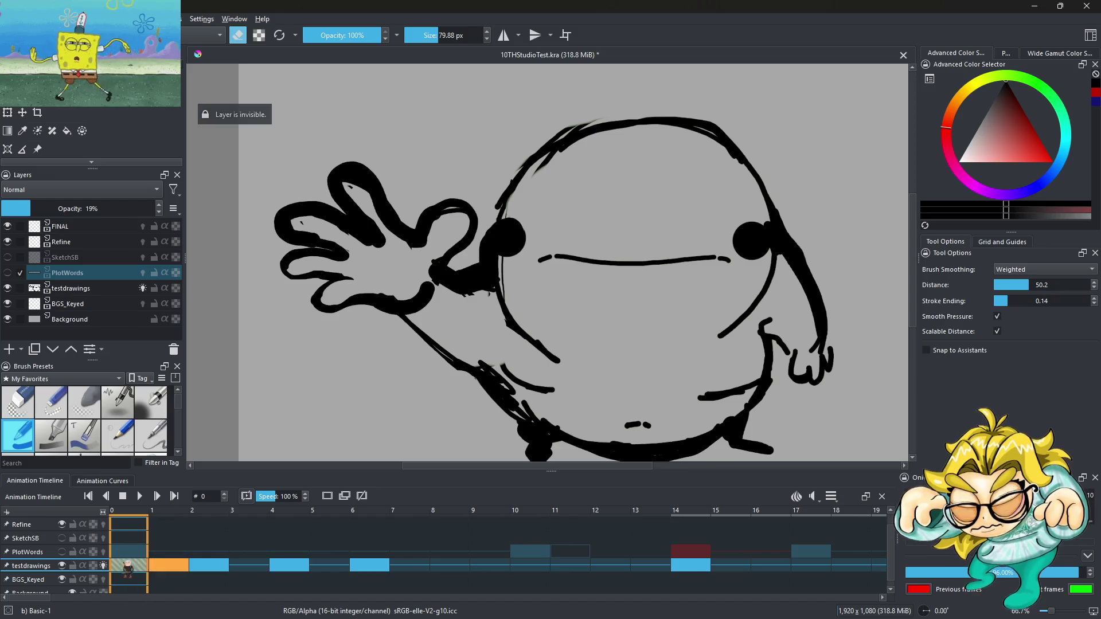
left_click(179, 567)
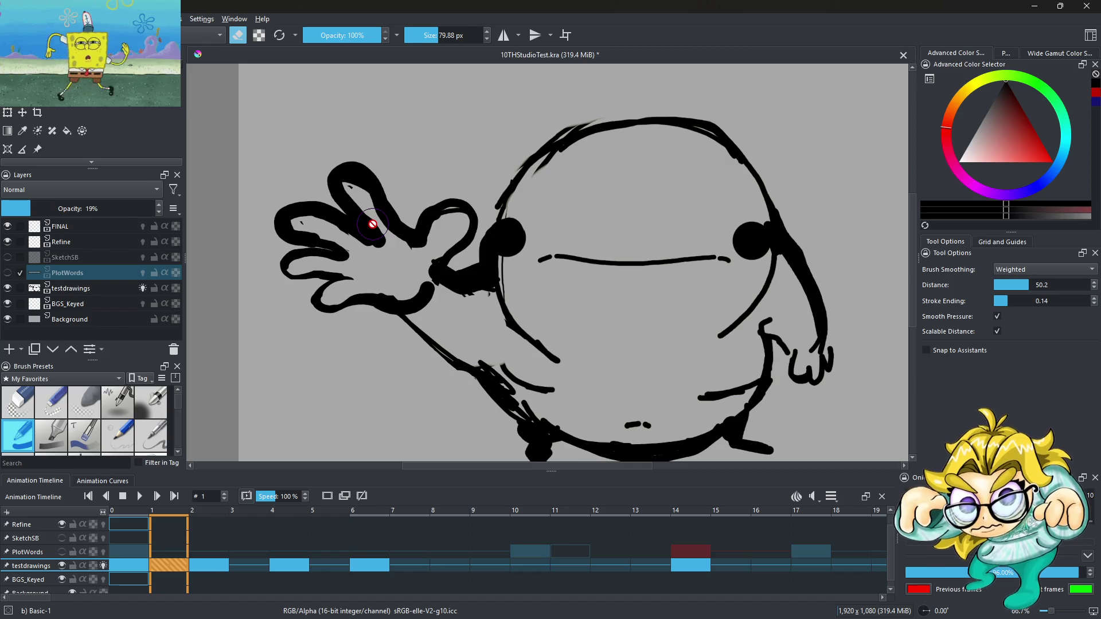
left_click(203, 565)
left_click(172, 567)
left_click(23, 437)
left_click(75, 289)
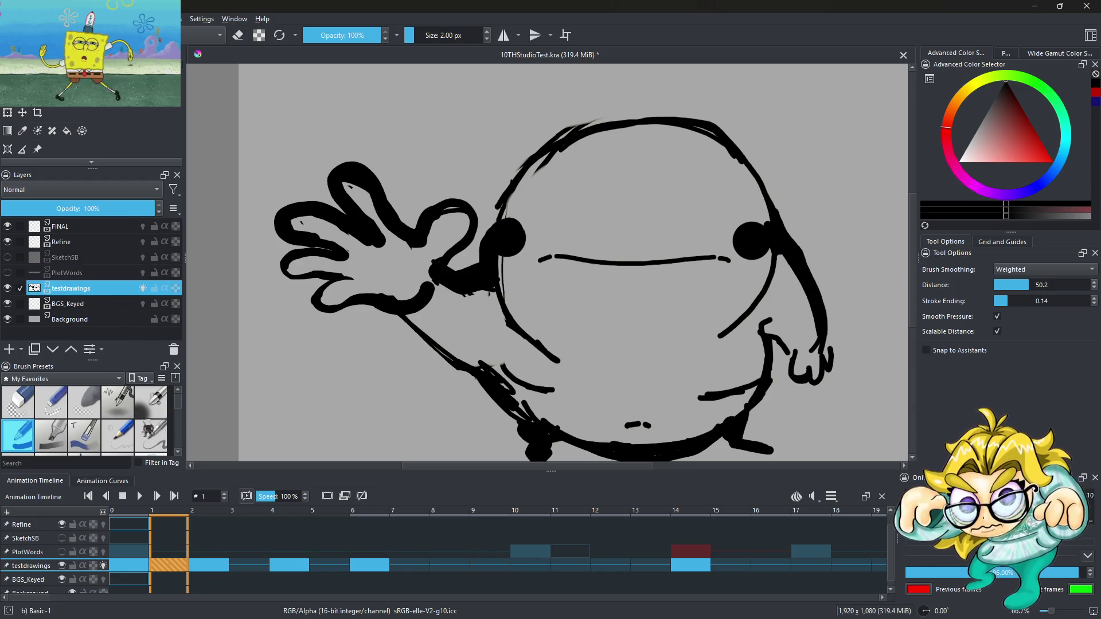
Step: Erase frame 1's waving hand with an eraser enlarged to about 139 px
key("2")
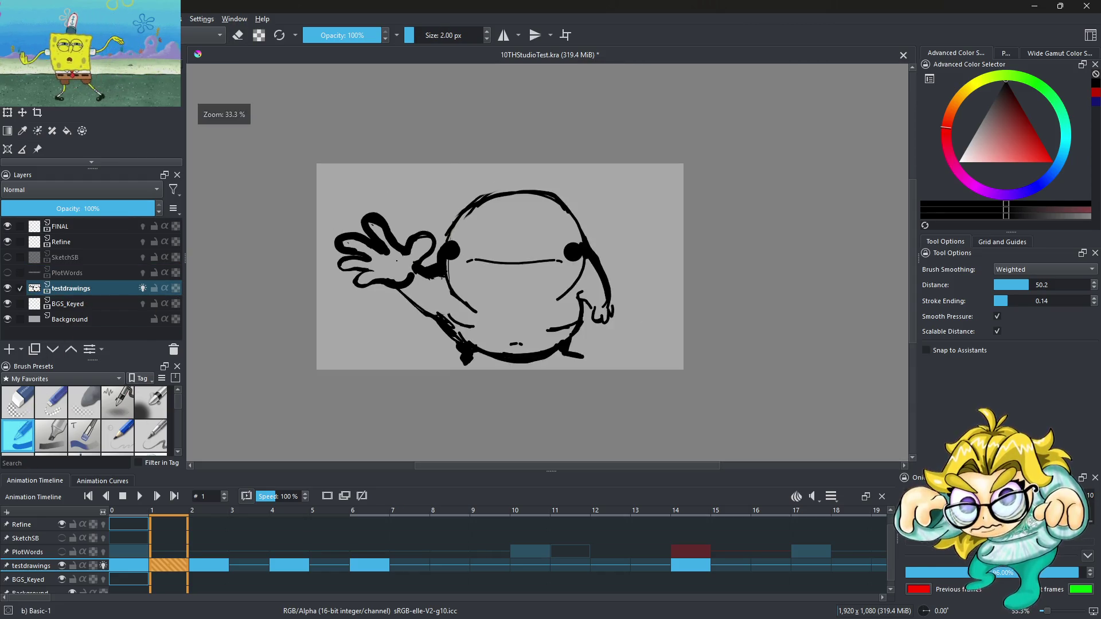
key("1")
left_click_drag(417, 36, 425, 36)
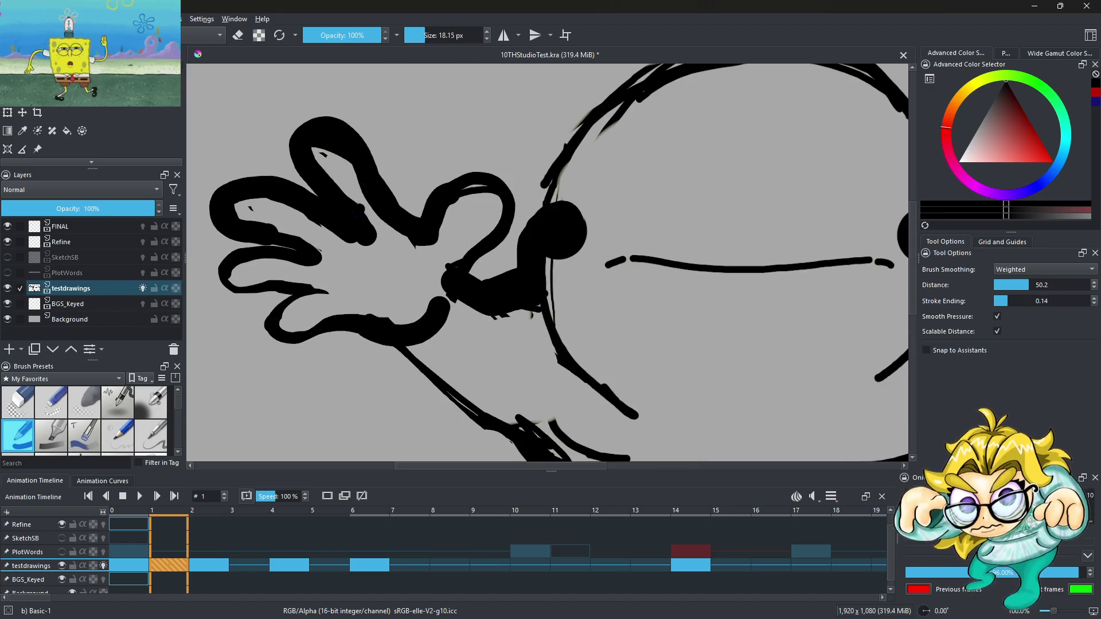
key("e")
left_click_drag(424, 36, 428, 36)
key("2")
mouse_move(374, 163)
left_mouse_down()
mouse_move(370, 189)
mouse_move(344, 134)
mouse_move(351, 172)
mouse_move(332, 184)
mouse_move(312, 177)
mouse_move(322, 210)
left_mouse_up()
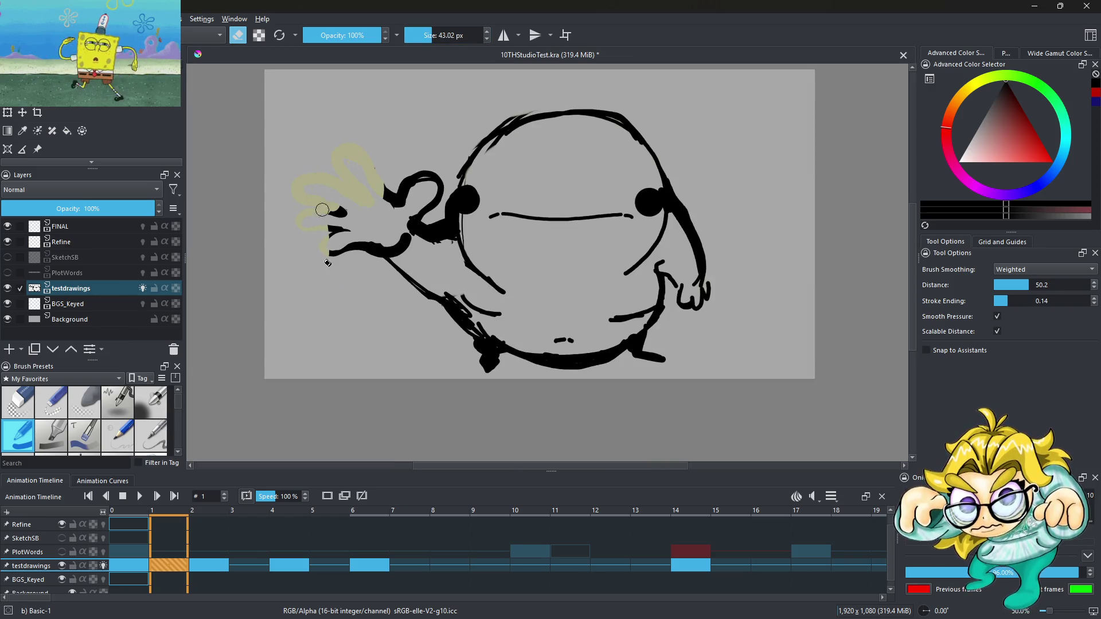
left_click_drag(432, 37, 446, 36)
scroll(362, 229, "up", 1)
mouse_move(333, 174)
left_mouse_down()
mouse_move(339, 246)
mouse_move(398, 238)
mouse_move(438, 140)
mouse_move(456, 180)
mouse_move(417, 225)
mouse_move(348, 131)
mouse_move(343, 204)
mouse_move(362, 288)
left_mouse_up()
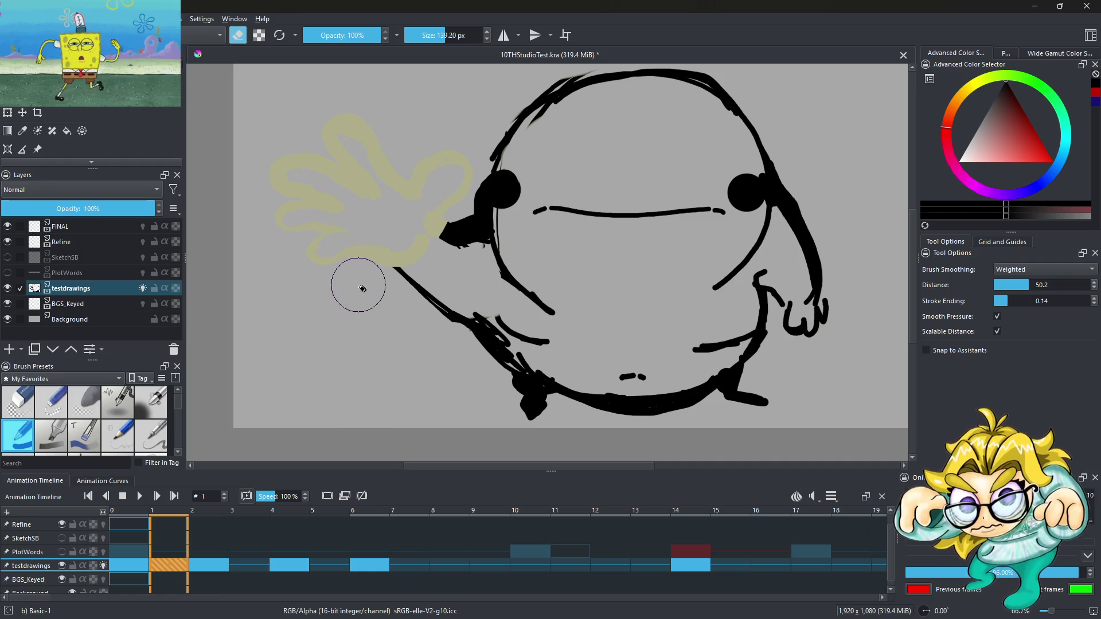
Step: Paint again at about 15 px and redraw the fingers over the ghost hand, undoing misplaced strokes
left_click(237, 35)
left_click(439, 27)
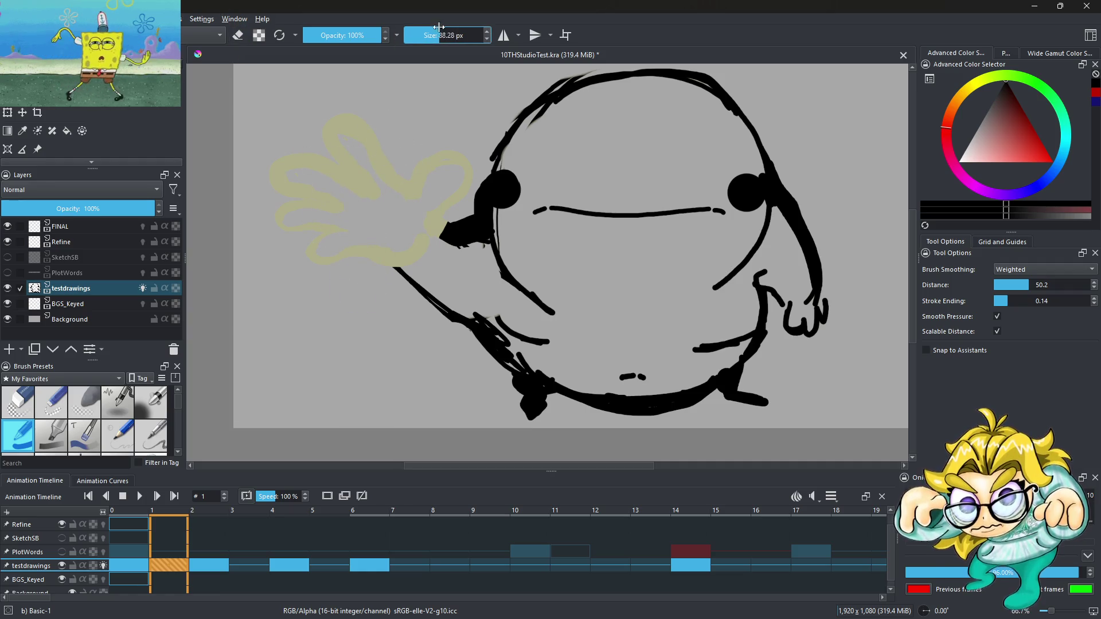
scroll(291, 252, "up", 2)
left_click(424, 35)
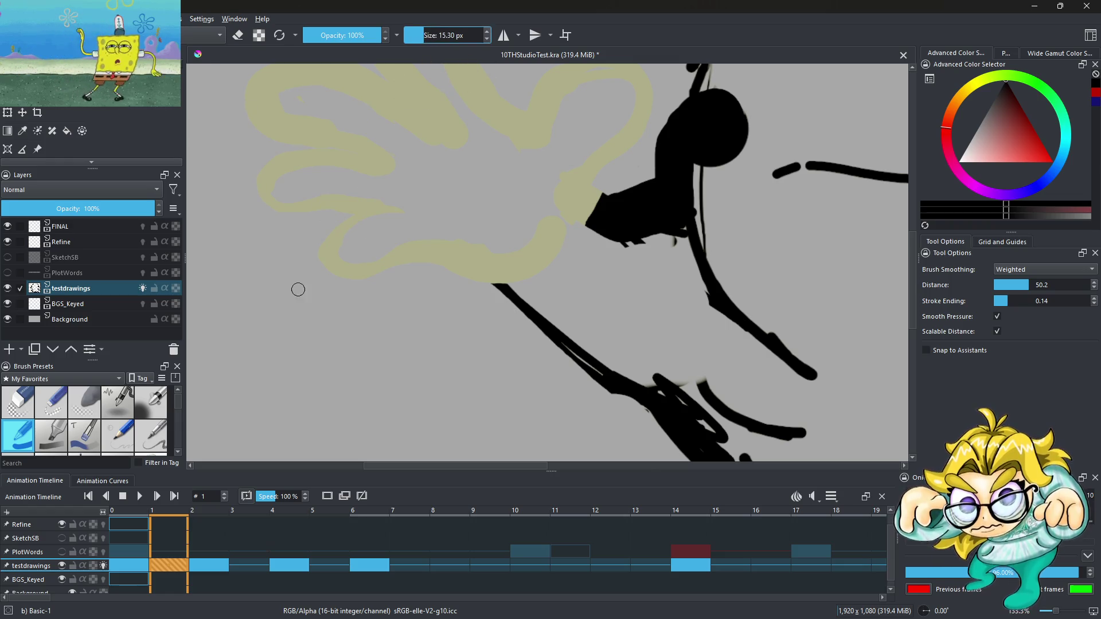
scroll(336, 276, "down", 1)
mouse_move(363, 294)
left_mouse_down()
mouse_move(417, 314)
mouse_move(451, 287)
left_mouse_up()
scroll(418, 246, "down", 2)
mouse_move(403, 242)
left_mouse_down()
mouse_move(333, 246)
mouse_move(365, 214)
left_mouse_up()
scroll(369, 229, "up", 1)
scroll(369, 228, "up", 1)
key("ctrl+z")
mouse_move(414, 253)
left_mouse_down()
mouse_move(350, 281)
mouse_move(410, 206)
mouse_move(302, 166)
left_mouse_up()
scroll(439, 173, "down", 3)
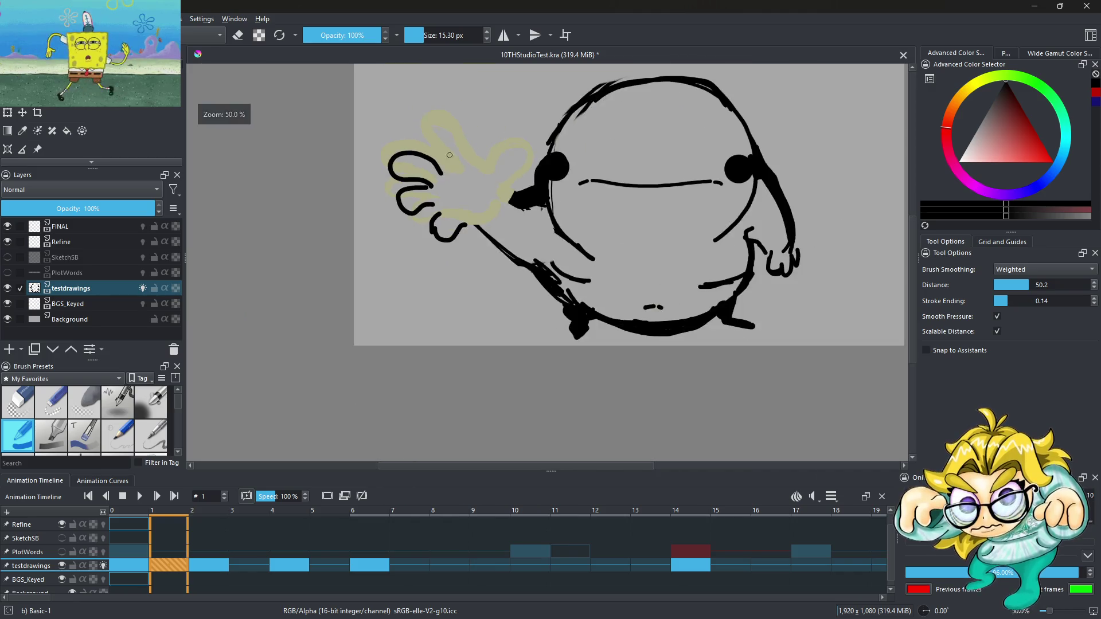
scroll(397, 164, "up", 2)
mouse_move(435, 193)
left_mouse_down()
mouse_move(360, 148)
mouse_move(474, 183)
mouse_move(530, 175)
left_mouse_up()
key("ctrl+z")
mouse_move(459, 178)
left_mouse_down()
mouse_move(504, 182)
mouse_move(500, 166)
mouse_move(557, 185)
mouse_move(543, 146)
mouse_move(539, 193)
mouse_move(566, 267)
left_mouse_up()
key("ctrl+z")
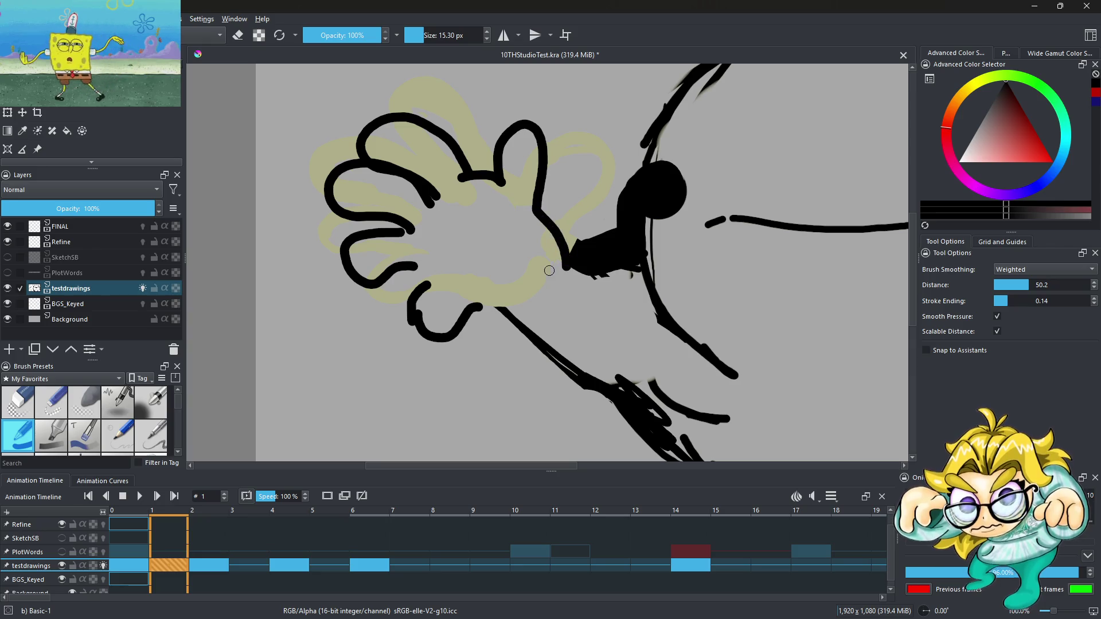
Step: Flip between frames 0 and 1 to compare the redrawn hand, settling on frame 1
key("Left")
key("Right")
key("Left")
key("Right")
key("Left")
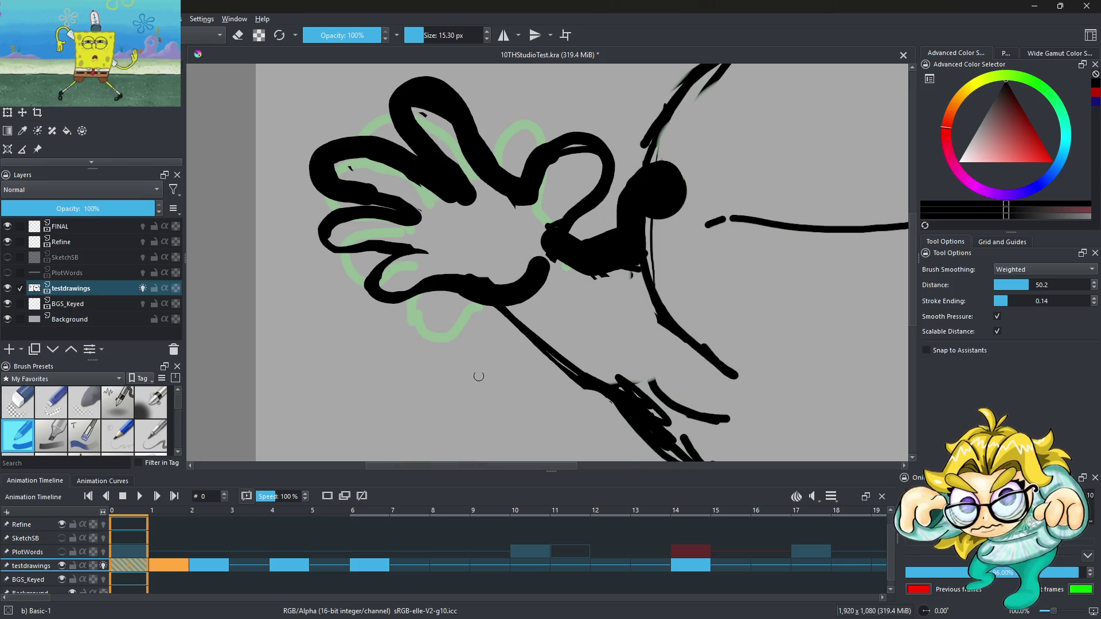
scroll(490, 367, "down", 4)
scroll(526, 357, "up", 2)
scroll(526, 356, "down", 1)
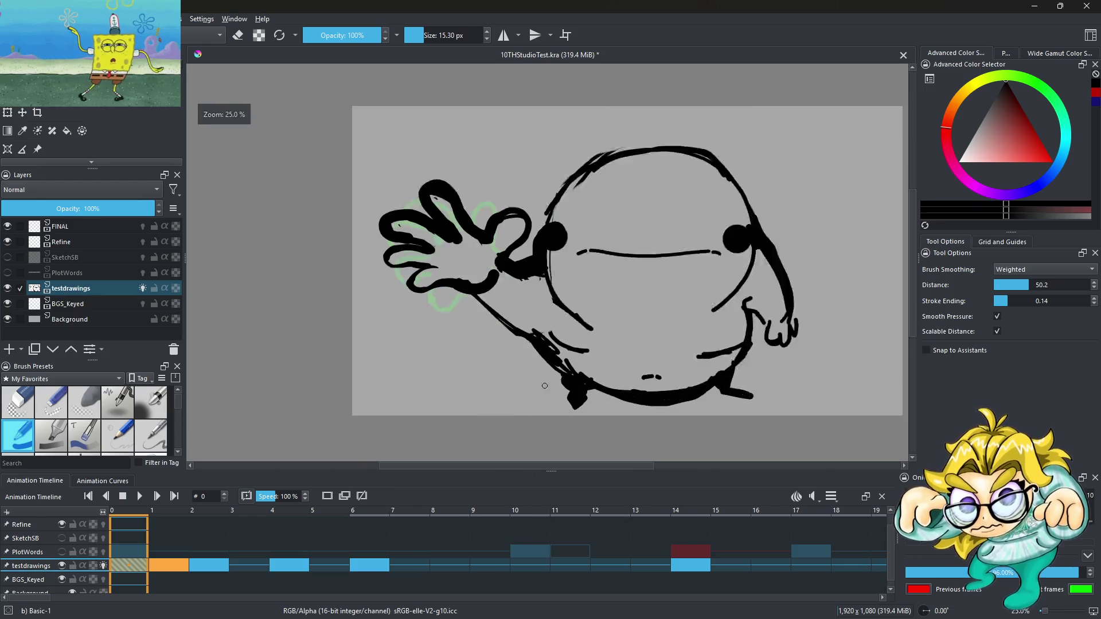
scroll(542, 305, "up", 2)
key("Right")
key("Left")
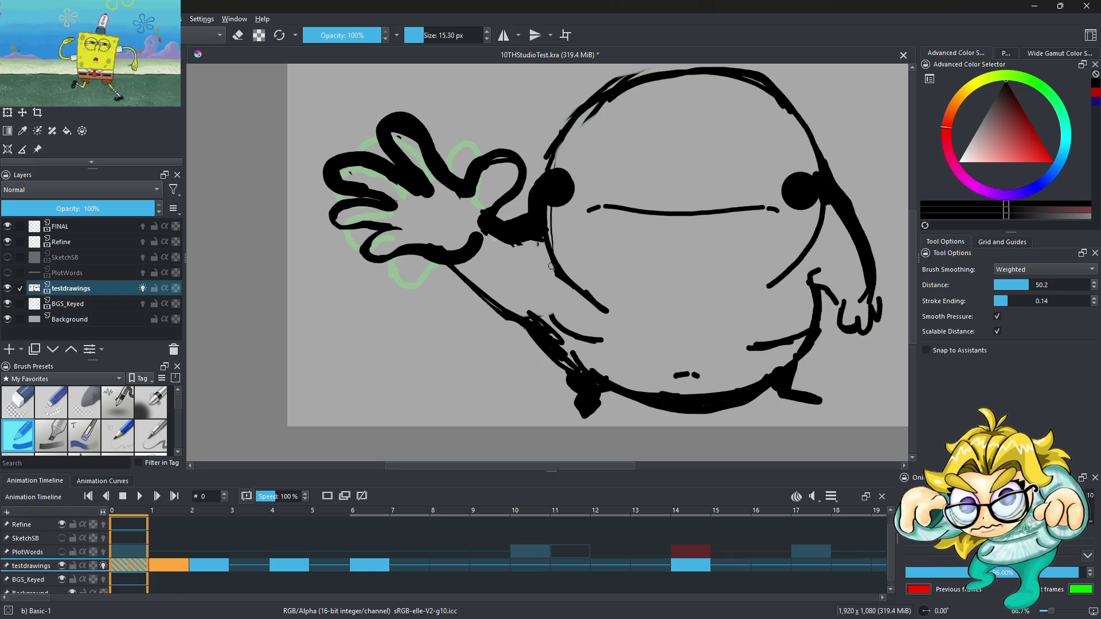
key("Right")
scroll(571, 200, "down", 2)
key("Left")
key("Right")
key("Left")
key("Right")
key("Right")
key("Left")
key("Left")
key("Right")
key("Left")
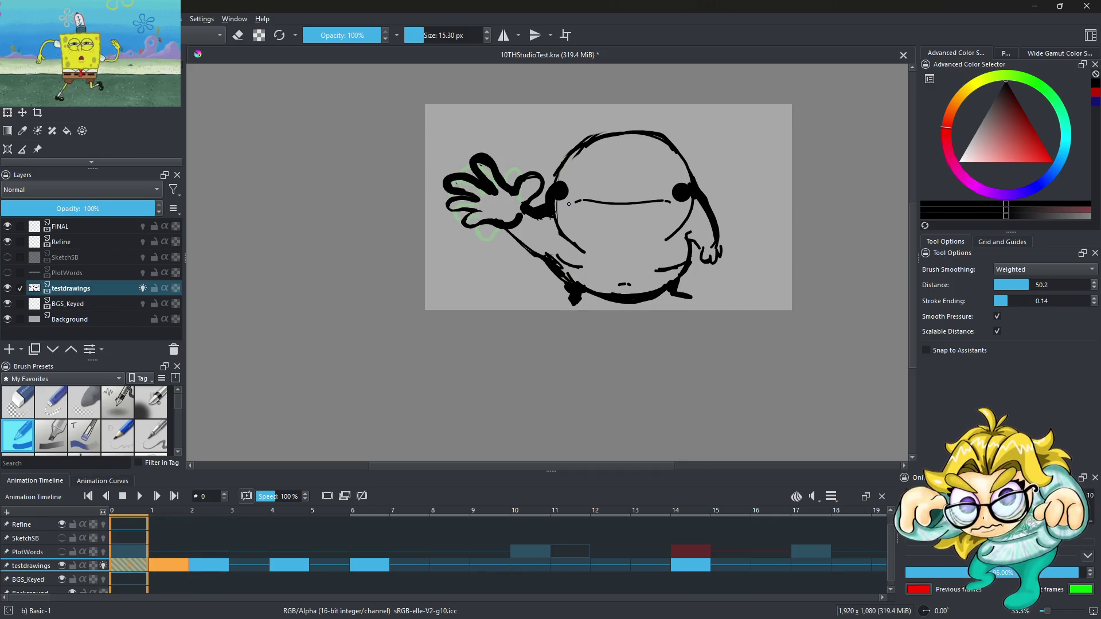
key("Right")
key("Left")
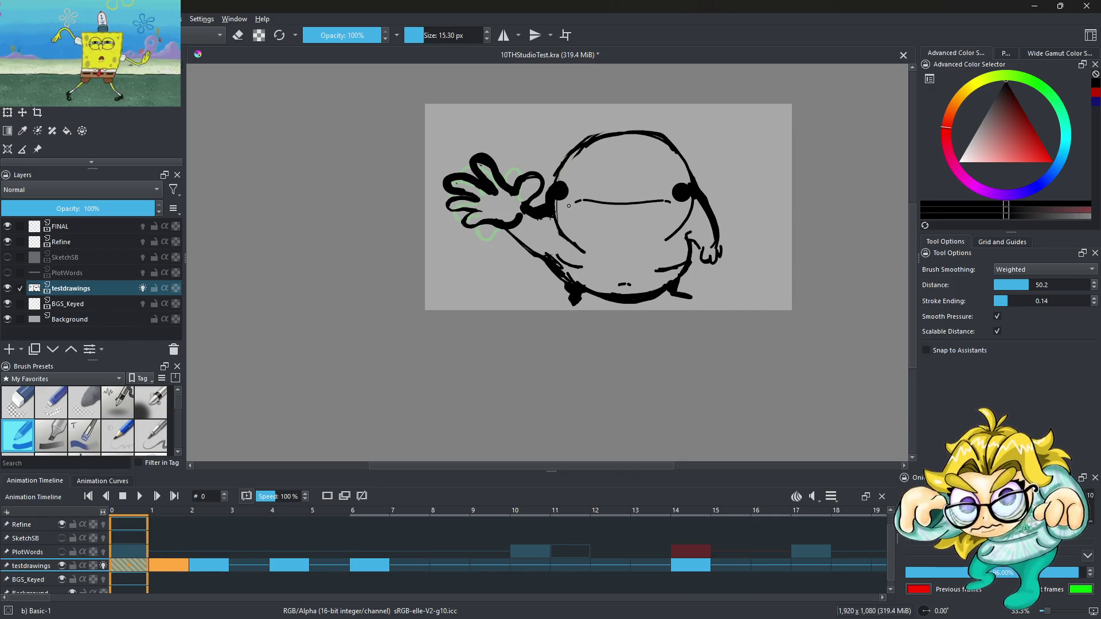
key("Right")
key("Left")
key("Right")
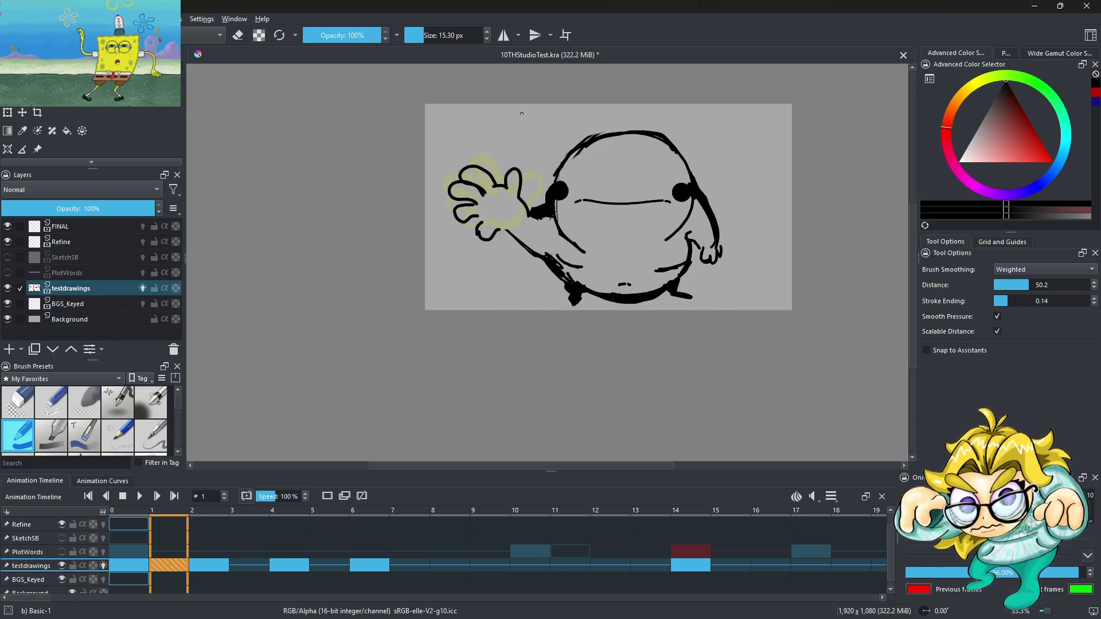
scroll(512, 193, "up", 2, "ctrl")
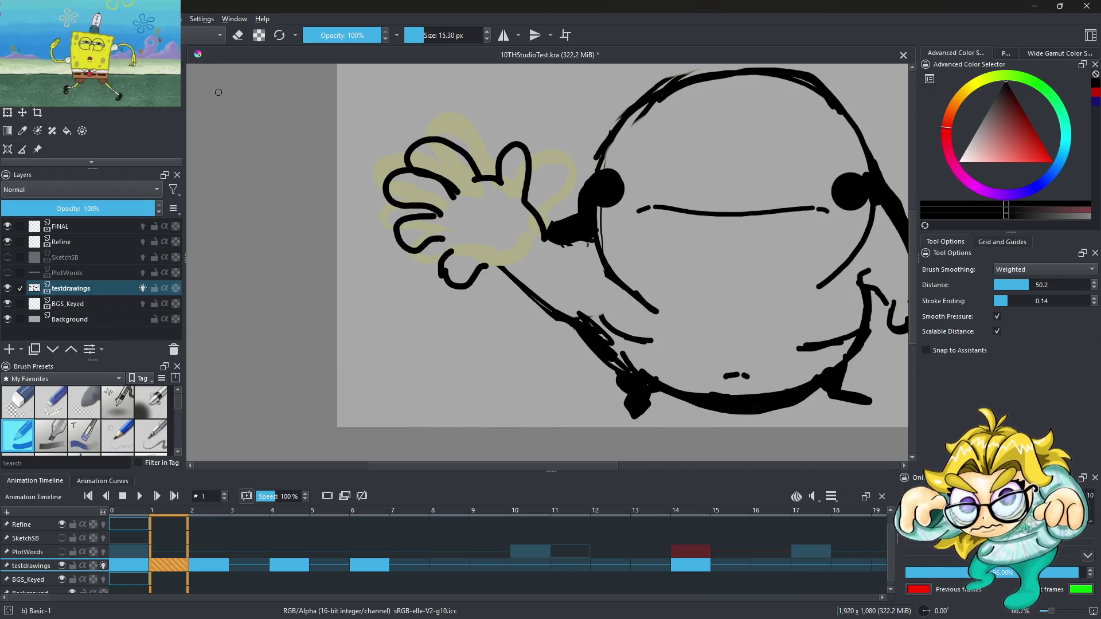
scroll(50, 137, "down", 2)
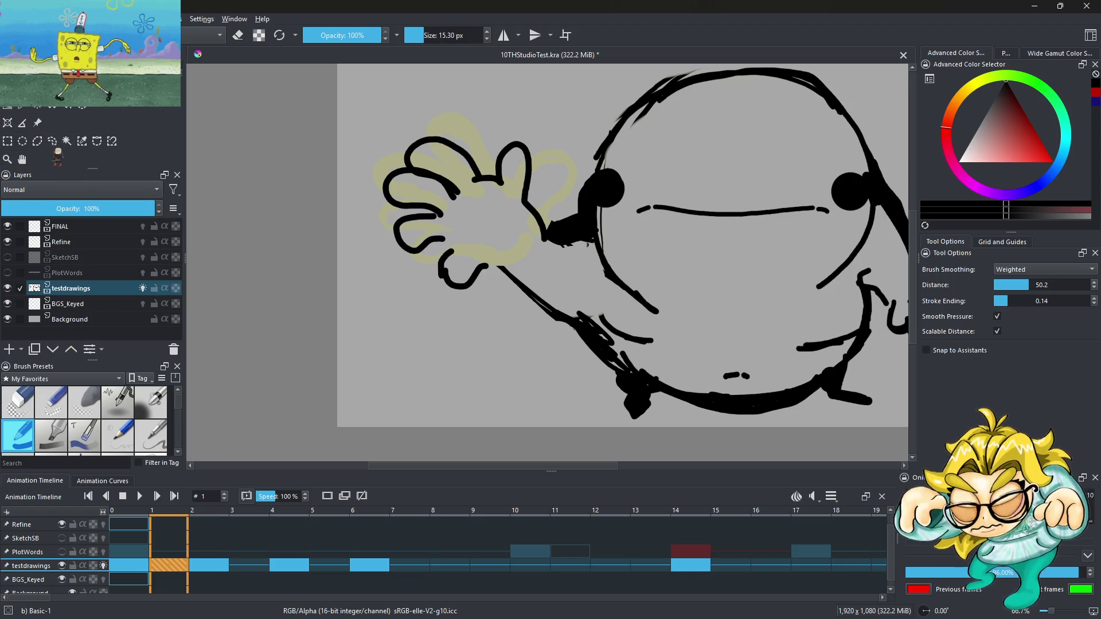
Step: Lasso frame 1's hand, rotate it about 15° clockwise and shift it toward the face, then compare with frame 0
left_click(52, 141)
mouse_move(502, 250)
left_mouse_down()
mouse_move(392, 265)
mouse_move(489, 117)
left_mouse_up()
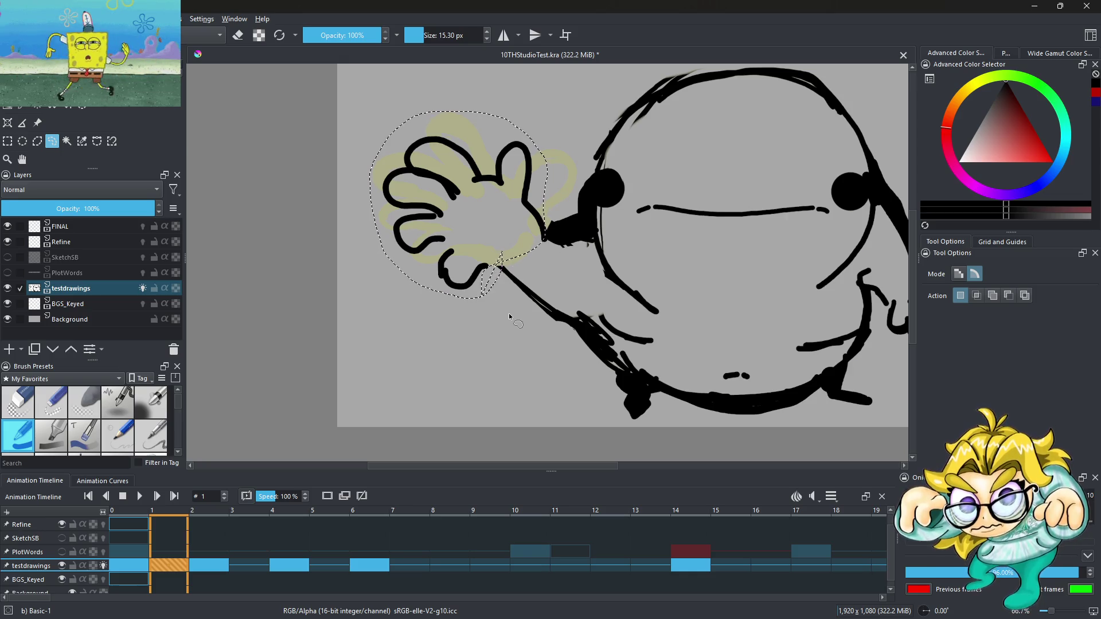
key("ctrl+t")
left_click_drag(570, 89, 617, 186)
mouse_move(480, 190)
left_mouse_down()
mouse_move(516, 172)
mouse_move(498, 163)
left_mouse_up()
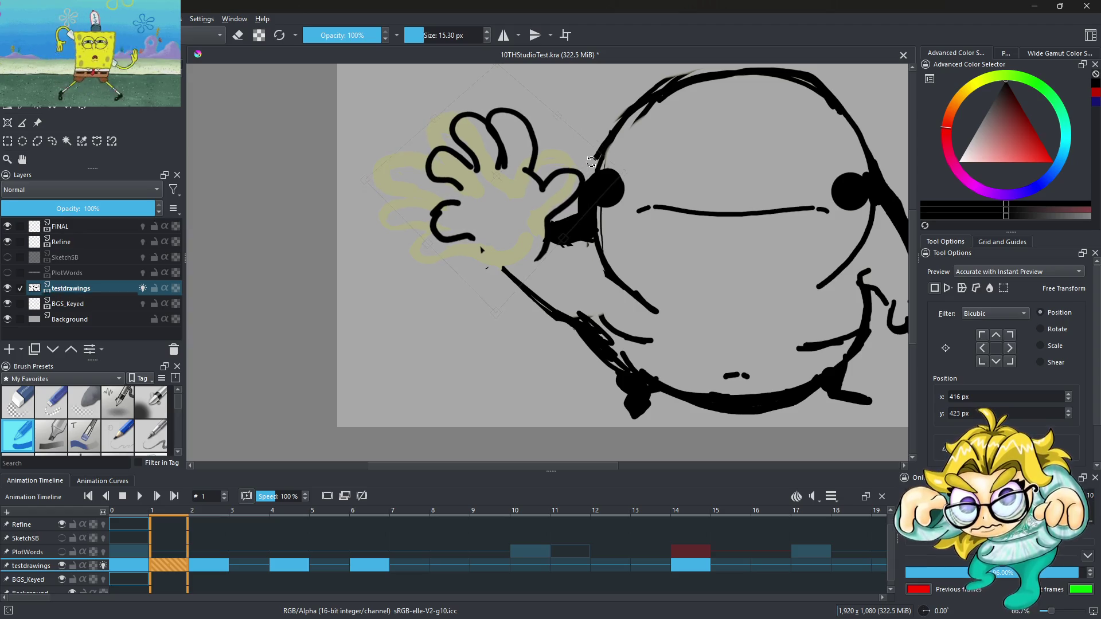
mouse_move(630, 158)
left_mouse_down()
mouse_move(622, 189)
mouse_move(592, 196)
mouse_move(553, 147)
left_mouse_up()
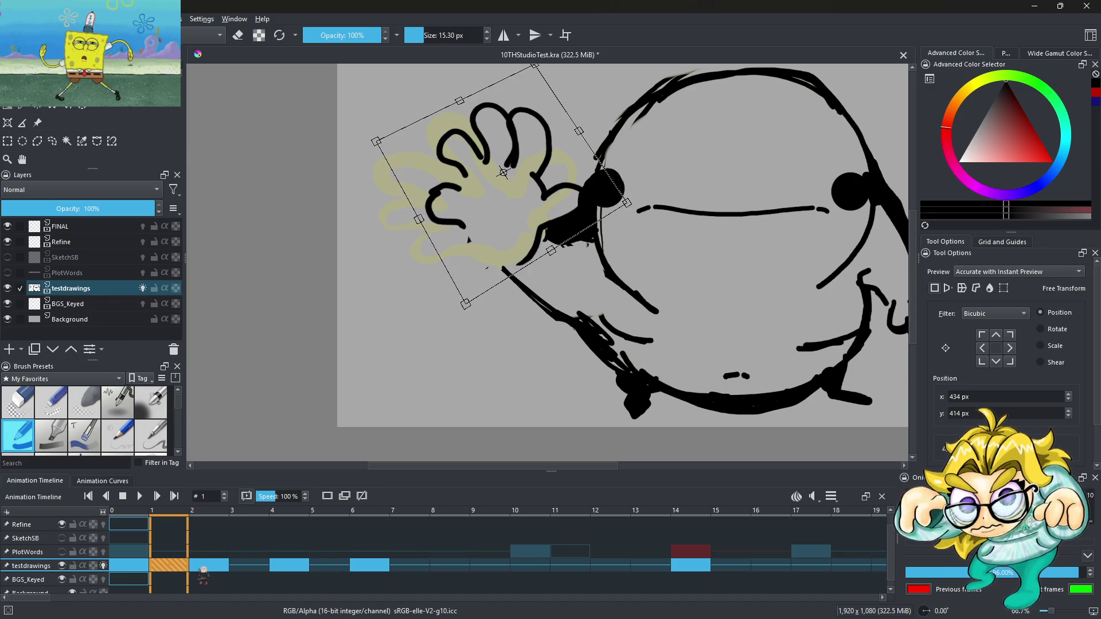
left_click(203, 568)
left_click(175, 568)
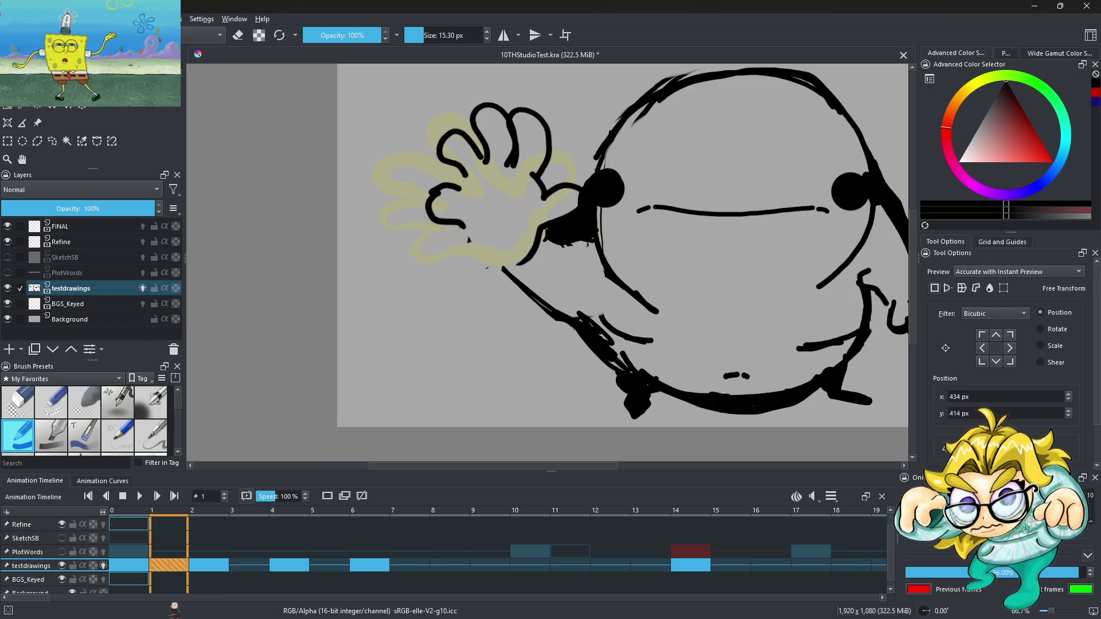
key("Left")
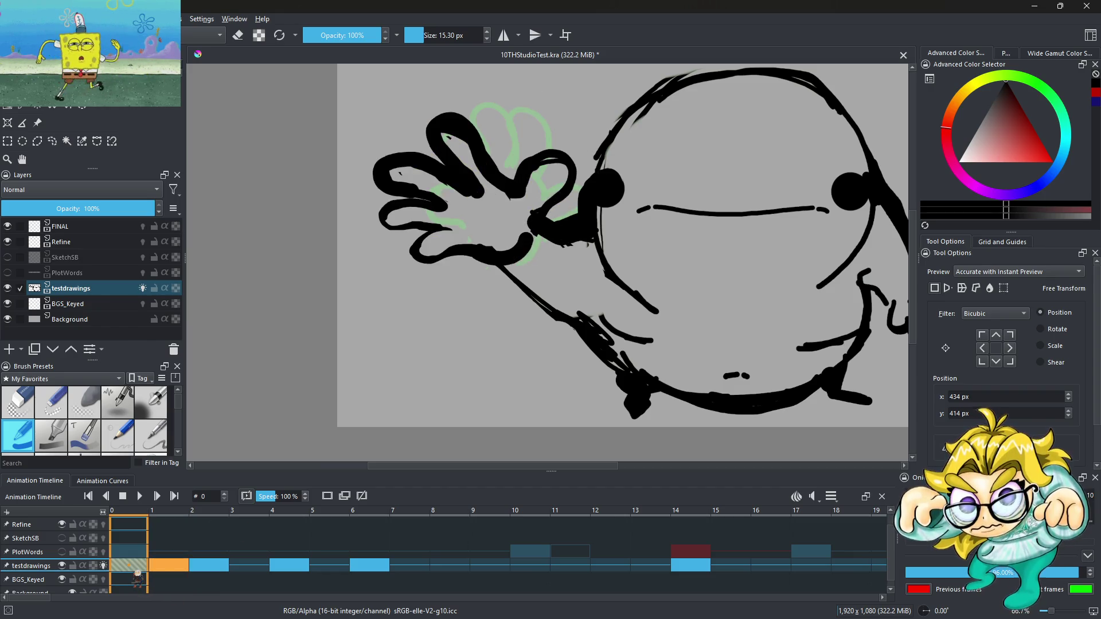
left_click(172, 568)
left_click(212, 571)
left_click(172, 574)
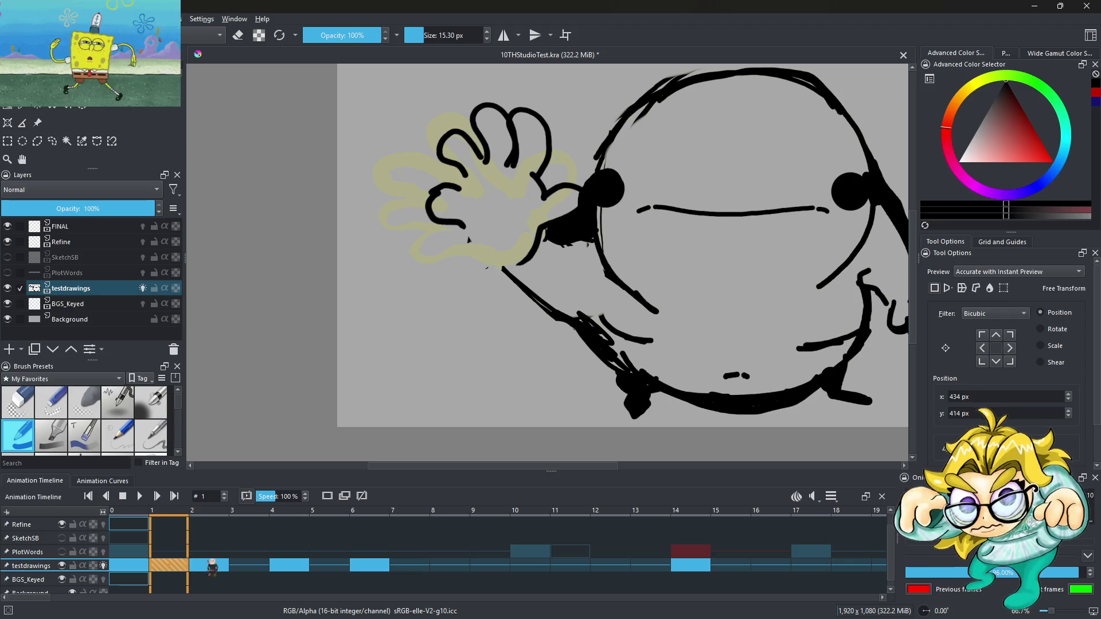
left_click(212, 568)
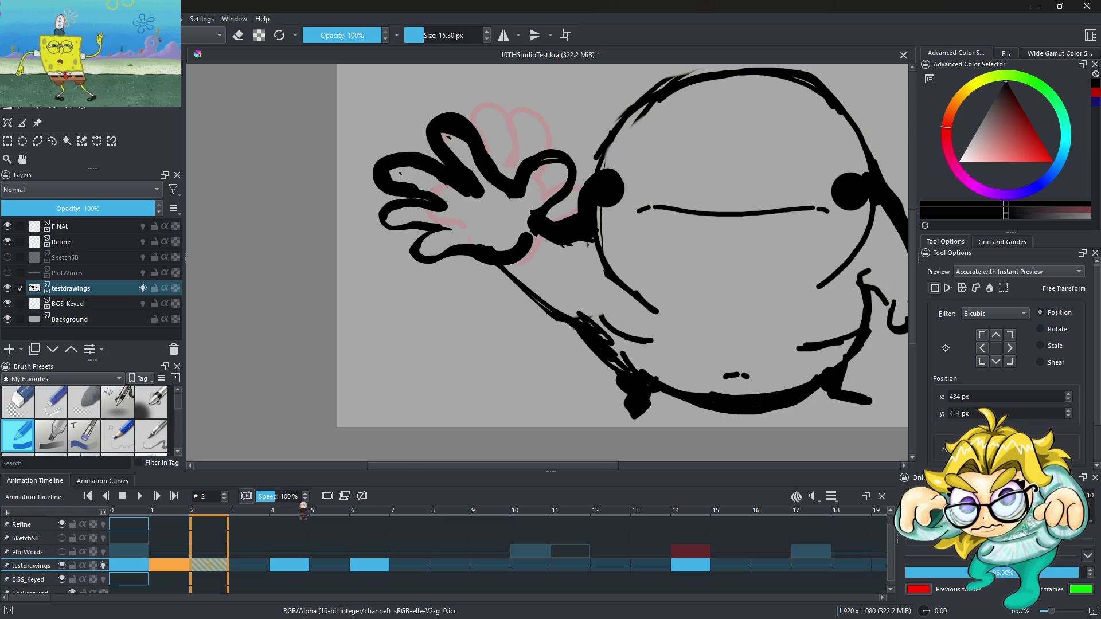
scroll(441, 360, "down", 3)
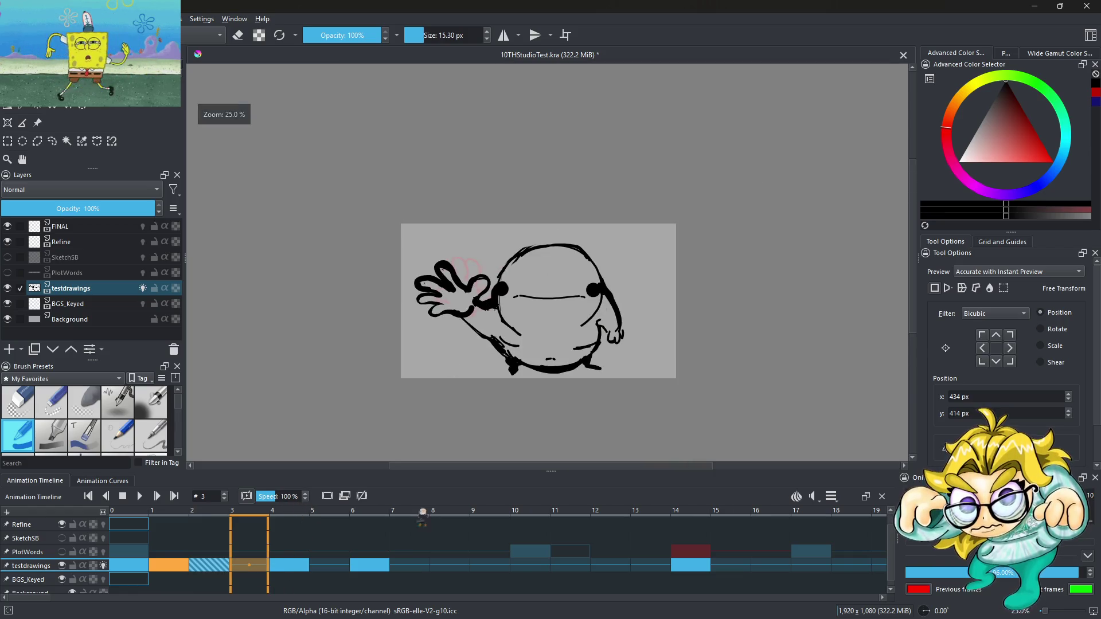
left_click(370, 570)
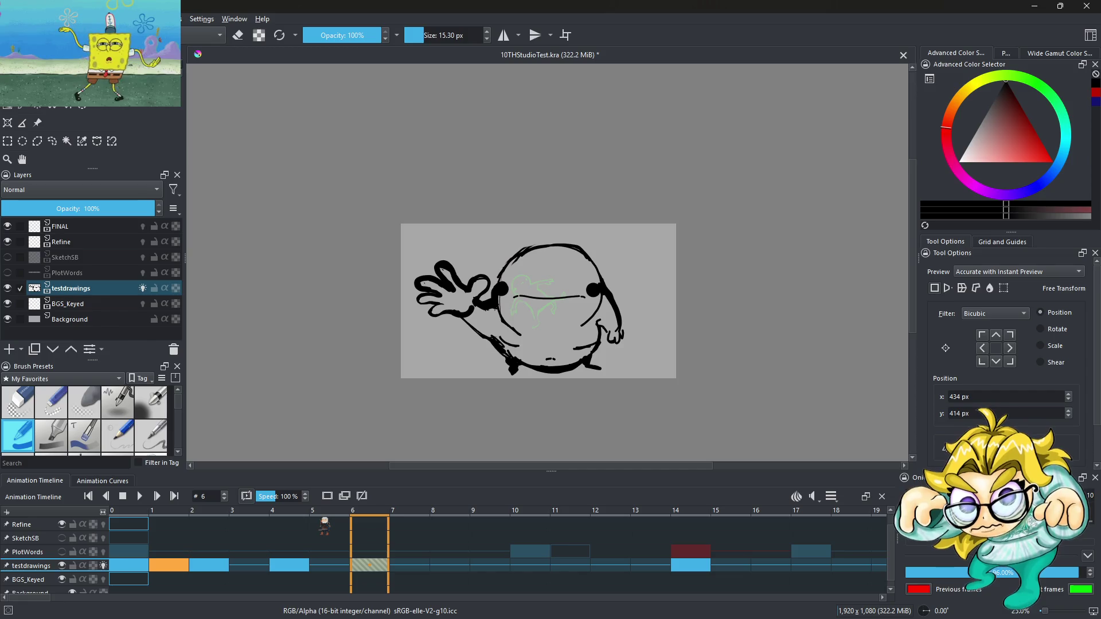
key("Home")
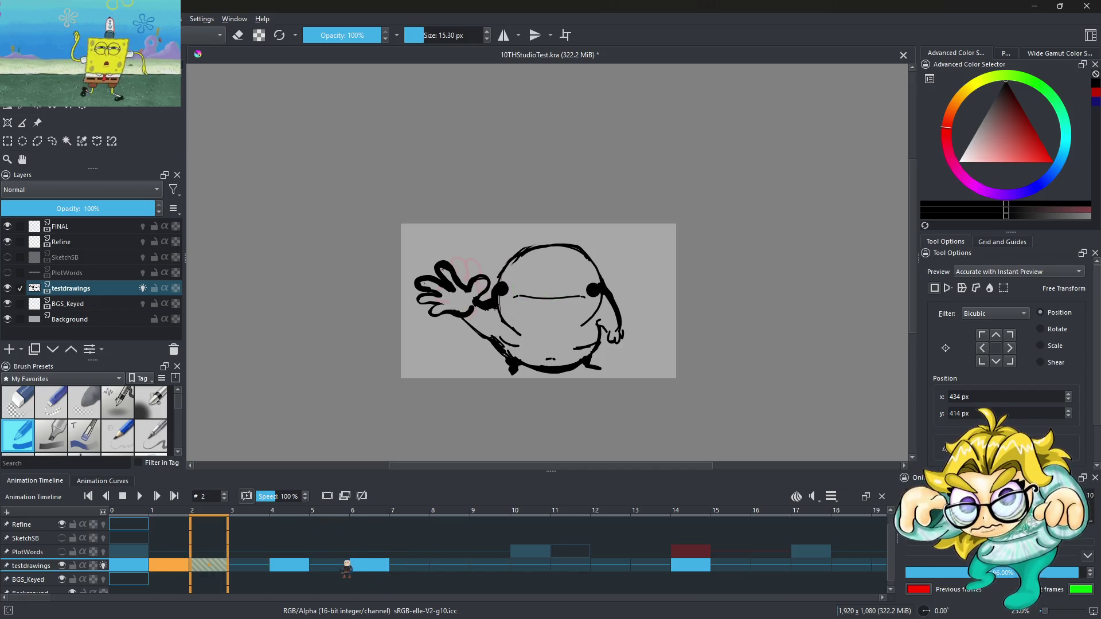
key("Left")
key("Right")
key("Left")
key("Right")
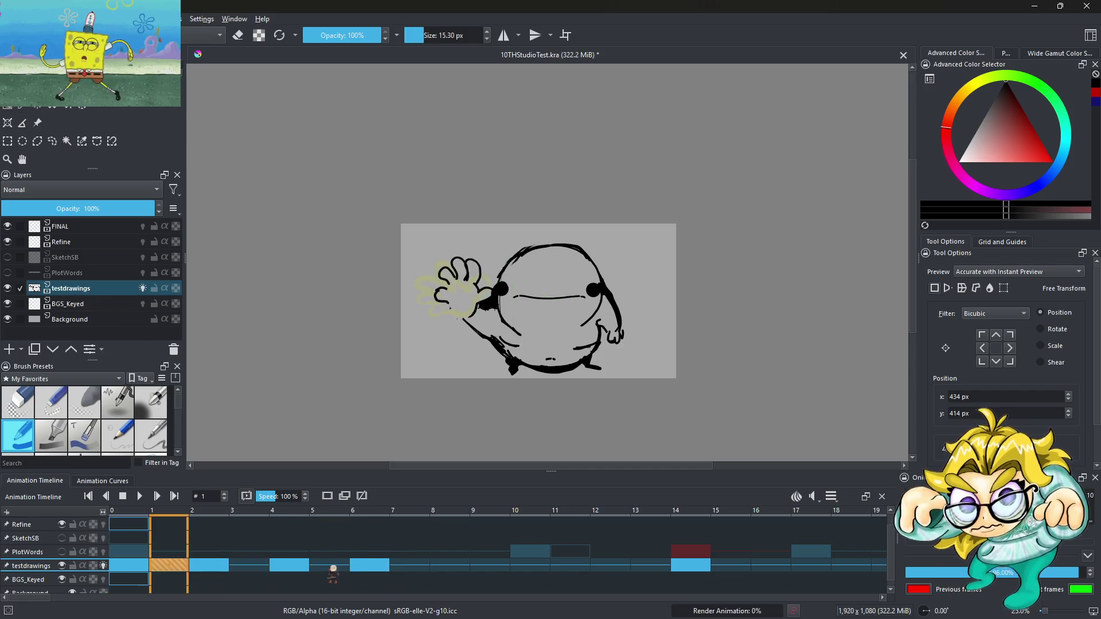
key("Left")
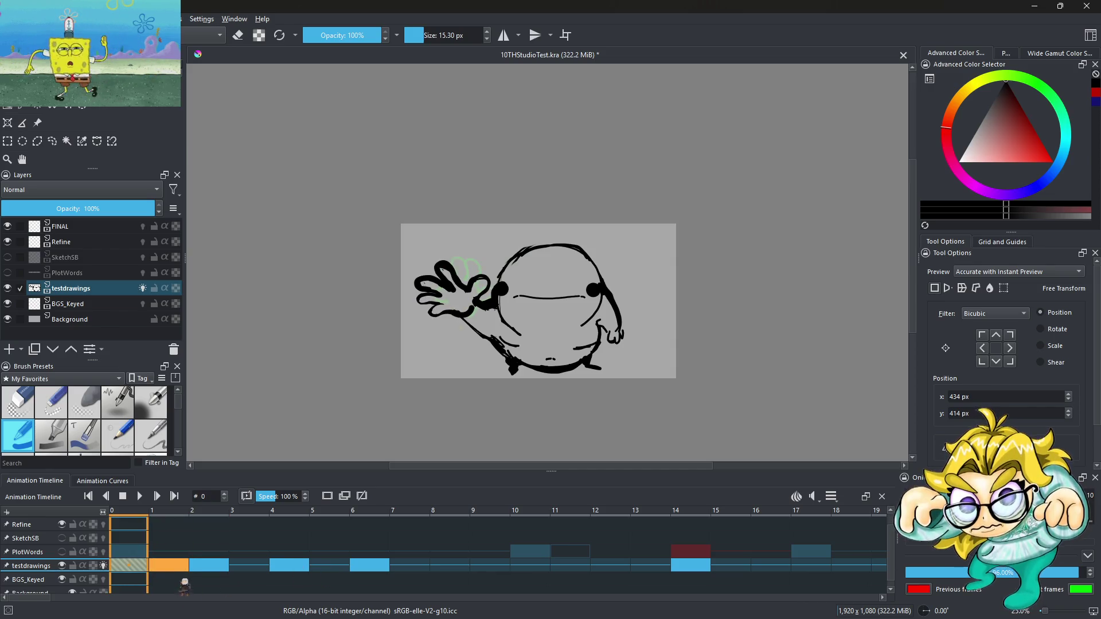
key("Right")
key("Right")
key("Right")
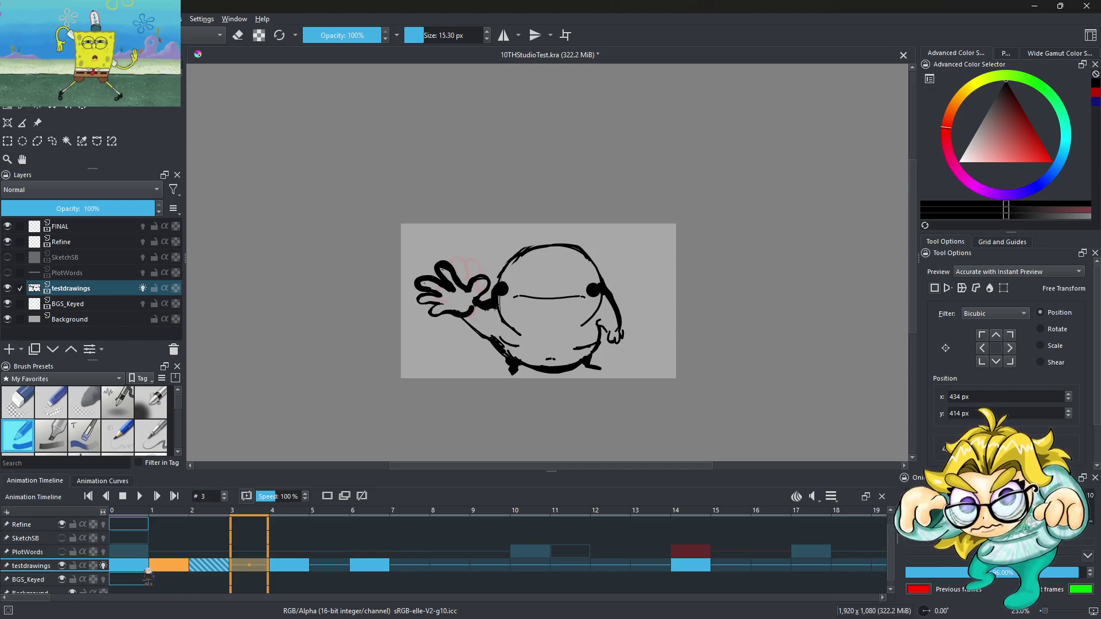
key("Left")
key("Left")
key("Right")
key("Left")
key("Left")
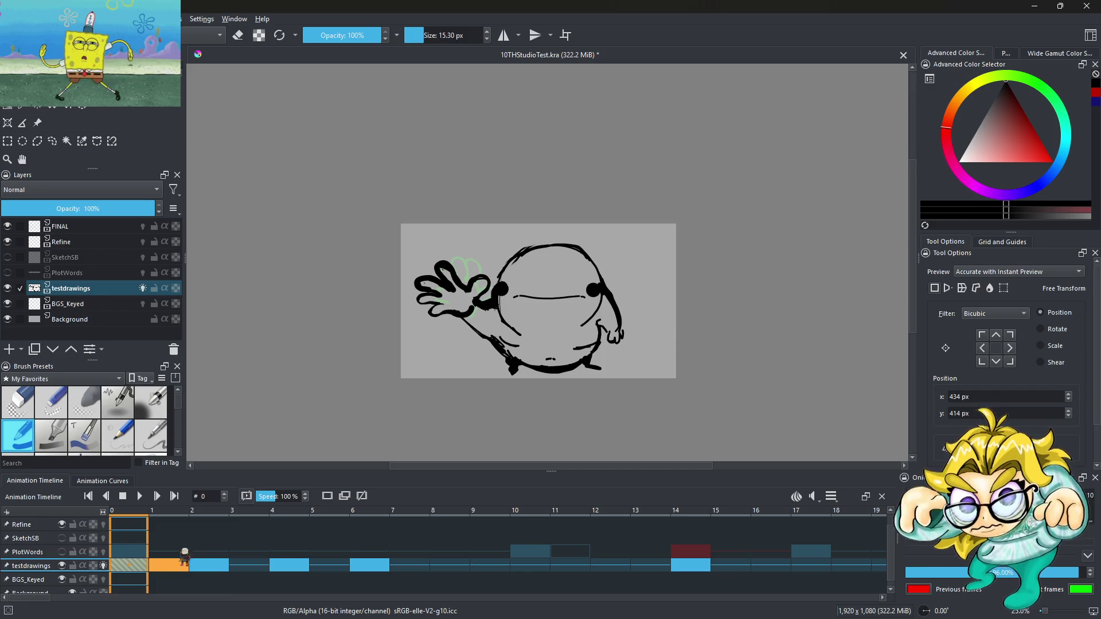
key("Right")
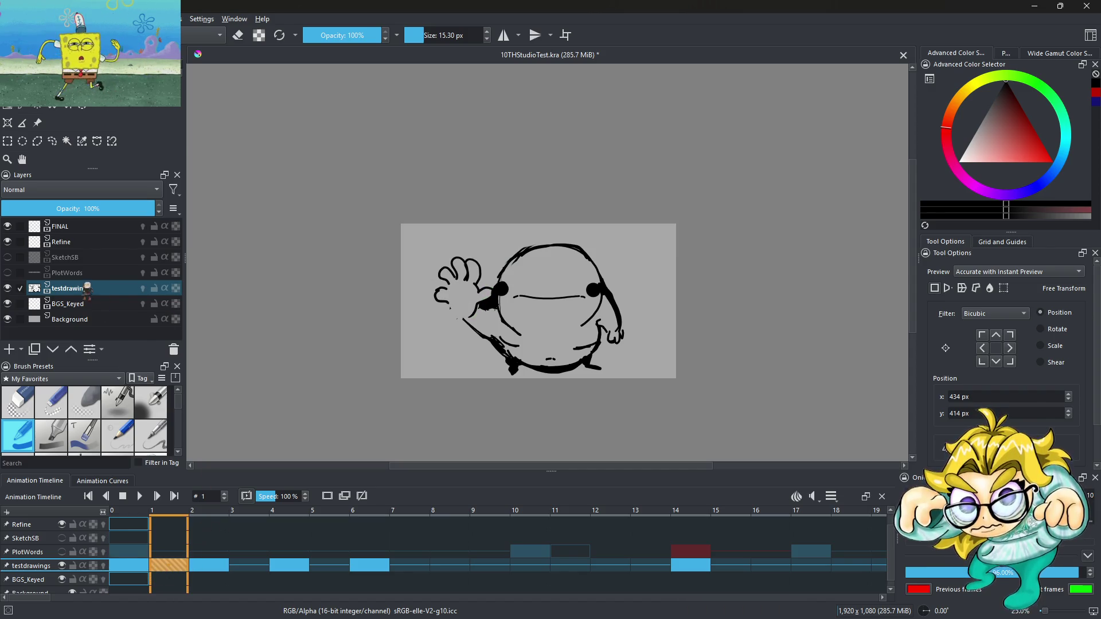
left_click(367, 567)
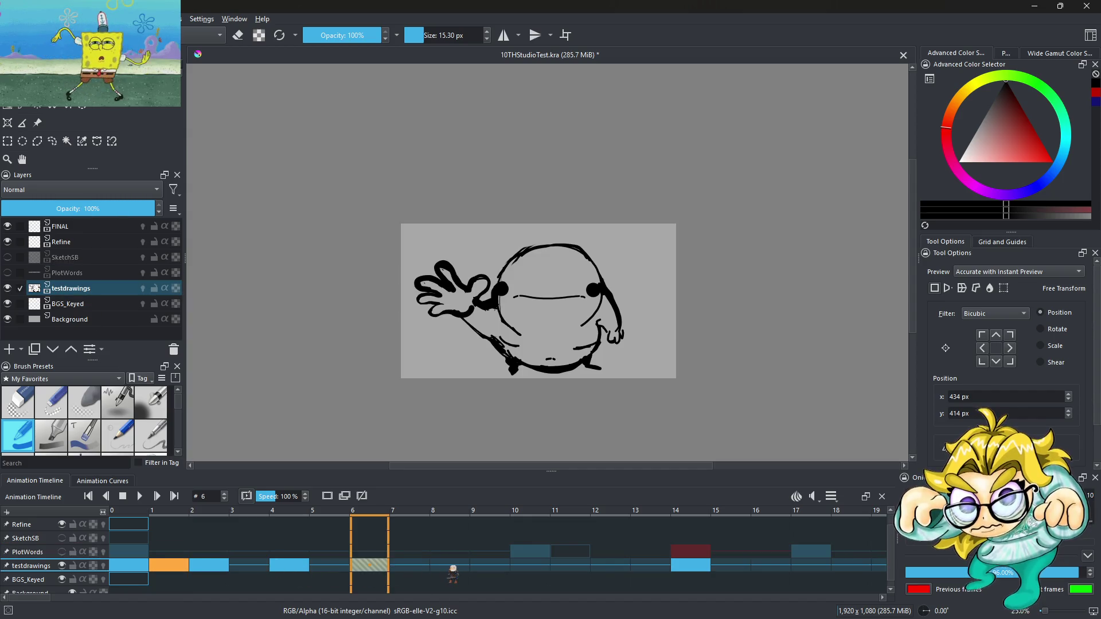
key("space")
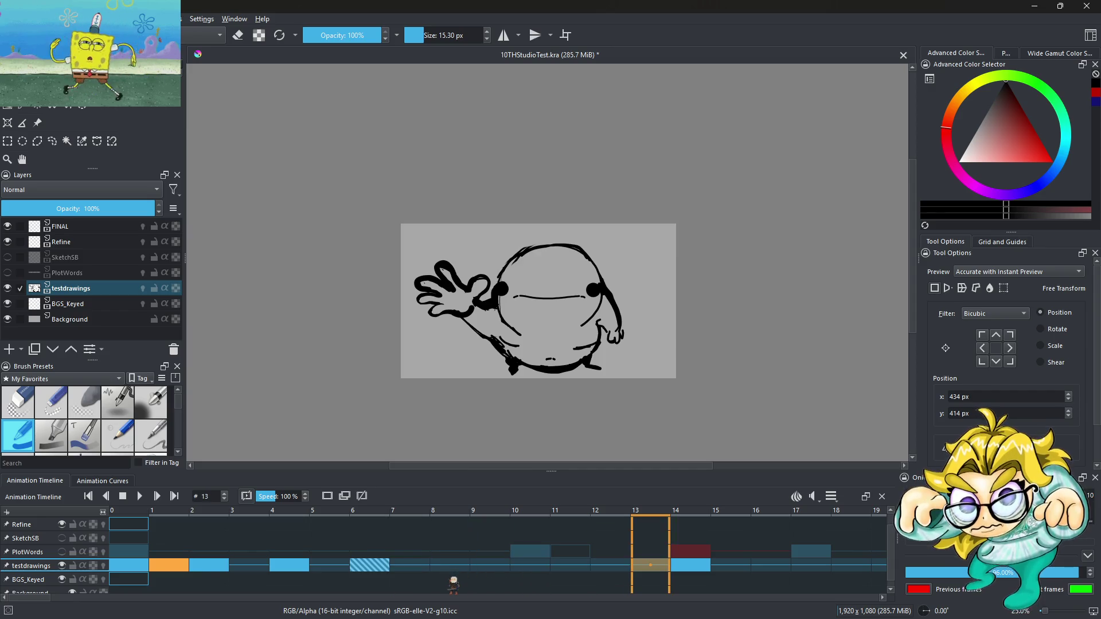
key("Left")
key("Left")
key("Left")
key("Right")
key("Left")
key("Right")
key("Left")
key("Right")
key("Right")
key("Left")
key("Left")
key("Right")
key("Left")
key("Right")
Step: Clone the frame-1 hand keyframe into frames 3 and 5, then return to frame 0
right_click(180, 568)
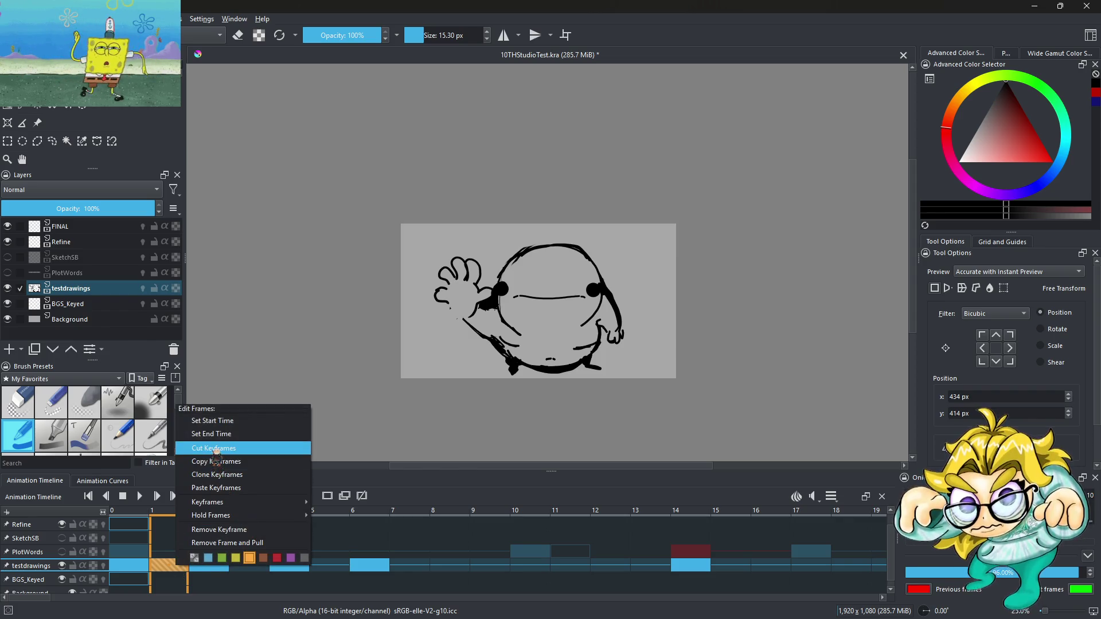
left_click(224, 475)
right_click(259, 568)
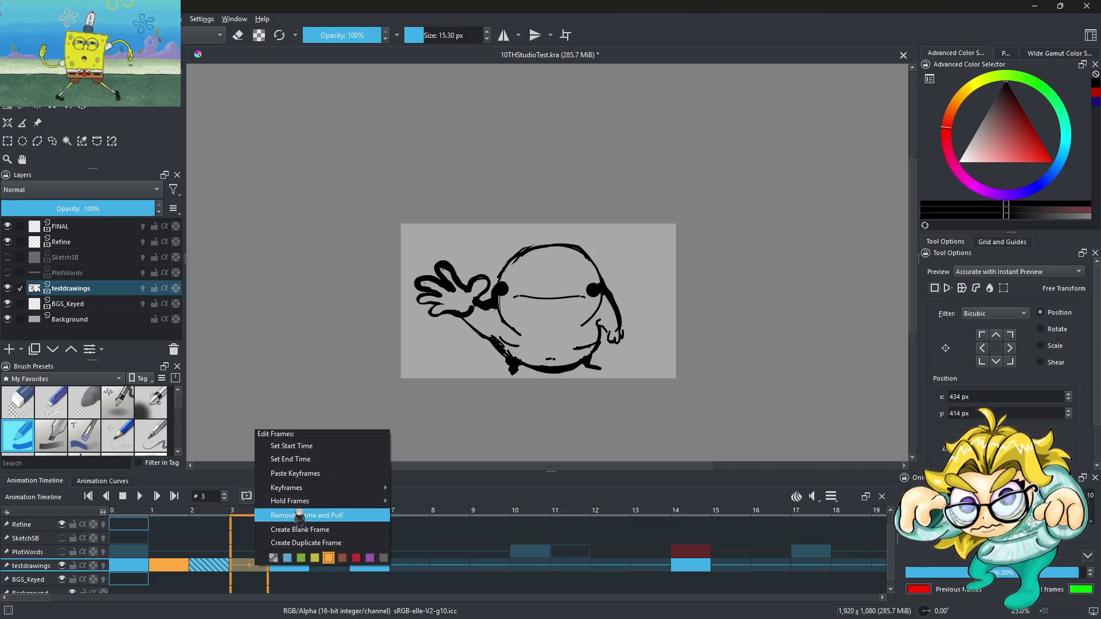
left_click(448, 488)
left_click(338, 568)
right_click(338, 567)
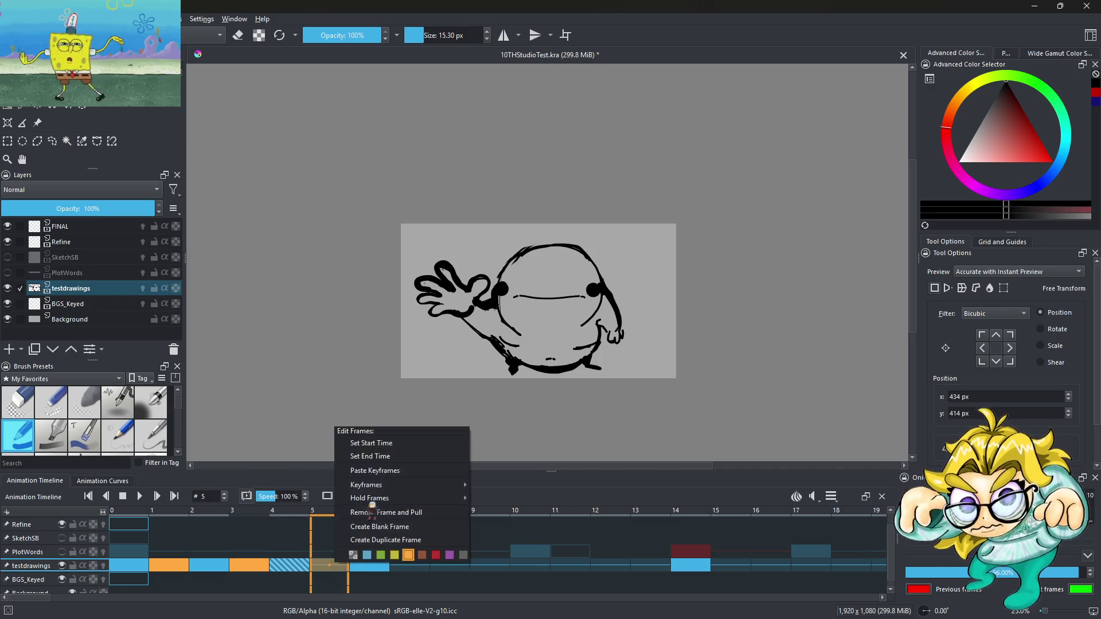
left_click(393, 467)
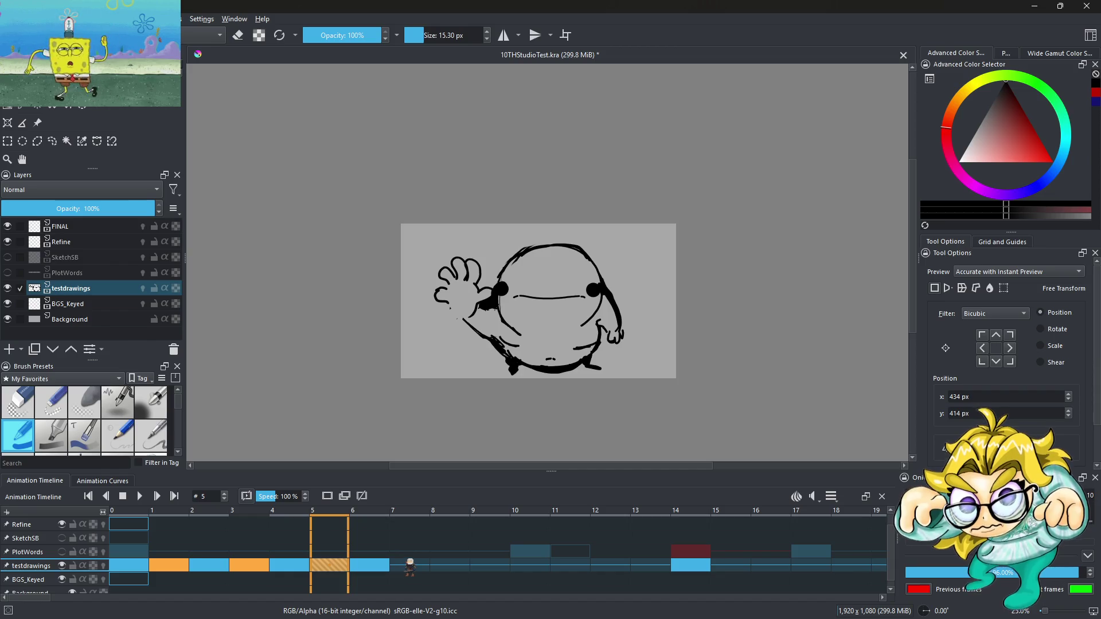
left_click(132, 566)
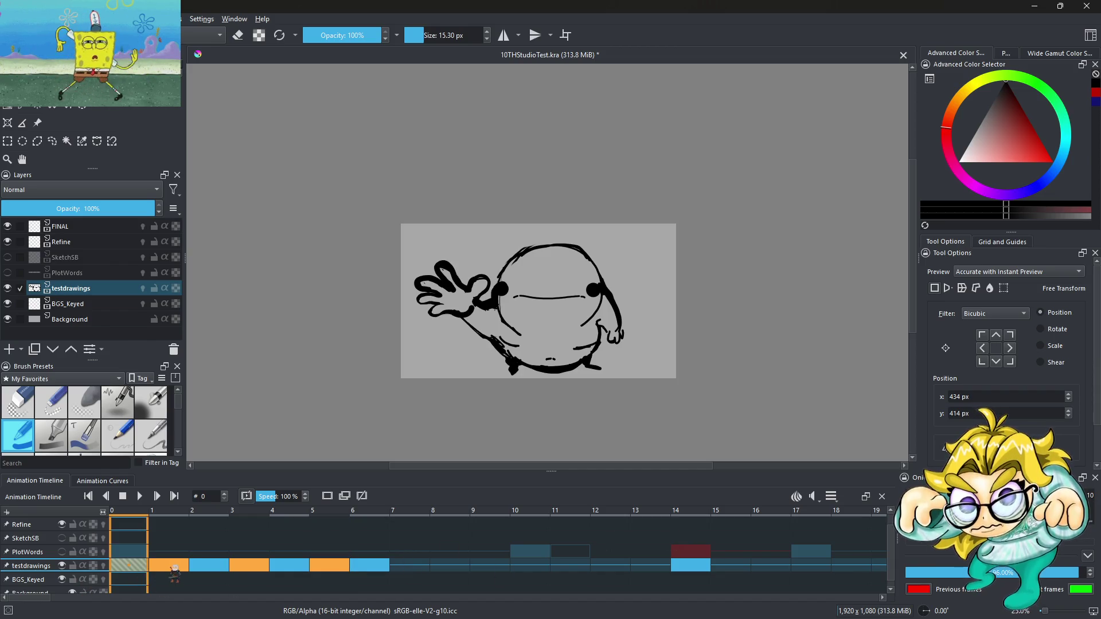
Step: Set the clip end to 6 and play the short looping wave
left_click(832, 496)
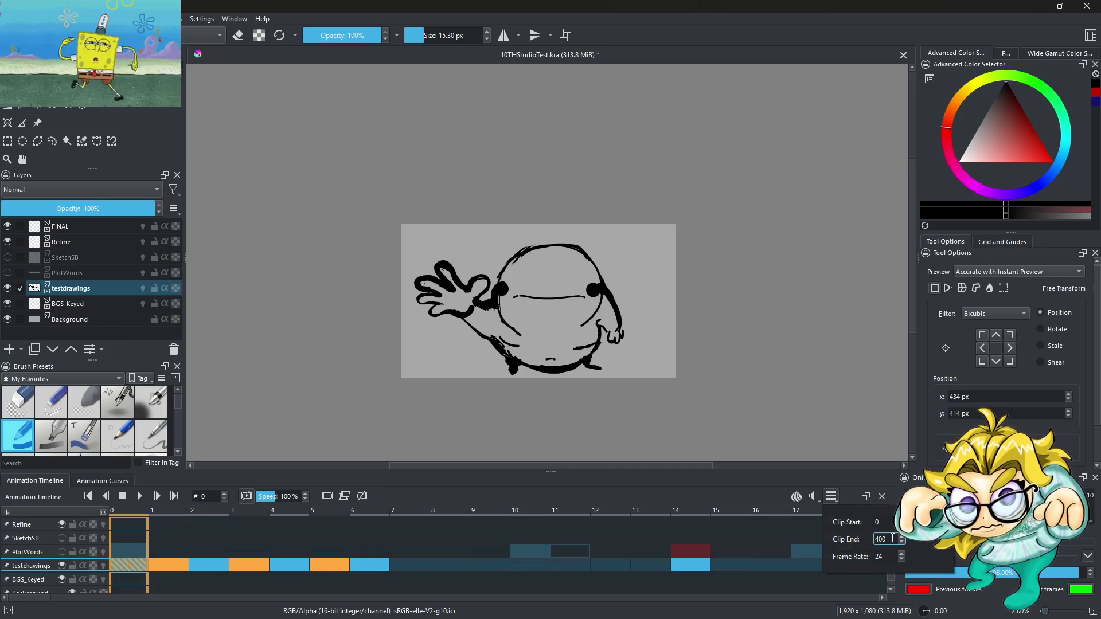
type("4")
key("BackSpace")
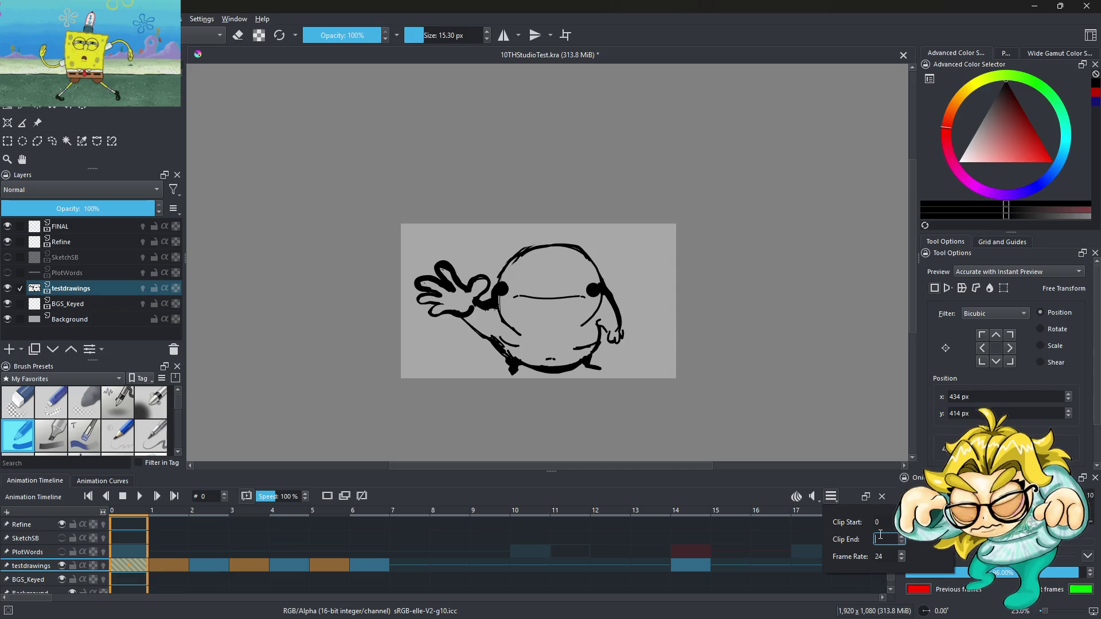
type("7")
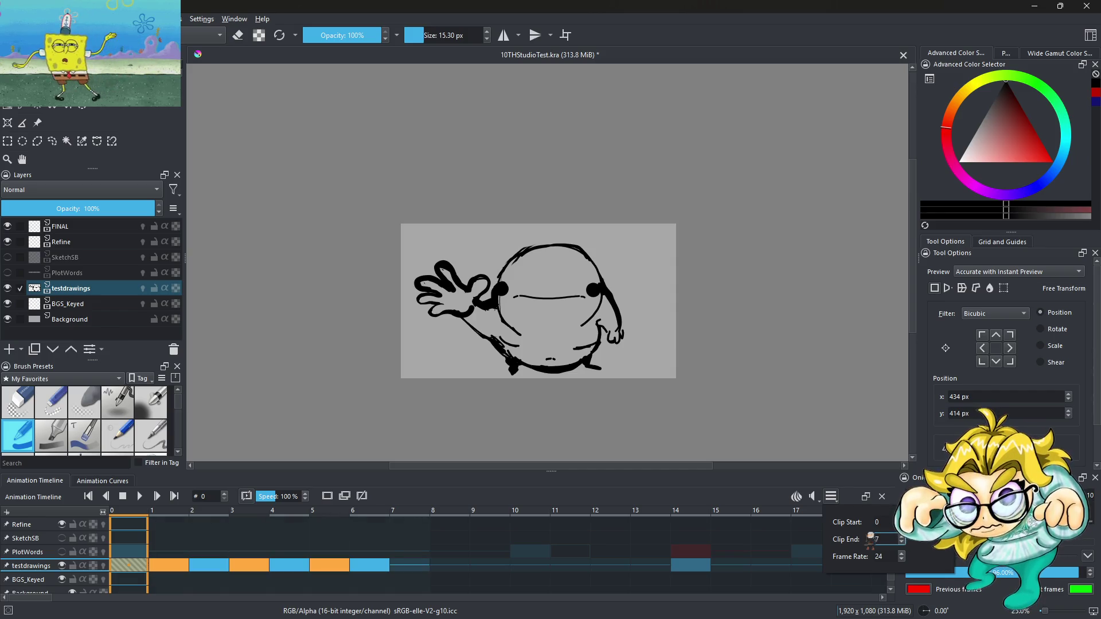
key("BackSpace")
type("6")
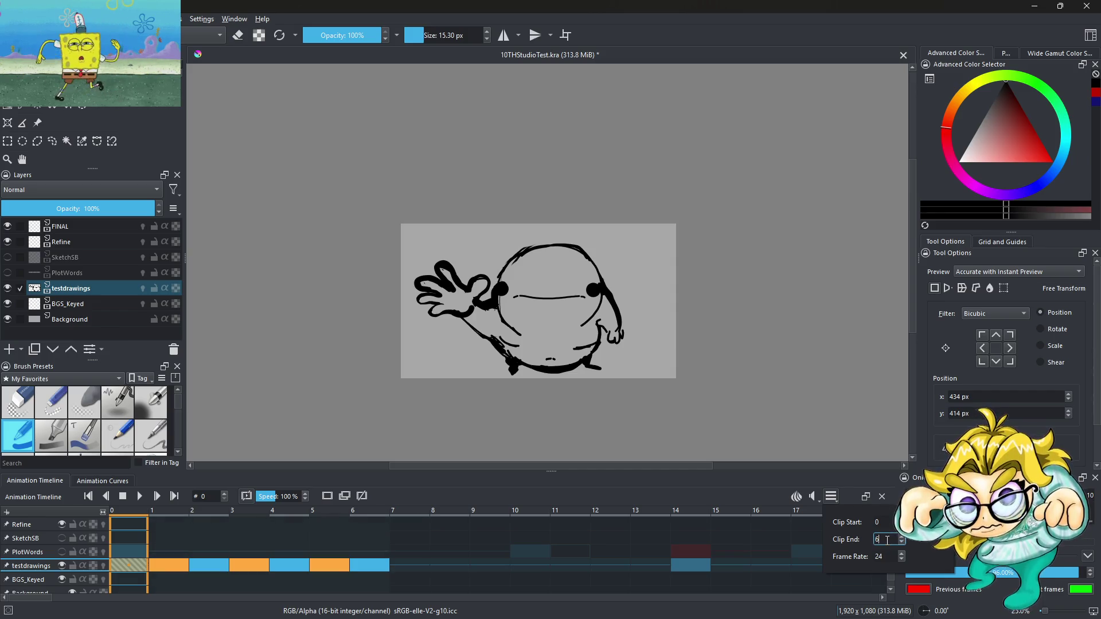
left_click(139, 496)
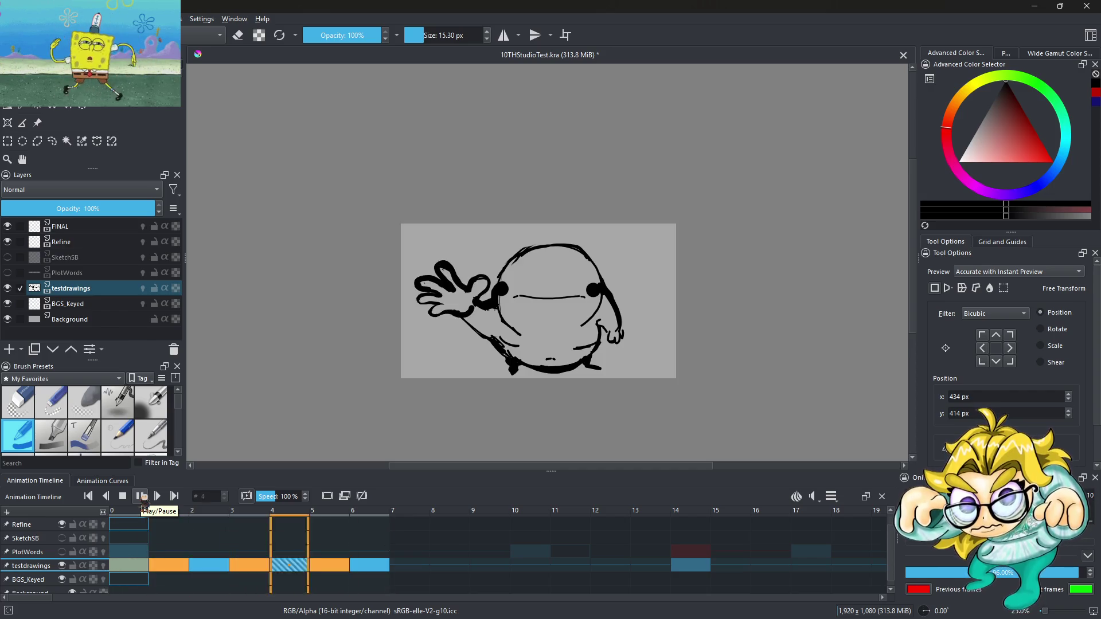
left_click(367, 568)
Step: Restore the clip end to 100 and drag keyframes later, spreading them to frames 0, 2, 3, 5, 7, 10, 12
left_click(831, 496)
type("100")
key("Return")
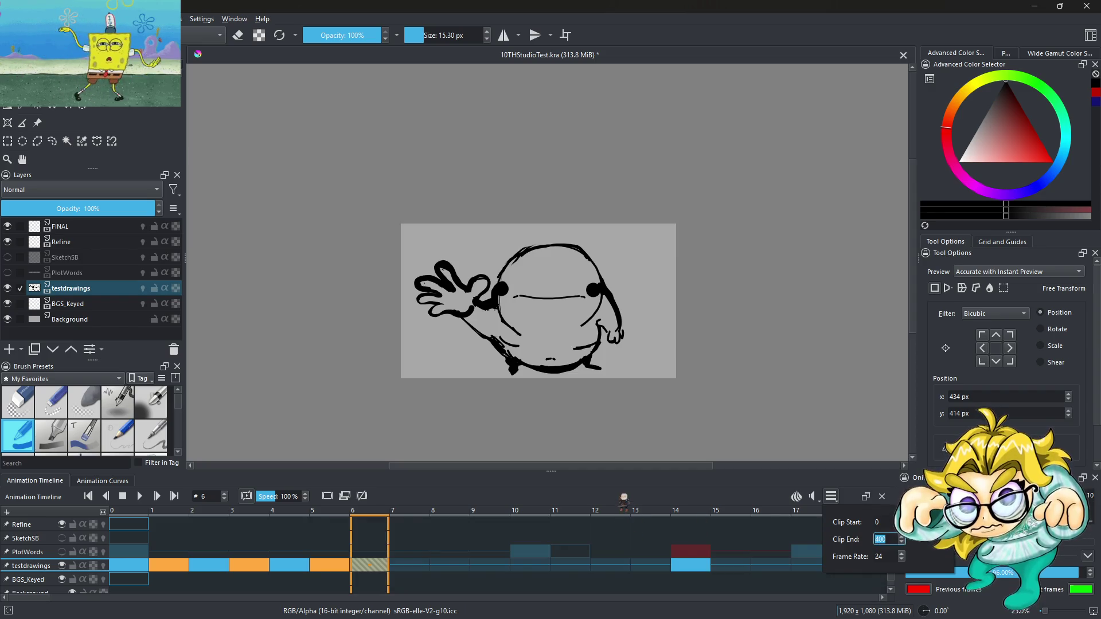
left_click(624, 497)
mouse_move(381, 569)
left_mouse_down()
mouse_move(530, 571)
mouse_move(336, 571)
mouse_move(406, 573)
left_mouse_up()
mouse_move(296, 567)
left_mouse_down()
mouse_move(252, 573)
mouse_move(271, 565)
mouse_move(322, 582)
left_mouse_up()
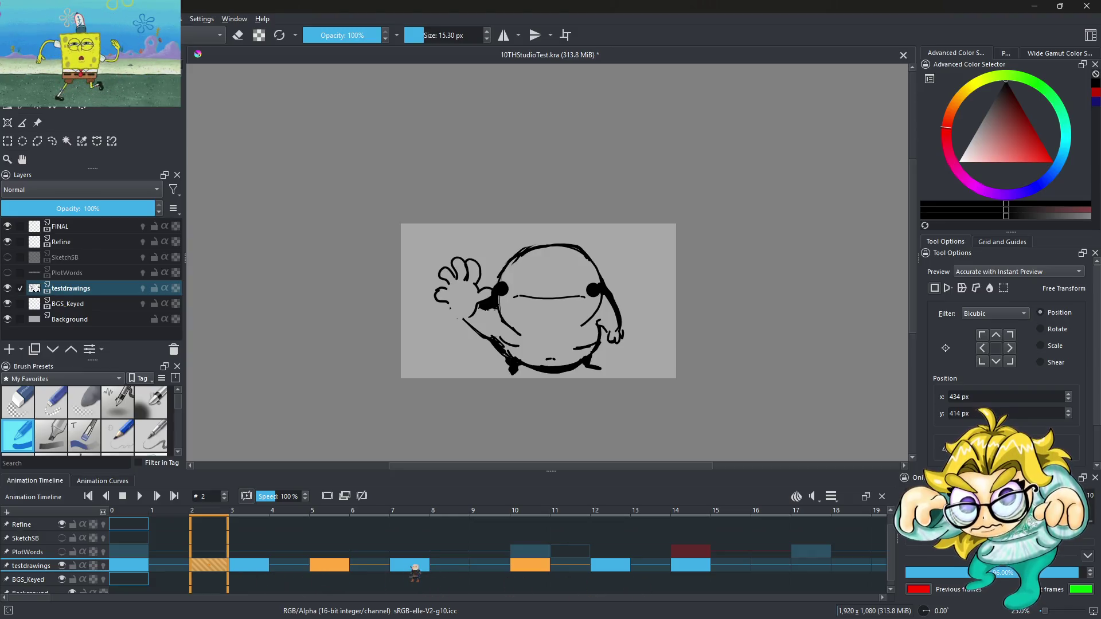
Step: Remove the testdrawings keyframes at frames 7 and 10
right_click(414, 571)
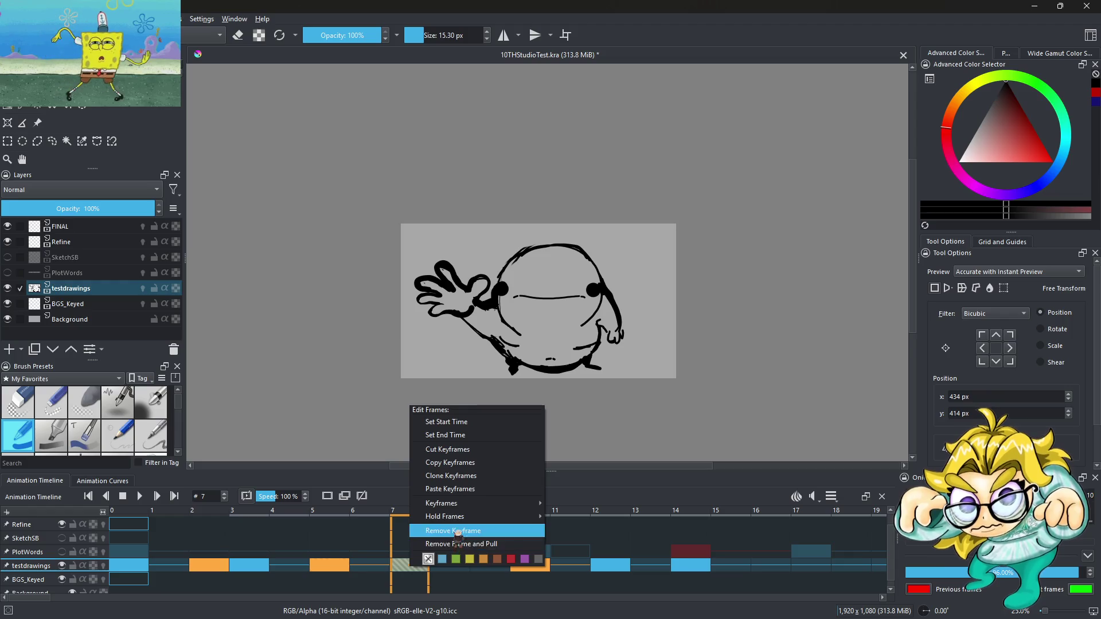
left_click(459, 528)
right_click(523, 570)
left_click(565, 529)
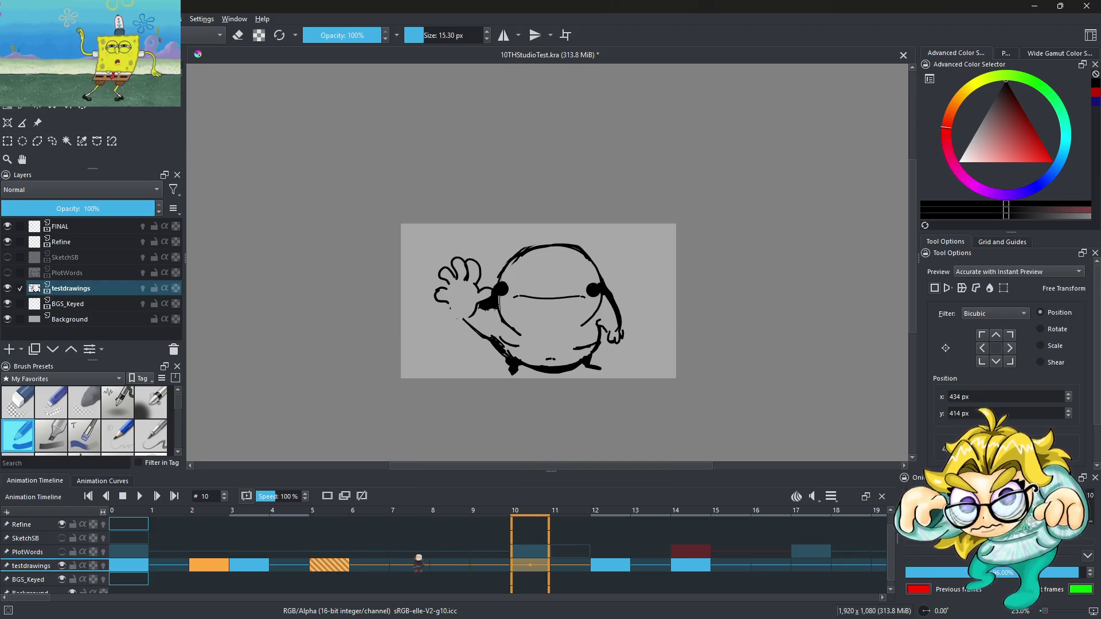
Step: Move the wave keyframes from frames 5, 3 and 2 to frames 8, 5 and 3, then preview playback
left_click_drag(348, 568, 456, 567)
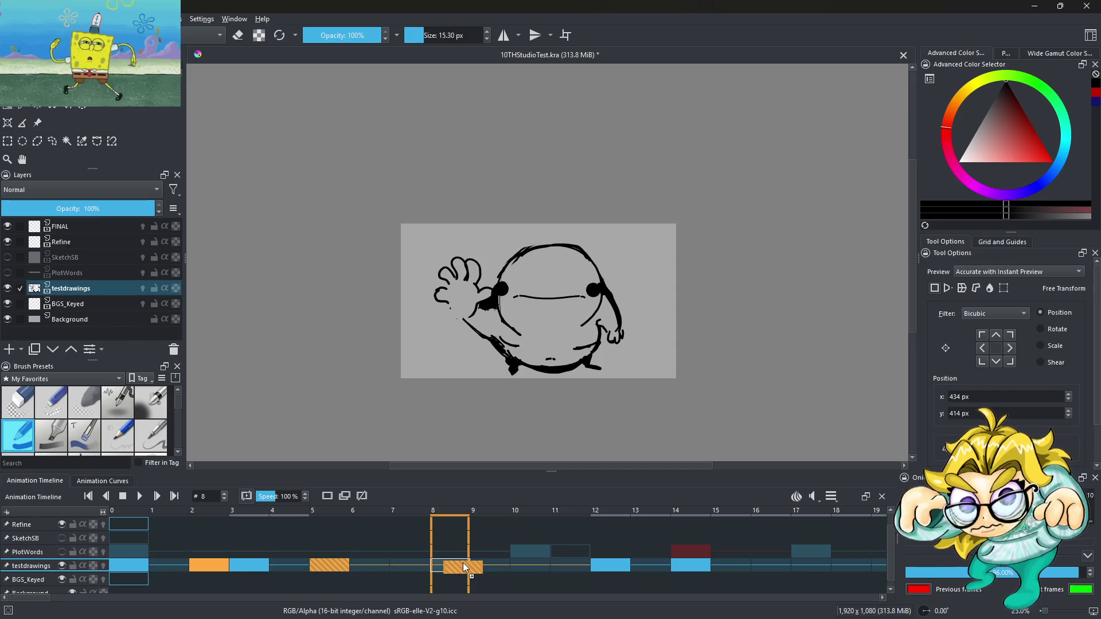
left_click_drag(249, 565, 329, 565)
left_click(227, 563)
left_click_drag(227, 563, 252, 565)
left_click(137, 574)
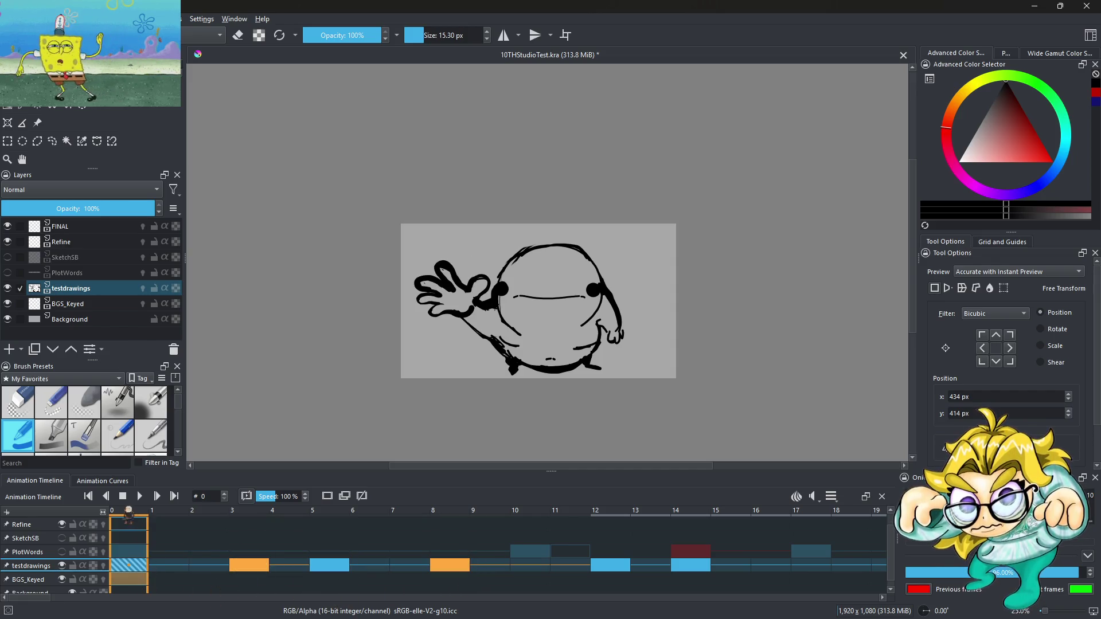
left_click(140, 497)
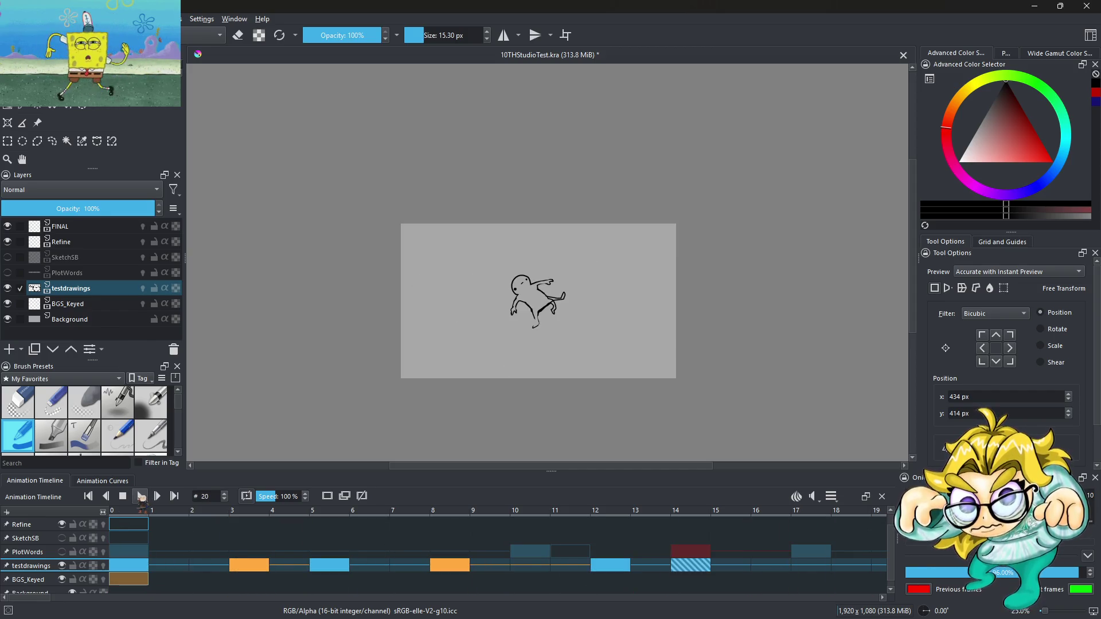
left_click(146, 566)
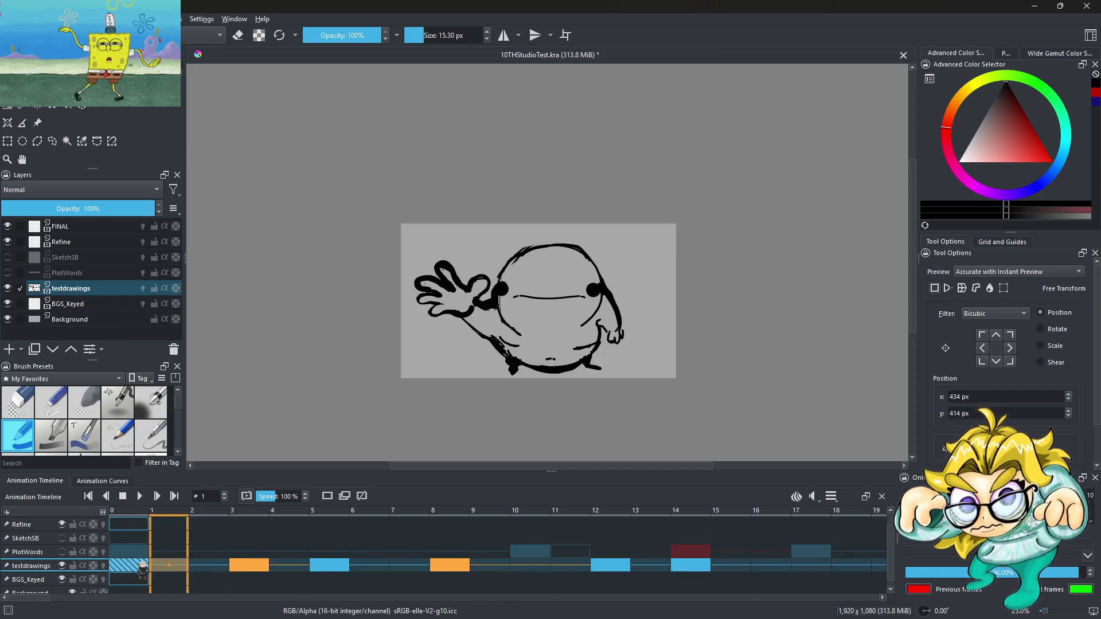
Step: Set the clip end to 12 and play the animation
left_click(830, 497)
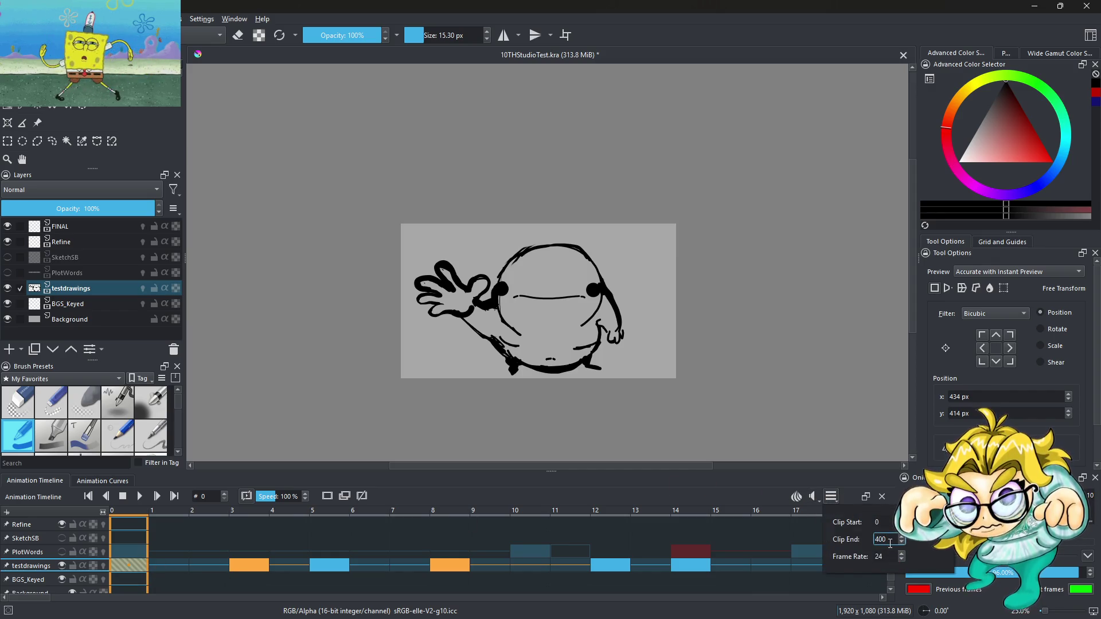
key("BackSpace")
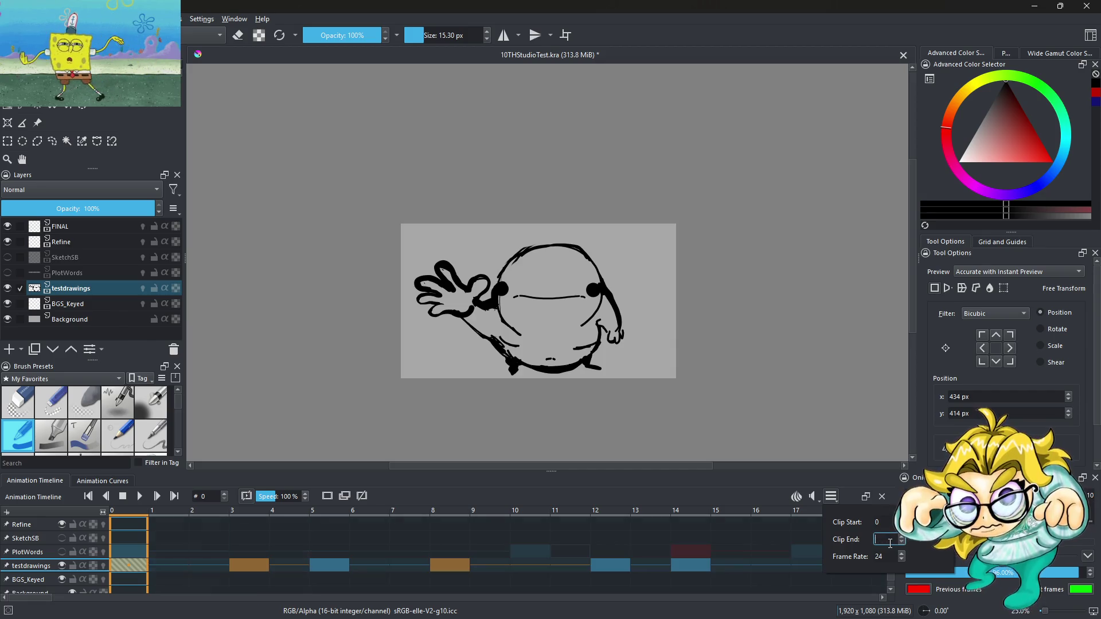
type("12")
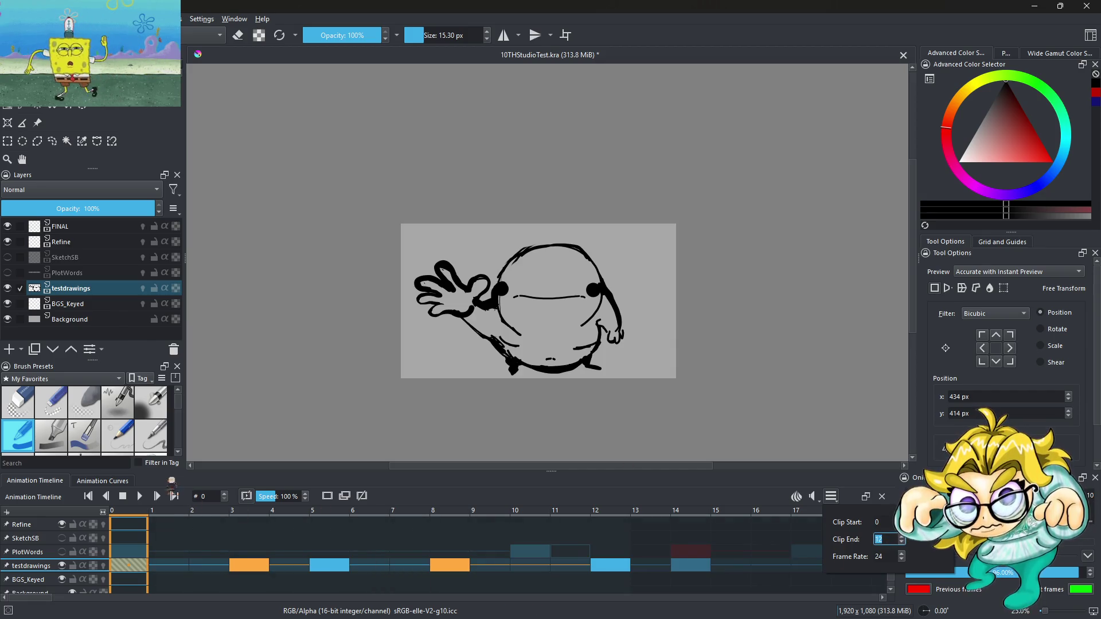
left_click(140, 496)
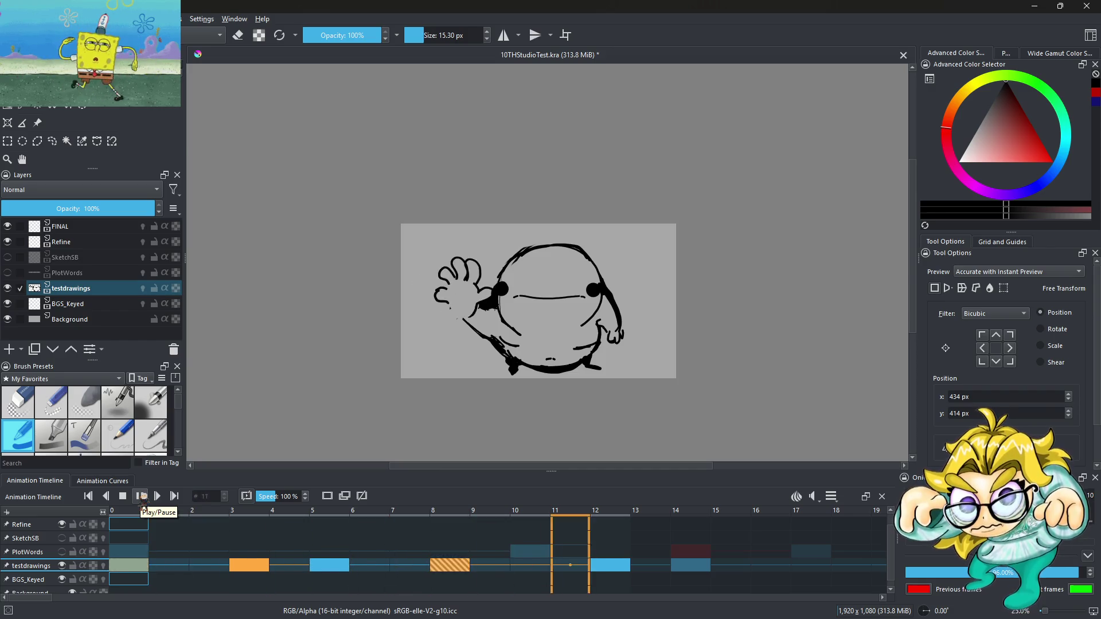
left_click(141, 496)
Step: Move the wave keyframes from frames 3, 8 and 12 to frames 2, 6 and 8, then preview
left_click_drag(248, 566, 219, 565)
left_click(317, 567)
left_click(289, 566)
left_click_drag(449, 575, 370, 568)
left_click(610, 567)
left_click_drag(610, 567, 455, 566)
left_click(139, 497)
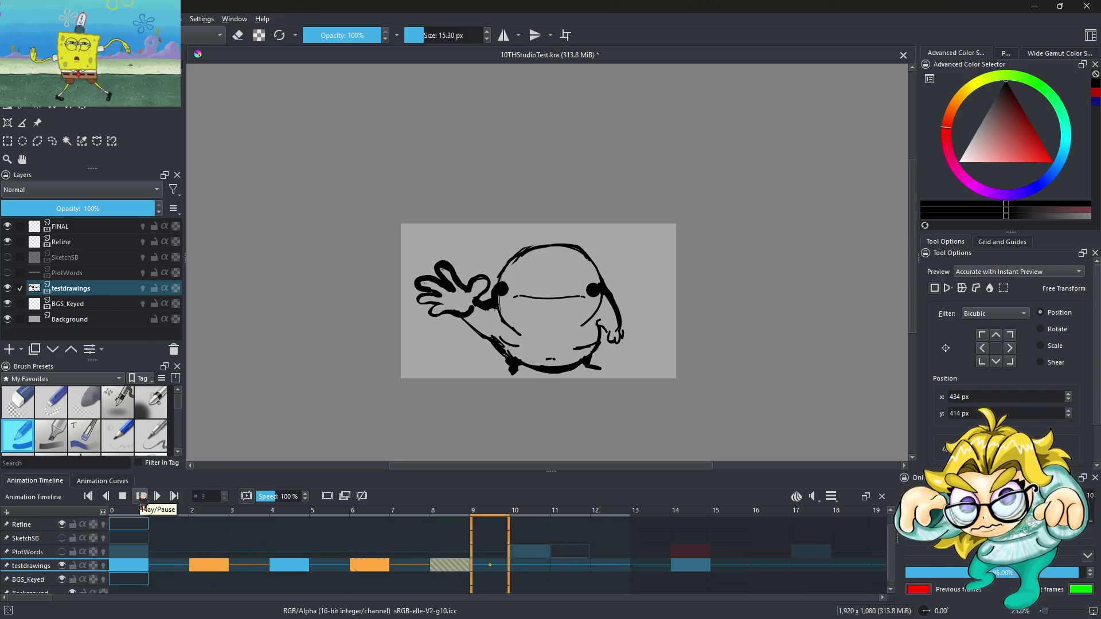
key("space")
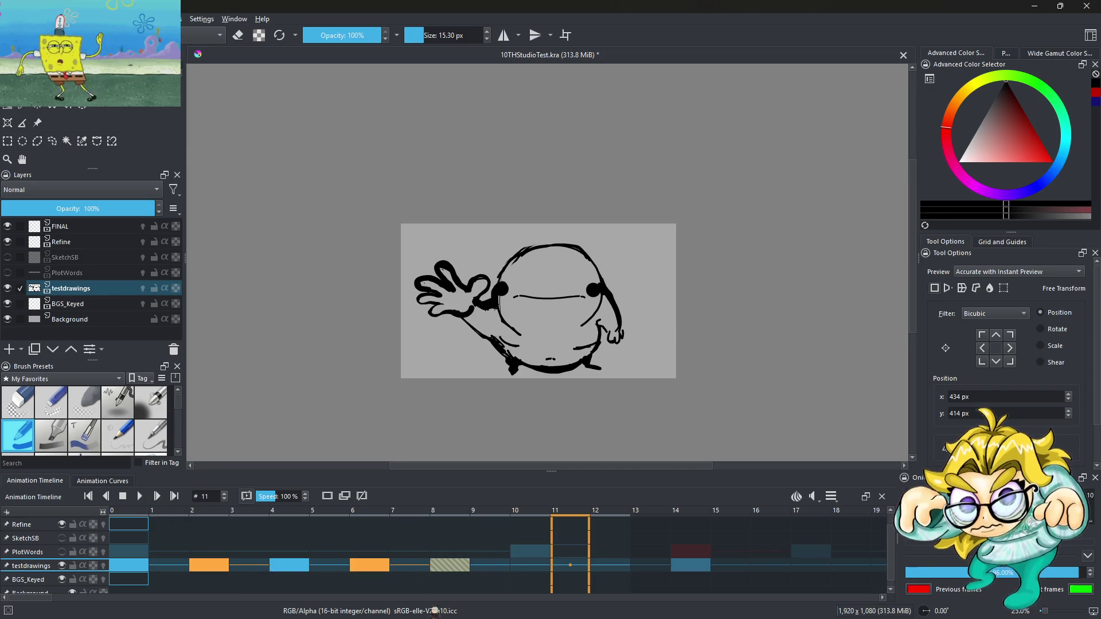
Step: Set the clip end to 100 and play the animation from frame 0
left_click(833, 496)
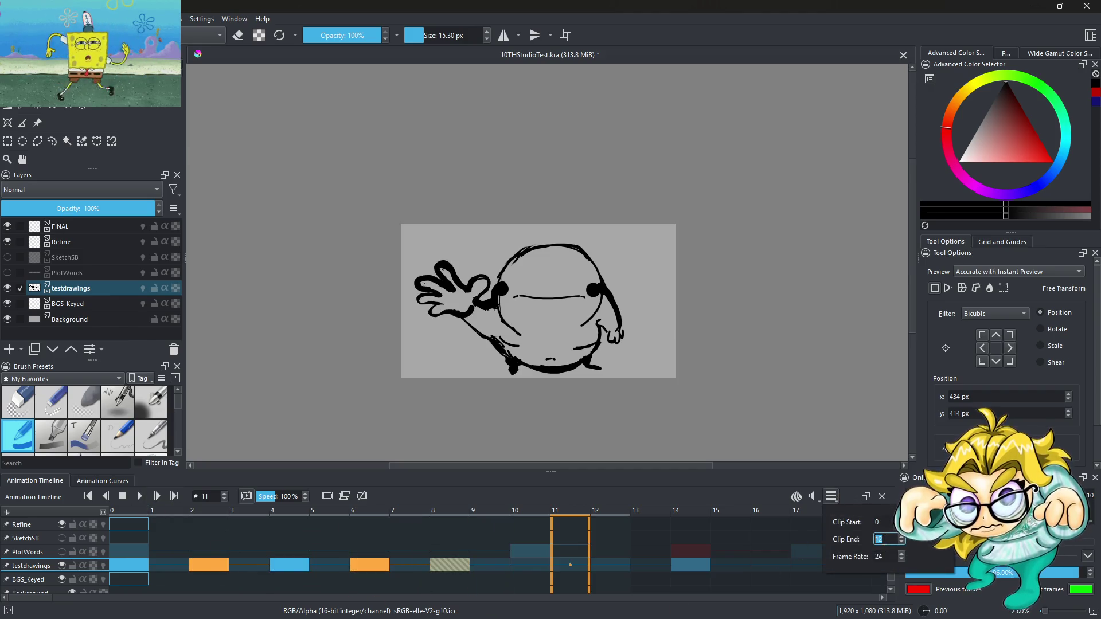
type("100")
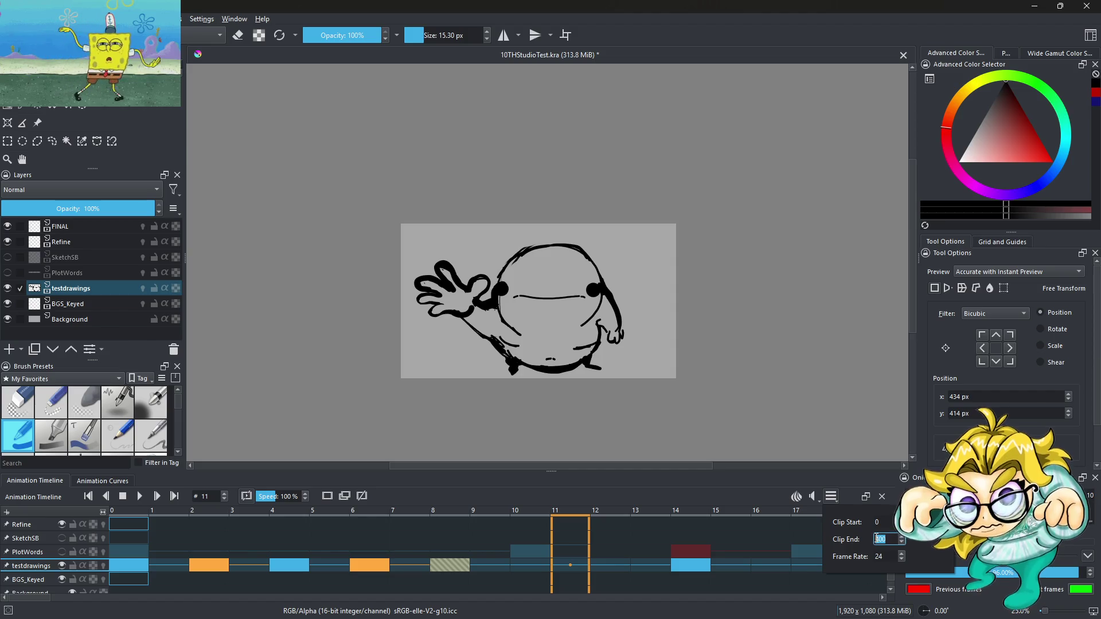
key("Return")
left_click(140, 496)
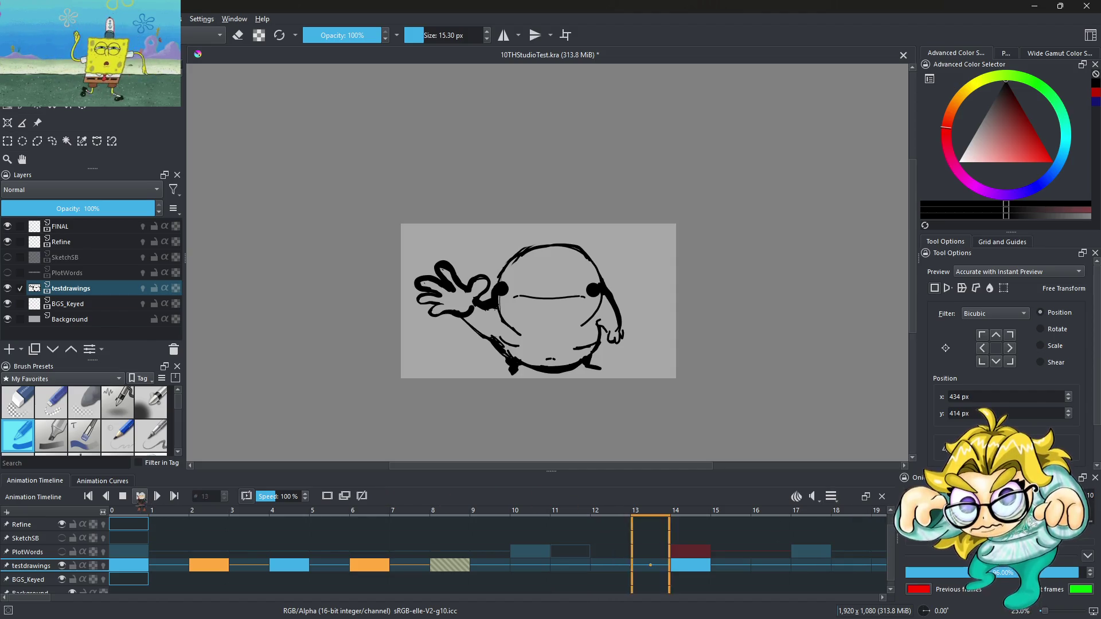
left_click(212, 566)
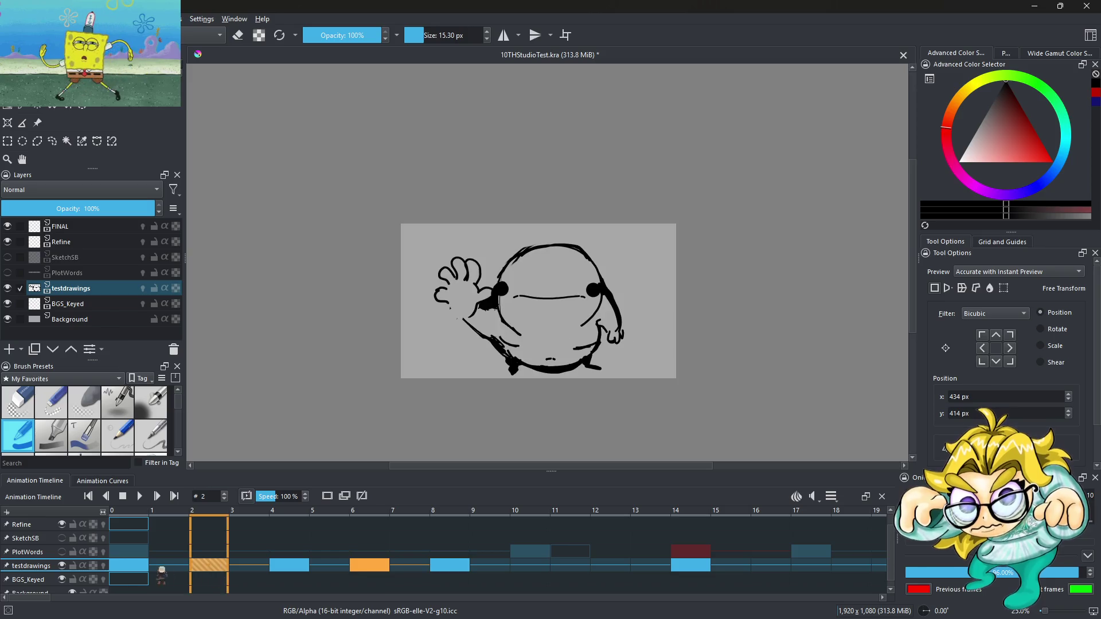
left_click(135, 571)
left_click(140, 496)
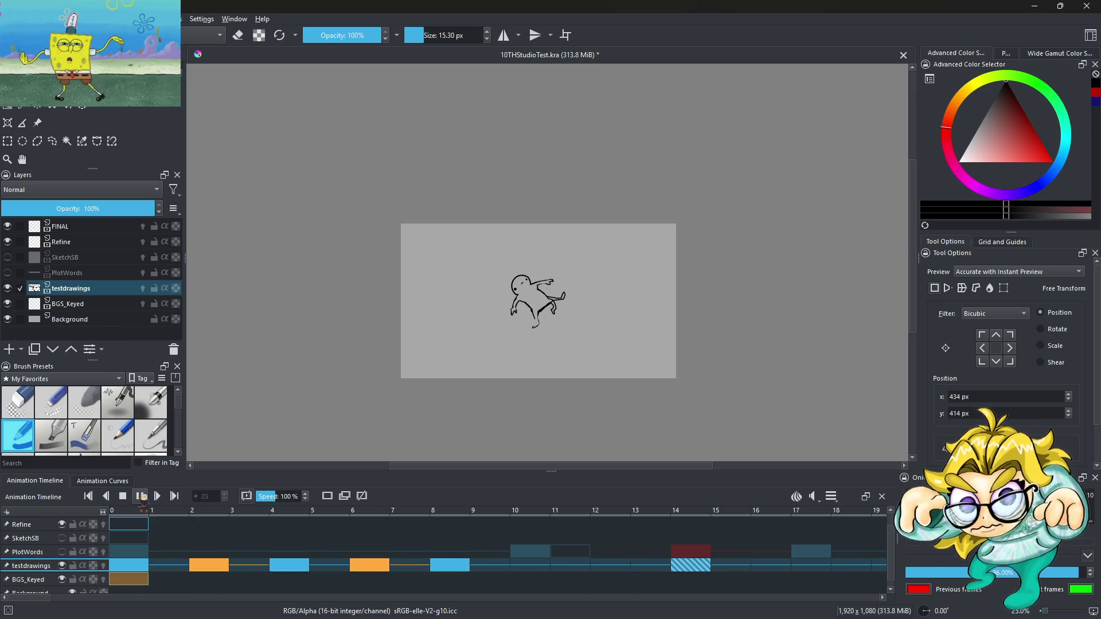
left_click(141, 496)
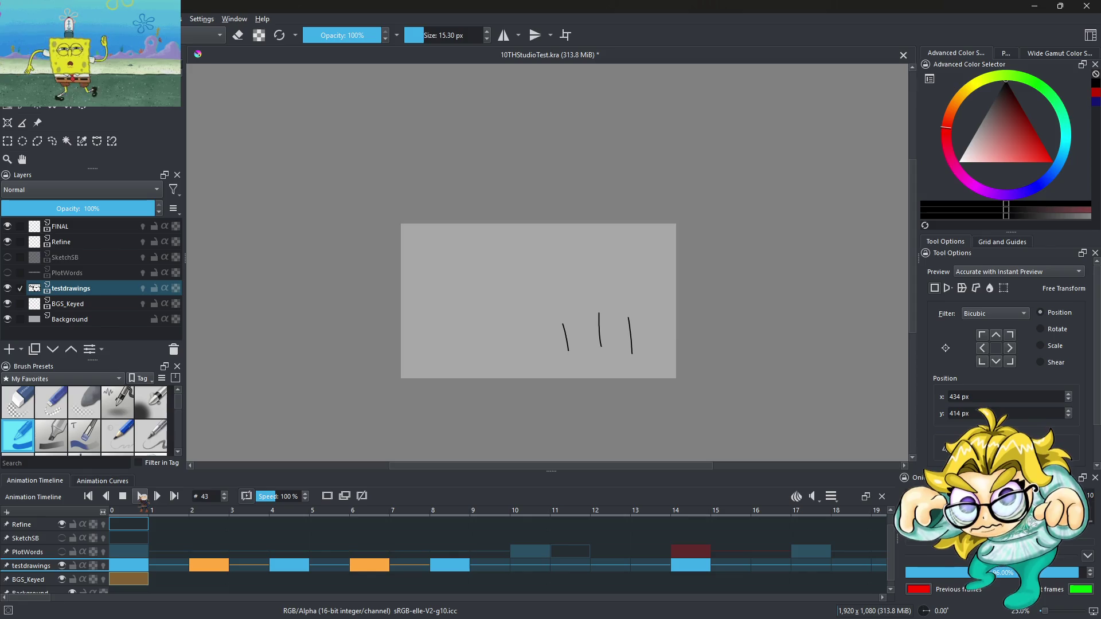
left_click(183, 567)
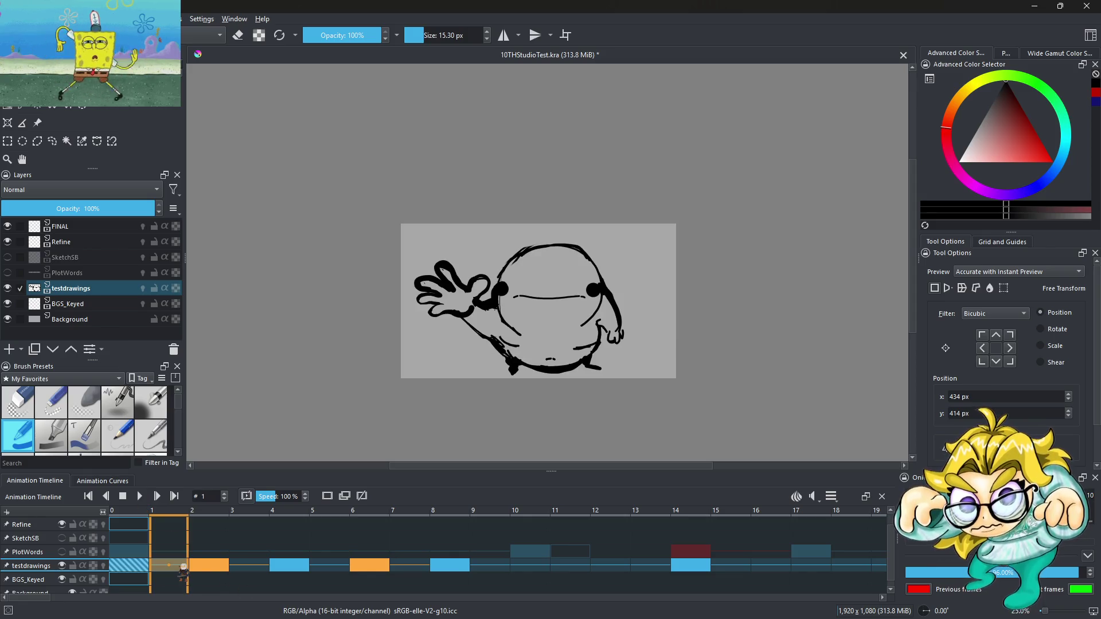
Step: Check the drawings on frames 0–4, move a wave keyframe to frame 7, and play it back
left_click(138, 568)
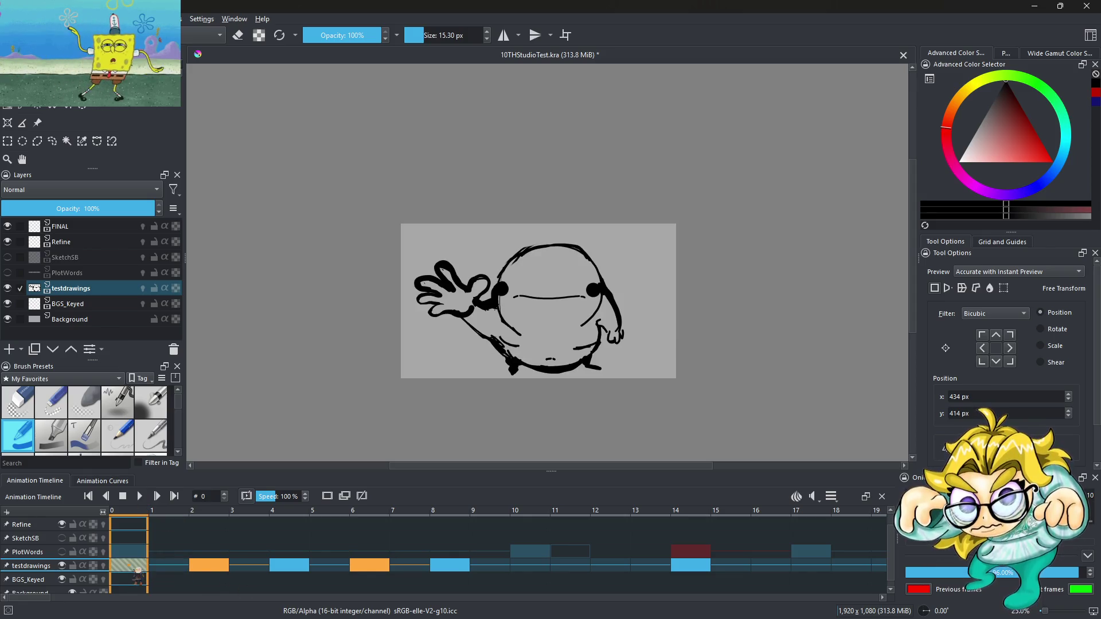
left_click(221, 566)
left_click(172, 567)
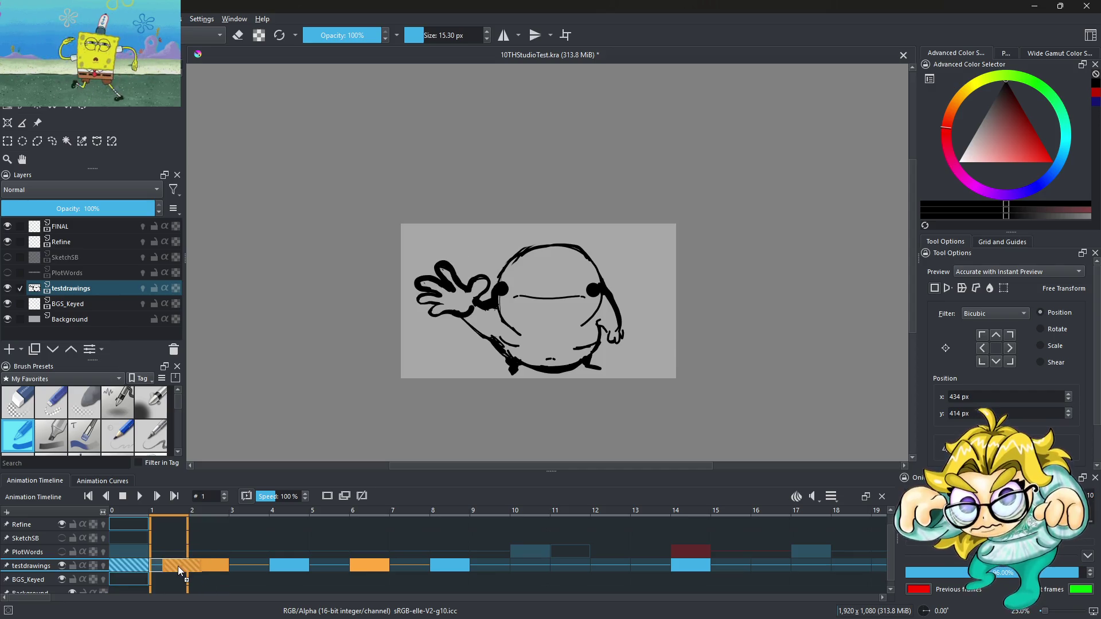
left_click(302, 567)
key("Left")
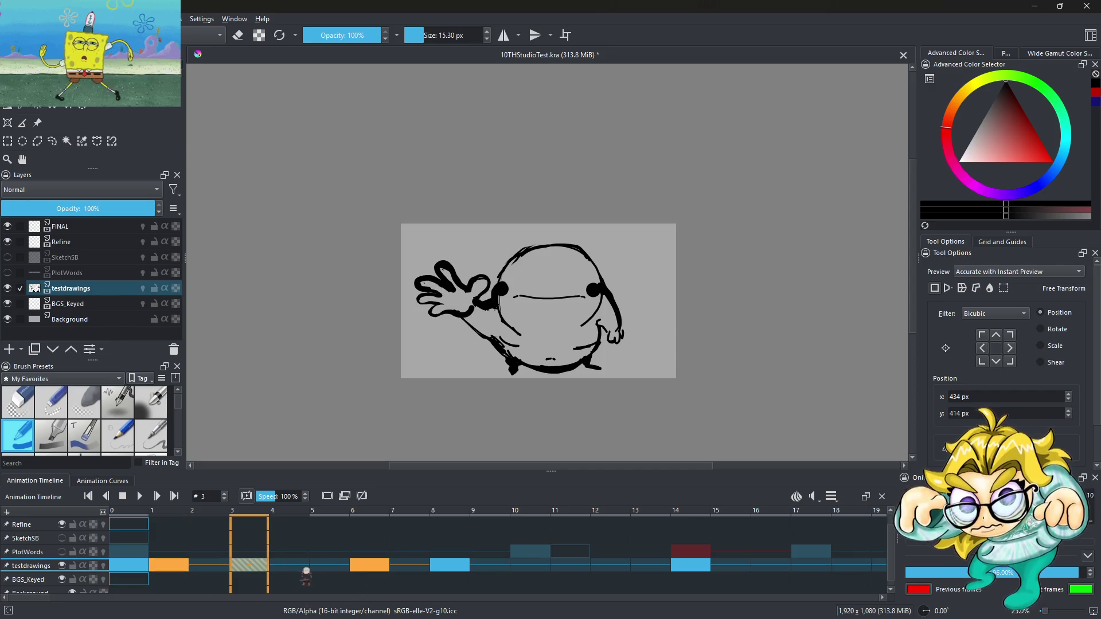
mouse_move(369, 572)
left_mouse_down()
mouse_move(299, 577)
mouse_move(437, 572)
mouse_move(407, 569)
left_mouse_up()
left_click(140, 497)
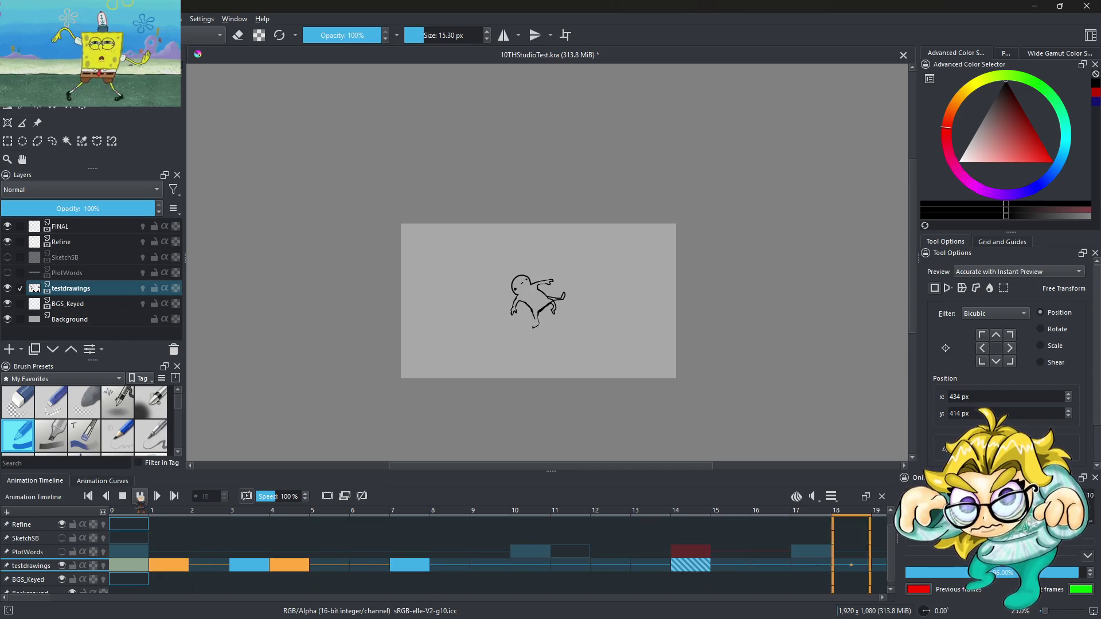
left_click(139, 496)
left_click(175, 564)
left_click(139, 496)
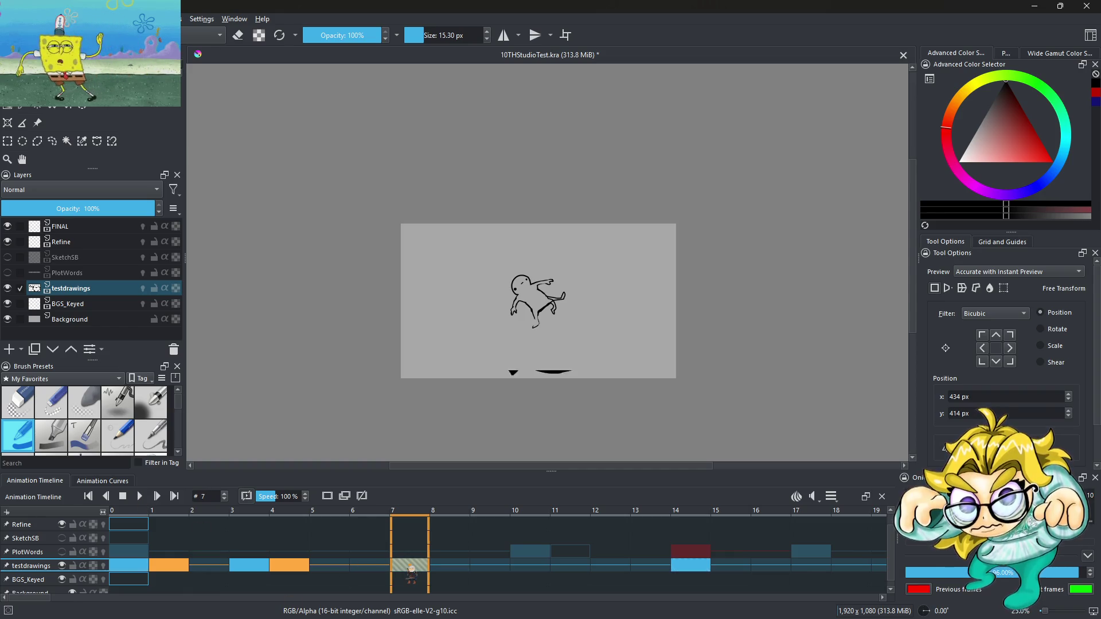
left_click(140, 497)
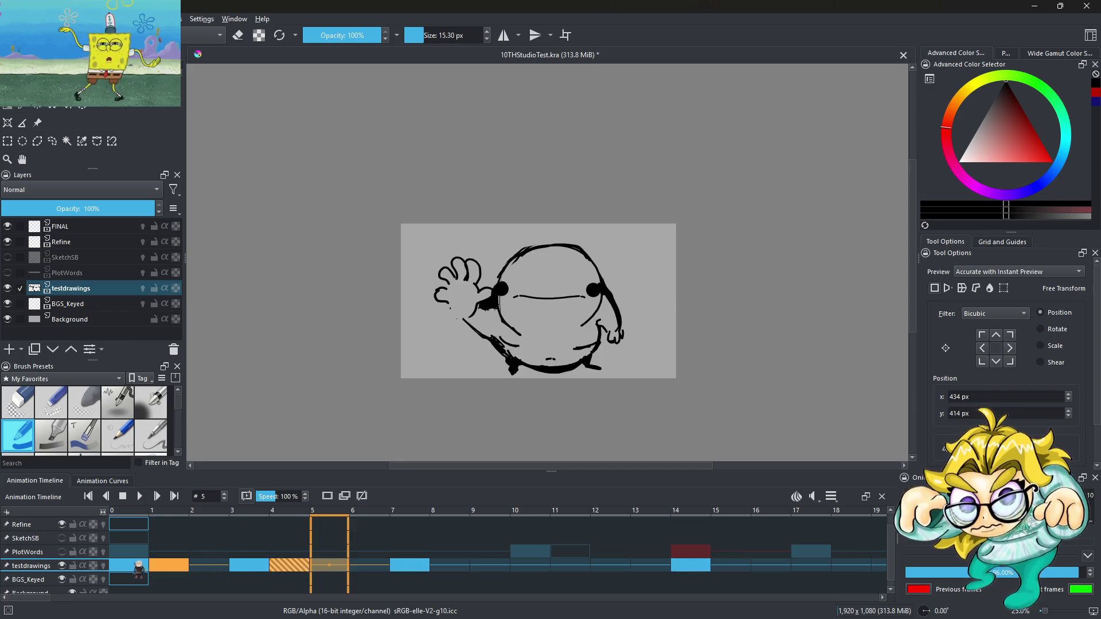
key("space")
Step: Set the clip end to 10 and play the shortened looping clip
left_click(834, 497)
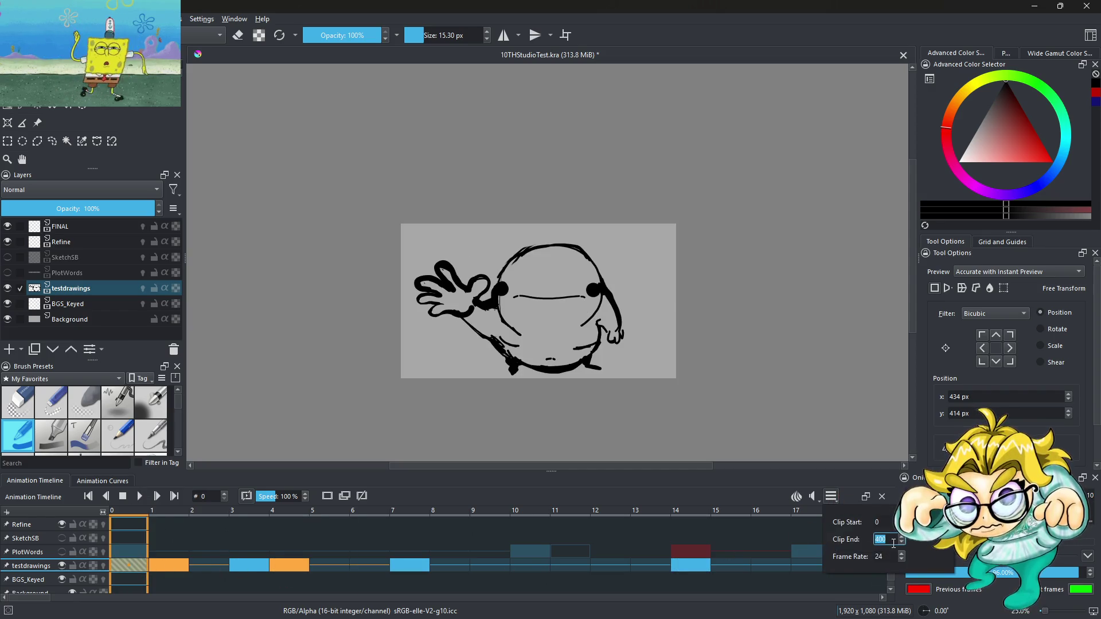
type("10")
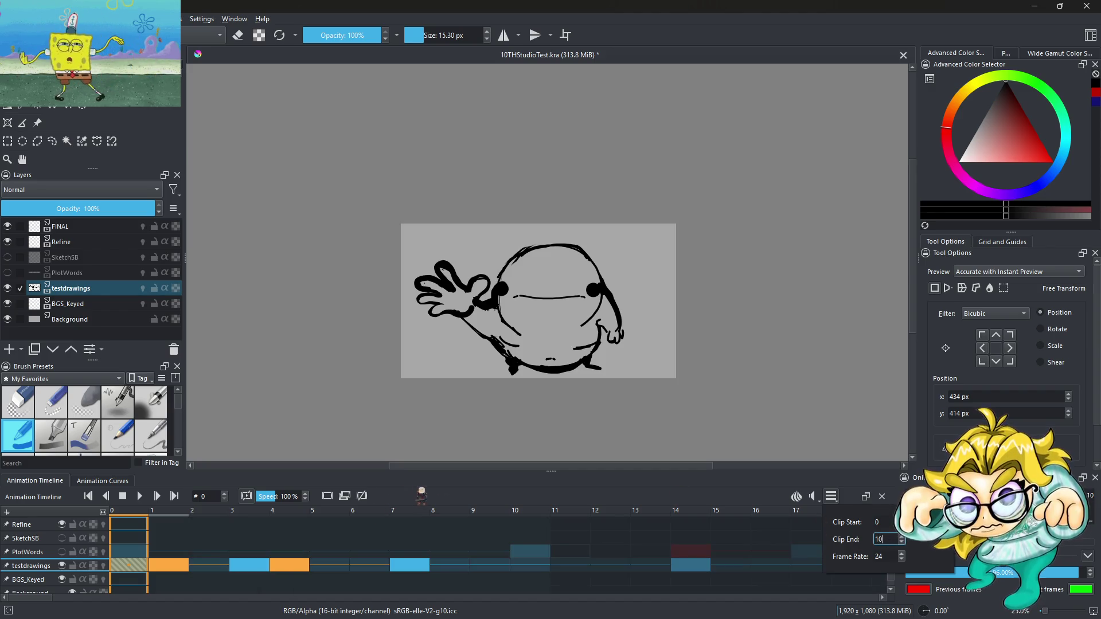
key("Return")
left_click(139, 496)
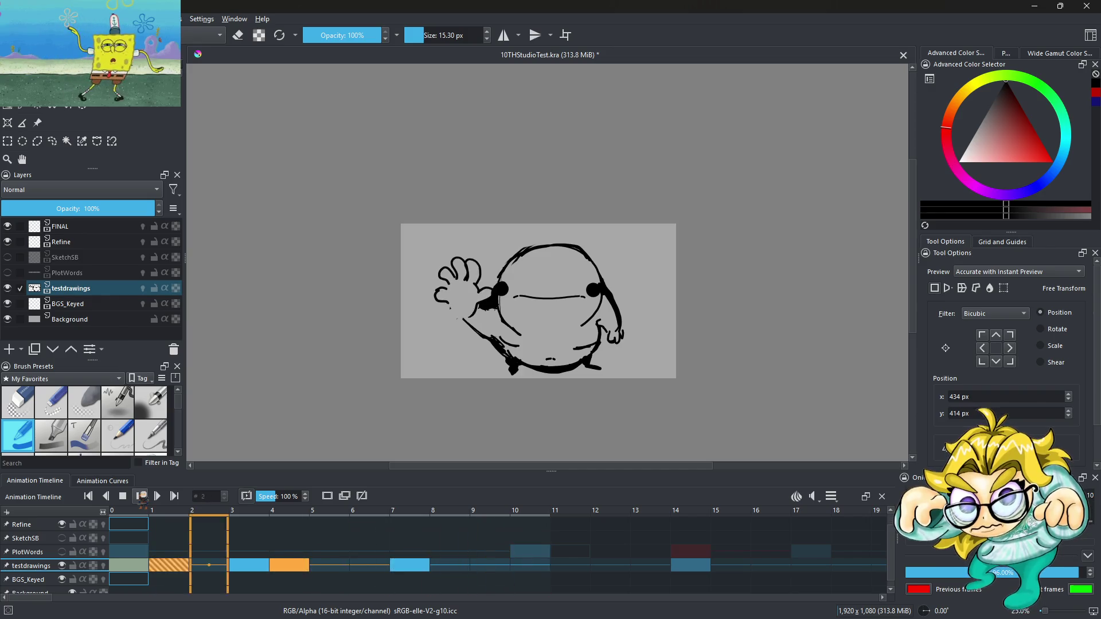
left_click(140, 496)
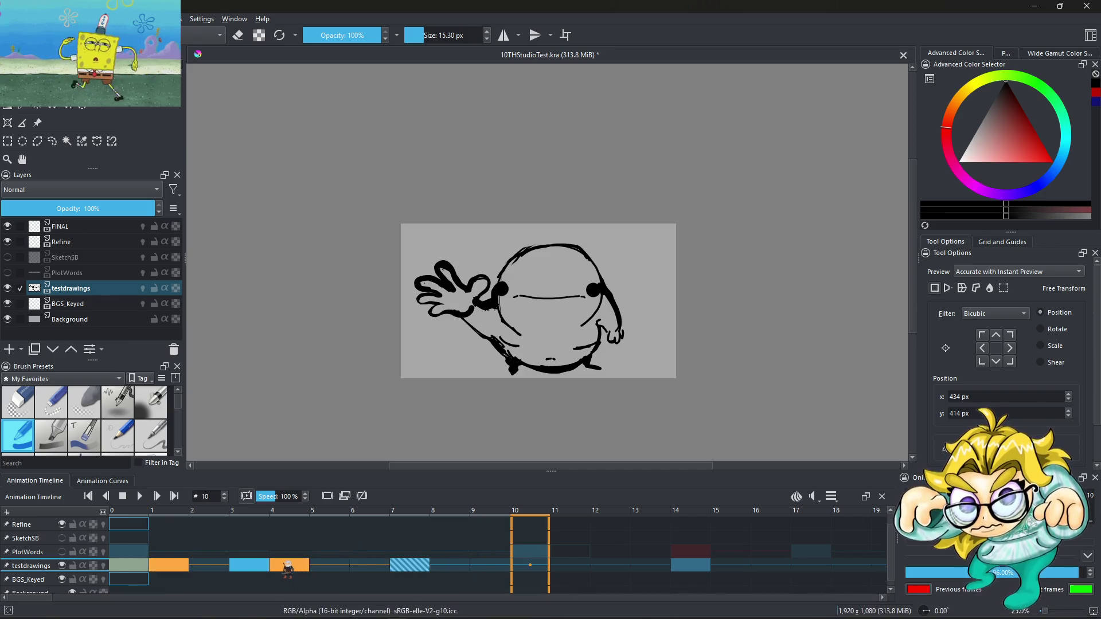
left_click(288, 567)
right_click(288, 567)
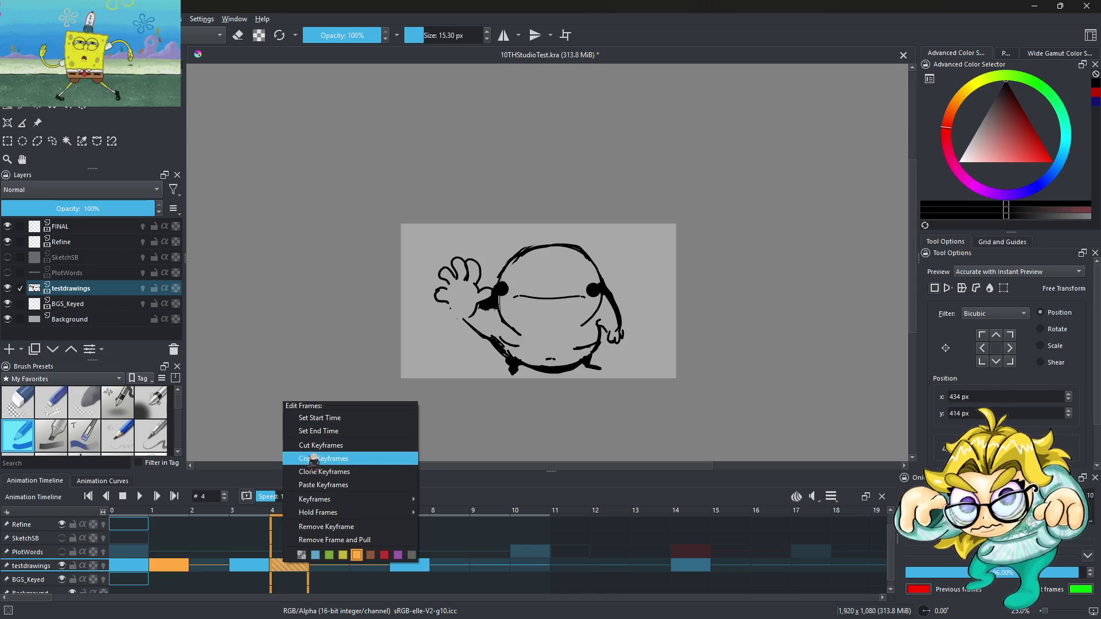
Step: Copy the frame 4 wave keyframe and paste it into frame 8
left_click(321, 458)
left_click(379, 568)
right_click(379, 570)
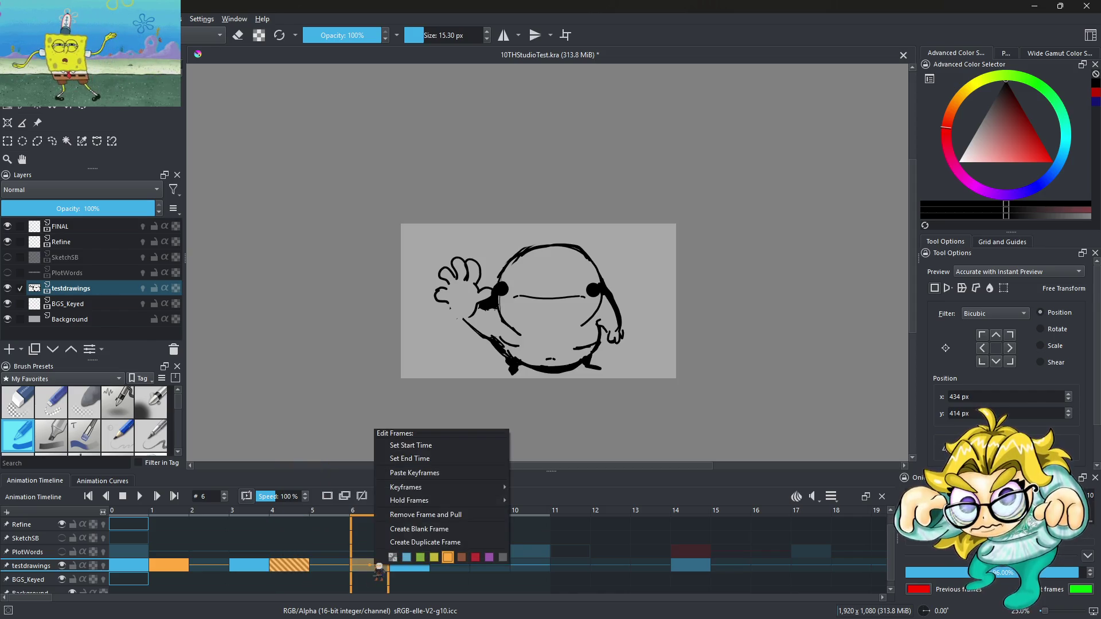
left_click(448, 567)
right_click(448, 567)
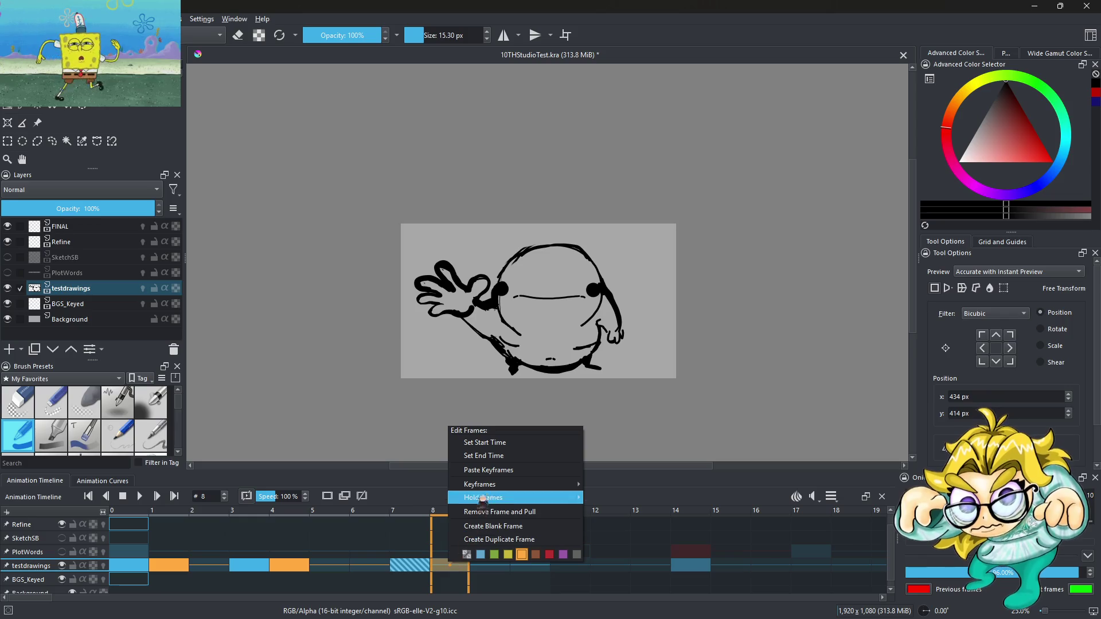
left_click(495, 470)
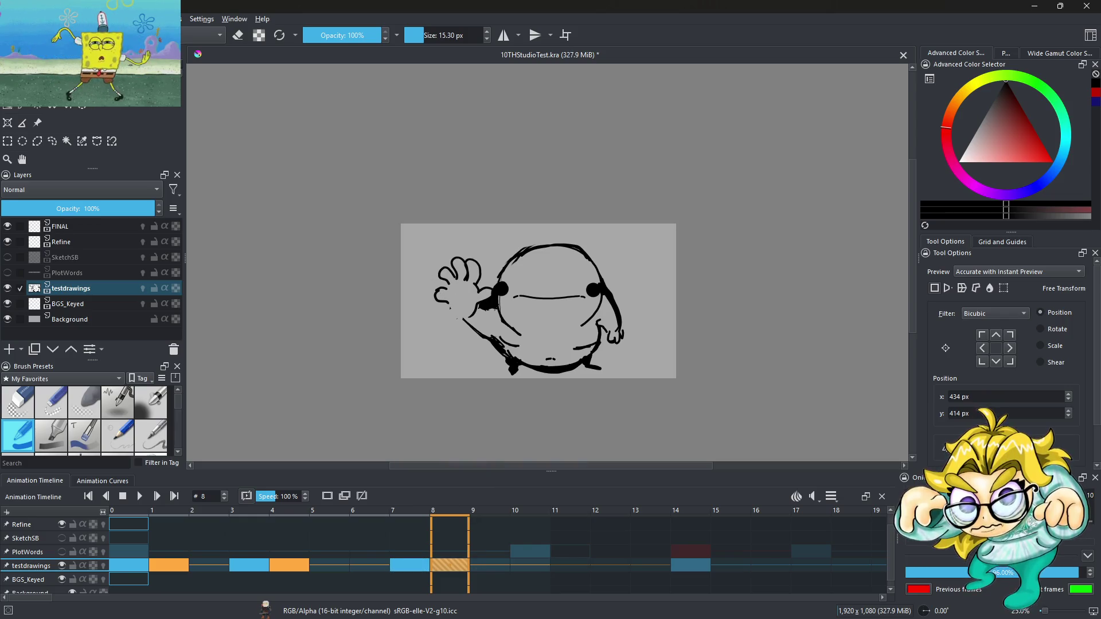
Step: Move the keyframes at frames 3, 7 and 8 to frames 2, 5 and 7
left_click_drag(252, 573, 222, 567)
mouse_move(408, 568)
left_mouse_down()
mouse_move(338, 573)
mouse_move(368, 580)
left_mouse_up()
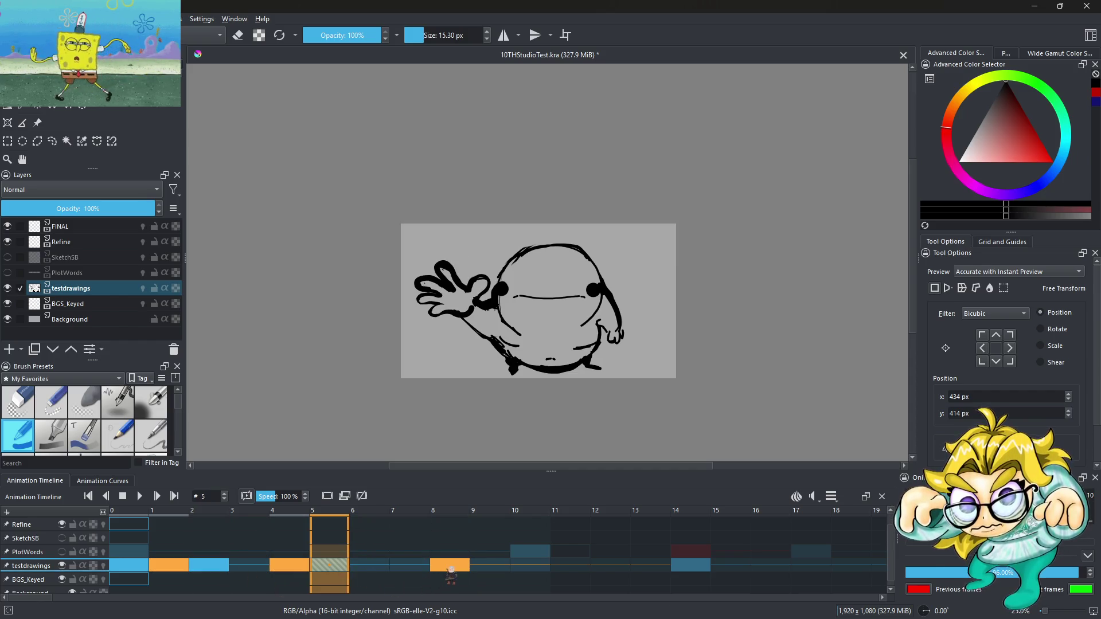
left_click(451, 575)
left_click_drag(450, 575, 411, 570)
Step: Copy the frame 5 keyframe into frame 8 and play the animation from frame 0
left_click(338, 570)
right_click(338, 570)
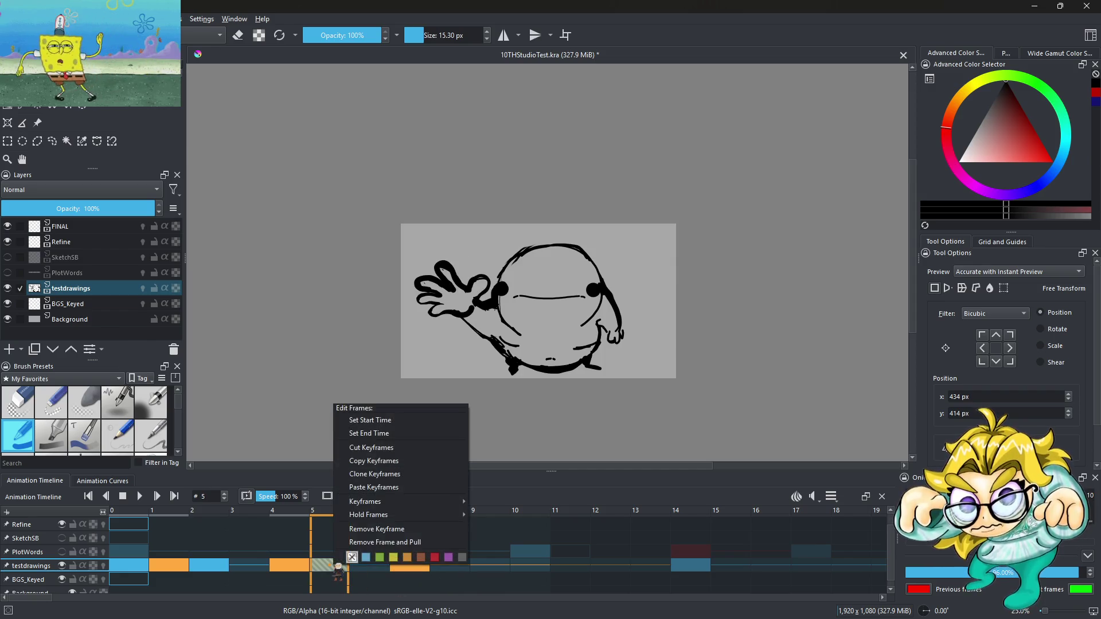
left_click(387, 461)
left_click(450, 570)
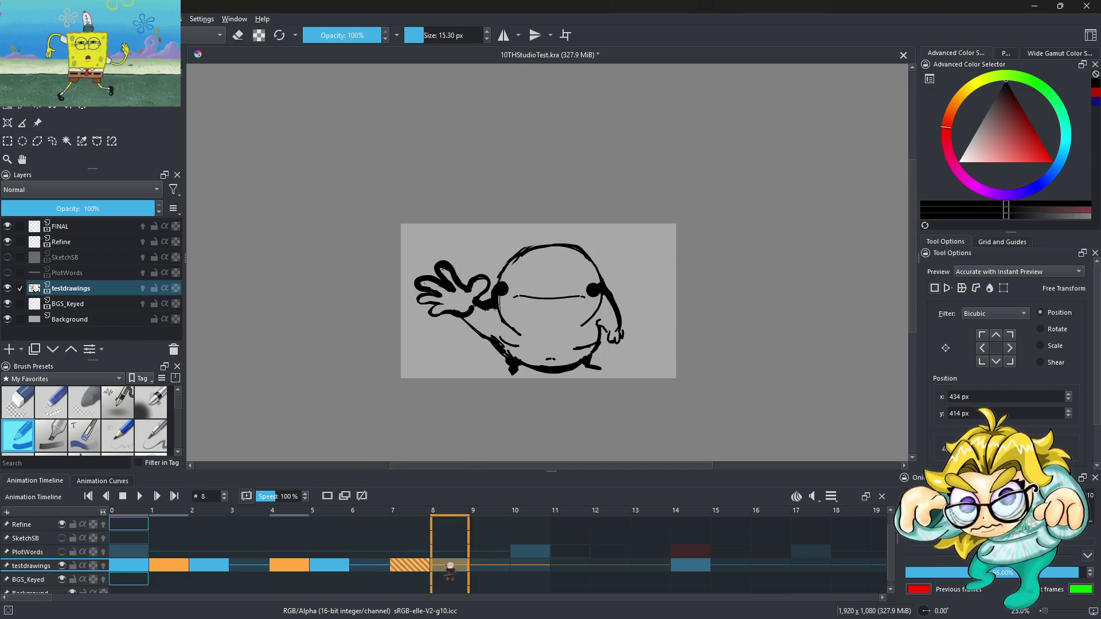
right_click(450, 571)
left_click(487, 475)
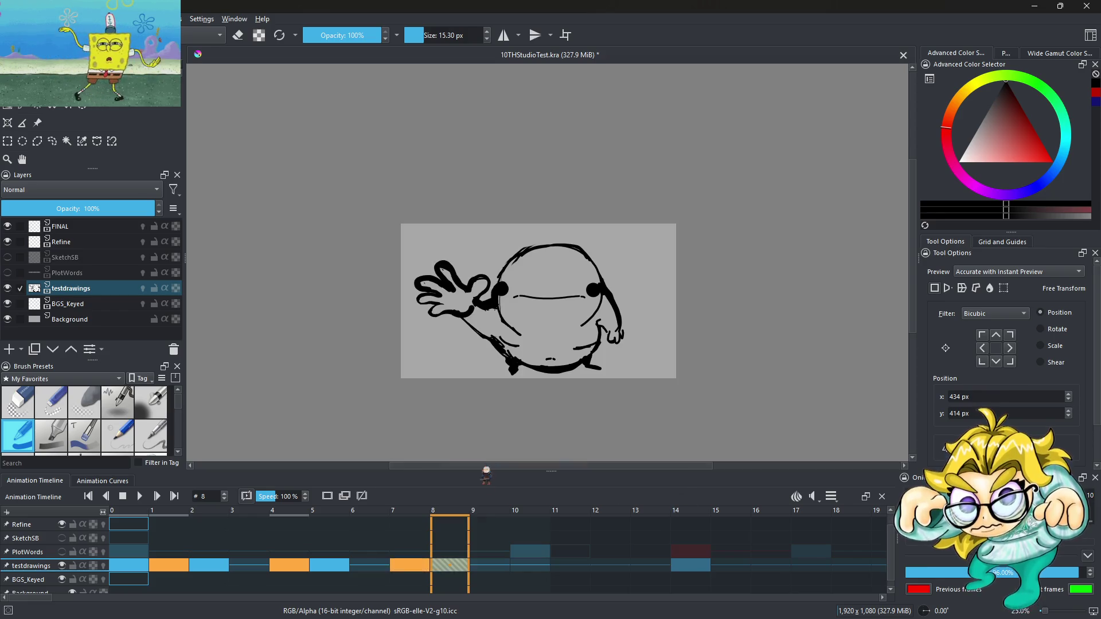
left_click(131, 568)
left_click(139, 497)
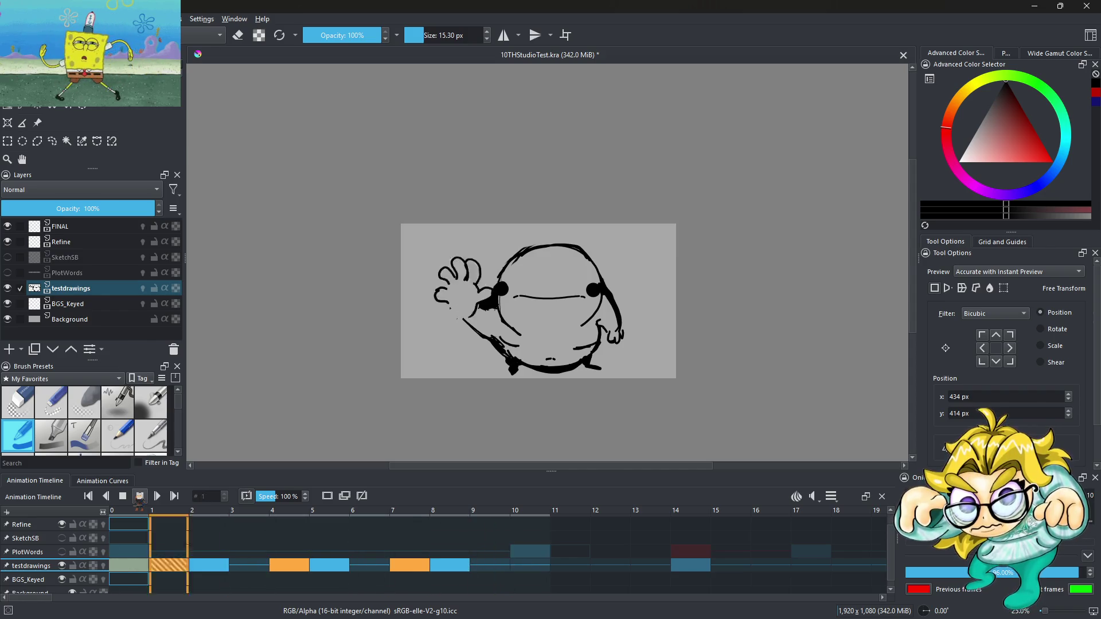
Step: Shift the testdrawings keyframes slightly and preview the retimed animation
left_click(139, 497)
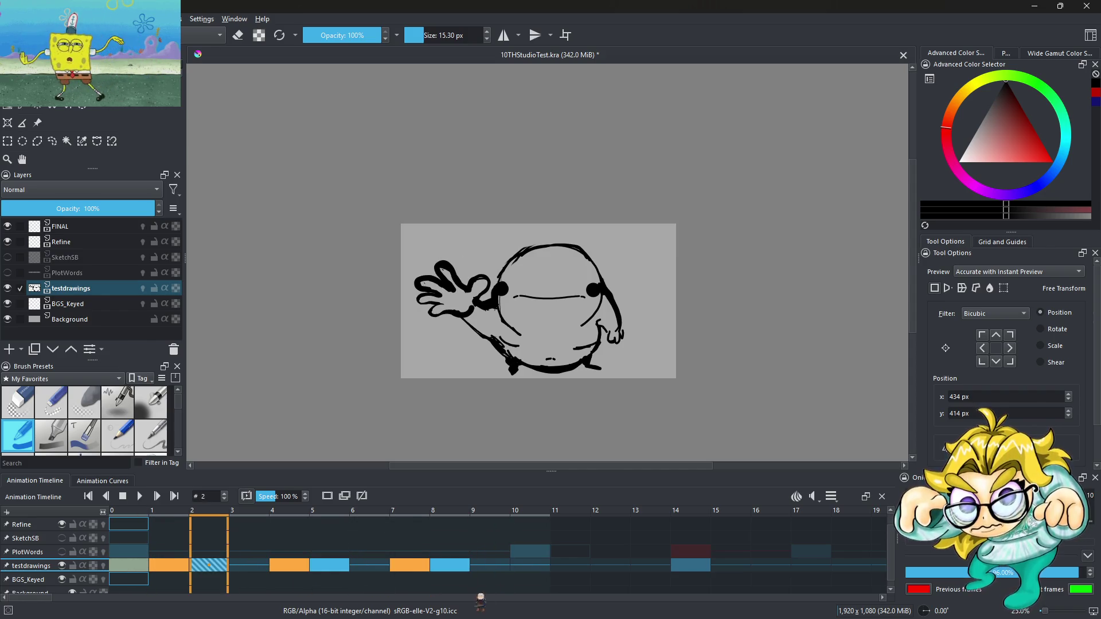
left_click_drag(421, 555, 425, 556)
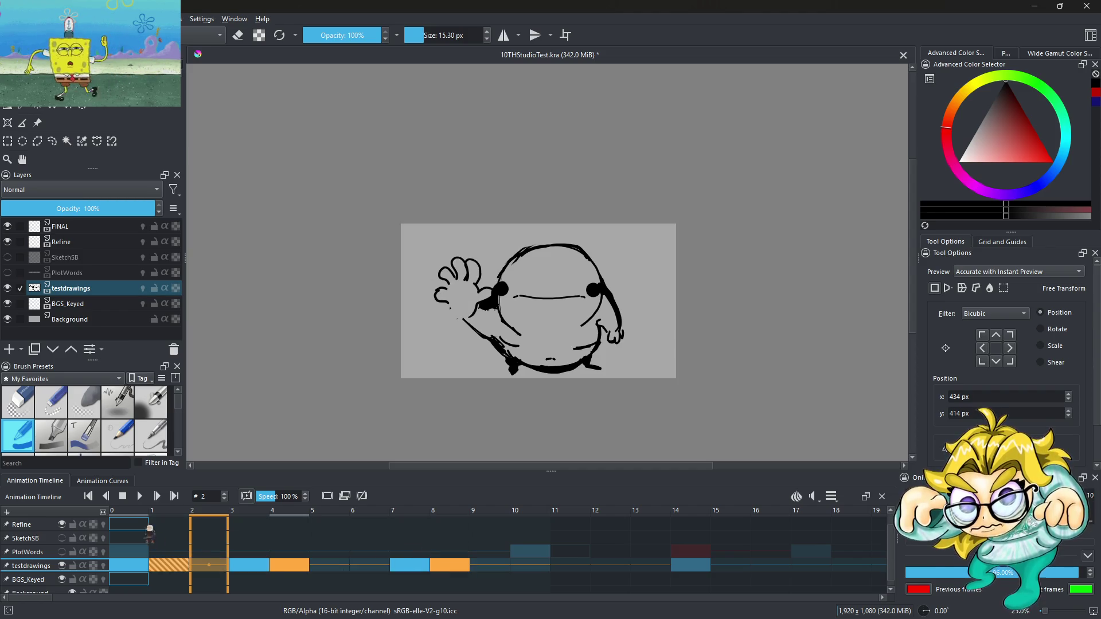
left_click(139, 497)
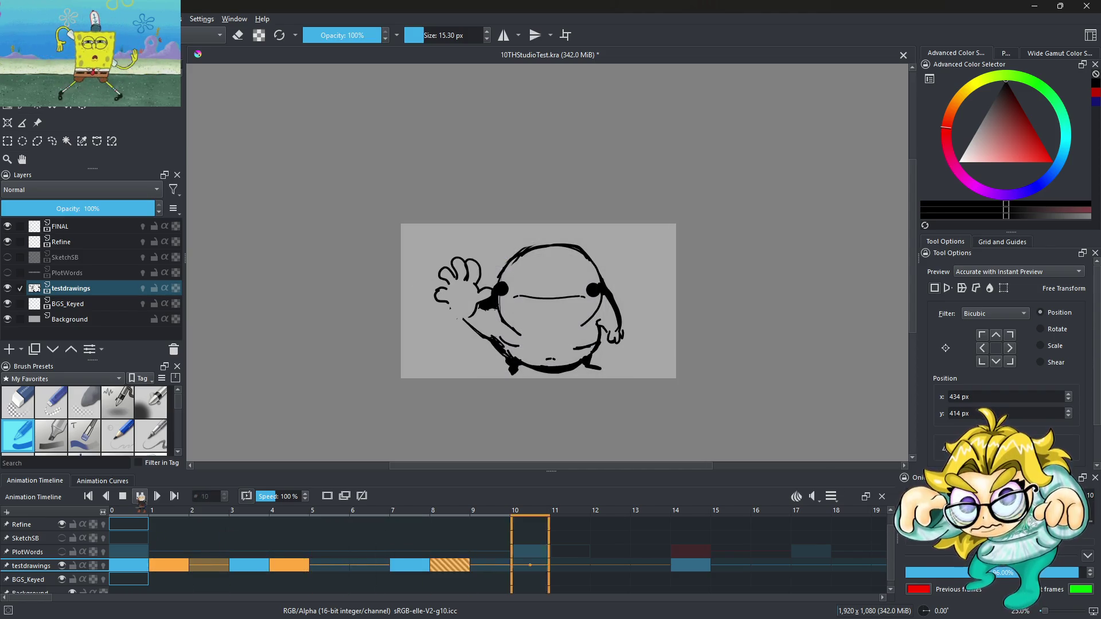
left_click(146, 499)
Step: Undo the last three keyframe moves and replay to check the timing
left_click(419, 567)
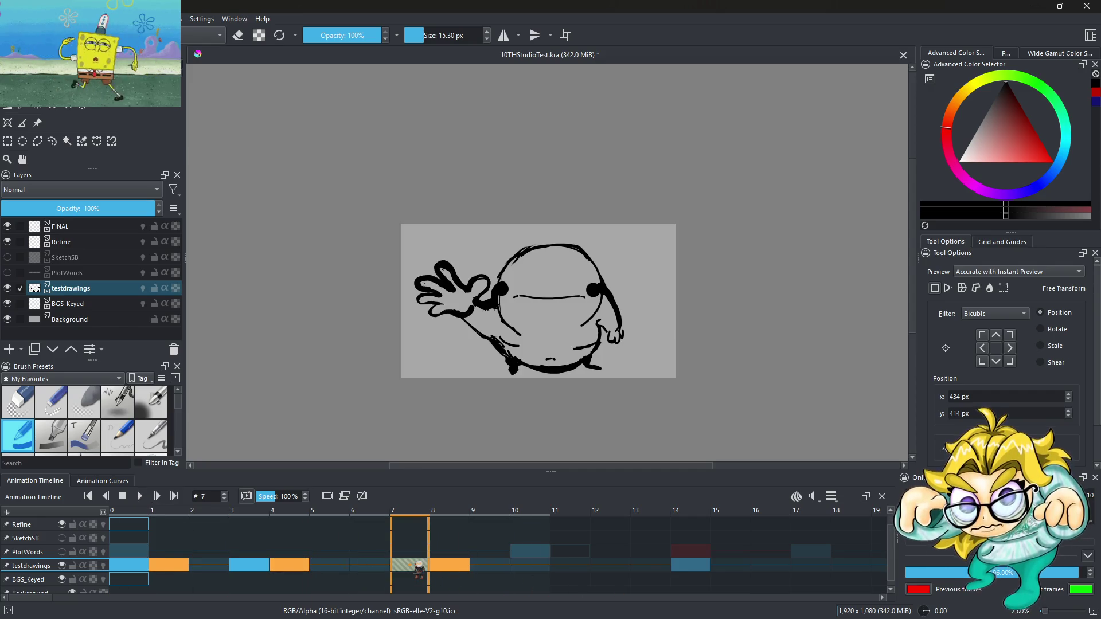
key("ctrl+z")
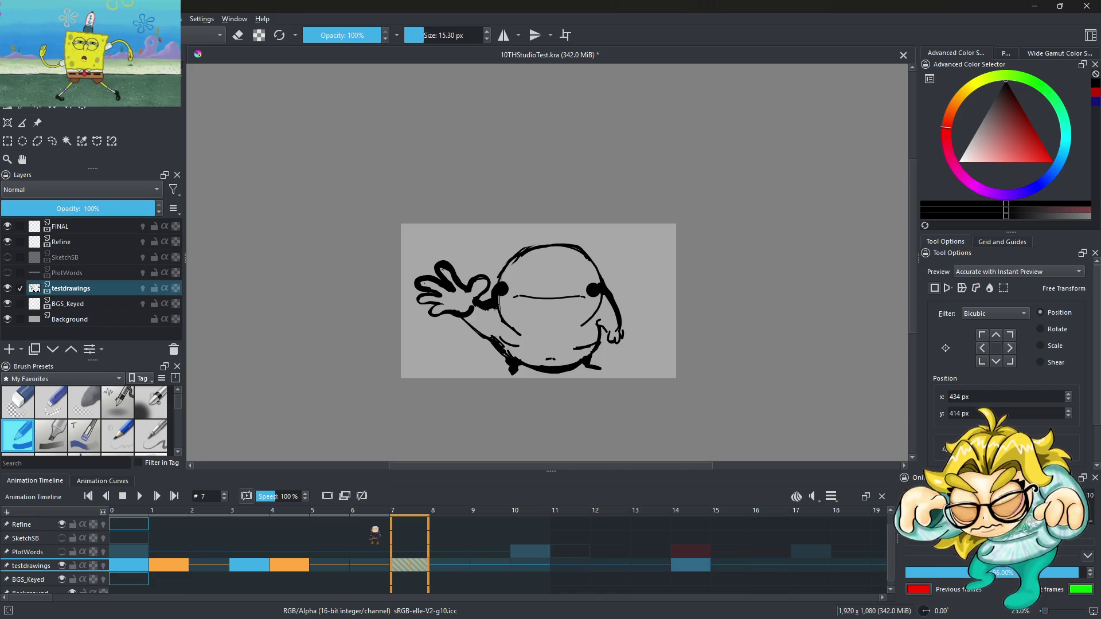
key("ctrl+z")
key("ctrl+z")
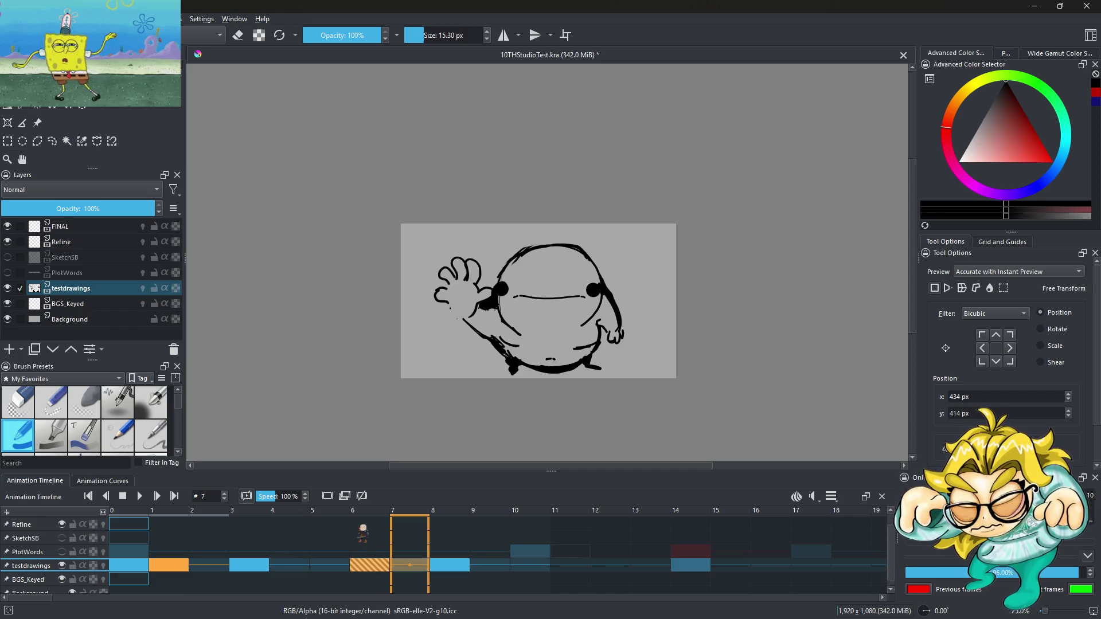
key("ctrl+z")
left_click(139, 497)
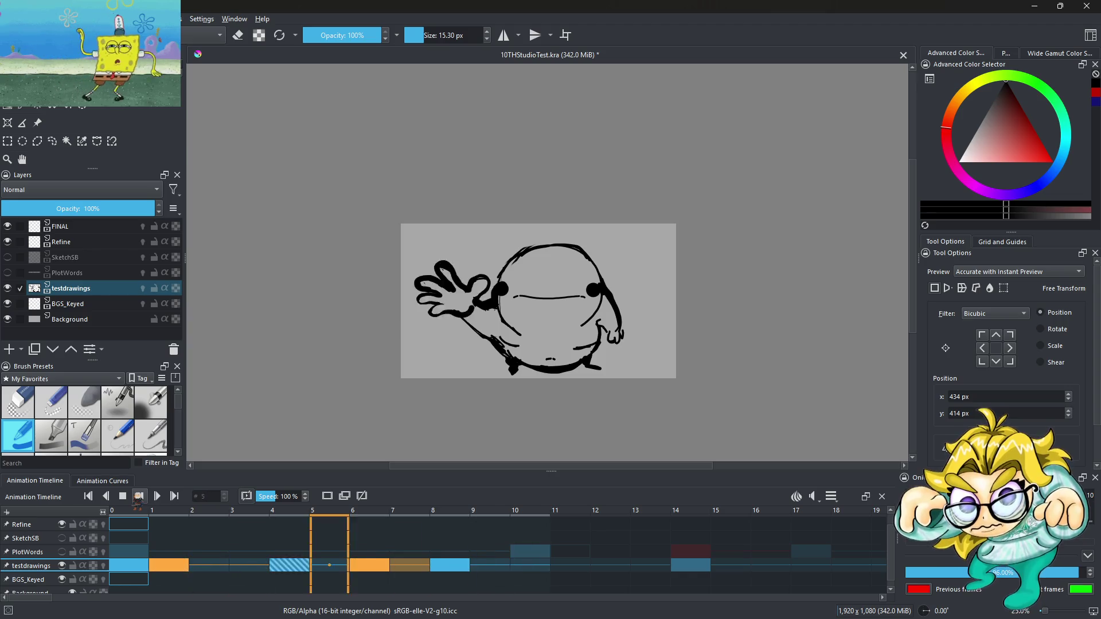
left_click(139, 497)
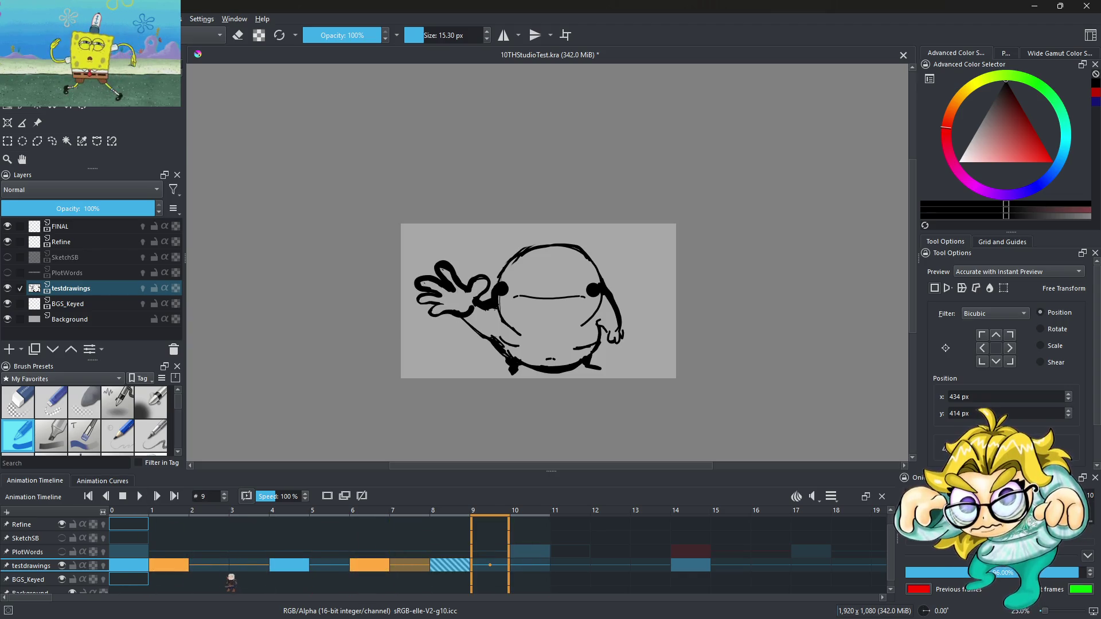
Step: Step through frames 0 to 4 to compare poses, then replay from the start
left_click(179, 570)
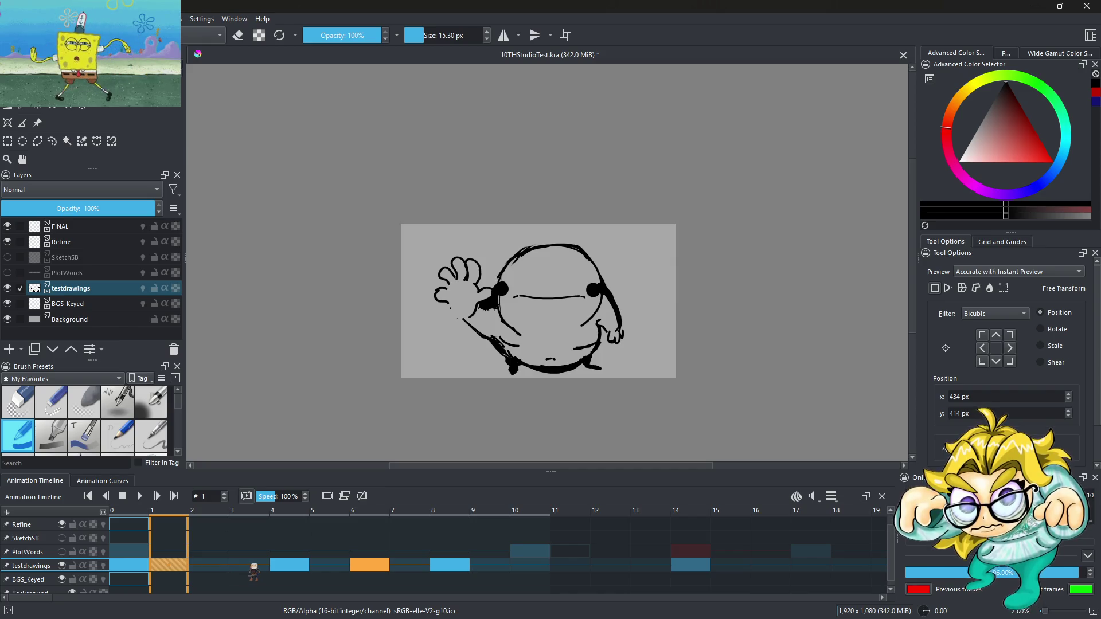
left_click(286, 570)
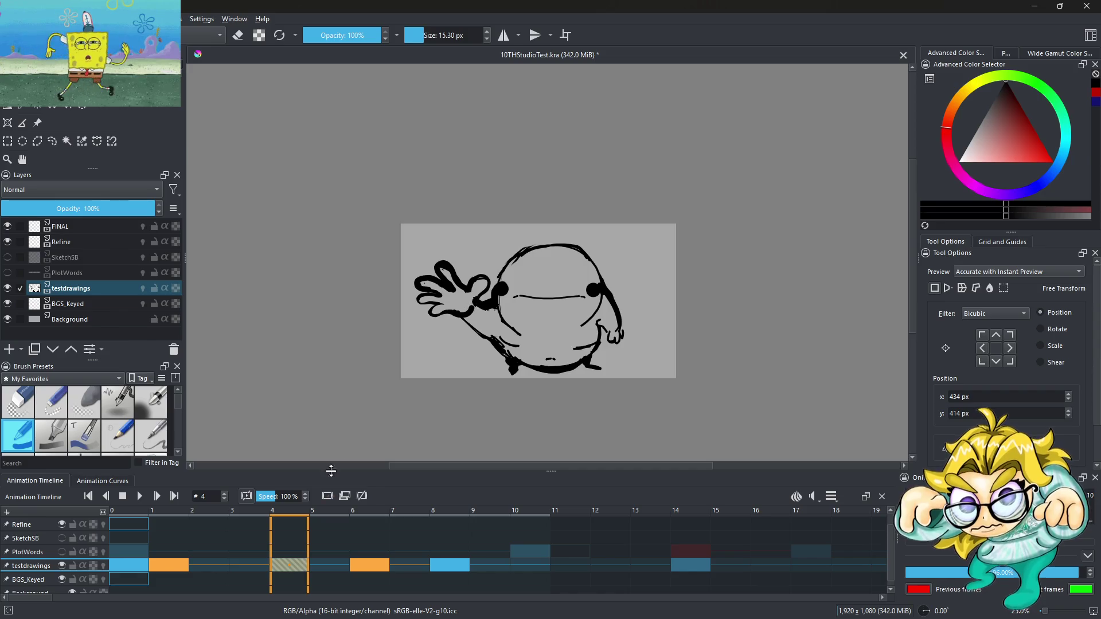
left_click(262, 567)
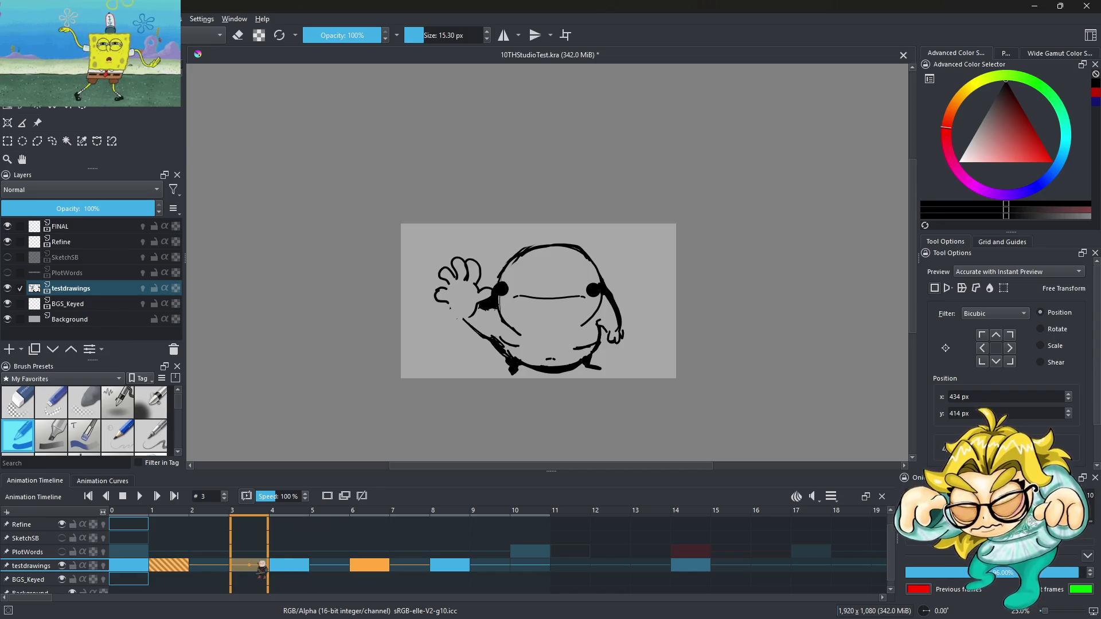
left_click(183, 566)
left_click(147, 568)
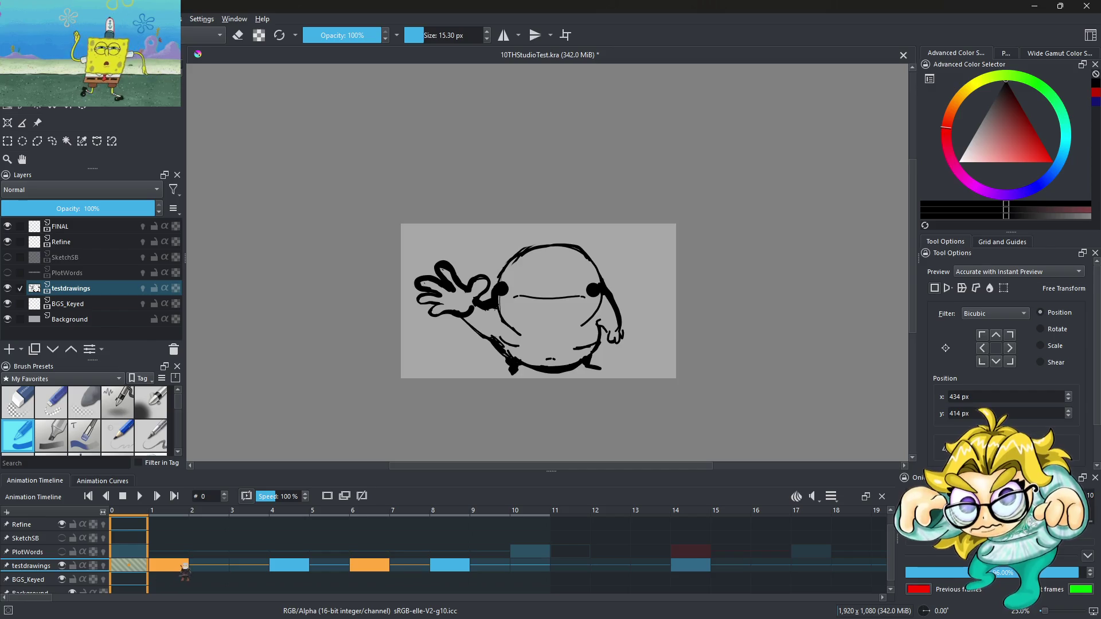
left_click(179, 568)
left_click(214, 567)
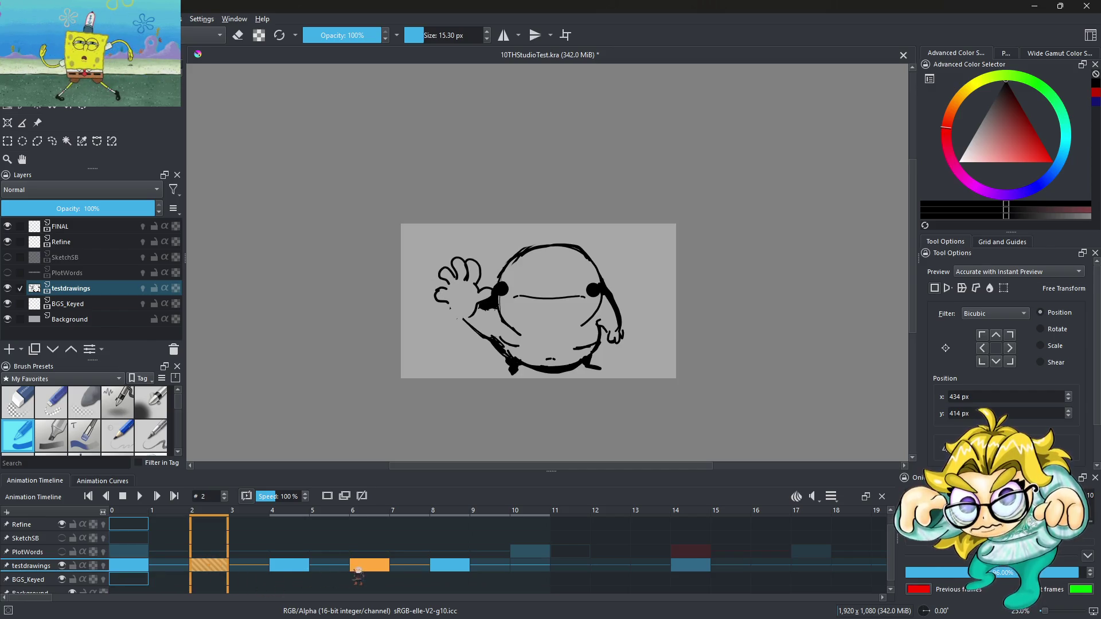
left_click(255, 567)
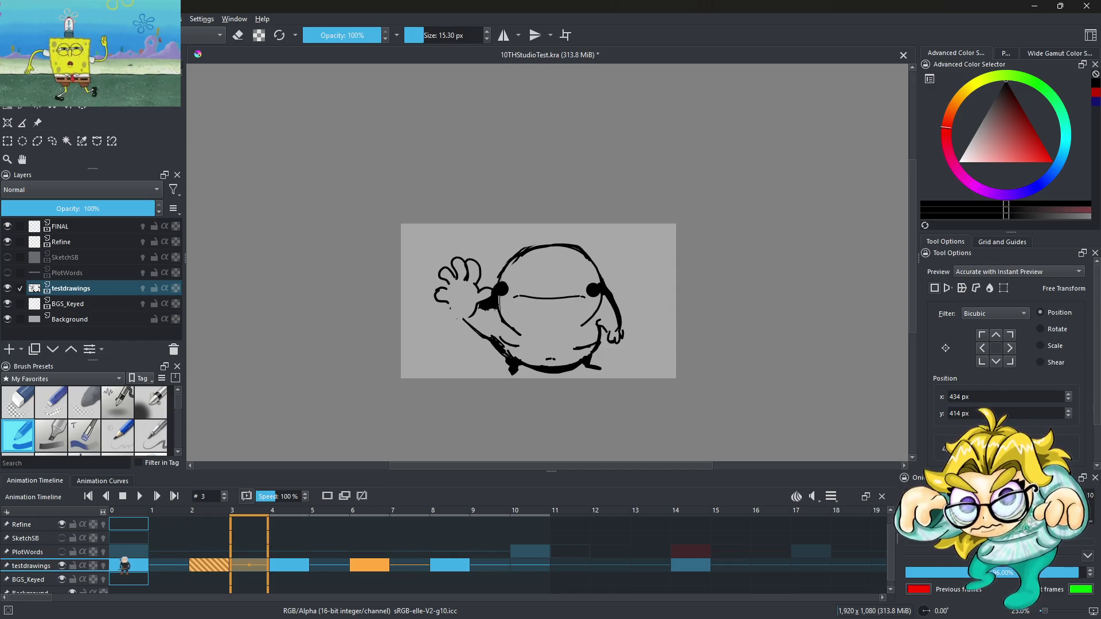
left_click(124, 565)
left_click(139, 497)
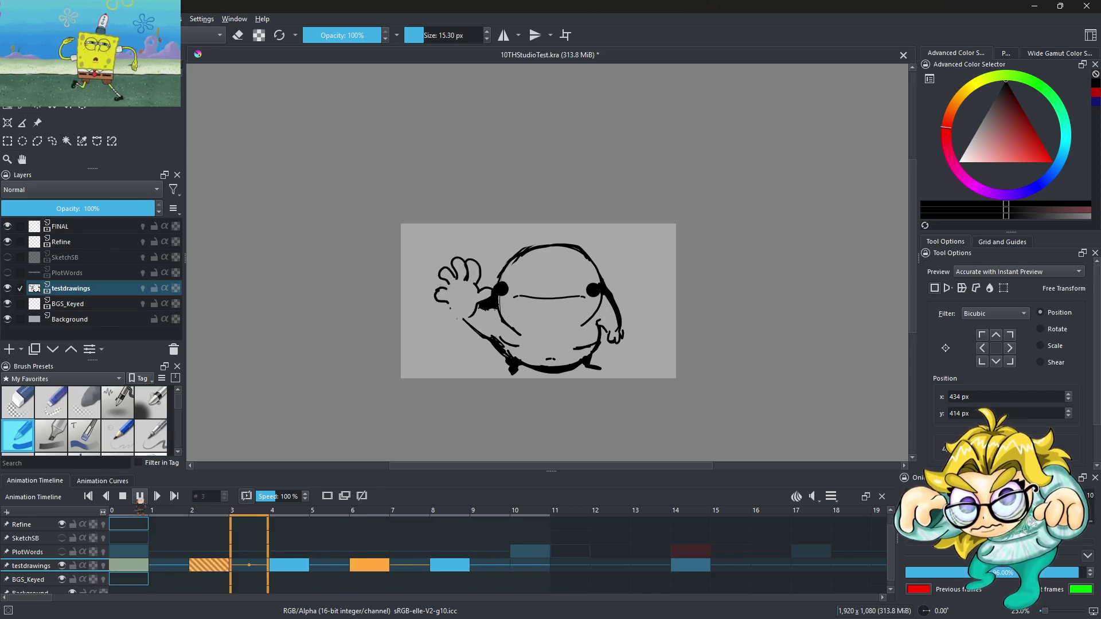
Step: Change the clip end to 20 and loop the wave playback
left_click(139, 497)
left_click(830, 496)
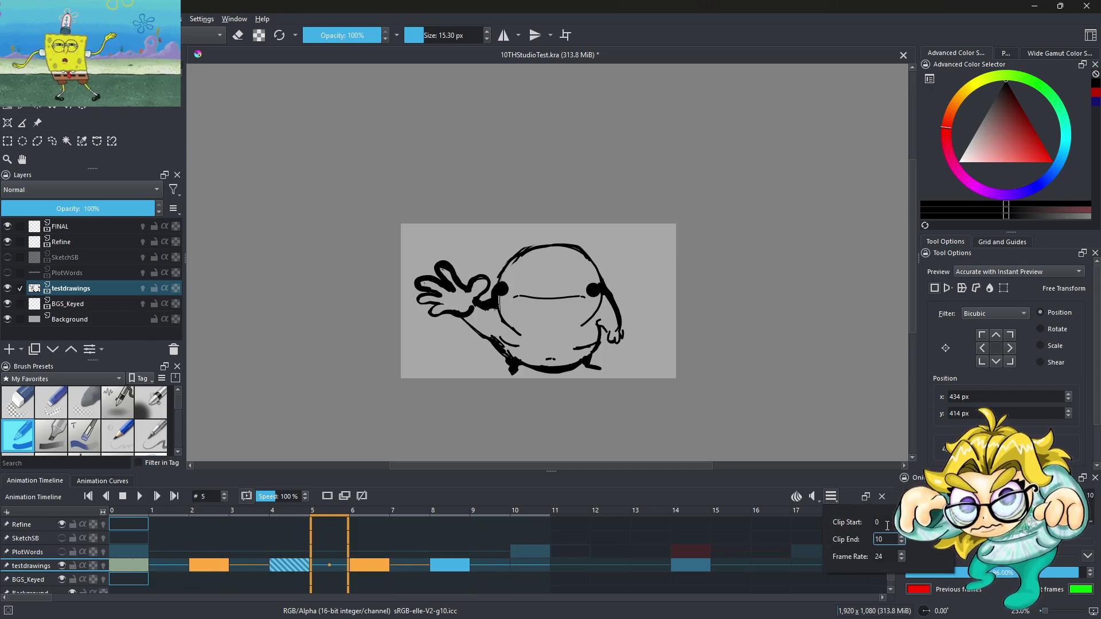
key("BackSpace")
key("BackSpace")
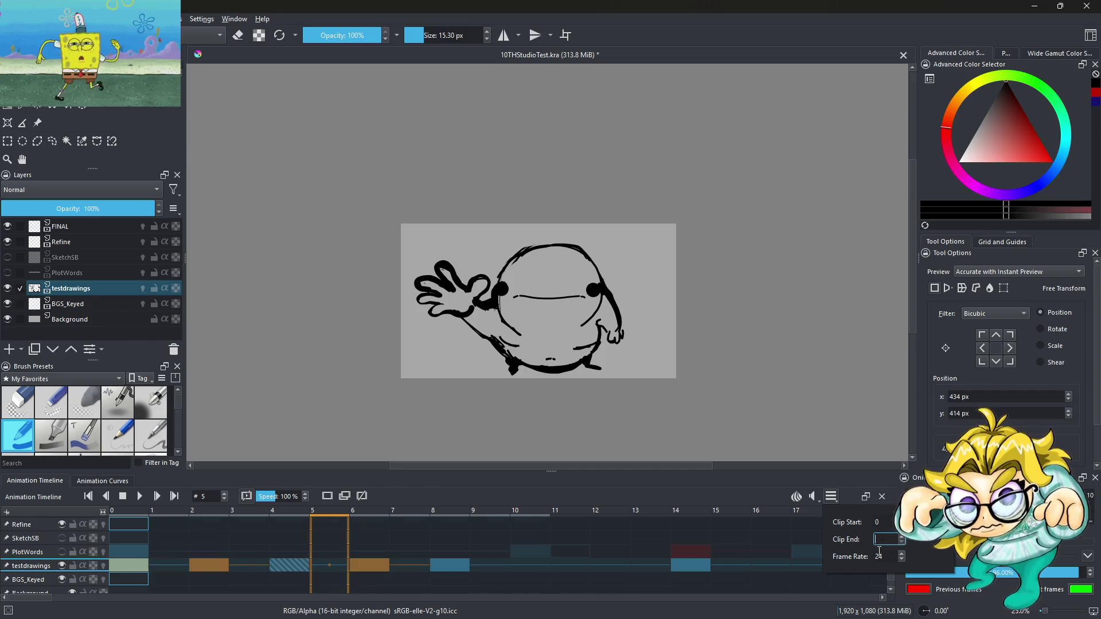
type("20")
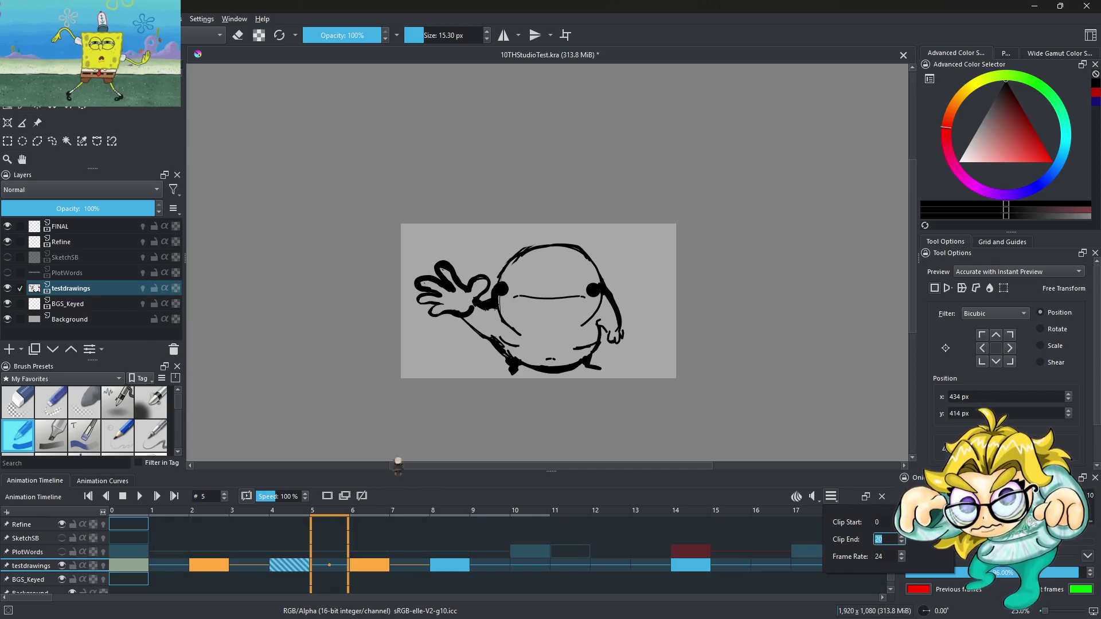
left_click(405, 496)
left_click(140, 496)
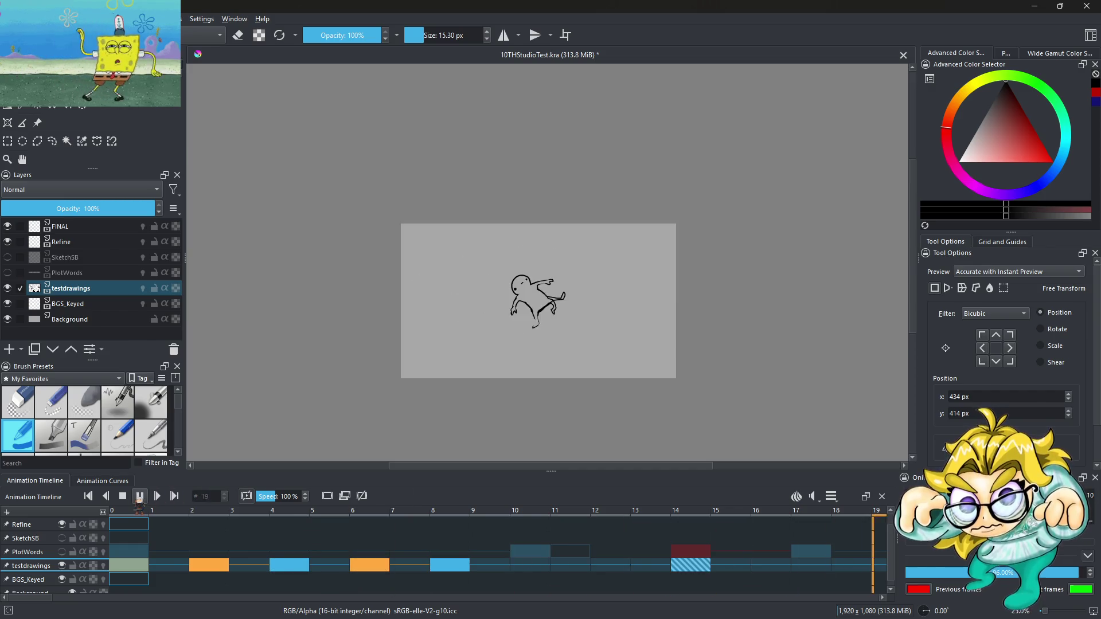
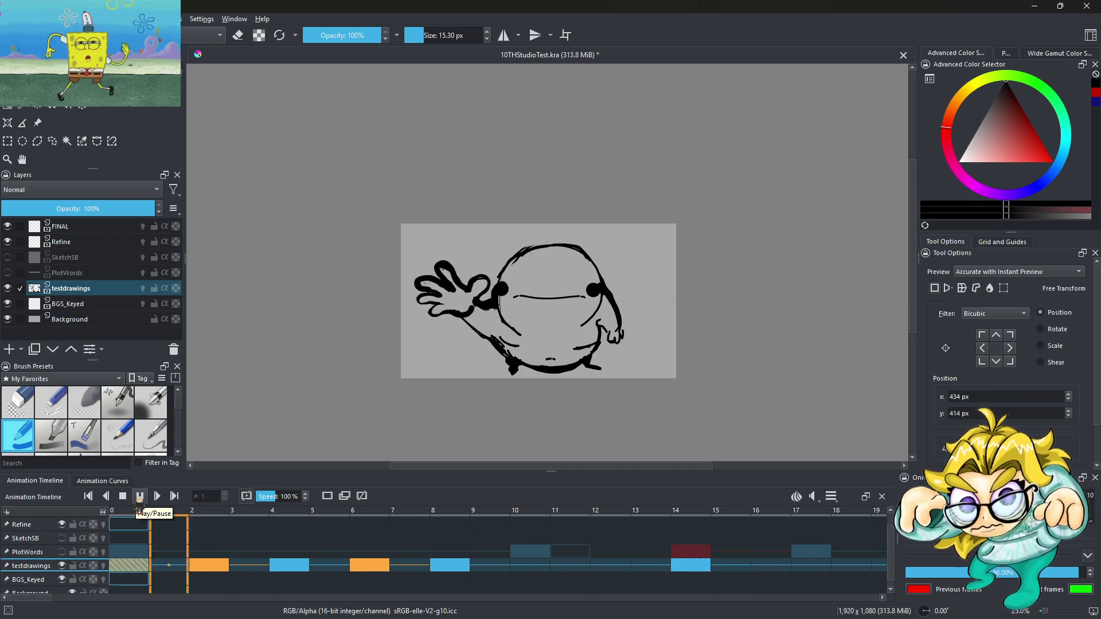
Step: Stop the wave playback and move to frame 3 of the timeline
left_click(139, 497)
mouse_move(166, 566)
left_mouse_down()
mouse_move(243, 567)
mouse_move(227, 570)
left_mouse_up()
left_click(253, 569)
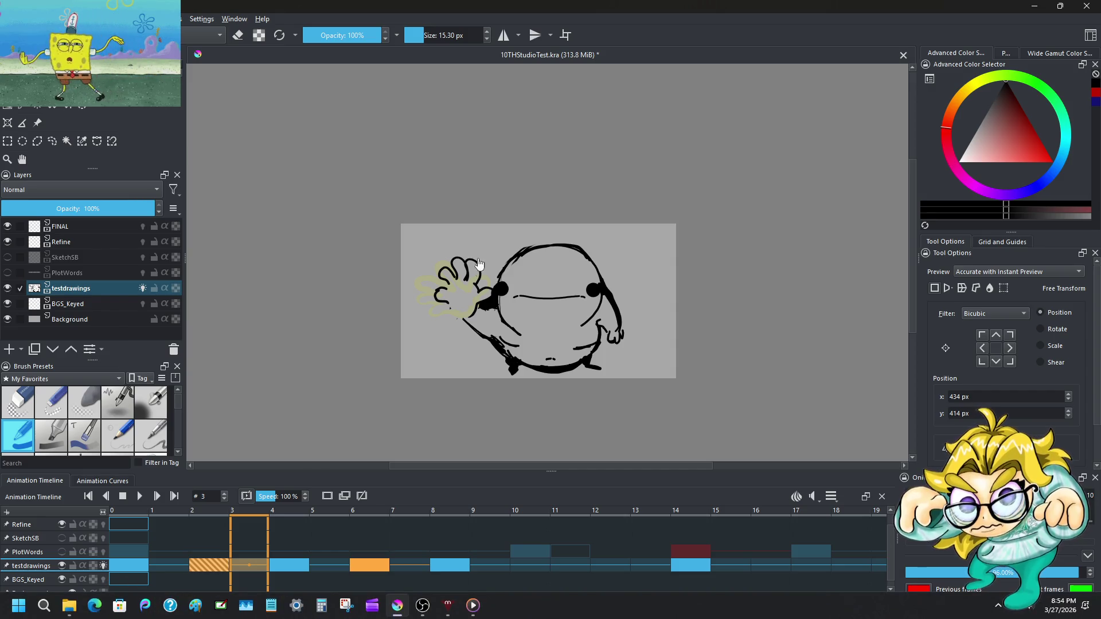
Step: Zoom in on the character's hand and pick the Freehand Selection tool
scroll(464, 302, "up", 2)
scroll(465, 339, "up", 2)
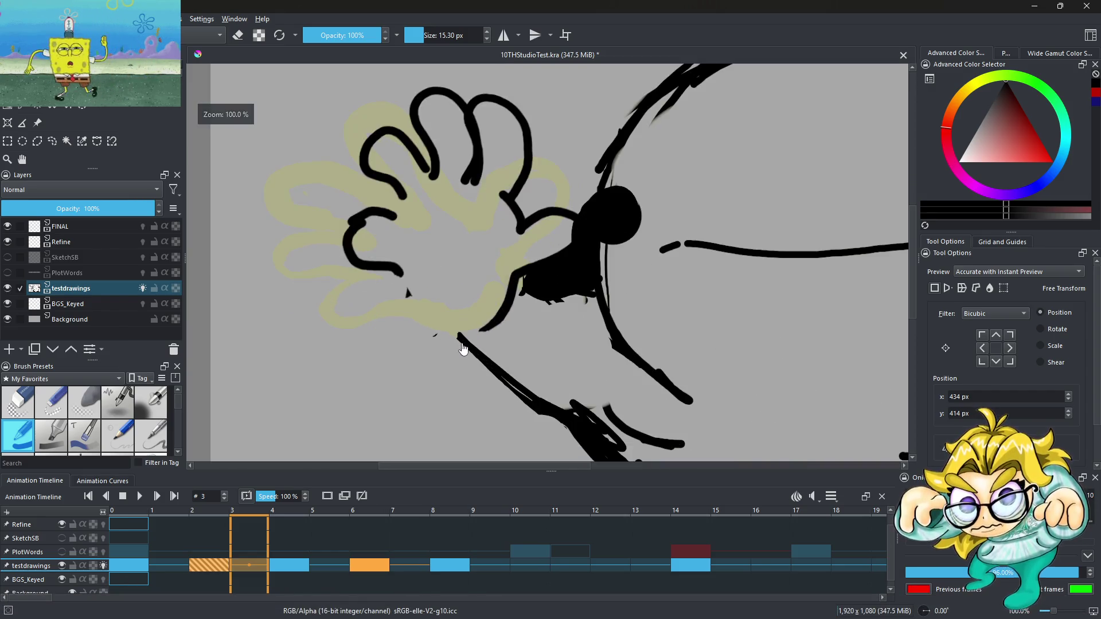
scroll(441, 318, "down", 1)
left_click(52, 142)
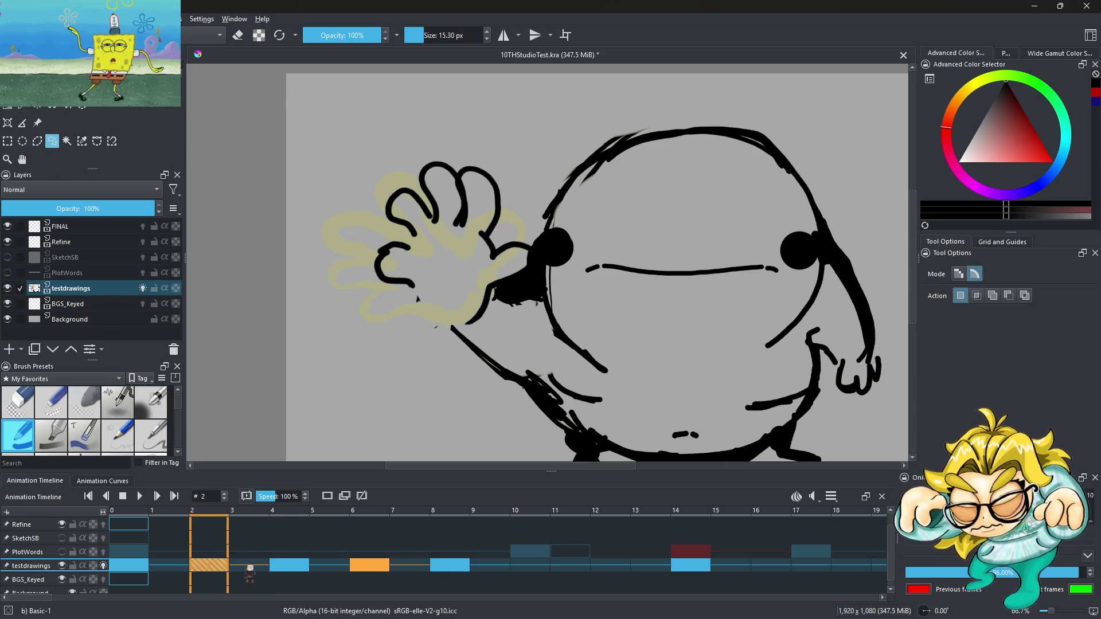
Step: Copy the frame 2 hand keyframe on the testdrawings layer
right_click(251, 568)
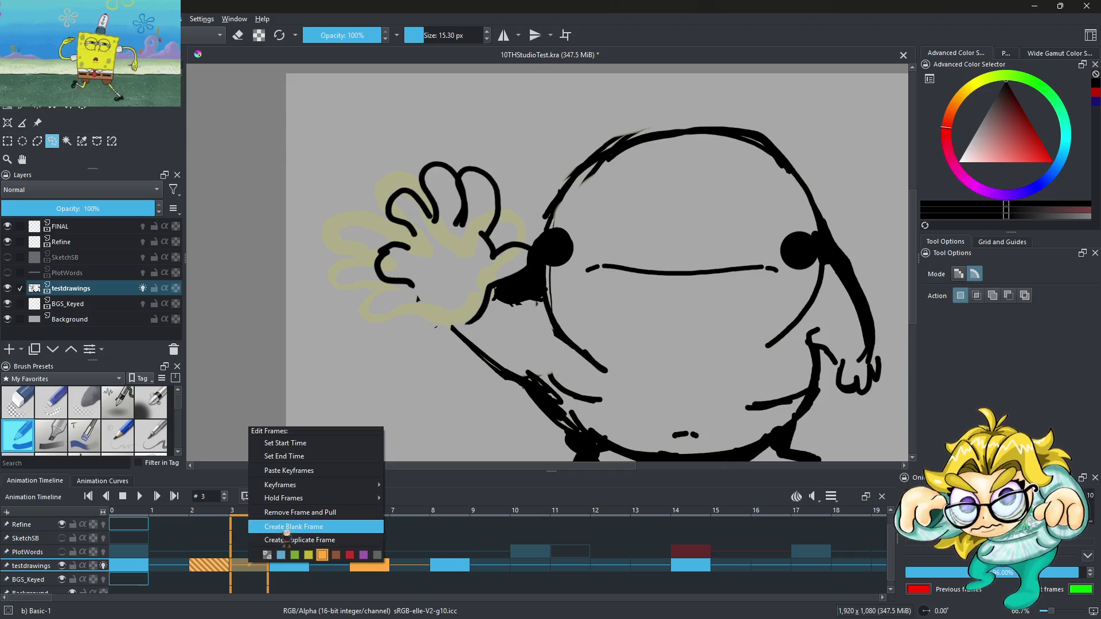
left_click(293, 472)
right_click(246, 567)
left_click(218, 567)
right_click(215, 565)
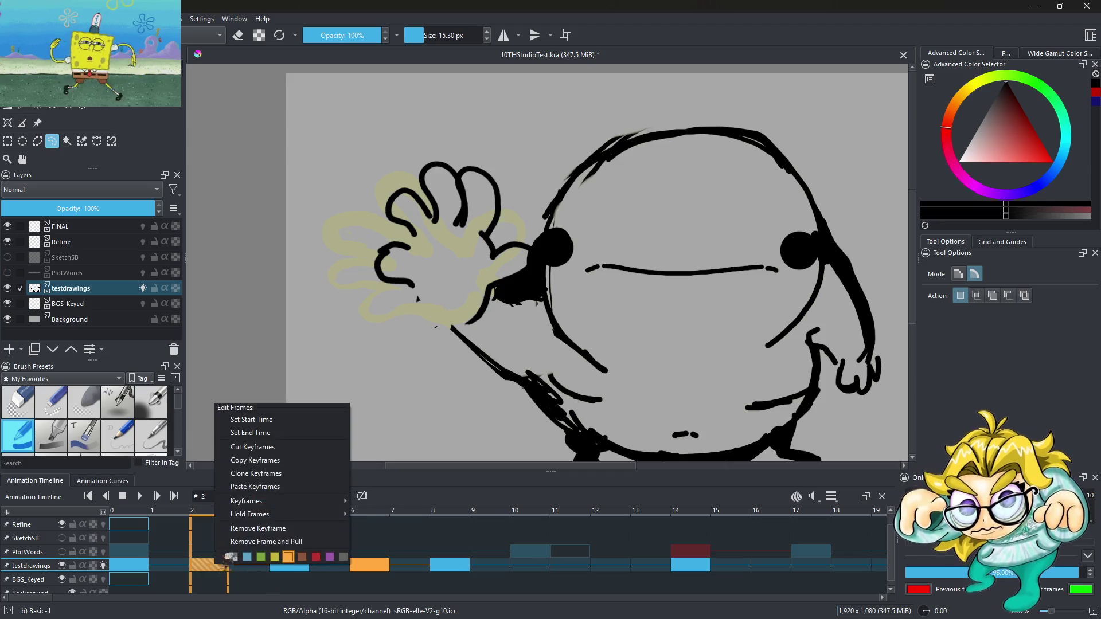
left_click(259, 486)
Step: Paste the copied hand keyframe onto frame 3
left_click(260, 567)
right_click(264, 565)
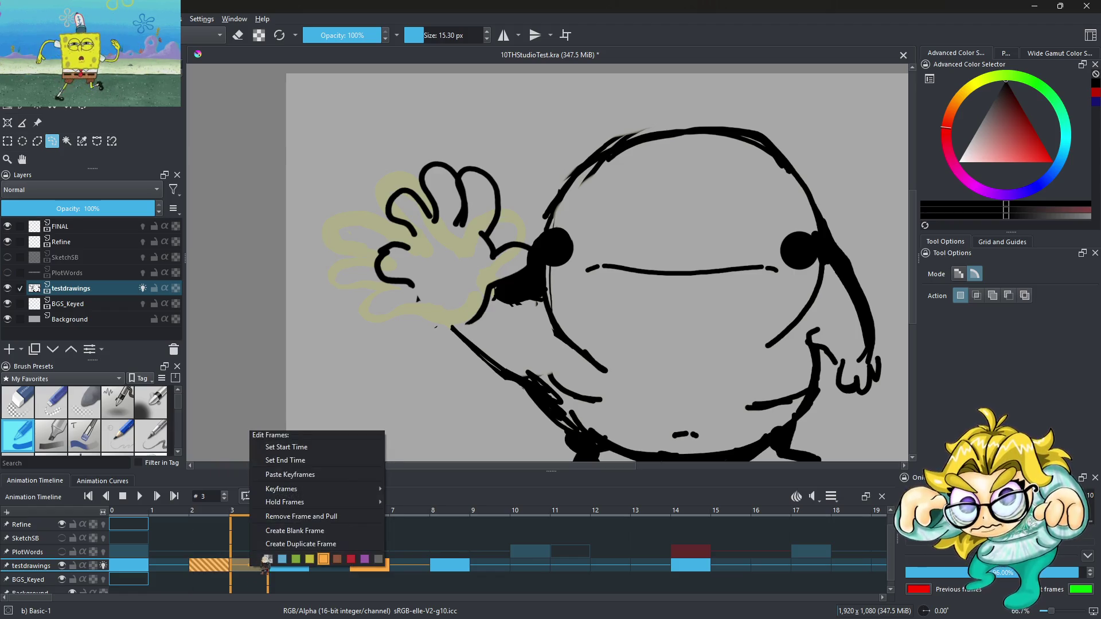
left_click(288, 475)
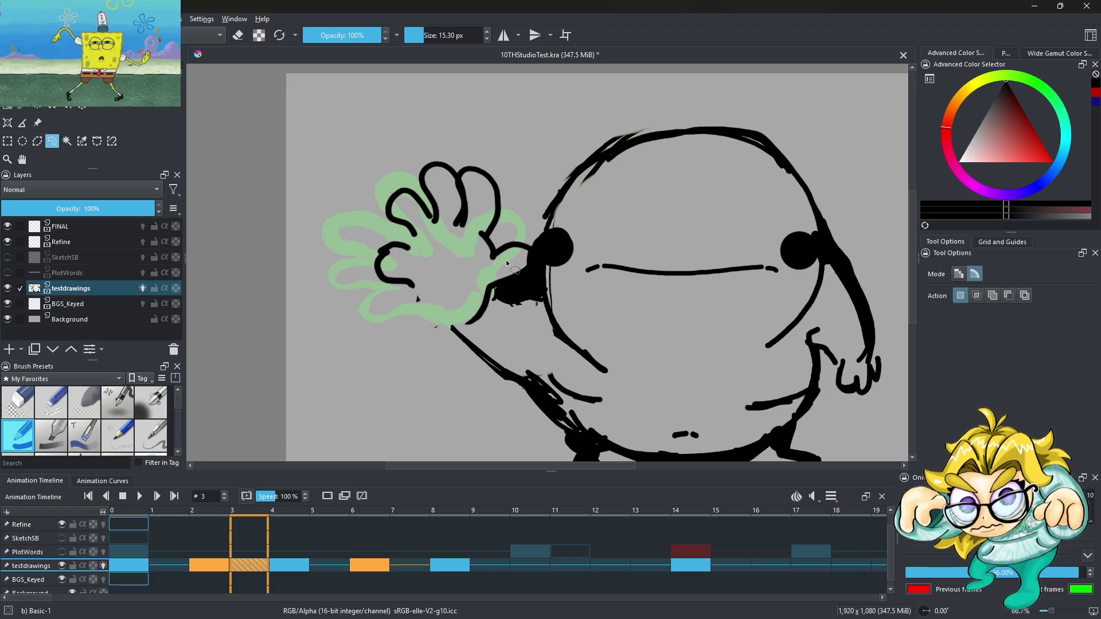
scroll(499, 300, "down", 2)
scroll(498, 303, "up", 2)
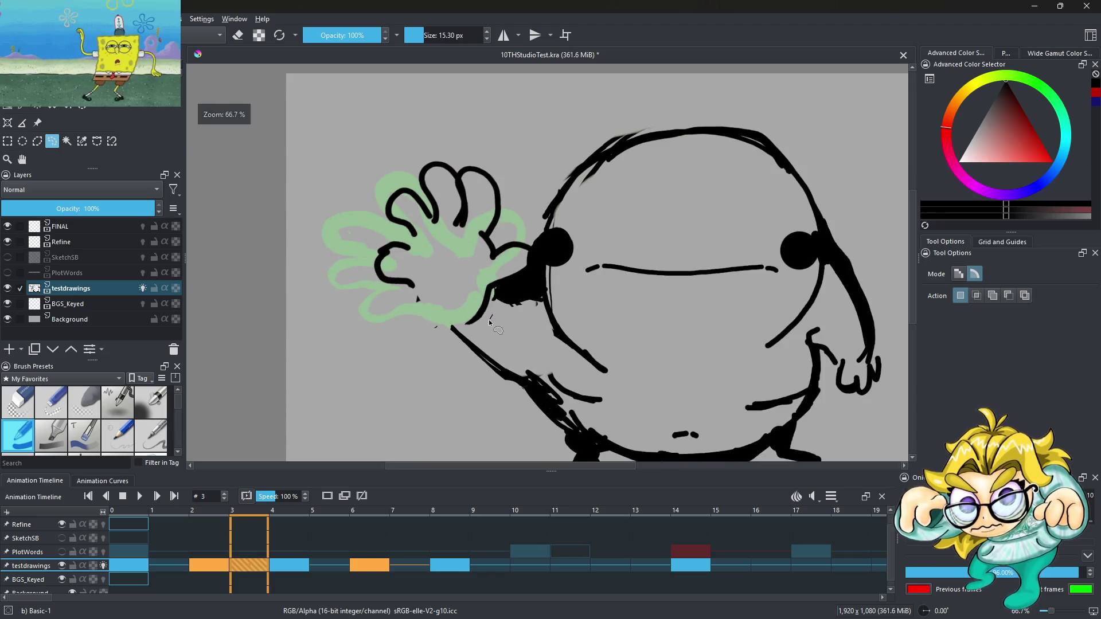
Step: Freehand-select the hand, rotate it about 97° and move it down-left
left_click_drag(490, 323, 457, 323)
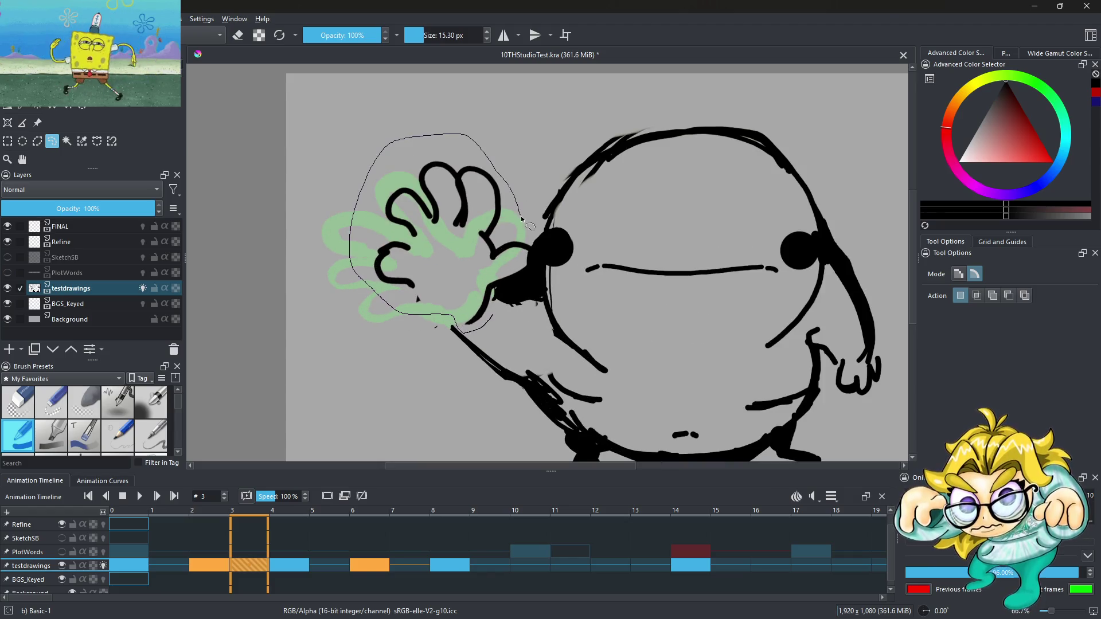
left_click_drag(494, 307, 492, 317)
key("ctrl+t")
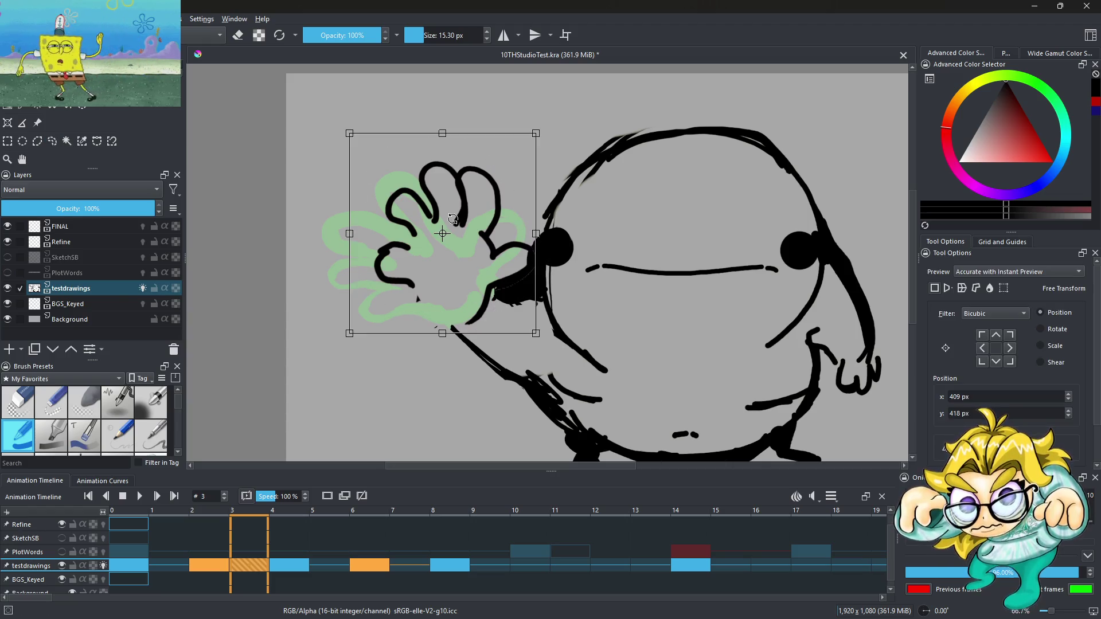
mouse_move(571, 121)
left_mouse_down()
mouse_move(380, 116)
mouse_move(359, 164)
left_mouse_up()
left_click_drag(440, 229, 422, 292)
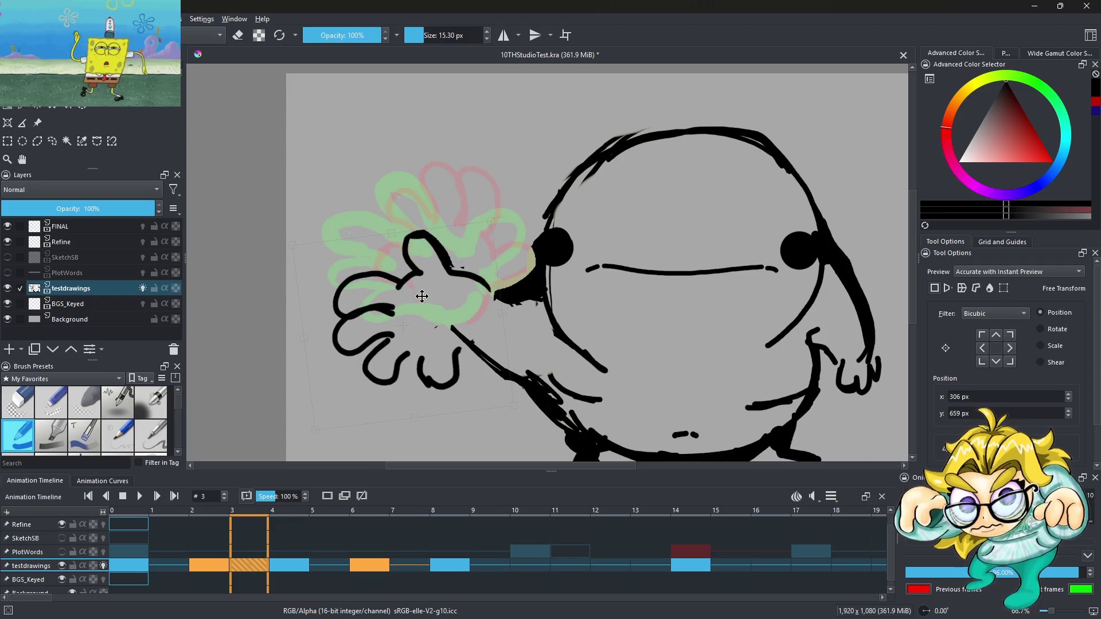
key("Return")
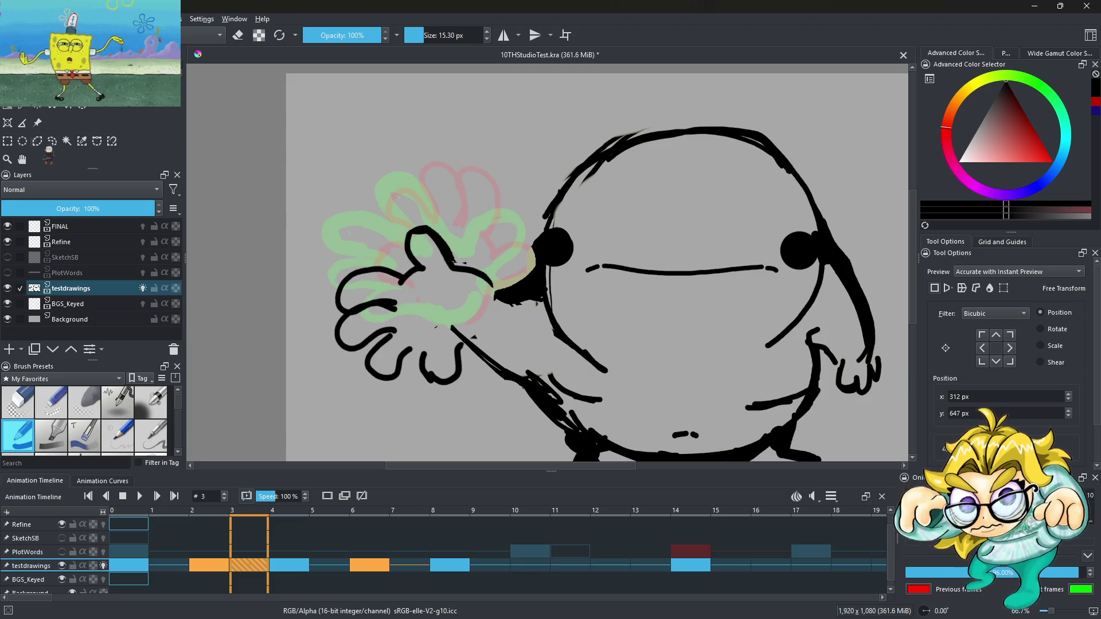
Step: Switch back to the brush with eraser mode turned on
key("b")
key("e")
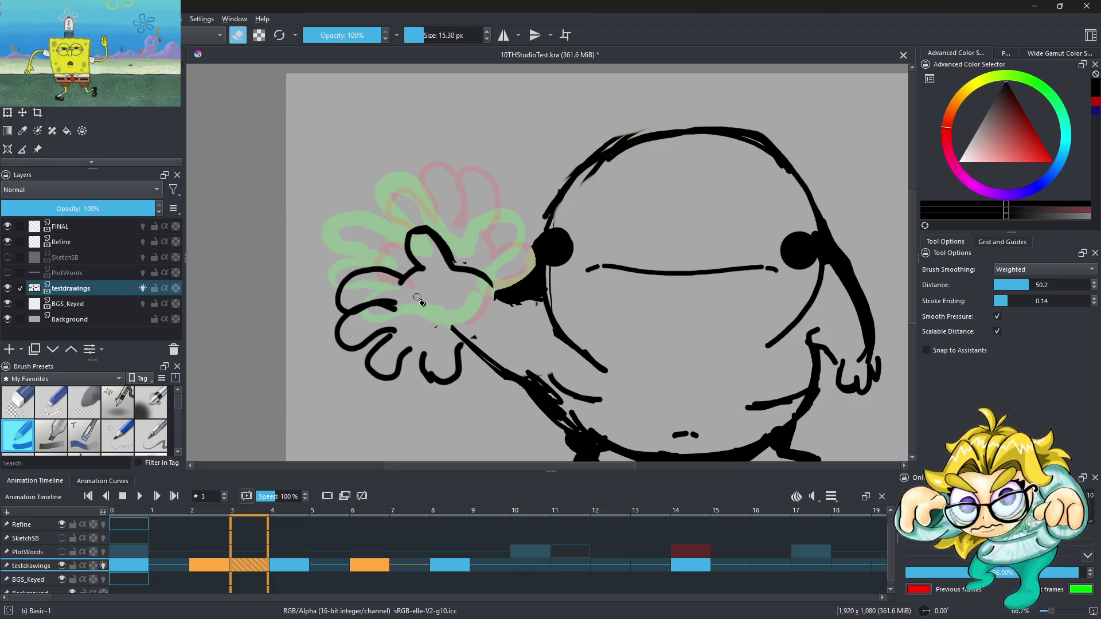
scroll(441, 298, "up", 3)
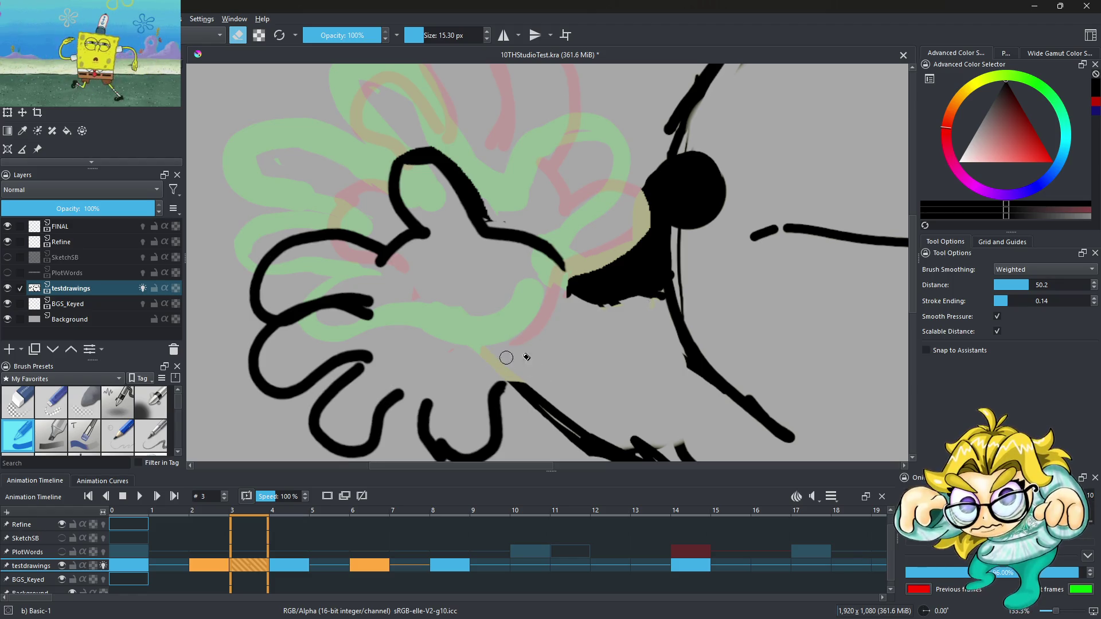
scroll(506, 357, "down", 5)
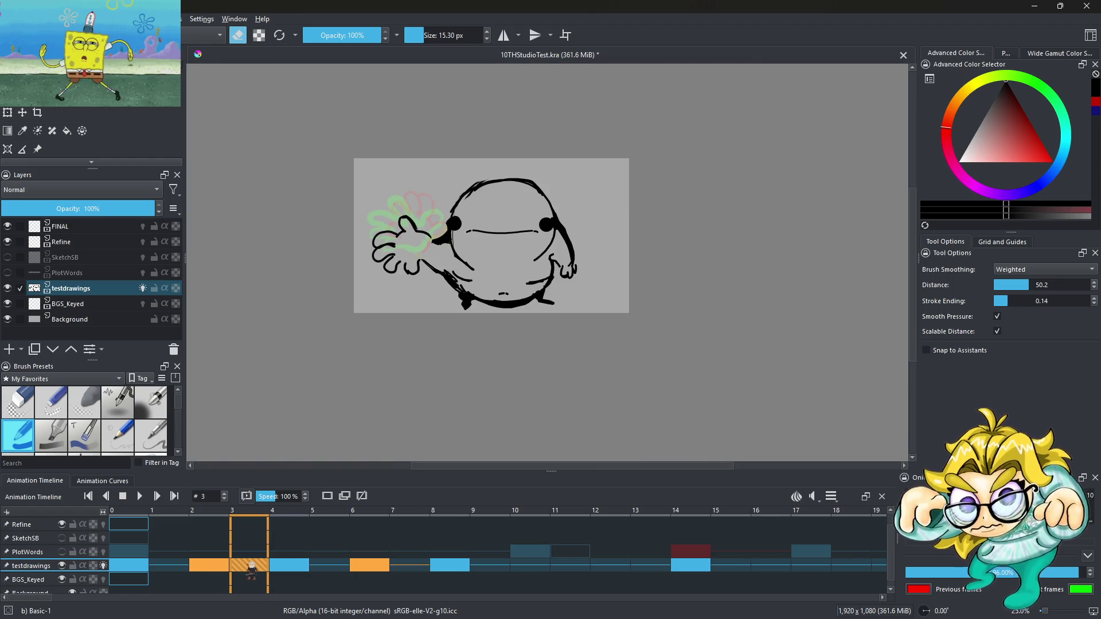
Step: Copy the frame 3 lowered-hand keyframe and paste it onto frame 7
right_click(251, 566)
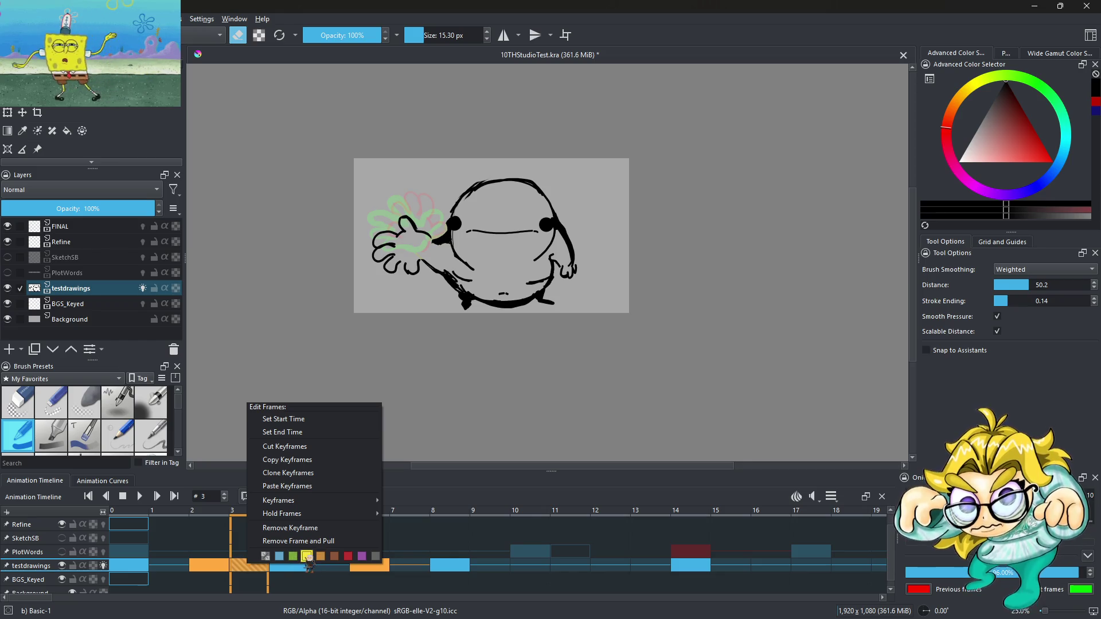
key("Escape")
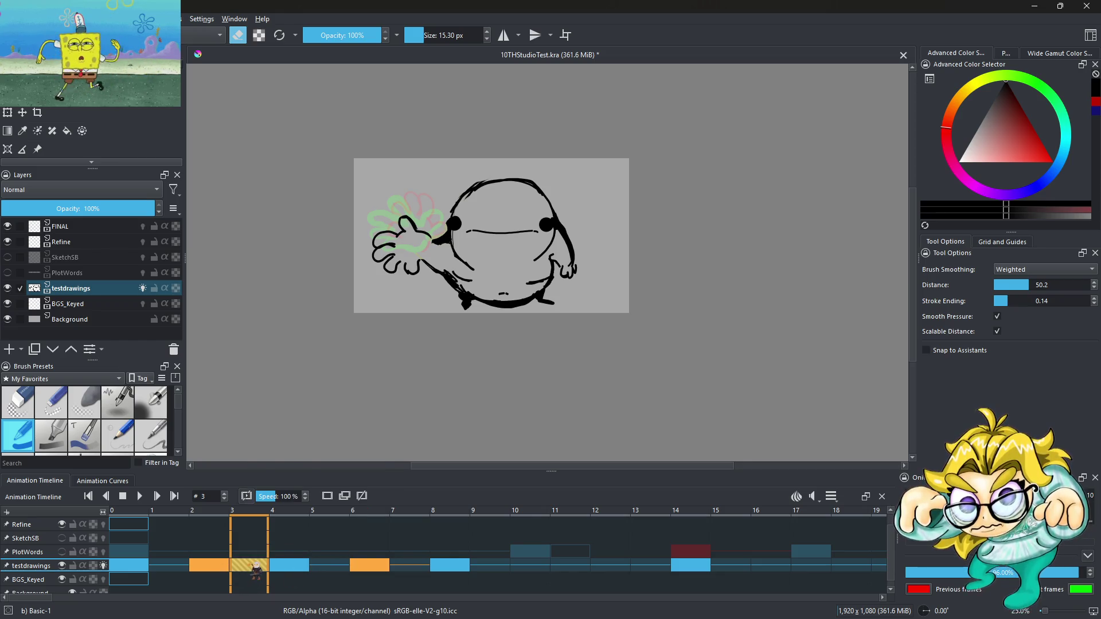
right_click(256, 567)
left_click(291, 460)
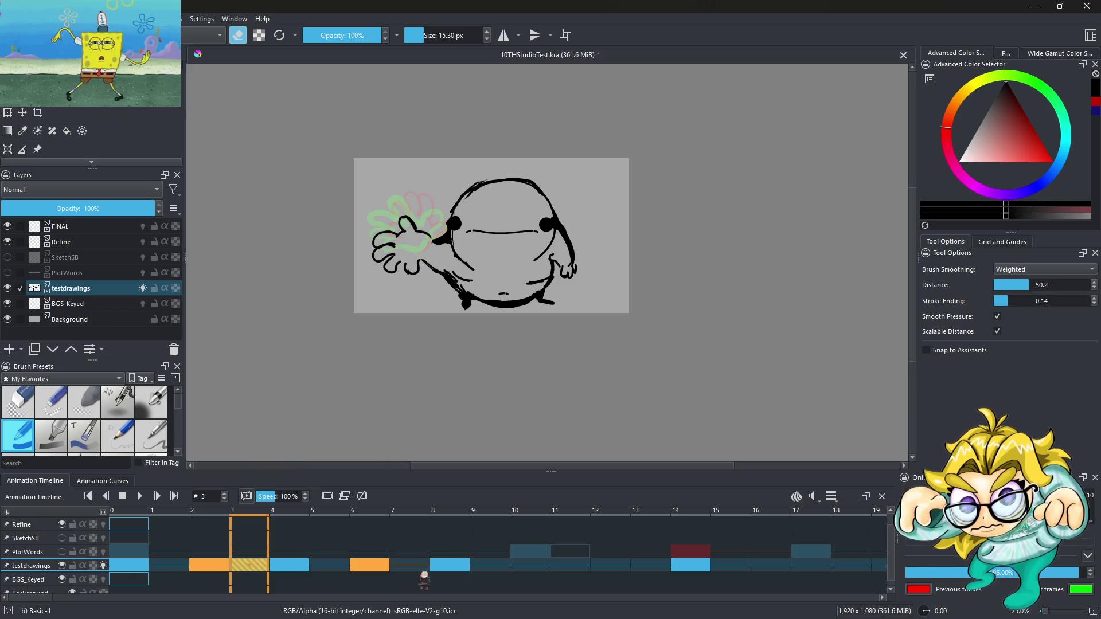
right_click(410, 565)
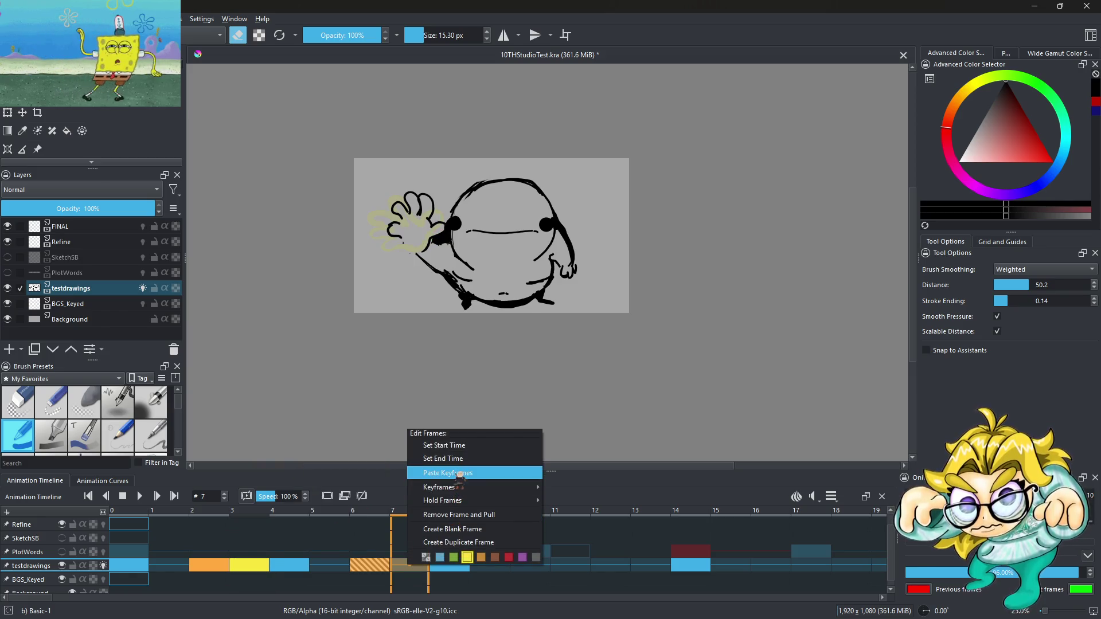
left_click(459, 473)
Step: Play the wave animation from frame 0, then again from frame 2
left_click(140, 567)
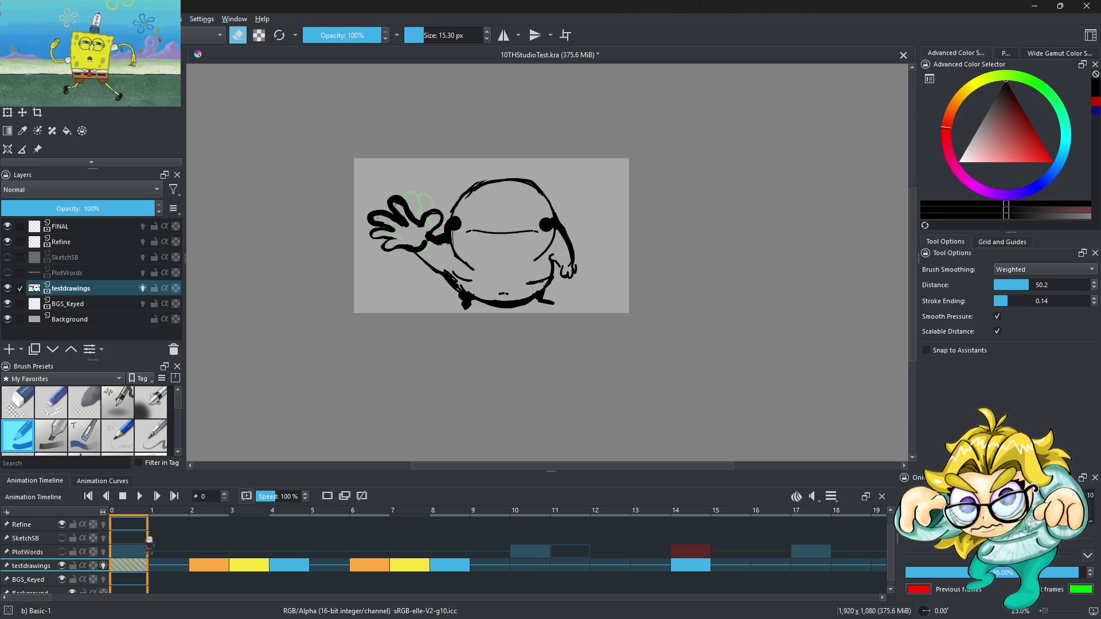
left_click(141, 496)
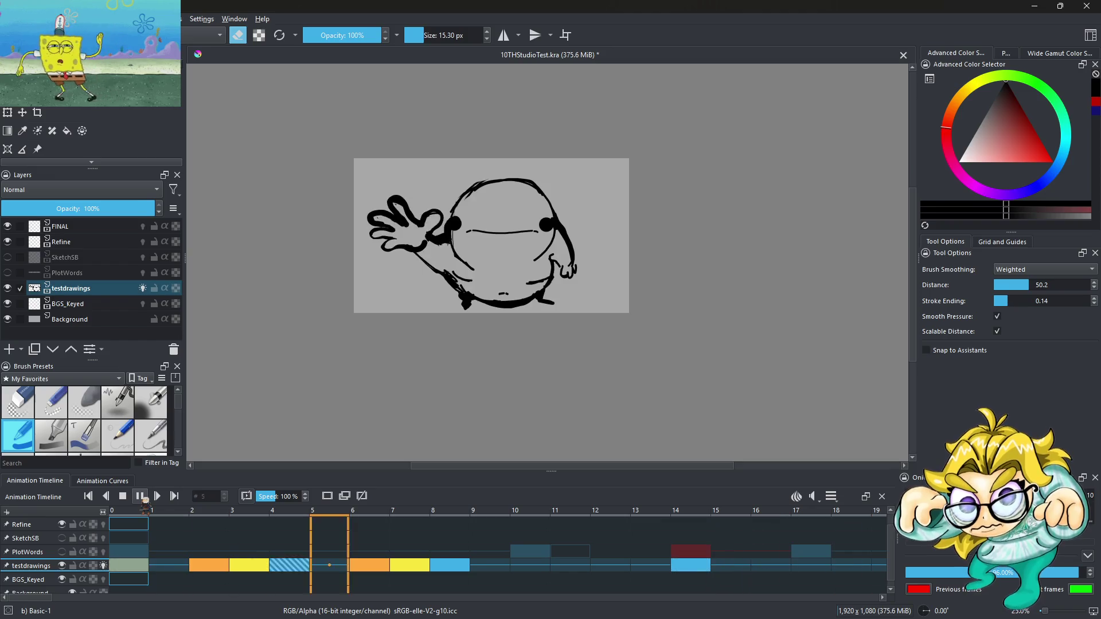
left_click(140, 496)
left_click(217, 566)
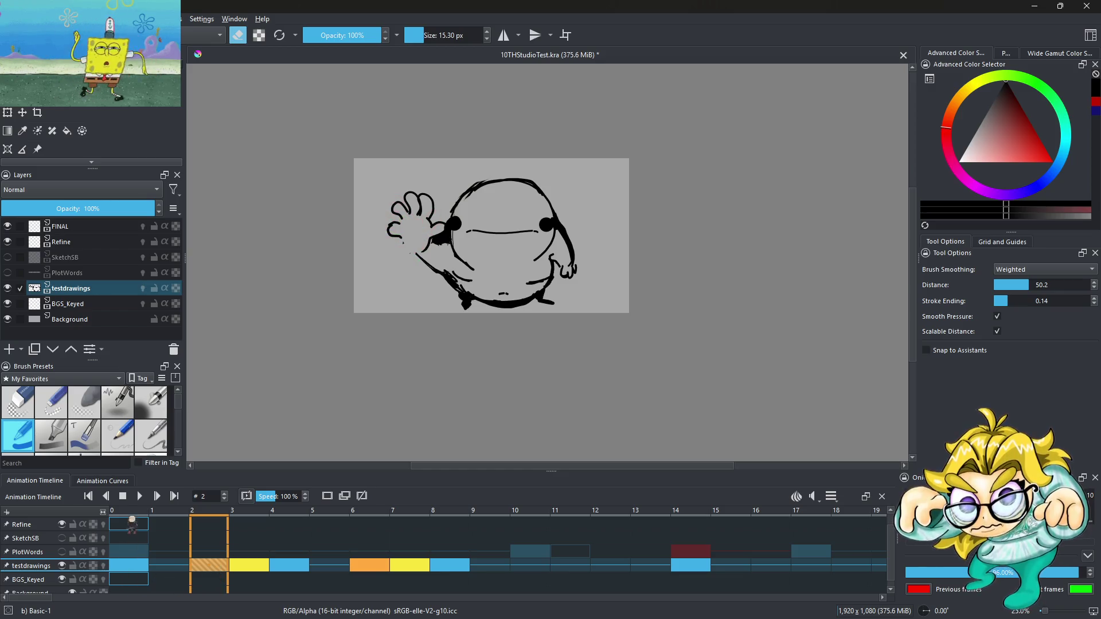
left_click(141, 496)
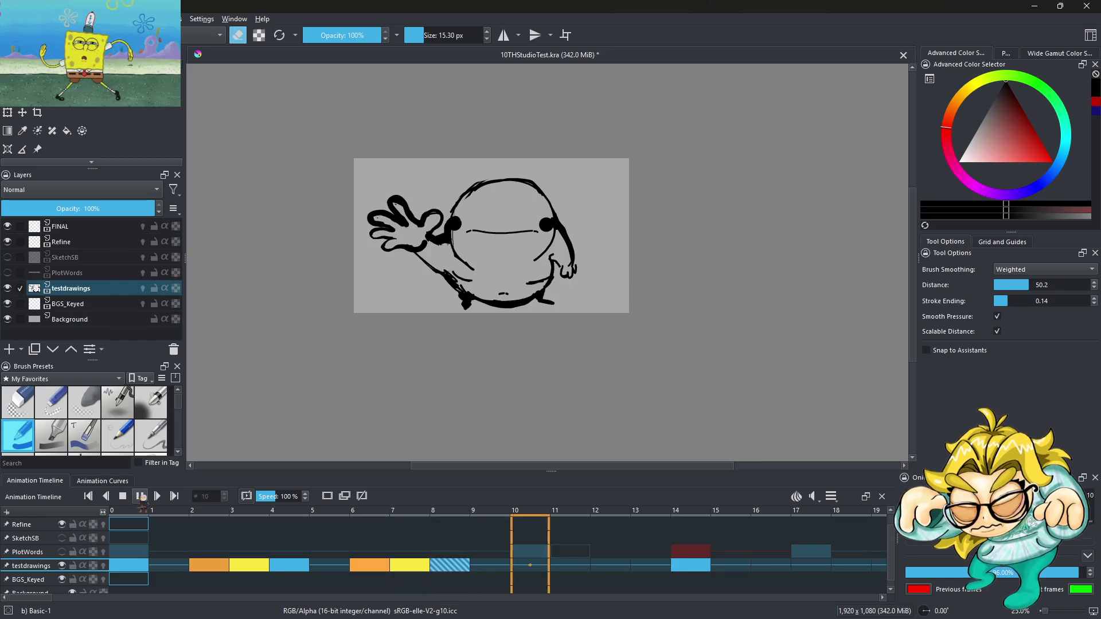
Step: Review the drawings on frames 3 through 10 and replay the animation to check timing
left_click(140, 497)
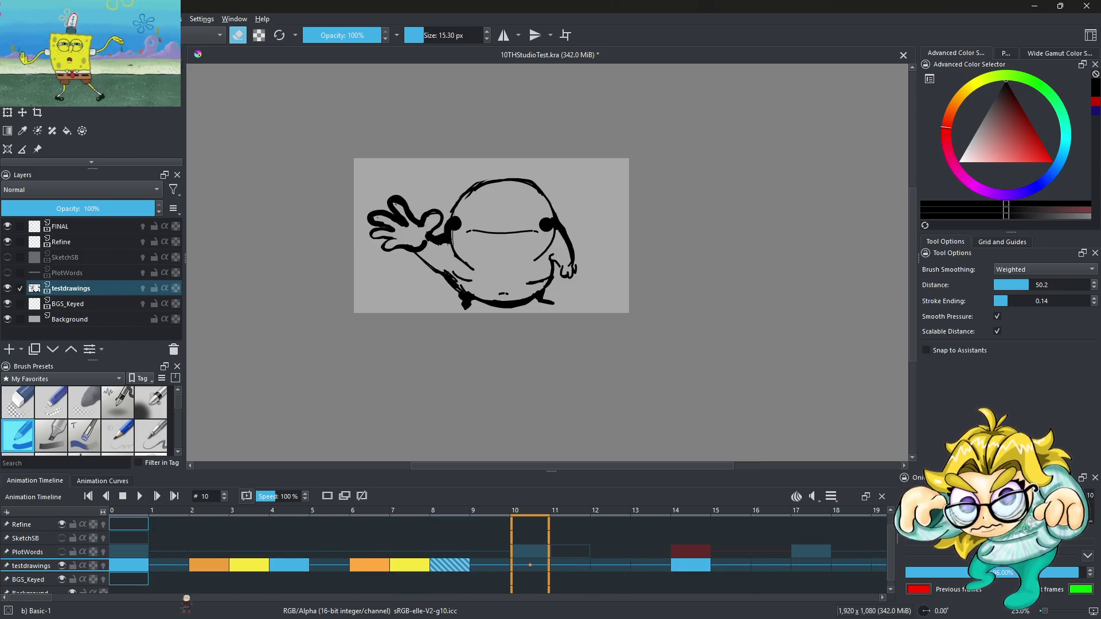
left_click(273, 566)
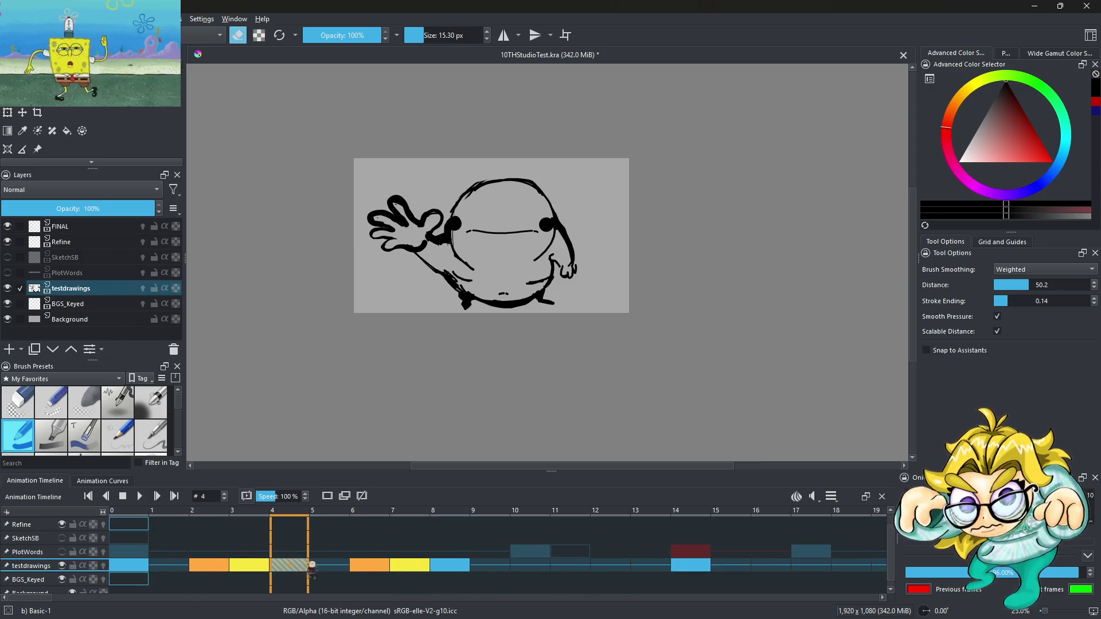
left_click(332, 568)
left_click(258, 566)
left_click(275, 565)
left_click(256, 563)
left_click(457, 568)
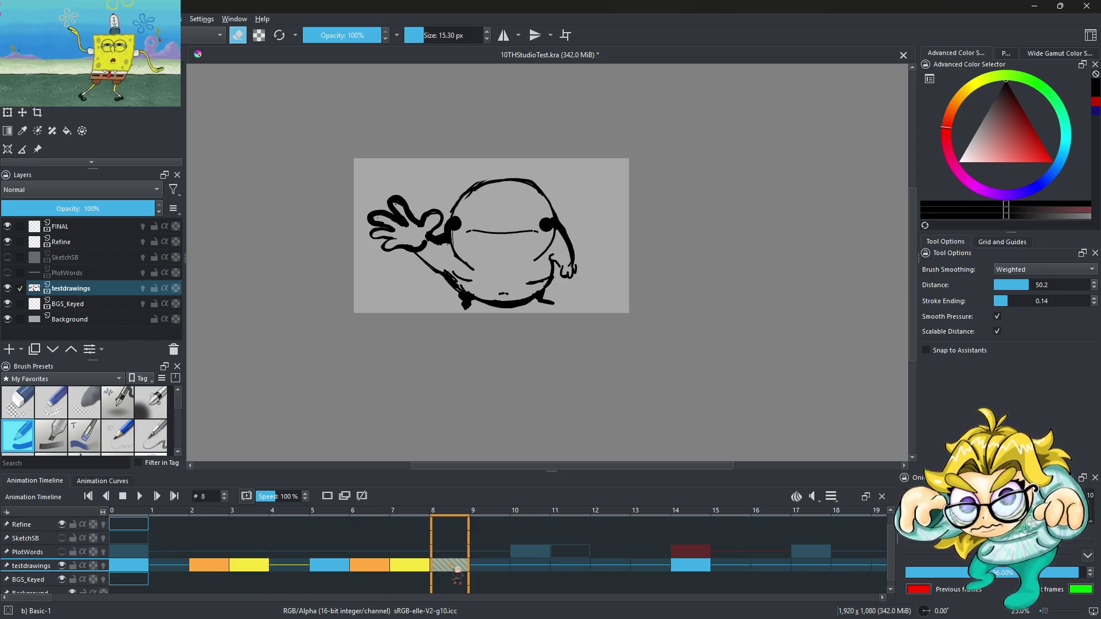
left_click(500, 571)
left_click(537, 572)
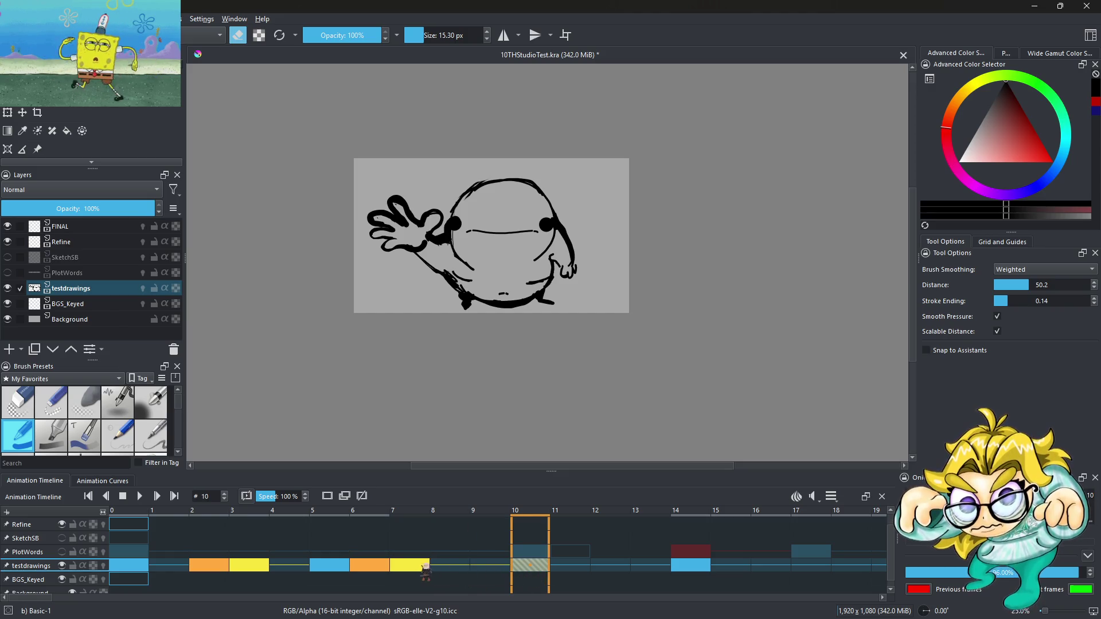
left_click(422, 570)
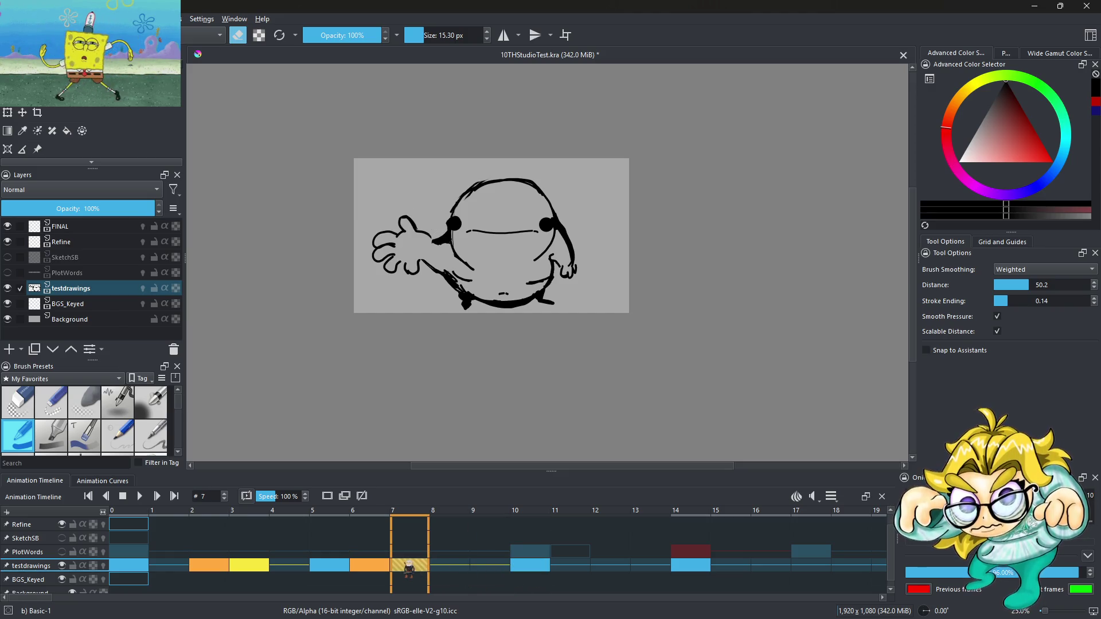
left_click(408, 574)
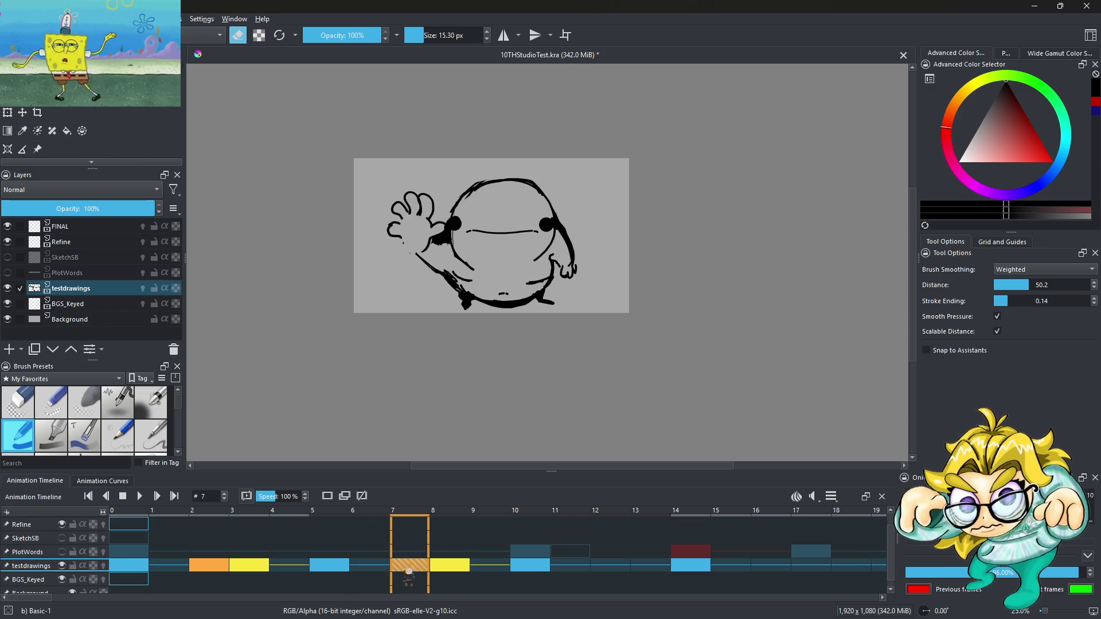
left_click(140, 497)
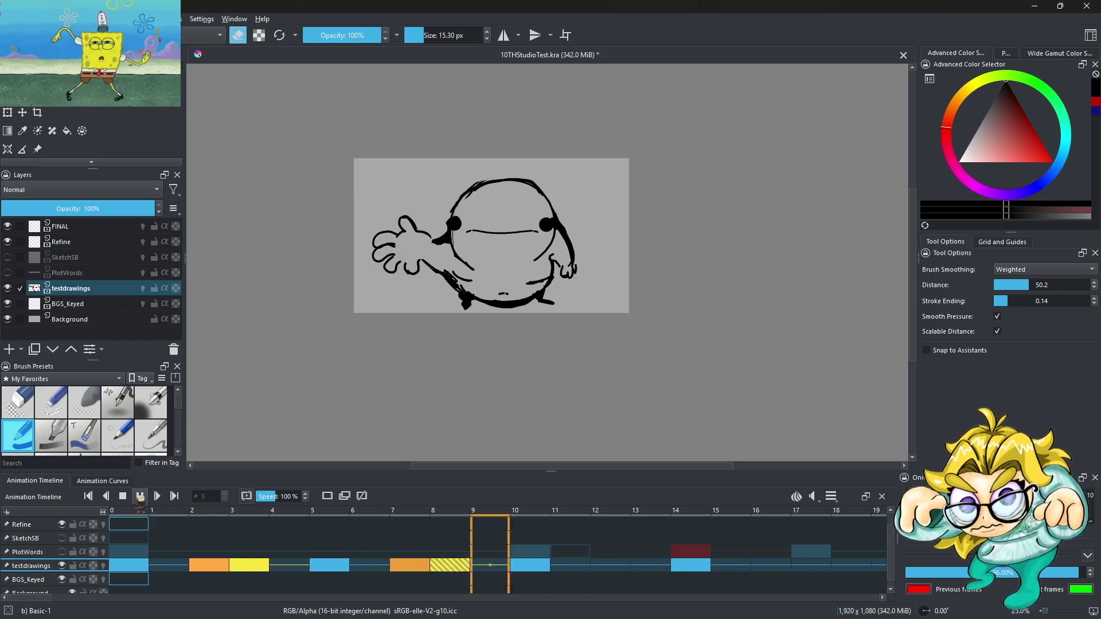
left_click(140, 496)
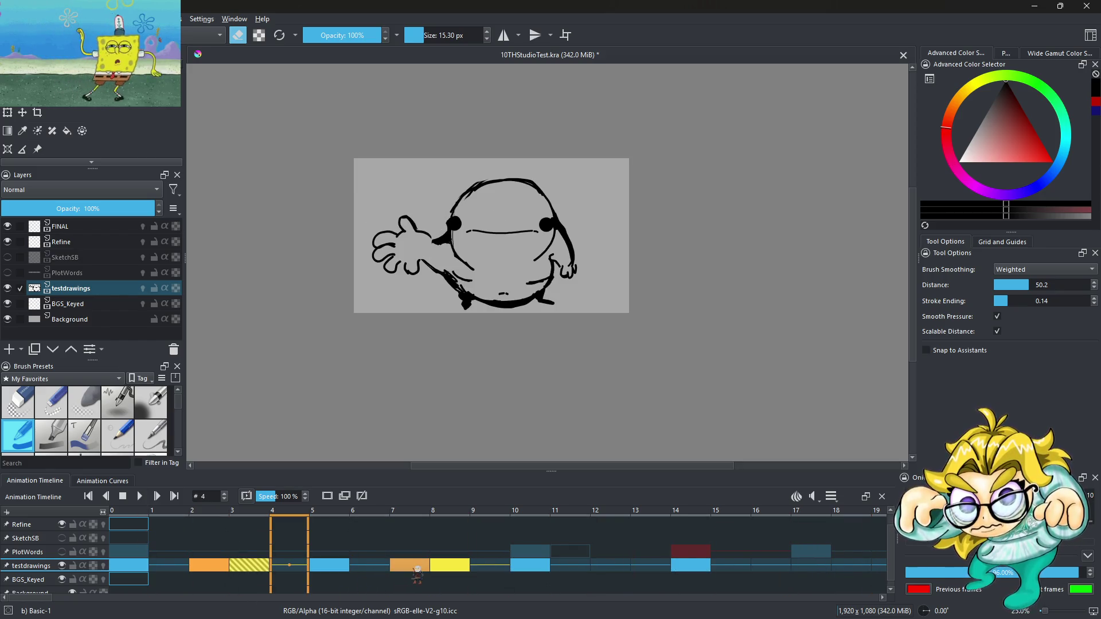
Step: Compare frames 5 and 8, then delete the drawing on frame 5
left_click(344, 567)
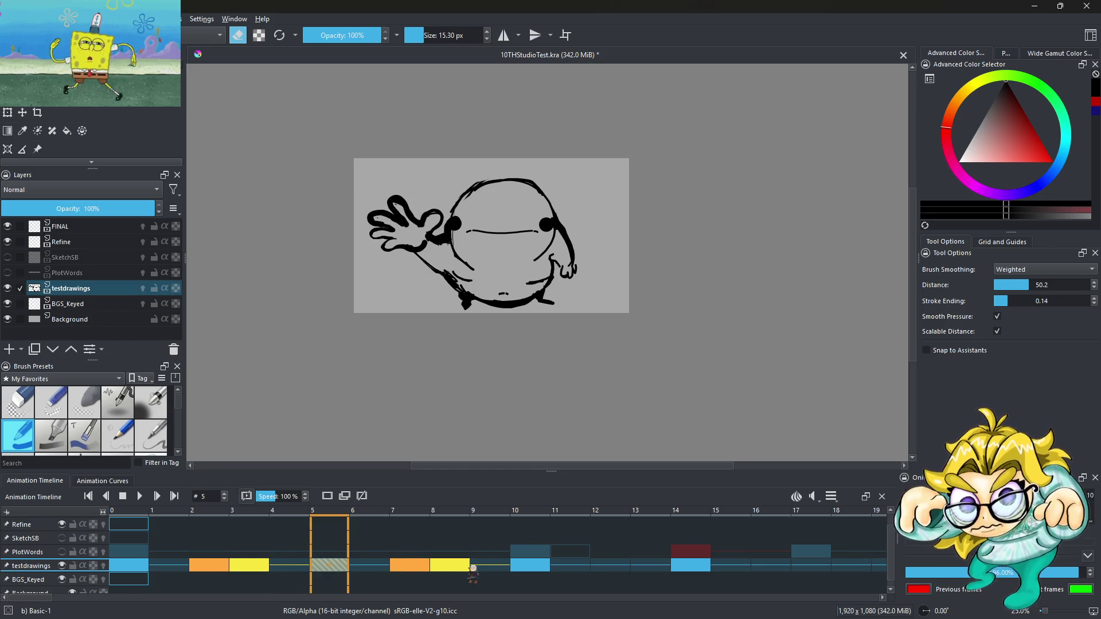
left_click(461, 568)
left_click(321, 565)
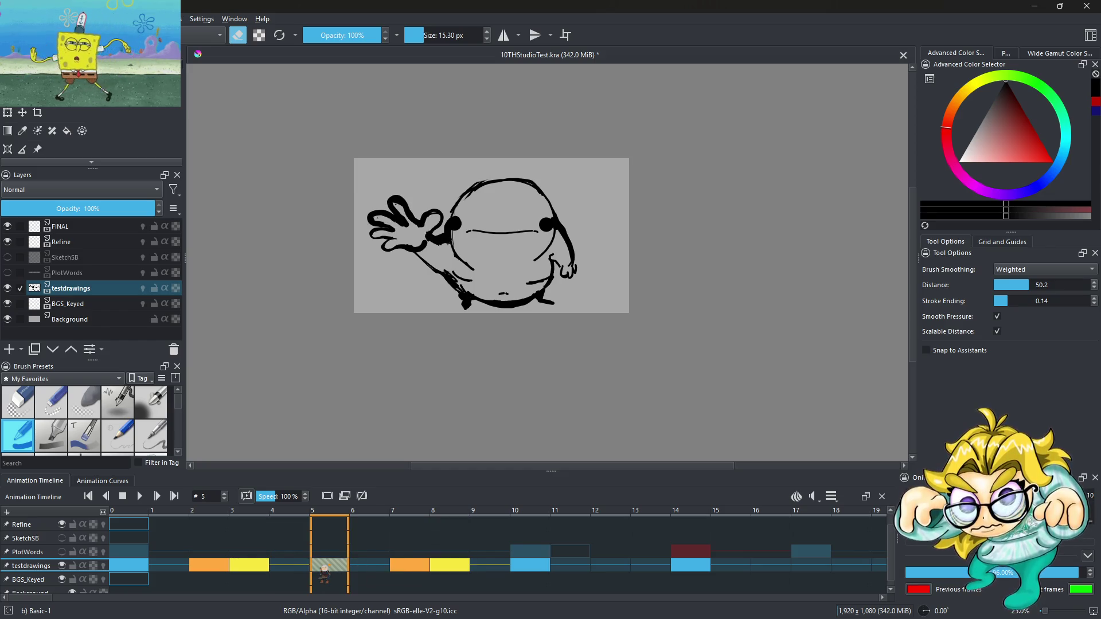
left_click(411, 567)
left_click(453, 567)
left_click(411, 567)
left_click(450, 567)
left_click(331, 568)
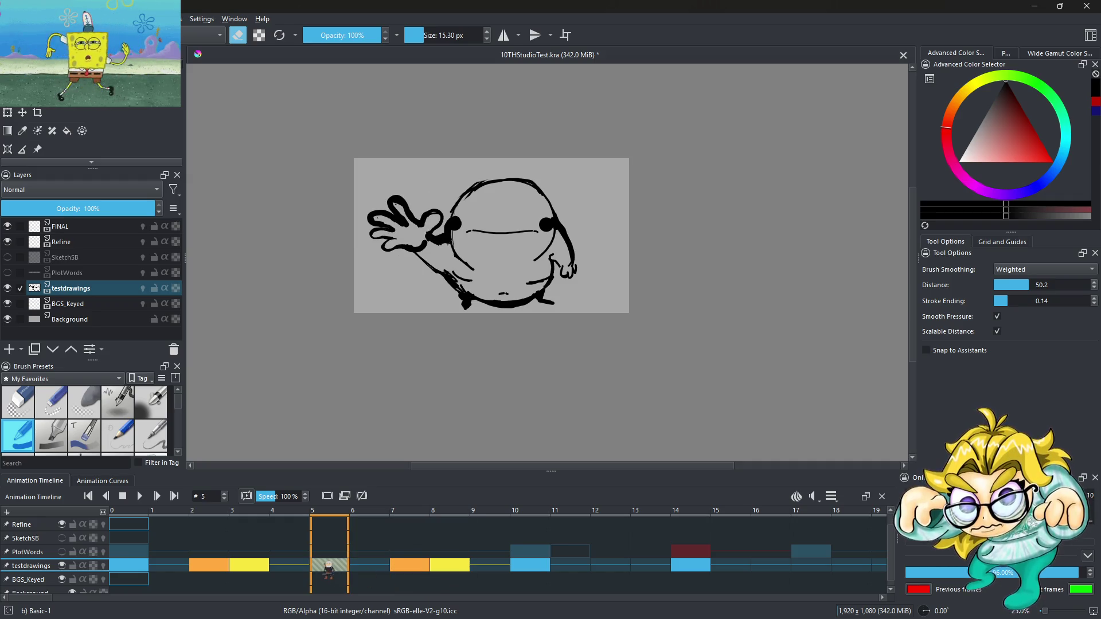
key("Delete")
left_click(543, 568)
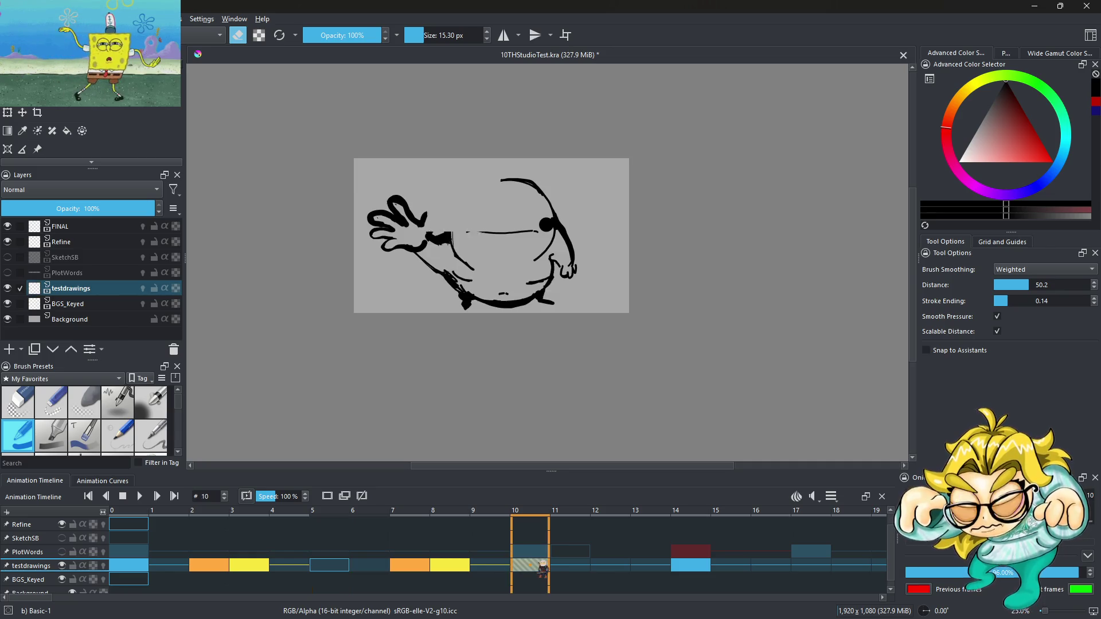
left_click(329, 566)
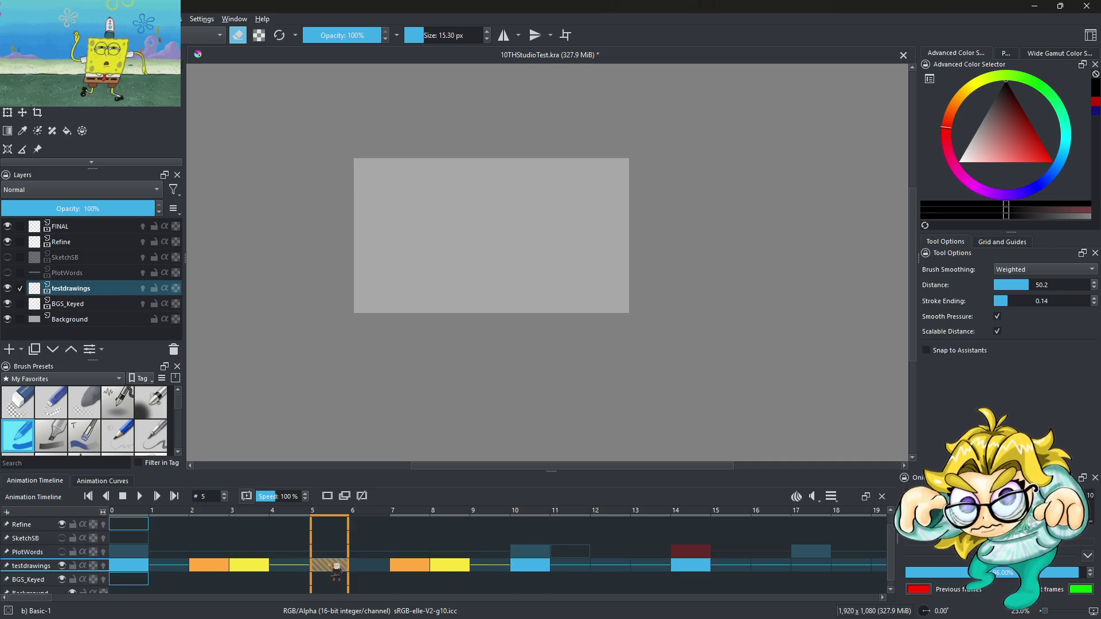
Step: Remove the empty keyframe at frame 5 and replay from frame 0
right_click(330, 566)
left_click(374, 537)
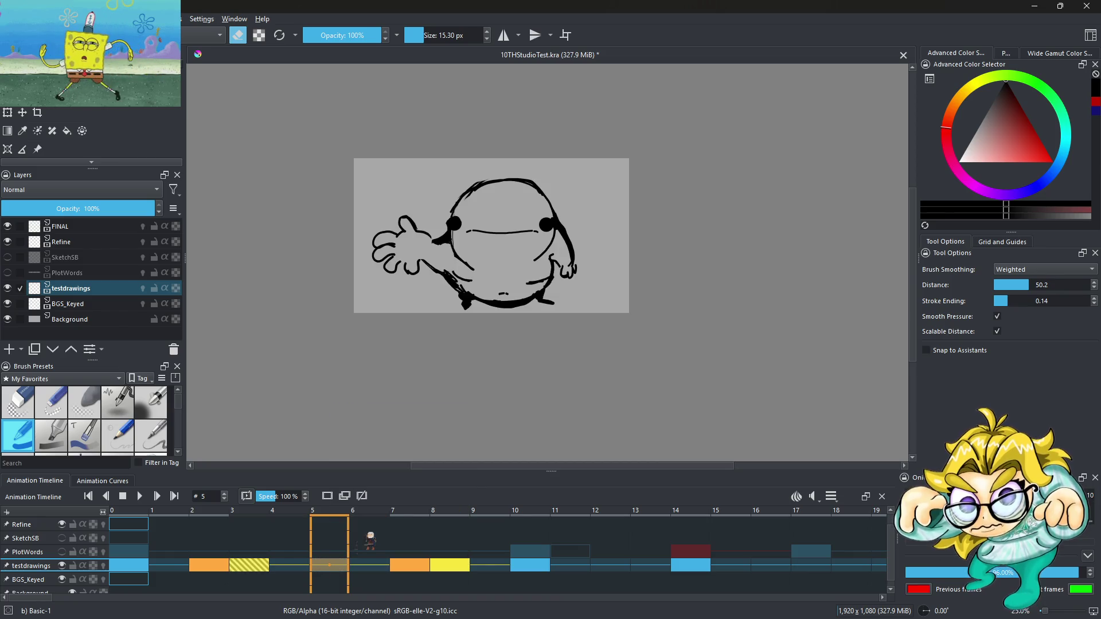
left_click(146, 567)
left_click(138, 497)
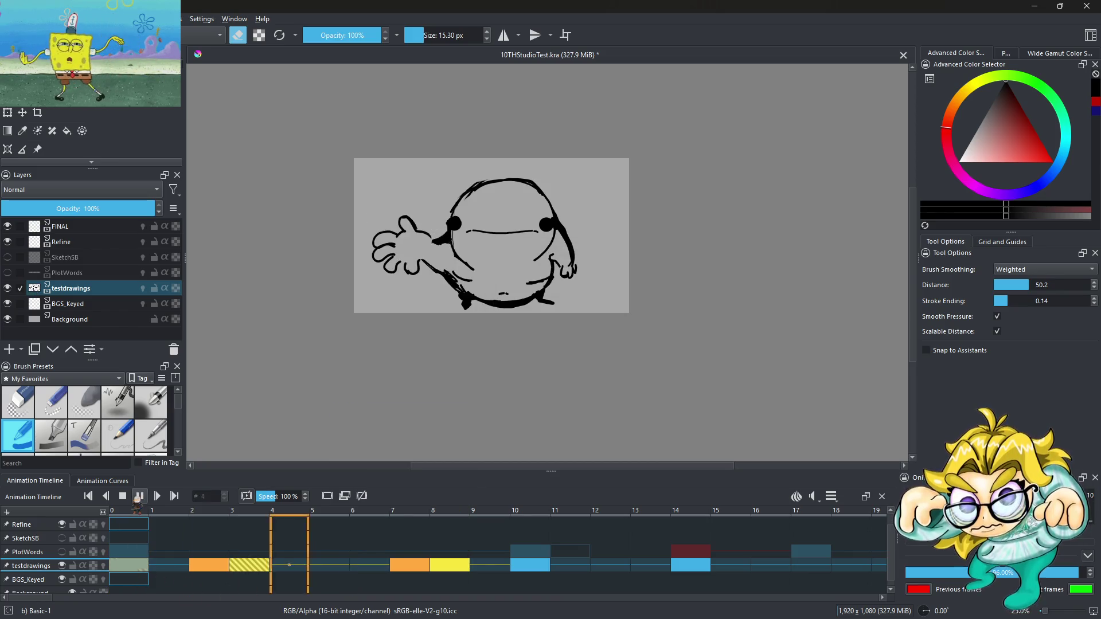
left_click(138, 497)
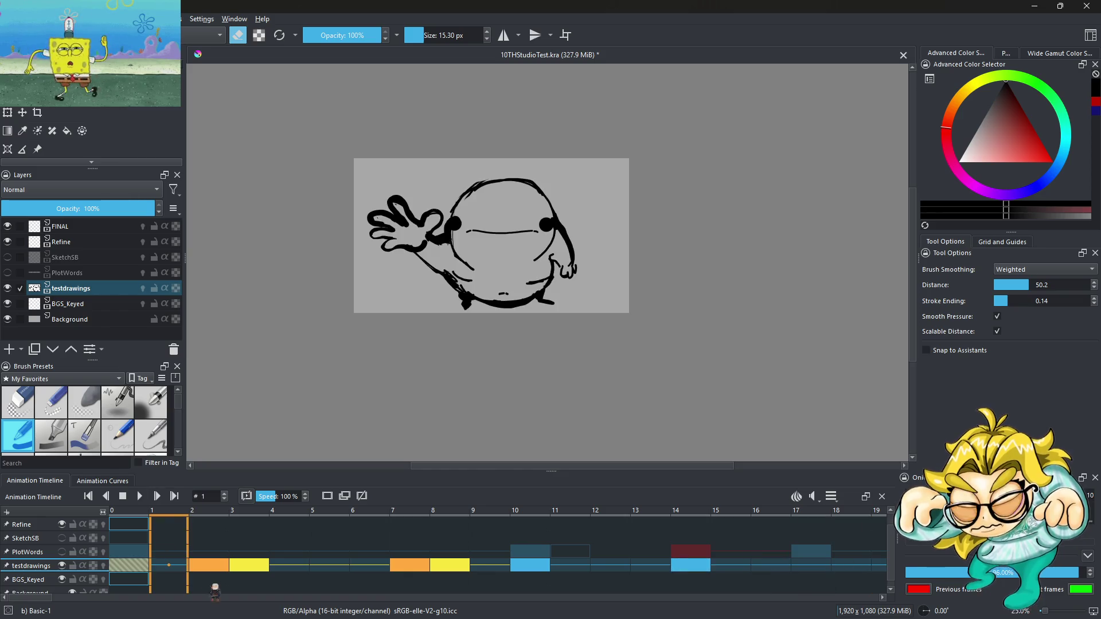
left_click(204, 567)
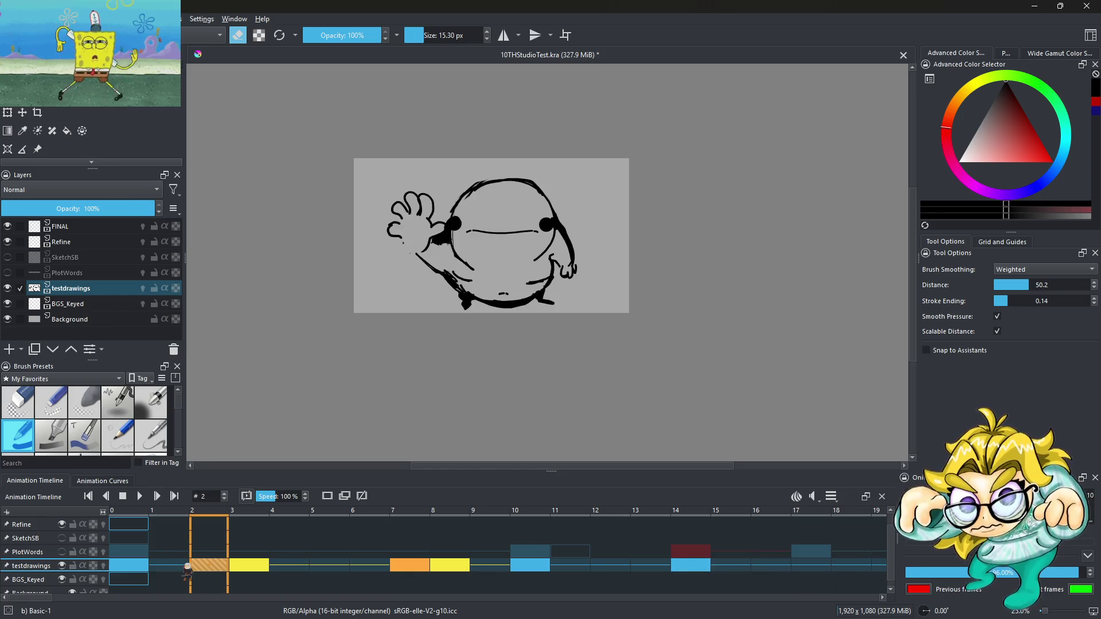
Step: Delete the frame 0 keyframe and move the orange frame 2 keyframe to frame 0
left_click(128, 566)
left_click(204, 566)
left_click_drag(203, 567, 169, 567)
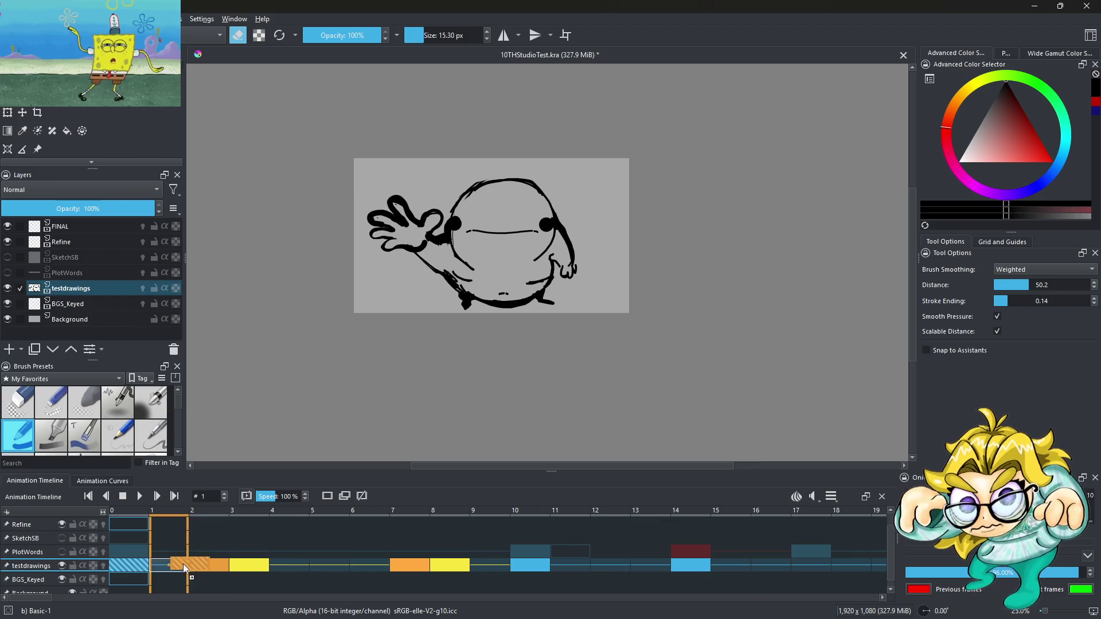
left_click(133, 567)
right_click(133, 566)
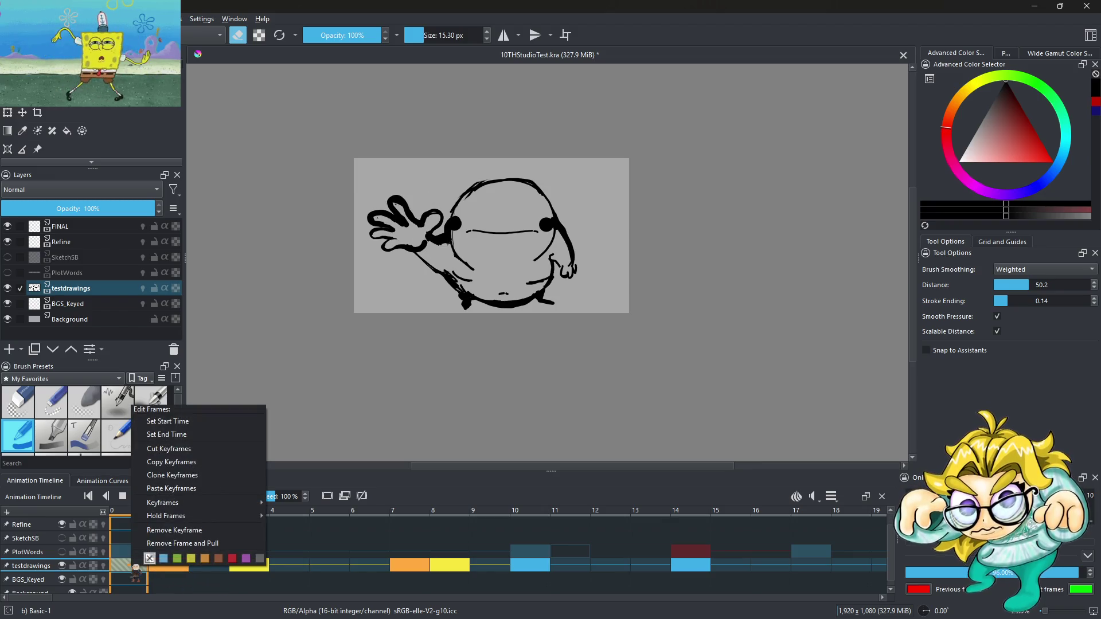
left_click(184, 534)
left_click(169, 566)
left_click_drag(169, 566, 137, 568)
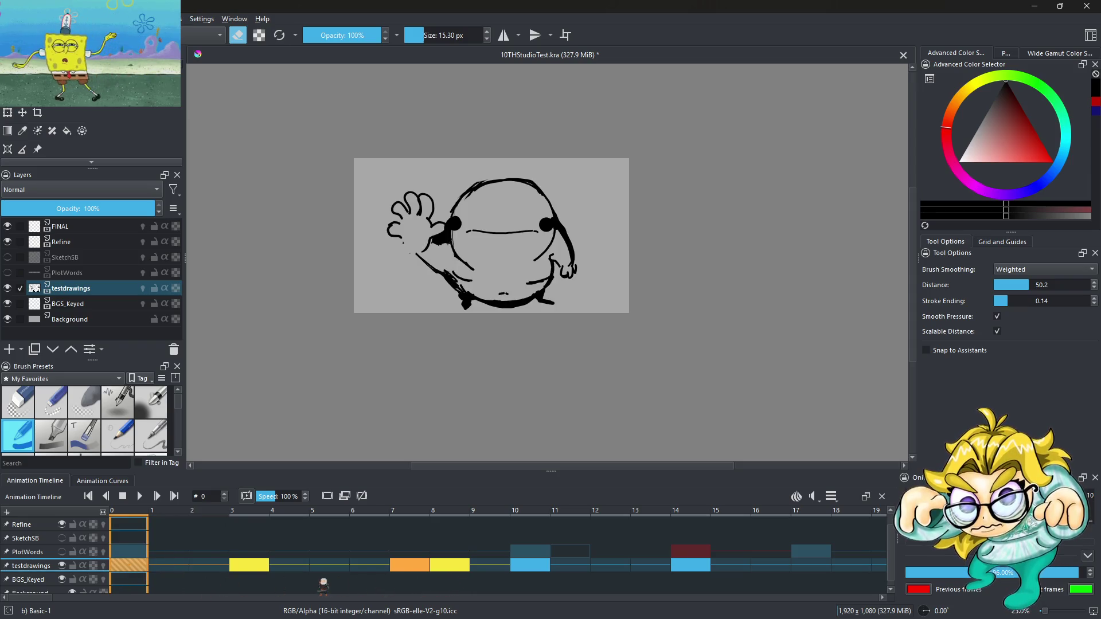
left_click(140, 496)
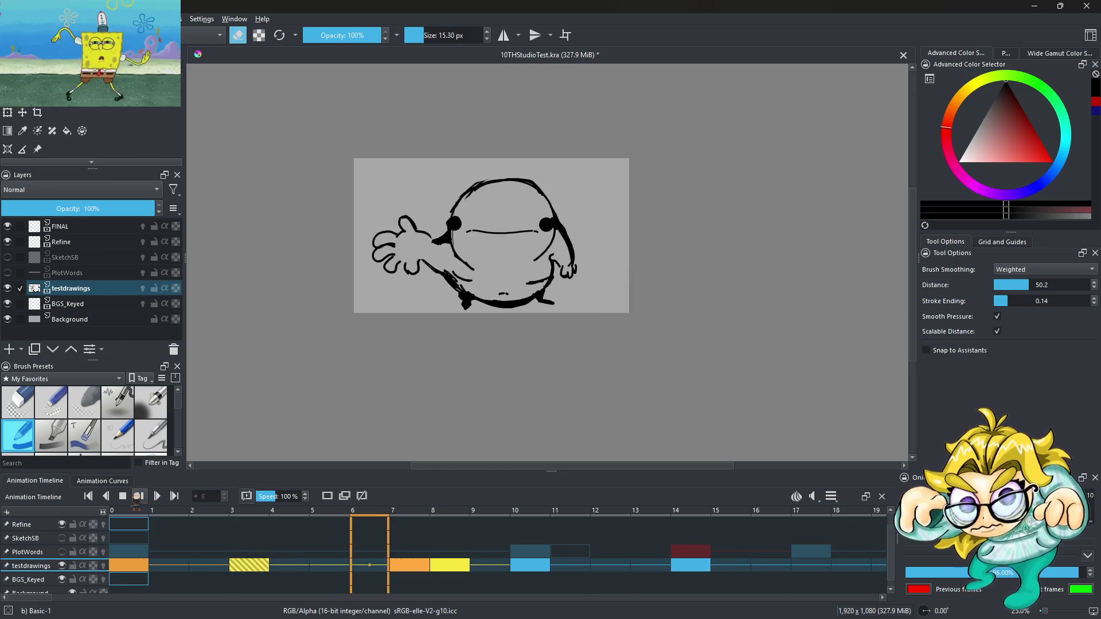
left_click(140, 496)
Step: Move keyframes to frames 2, 4 and 6, and remove the frame 10 keyframe
left_click(246, 568)
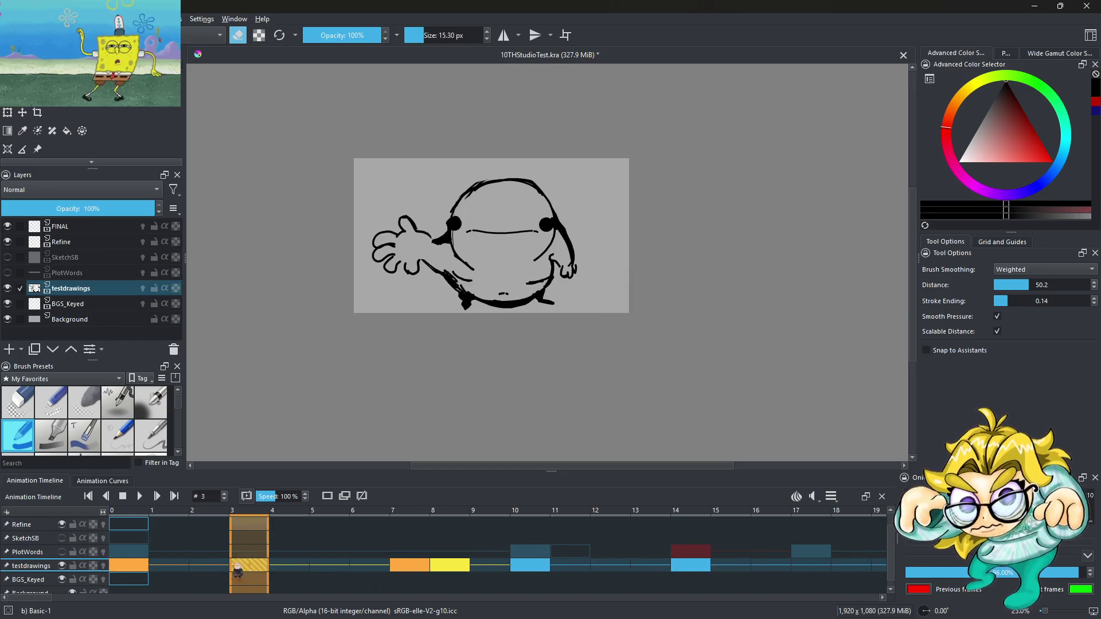
left_click_drag(247, 567, 221, 568)
left_click(396, 568)
left_click_drag(395, 567, 305, 567)
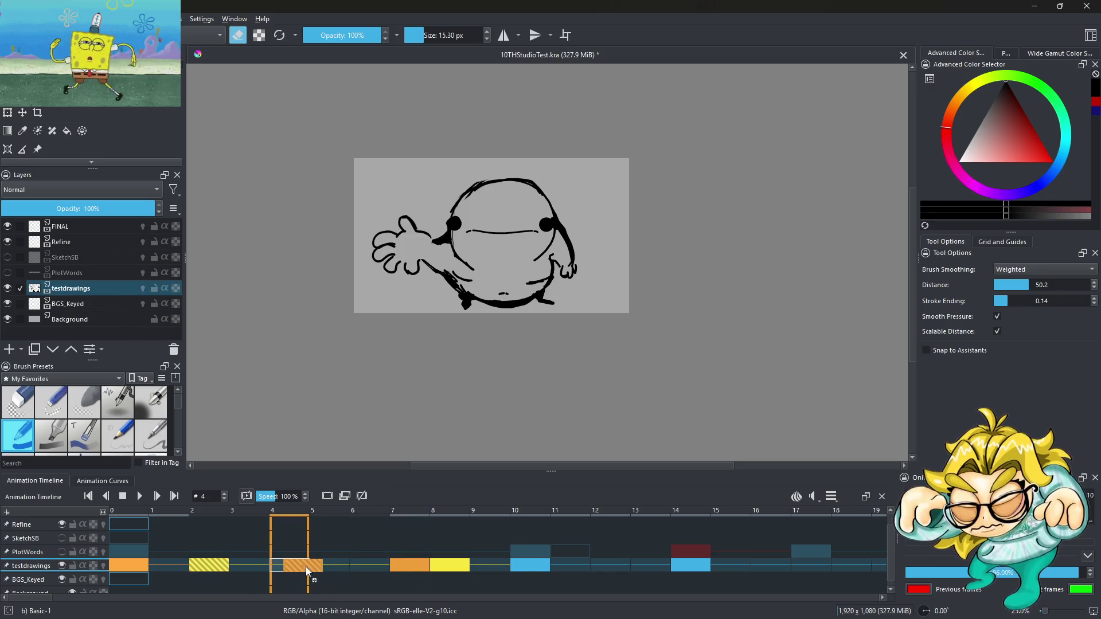
left_click(449, 570)
left_click_drag(449, 570, 370, 571)
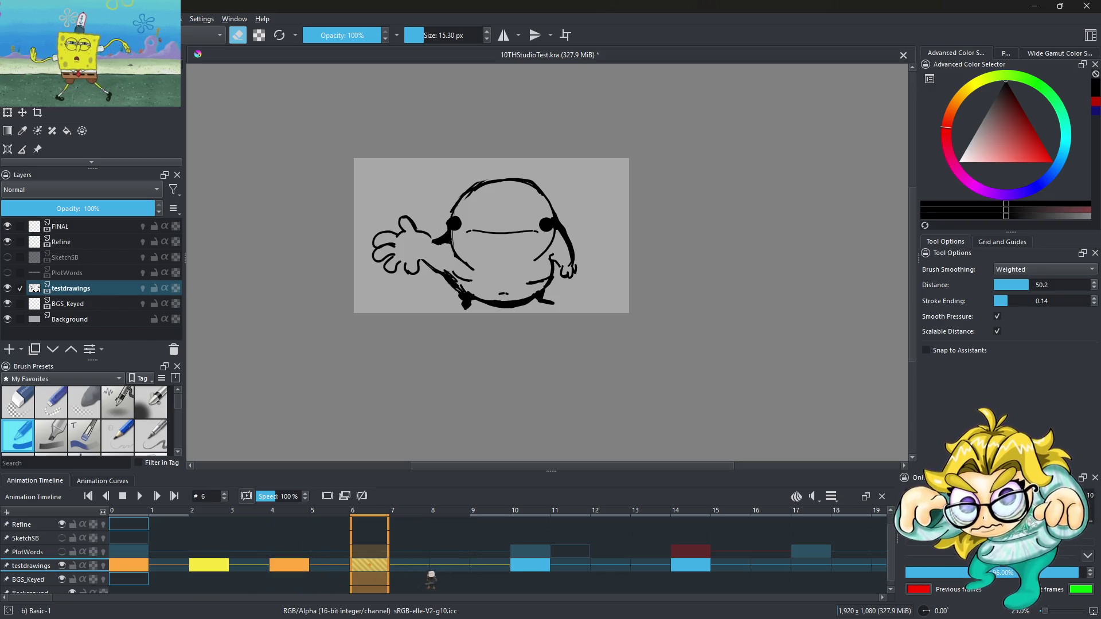
left_click(140, 497)
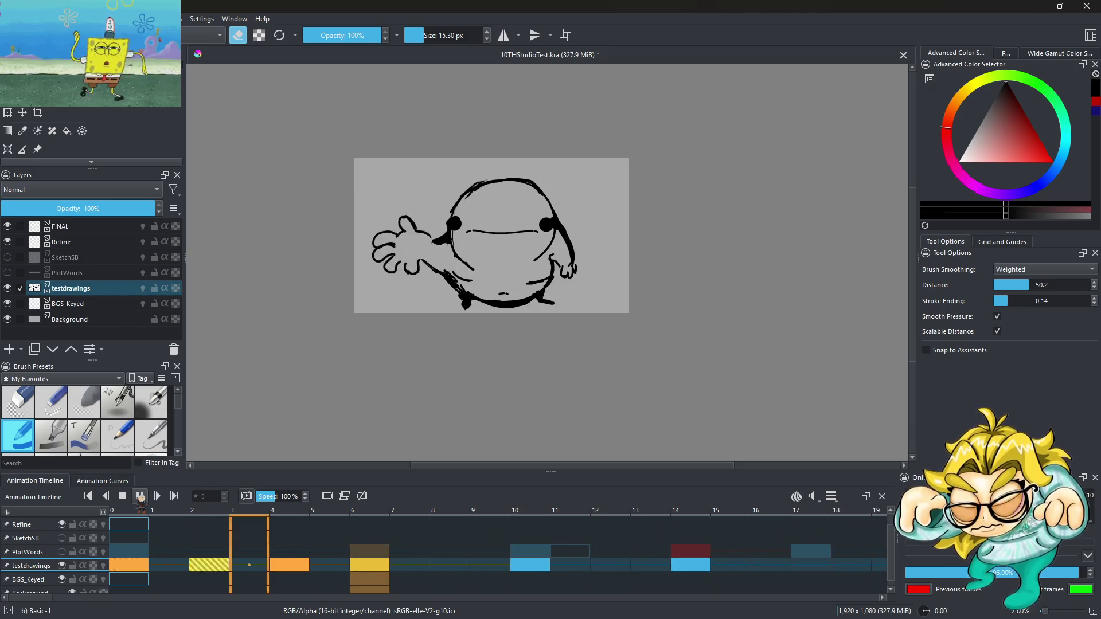
key("space")
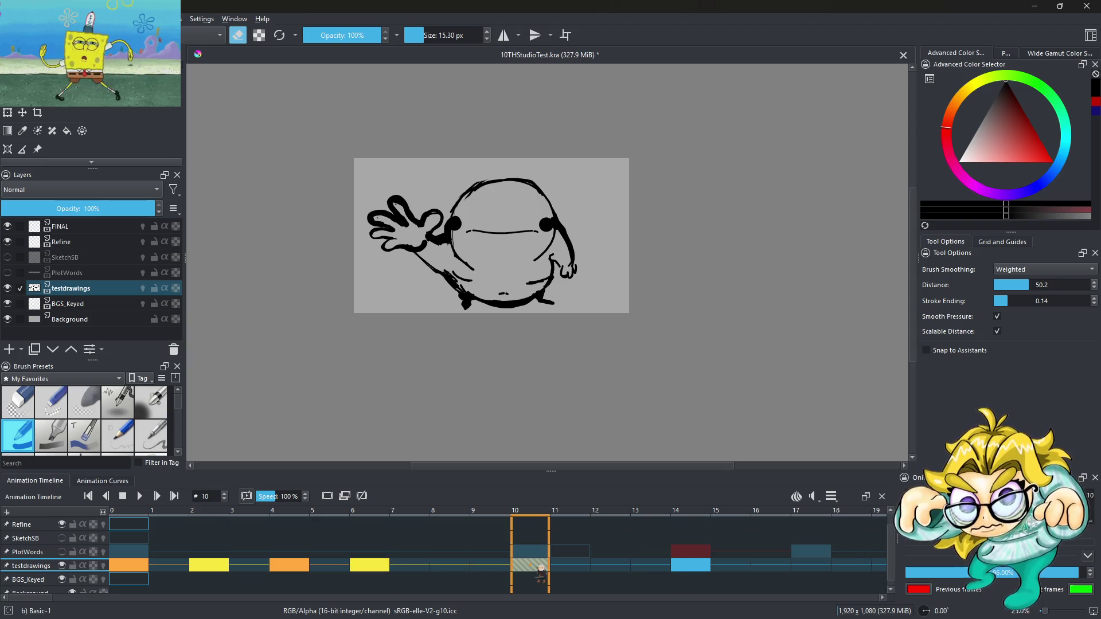
right_click(540, 567)
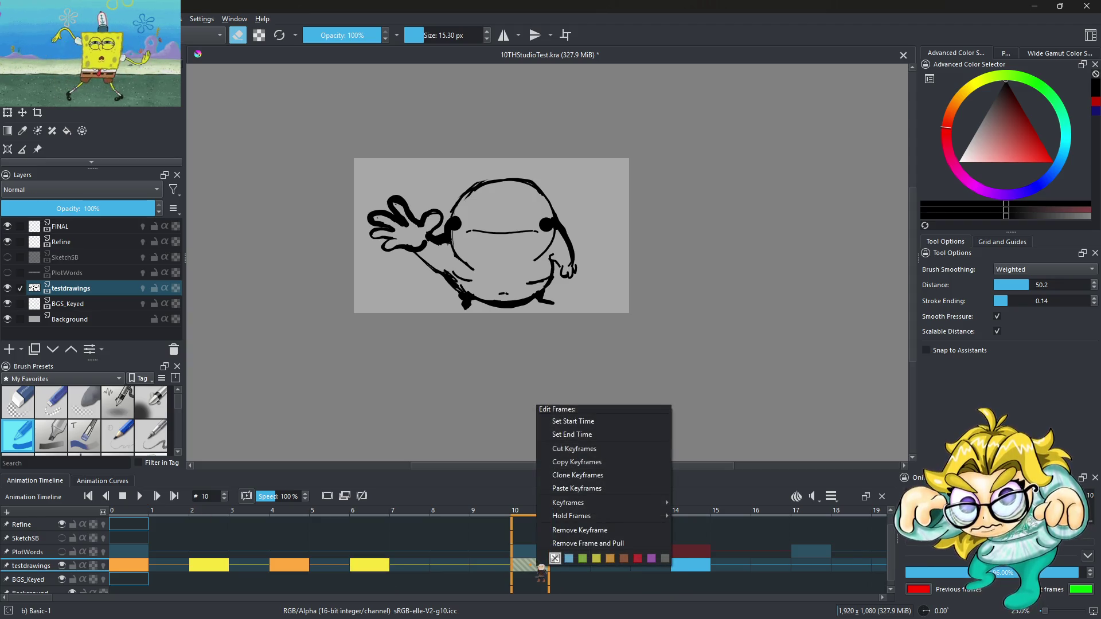
left_click(564, 531)
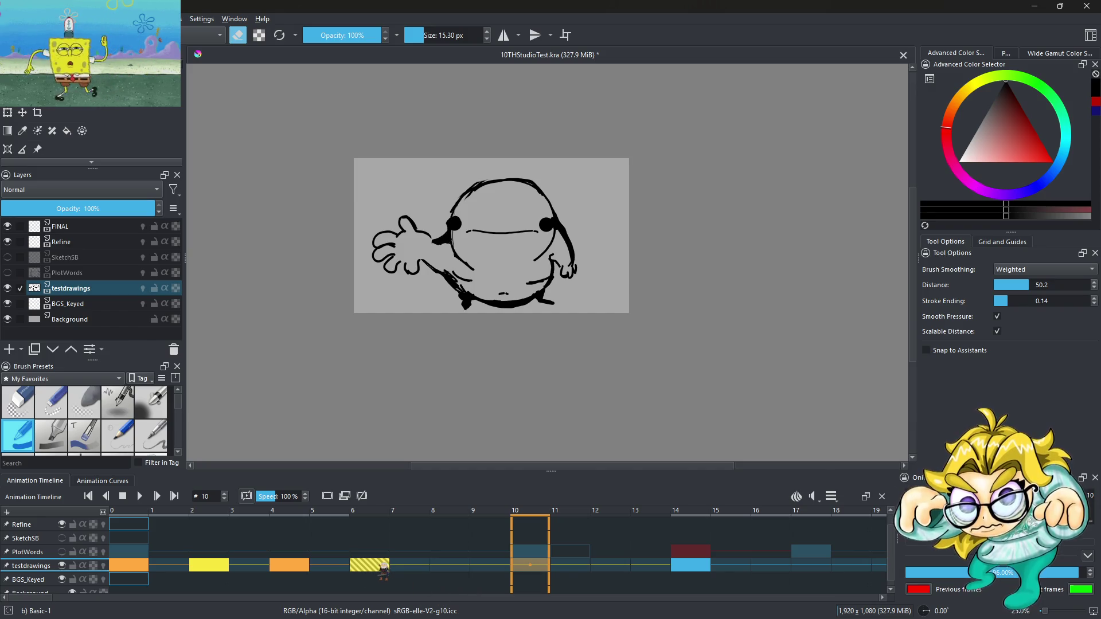
Step: Copy the keyframes on frames 4–6, paste them at frame 8, and replay from frame 0
left_click(294, 569)
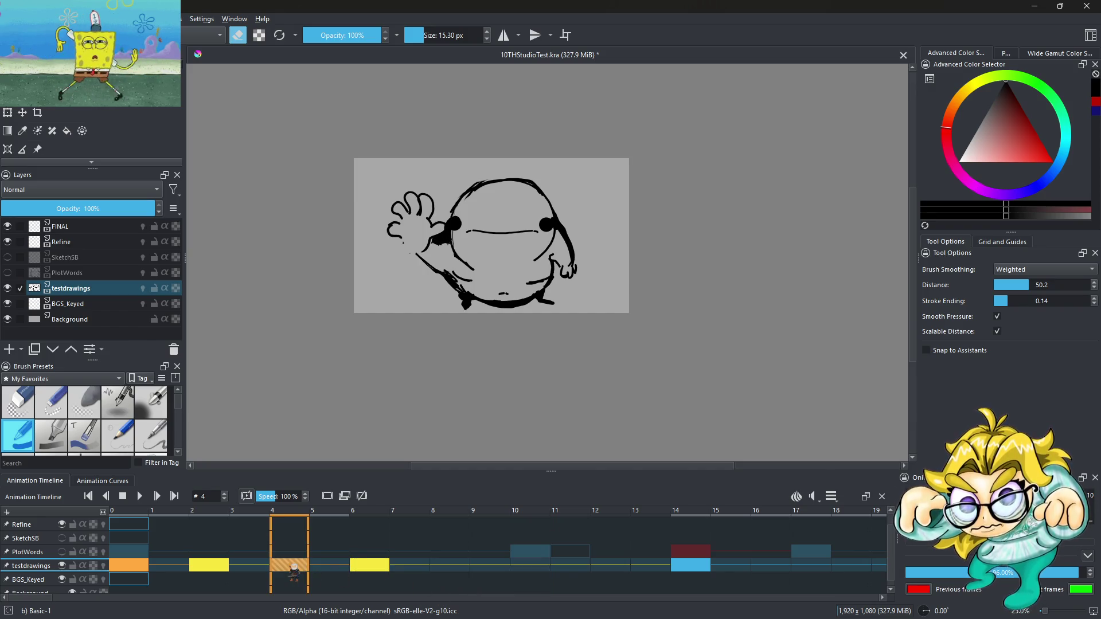
left_click(388, 567)
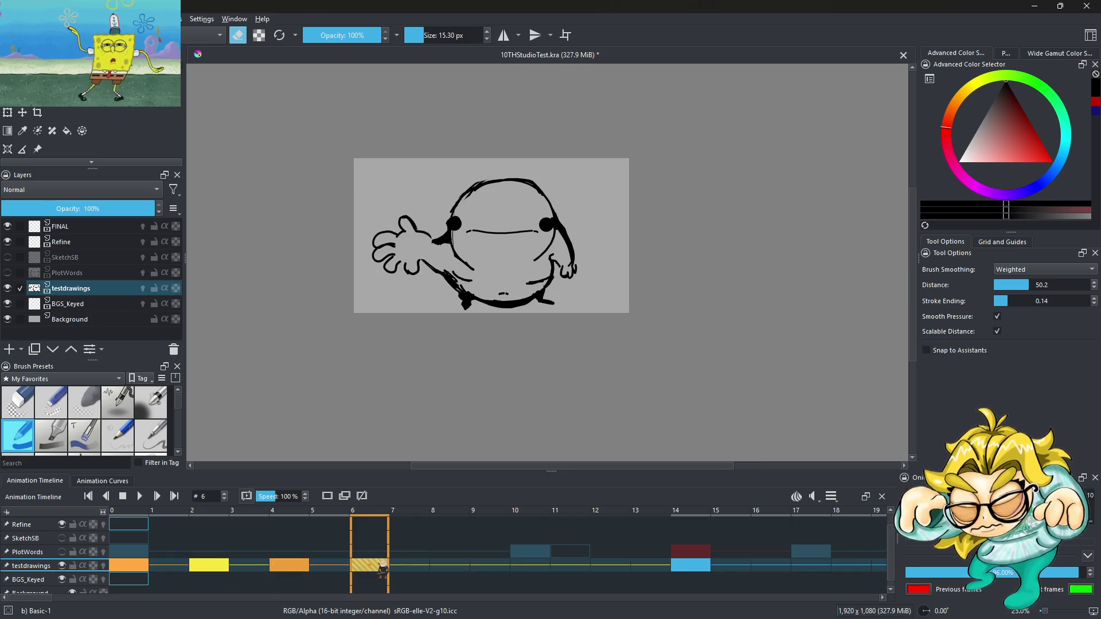
right_click(378, 565)
left_click(426, 446)
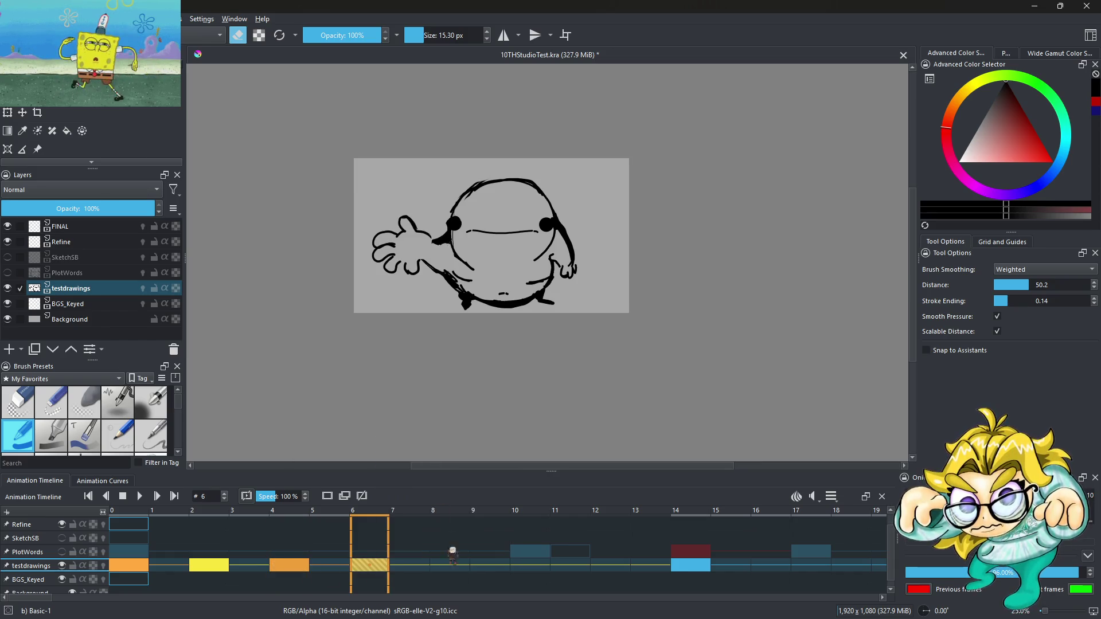
left_click(452, 567)
right_click(452, 566)
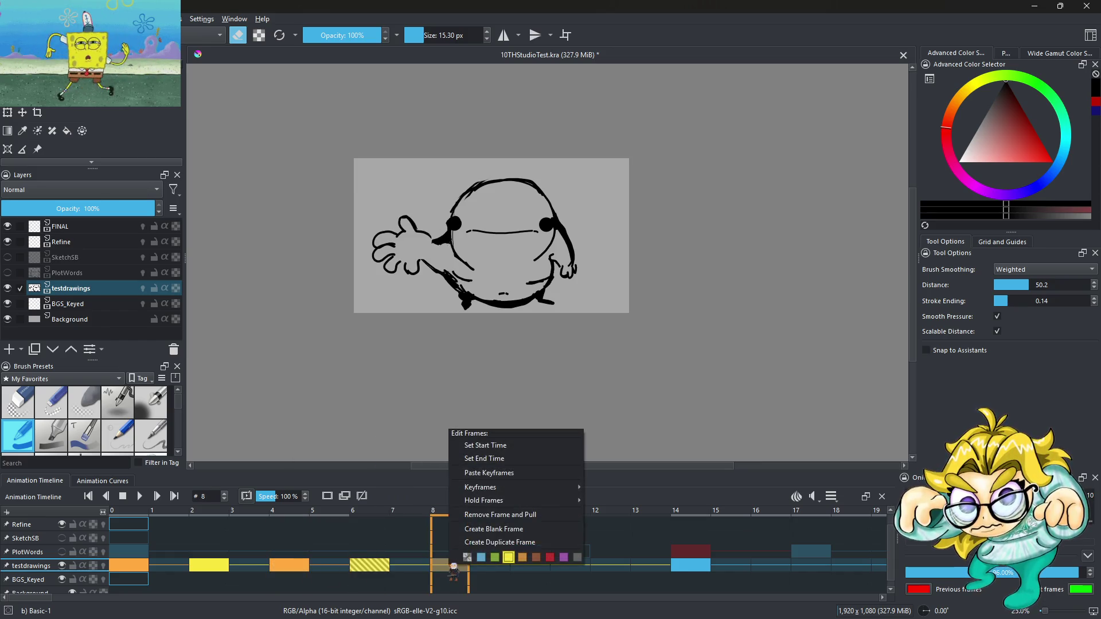
left_click(487, 472)
left_click(123, 577)
left_click(139, 496)
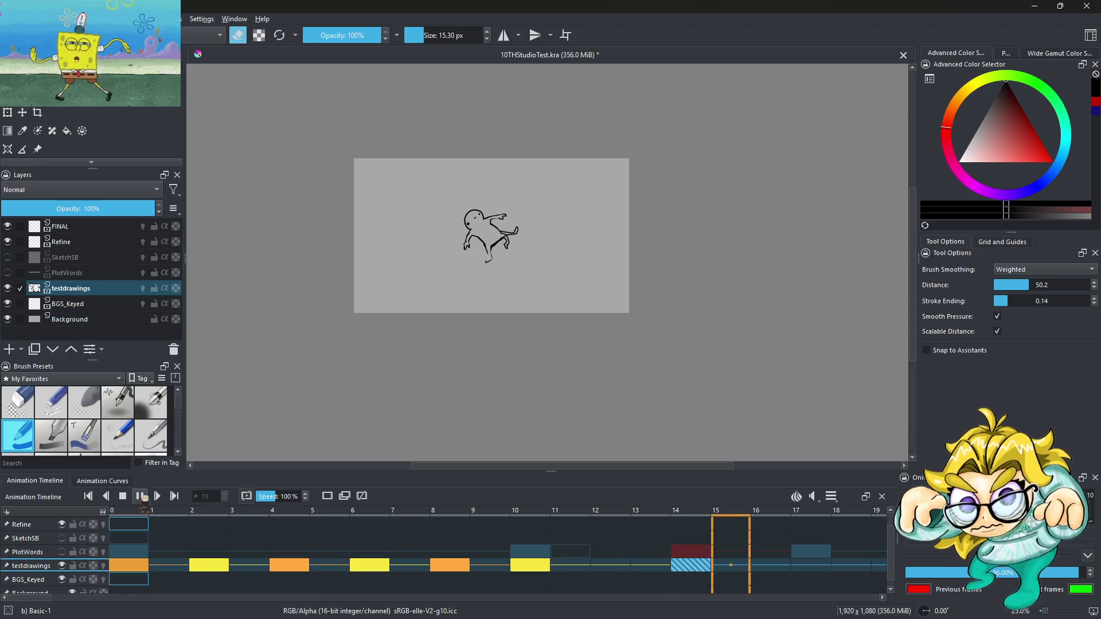
left_click(142, 497)
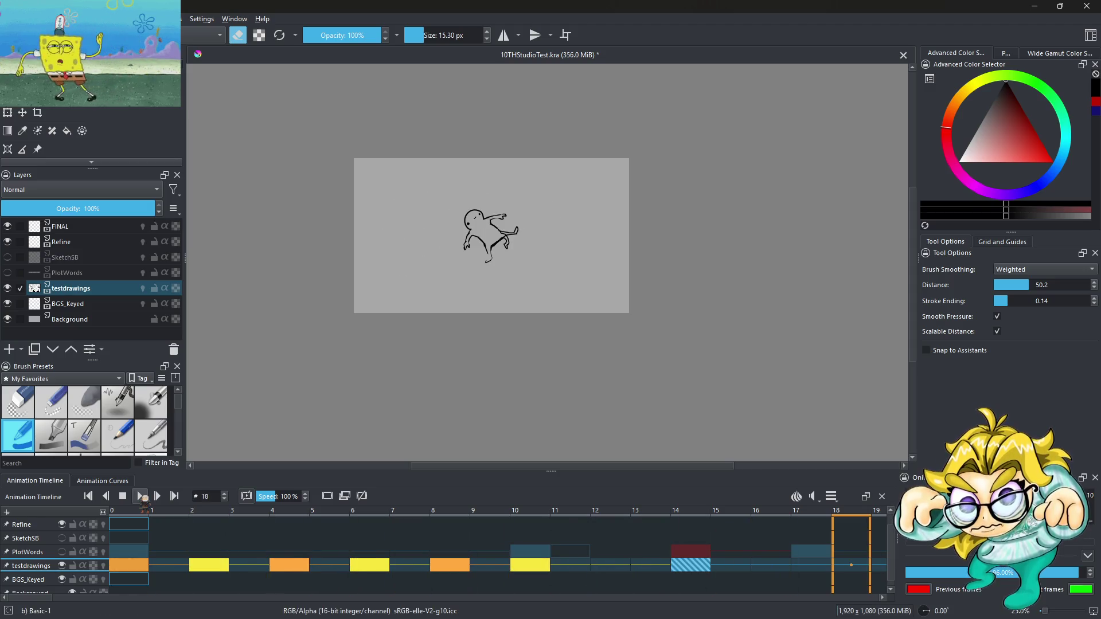
Step: Try shifting keyframes onto consecutive frames, then undo the move and replay the wave
left_click(227, 571)
left_click(176, 566)
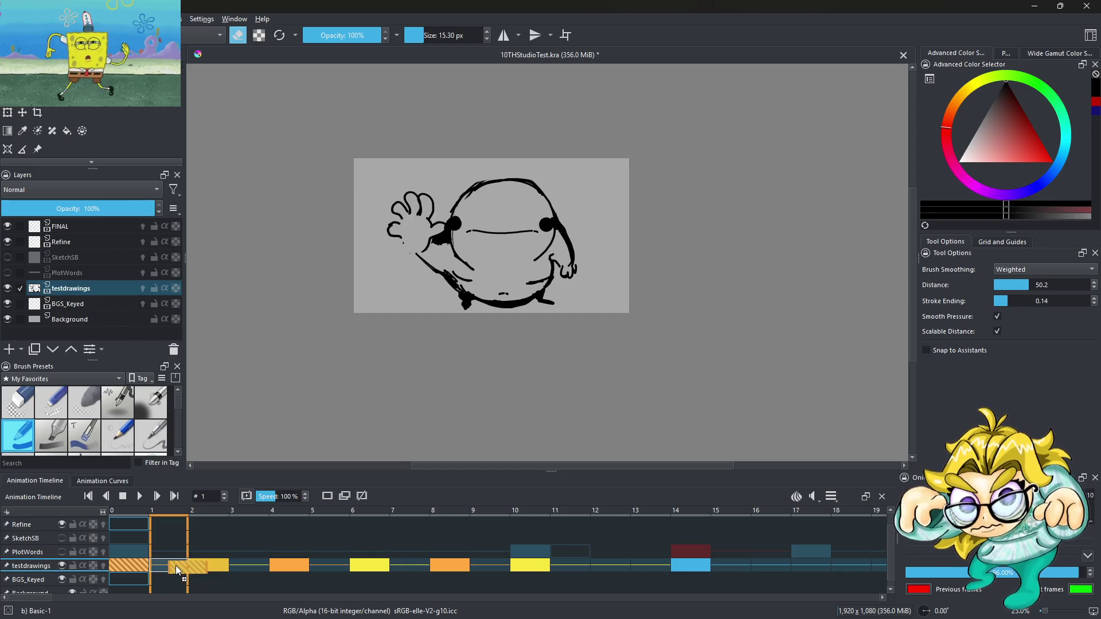
left_click_drag(281, 571, 280, 572)
mouse_move(210, 565)
left_mouse_down()
mouse_move(520, 570)
mouse_move(329, 567)
left_mouse_up()
left_click(449, 565)
left_click(290, 565)
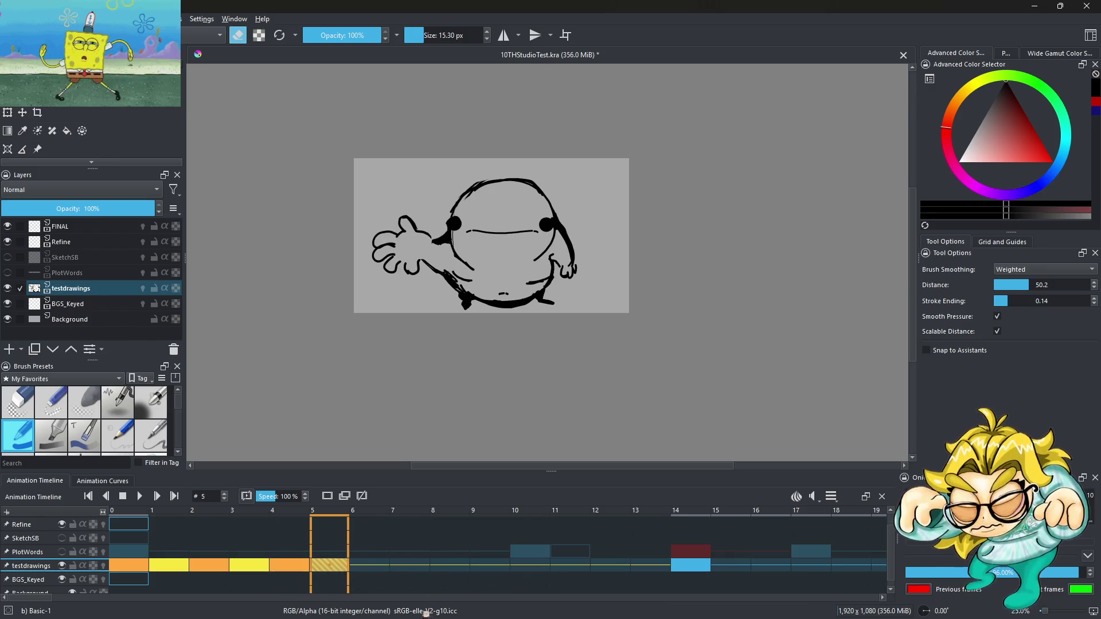
left_click(141, 497)
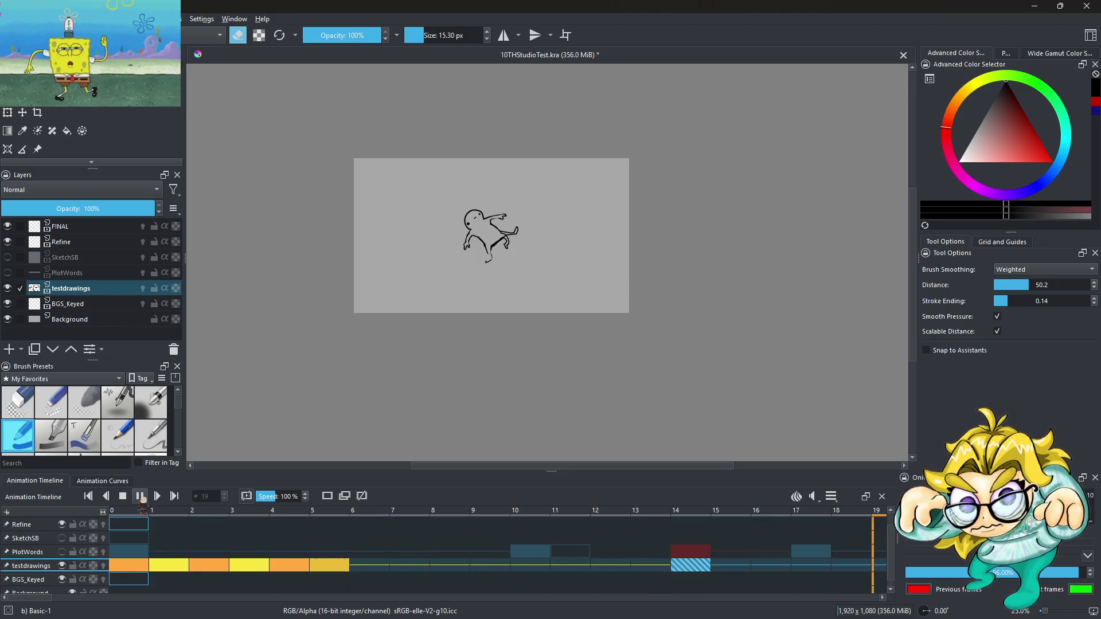
key("space")
key("ctrl+z")
key("ctrl+z")
key("ctrl+z")
key("ctrl+z")
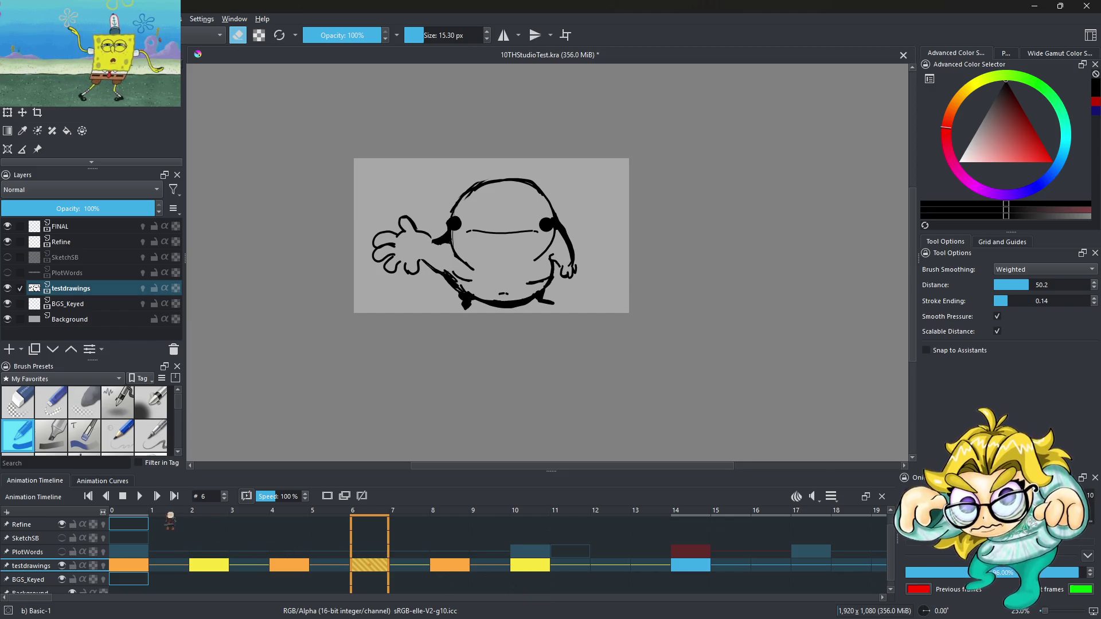
left_click(142, 497)
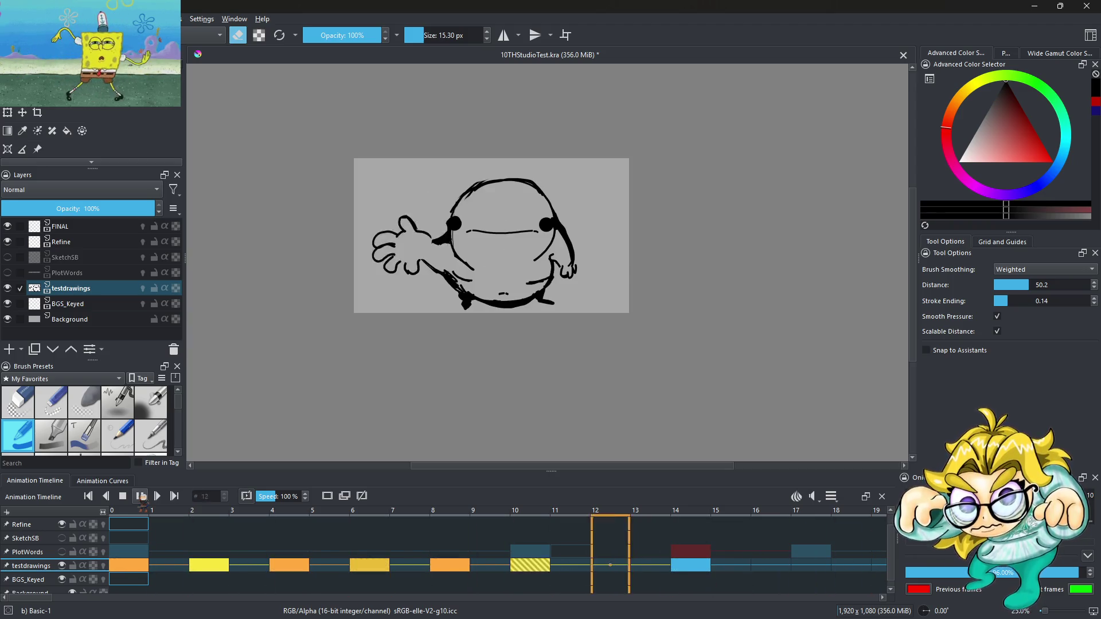
left_click(142, 497)
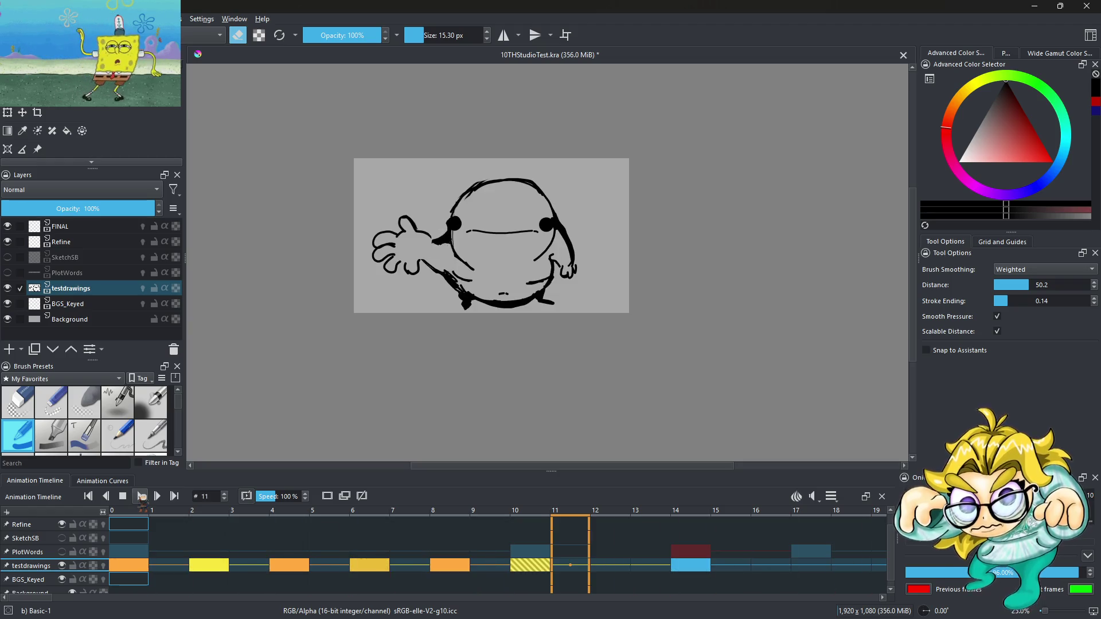
Step: Paste the copied keyframes at frames 12 and 13, previewing from frame 0
right_click(607, 566)
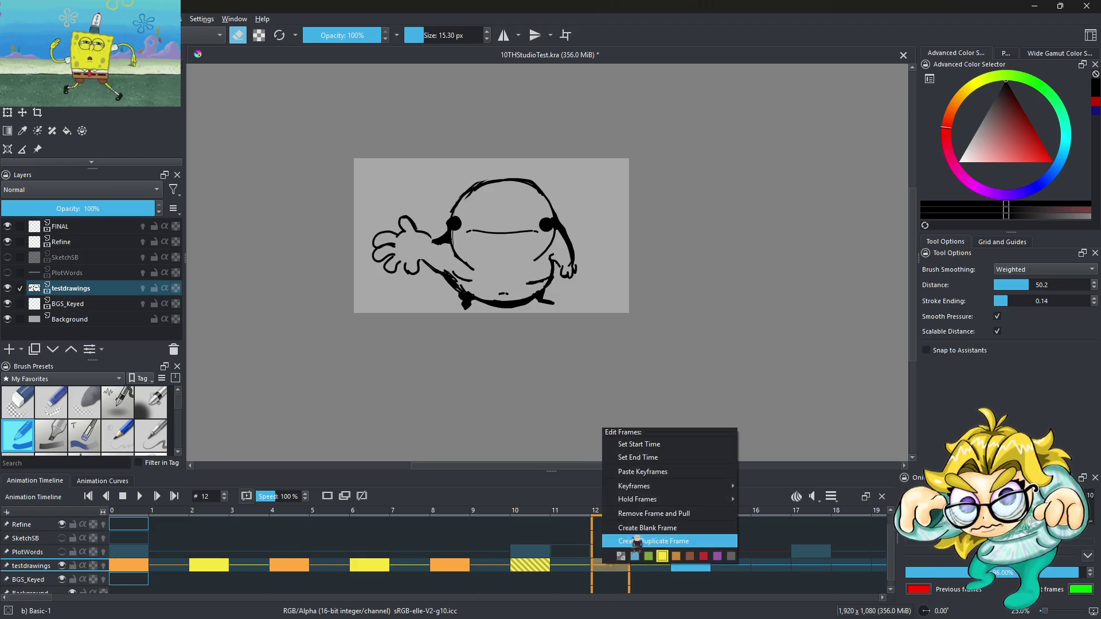
left_click(643, 472)
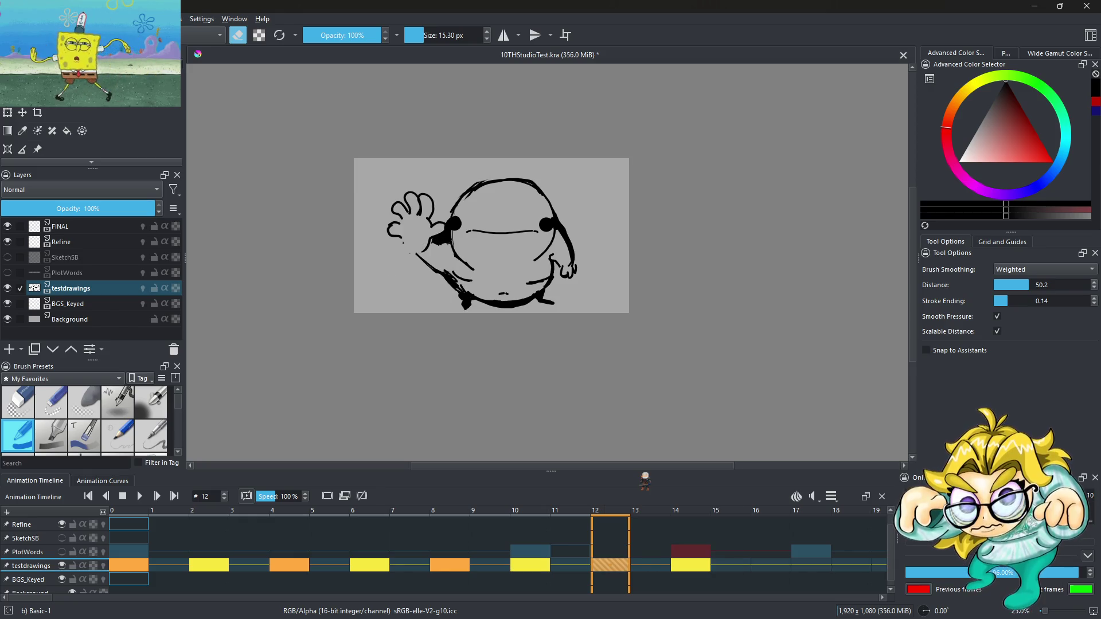
left_click(133, 568)
left_click(143, 498)
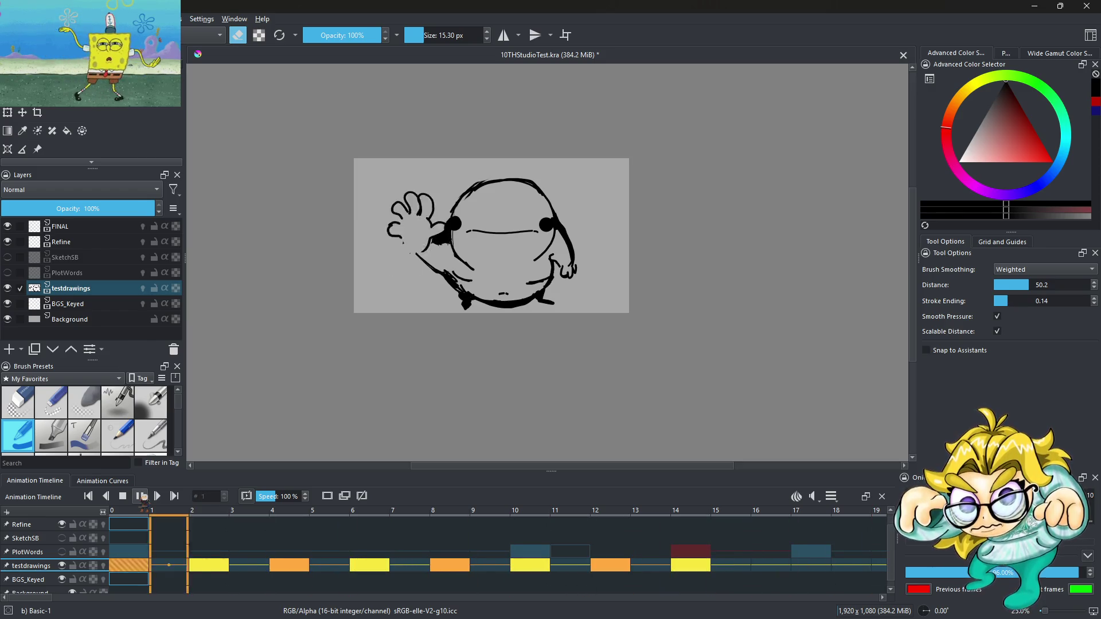
left_click(143, 498)
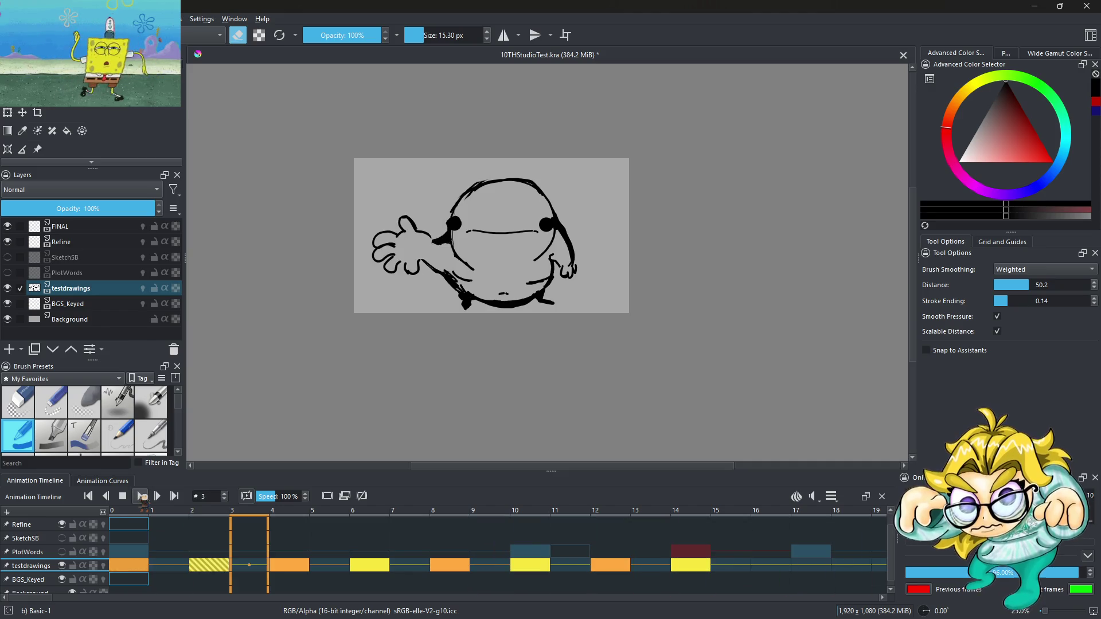
left_click(695, 567)
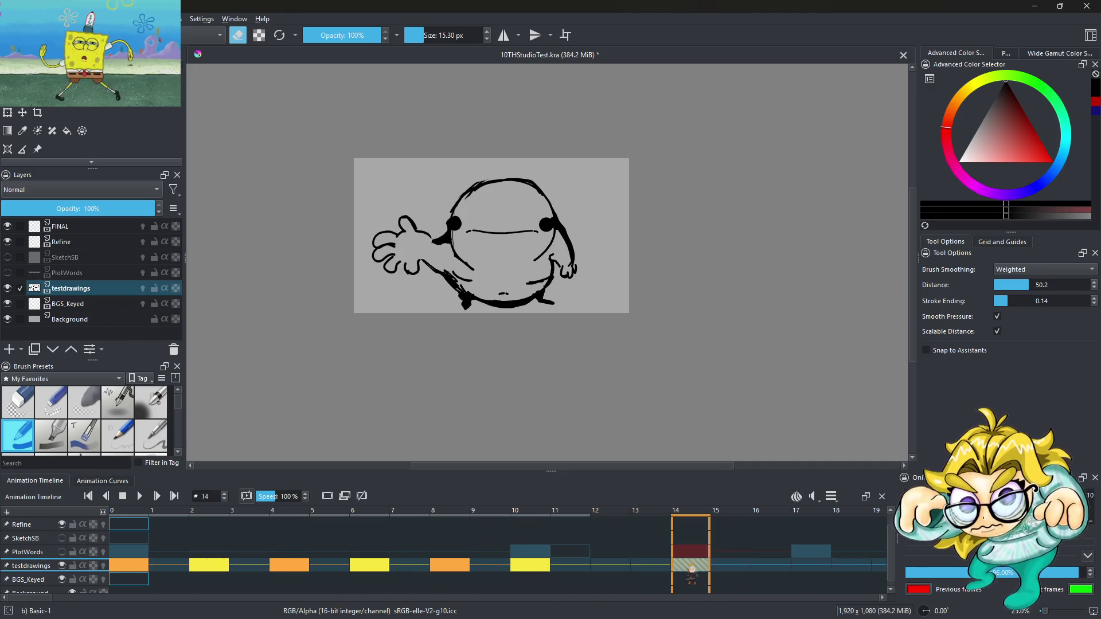
left_click(664, 568)
right_click(657, 567)
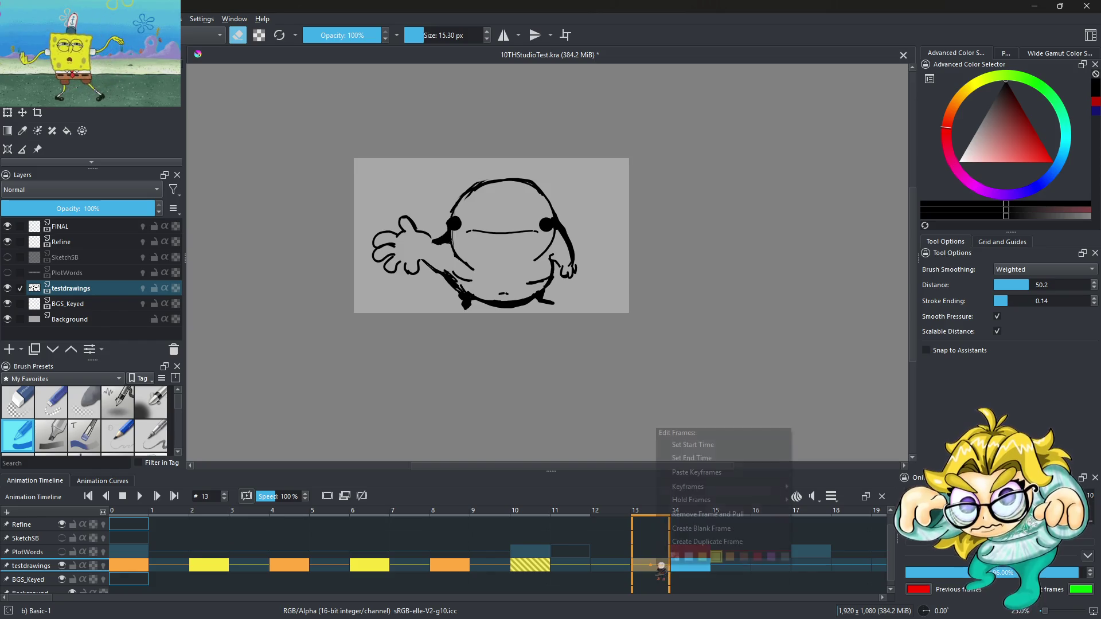
left_click(698, 472)
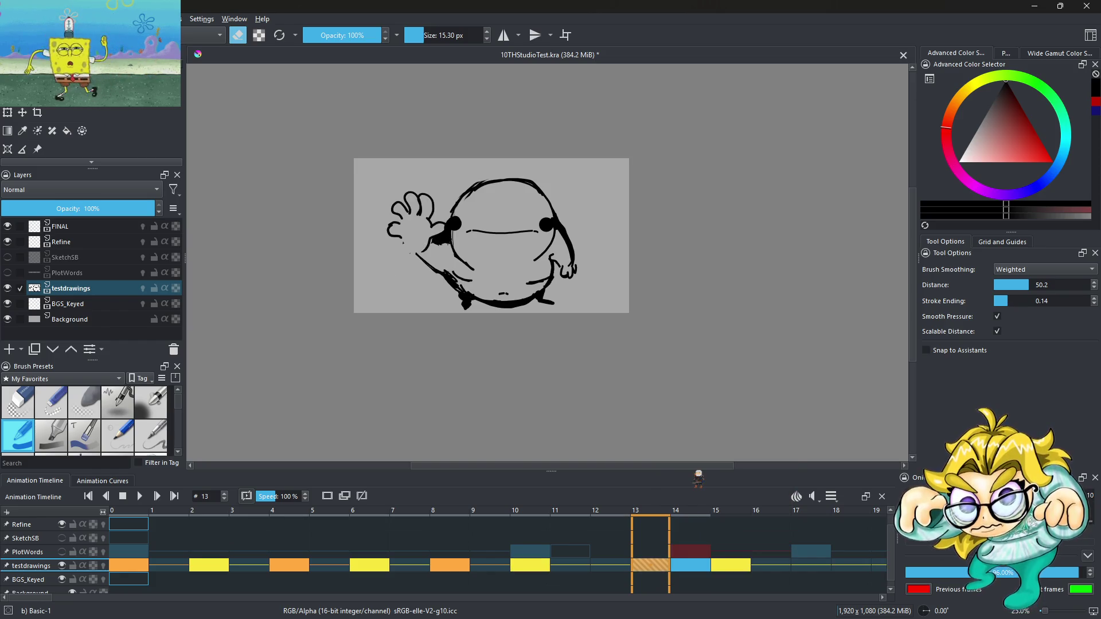
left_click(134, 518)
left_click(139, 496)
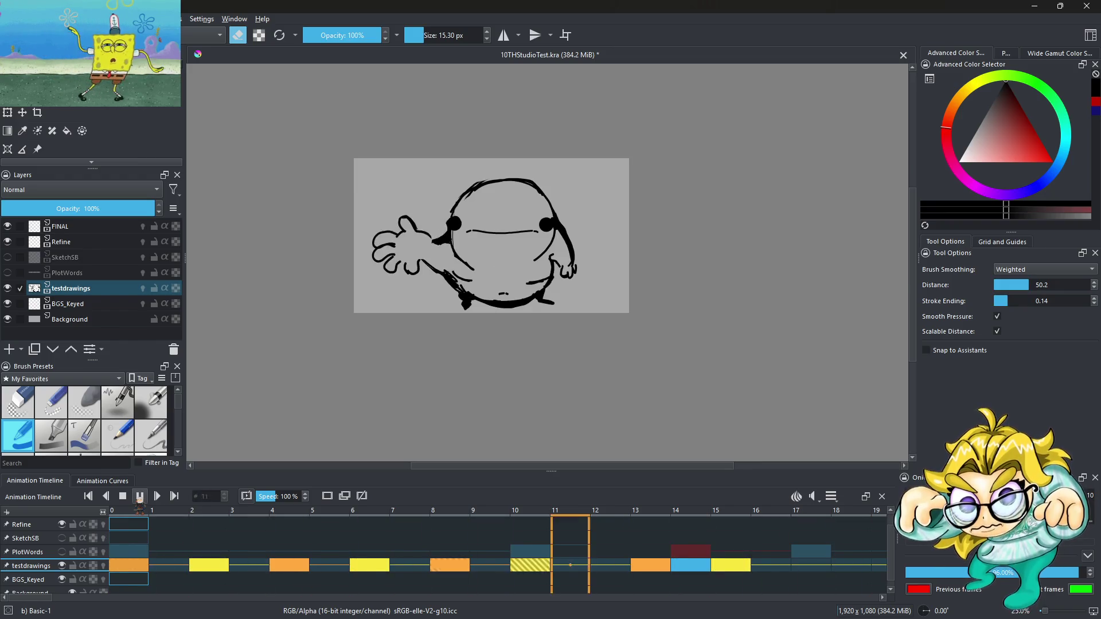
Step: Paste the orange hand keyframe onto frame 11 and preview the wave
left_click(627, 584)
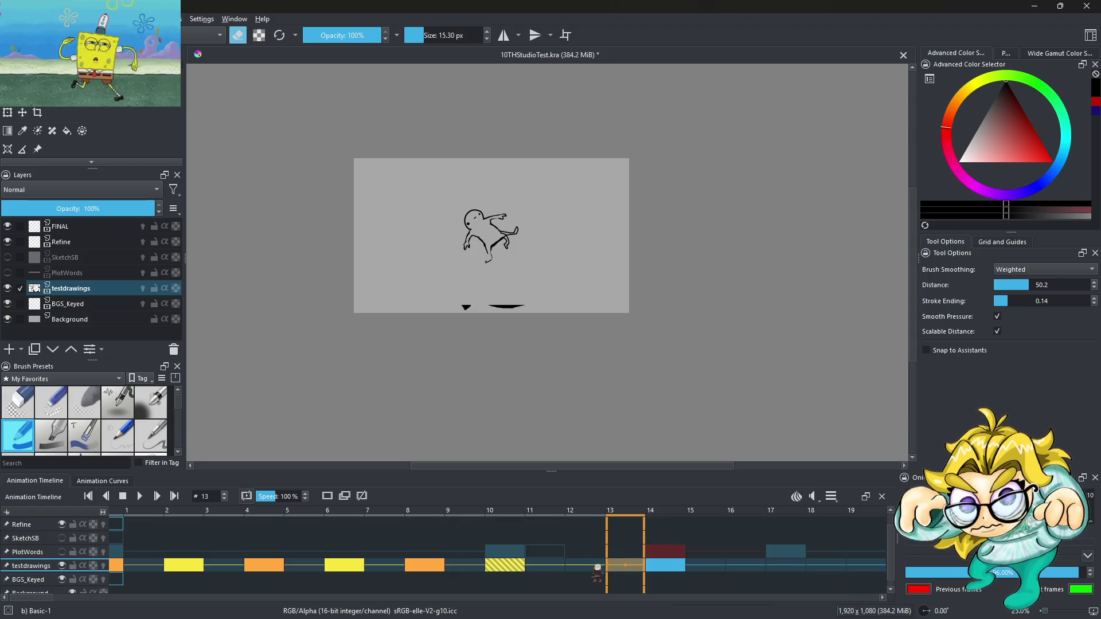
left_click(594, 569)
left_click(544, 567)
right_click(550, 565)
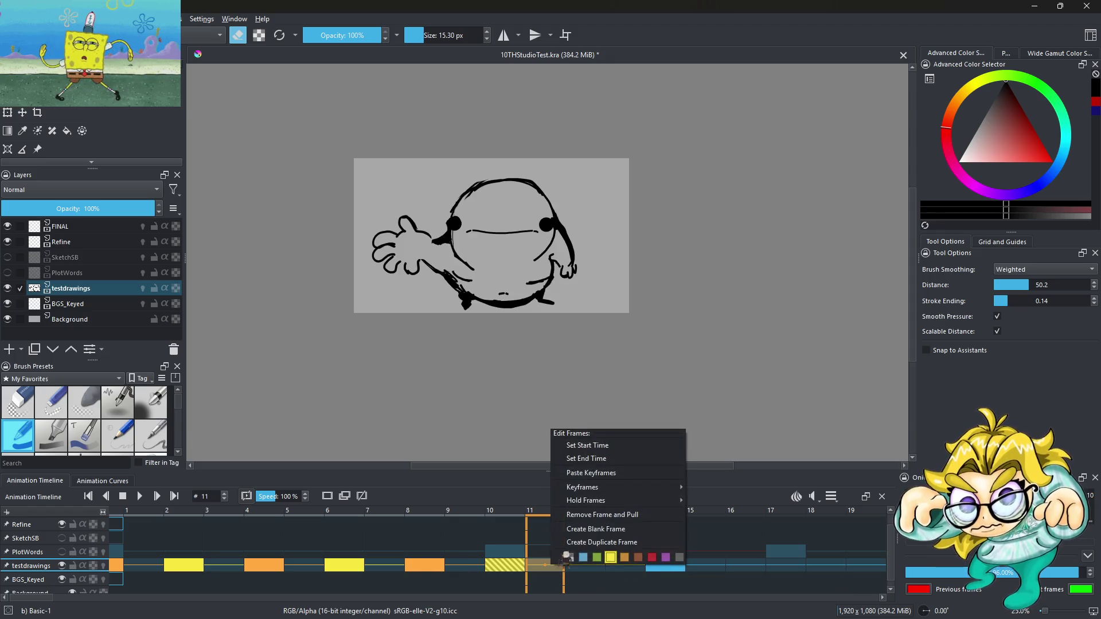
left_click(575, 488)
left_click(141, 496)
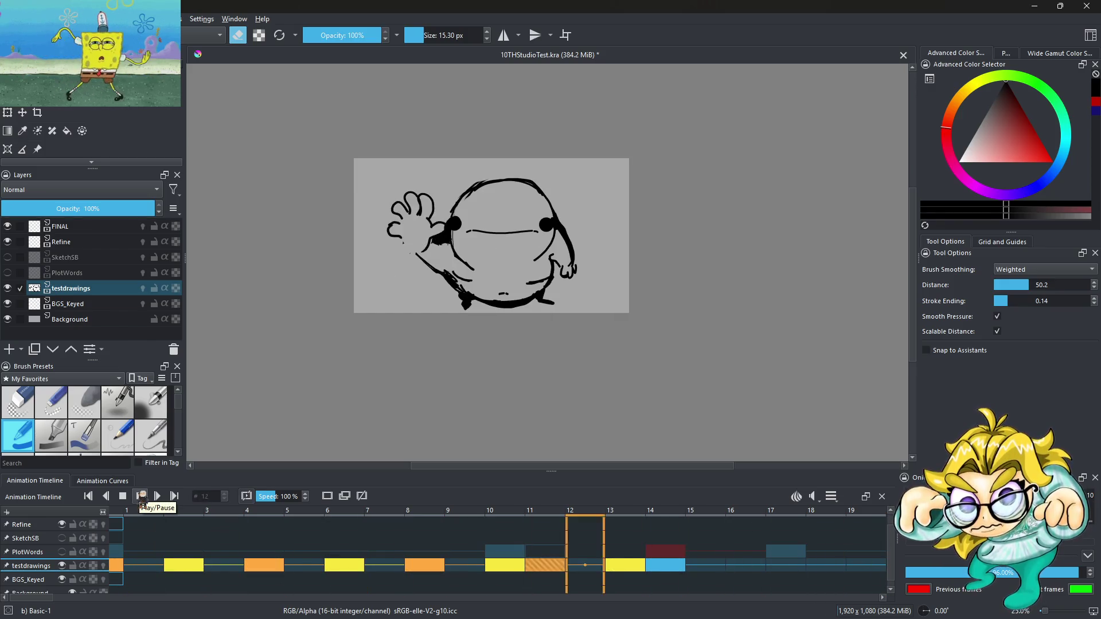
Step: Set the clip end to 40 and replay the wave from the first frame
left_click(832, 497)
type("400")
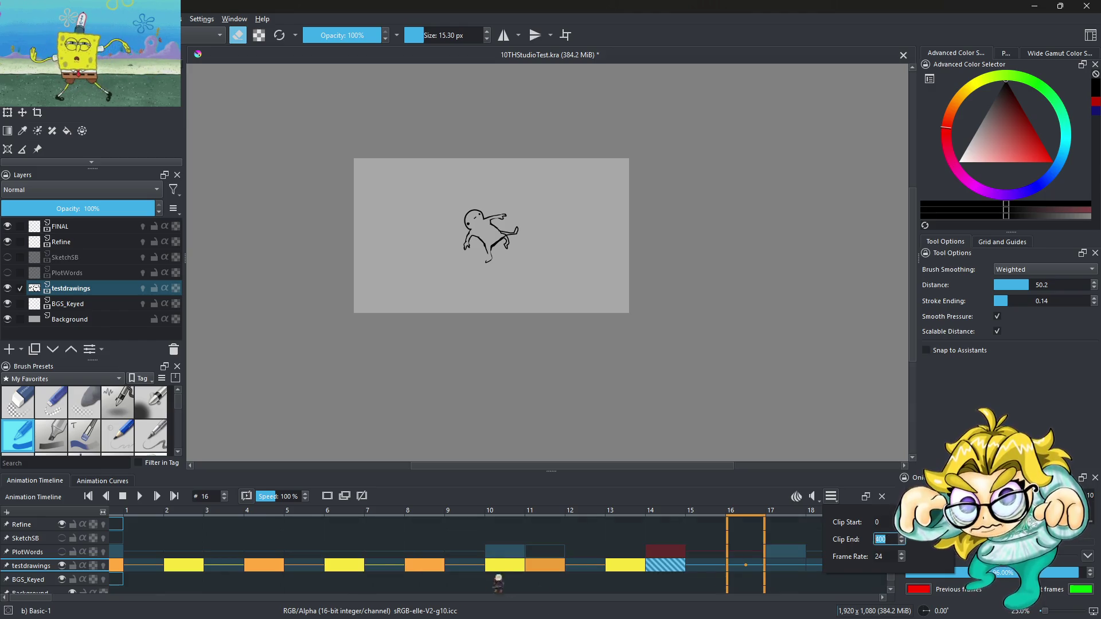
left_click(140, 497)
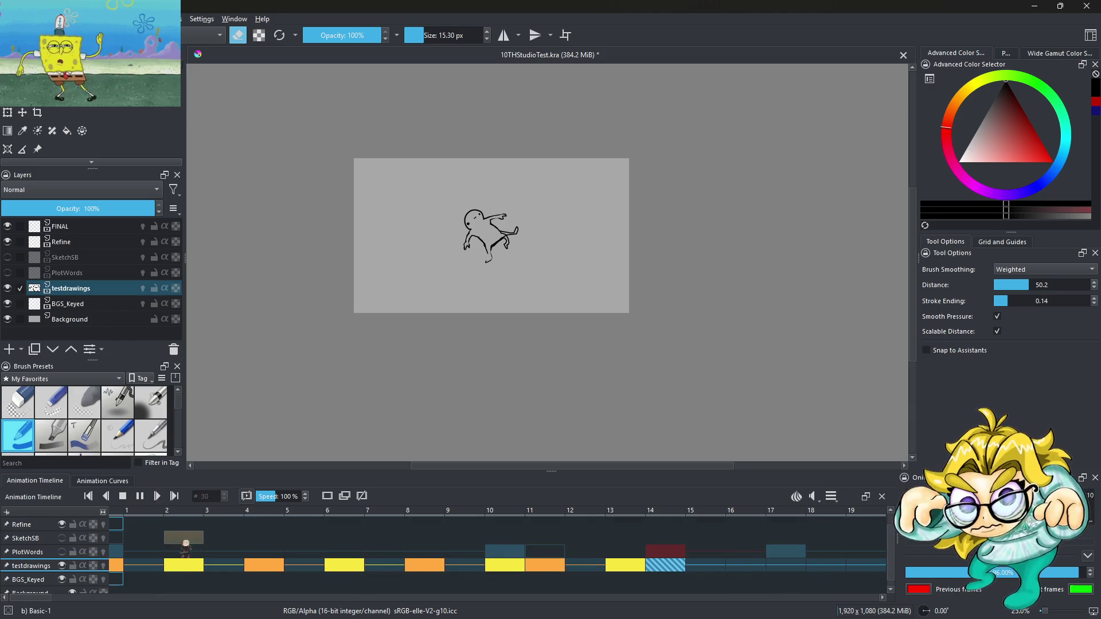
left_click(186, 568)
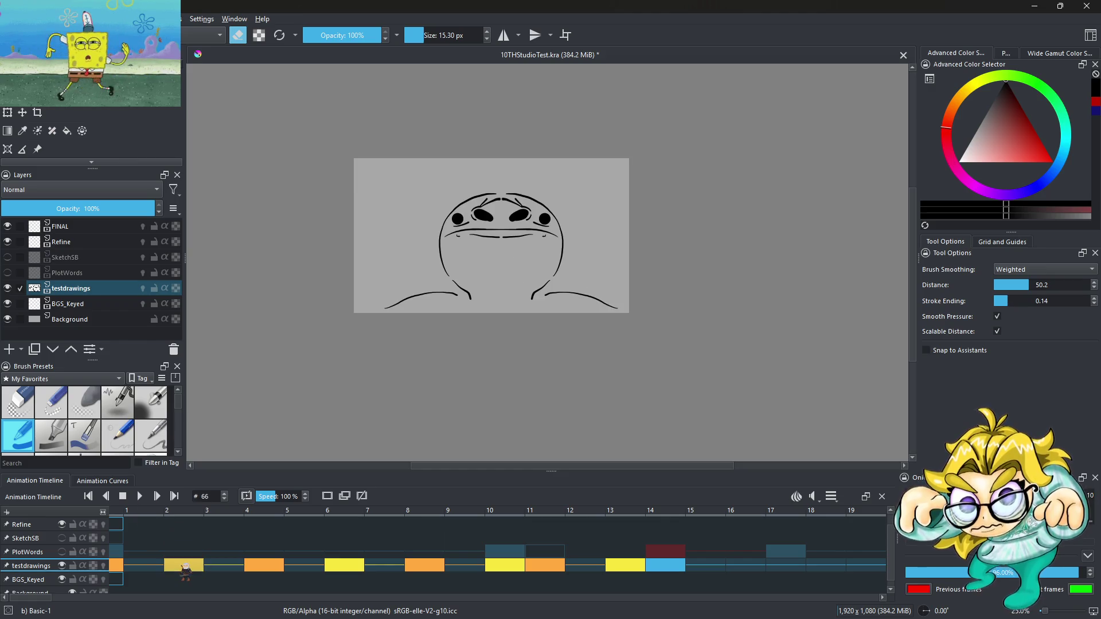
key("Home")
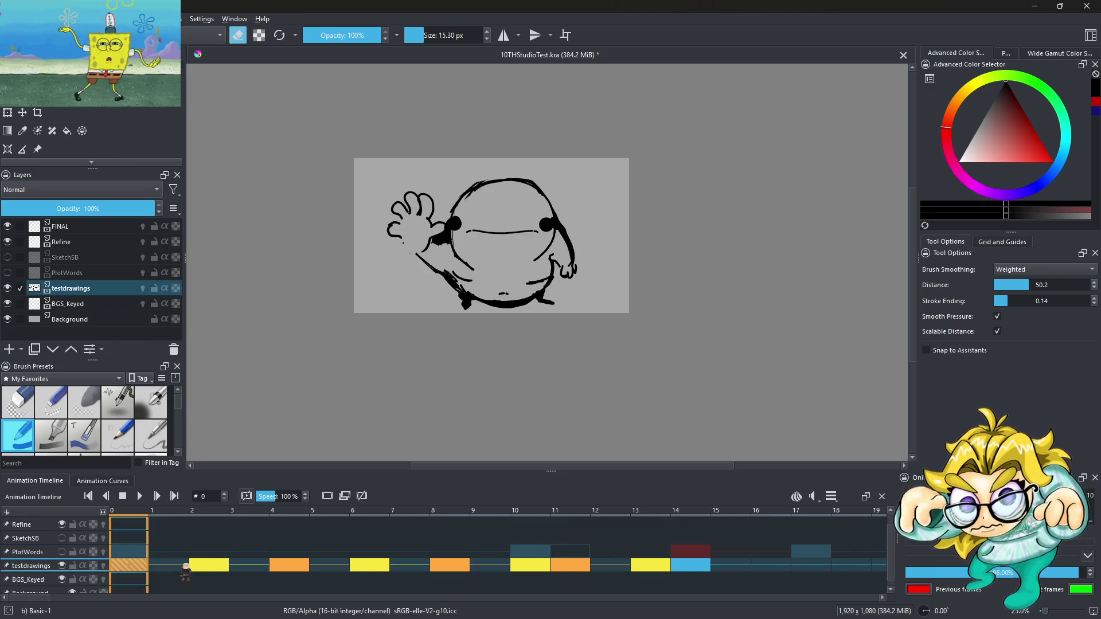
left_click(141, 496)
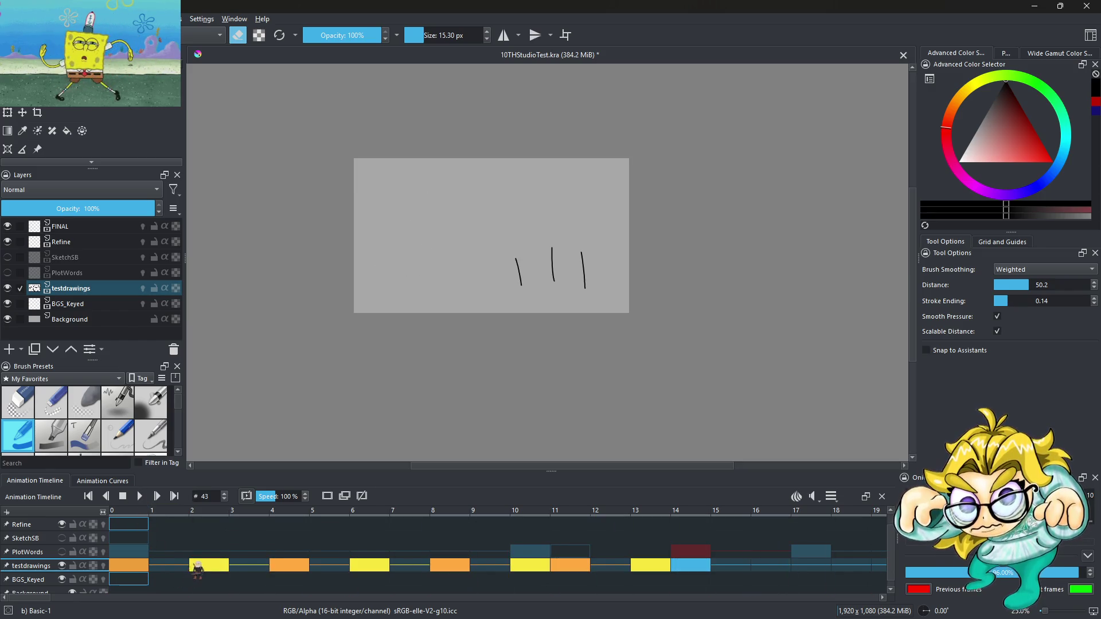
left_click(141, 496)
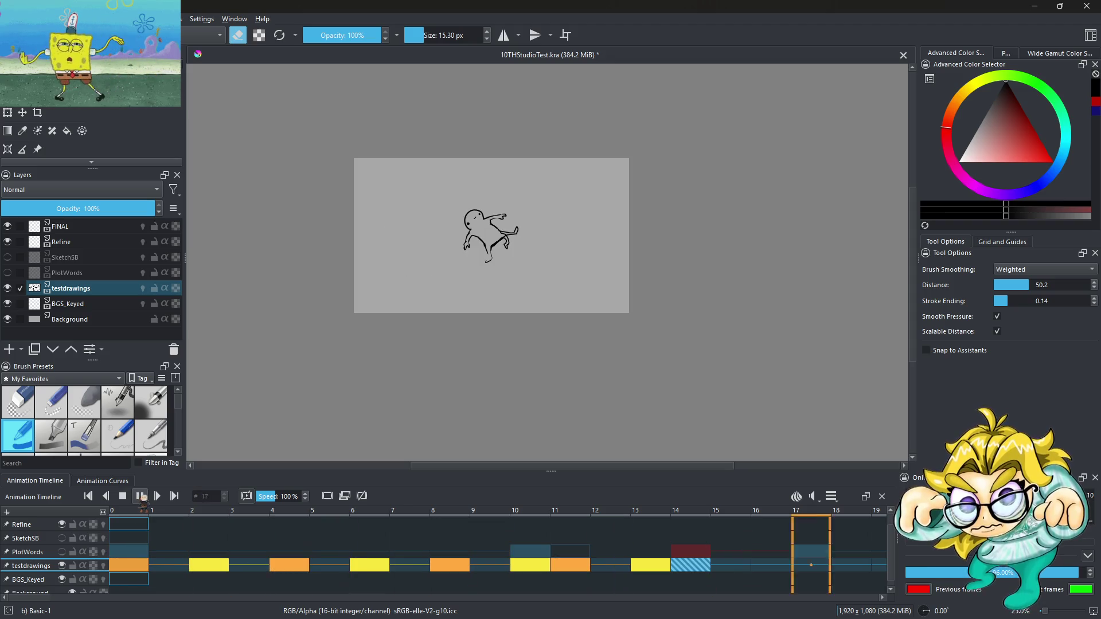
Step: Stop playback and compare the arm drawings on frames 8, 10, 11 and 13
left_click(141, 496)
left_click(464, 576)
left_click(528, 571)
left_click(576, 569)
left_click(527, 570)
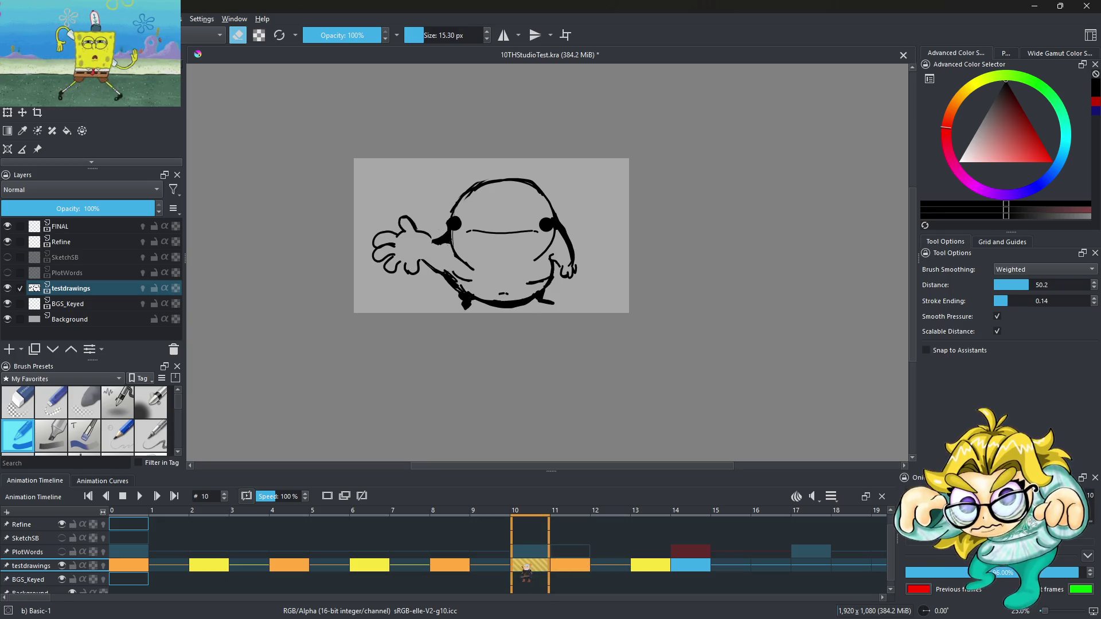
left_click(659, 567)
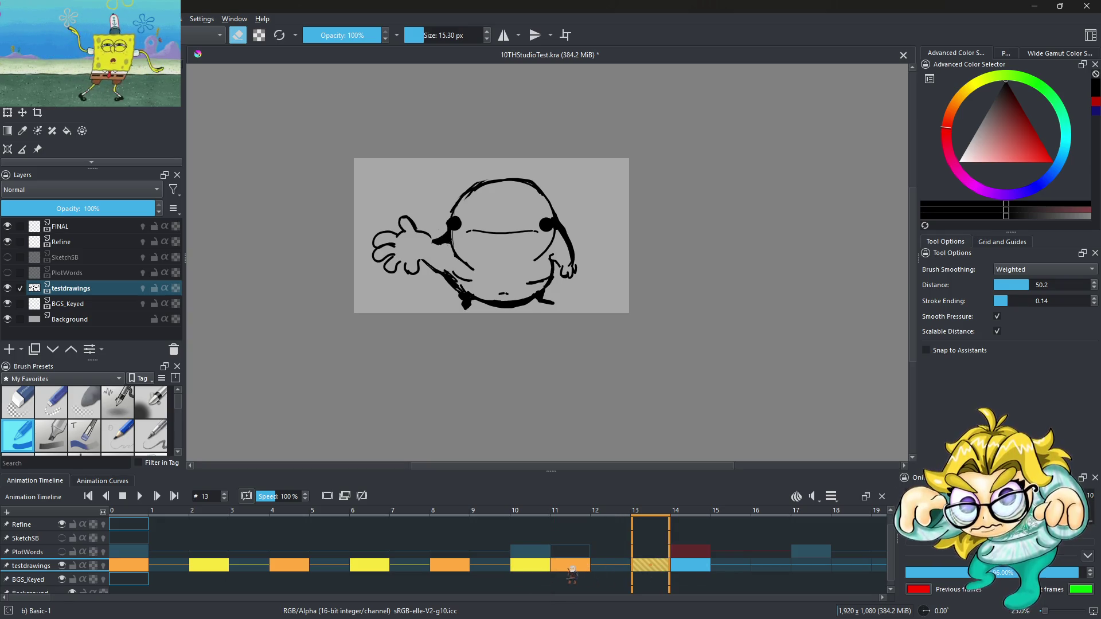
left_click(572, 567)
left_click(657, 567)
Step: Drag the frame 11 keyframe on testdrawings to frame 12, leaving frame 11 empty
right_click(654, 568)
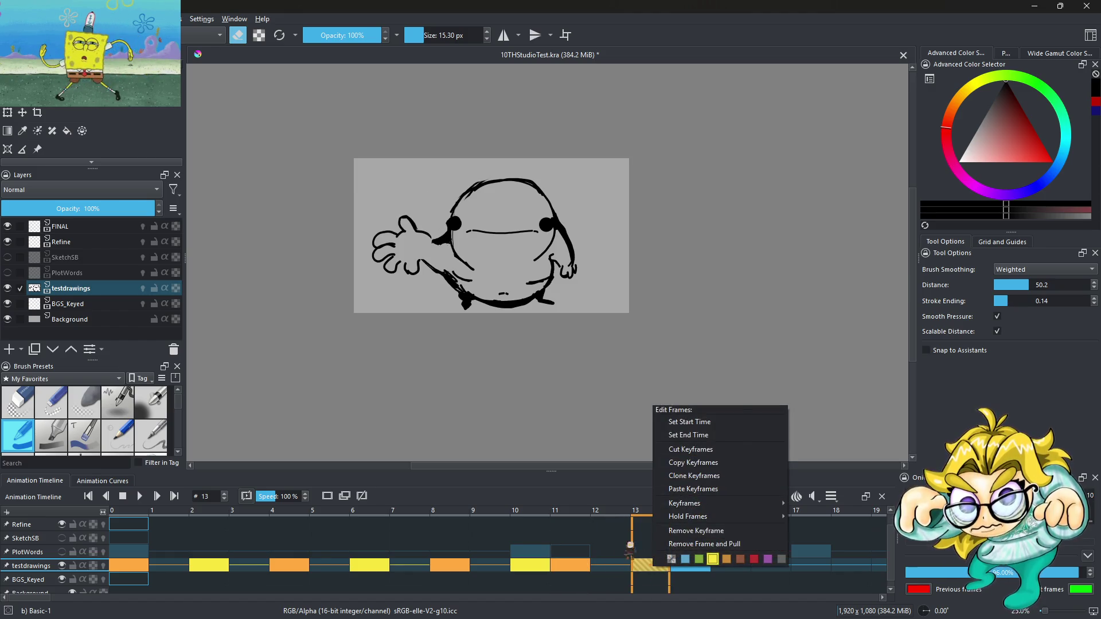
left_click(655, 573)
left_click(586, 567)
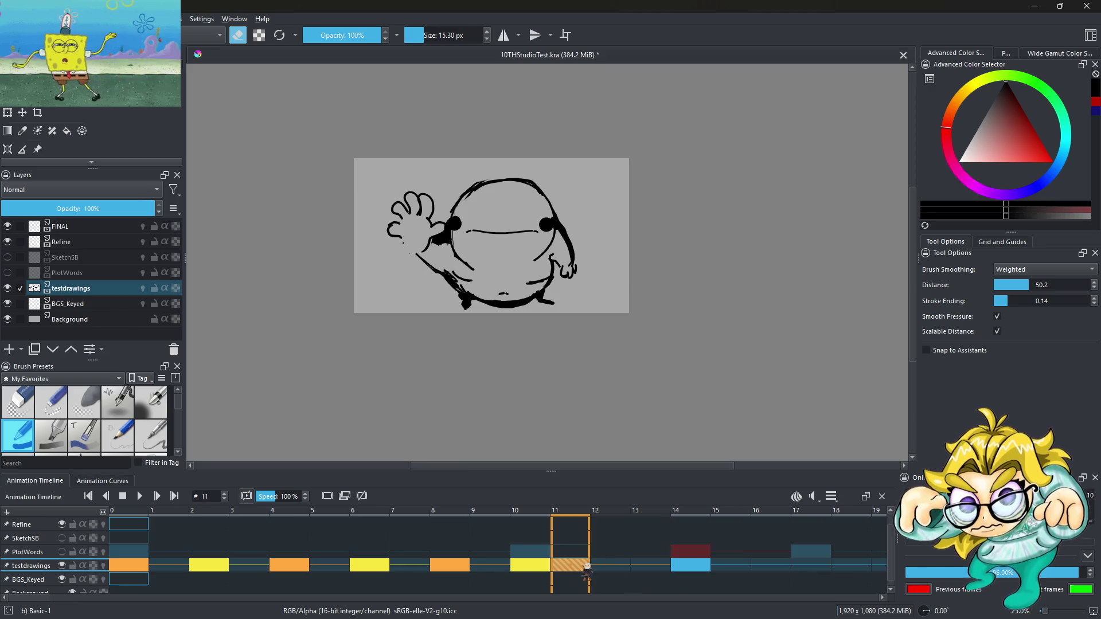
left_click(531, 568)
left_click(574, 567)
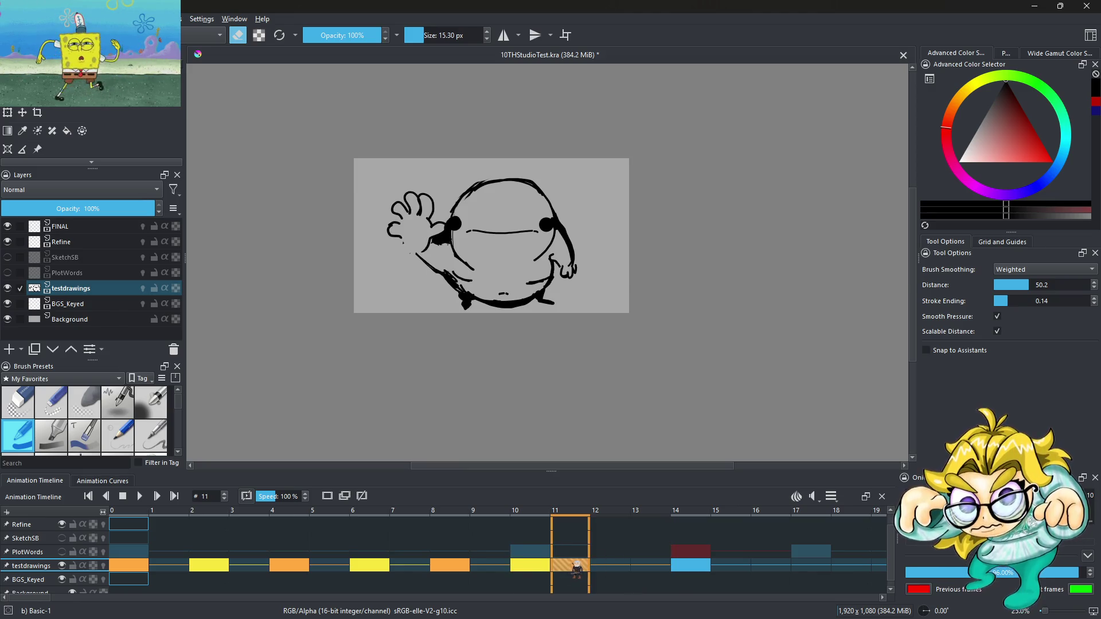
left_click_drag(575, 567, 618, 570)
Step: Replay the retimed wave from frame 0, then check frames 0 and 2
left_click(135, 568)
left_click(140, 497)
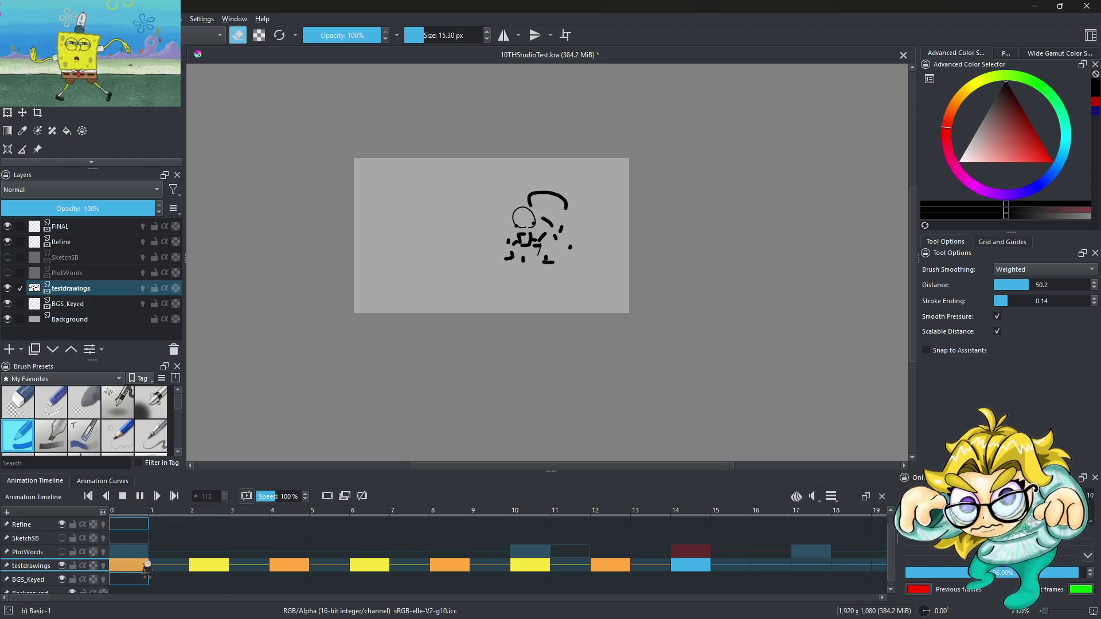
left_click(141, 496)
left_click(204, 565)
left_click(140, 496)
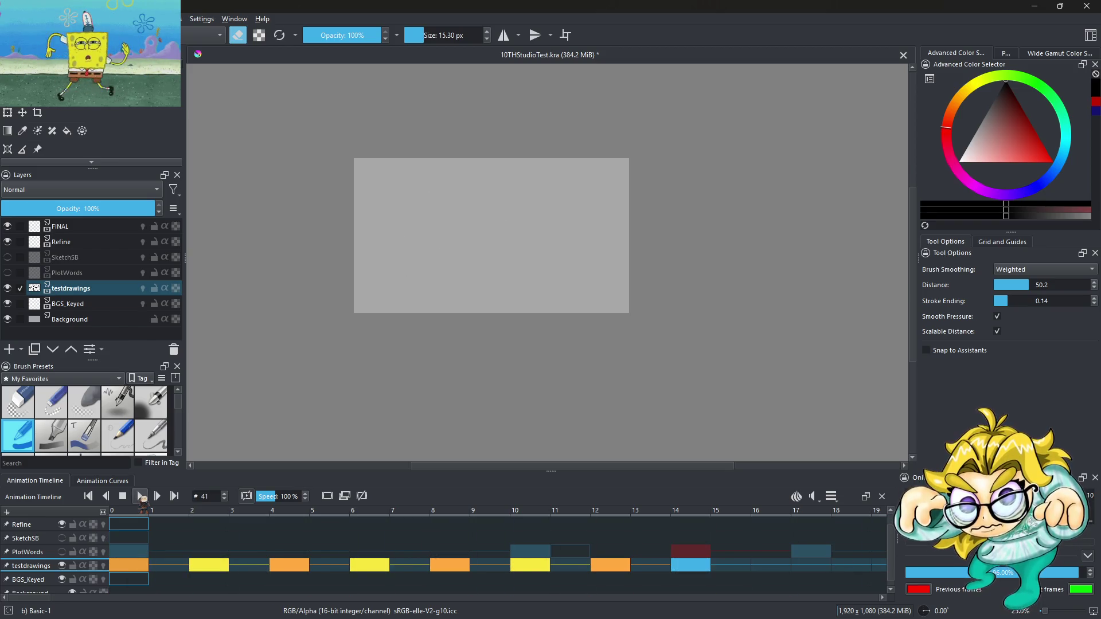
left_click(204, 567)
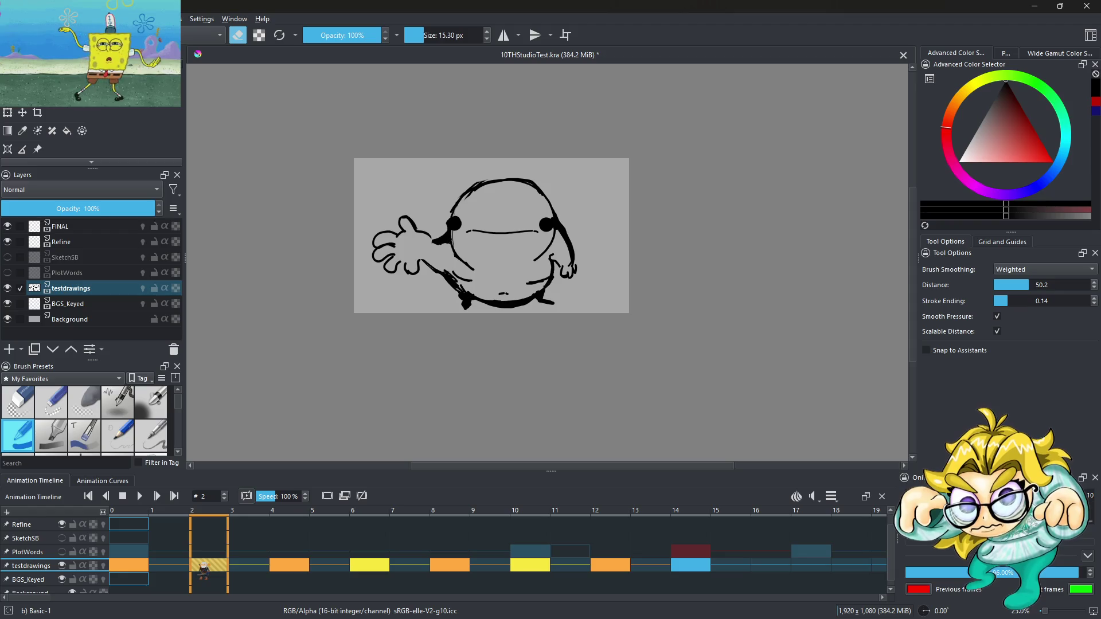
left_click(140, 567)
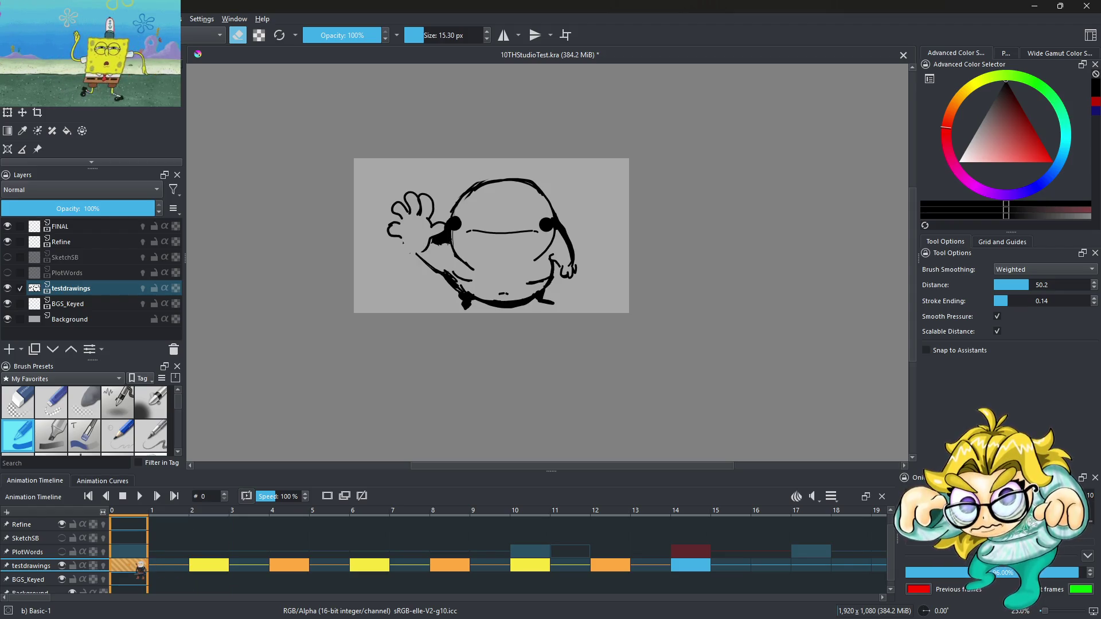
left_click(222, 569)
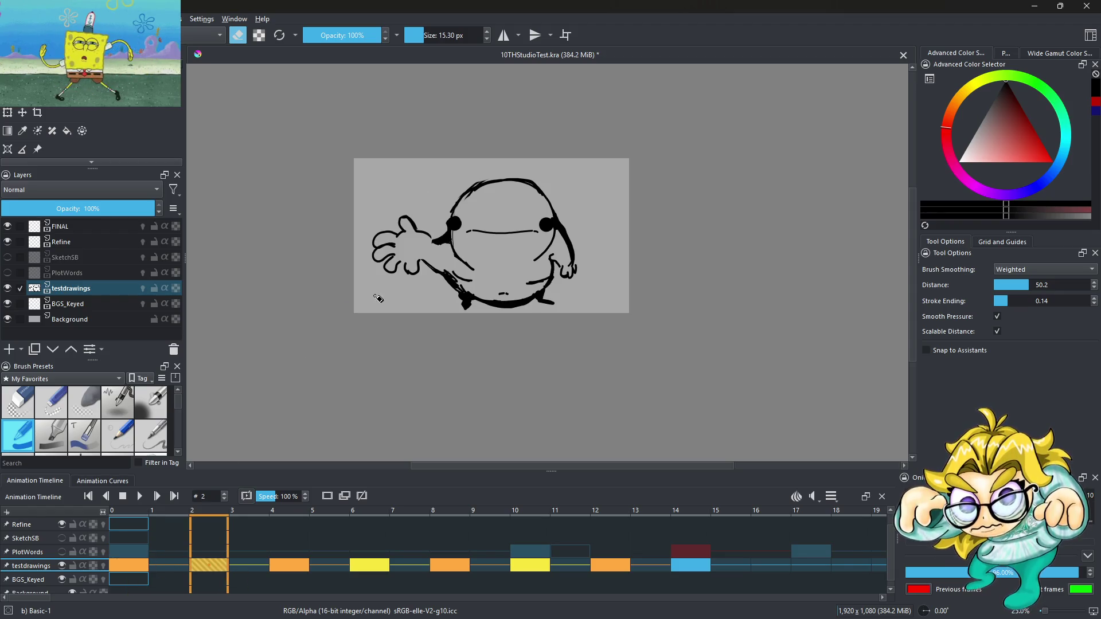
Step: Go to frame 6 and compare its hand against frame 5's onion skin
scroll(430, 226, "up", 4)
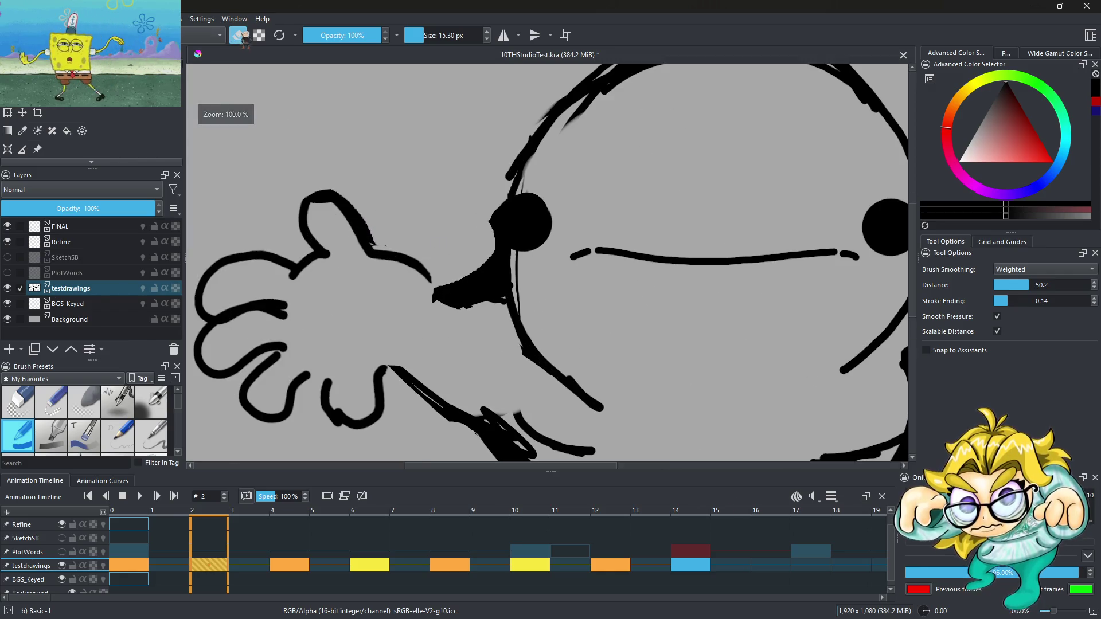
scroll(462, 270, "up", 2)
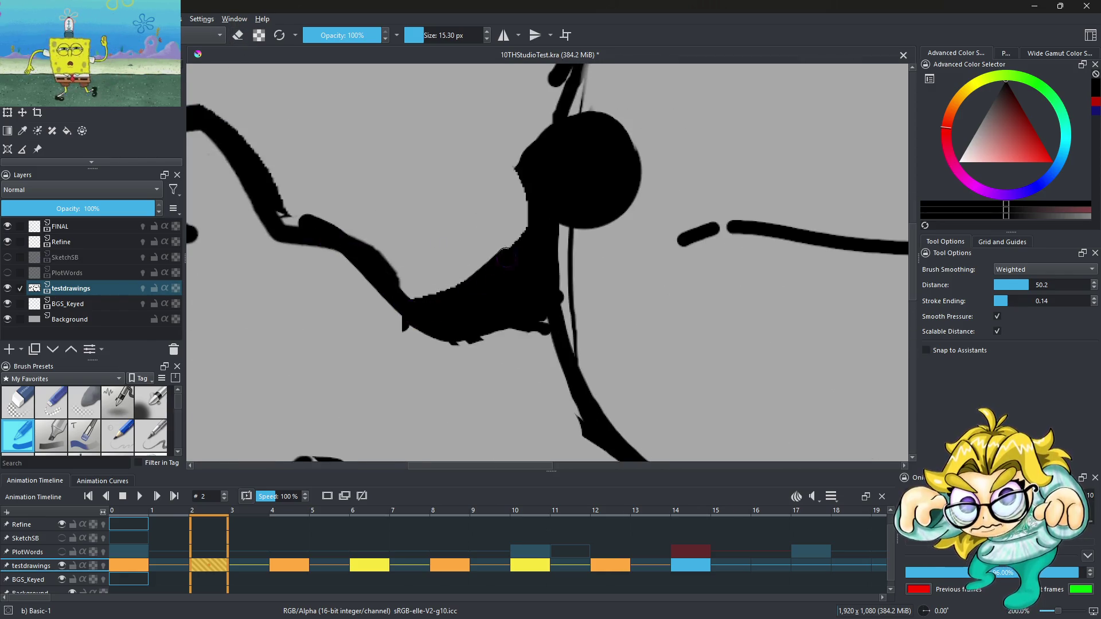
scroll(539, 154, "down", 4)
scroll(413, 262, "up", 3)
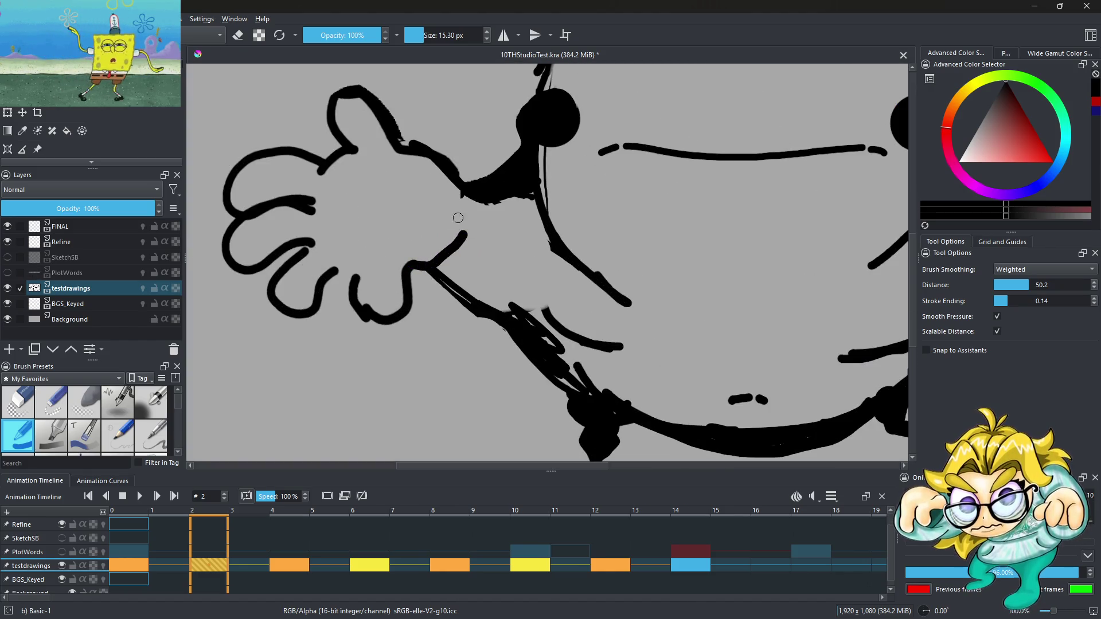
scroll(411, 200, "down", 3)
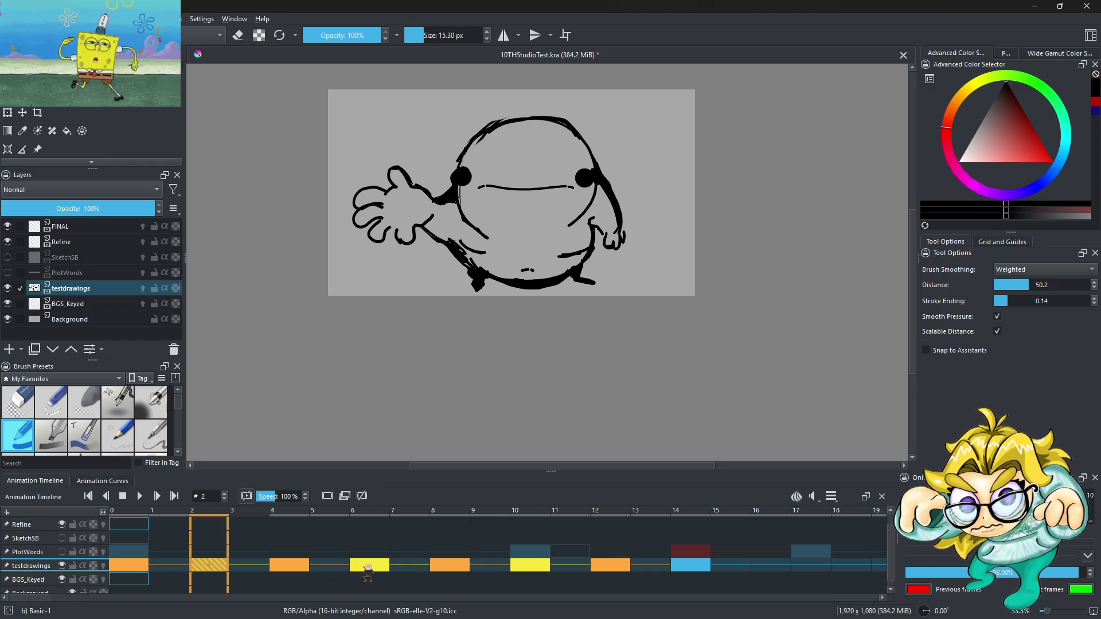
left_click(368, 566)
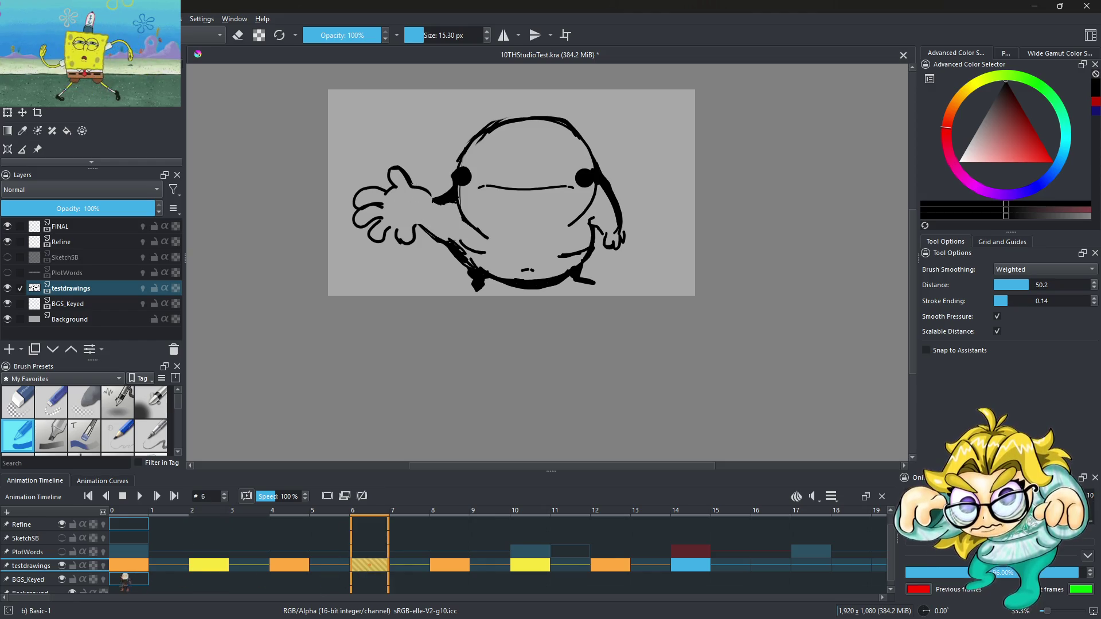
scroll(449, 186, "up", 5)
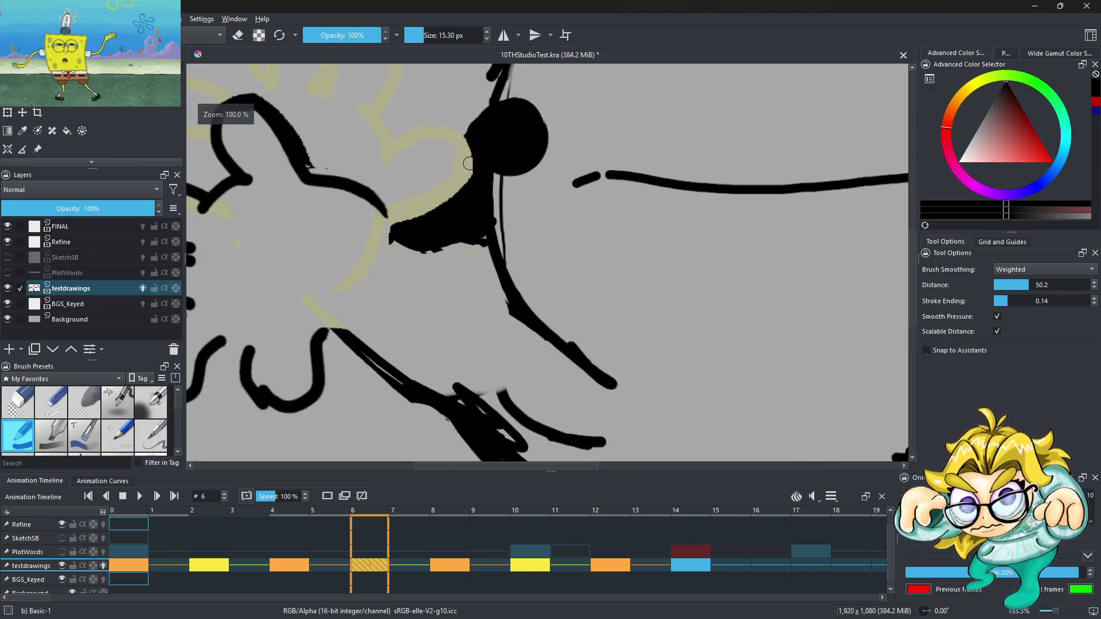
scroll(471, 178, "up", 2)
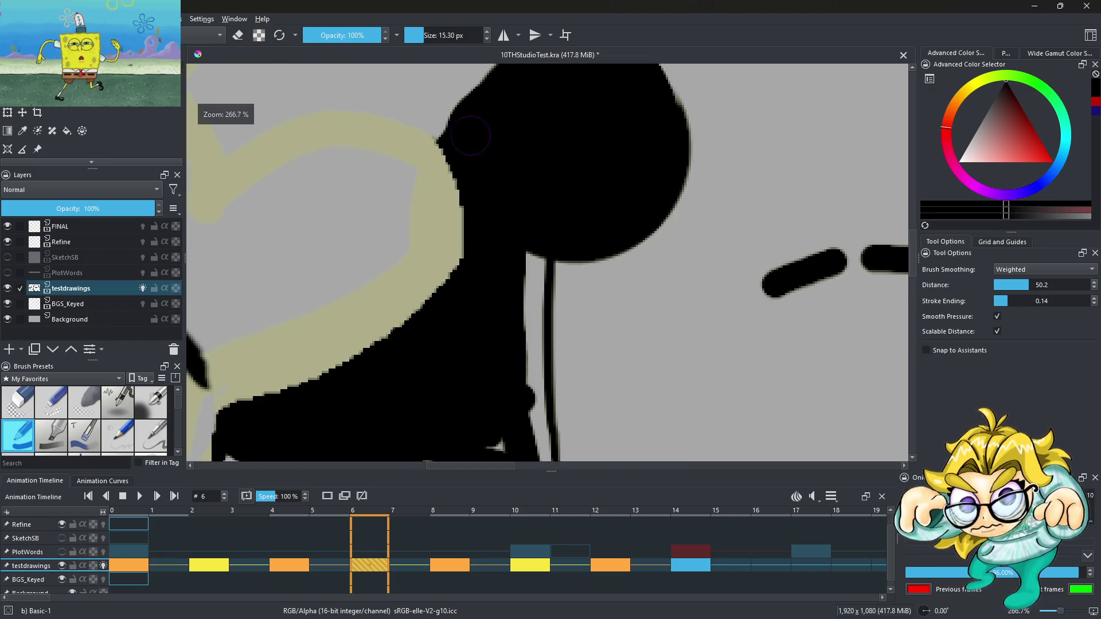
scroll(472, 163, "down", 6)
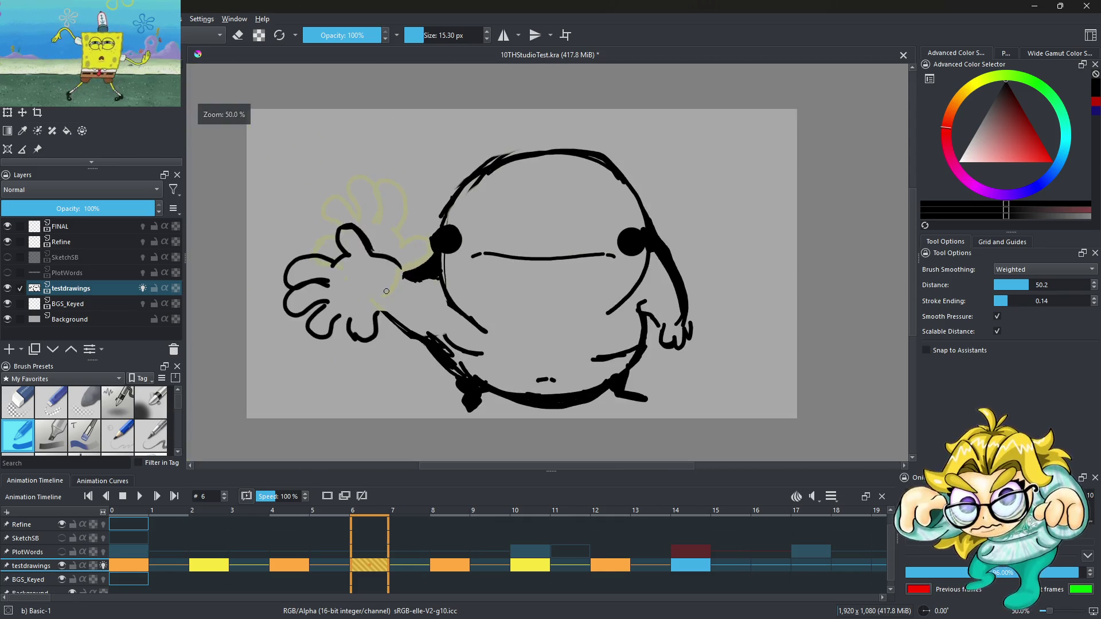
scroll(339, 252, "up", 2)
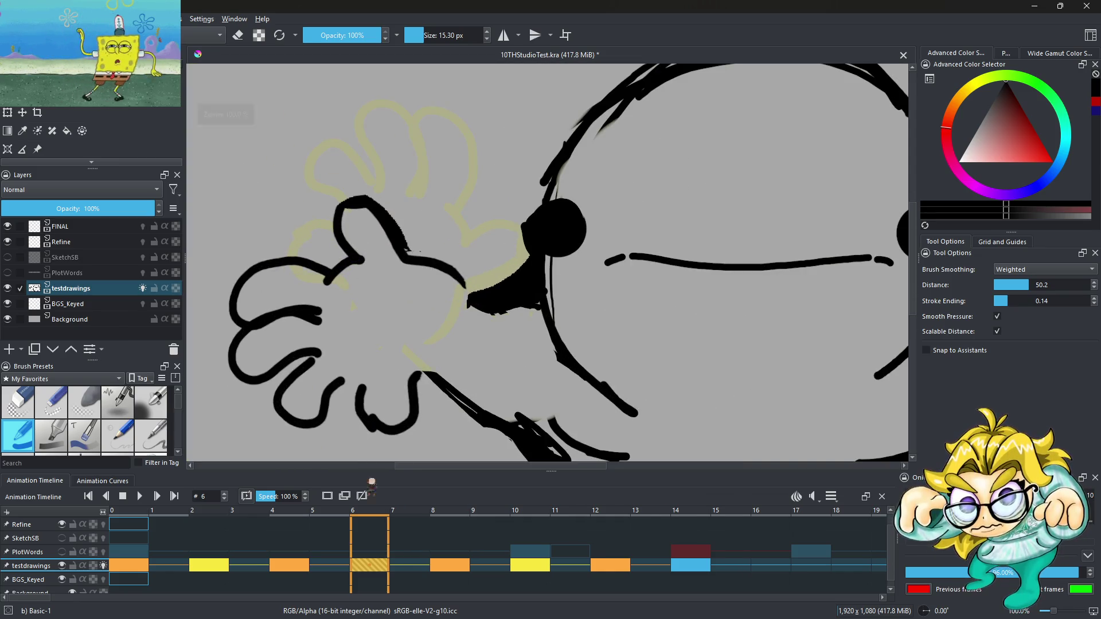
left_click(346, 567)
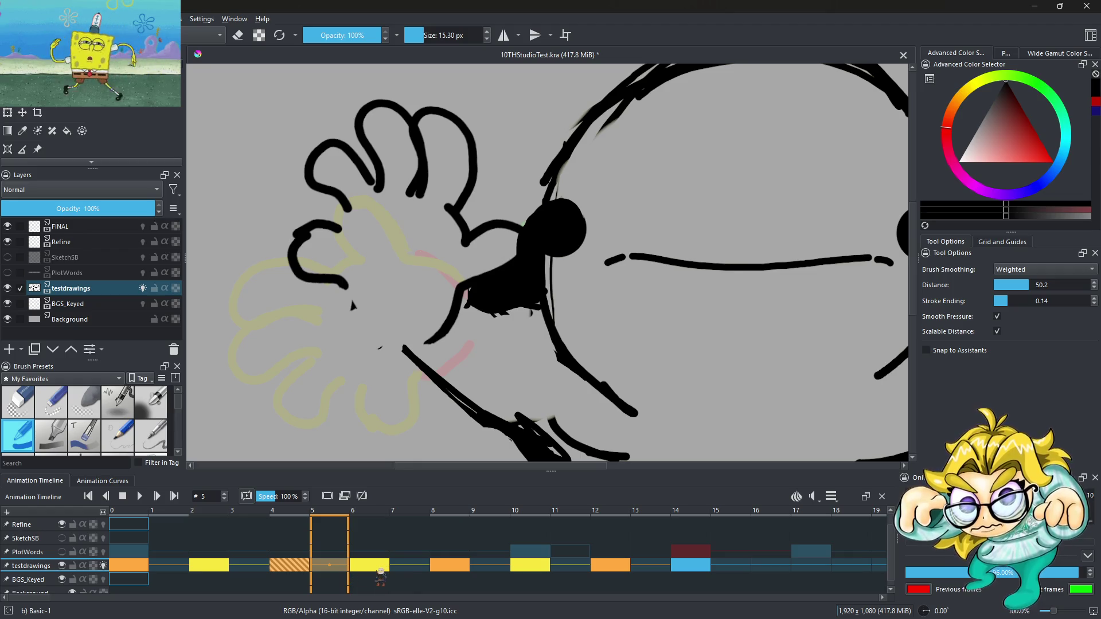
left_click(378, 568)
Step: Redraw a looping finger outline and a short stroke on frame 6's hand
scroll(359, 365, "down", 2)
scroll(350, 370, "up", 5)
mouse_move(198, 287)
left_mouse_down()
mouse_move(249, 287)
mouse_move(395, 360)
mouse_move(367, 279)
left_mouse_up()
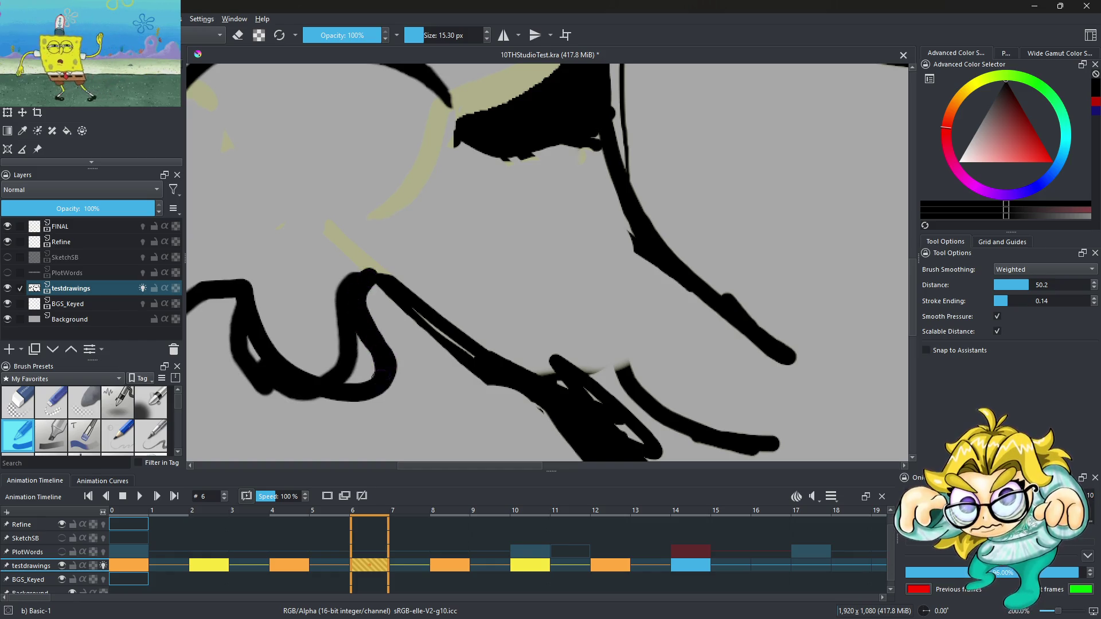
scroll(301, 309, "down", 2)
scroll(353, 161, "up", 4)
mouse_move(361, 231)
left_mouse_down()
mouse_move(315, 203)
mouse_move(377, 168)
left_mouse_up()
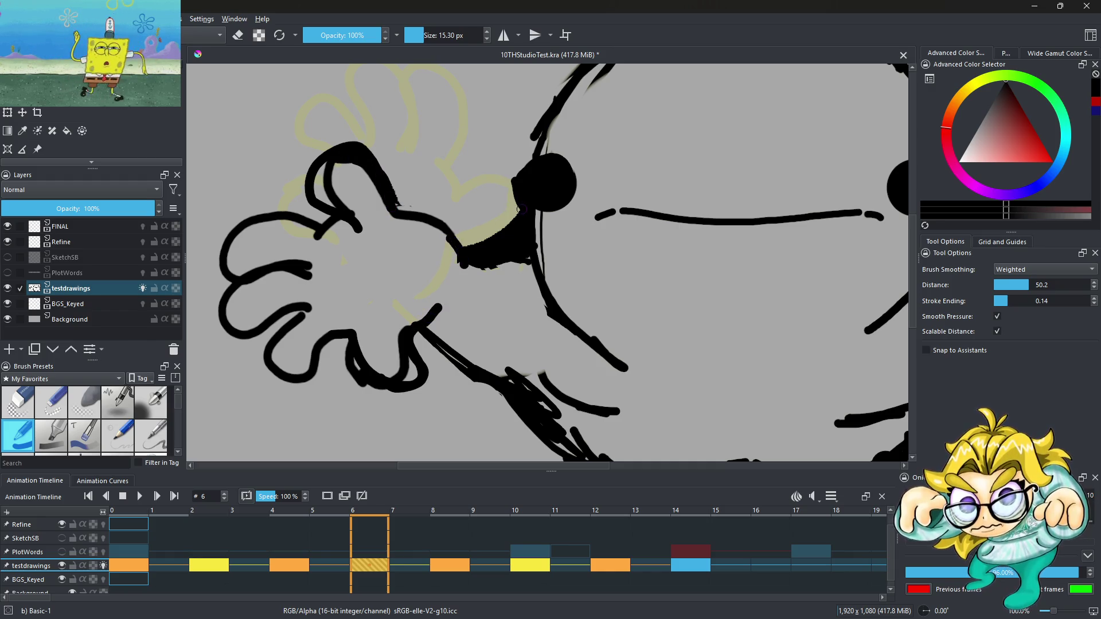
scroll(527, 169, "down", 3)
left_click(454, 569)
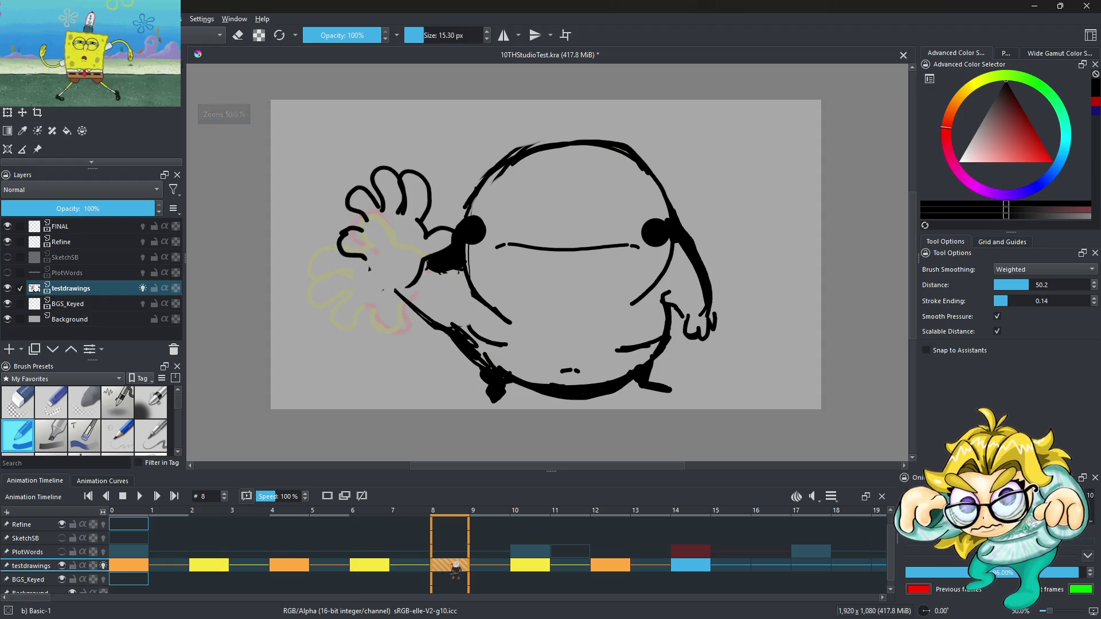
Step: Brush two new curved finger strokes onto the hand on frame 4
scroll(367, 259, "up", 3)
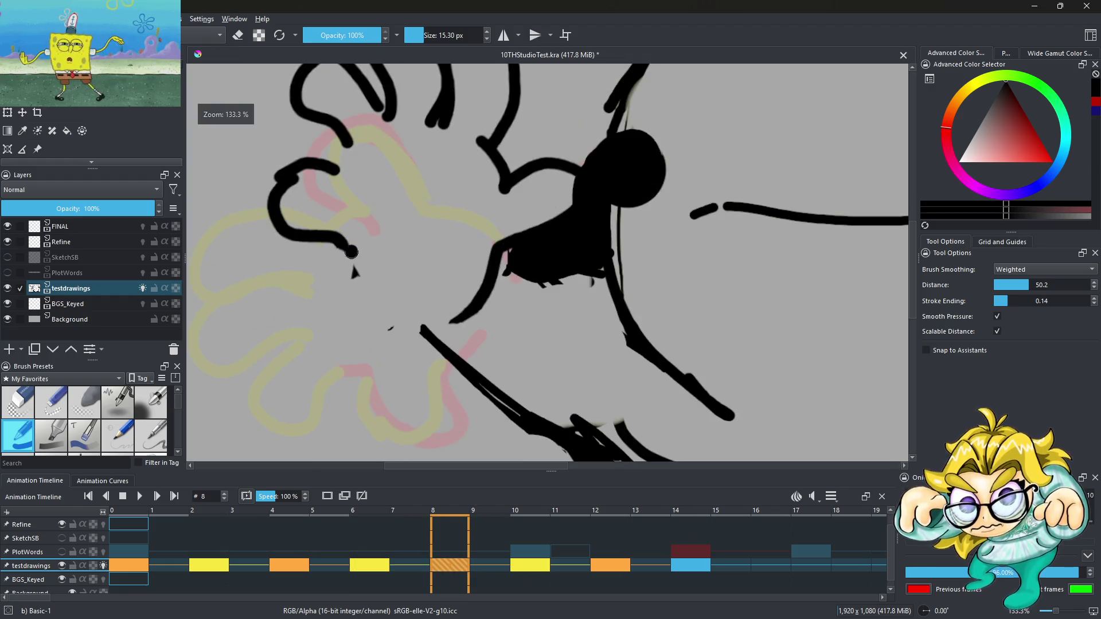
left_click(298, 569)
mouse_move(342, 252)
left_mouse_down()
mouse_move(401, 317)
mouse_move(471, 324)
left_mouse_up()
left_click_drag(332, 243, 265, 217)
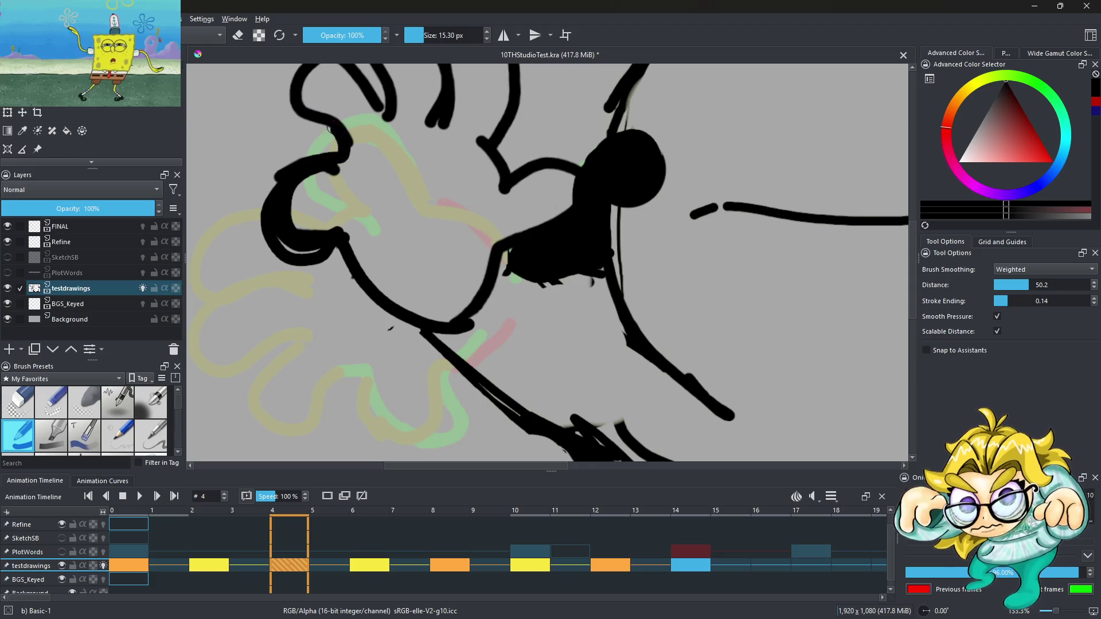
scroll(329, 127, "down", 3)
scroll(465, 230, "up", 4)
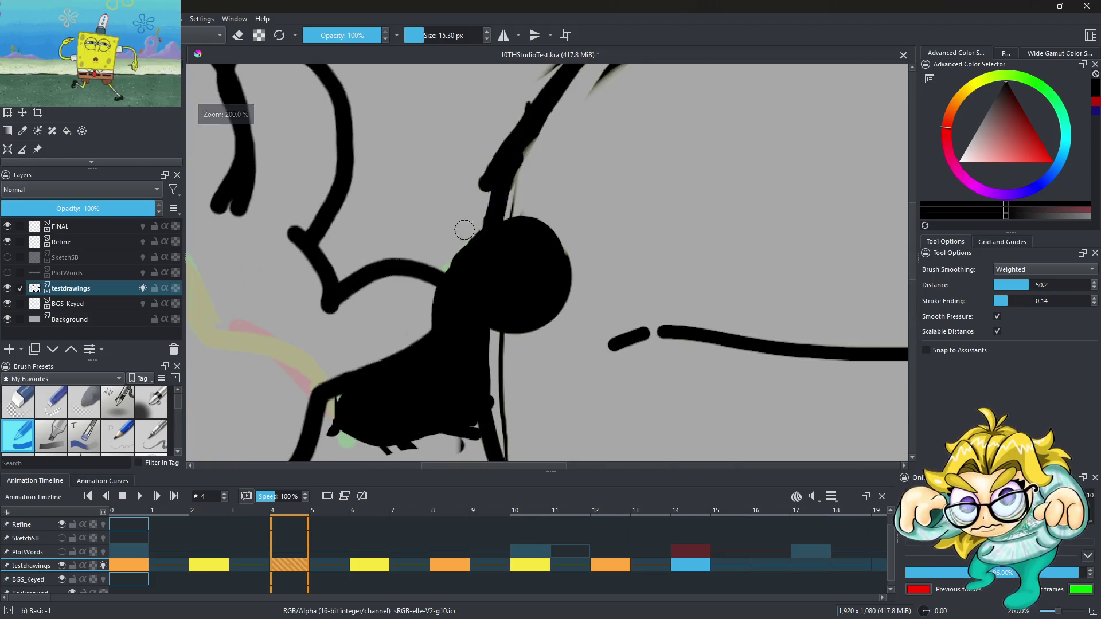
scroll(465, 229, "down", 5)
scroll(392, 290, "up", 4)
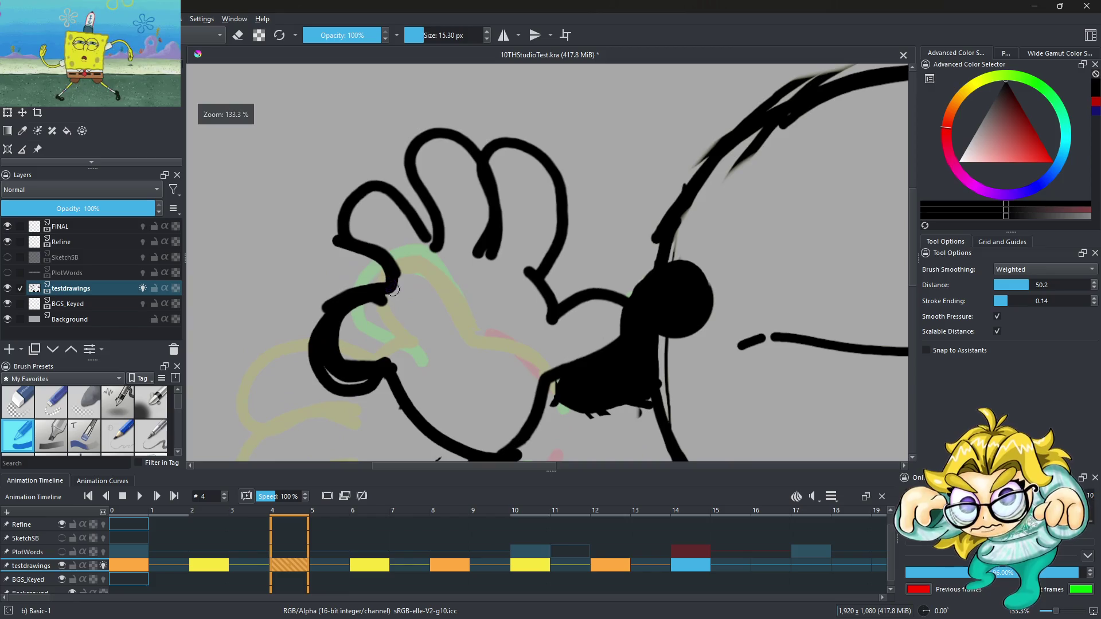
scroll(435, 250, "down", 3)
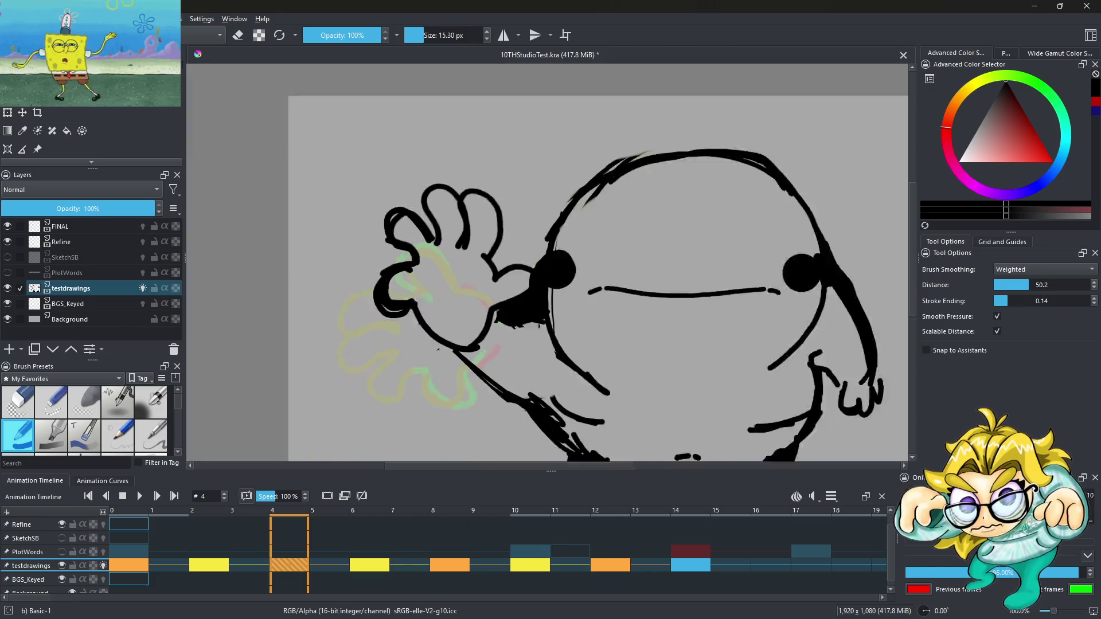
Step: Step through frames 0, 2, 4, 6, 8 and 10 to preview the wave
left_click(148, 566)
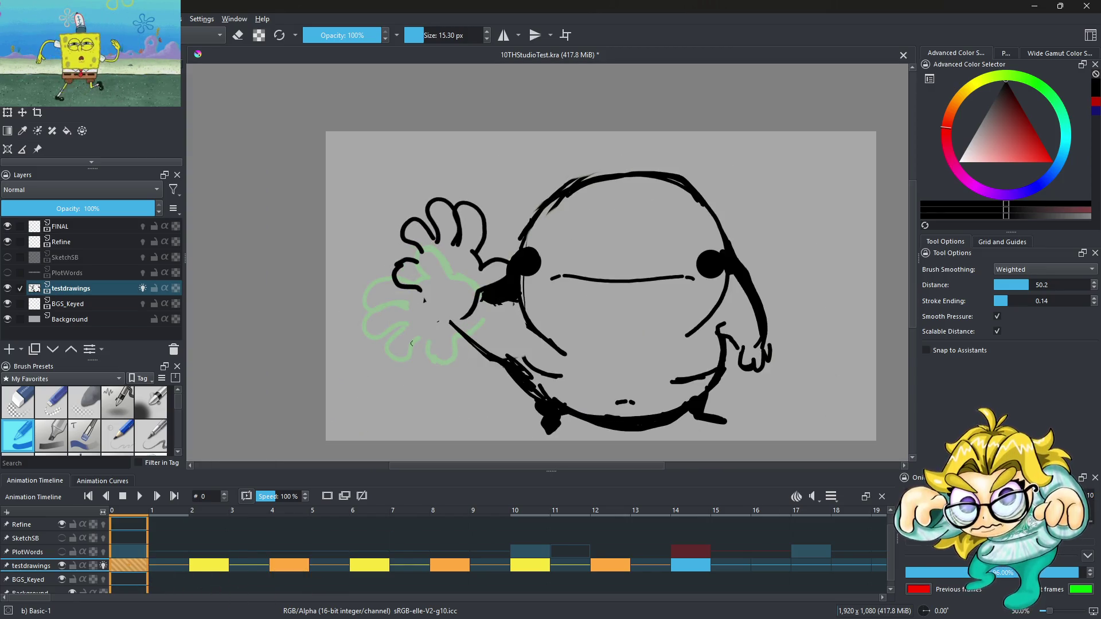
scroll(411, 343, "up", 4)
scroll(419, 246, "down", 3)
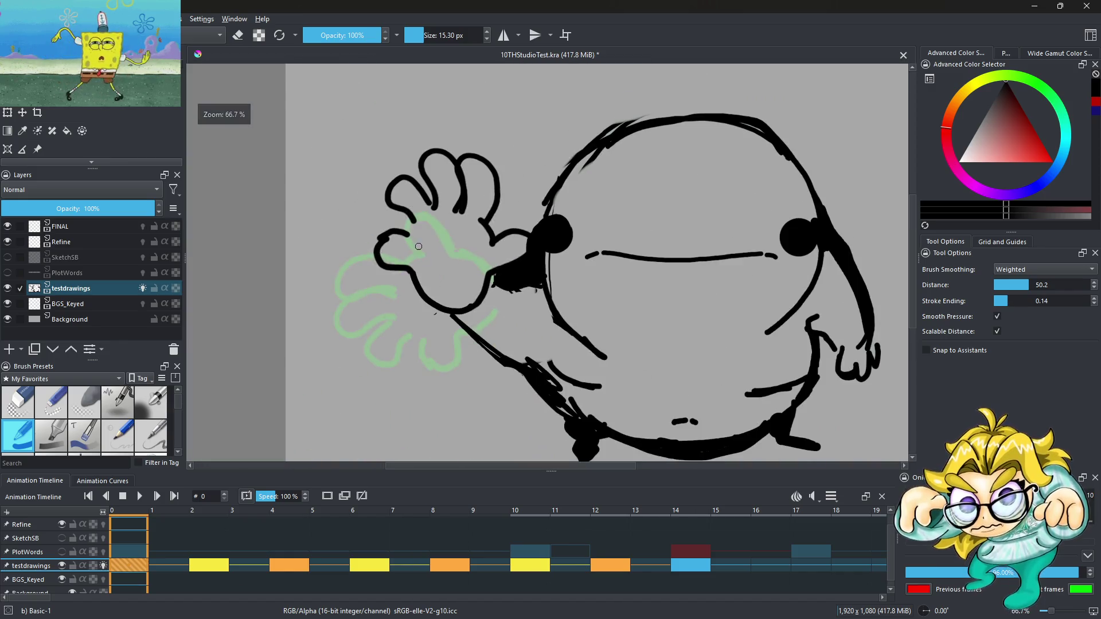
scroll(448, 250, "down", 2)
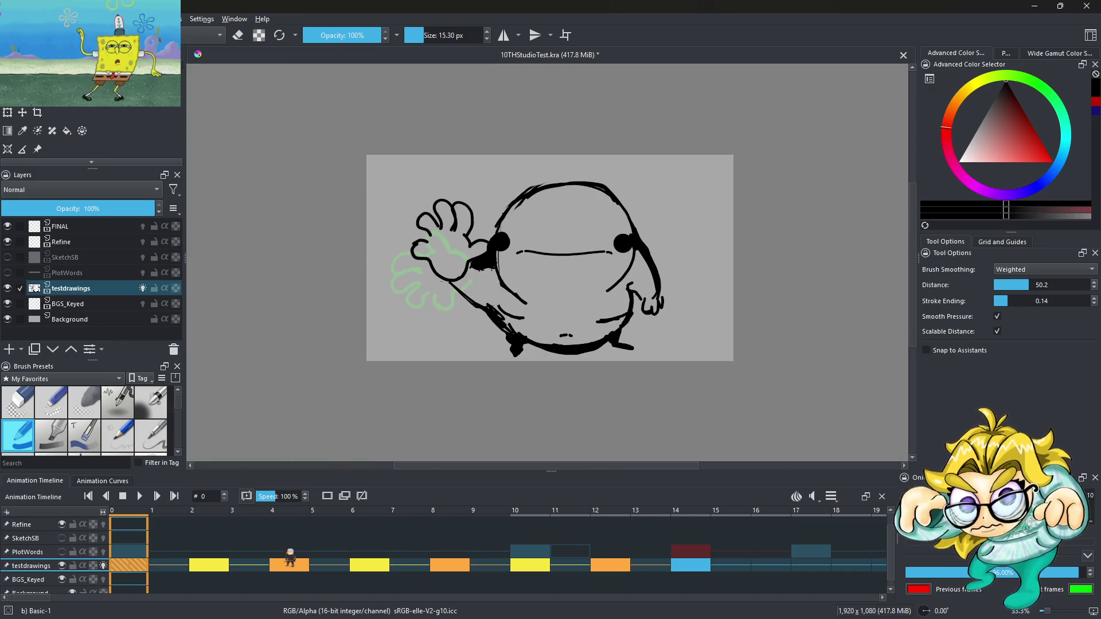
left_click(211, 565)
left_click(300, 568)
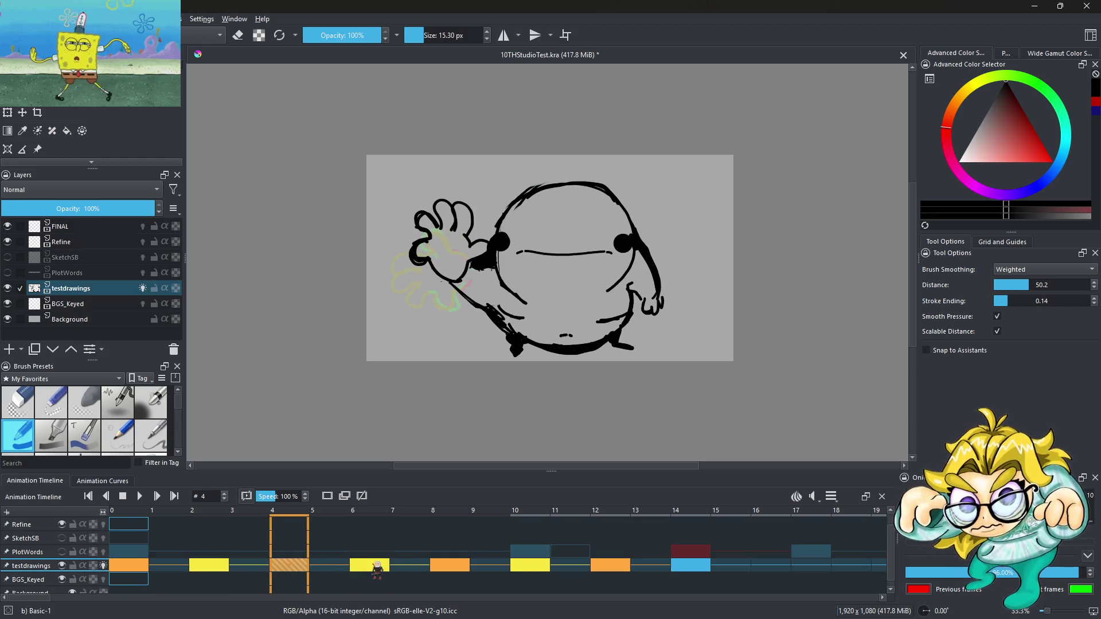
left_click(377, 567)
left_click(448, 566)
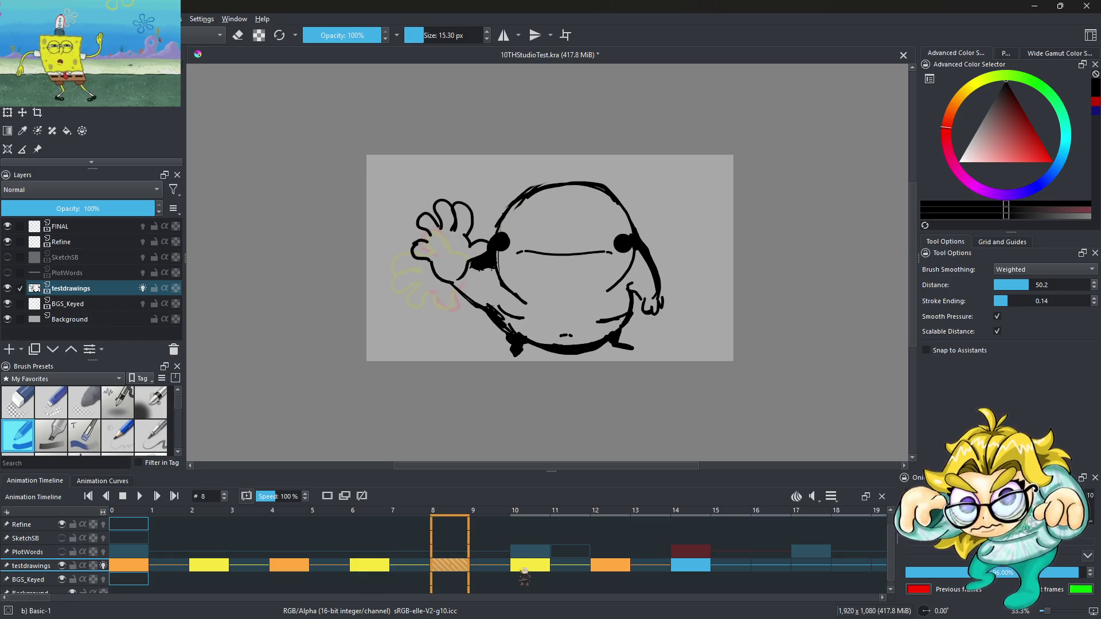
left_click(524, 573)
left_click(443, 568)
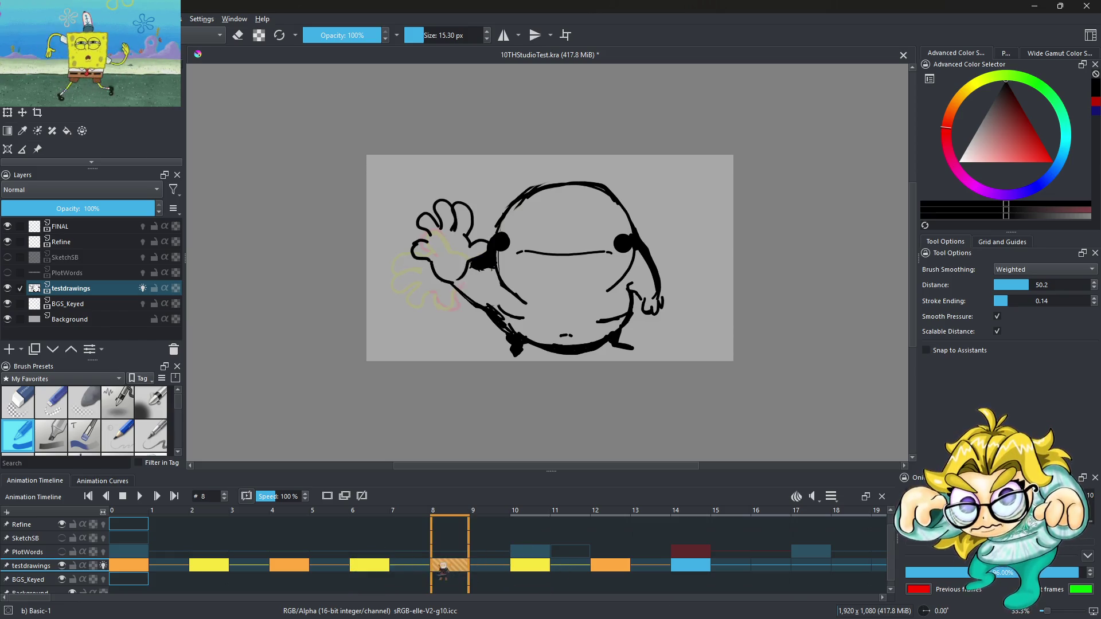
left_click(380, 567)
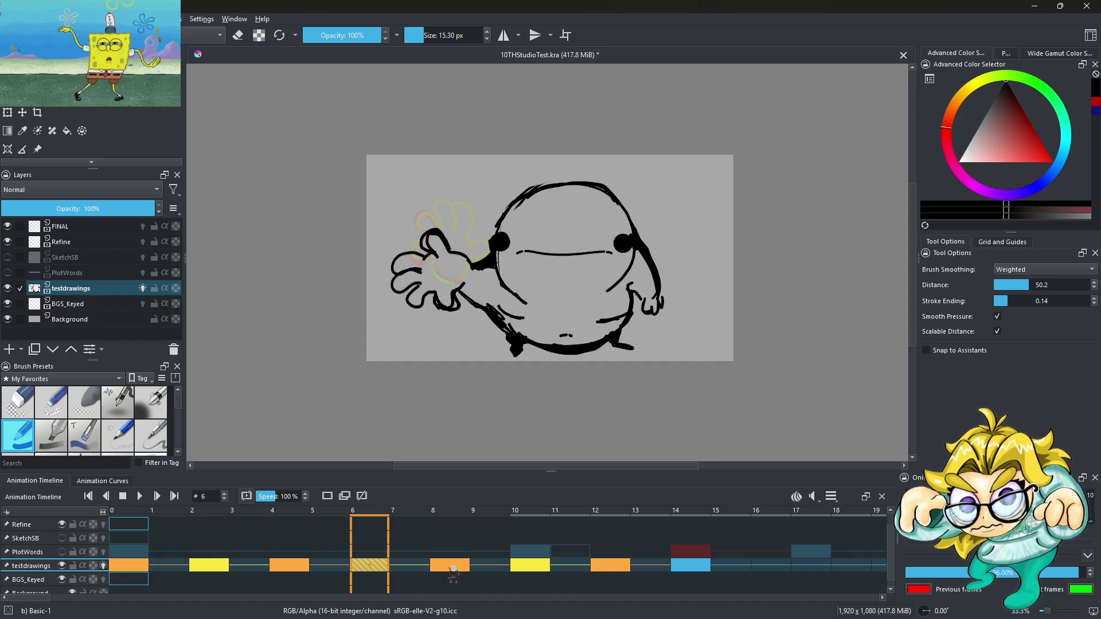
left_click(456, 573)
left_click(520, 571)
scroll(452, 325, "up", 1)
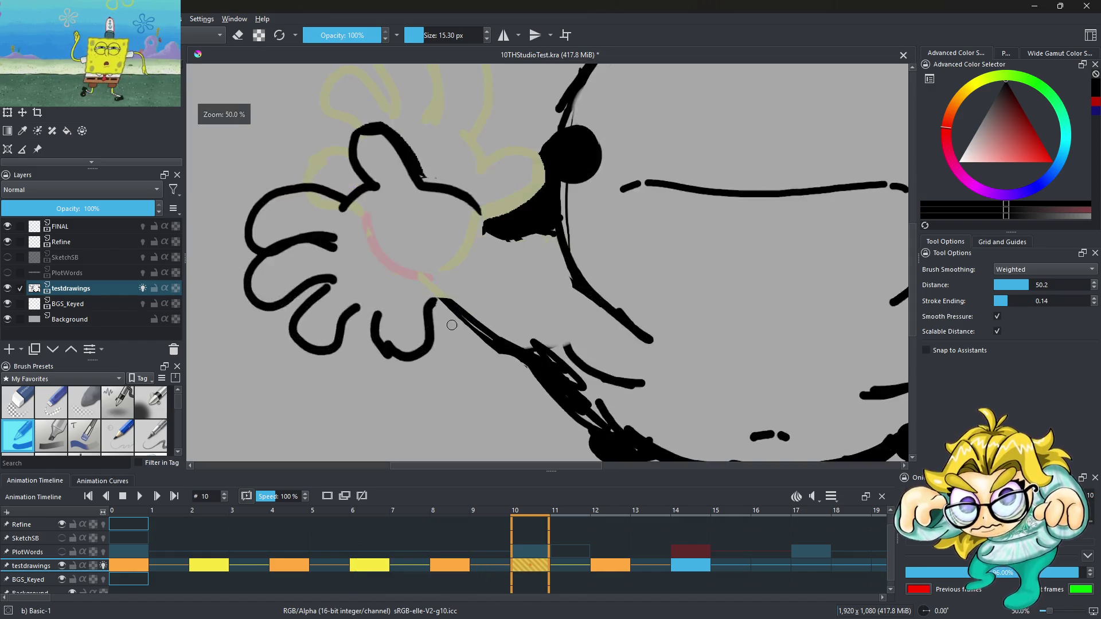
Step: Draw a curved stroke on the hand on frame 12
scroll(452, 325, "up", 4)
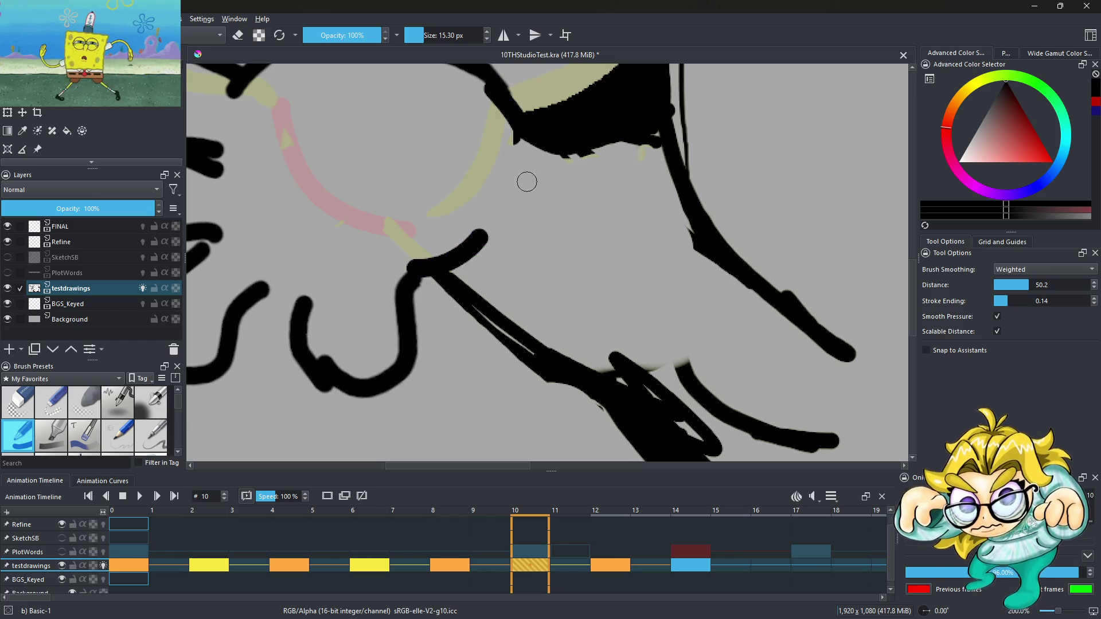
scroll(527, 182, "down", 4)
scroll(526, 153, "up", 4)
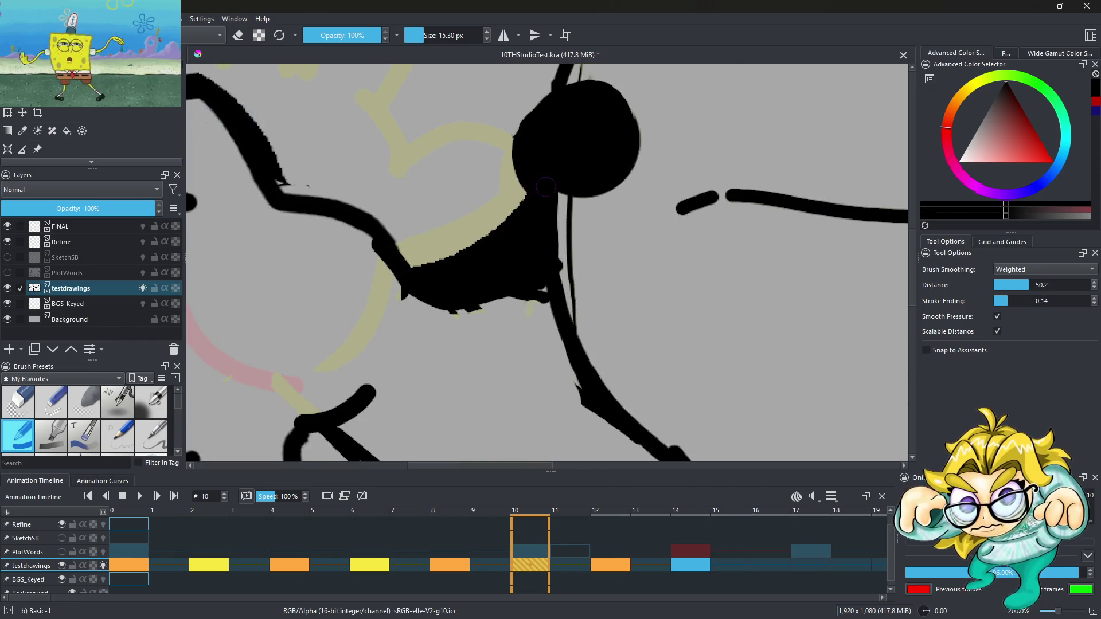
scroll(498, 229, "down", 4)
left_click(610, 565)
scroll(356, 264, "up", 4)
mouse_move(427, 205)
left_mouse_down()
mouse_move(508, 346)
mouse_move(575, 332)
left_mouse_up()
scroll(429, 201, "down", 2)
scroll(430, 201, "up", 2)
Step: Add a closed finger outline to frame 12's hand and play the wave
mouse_move(430, 201)
left_mouse_down()
mouse_move(329, 129)
mouse_move(422, 132)
left_mouse_up()
scroll(432, 184, "down", 3)
scroll(439, 196, "up", 2)
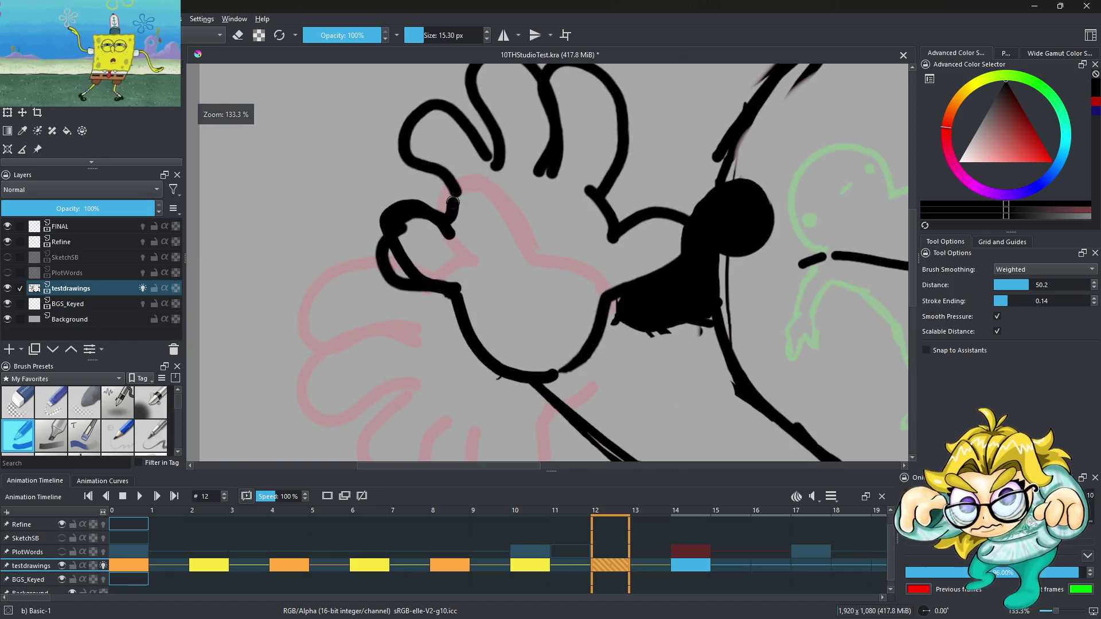
left_click_drag(452, 202, 450, 186)
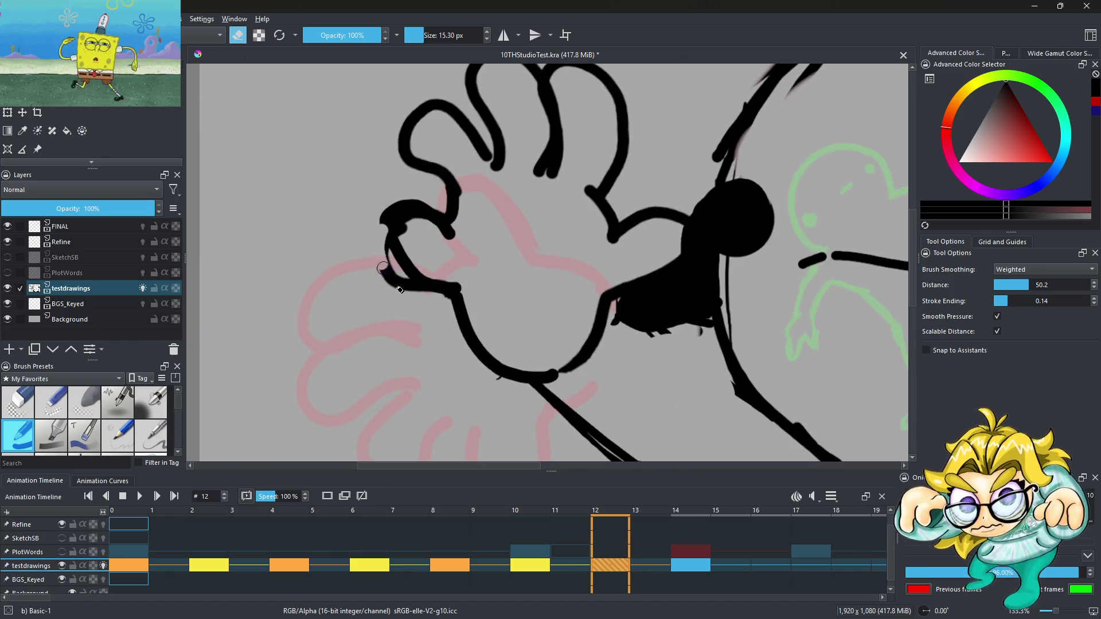
scroll(421, 278, "down", 4)
left_click(142, 497)
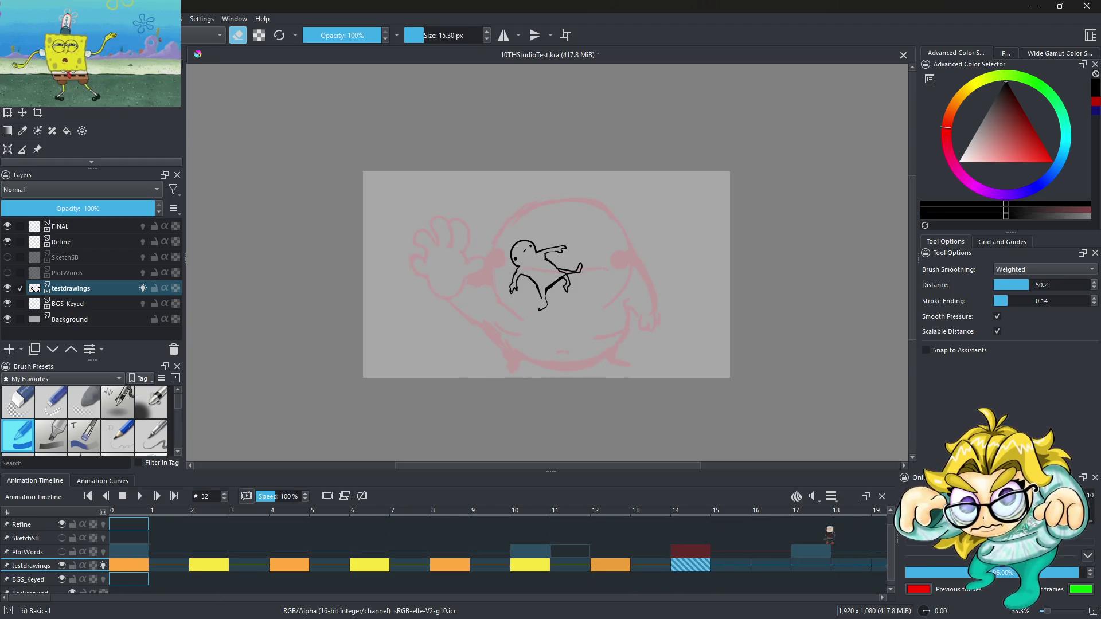
Step: Set the playback Clip End to frame 13 and play the shortened loop
left_click(831, 496)
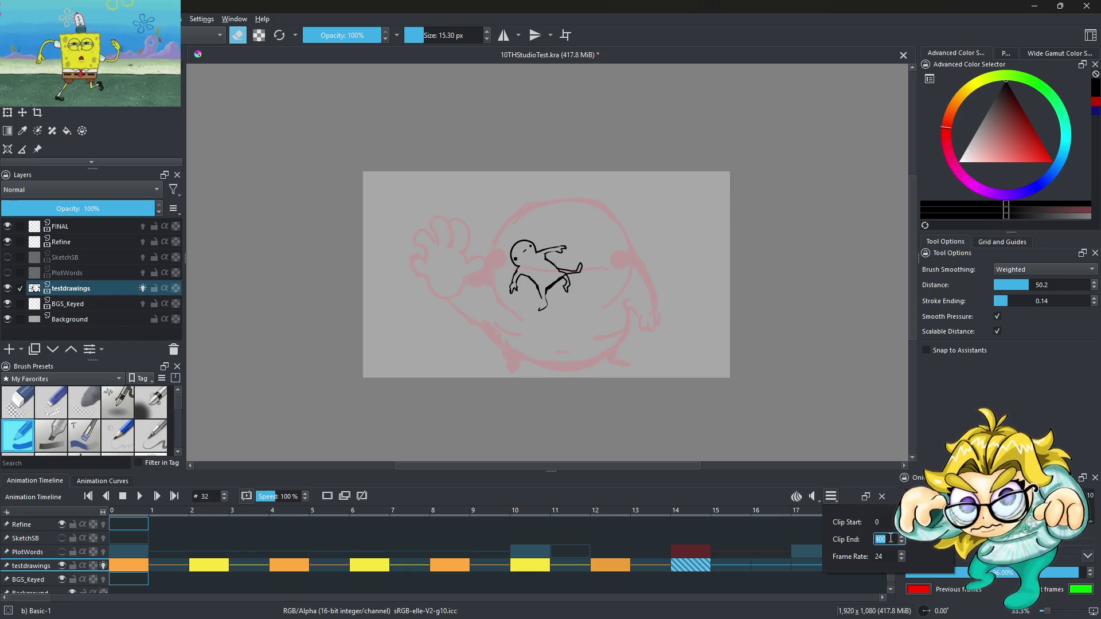
type("10")
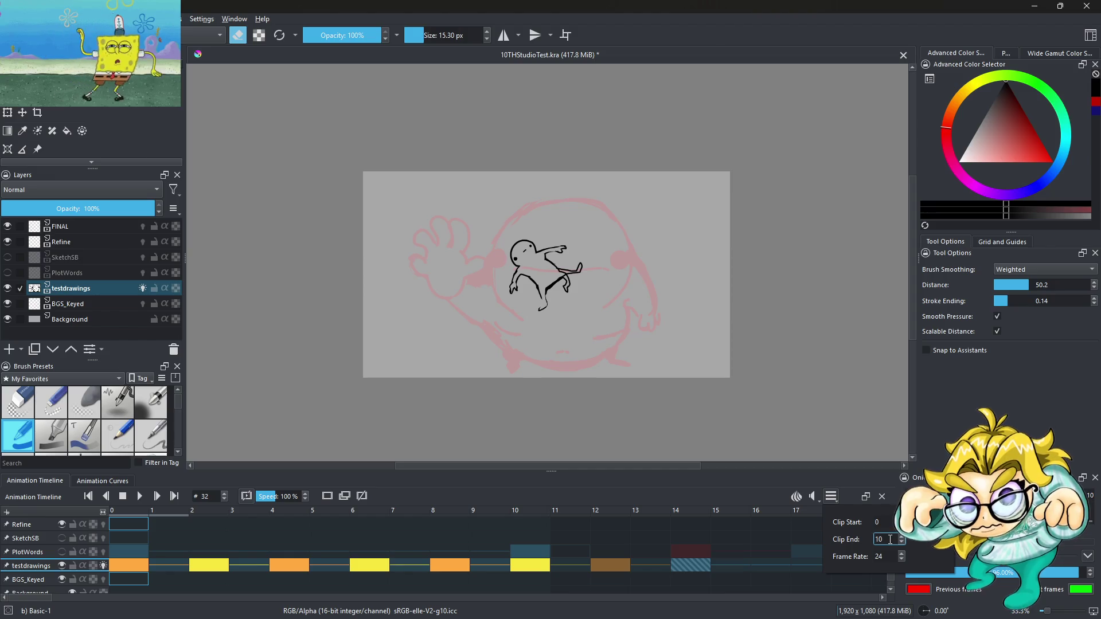
key("BackSpace")
type("3")
key("Return")
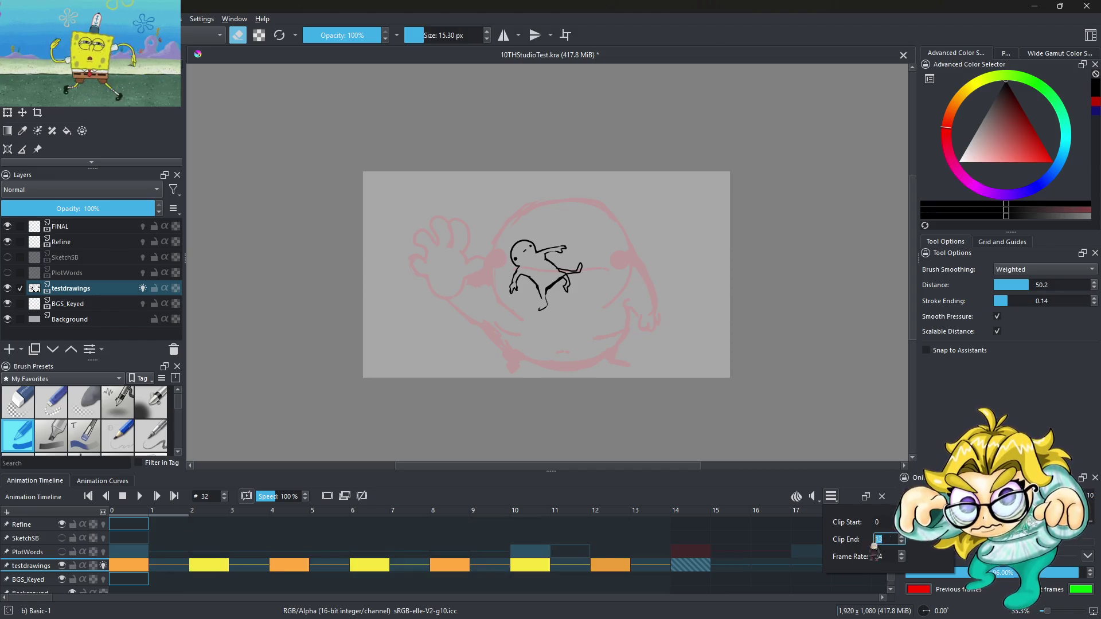
left_click(141, 496)
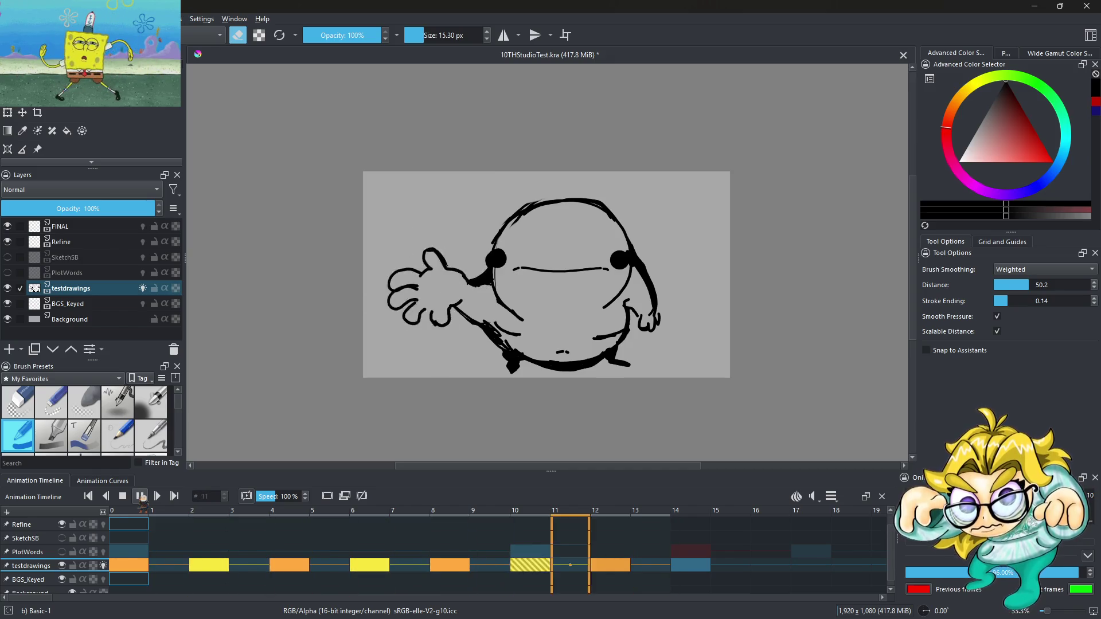
Step: Turn off onion skinning on testdrawings, replay, and check frames 4 and 12
left_click(140, 496)
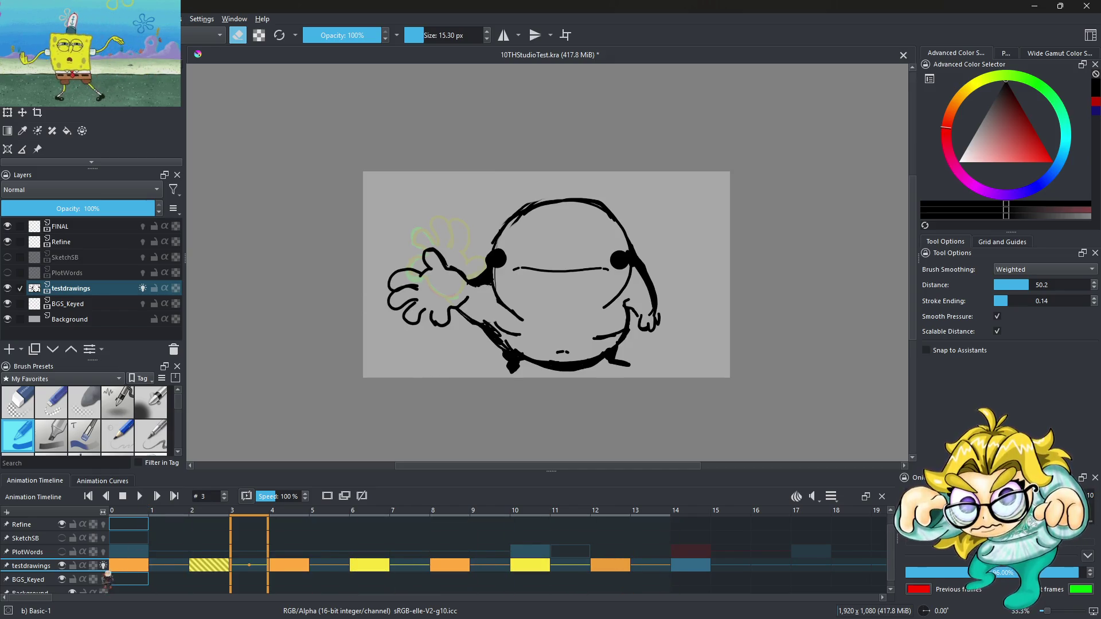
left_click(142, 287)
left_click(139, 496)
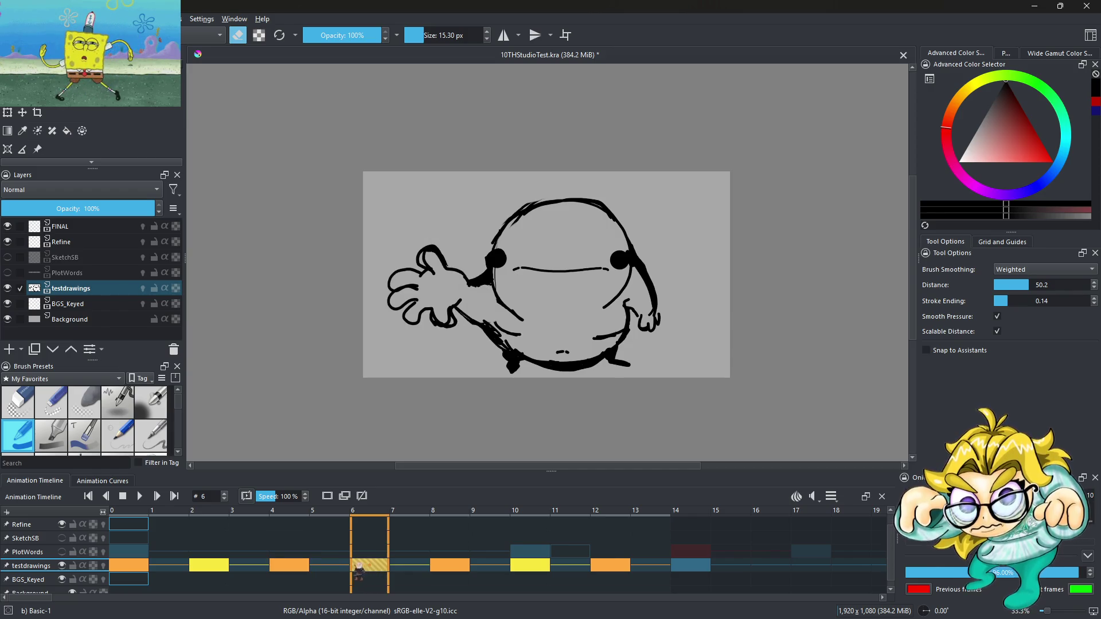
left_click(305, 567)
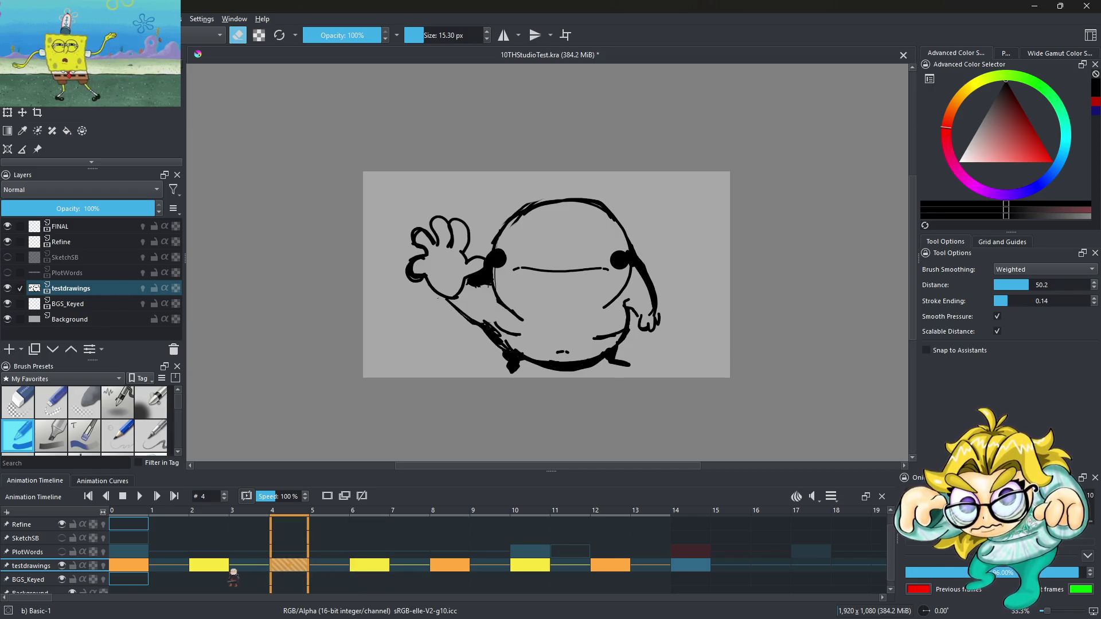
left_click(610, 565)
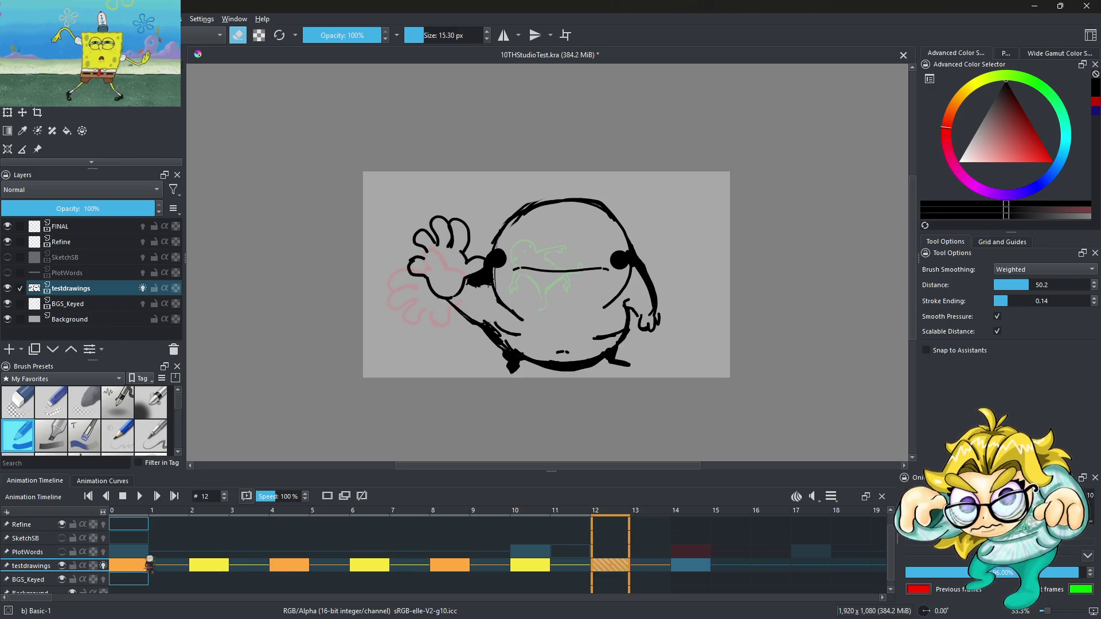
left_click(143, 497)
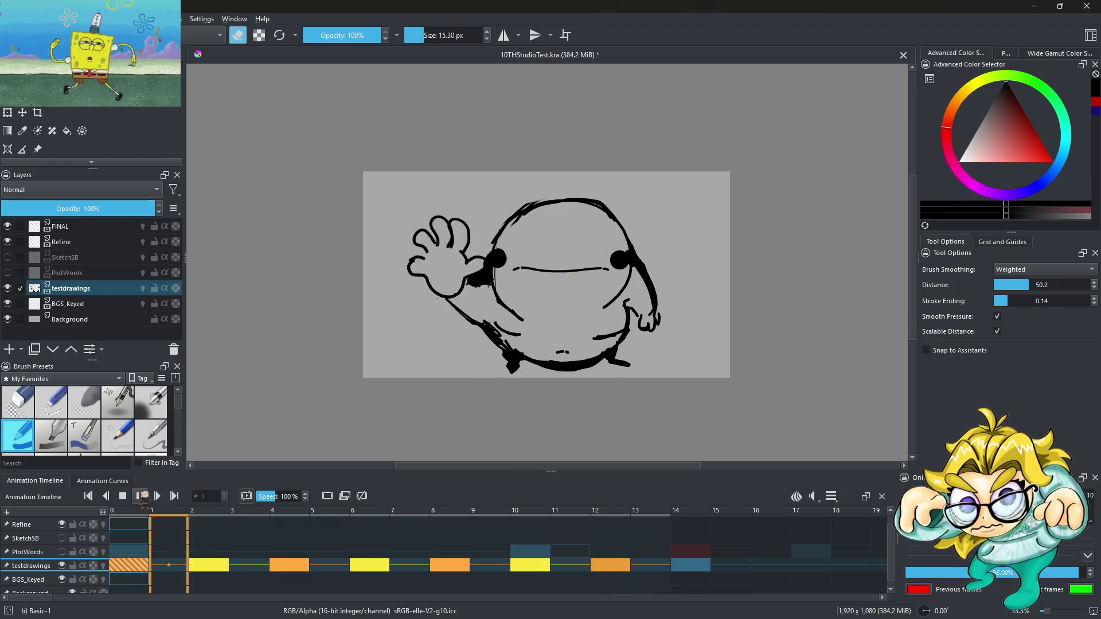
left_click(142, 496)
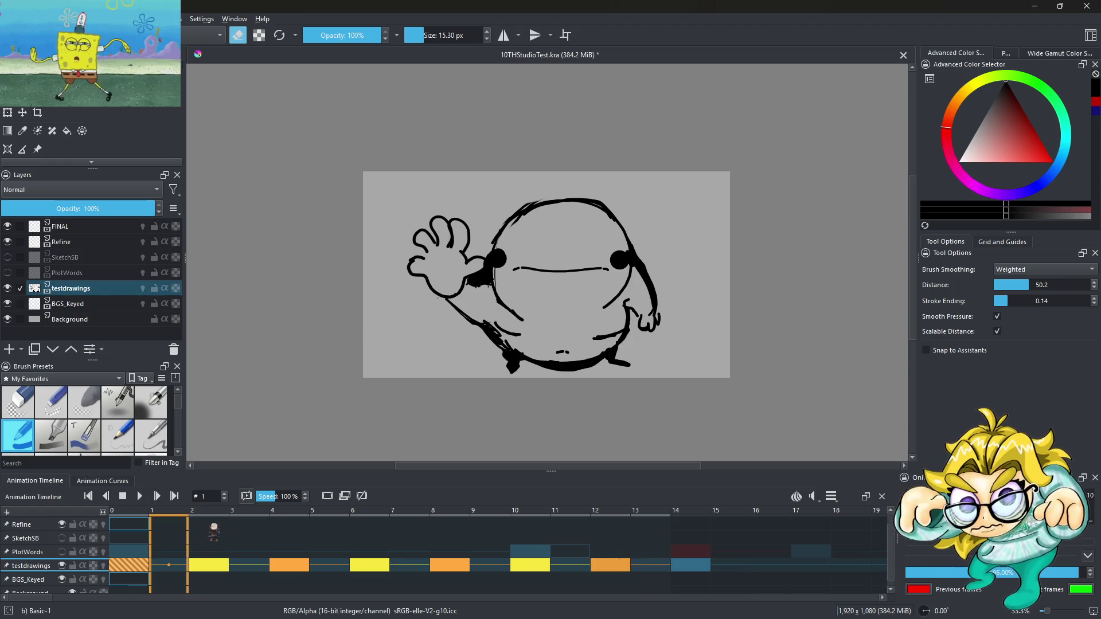
Step: Step back through frames 10, 8, 6, 4 and 2 without ghosts
left_click(533, 566)
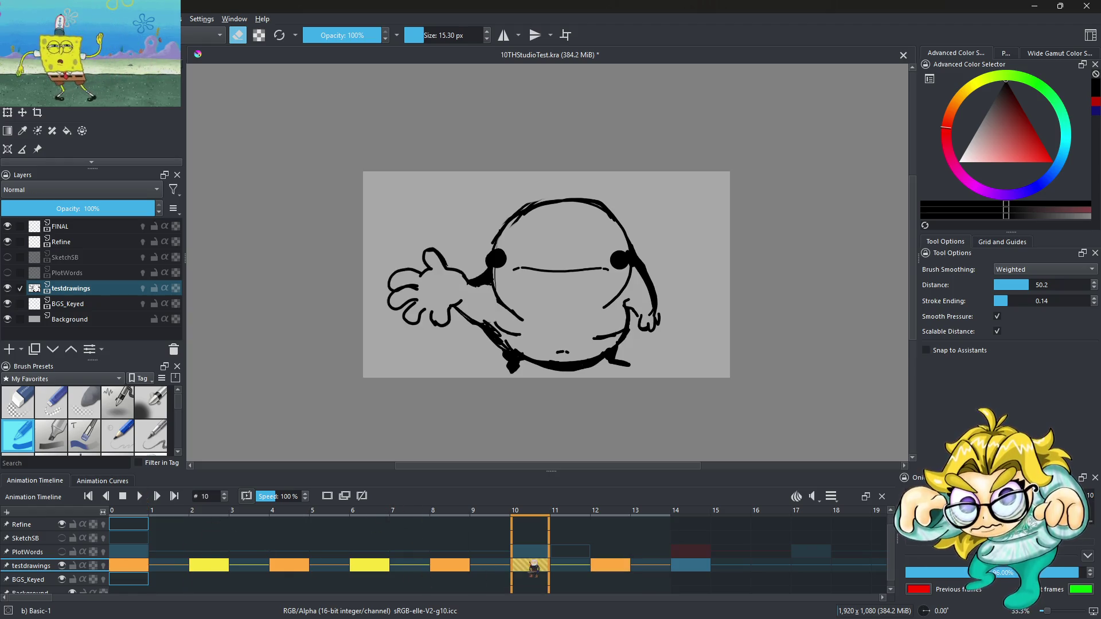
left_click(460, 565)
left_click(351, 567)
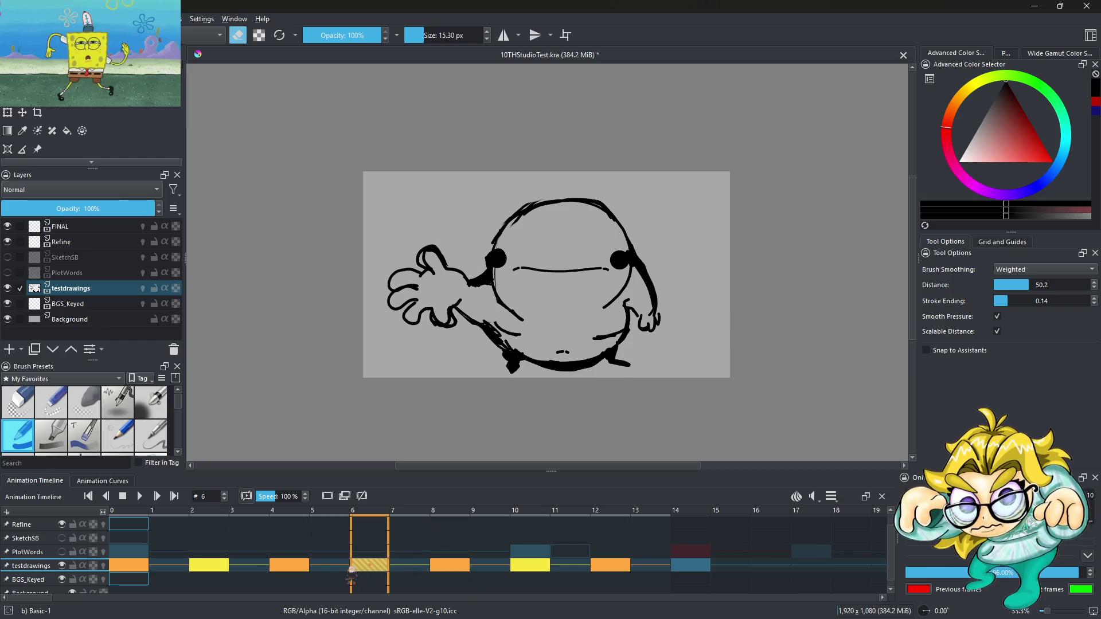
left_click(297, 566)
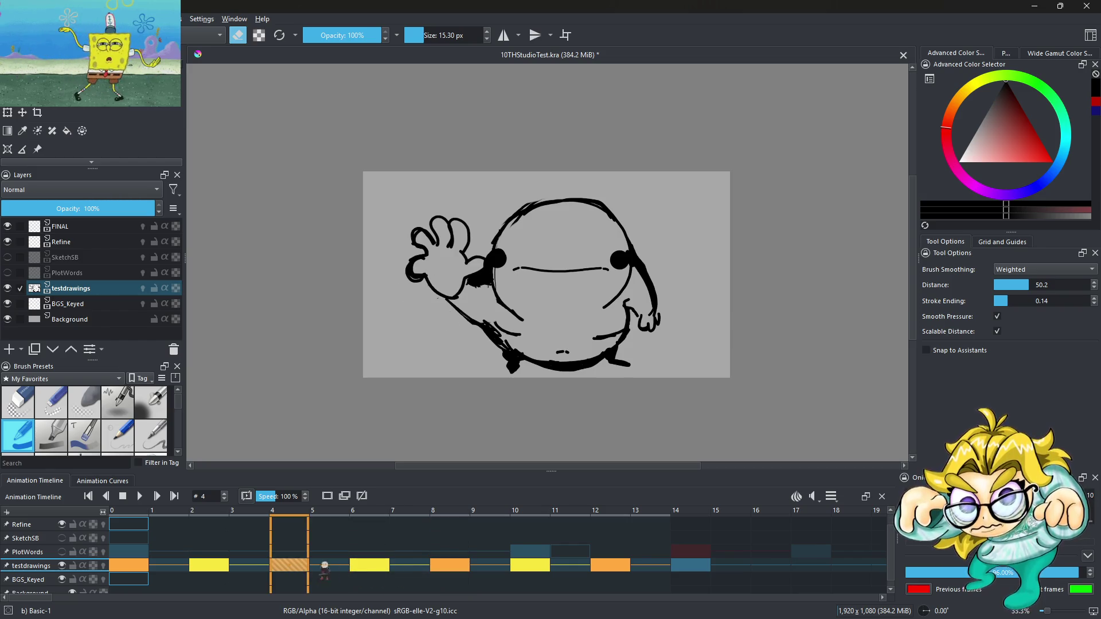
left_click(212, 567)
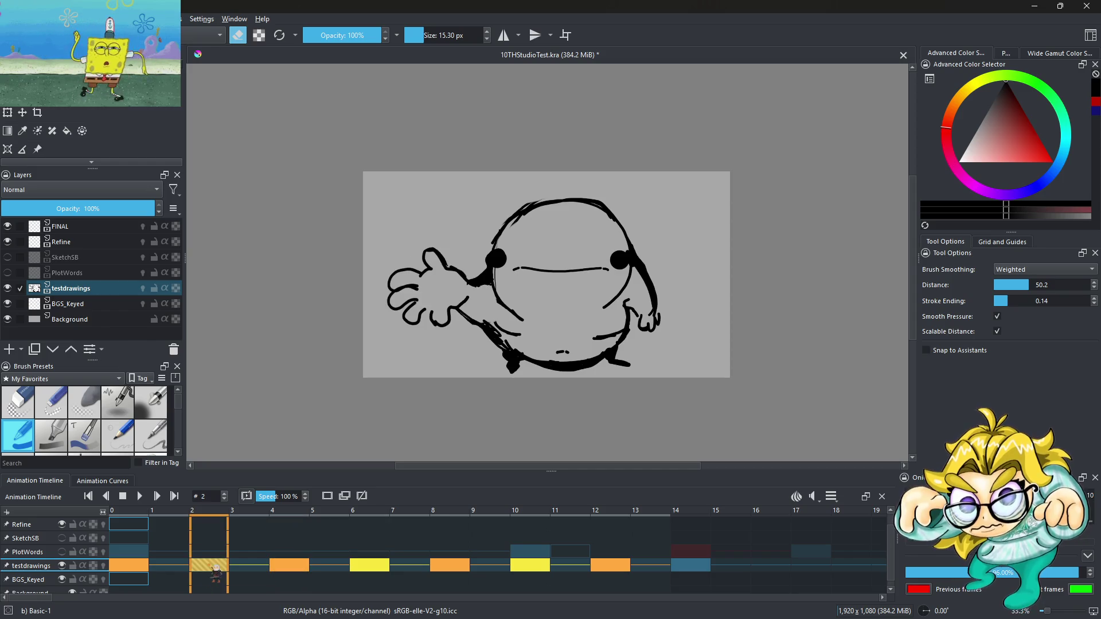
Step: Erase and thin the heavy black strokes on frame 4's hand
left_click(136, 568)
left_click(294, 567)
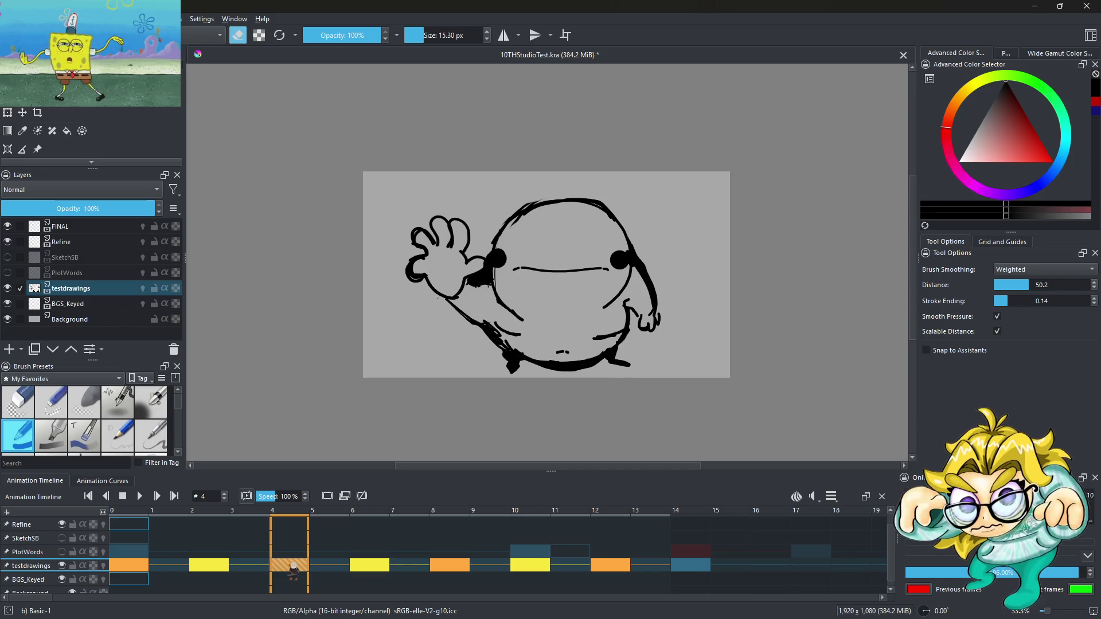
scroll(410, 260, "up", 5, "ctrl")
mouse_move(421, 360)
left_mouse_down()
mouse_move(330, 381)
mouse_move(430, 278)
mouse_move(365, 373)
mouse_move(342, 333)
left_mouse_up()
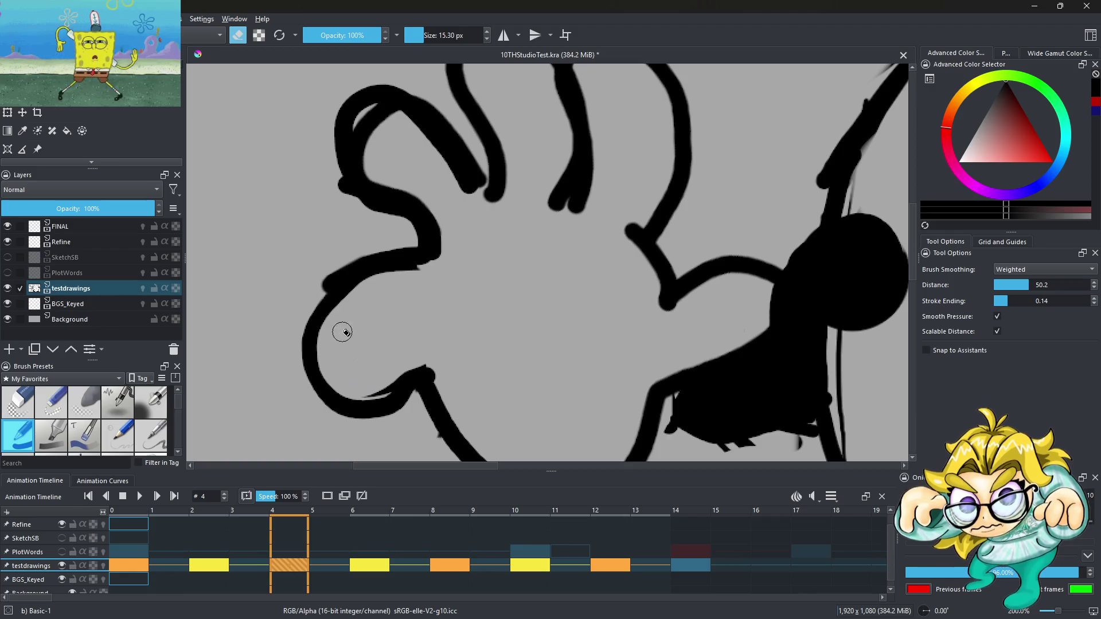
mouse_move(384, 159)
left_mouse_down()
mouse_move(352, 135)
mouse_move(396, 109)
mouse_move(372, 128)
left_mouse_up()
left_click_drag(318, 293, 370, 253)
scroll(474, 324, "down", 5)
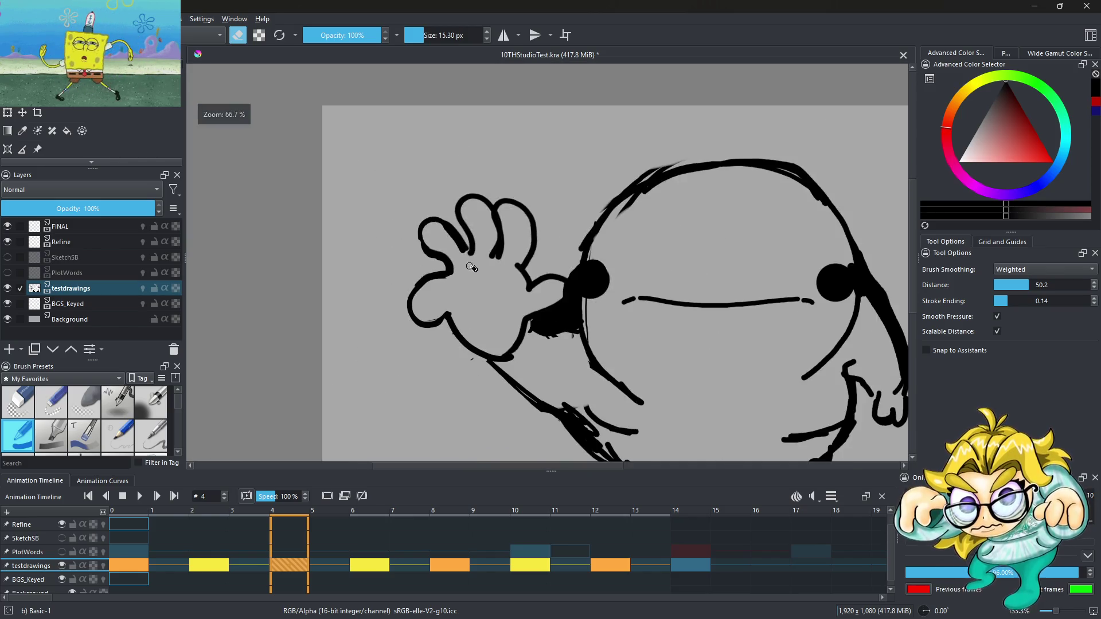
Step: Play the animation and check the drawings on frames 8, 10 and 12
left_click(139, 496)
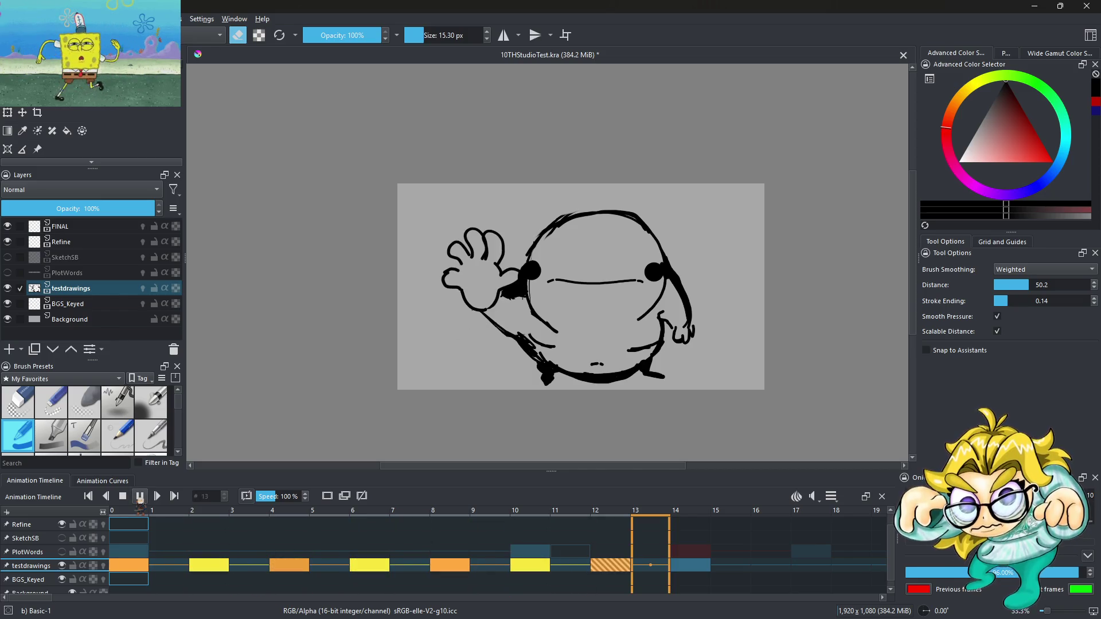
left_click(450, 567)
left_click(541, 568)
left_click(625, 568)
left_click(452, 568)
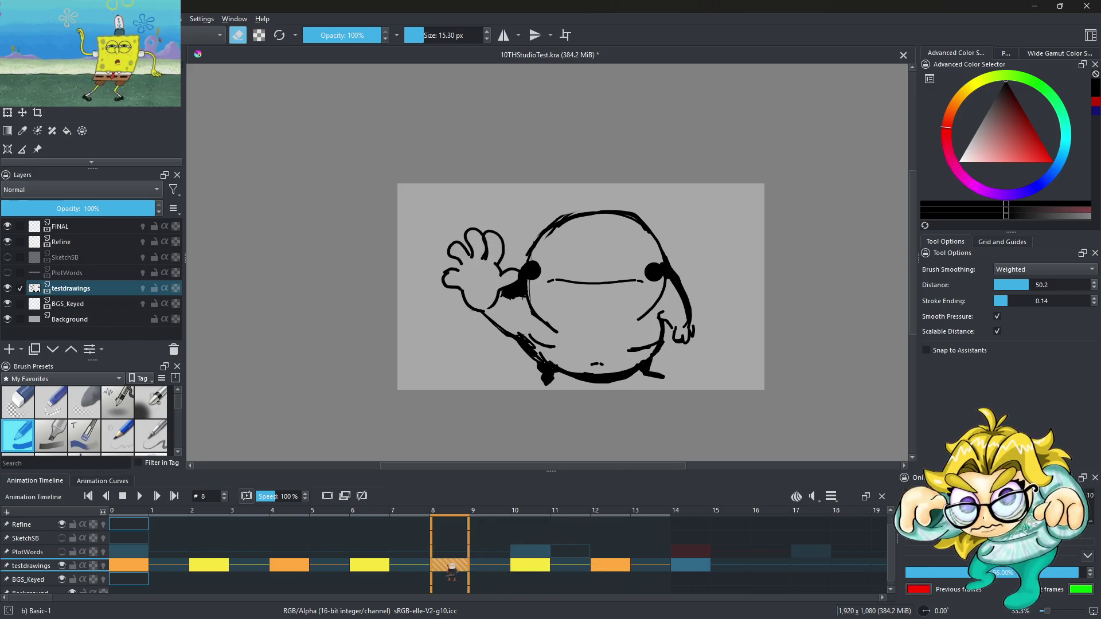
Step: Erase stray strokes along frame 6's hand and its bottom curve
left_click(363, 568)
scroll(480, 287, "up", 6)
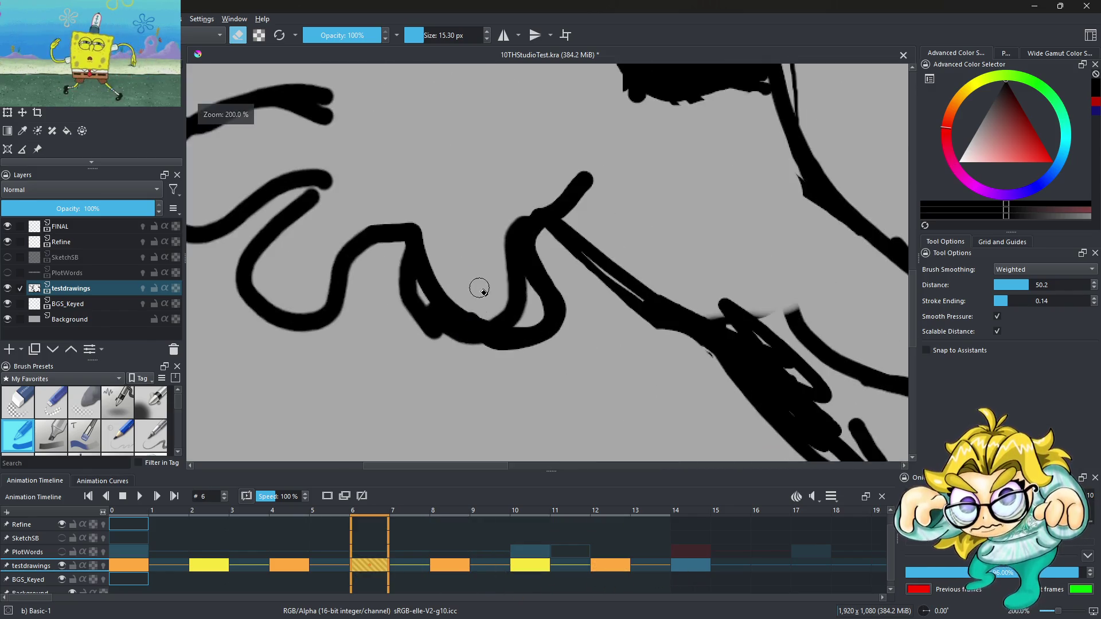
mouse_move(430, 255)
left_mouse_down()
mouse_move(482, 318)
mouse_move(510, 214)
left_mouse_up()
mouse_move(407, 329)
left_mouse_down()
mouse_move(536, 312)
mouse_move(527, 351)
left_mouse_up()
left_click_drag(548, 292, 541, 249)
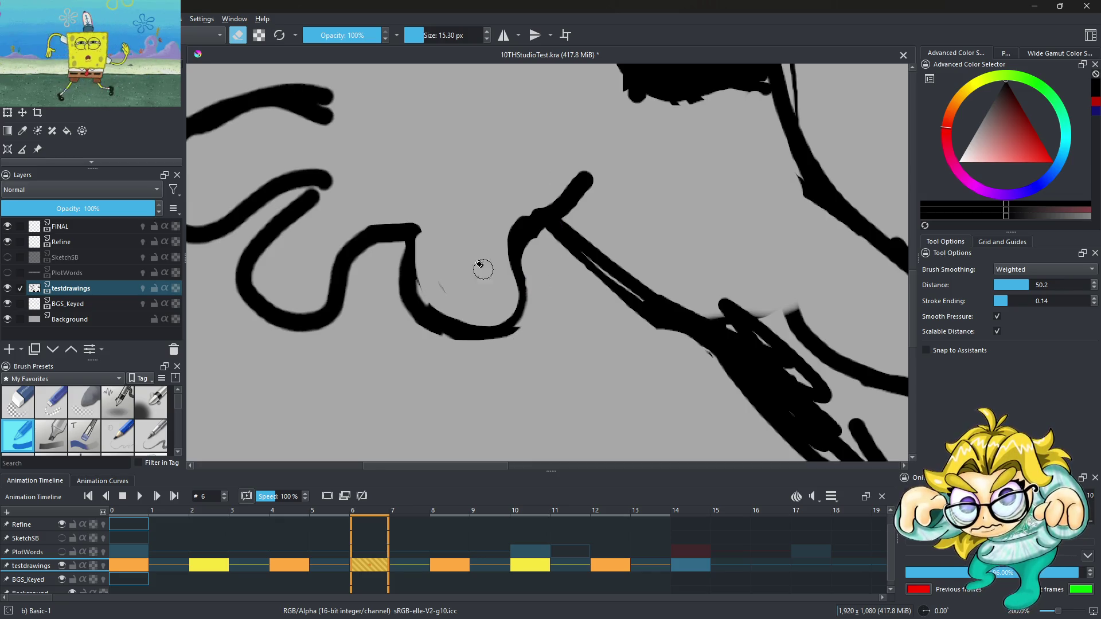
scroll(479, 264, "down", 10)
scroll(516, 184, "up", 10)
Step: Remove the inner finger-loop stroke and thin the upper finger stroke on frame 6
mouse_move(514, 186)
left_mouse_down()
mouse_move(511, 86)
mouse_move(518, 132)
left_mouse_up()
scroll(533, 184, "down", 3)
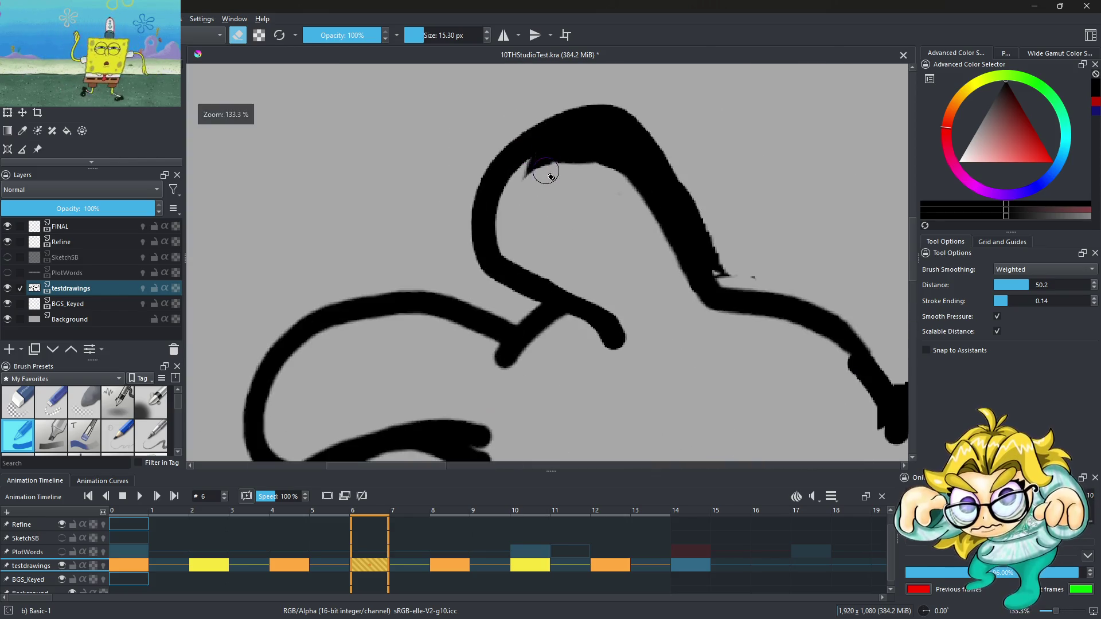
mouse_move(537, 179)
left_mouse_down()
mouse_move(757, 273)
mouse_move(694, 177)
left_mouse_up()
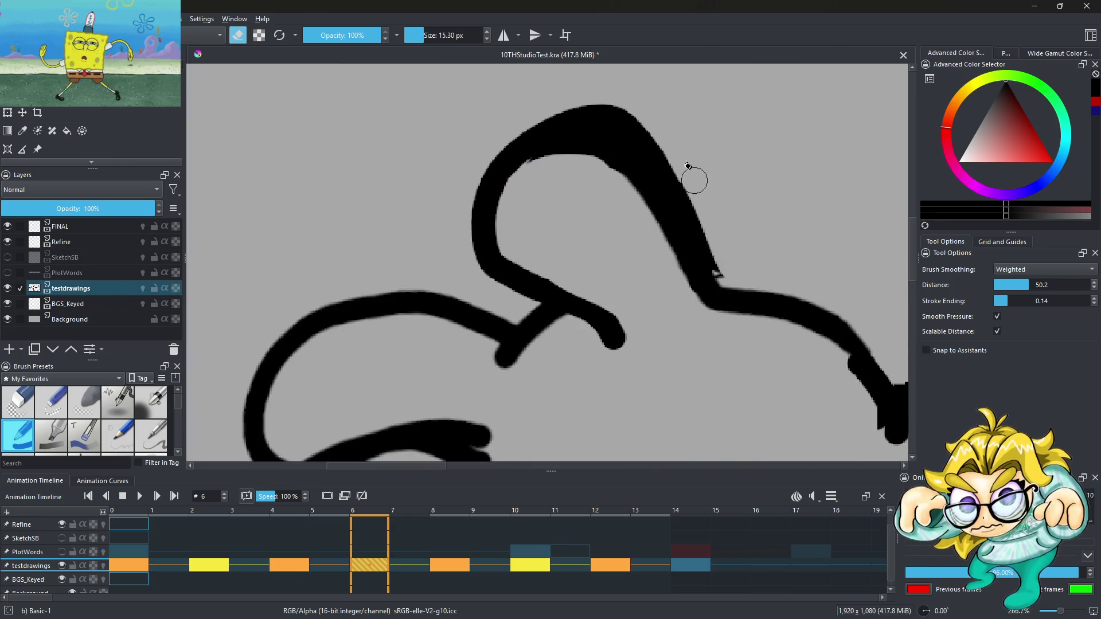
scroll(538, 247, "down", 3)
scroll(538, 247, "down", 3)
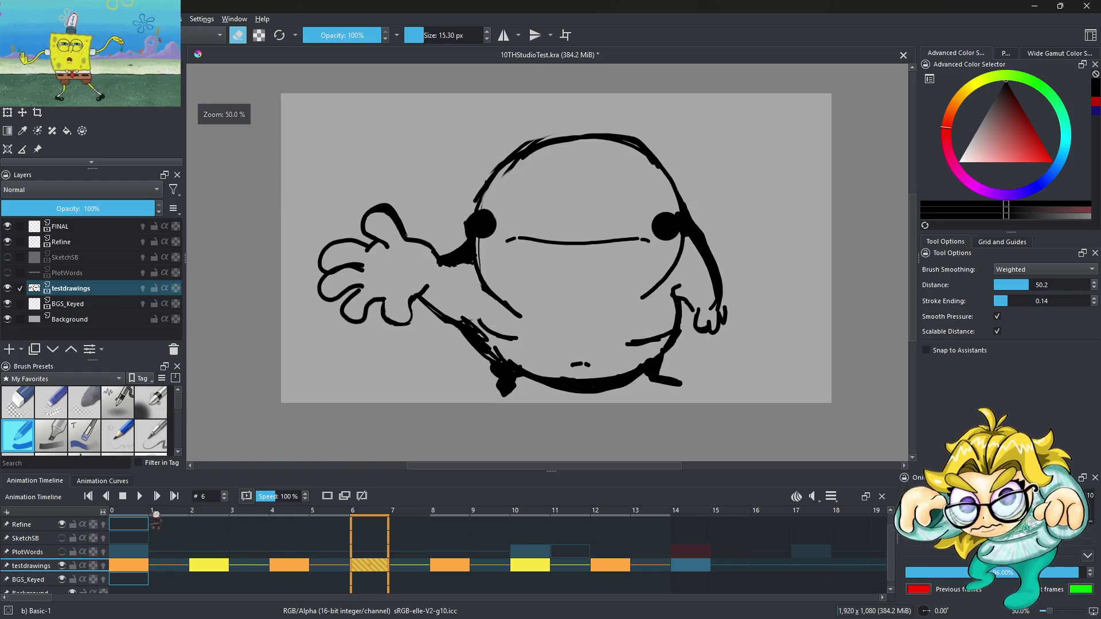
Step: Replay the wave to review the fixes, then pause and return to frame 8
left_click(140, 497)
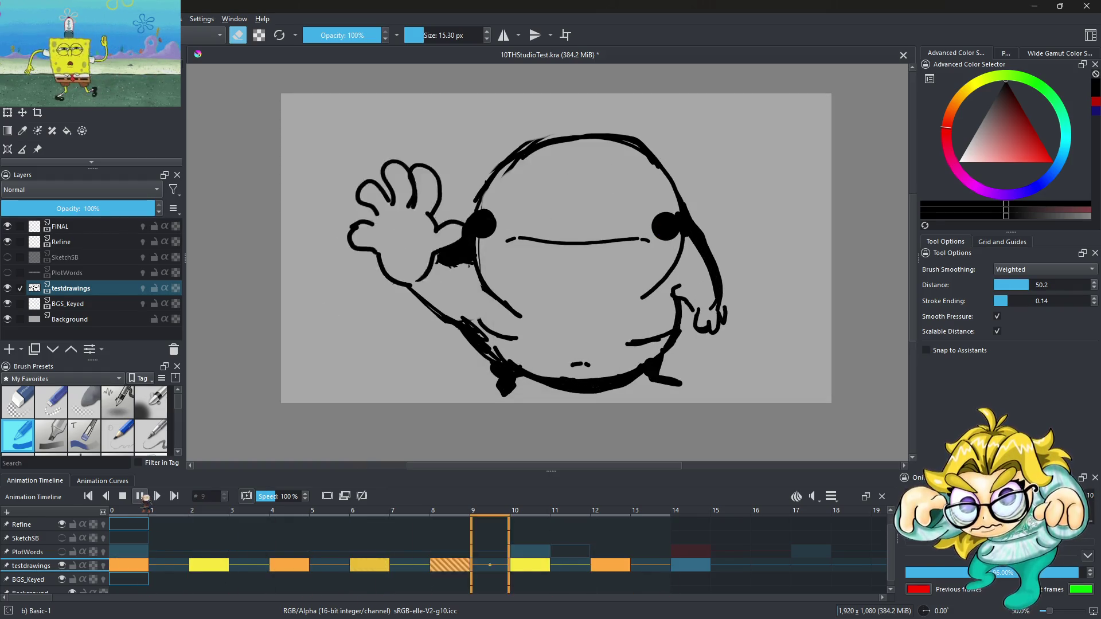
scroll(301, 303, "down", 2)
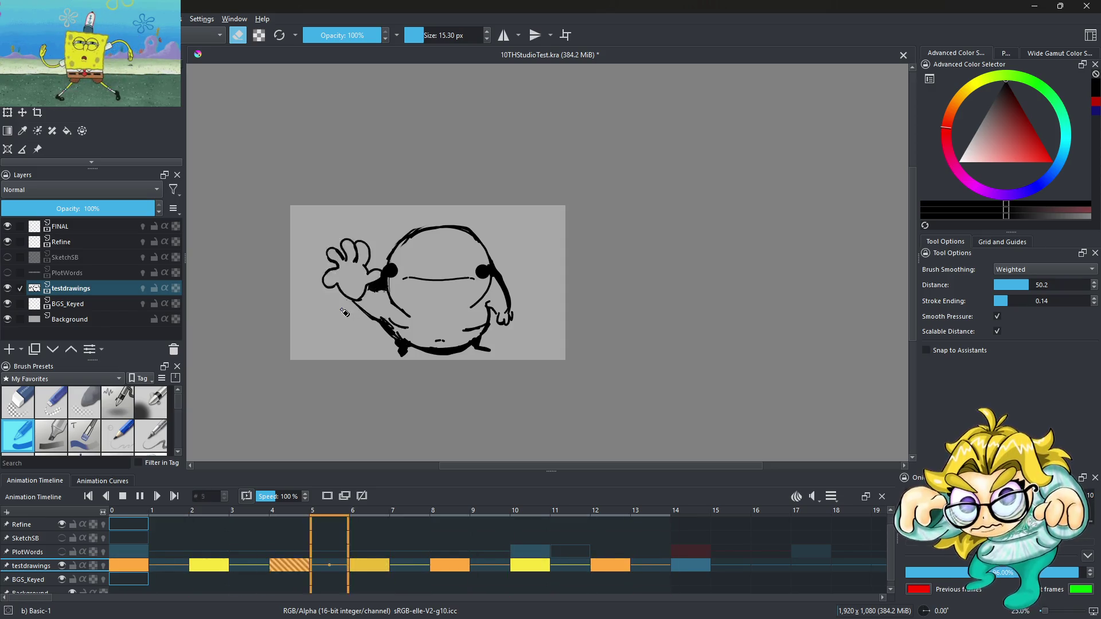
scroll(371, 285, "down", 2)
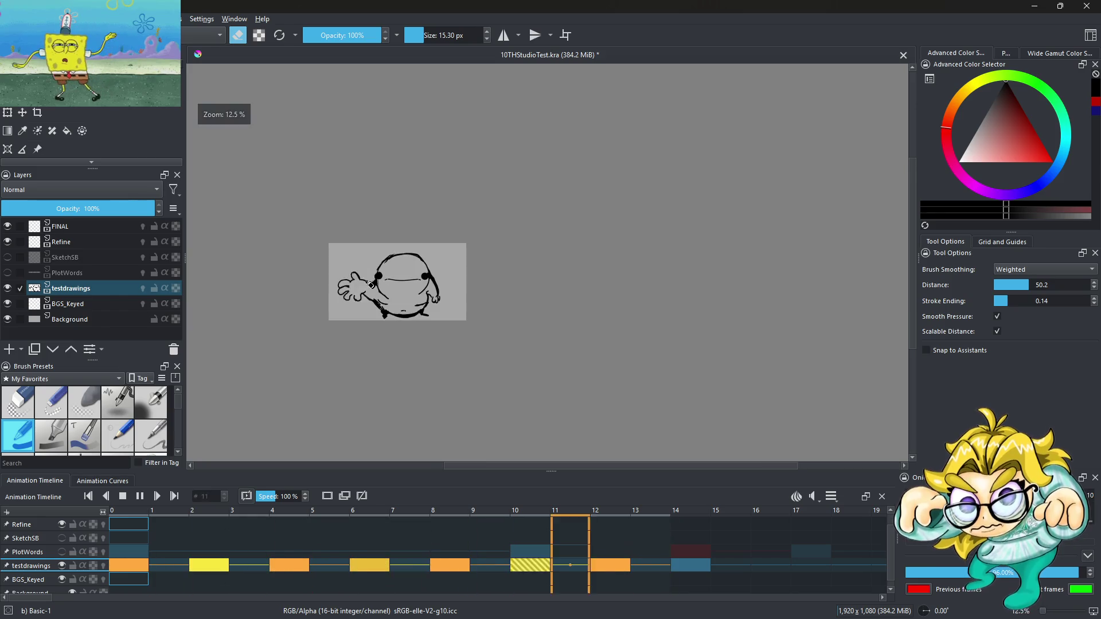
scroll(367, 282, "up", 3)
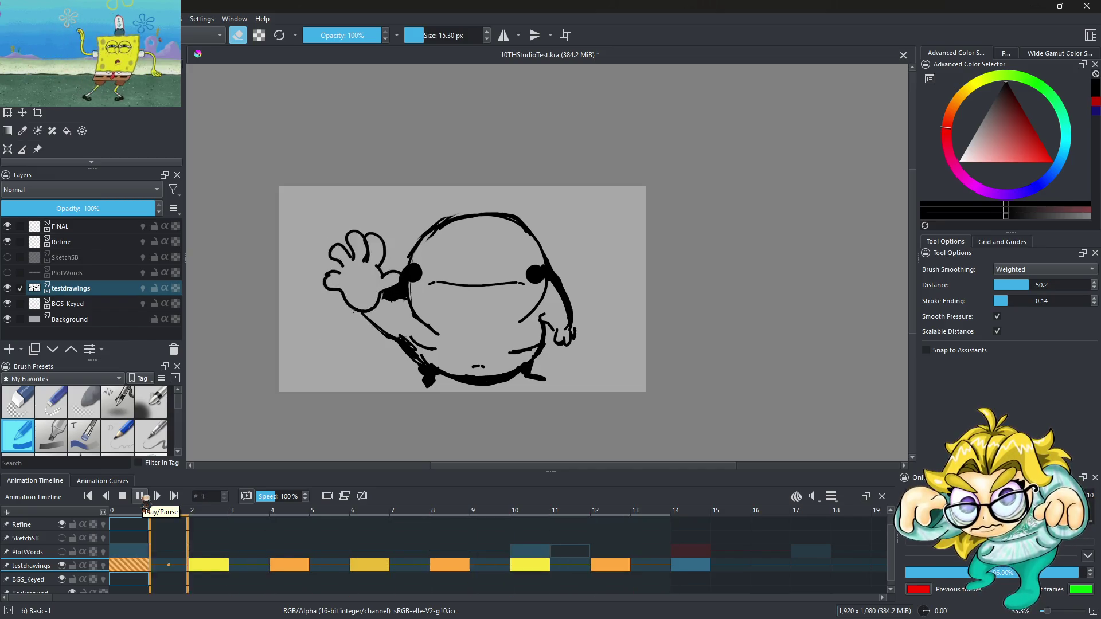
left_click(144, 496)
left_click(451, 569)
scroll(339, 265, "up", 2)
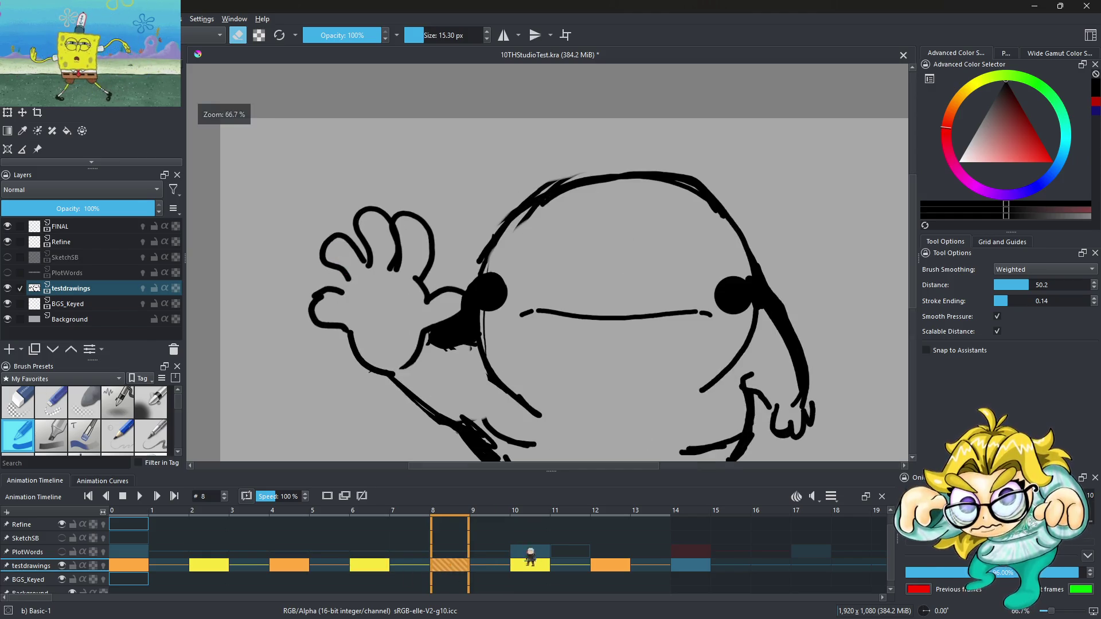
Step: Compare the hand drawings on frames 10, 8, 6 and 2, settling on frame 6
left_click(528, 565)
left_click(453, 568)
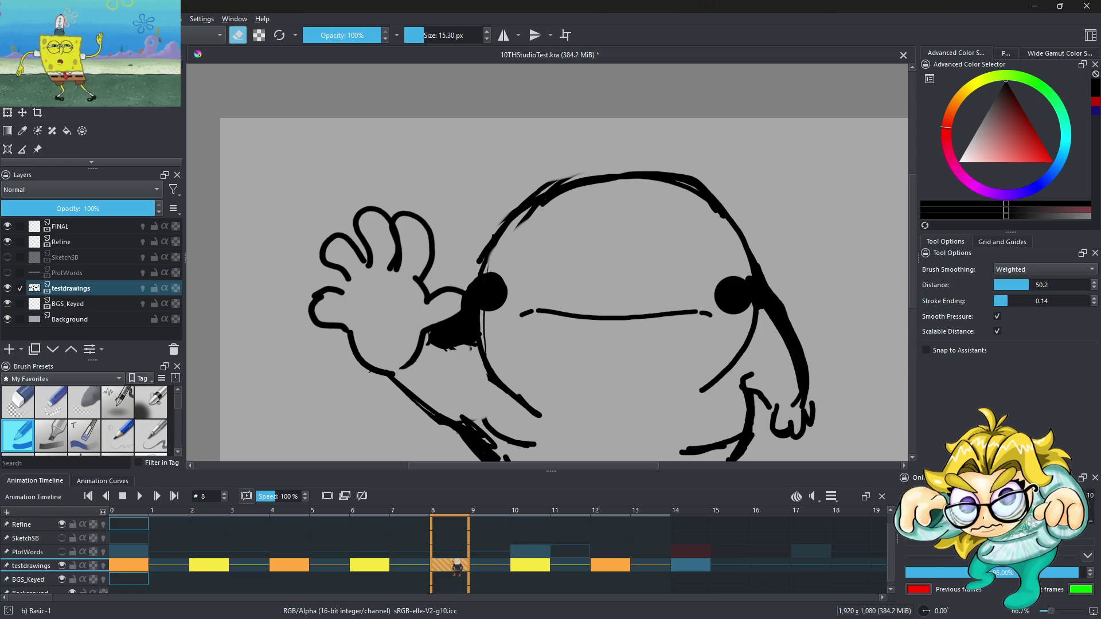
left_click(373, 565)
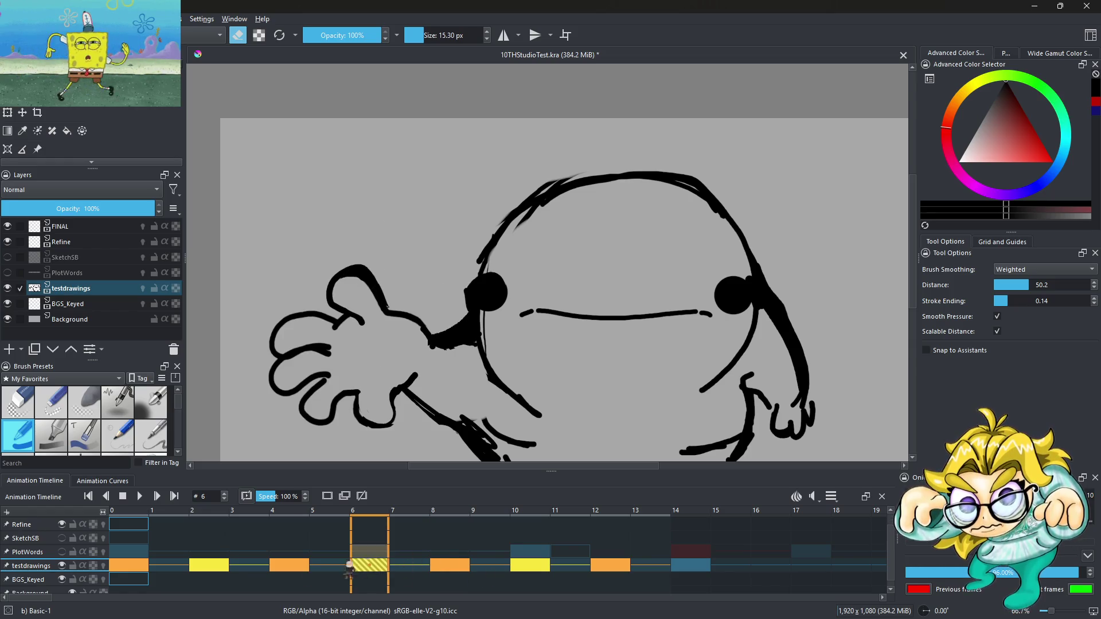
left_click(213, 576)
left_click(387, 569)
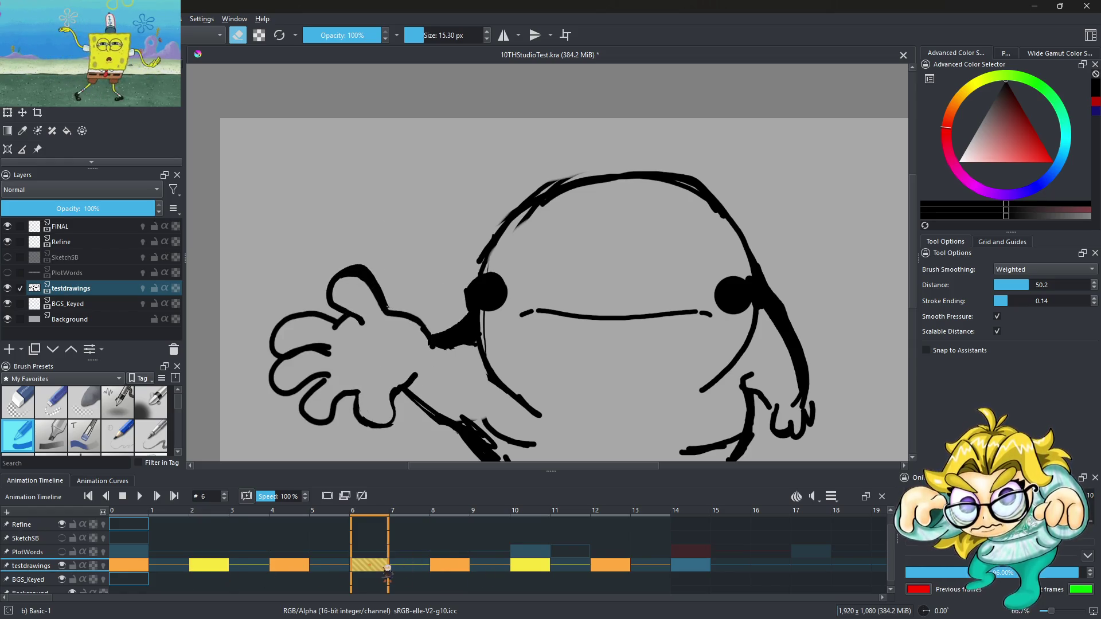
Step: Toggle eraser mode and retouch the lower edge of frame 6's hand
scroll(355, 321, "down", 4)
scroll(338, 332, "up", 5)
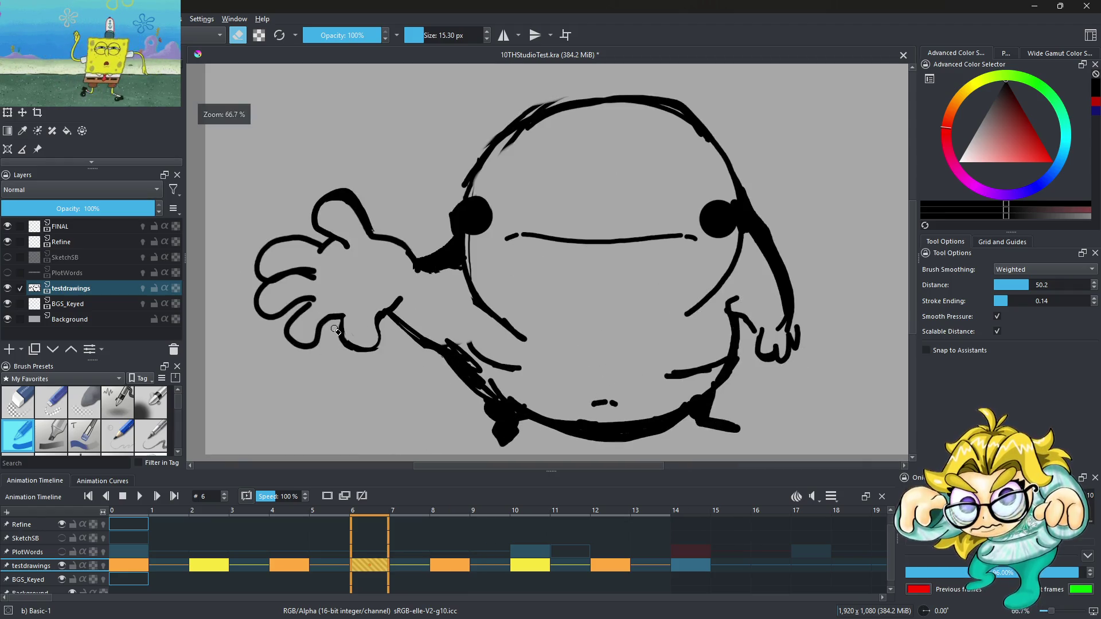
key("e")
scroll(339, 362, "up", 3)
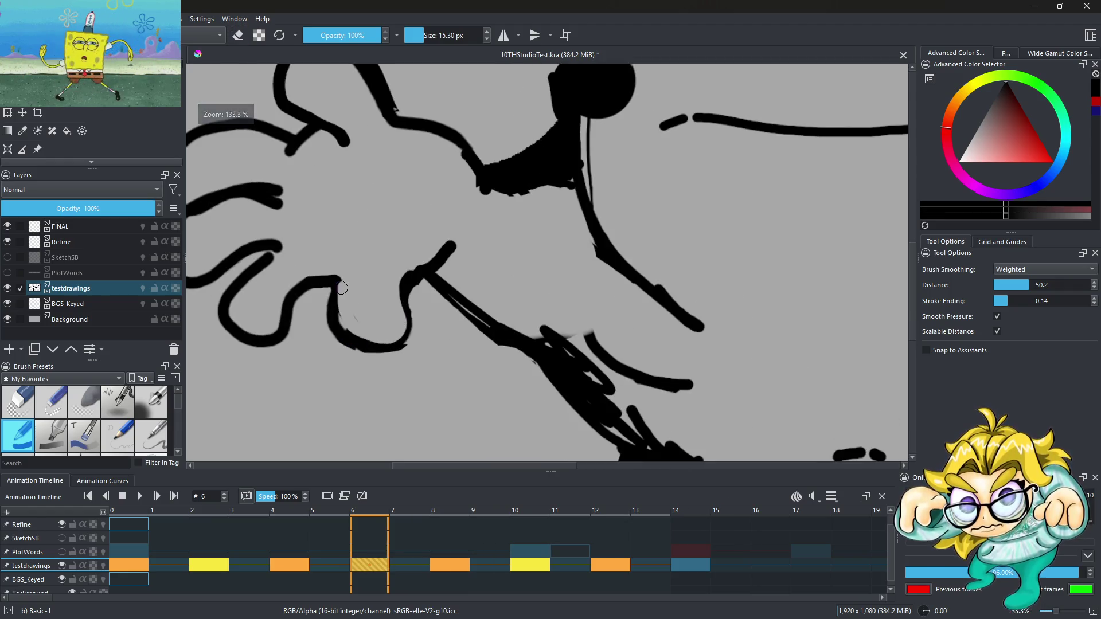
left_click_drag(416, 360, 411, 281)
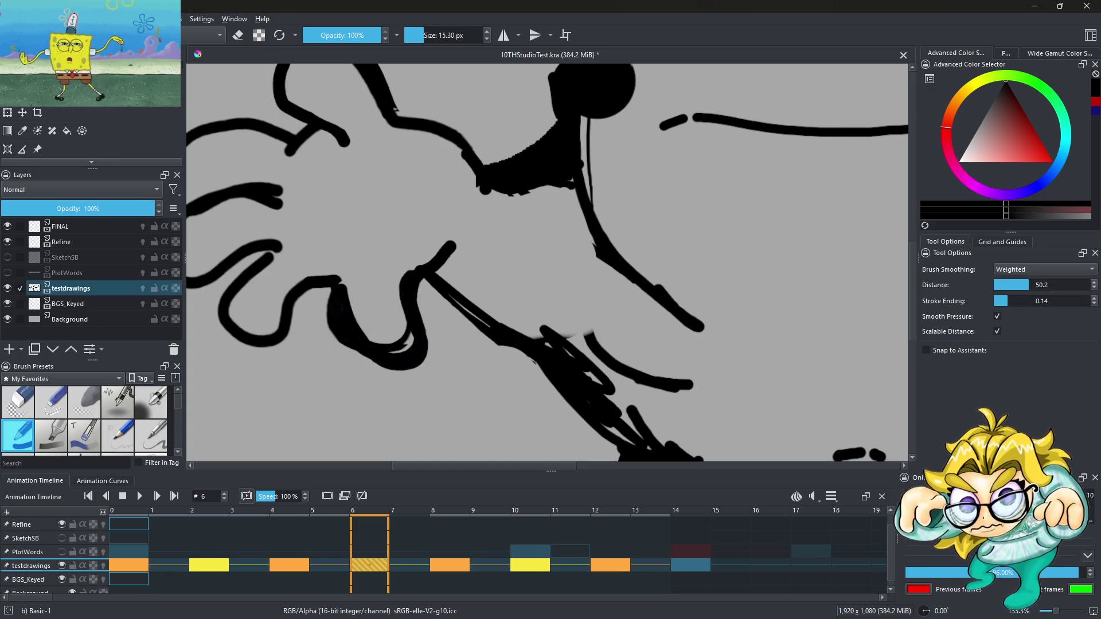
scroll(293, 281, "up", 1)
scroll(293, 281, "down", 4)
scroll(315, 282, "up", 4)
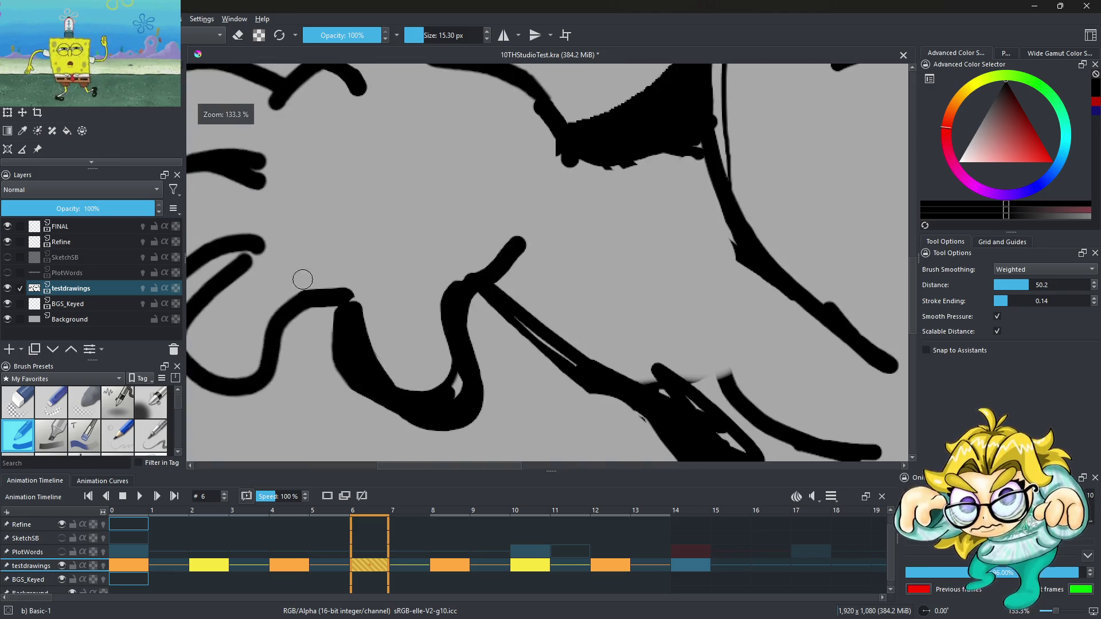
scroll(356, 265, "down", 3)
Step: Enlarge the brush to about 25 px and thicken the hand's lower outline and top loop
key("bracketright")
key("bracketright")
key("bracketright")
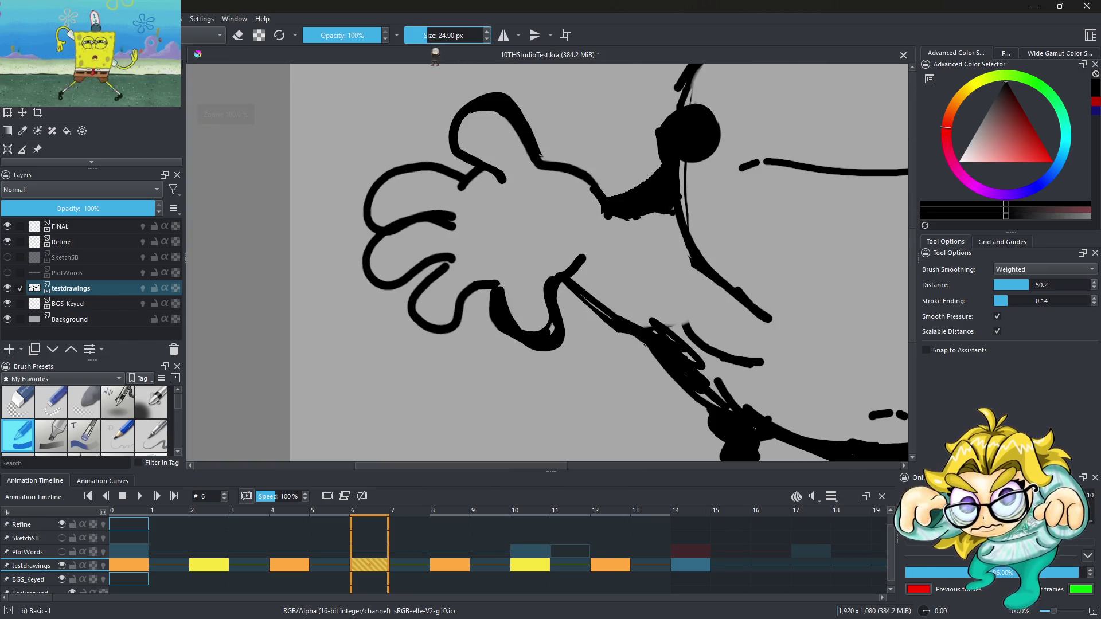
scroll(420, 264, "up", 3)
mouse_move(420, 263)
left_mouse_down()
mouse_move(356, 367)
mouse_move(436, 350)
mouse_move(496, 367)
mouse_move(529, 317)
left_mouse_up()
scroll(415, 221, "down", 4)
scroll(457, 201, "up", 3)
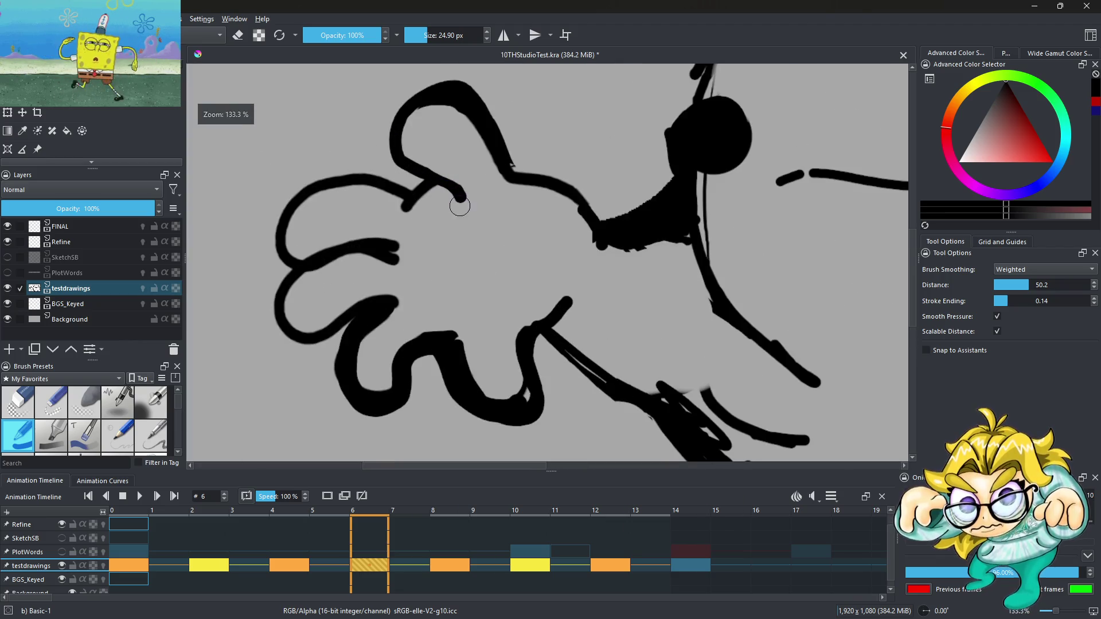
mouse_move(392, 182)
left_mouse_down()
mouse_move(427, 112)
mouse_move(377, 164)
left_mouse_up()
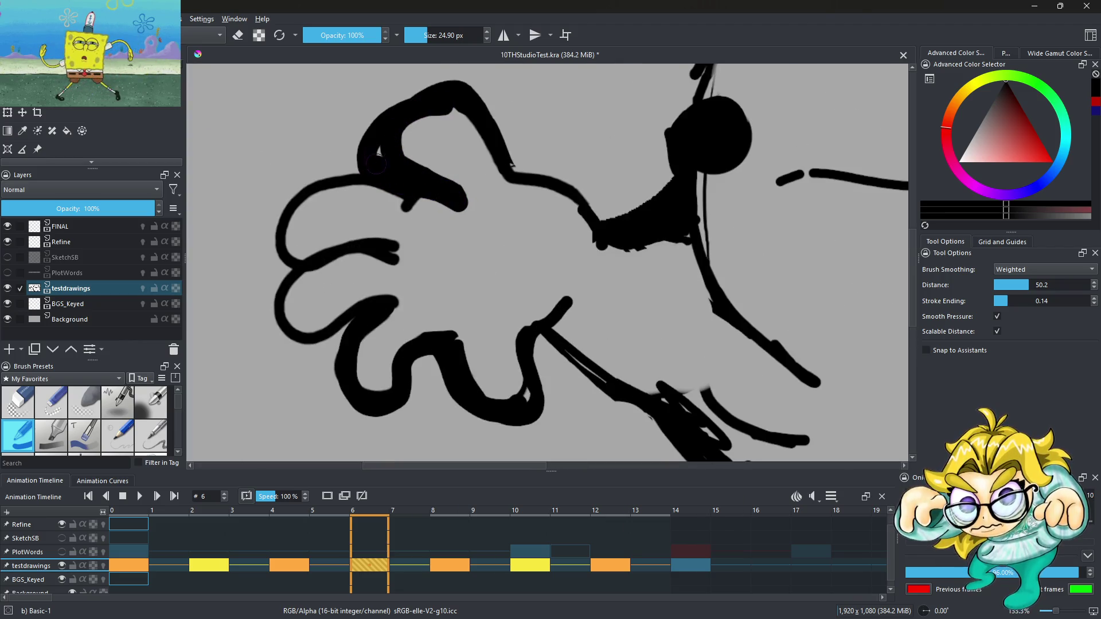
scroll(404, 280, "down", 3)
Step: Move to frame 10 to work on its hand
left_click(524, 566)
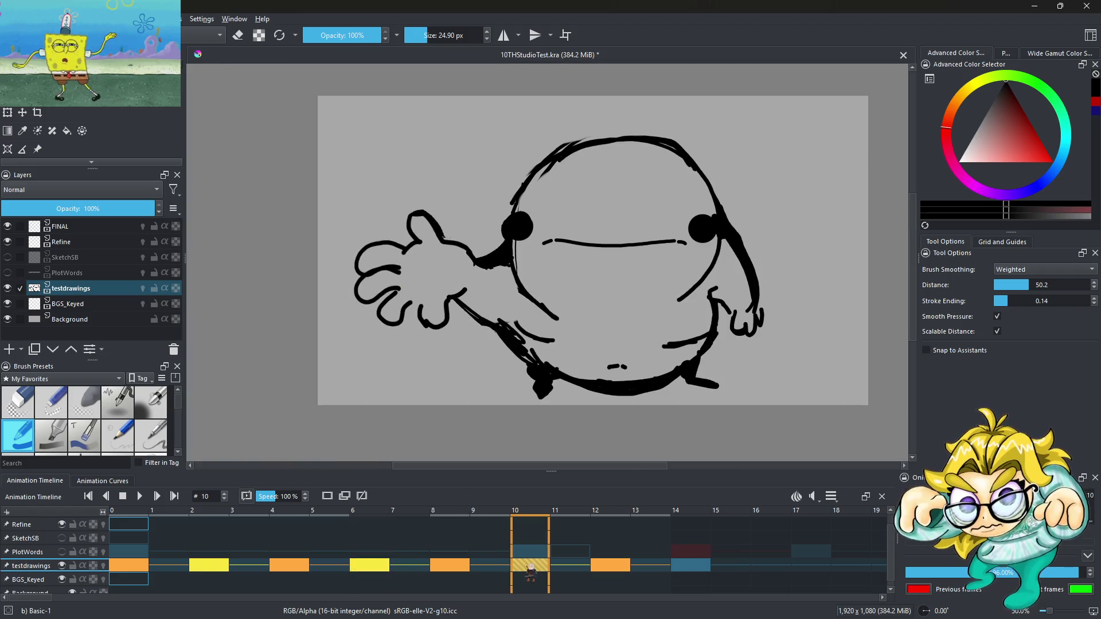
scroll(459, 312, "up", 3)
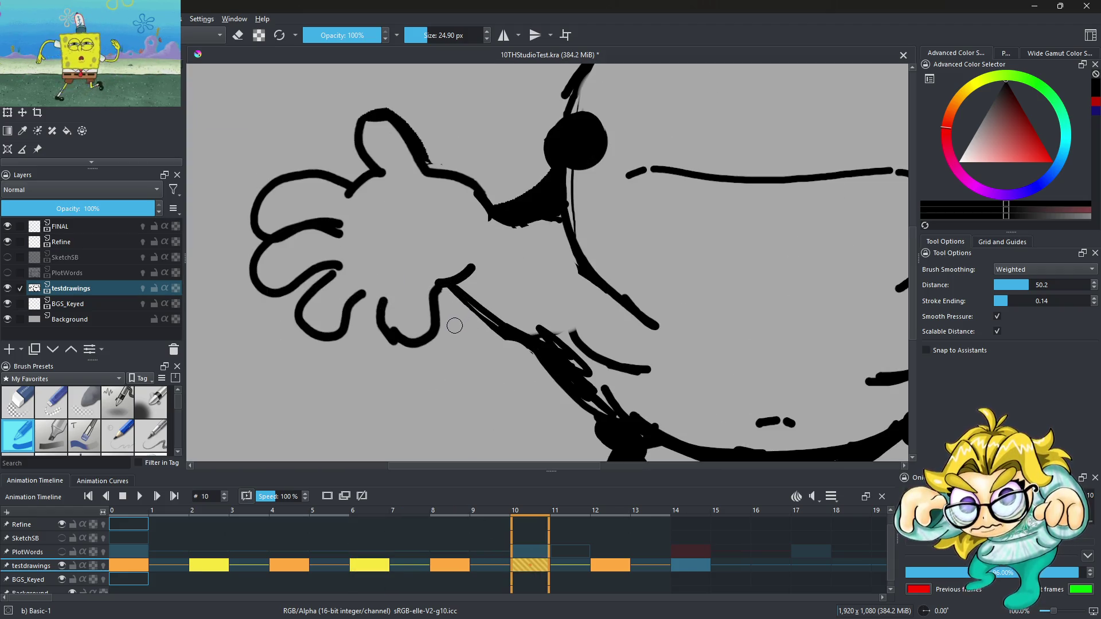
scroll(57, 137, "down", 1)
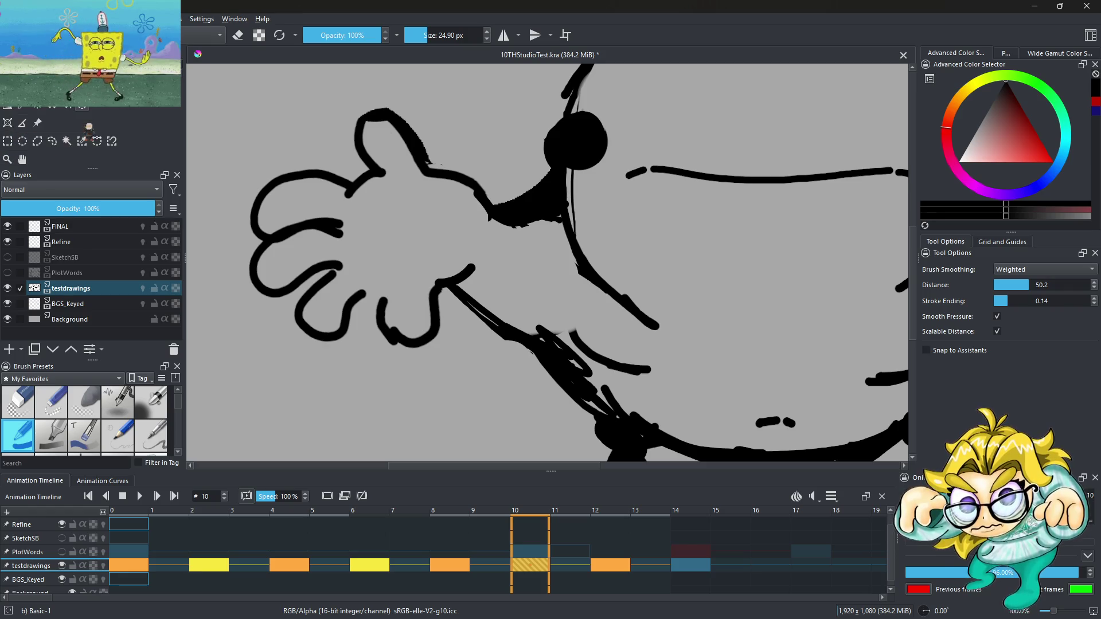
left_click(52, 141)
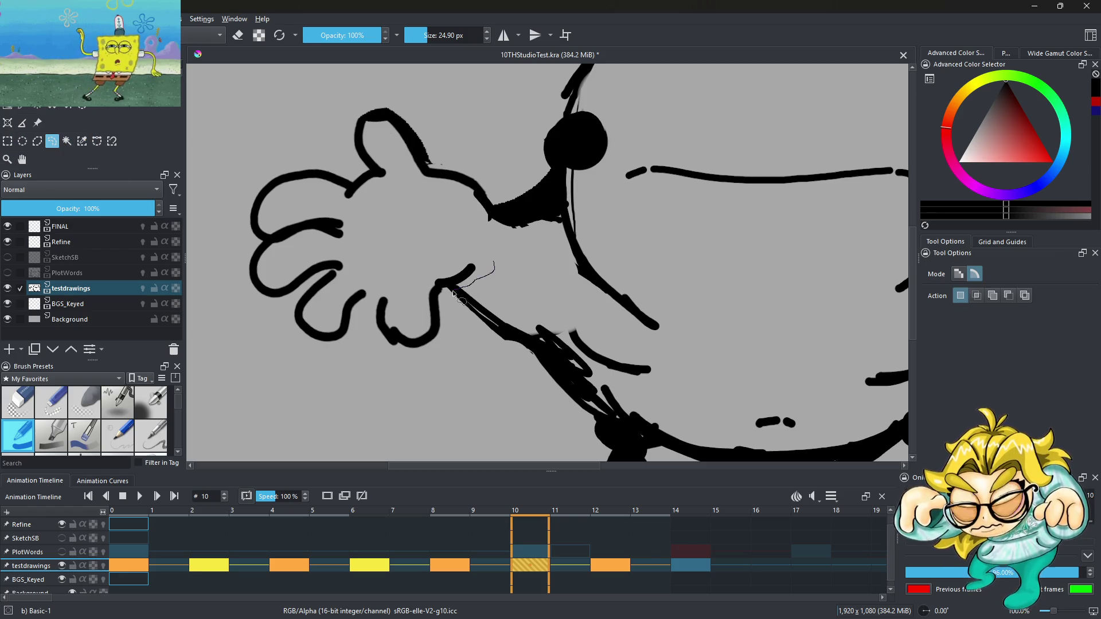
Step: Select frame 10's hand, rotate and shift it slightly lower, then play the wave
mouse_move(370, 373)
left_mouse_down()
mouse_move(230, 265)
mouse_move(370, 106)
left_mouse_up()
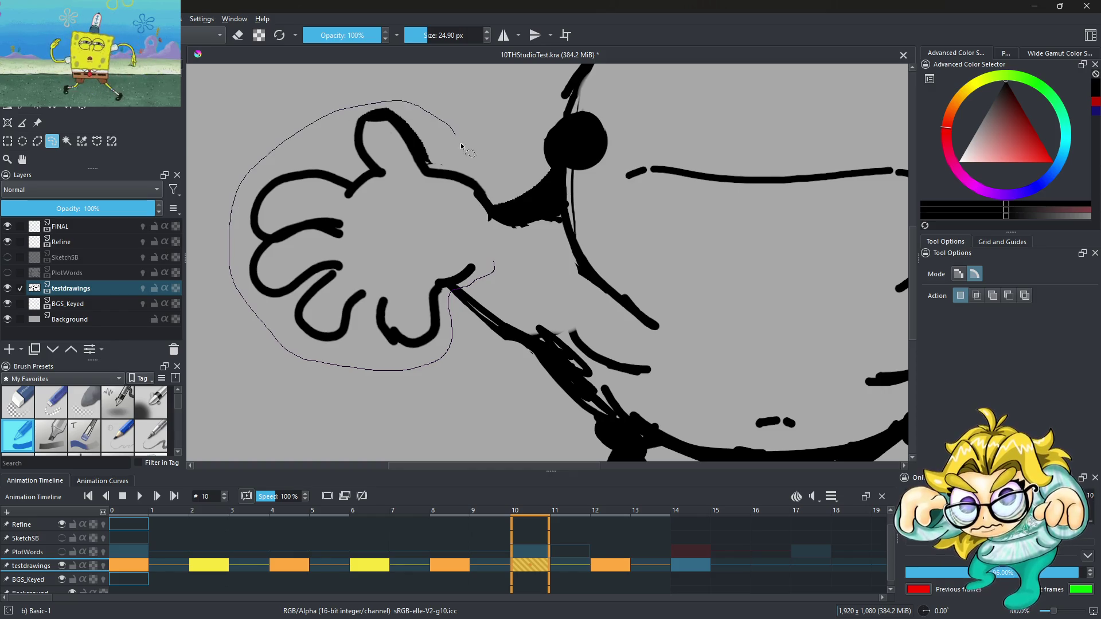
left_click_drag(505, 224, 492, 268)
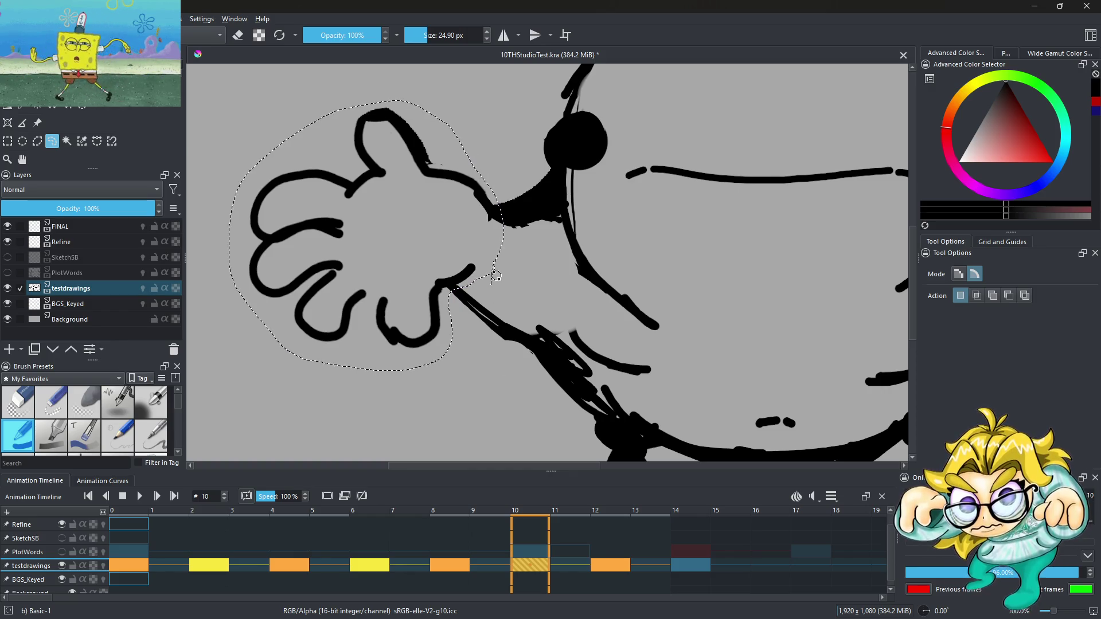
key("ctrl+t")
left_click_drag(505, 102, 467, 73)
left_click_drag(417, 190, 425, 220)
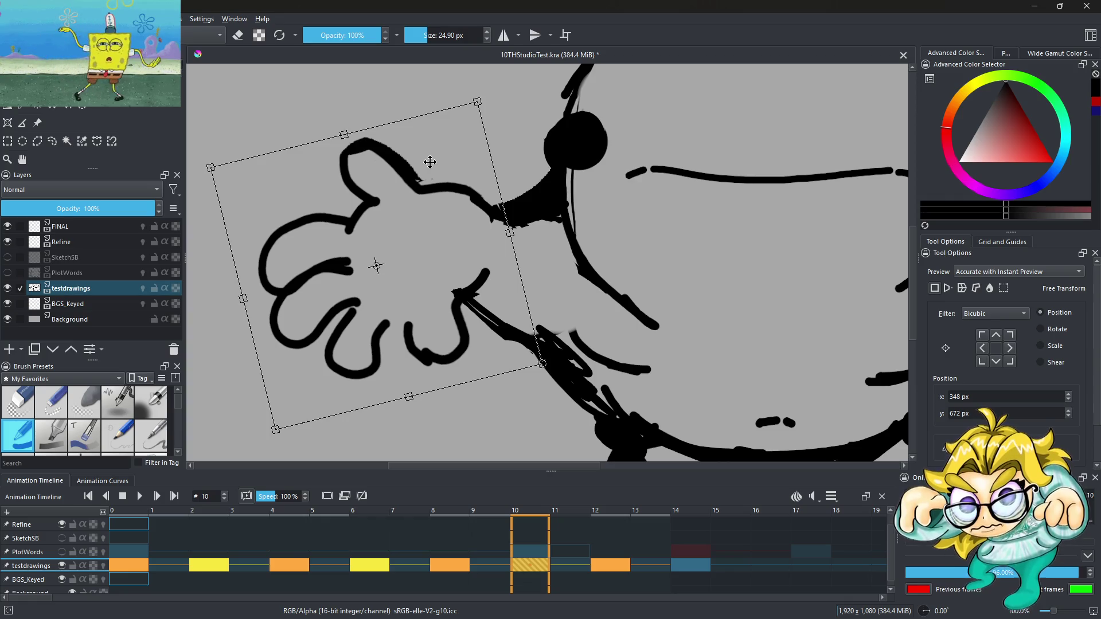
left_click_drag(475, 81, 496, 90)
mouse_move(455, 253)
left_mouse_down()
mouse_move(454, 239)
mouse_move(450, 255)
left_mouse_up()
scroll(450, 254, "down", 3)
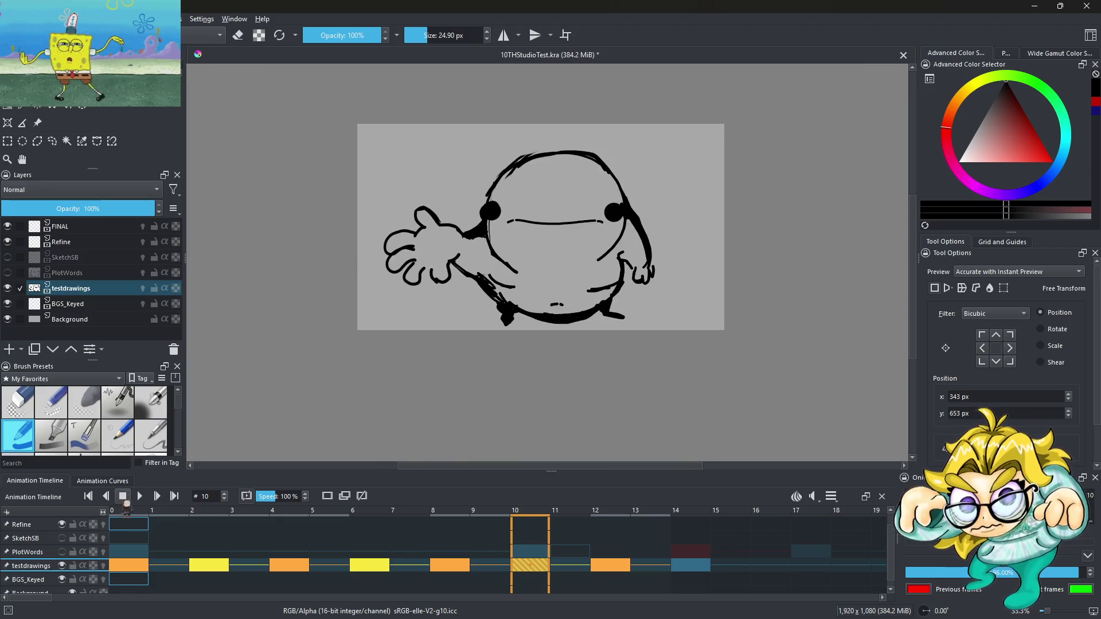
left_click(140, 496)
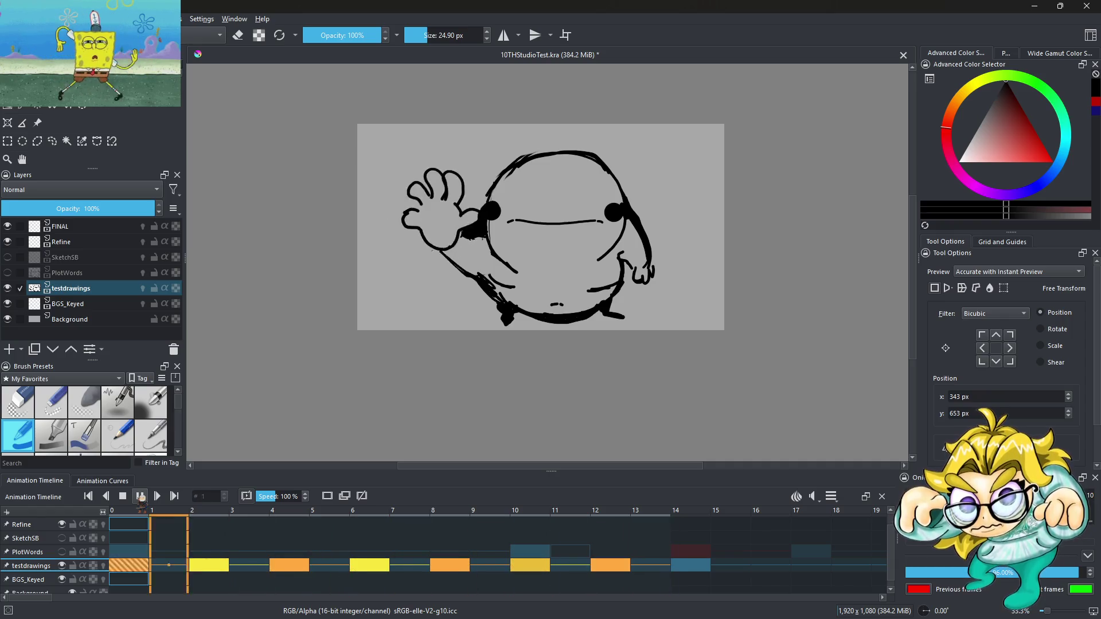
Step: Stop playback, step to frame 6, then replay and stop the animation
key("space")
key("Left")
key("Left")
key("Left")
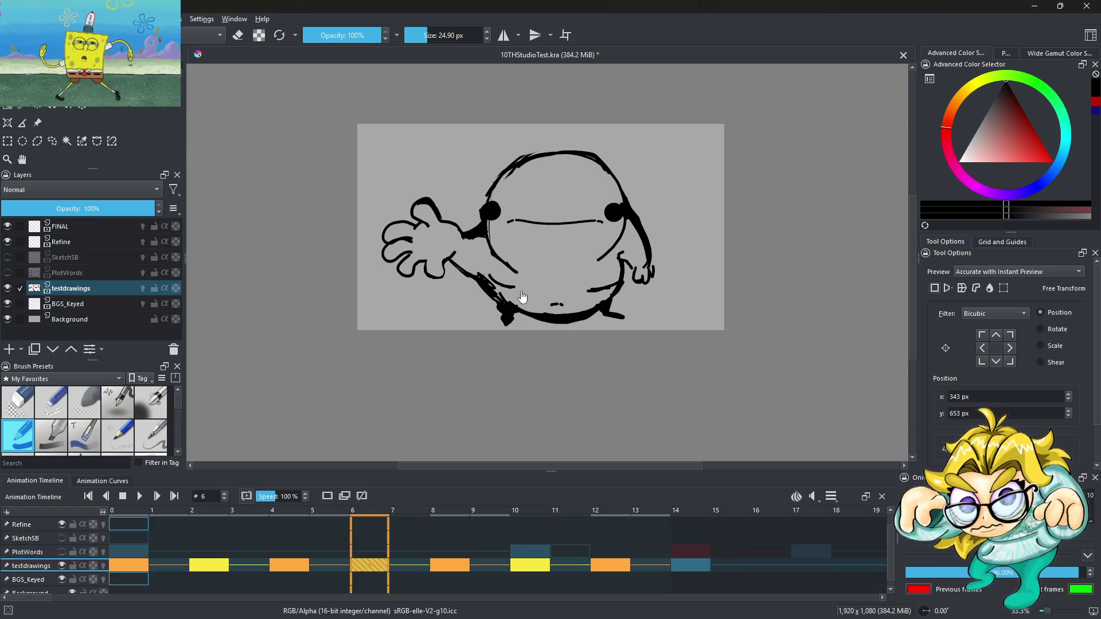
left_click(140, 496)
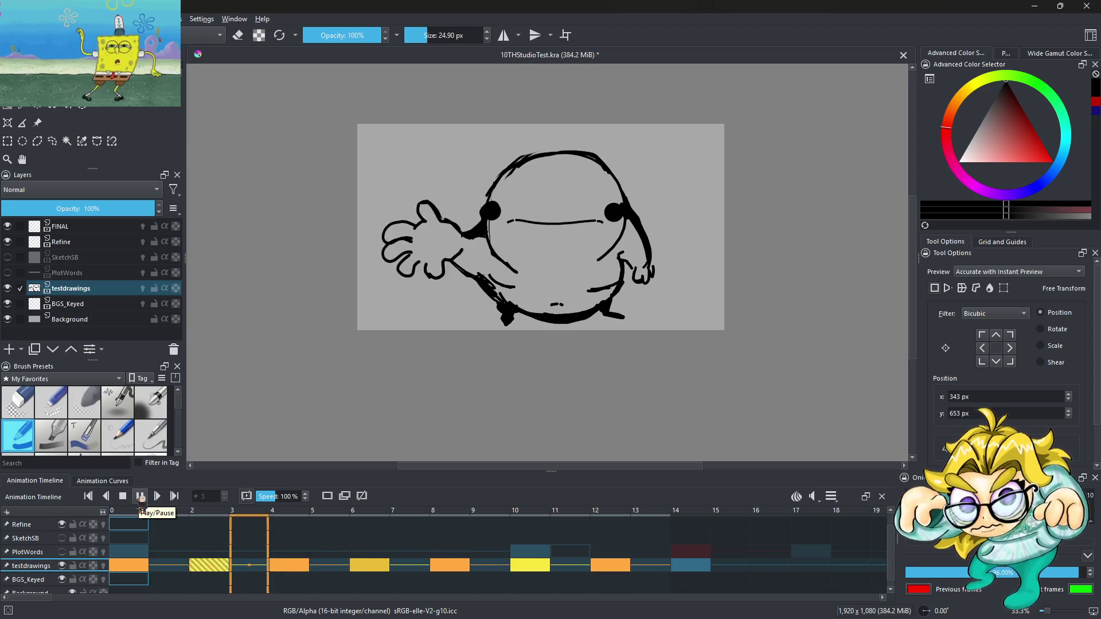
left_click(141, 497)
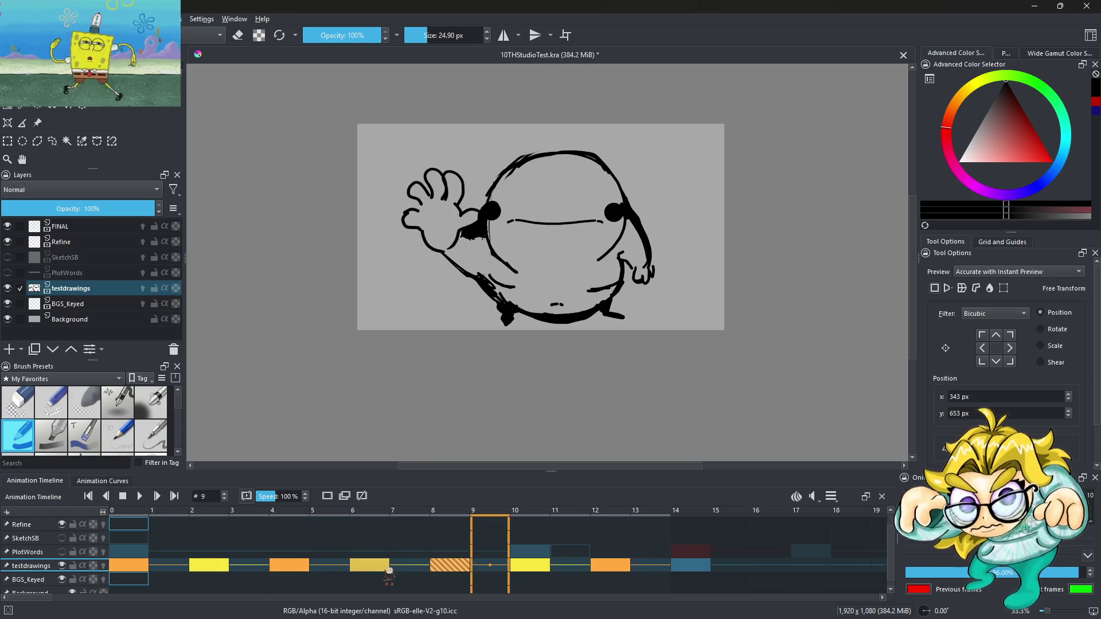
Step: Check frames 8, 6, 10, 4 and 0, play from the start, and return to frame 0
left_click(448, 568)
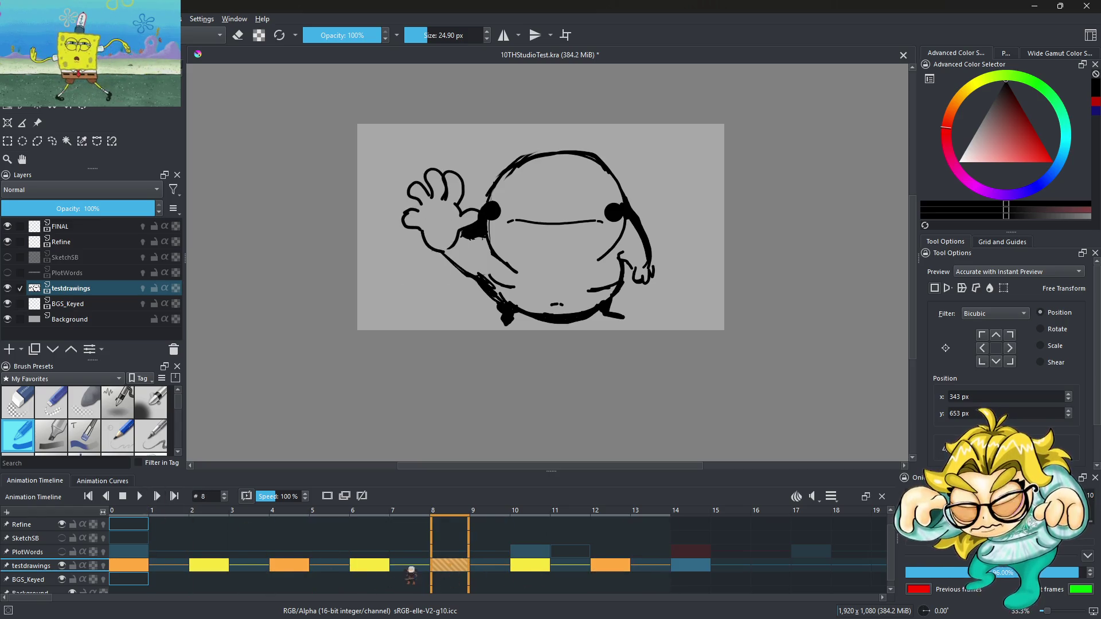
left_click(372, 567)
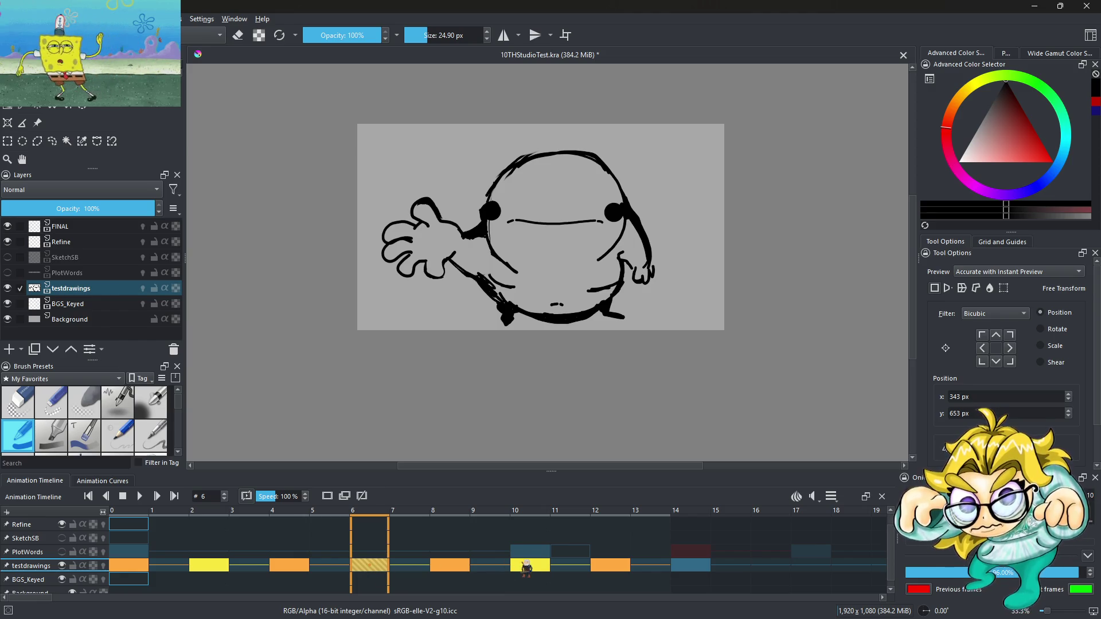
left_click(526, 568)
left_click(457, 571)
left_click(362, 571)
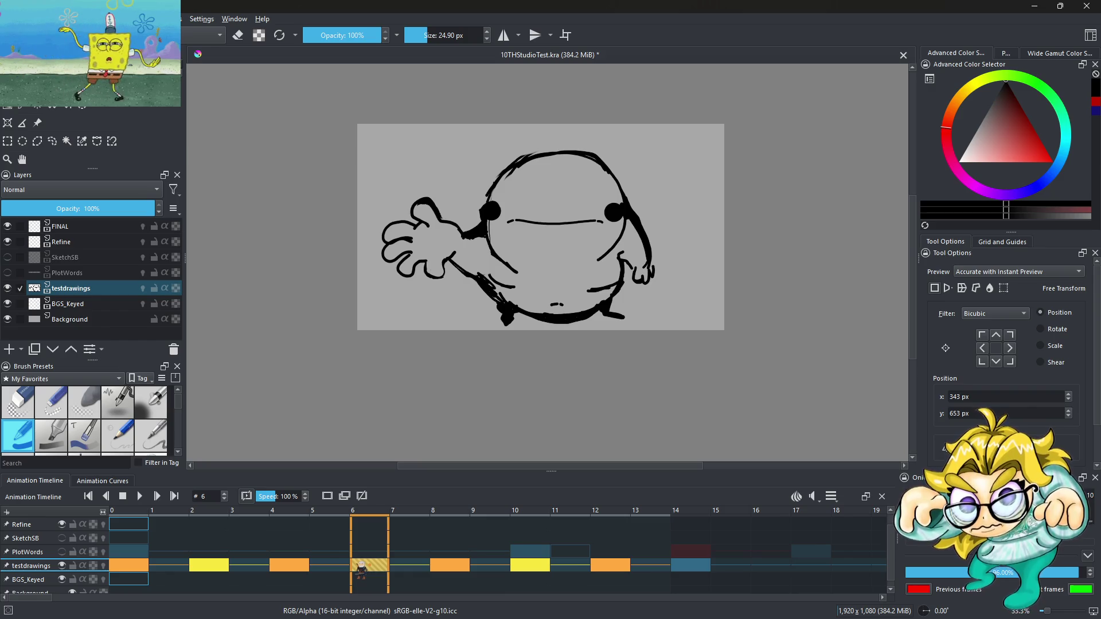
left_click(288, 568)
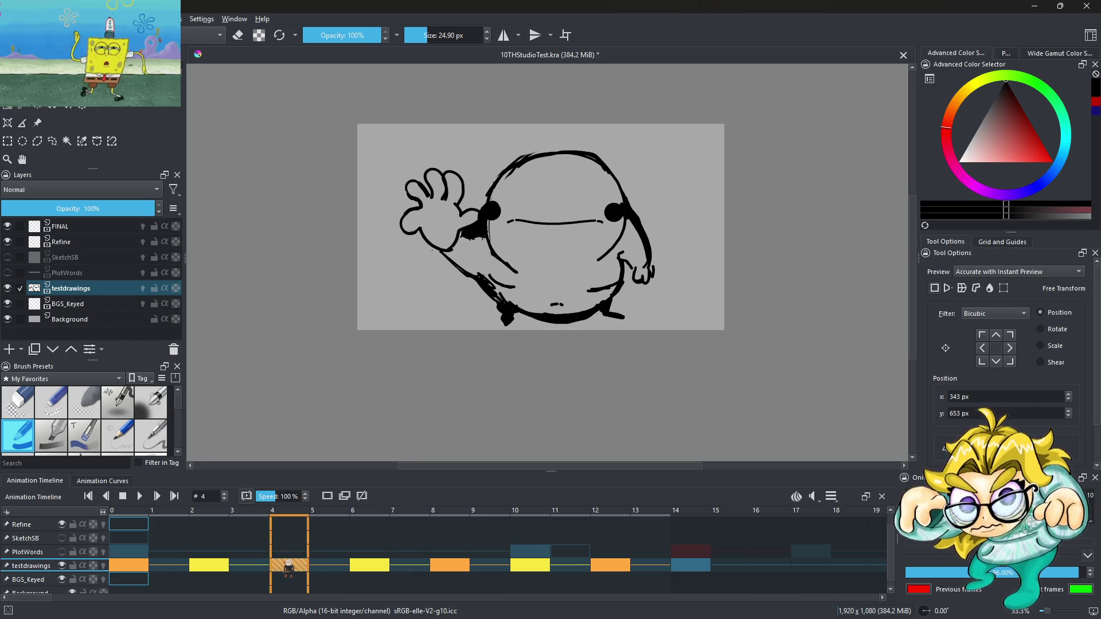
left_click(138, 568)
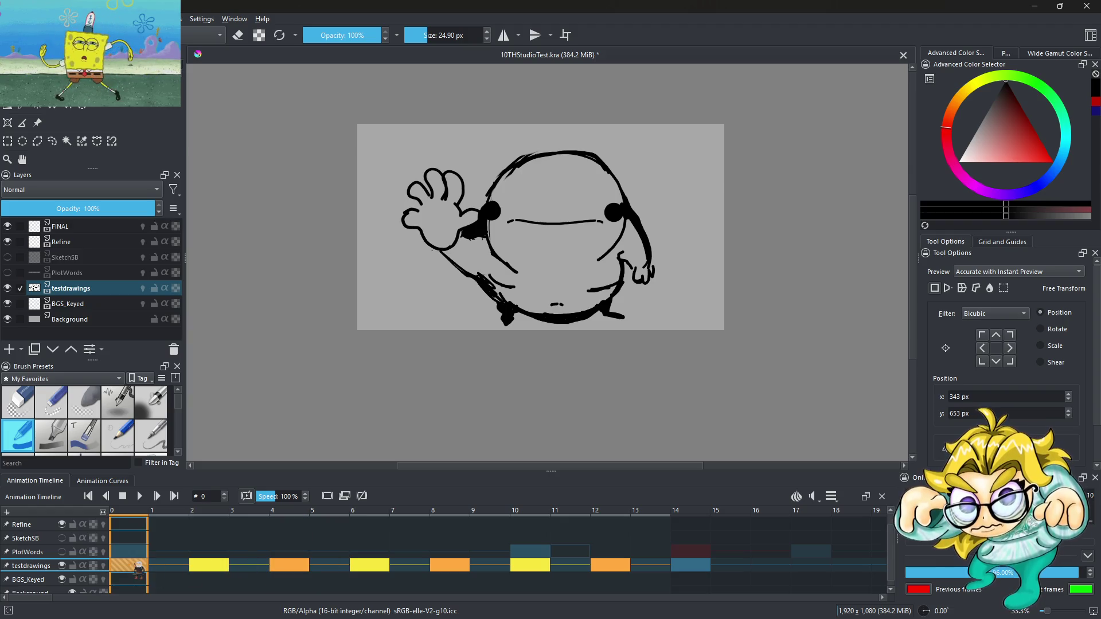
left_click(139, 496)
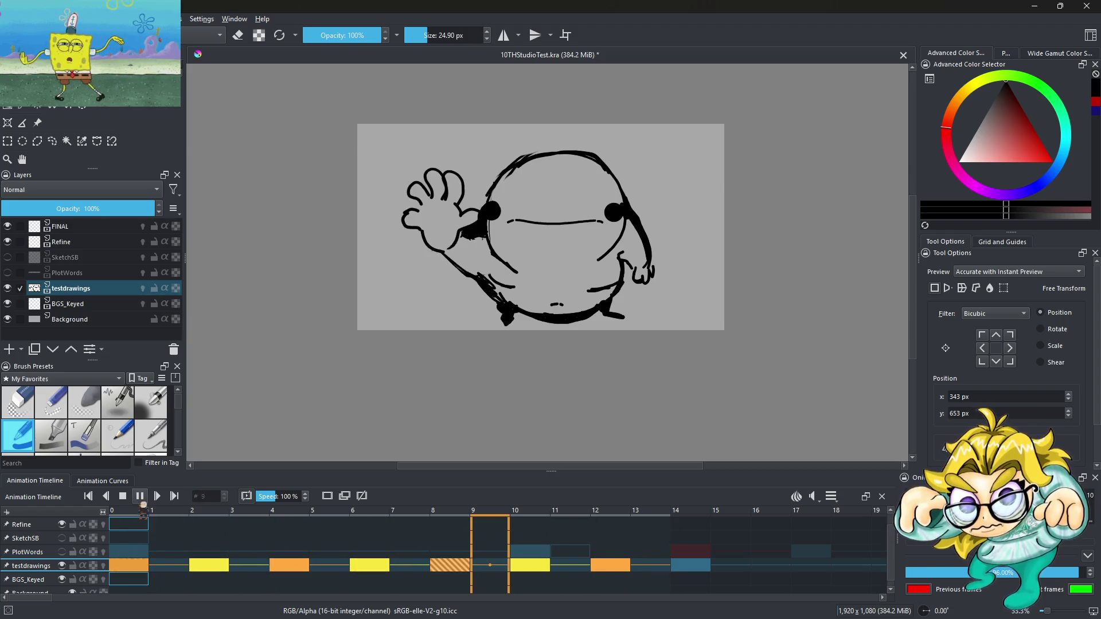
left_click(145, 569)
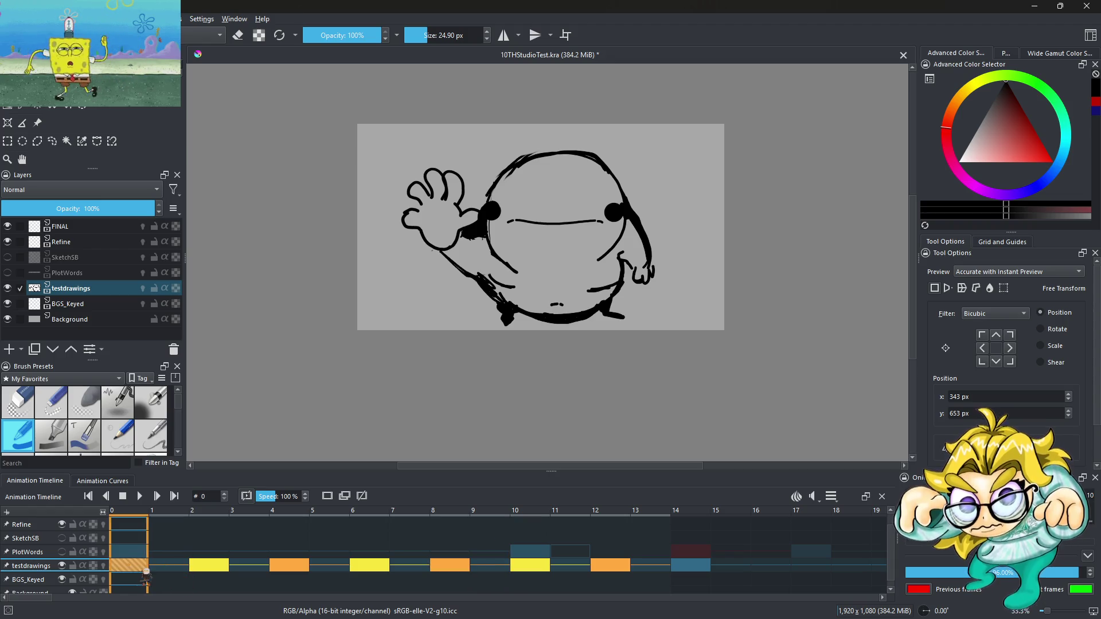
left_click(212, 580)
left_click(137, 567)
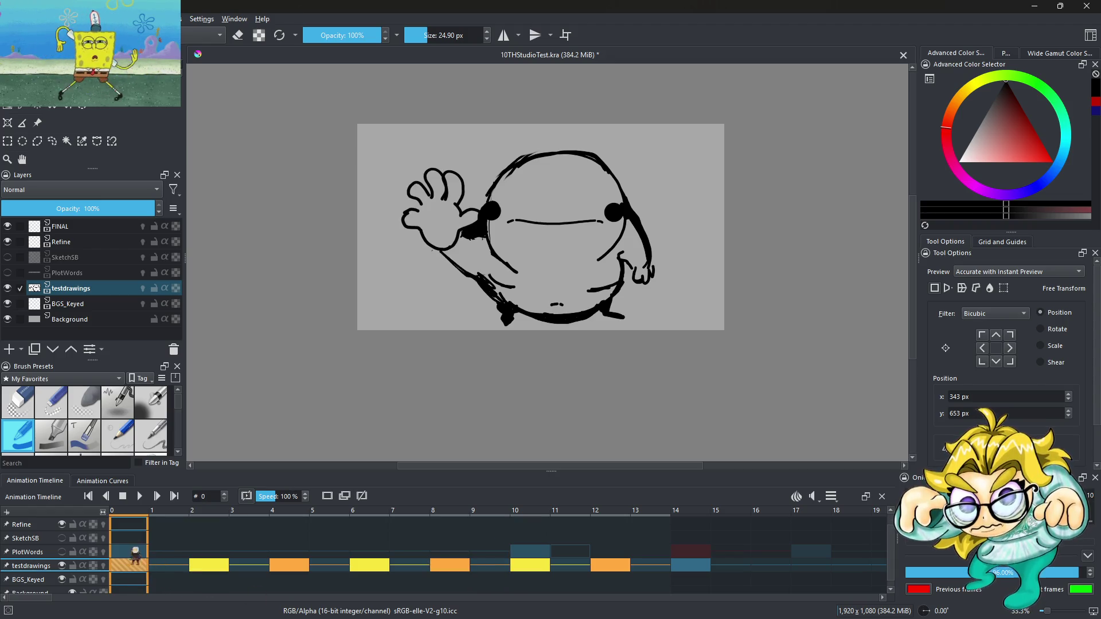
Step: Set the clip end to 400 and play the animation from the start
left_click(830, 496)
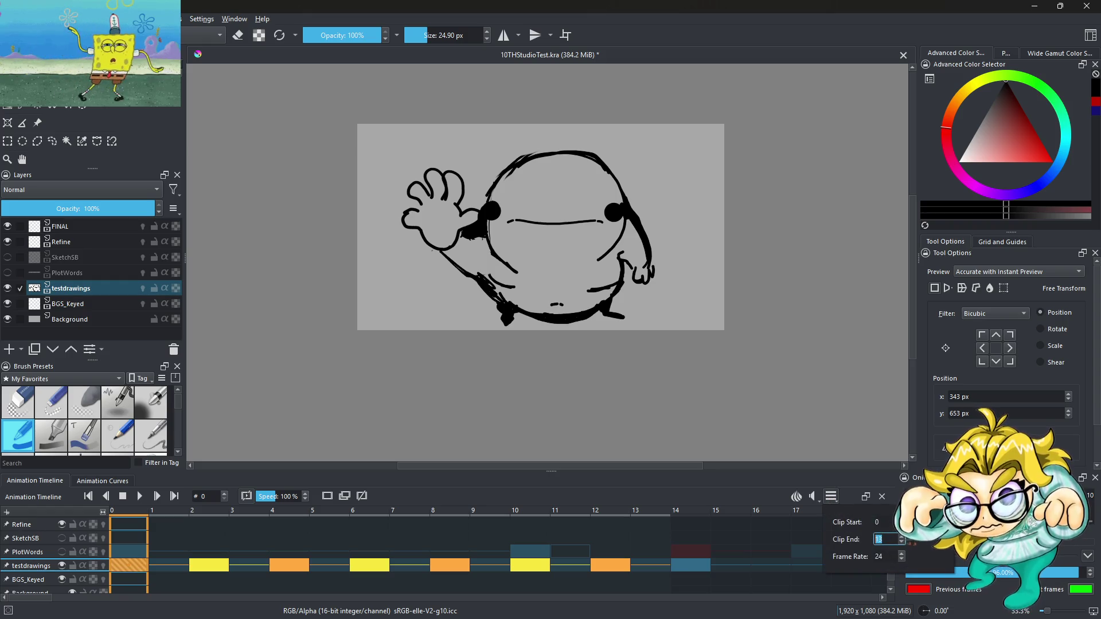
type("400")
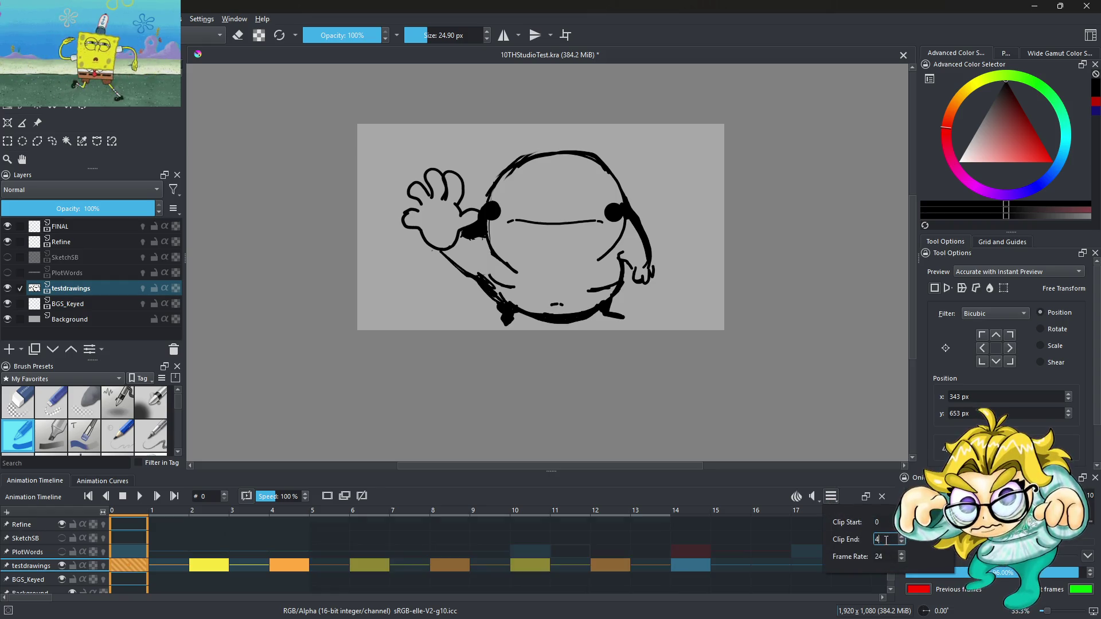
left_click(221, 577)
left_click(123, 568)
left_click(139, 496)
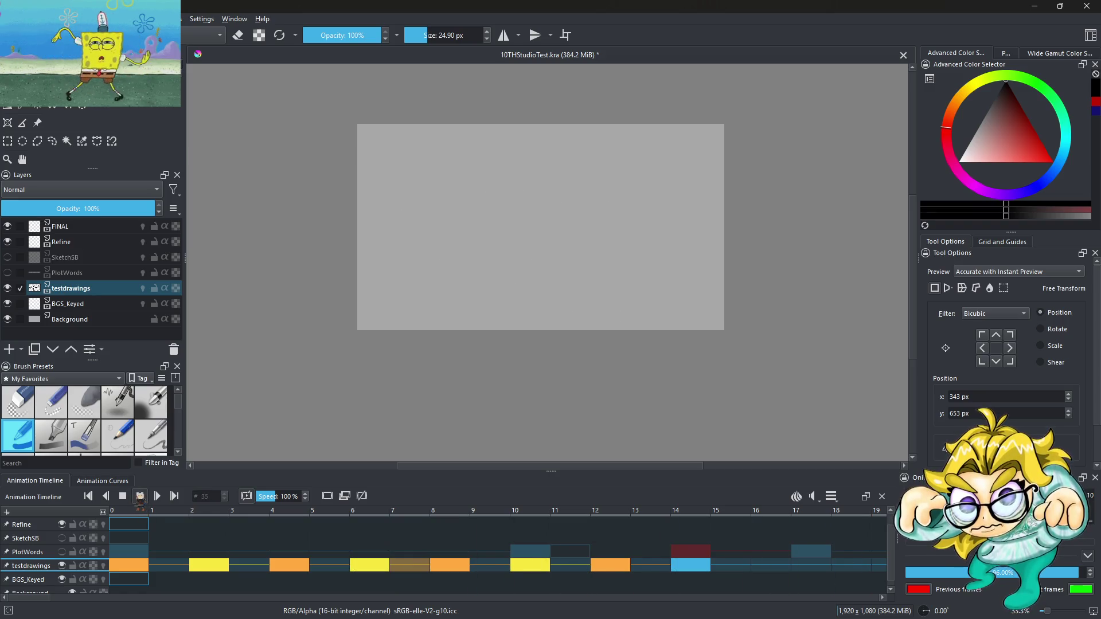
Step: Stop playback, show the PlotWords layer, and turn on onion skinning for testdrawings
left_click(140, 497)
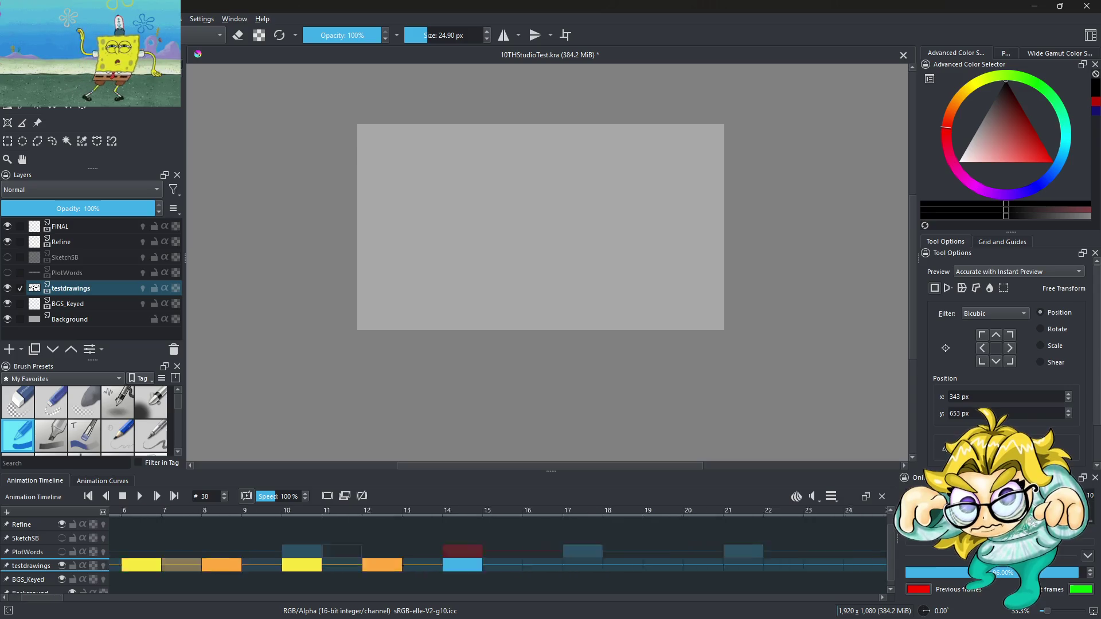
key("Left")
key("Left")
key("Right")
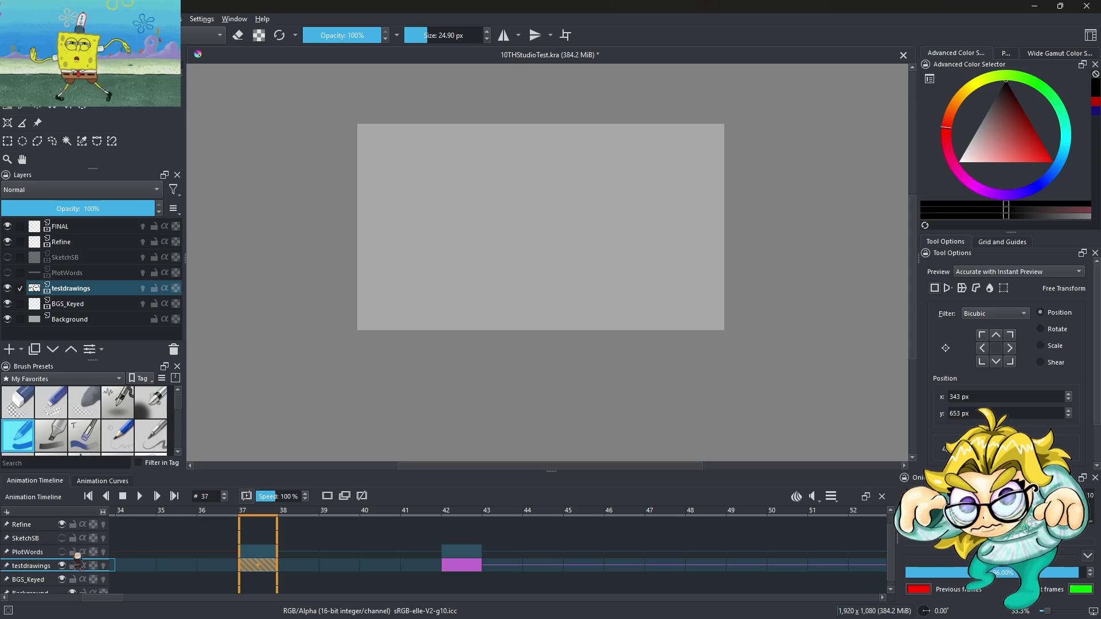
left_click(63, 552)
left_click(227, 566)
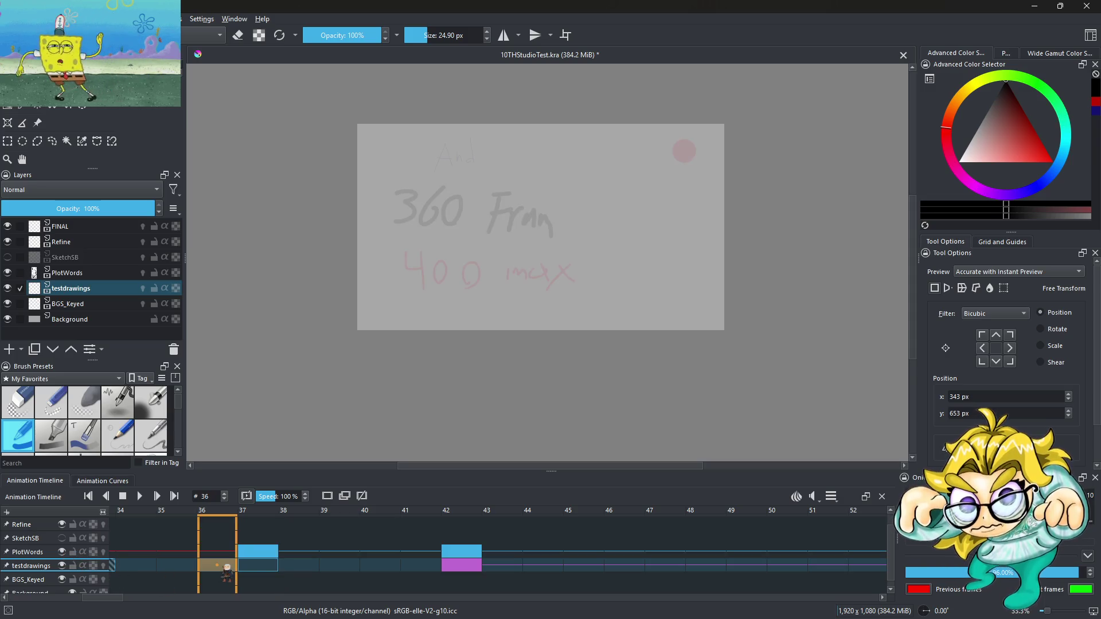
left_click(253, 567)
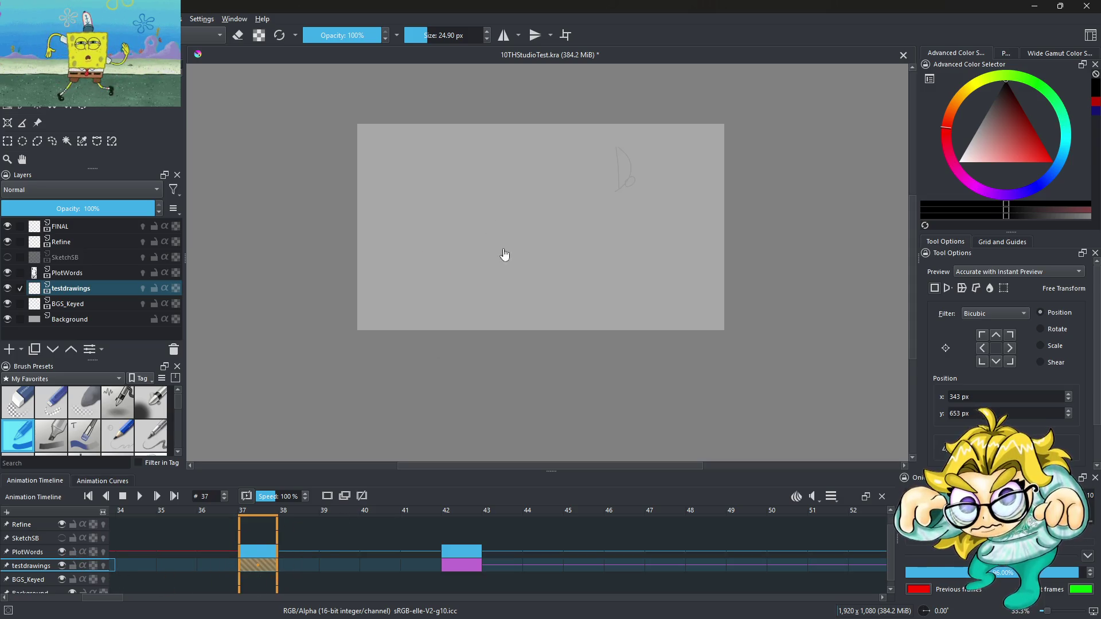
scroll(561, 212, "up", 1)
scroll(561, 213, "down", 1)
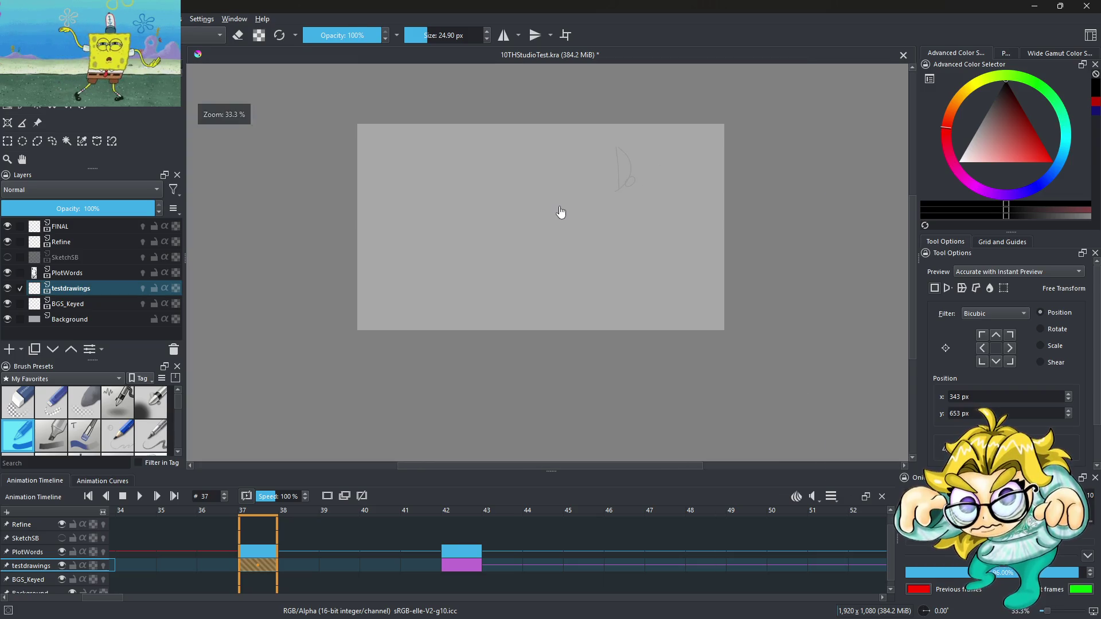
left_click(104, 566)
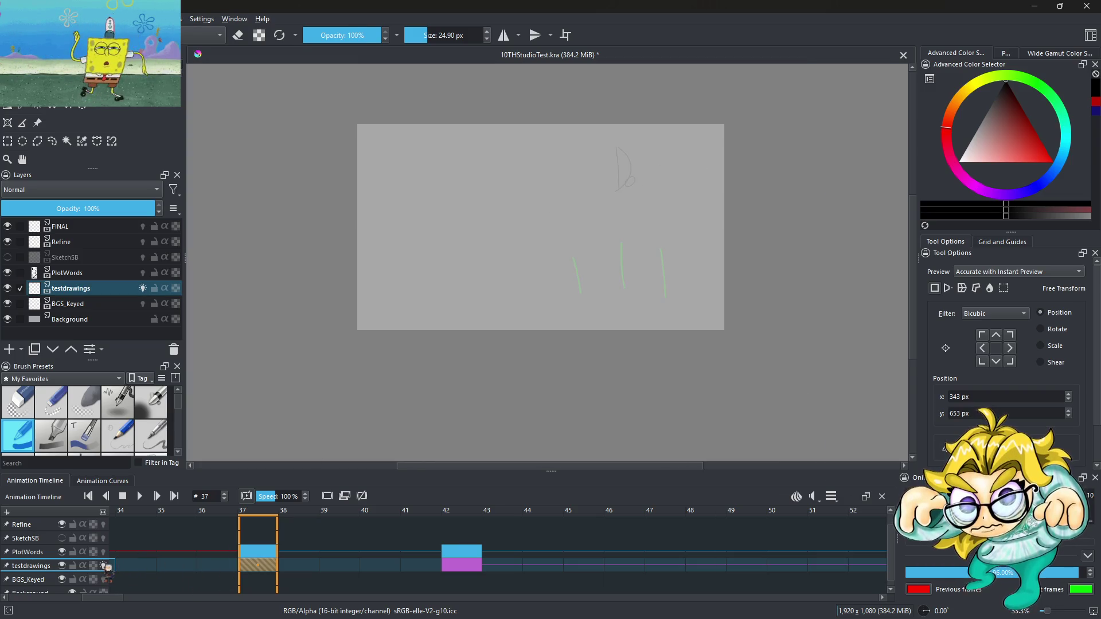
Step: Move the testdrawings keyframe from frame 33 to frame 36
key("Left")
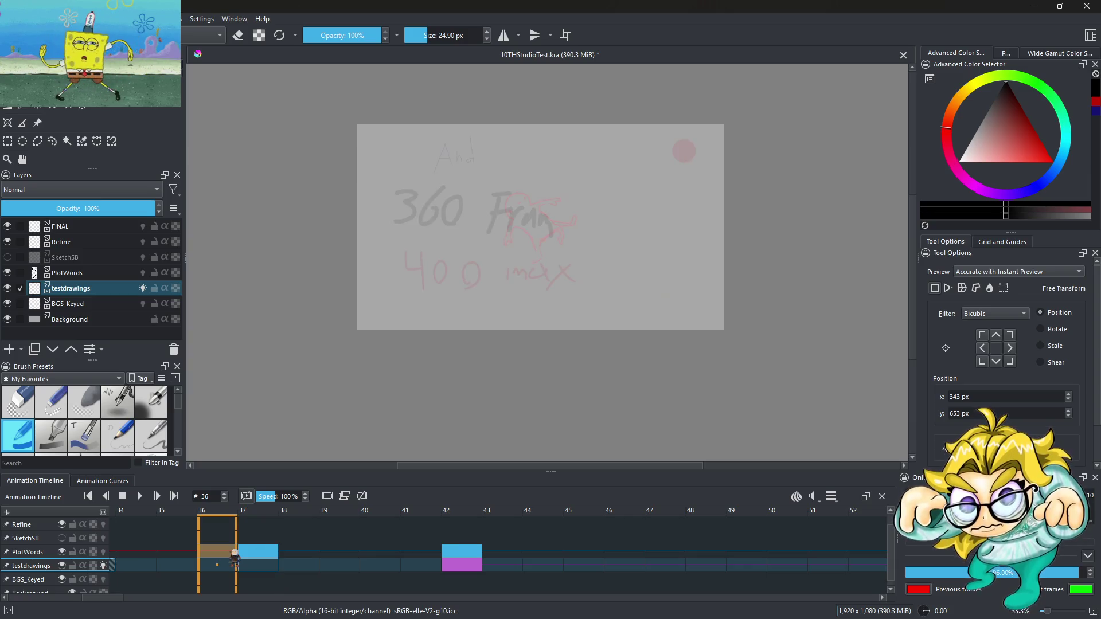
scroll(107, 599, "left", 3)
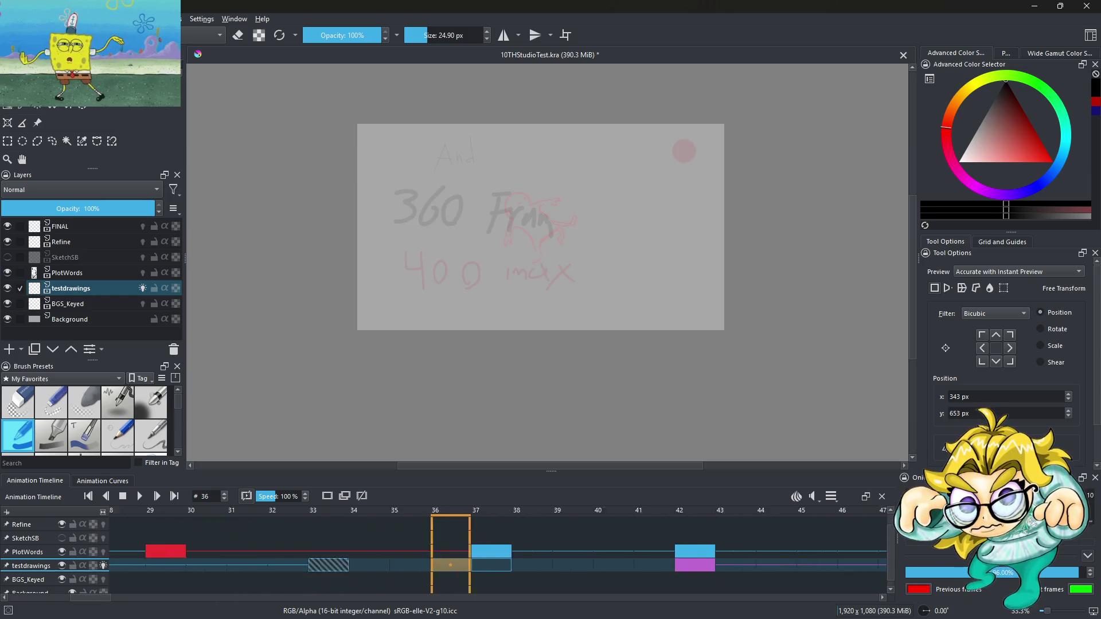
left_click(413, 567)
left_click(382, 570)
left_click(424, 574)
mouse_move(420, 568)
left_mouse_down()
mouse_move(579, 568)
mouse_move(541, 567)
left_mouse_up()
Step: Review frames 37 and 42, then select frame 36 of testdrawings
left_click(594, 568)
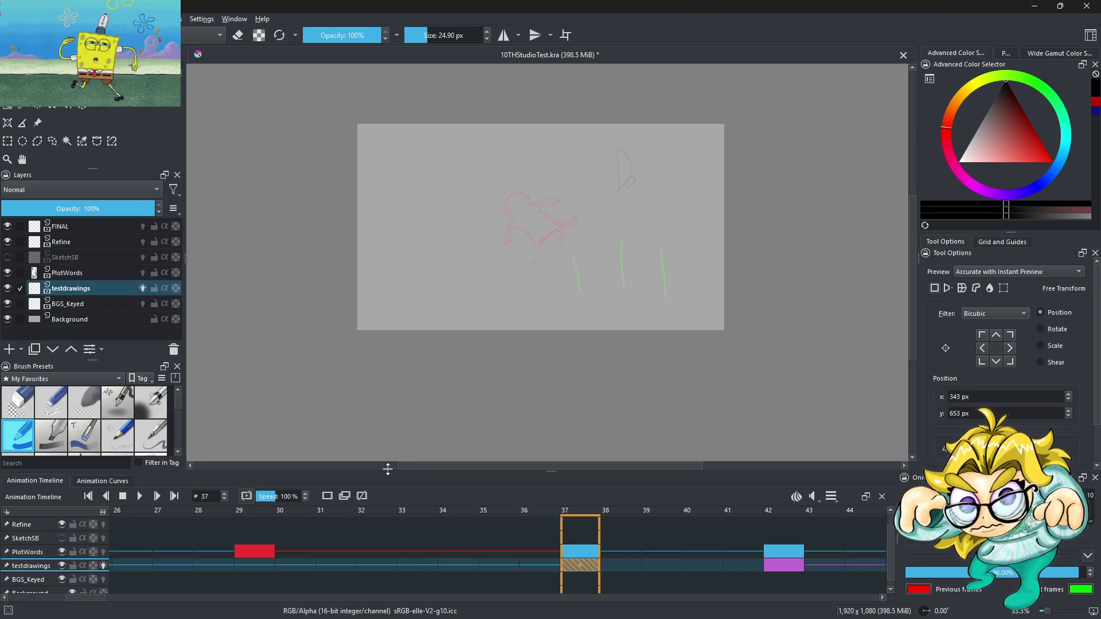
scroll(450, 329, "down", 1)
scroll(540, 278, "up", 1)
scroll(479, 302, "up", 1)
scroll(476, 309, "down", 1)
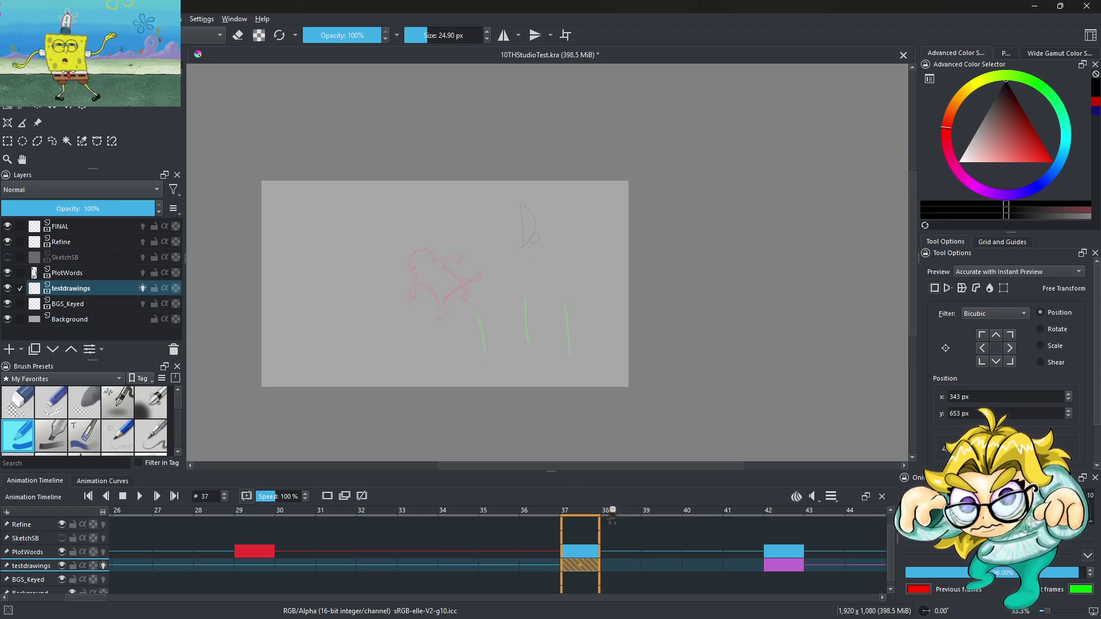
left_click(790, 568)
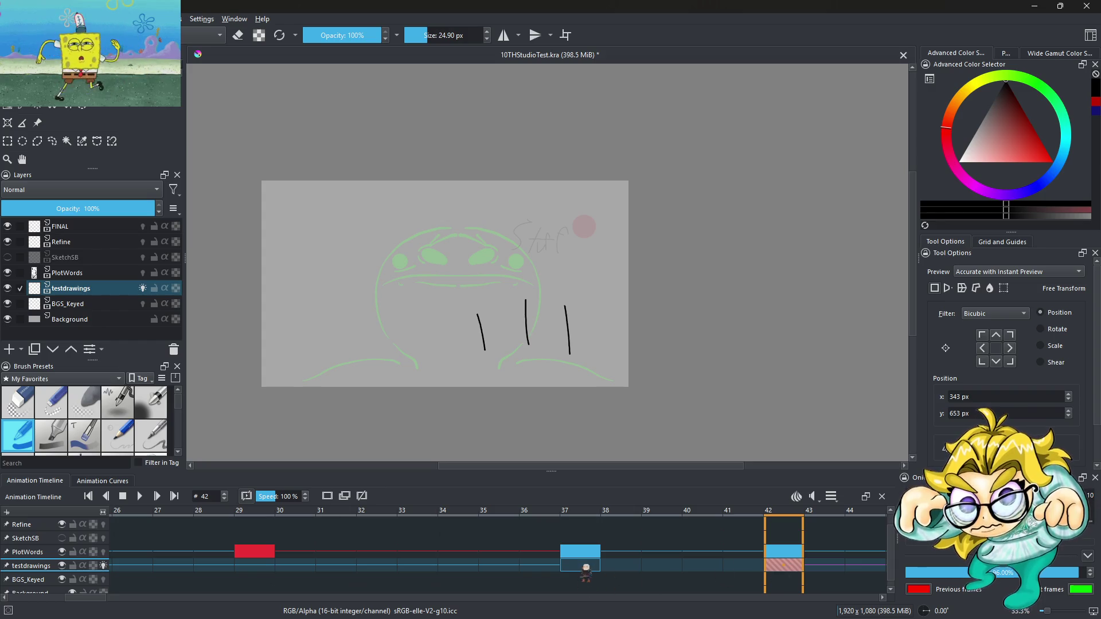
left_click(585, 567)
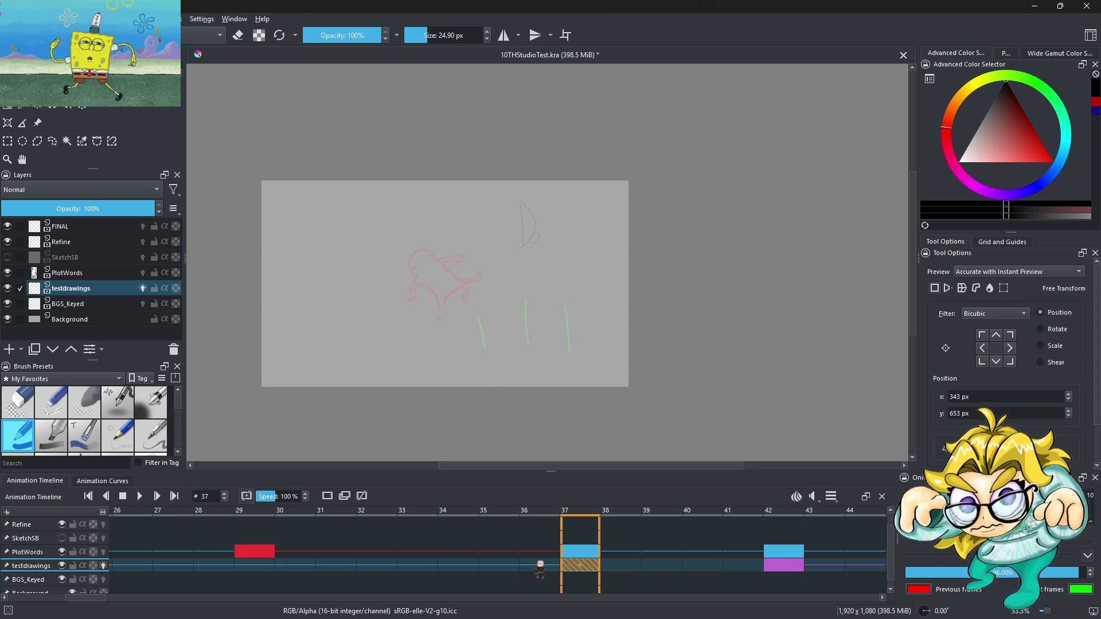
left_click(554, 566)
Step: Copy the stick-figure keyframe at frame 14
right_click(552, 569)
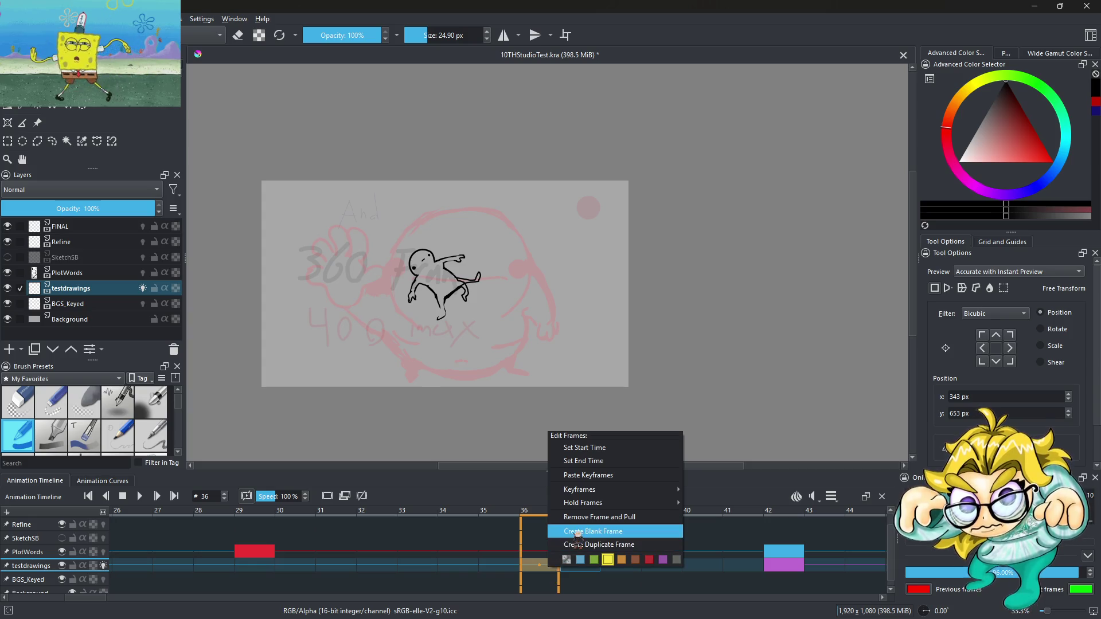
left_click(496, 567)
key("space")
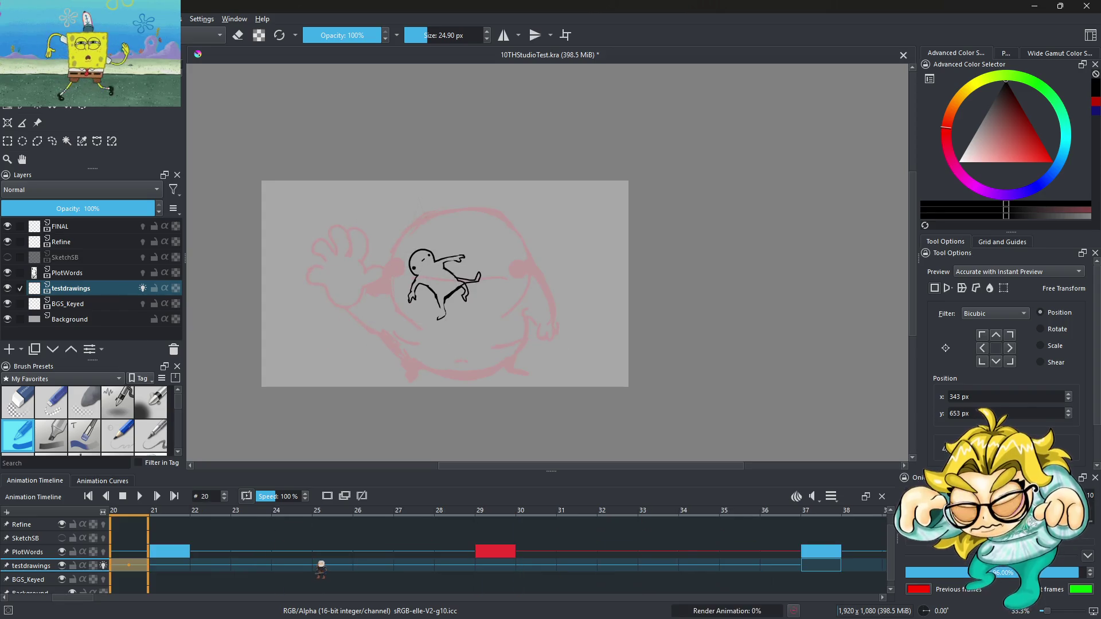
left_click(270, 564)
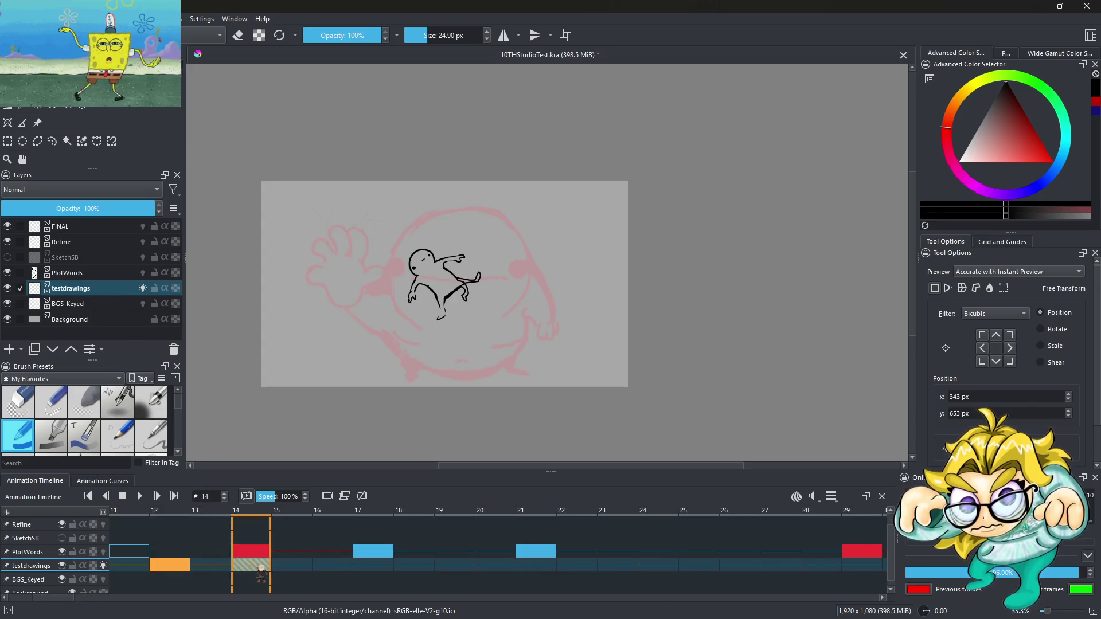
right_click(261, 571)
left_click(308, 462)
Step: Paste the stick figure into frame 37 and compare it with frames 36 and 38
key("space")
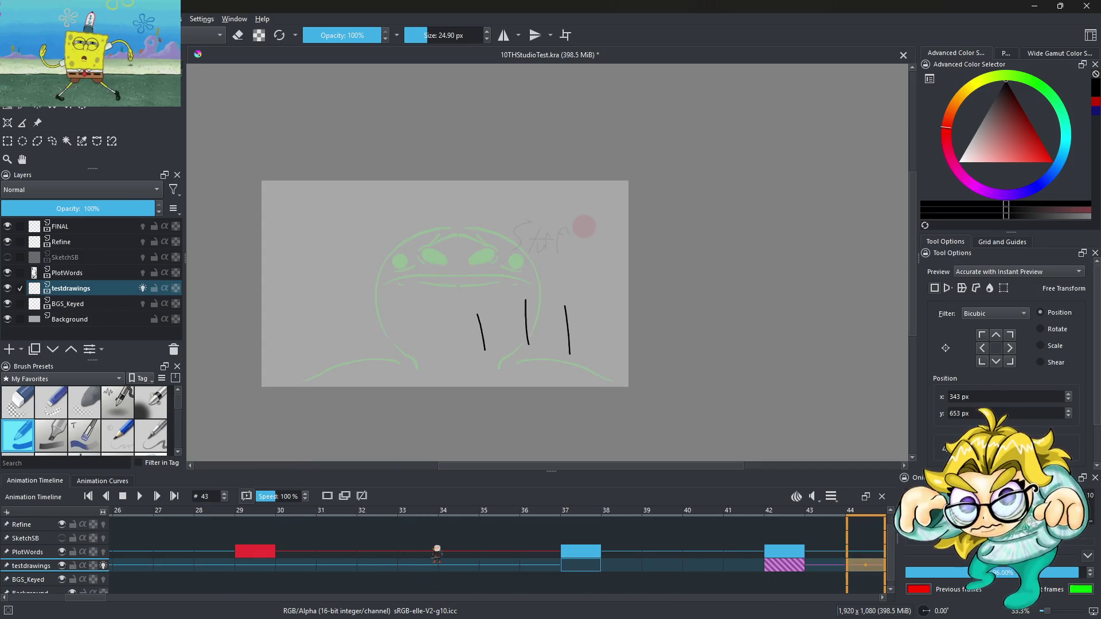
left_click(579, 565)
right_click(577, 565)
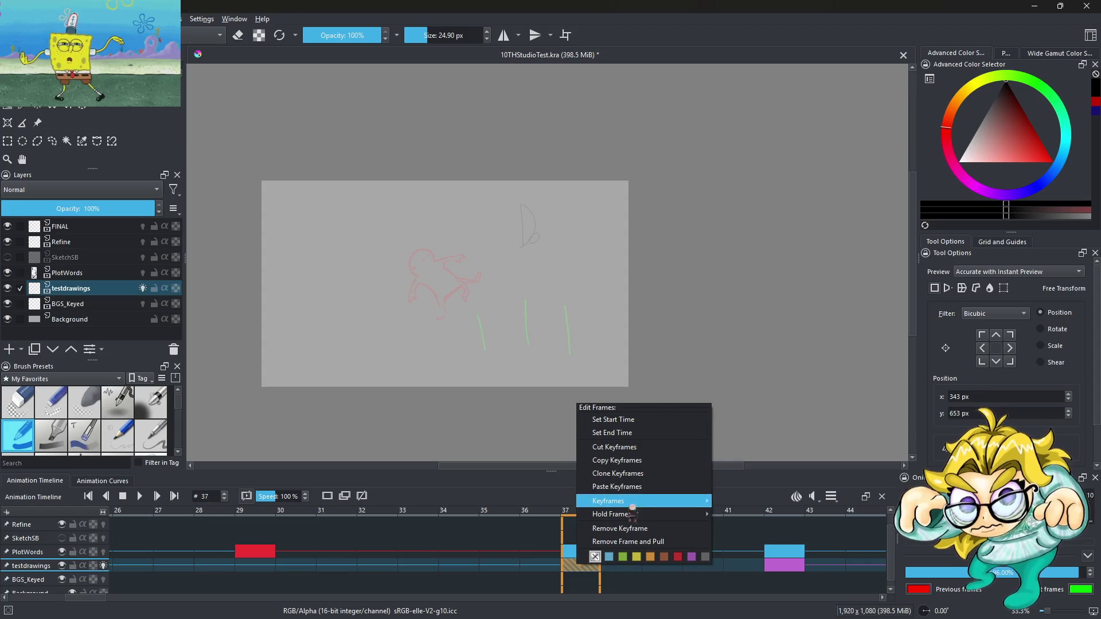
left_click(617, 486)
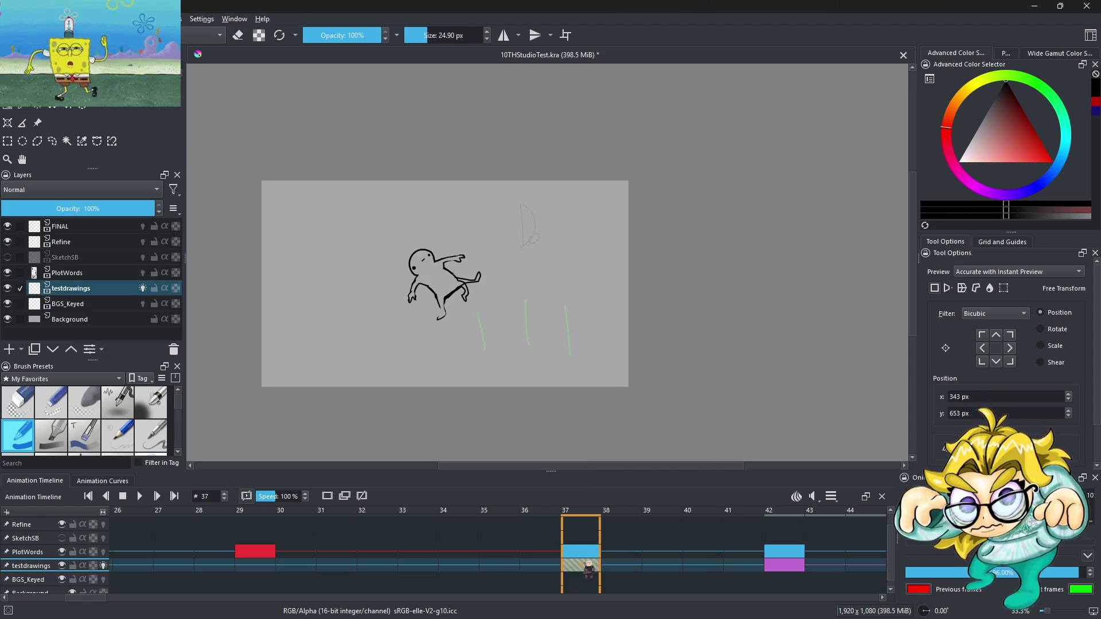
left_click(619, 570)
left_click(592, 570)
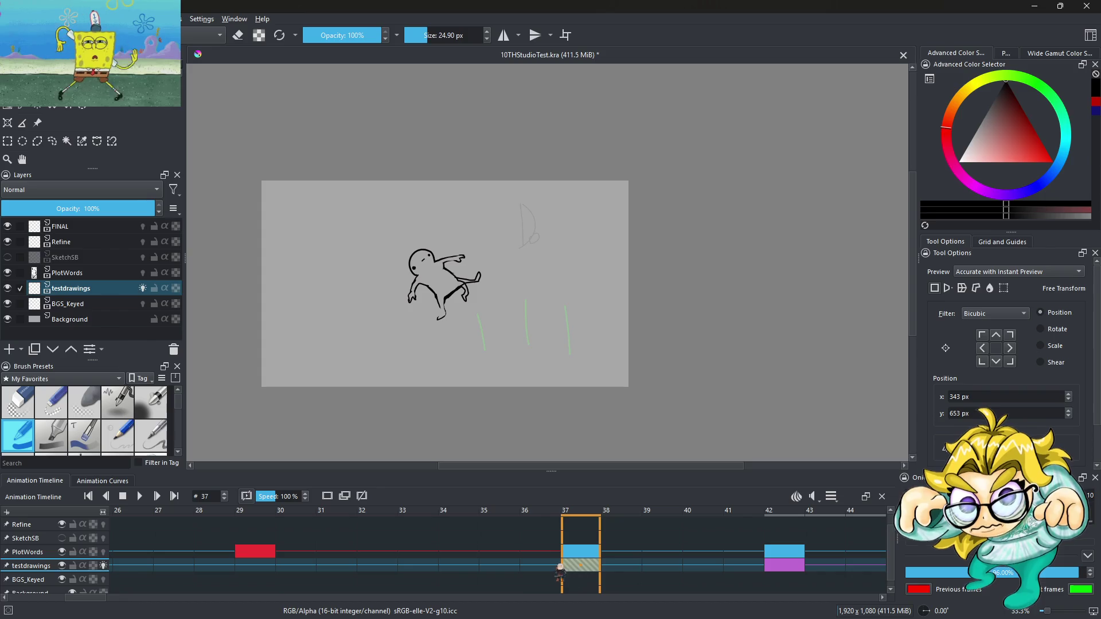
left_click(557, 571)
left_click(599, 566)
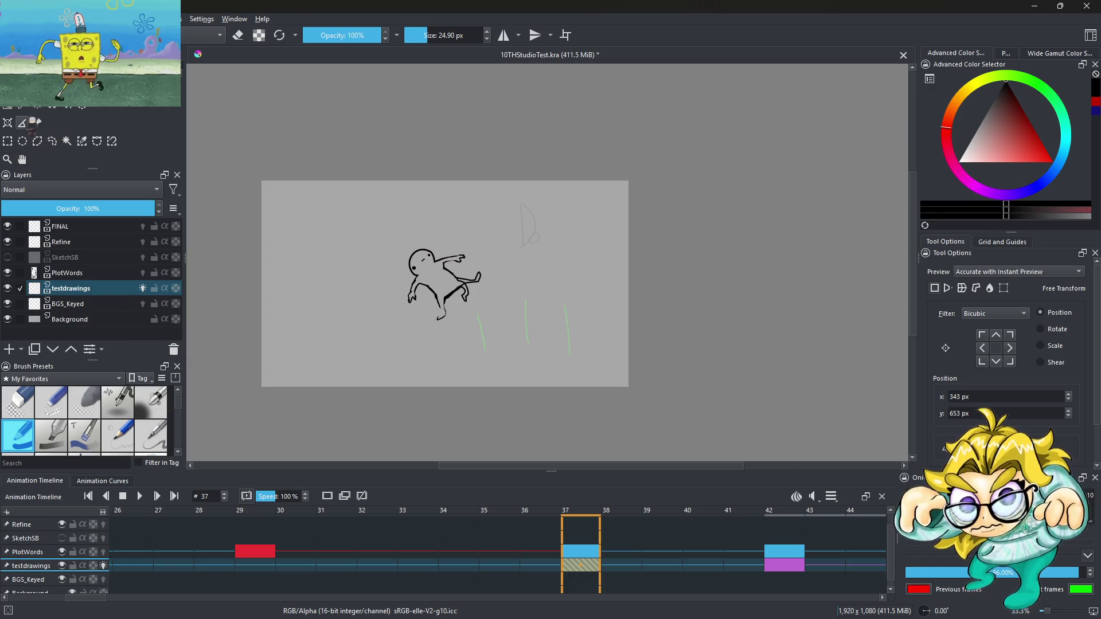
Step: Switch to the freehand brush at 8.55 px
scroll(51, 127, "up", 2)
key("b")
scroll(522, 236, "up", 1)
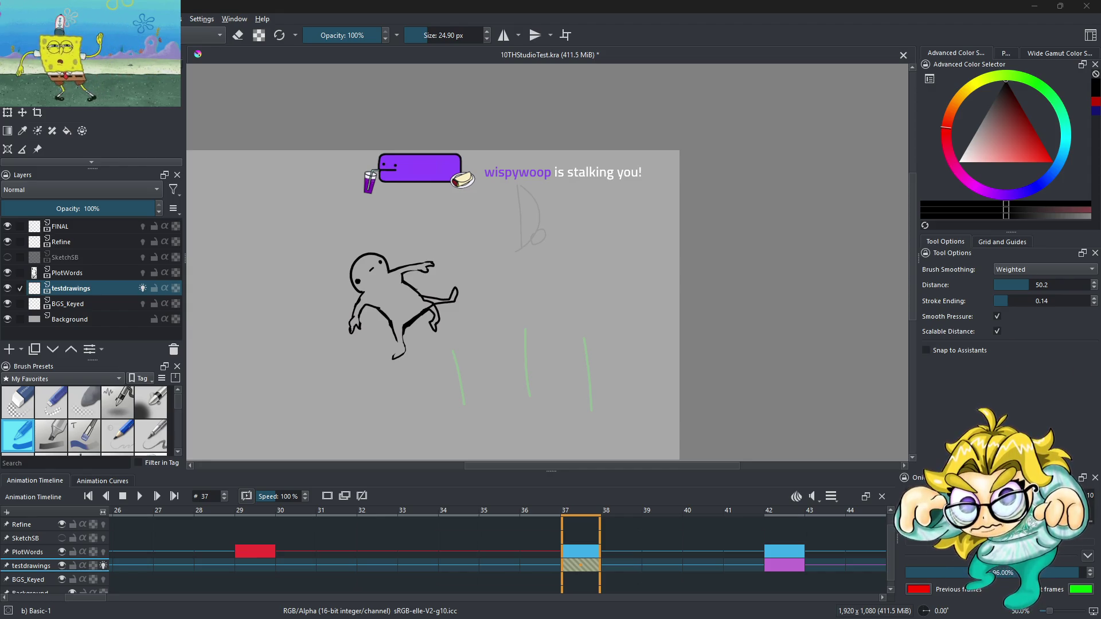
scroll(530, 289, "down", 1)
scroll(504, 261, "up", 3)
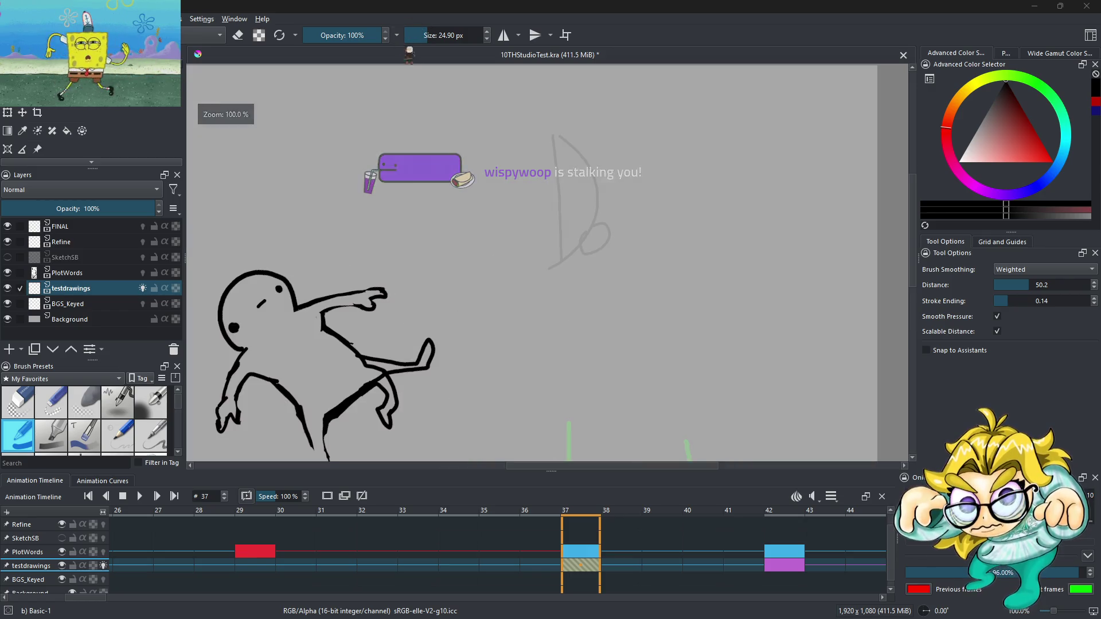
left_click(423, 36)
scroll(528, 251, "up", 2)
Step: Sketch a diamond-topped box shape with bold edges on frame 37
mouse_move(519, 257)
left_mouse_down()
mouse_move(656, 211)
mouse_move(773, 273)
left_mouse_up()
mouse_move(543, 281)
left_mouse_down()
mouse_move(672, 355)
mouse_move(736, 301)
left_mouse_up()
left_click_drag(537, 265, 538, 330)
mouse_move(525, 284)
left_mouse_down()
mouse_move(525, 303)
mouse_move(645, 387)
mouse_move(700, 341)
left_mouse_up()
left_click_drag(674, 383, 783, 297)
mouse_move(531, 286)
left_mouse_down()
mouse_move(564, 344)
mouse_move(689, 362)
left_mouse_up()
left_click_drag(568, 350, 667, 390)
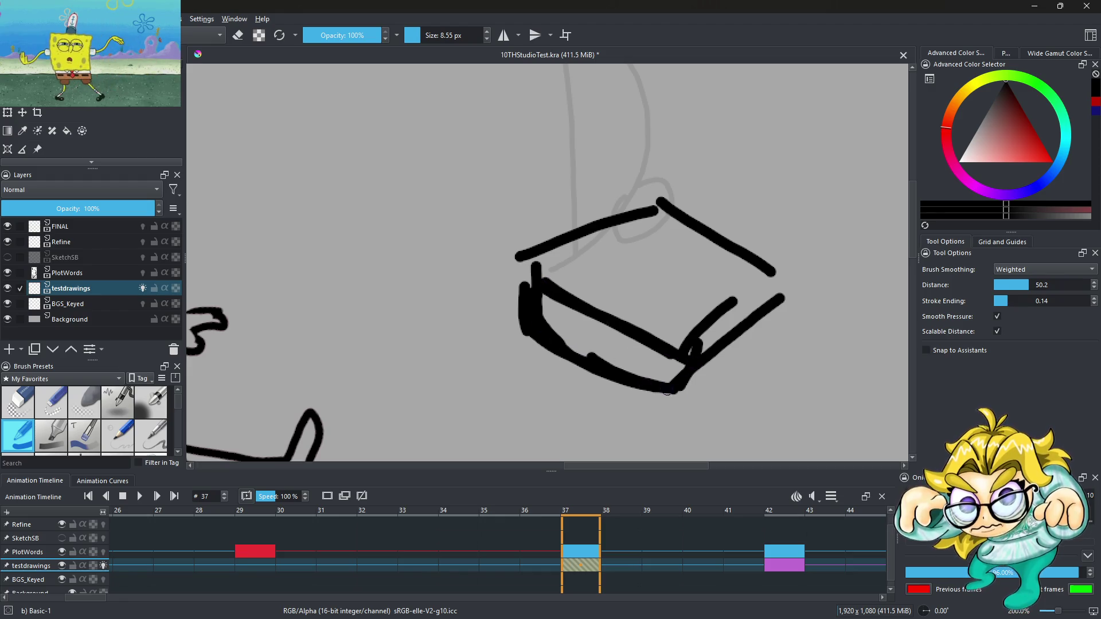
left_click_drag(656, 226, 714, 278)
scroll(505, 234, "down", 6)
scroll(510, 234, "up", 1)
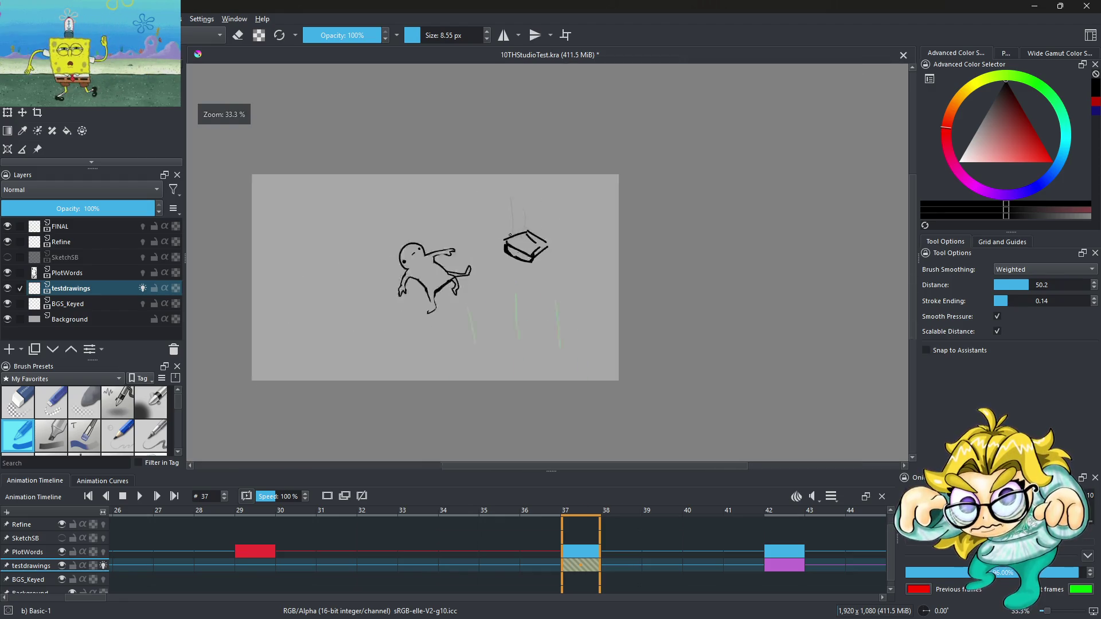
scroll(510, 235, "up", 2)
scroll(466, 257, "up", 3)
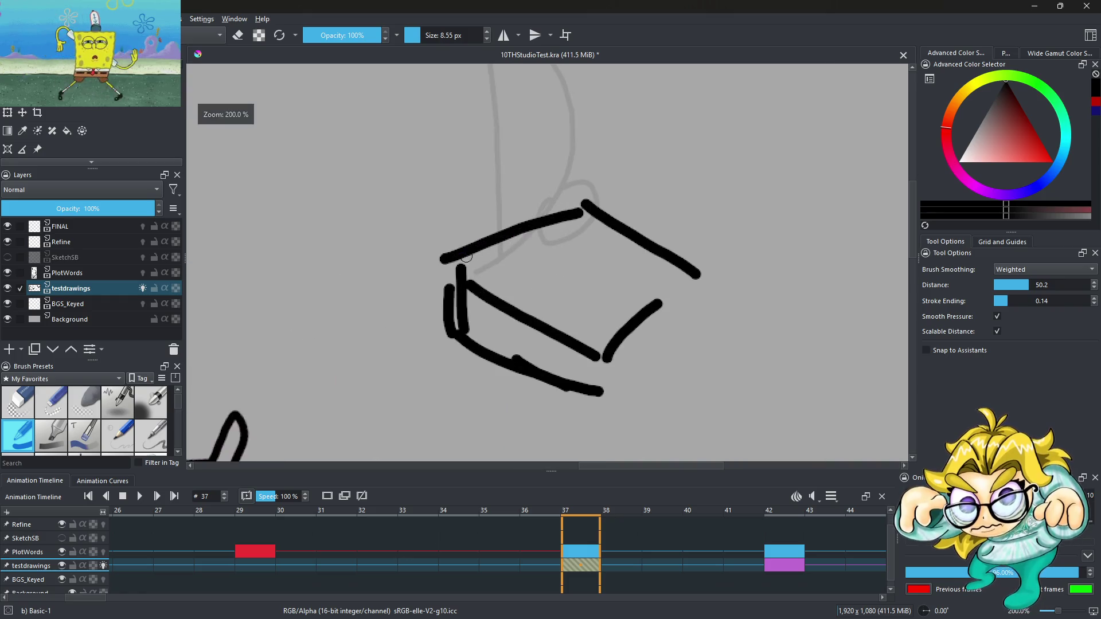
Step: Add a roof line, inner lines and lower-left strokes to the box
left_click_drag(465, 261, 519, 298)
left_click_drag(624, 229, 536, 318)
mouse_move(404, 264)
left_mouse_down()
mouse_move(525, 166)
mouse_move(616, 229)
left_mouse_up()
scroll(529, 220, "down", 2)
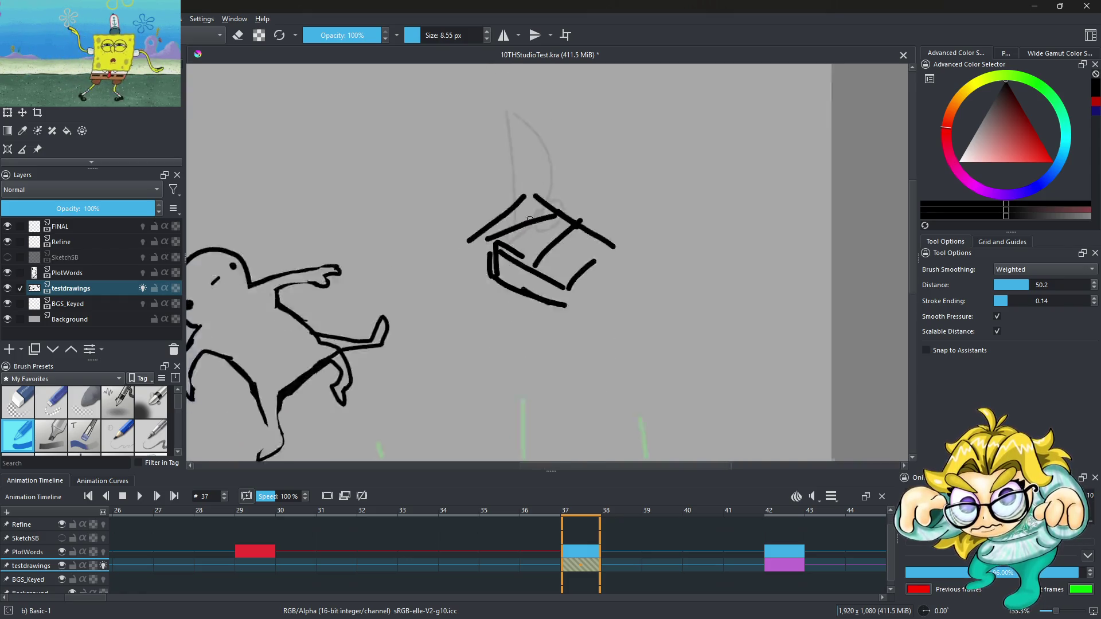
scroll(529, 220, "down", 3)
scroll(529, 219, "up", 3)
left_click_drag(490, 228, 492, 263)
mouse_move(473, 252)
left_mouse_down()
mouse_move(524, 282)
mouse_move(589, 227)
left_mouse_up()
scroll(504, 258, "down", 3)
scroll(316, 315, "up", 2)
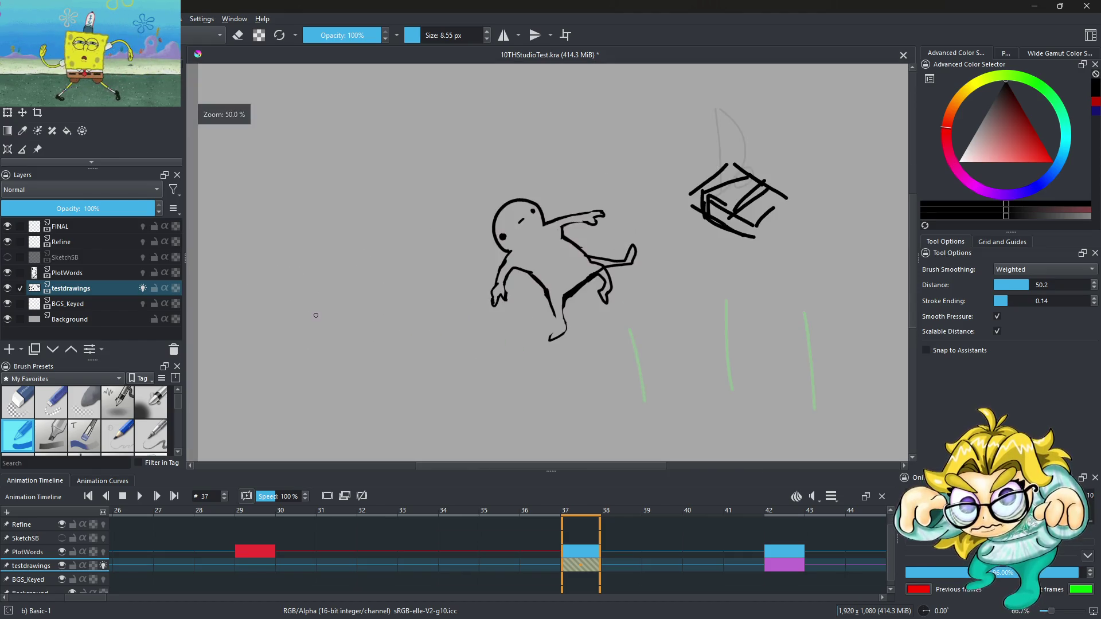
Step: Draw a flat slab left of the figure and a cup shape at the top-left
mouse_move(268, 315)
left_mouse_down()
mouse_move(262, 334)
mouse_move(322, 323)
mouse_move(346, 346)
left_mouse_up()
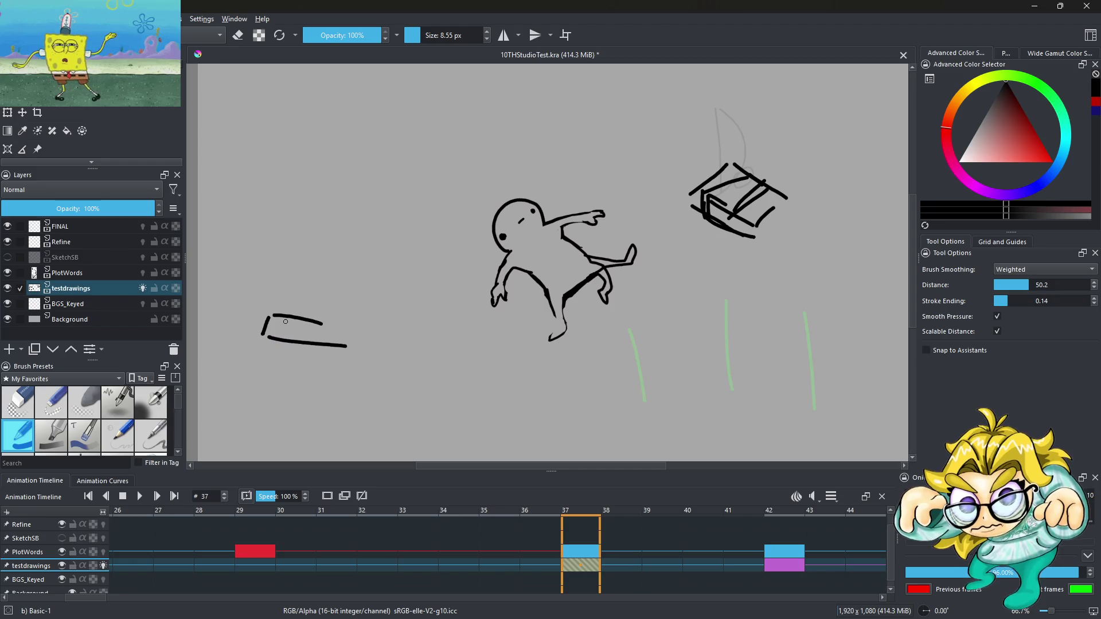
scroll(367, 321, "down", 2)
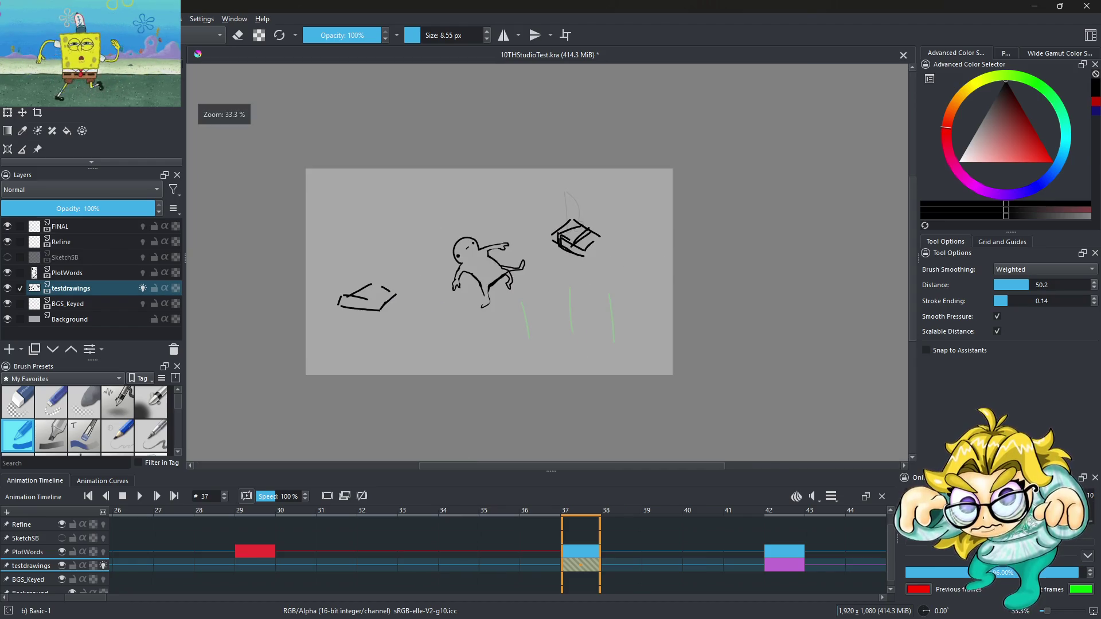
scroll(381, 207, "up", 3)
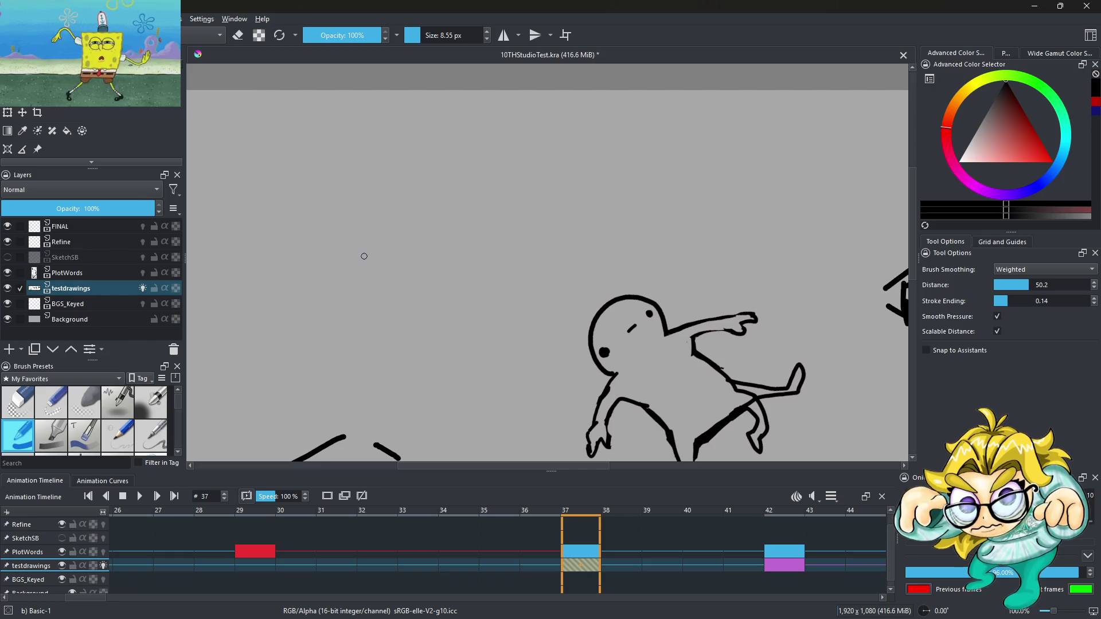
mouse_move(348, 155)
left_mouse_down()
mouse_move(371, 269)
mouse_move(448, 269)
mouse_move(446, 142)
left_mouse_up()
left_click_drag(456, 185, 458, 218)
scroll(476, 271, "down", 6)
scroll(476, 272, "up", 5)
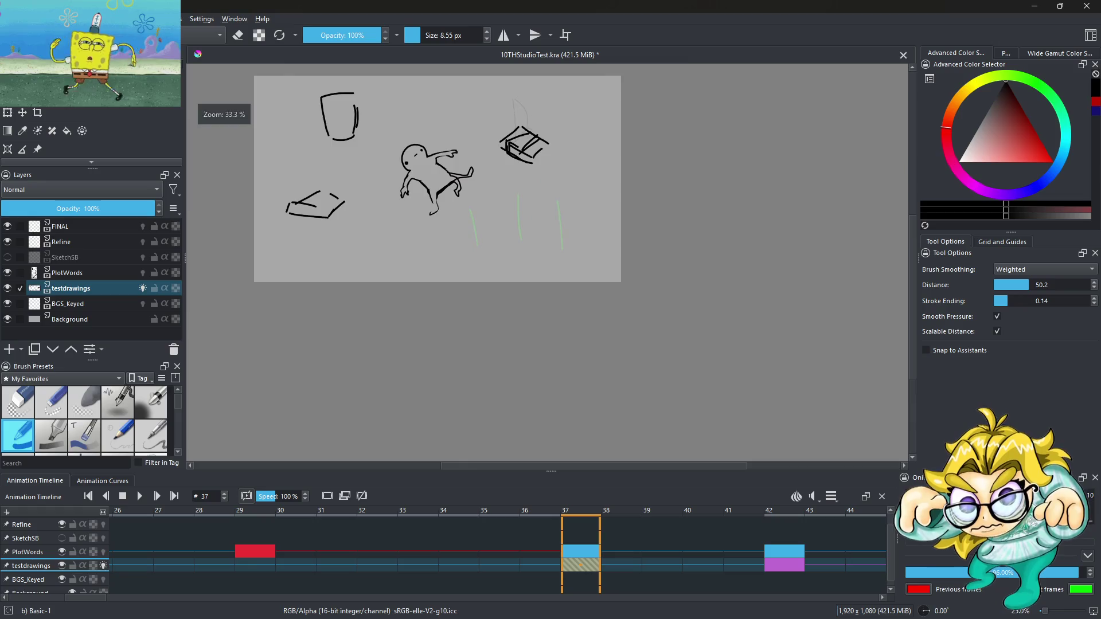
Step: Sketch a hump at the lower right and a small curl near the top, then undo them
left_click_drag(497, 281, 584, 241)
left_click_drag(512, 300, 628, 303)
mouse_move(605, 251)
left_mouse_down()
mouse_move(640, 275)
mouse_move(631, 294)
left_mouse_up()
scroll(519, 242, "down", 4)
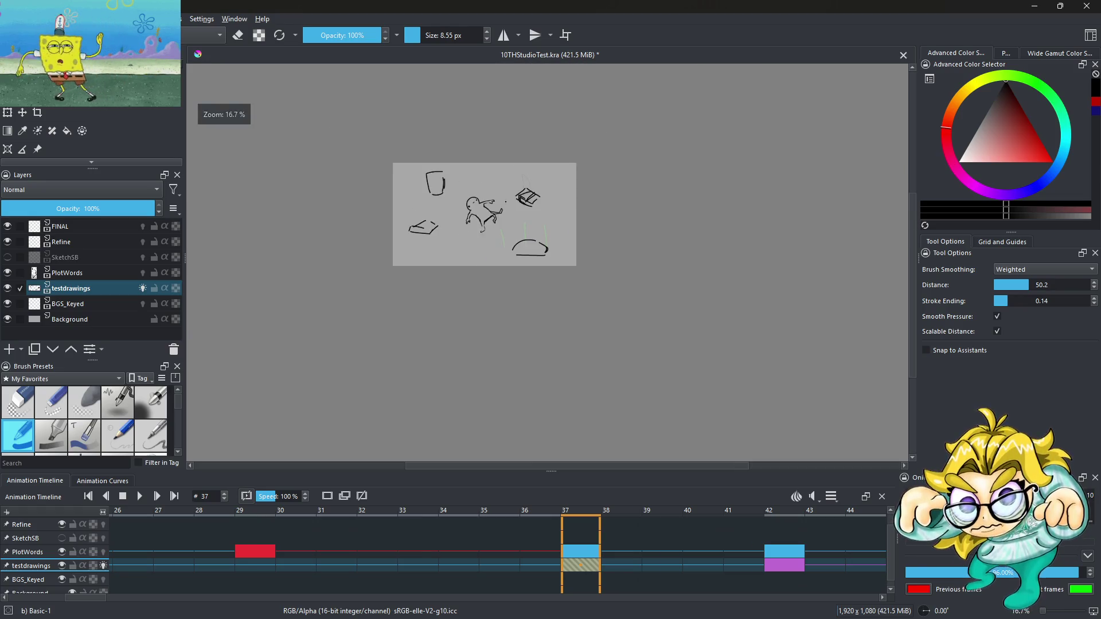
scroll(505, 201, "up", 2)
mouse_move(493, 143)
left_mouse_down()
mouse_move(485, 147)
mouse_move(508, 149)
left_mouse_up()
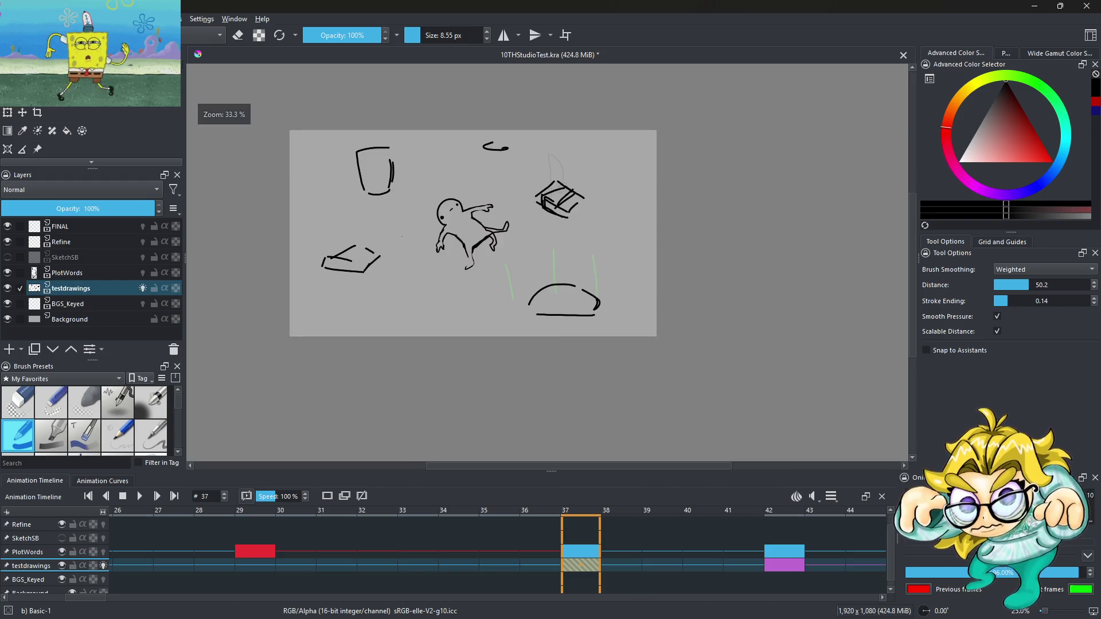
scroll(421, 200, "up", 1)
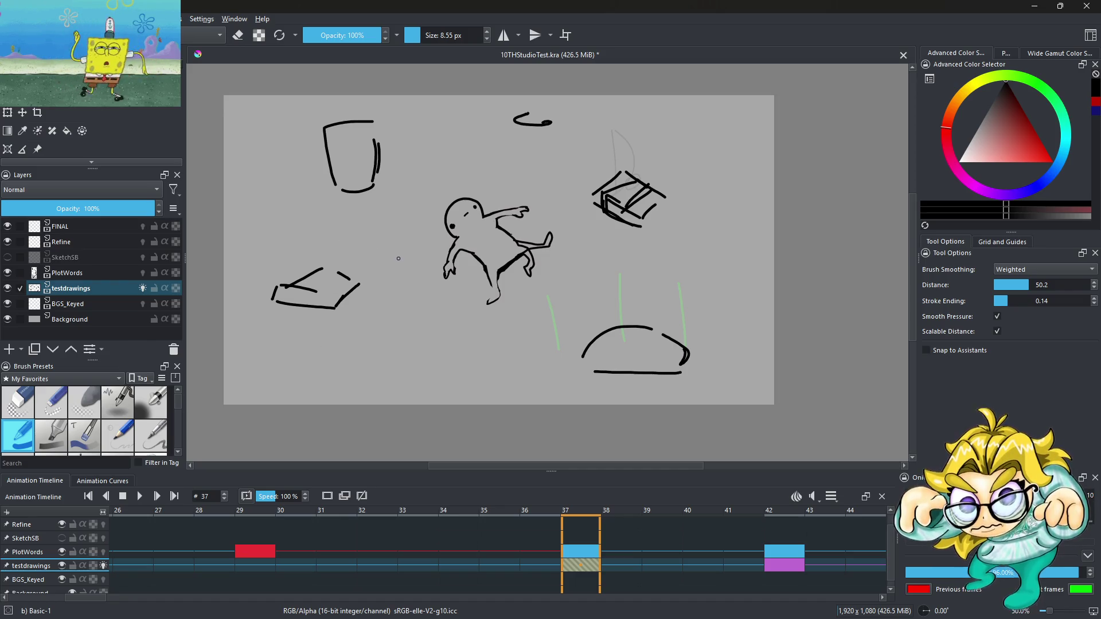
scroll(274, 302, "up", 2)
scroll(393, 295, "down", 3)
scroll(393, 297, "up", 1)
key("ctrl+z")
key("ctrl+z")
key("ctrl+z")
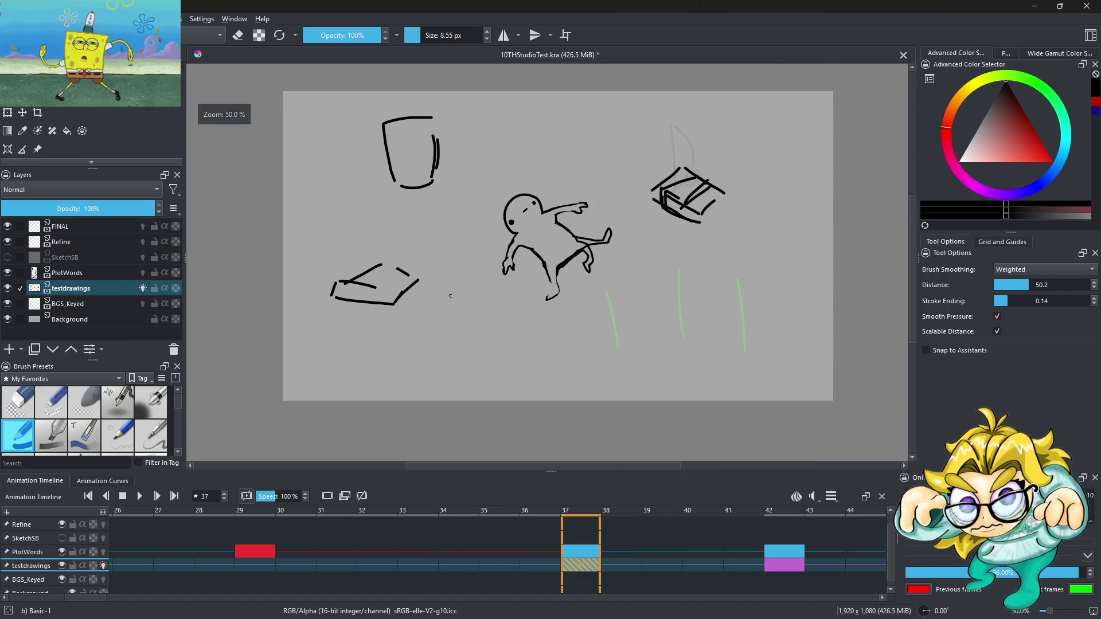
Step: Add a u-shaped curl beside the figure, a lower-right cloud outline and a cloud arc around the cup
scroll(563, 321, "down", 2)
scroll(622, 326, "up", 1)
left_click_drag(576, 269, 597, 268)
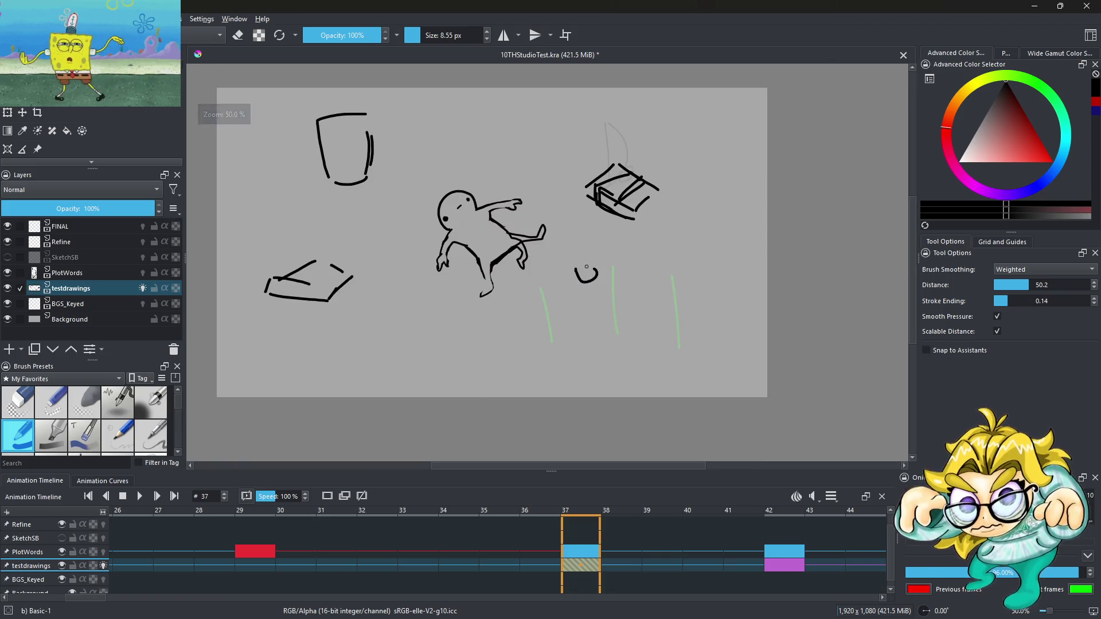
mouse_move(571, 378)
left_mouse_down()
mouse_move(594, 331)
mouse_move(676, 287)
mouse_move(724, 280)
left_mouse_up()
scroll(536, 278, "down", 2)
scroll(457, 204, "up", 2)
mouse_move(361, 213)
left_mouse_down()
mouse_move(484, 261)
mouse_move(531, 215)
left_mouse_up()
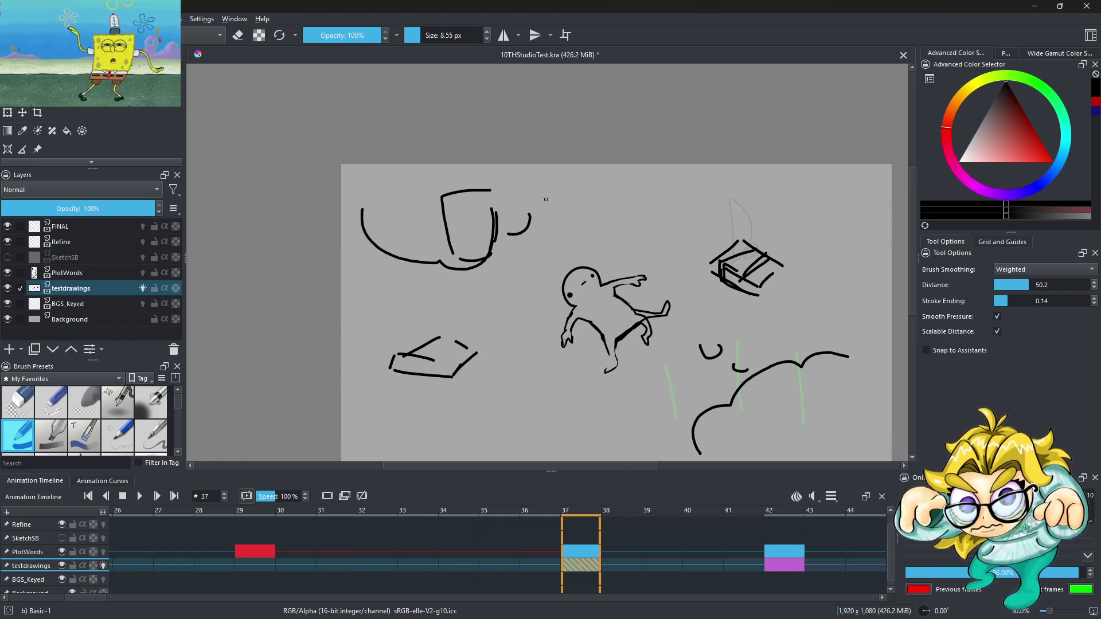
left_click_drag(598, 219, 613, 225)
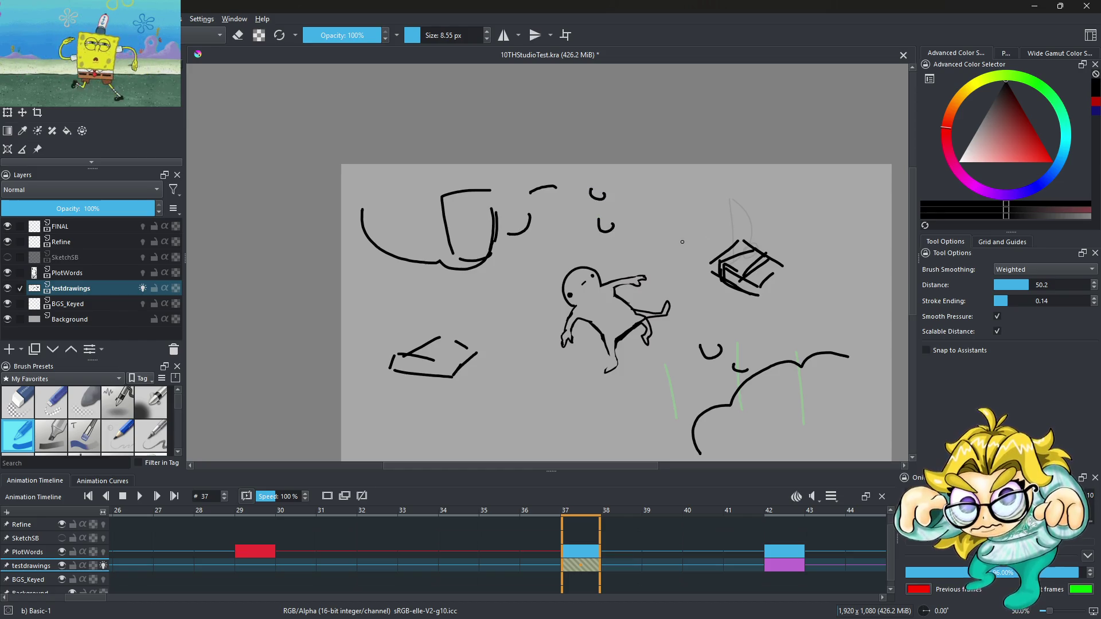
scroll(682, 242, "down", 2)
scroll(682, 242, "up", 1)
Step: Outline the slab and the box with cloud arcs, adding an accent stroke and a curl
left_click_drag(469, 336, 556, 354)
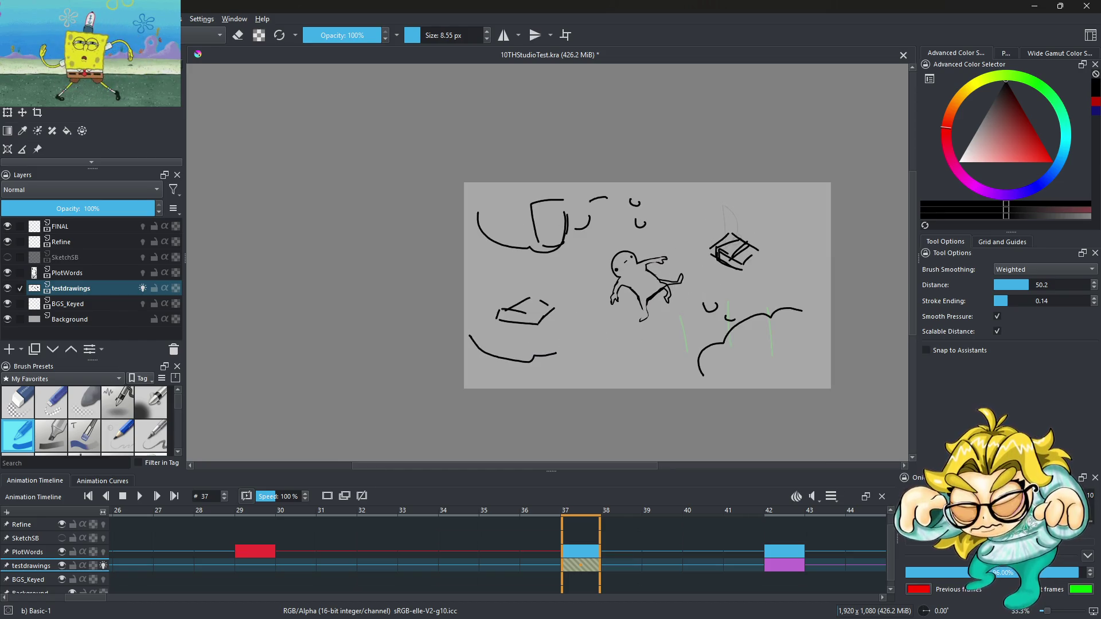
left_click_drag(483, 318, 531, 293)
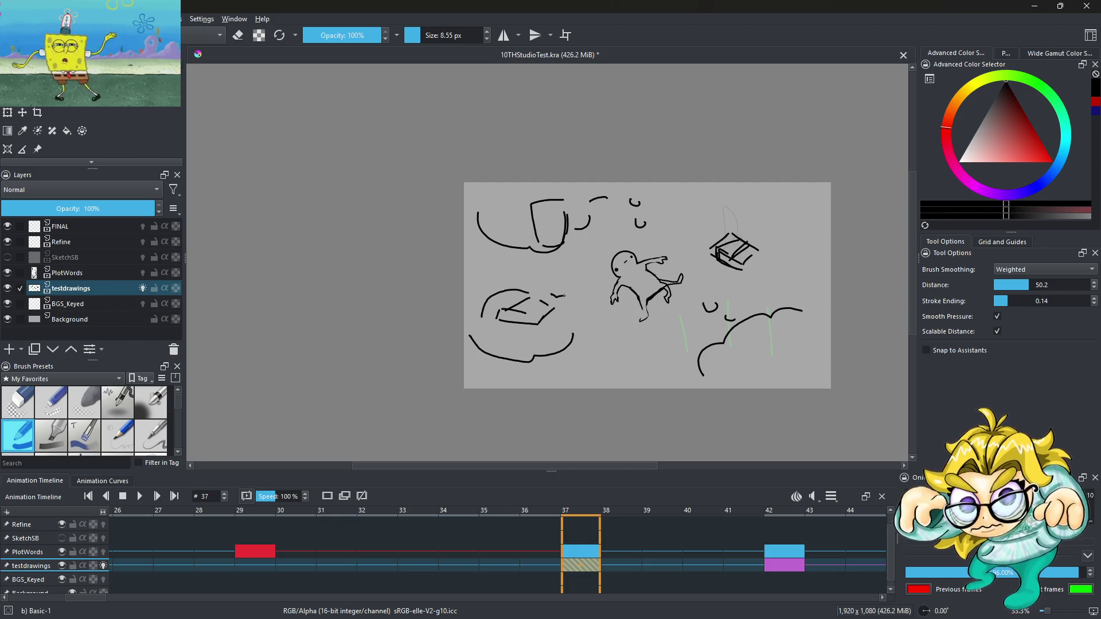
scroll(582, 287, "down", 2)
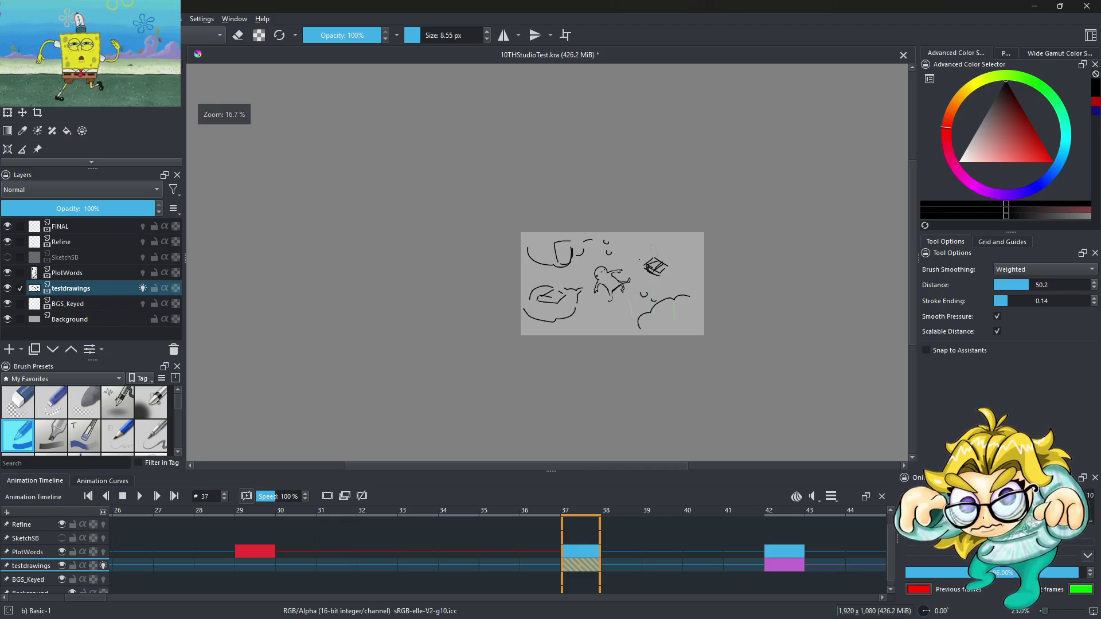
scroll(671, 258, "up", 2)
scroll(659, 252, "up", 1)
mouse_move(566, 262)
left_mouse_down()
mouse_move(728, 245)
mouse_move(773, 289)
left_mouse_up()
mouse_move(634, 326)
left_mouse_down()
mouse_move(685, 330)
mouse_move(750, 294)
left_mouse_up()
scroll(711, 282, "down", 2)
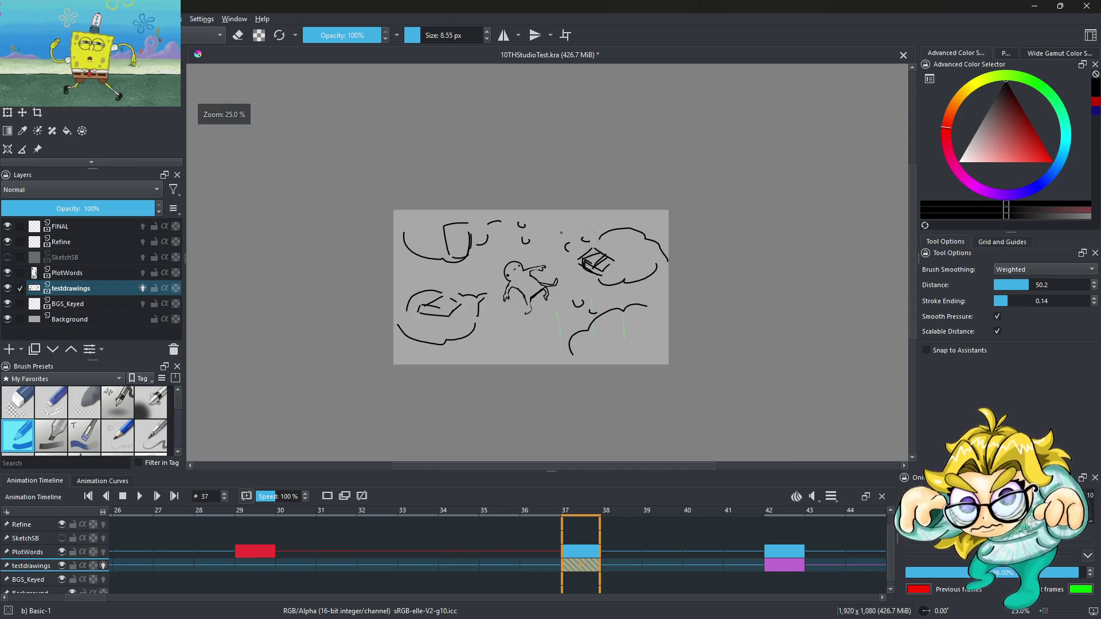
scroll(413, 327, "up", 3)
left_click_drag(378, 354, 401, 325)
scroll(420, 329, "down", 1)
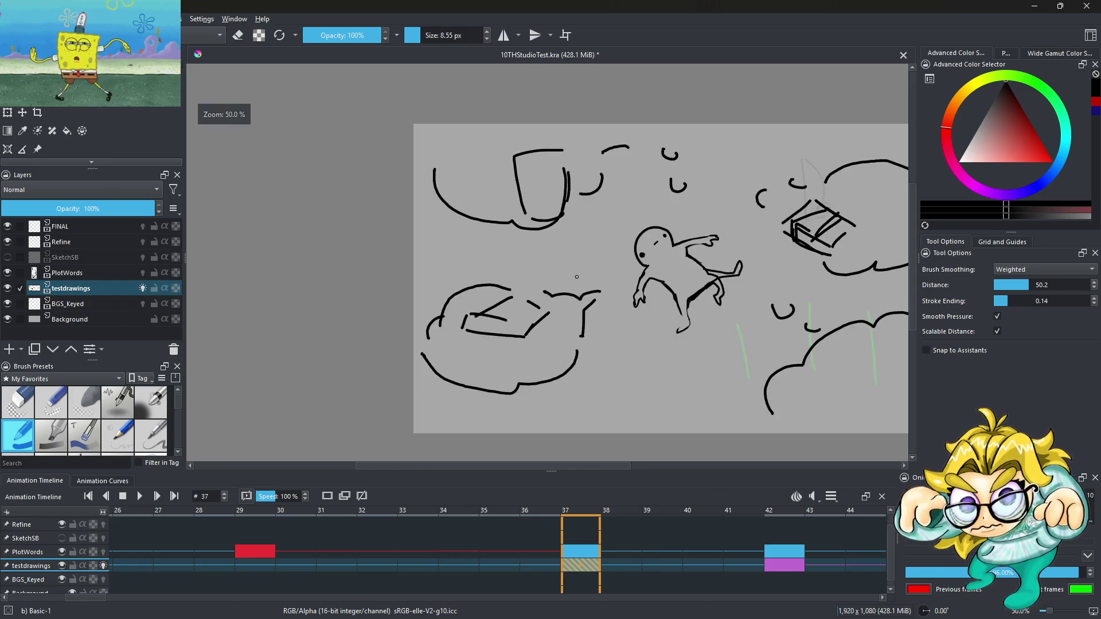
scroll(622, 276, "up", 2)
Step: Draw a small oval beside the figure and step back to frame 36
mouse_move(622, 275)
left_mouse_down()
mouse_move(631, 294)
mouse_move(638, 284)
left_mouse_up()
scroll(510, 227, "down", 3)
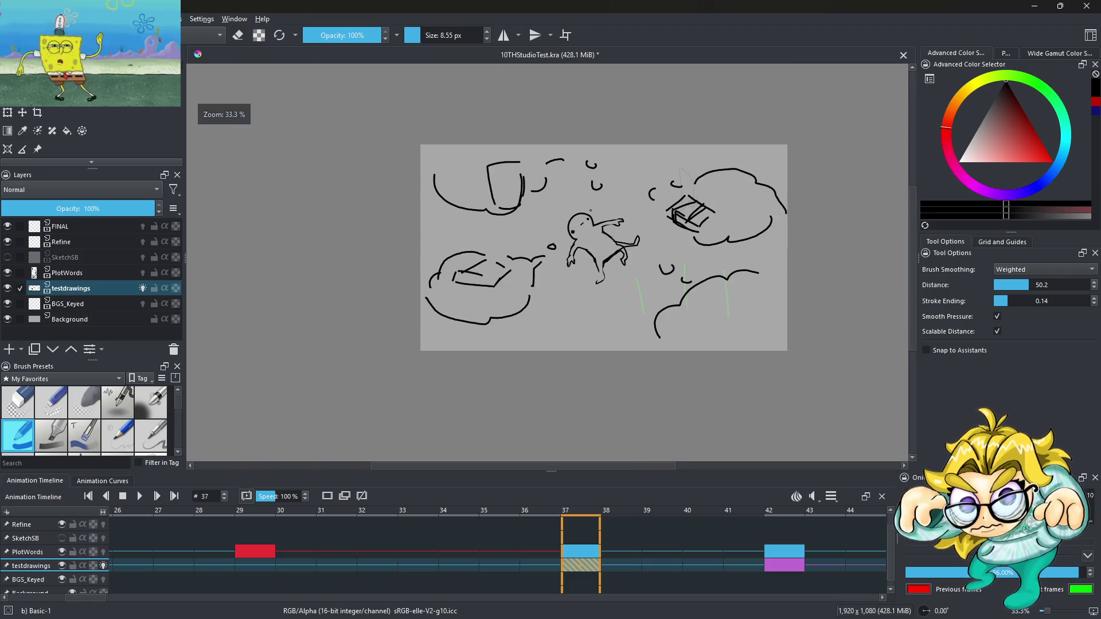
scroll(599, 263, "down", 1)
scroll(599, 253, "up", 1)
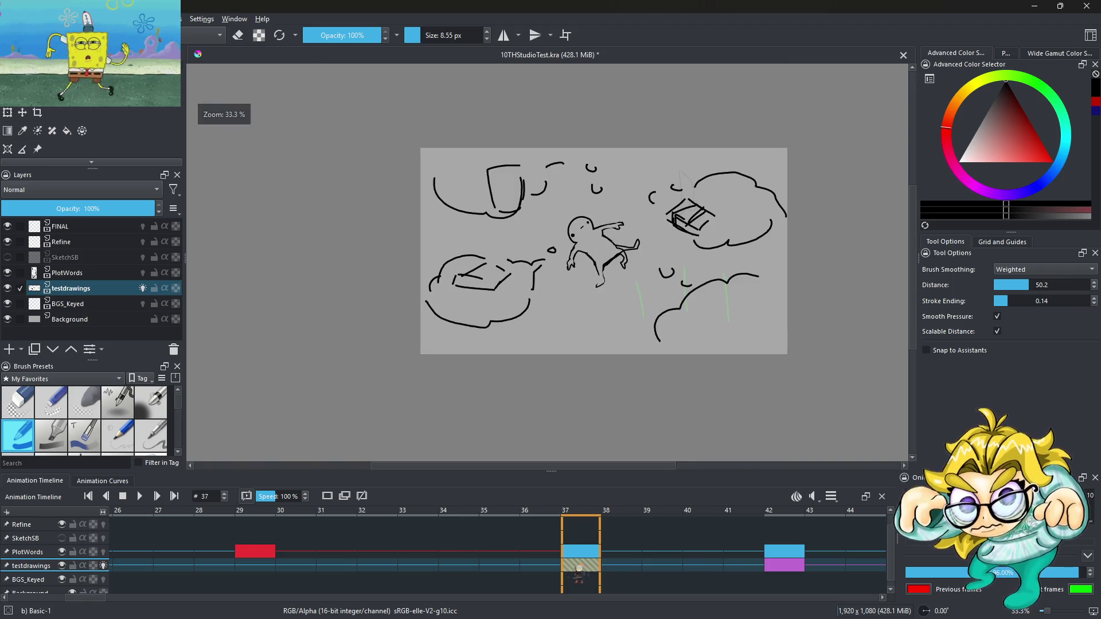
key("Left")
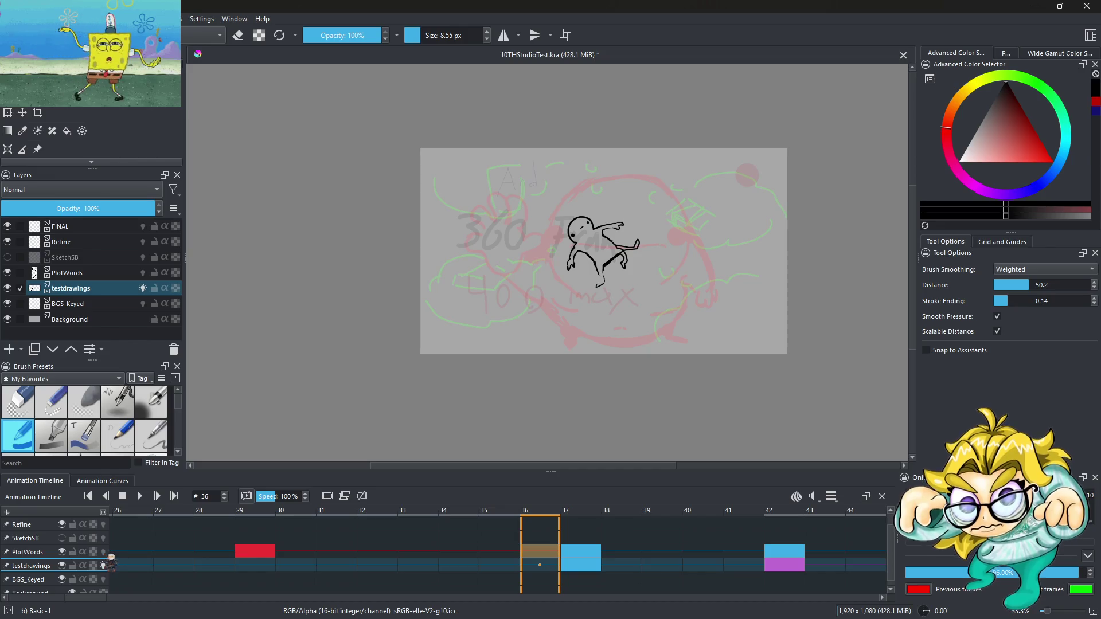
Step: Turn off onion skinning for testdrawings and play through frames 36 to 39
left_click(104, 566)
key("Left")
key("Left")
key("Left")
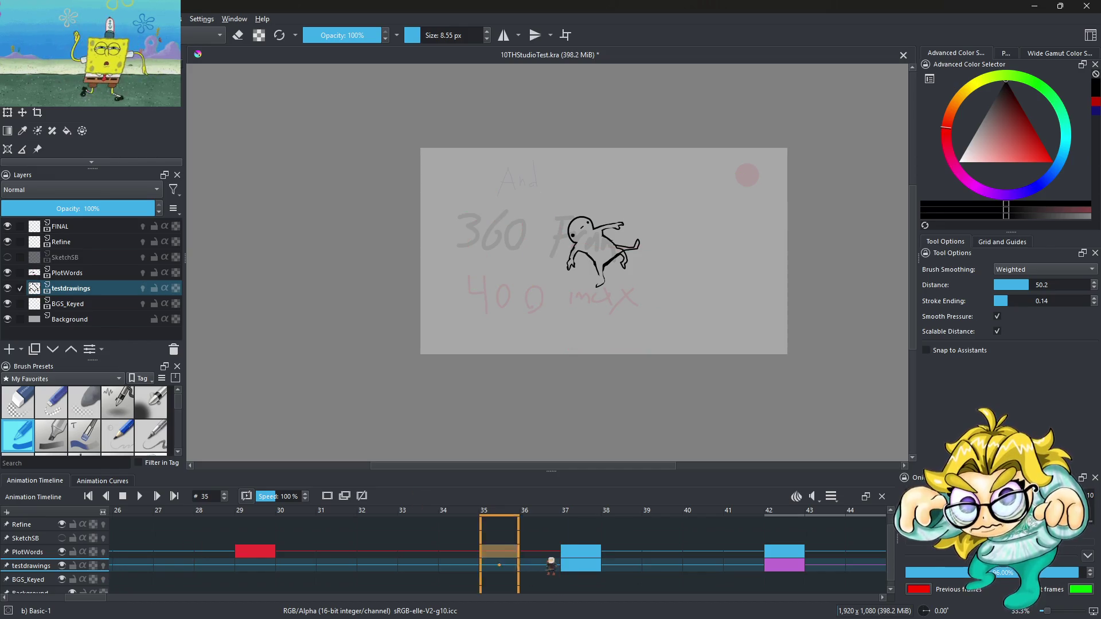
key("Right")
key("Right")
key("Right")
left_click(139, 496)
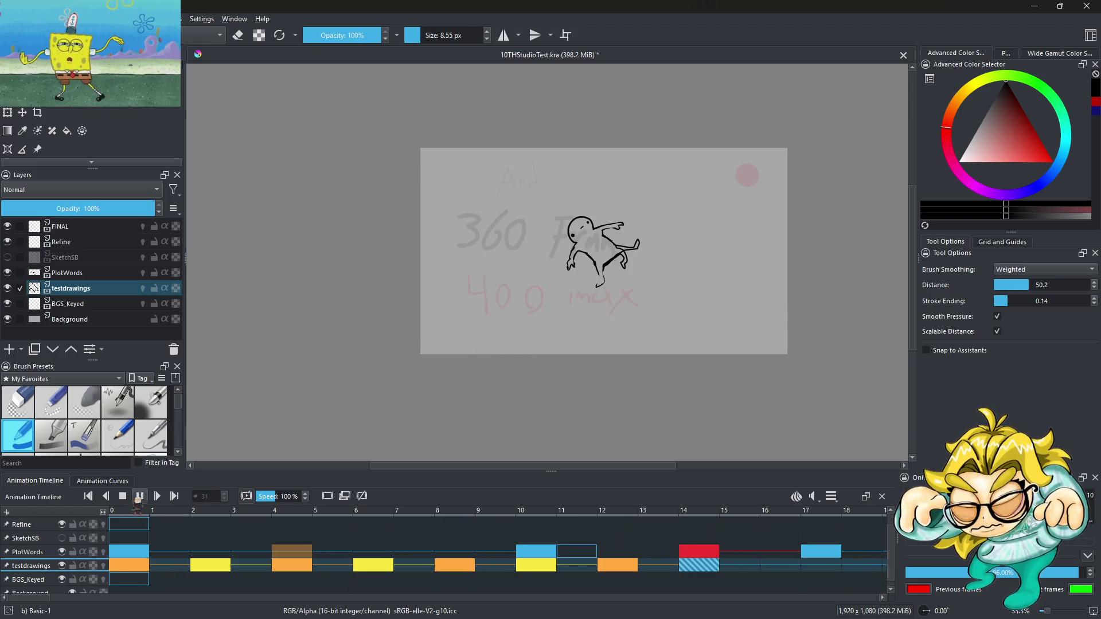
left_click(139, 496)
key("Right")
key("Right")
key("Right")
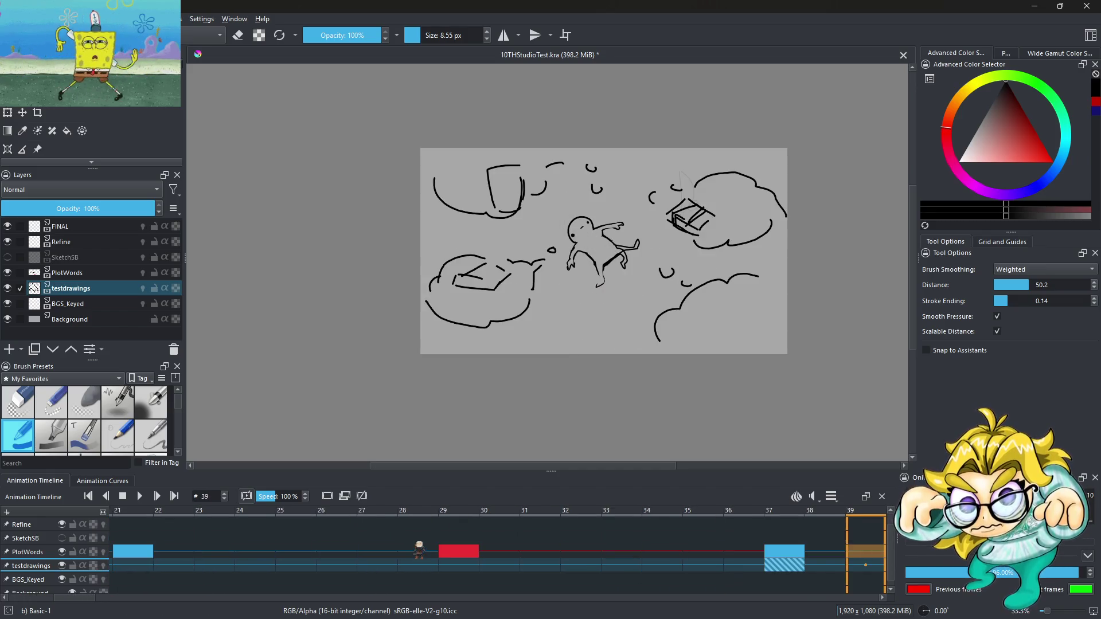
key("Left")
key("Left")
key("Left")
key("Right")
key("Right")
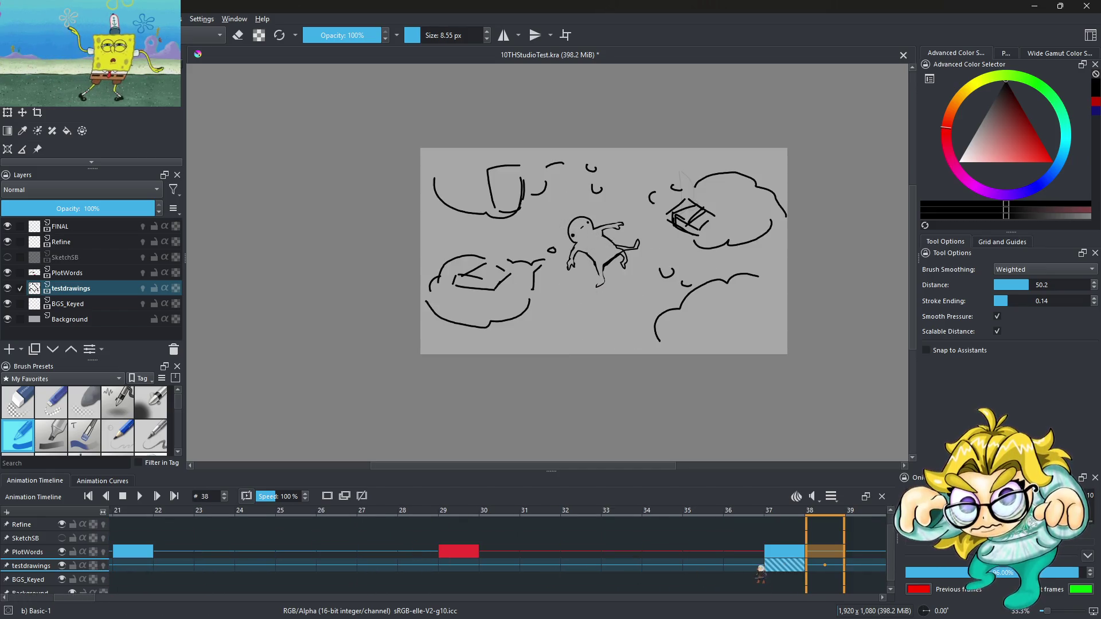
left_click(755, 568)
Step: Move the testdrawings keyframe from frame 37 to frame 29 and replay to check timing
left_click(459, 567)
left_click_drag(793, 570, 459, 568)
left_click(290, 569)
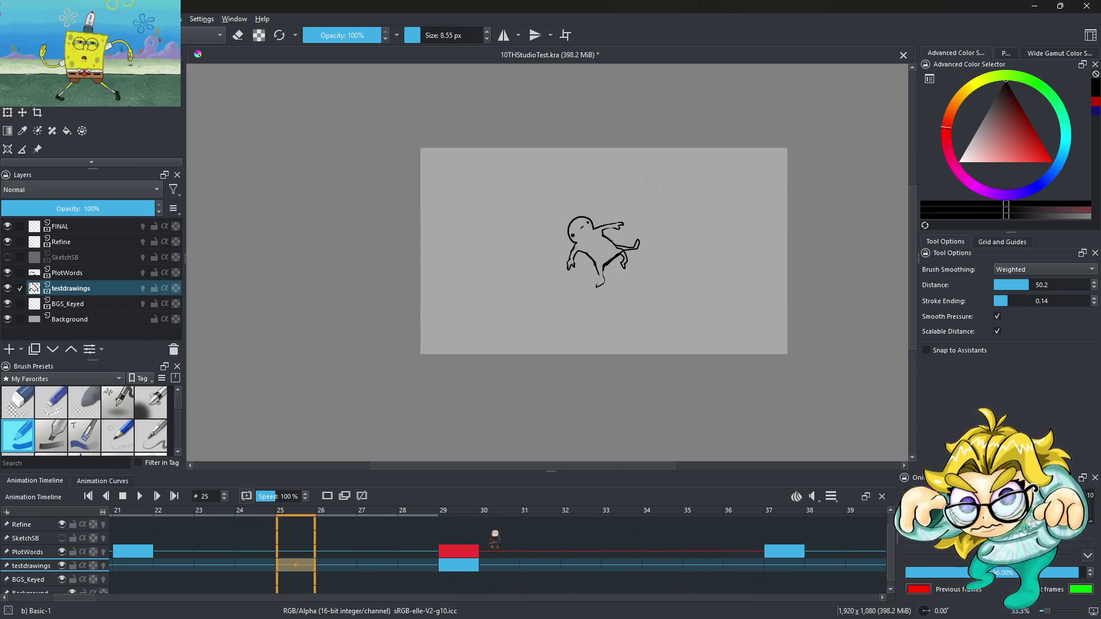
key("End")
key("Home")
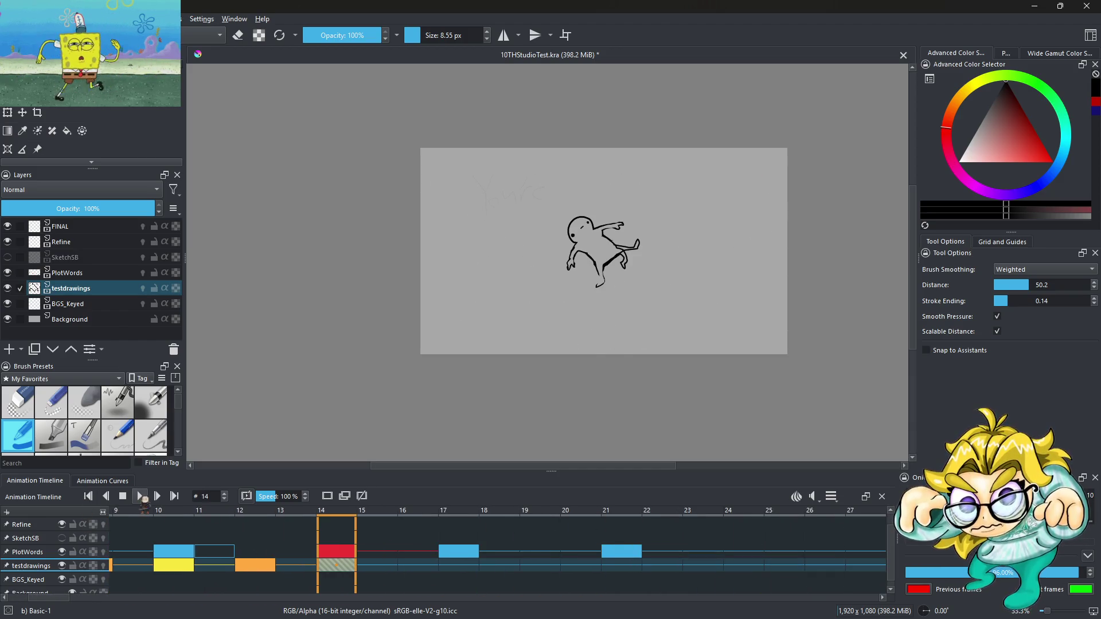
left_click(140, 497)
left_click(141, 496)
Step: Hide the PlotWords layer, play from frame 35, and open the clip range settings
left_click(63, 552)
left_click(175, 565)
left_click(140, 496)
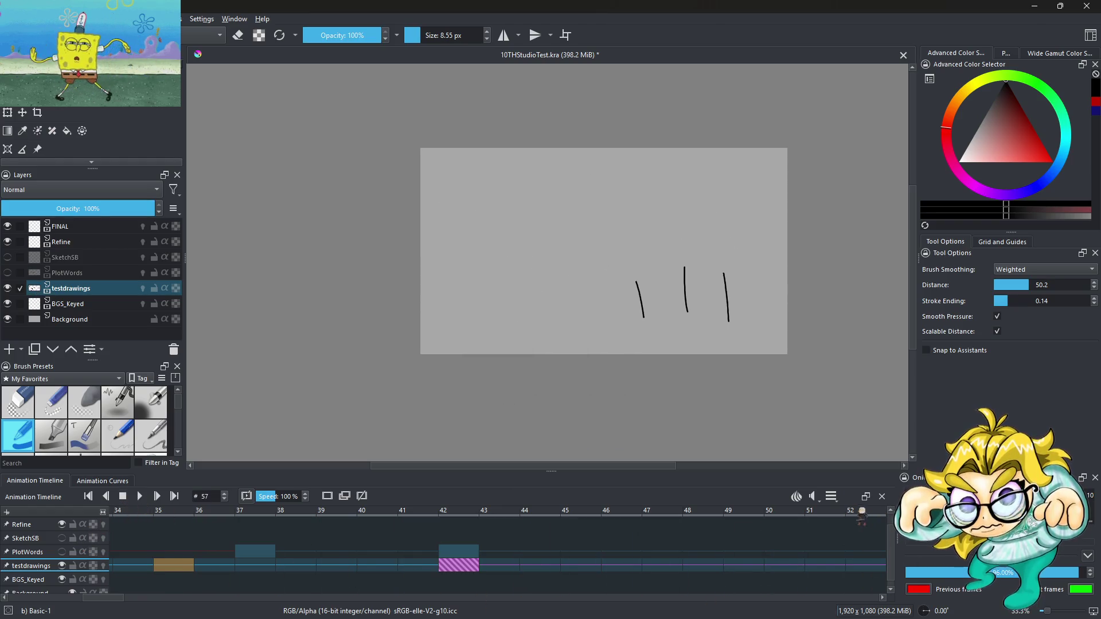
left_click(831, 497)
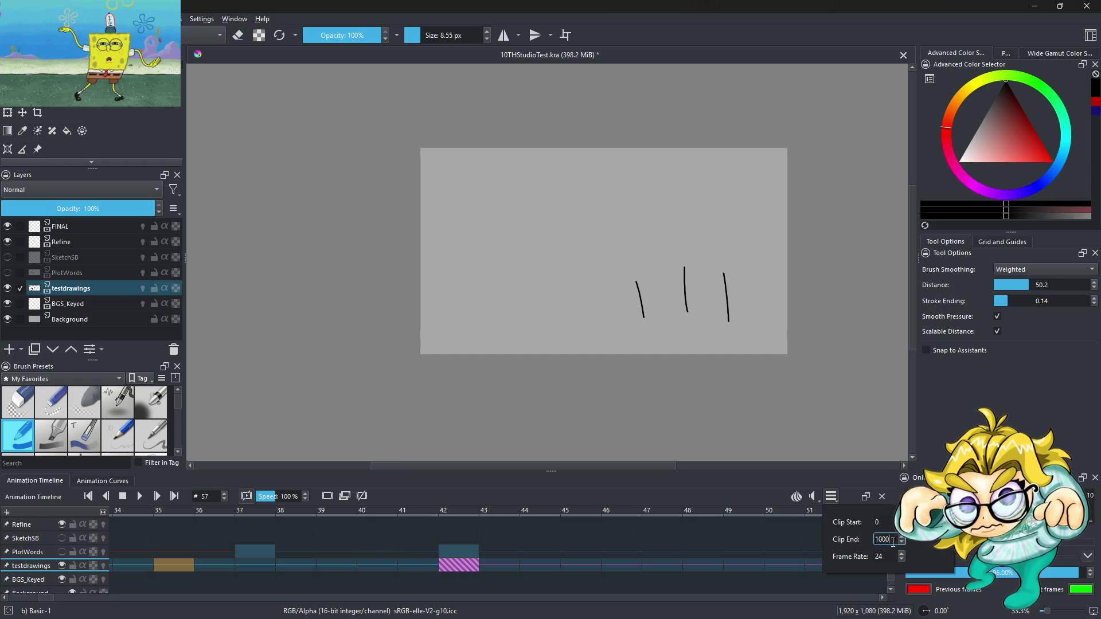
Step: Set the clip end to 44 and jump to frame 42
key("BackSpace")
key("BackSpace")
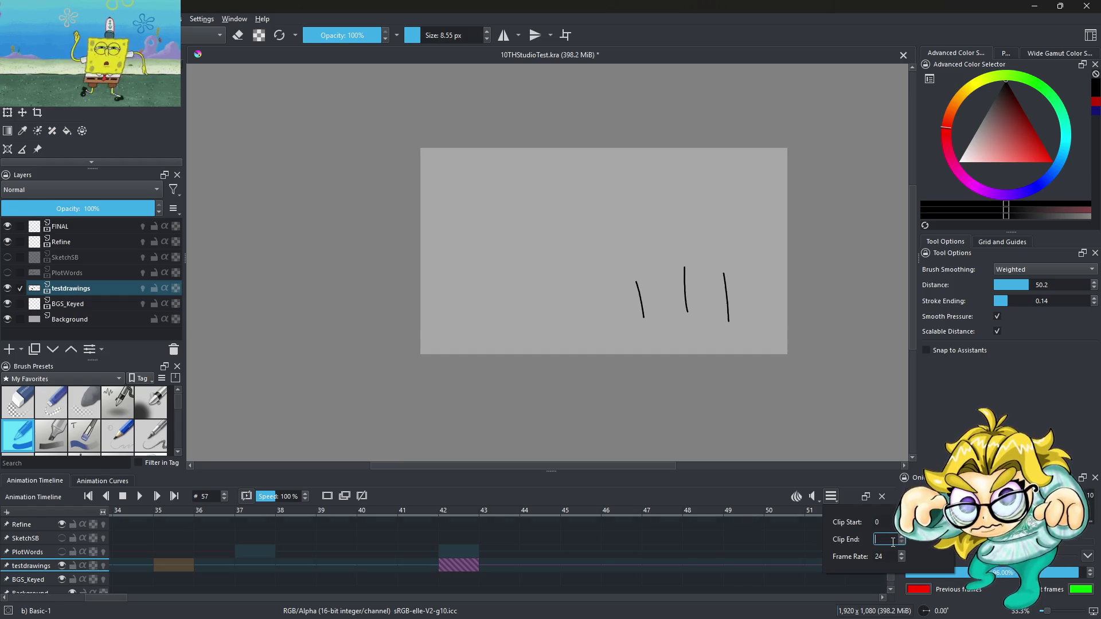
type("44")
key("Return")
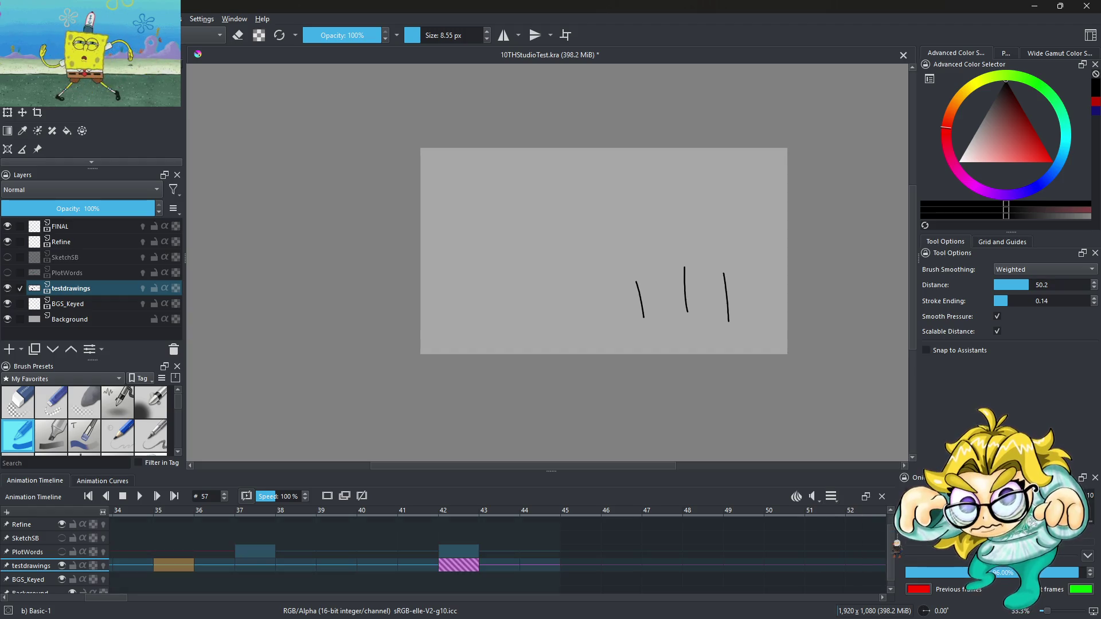
left_click(434, 566)
left_click(467, 567)
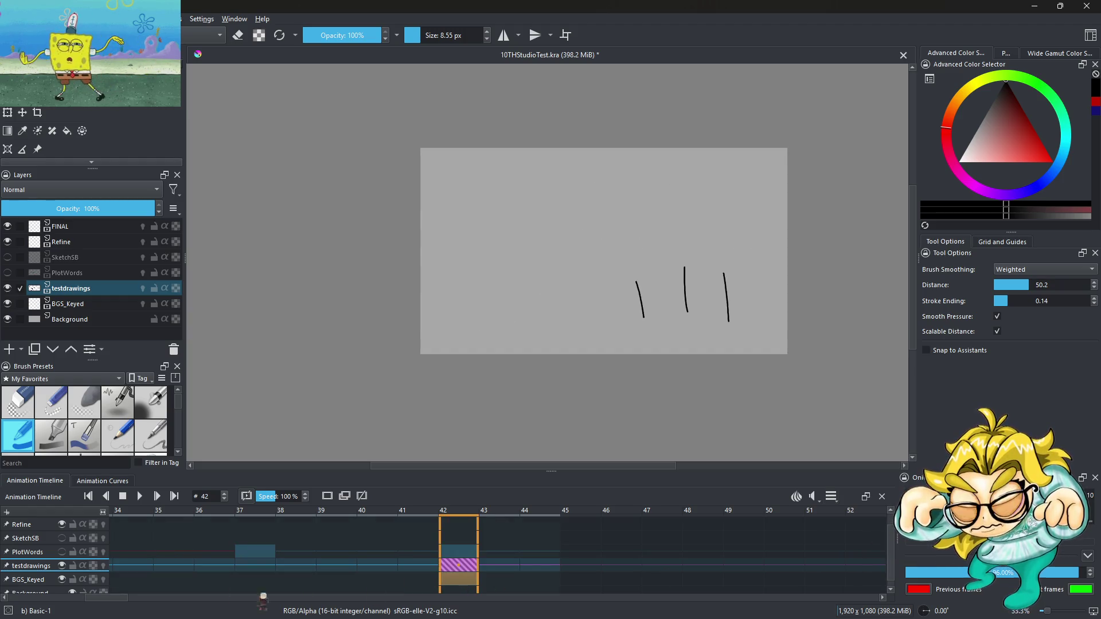
Step: Preview the storyboard playback, then select frame 29 on testdrawings and bring up its frame options
left_click(140, 497)
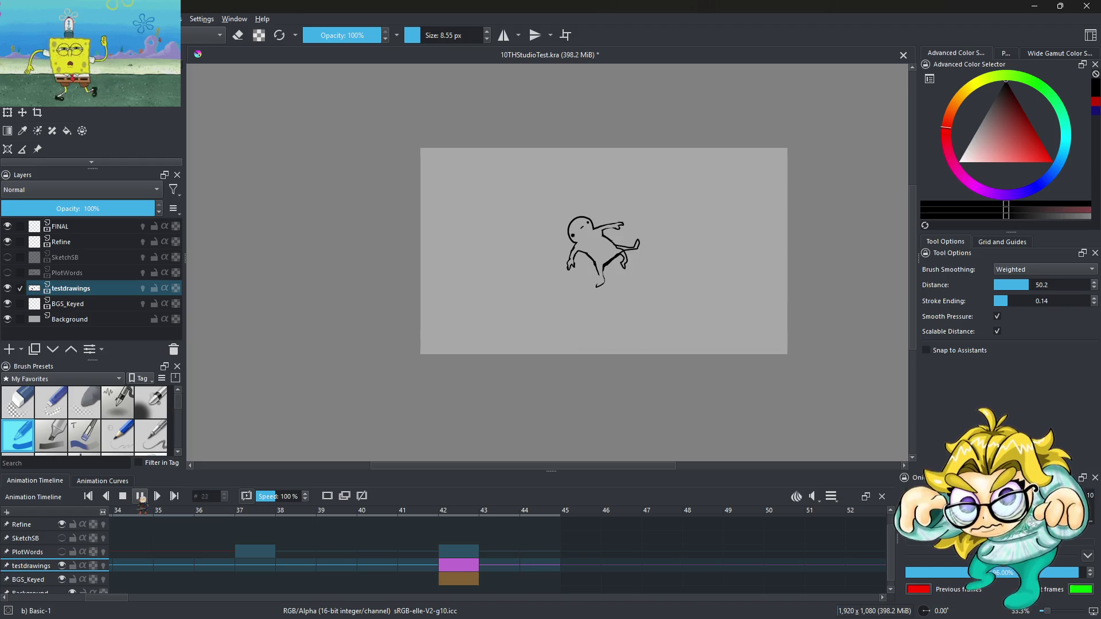
left_click(140, 497)
left_click(142, 497)
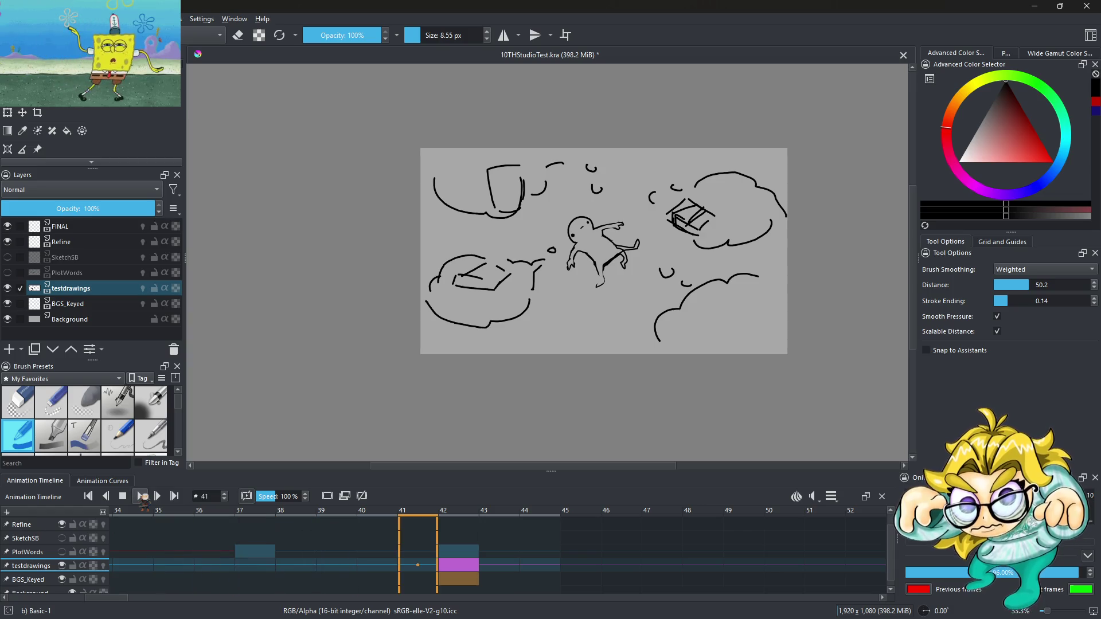
left_click(508, 567)
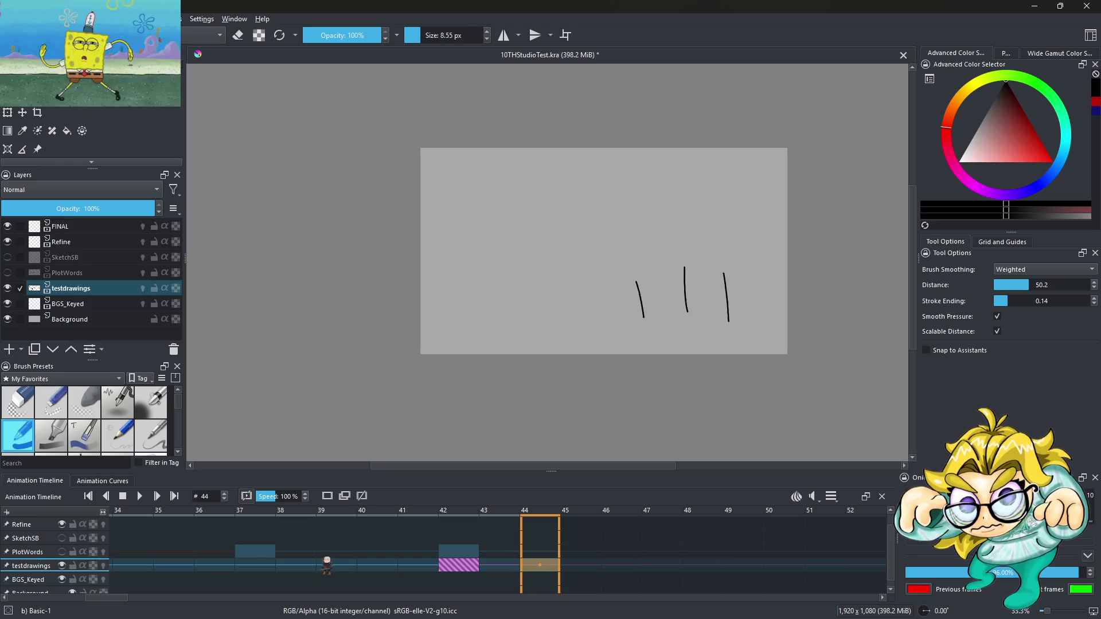
key("Left")
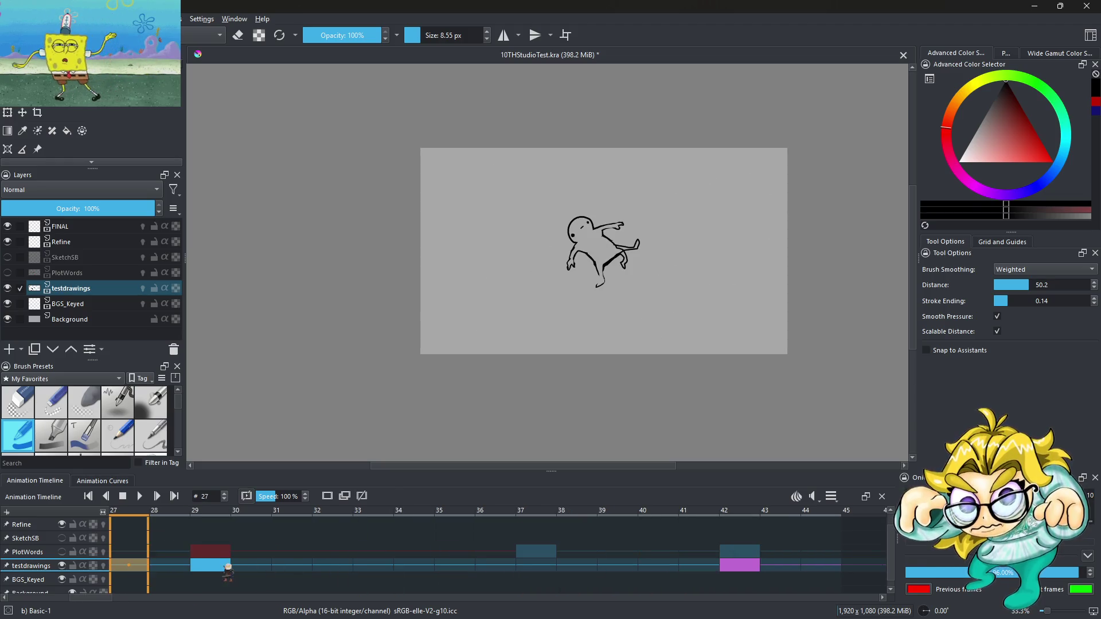
left_click(227, 569)
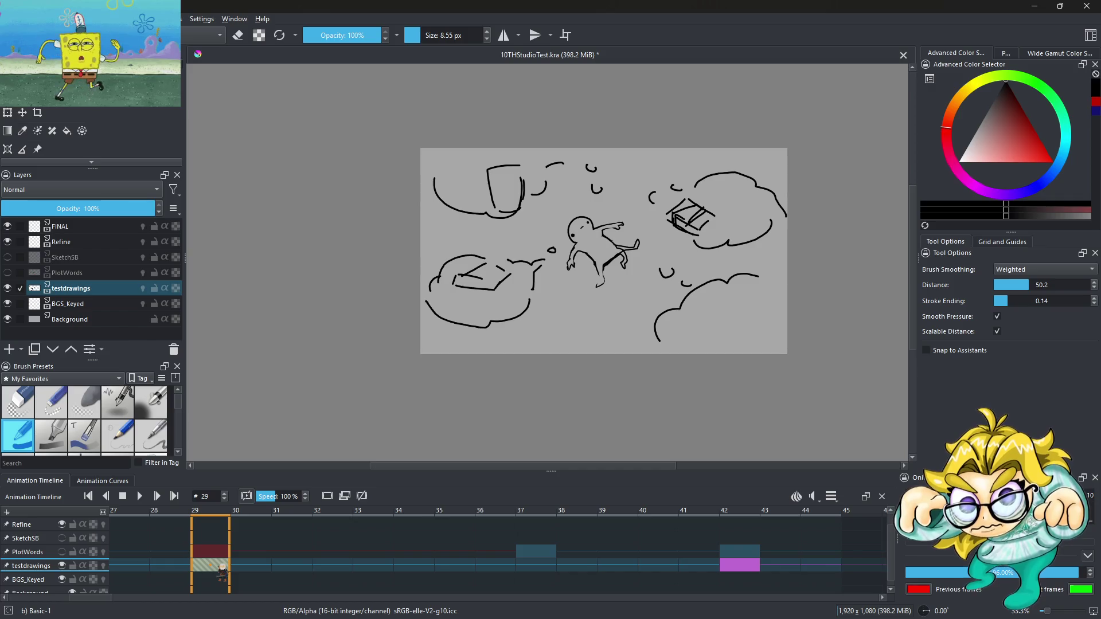
right_click(223, 571)
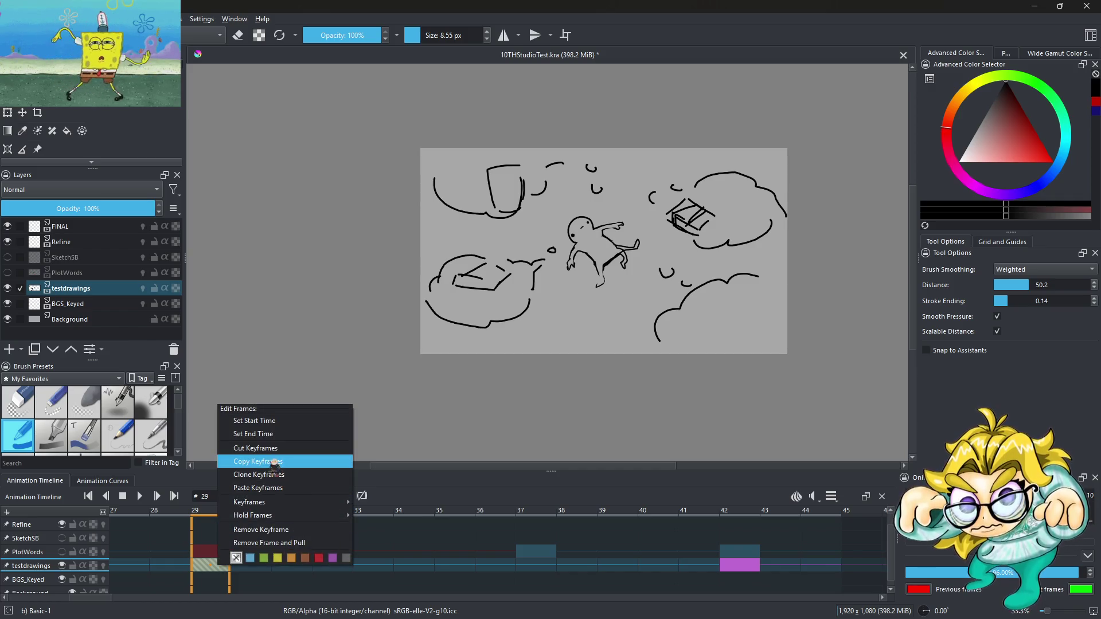
Step: Copy the frame-29 cloud sketch keyframe into frame 41 and clear the frame-42 strokes
left_click(281, 465)
left_click(739, 569)
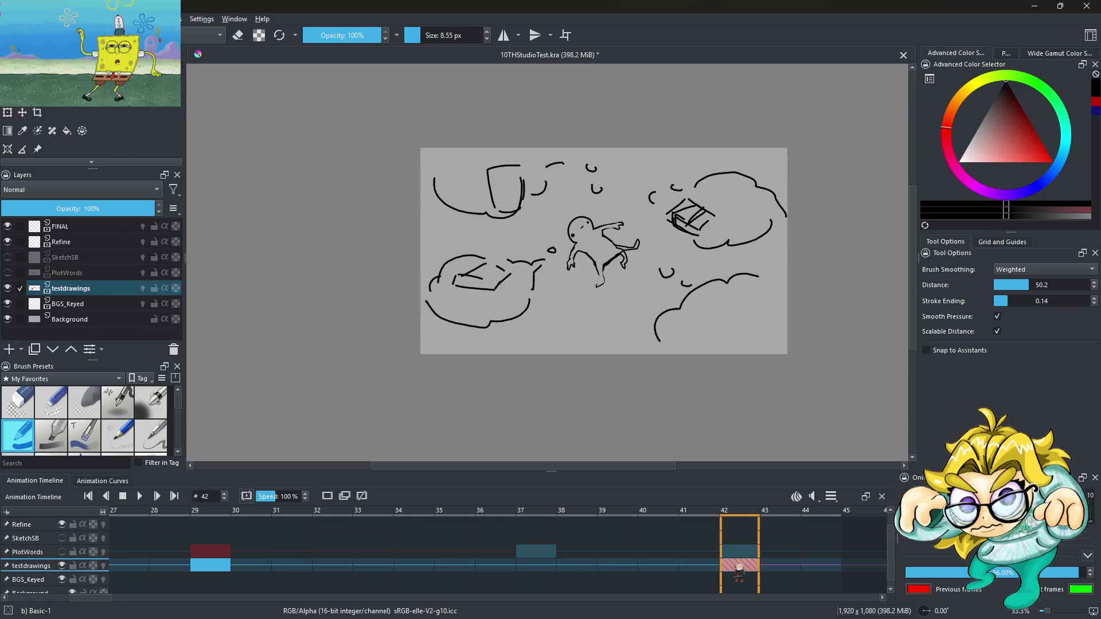
left_click(712, 568)
key("ctrl+v")
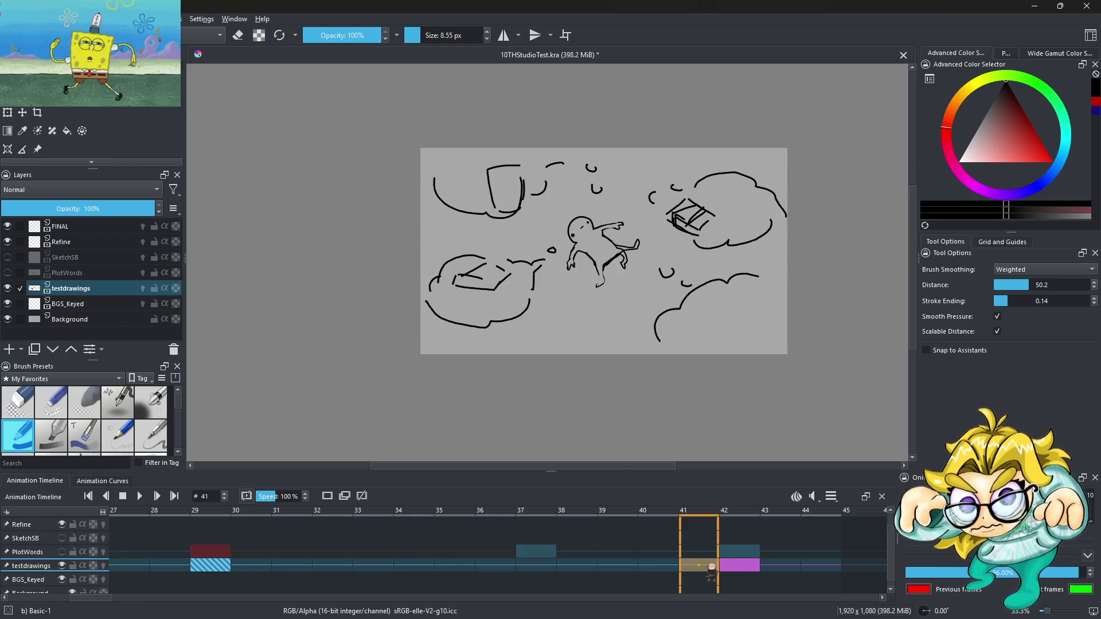
left_click(747, 570)
key("Delete")
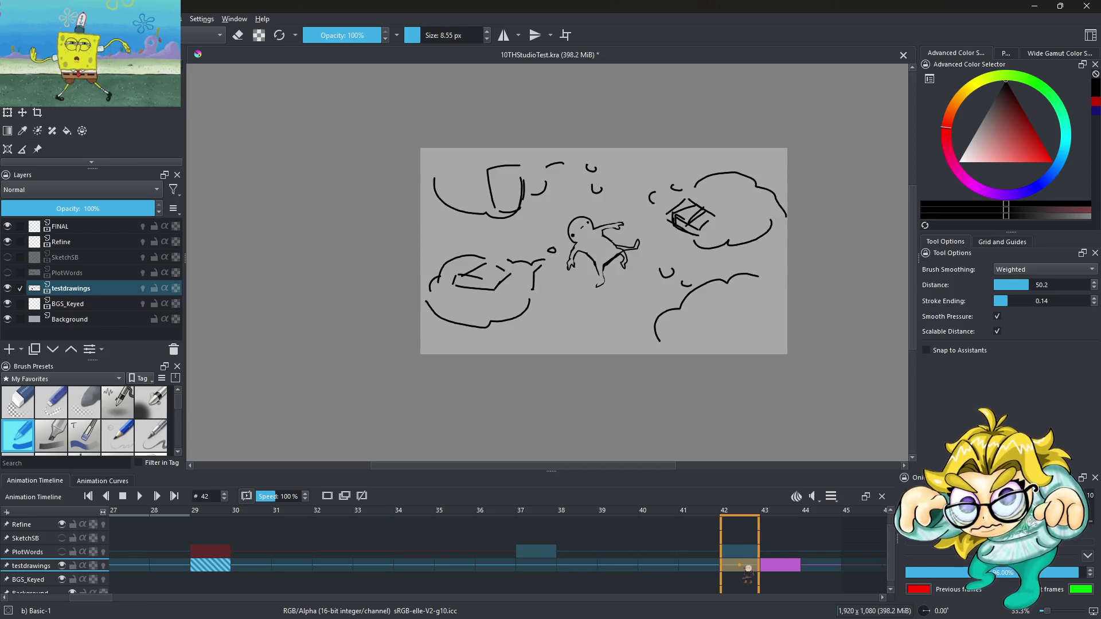
right_click(744, 567)
key("Escape")
Step: On frame 29, enlarge the brush to about 239 px and switch it to eraser mode
left_click(225, 567)
scroll(494, 216, "down", 1)
scroll(514, 294, "up", 2)
left_click_drag(463, 180, 516, 181)
scroll(463, 181, "down", 3)
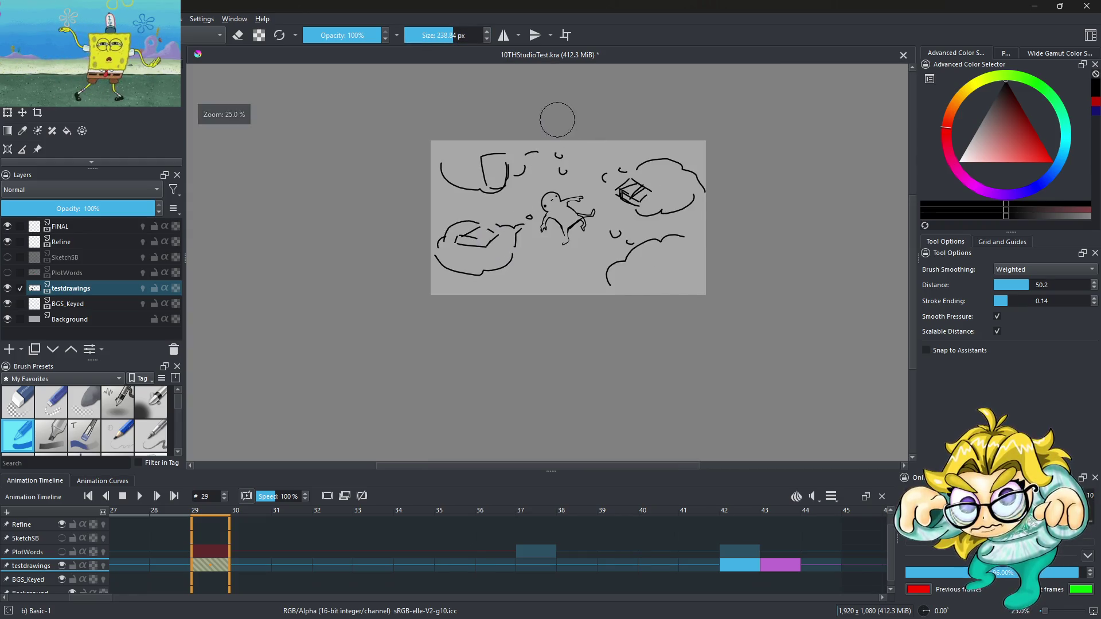
scroll(551, 124, "up", 2)
left_click_drag(445, 389, 344, 322)
key("ctrl+z")
key("e")
Step: Erase the lower-left cloud and car sketch and the lower-right cloud arc, then compare adjacent frames
mouse_move(434, 409)
left_mouse_down()
mouse_move(344, 339)
mouse_move(437, 356)
mouse_move(492, 290)
mouse_move(369, 348)
left_mouse_up()
scroll(442, 216, "down", 2)
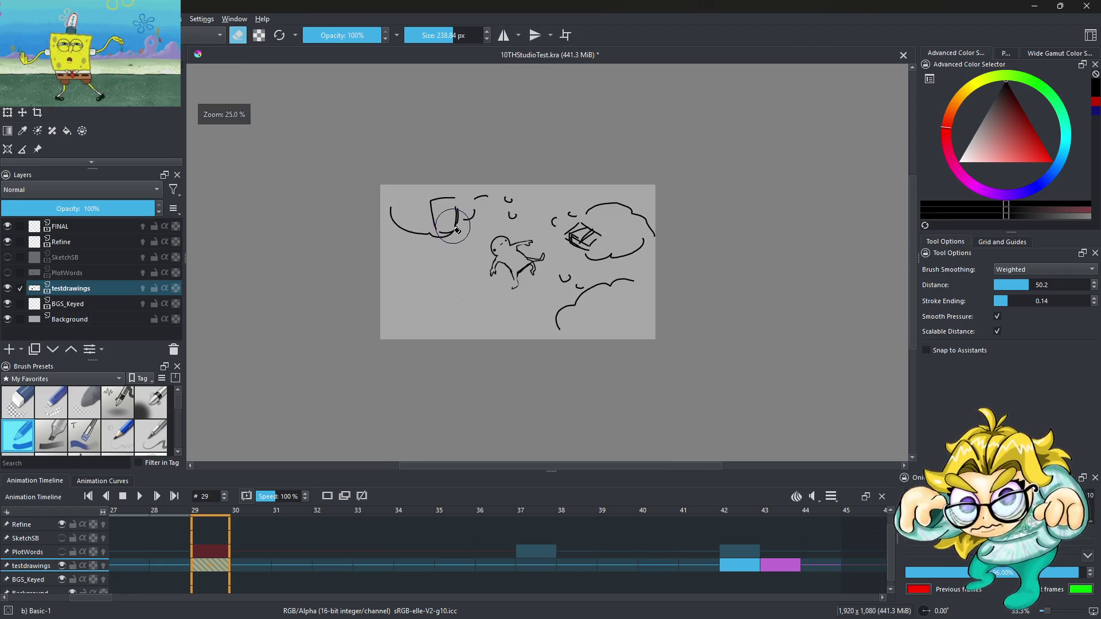
scroll(442, 216, "up", 1)
scroll(396, 256, "down", 1)
mouse_move(524, 278)
left_mouse_down()
mouse_move(437, 332)
mouse_move(480, 300)
mouse_move(531, 290)
left_mouse_up()
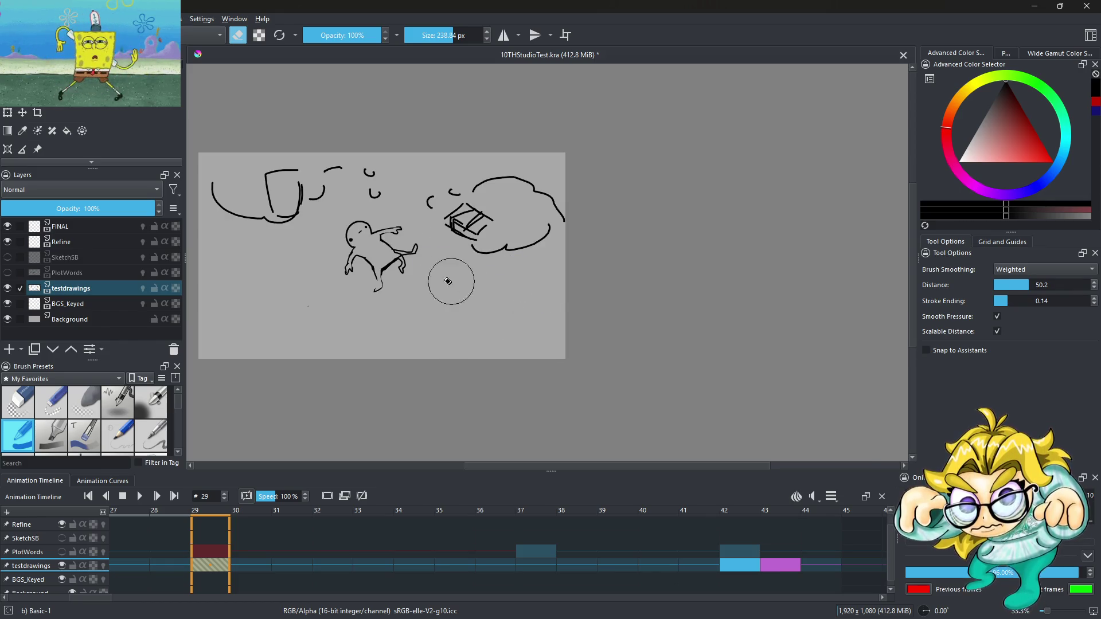
scroll(449, 277, "down", 1)
scroll(365, 242, "up", 1)
key("period")
key("comma")
key("comma")
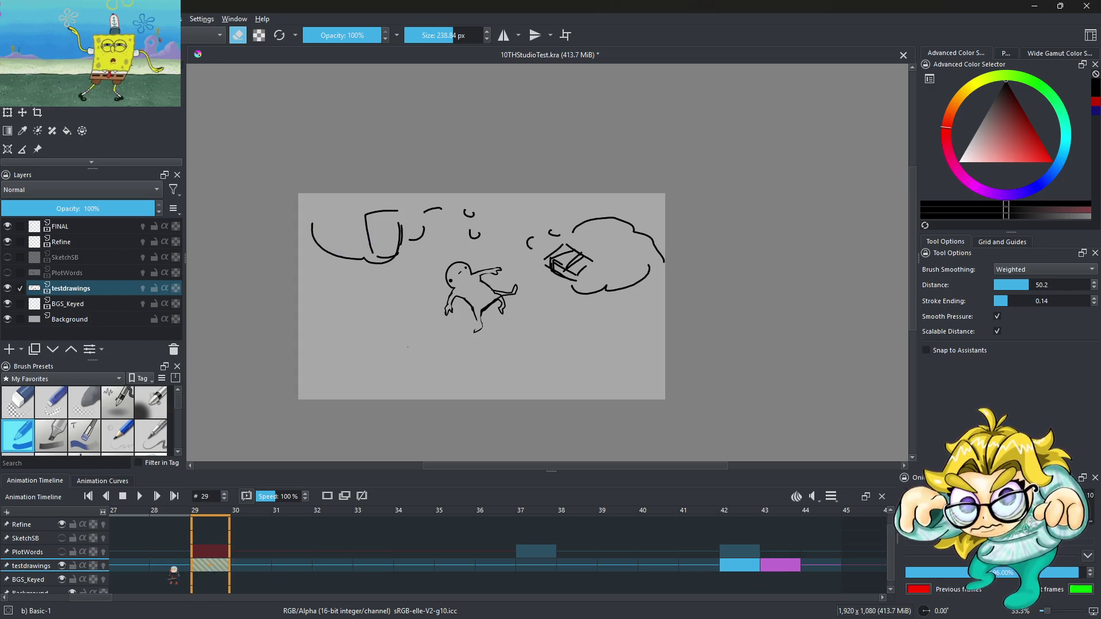
scroll(358, 545, "up", 5)
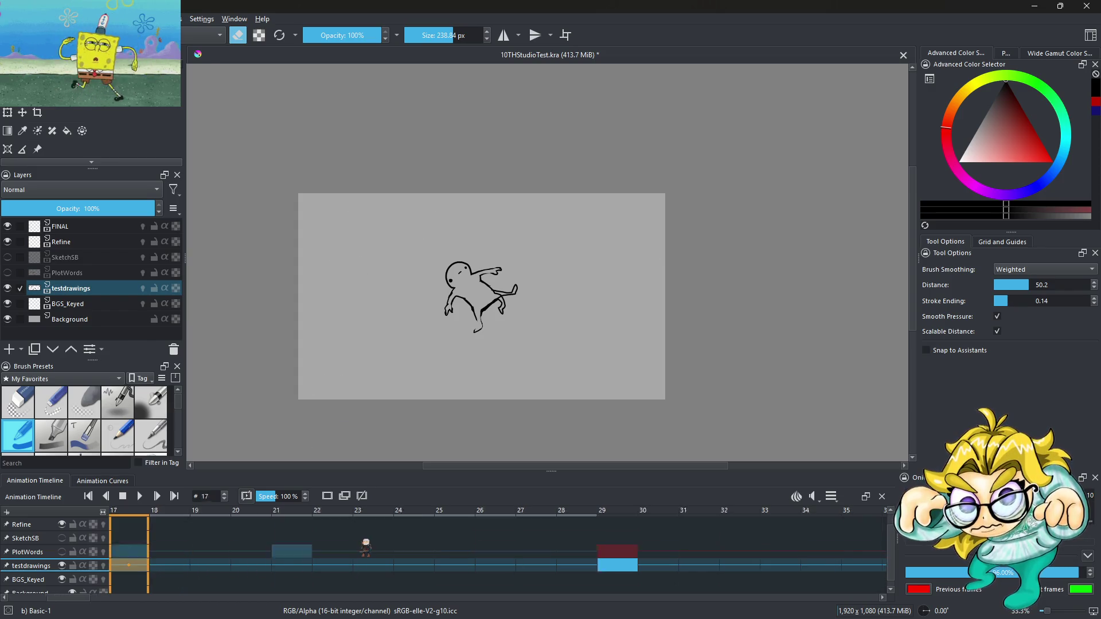
Step: Play the animation from the start and again from frame 14 to check it
left_click(139, 496)
left_click(139, 496)
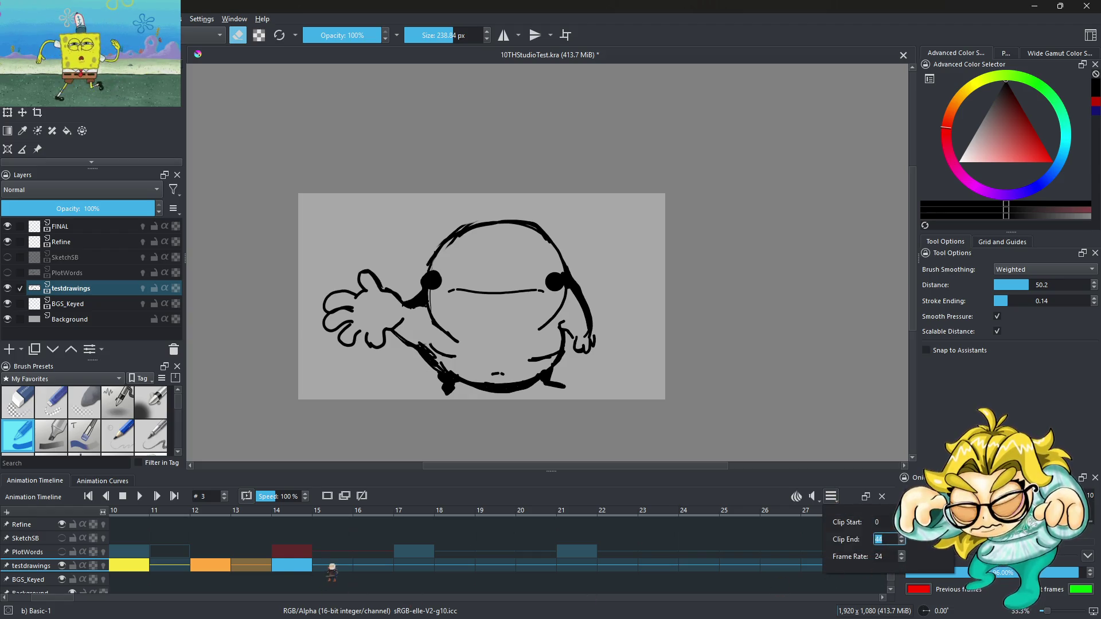
left_click(333, 567)
left_click(279, 568)
left_click(139, 496)
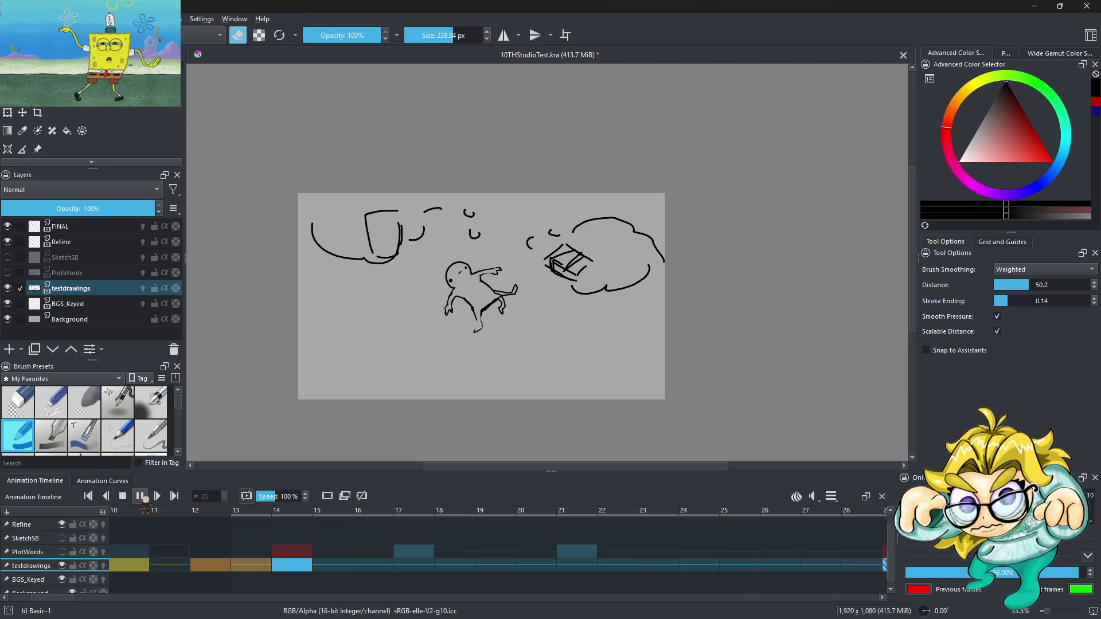
left_click(139, 496)
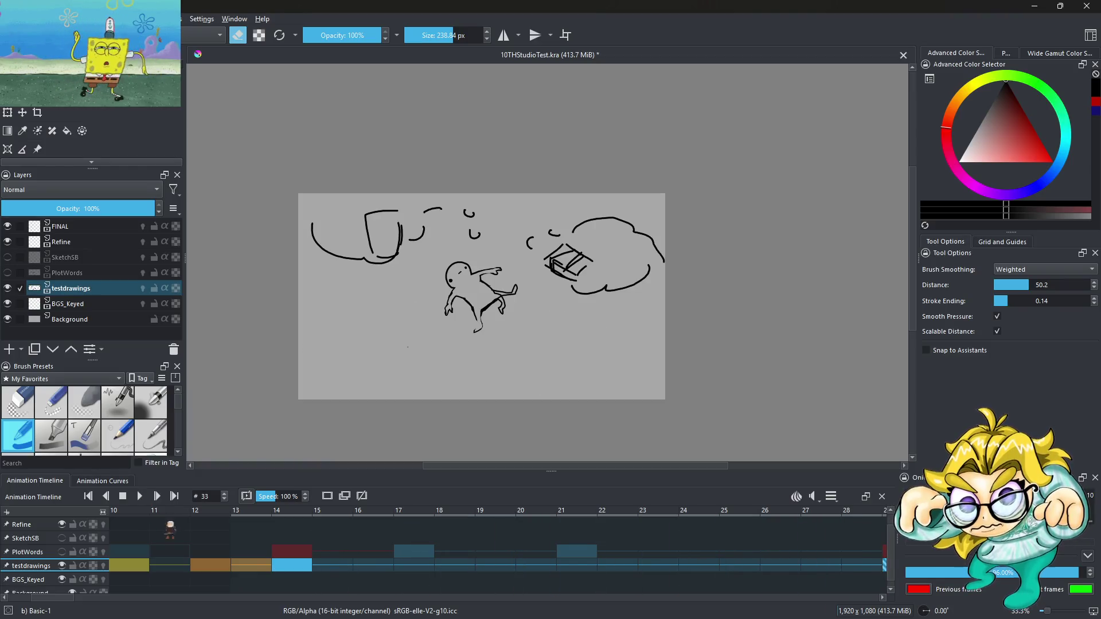
Step: Remove the three-stroke keyframe at frame 43 and move the full cloud sketch from frame 42 to 49
scroll(516, 566, "right", 8)
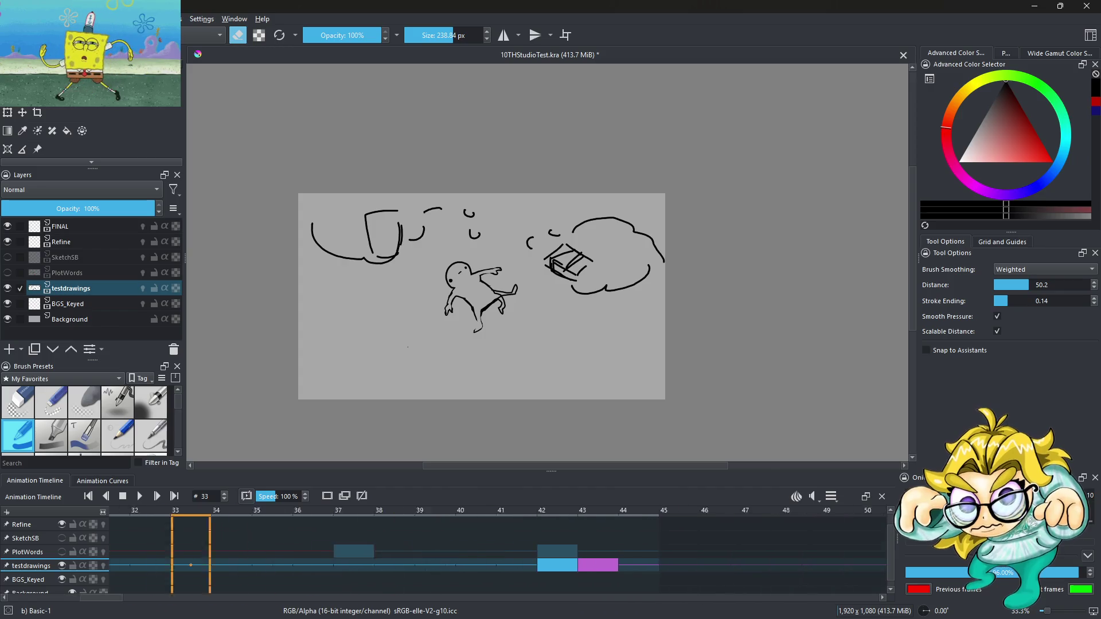
left_click(519, 566)
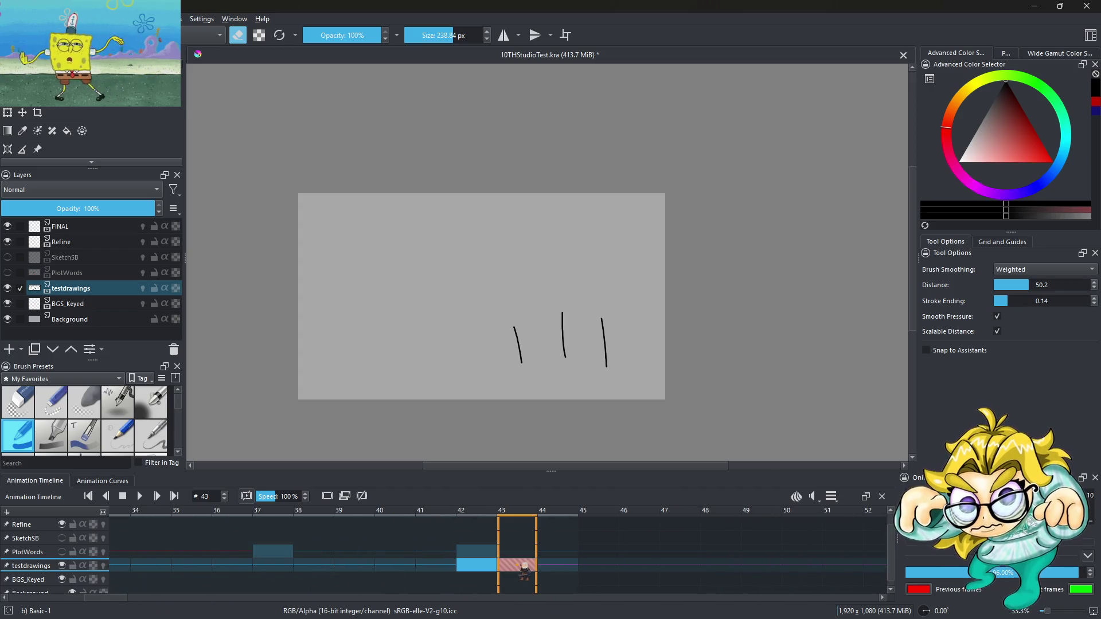
right_click(525, 568)
left_click(545, 530)
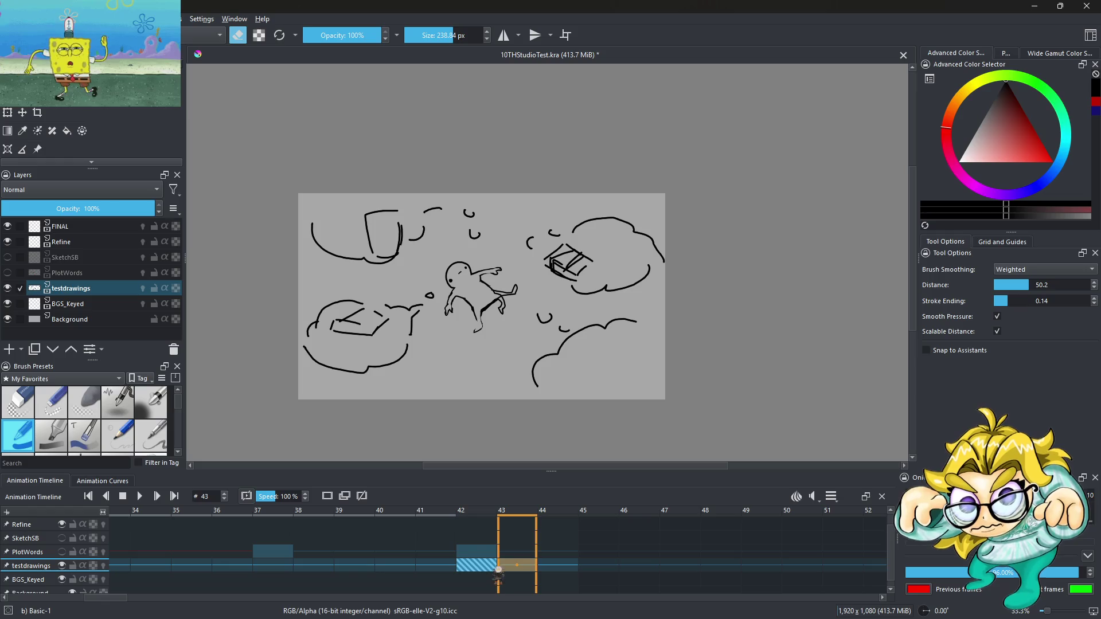
left_click(486, 567)
left_click_drag(485, 568, 762, 568)
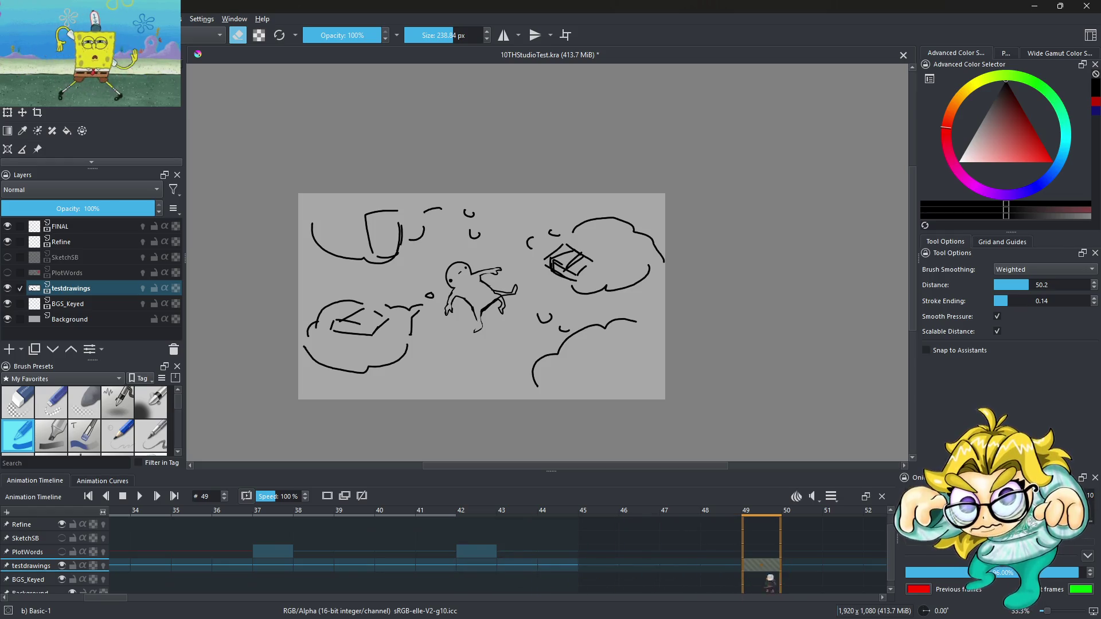
Step: Set the clip end to 60 and return to frame 42
left_click(830, 496)
type("60")
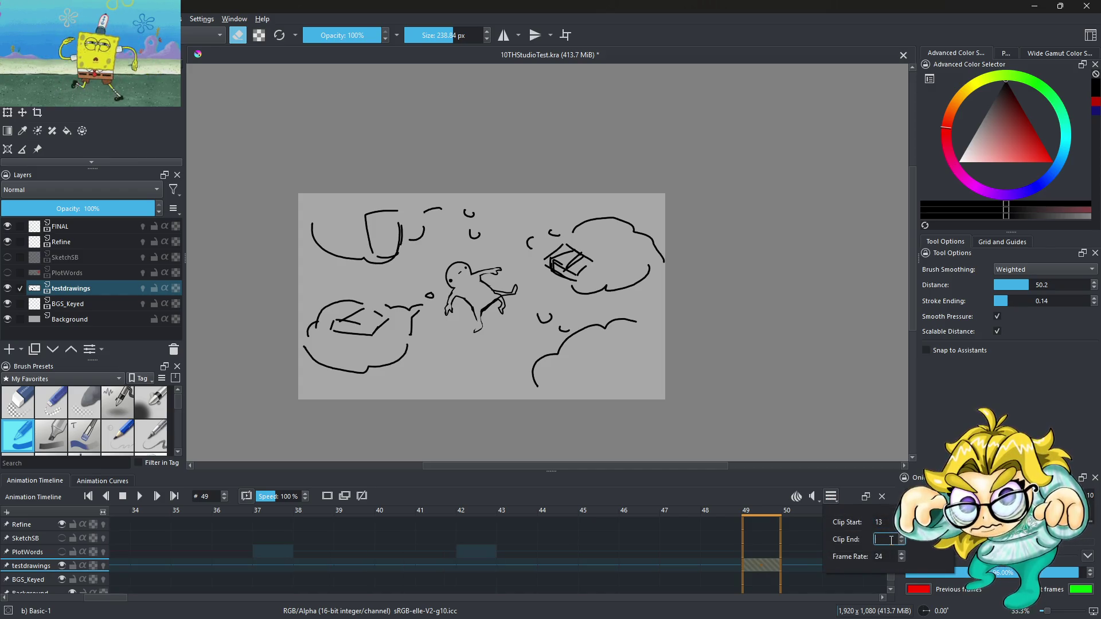
left_click(597, 533)
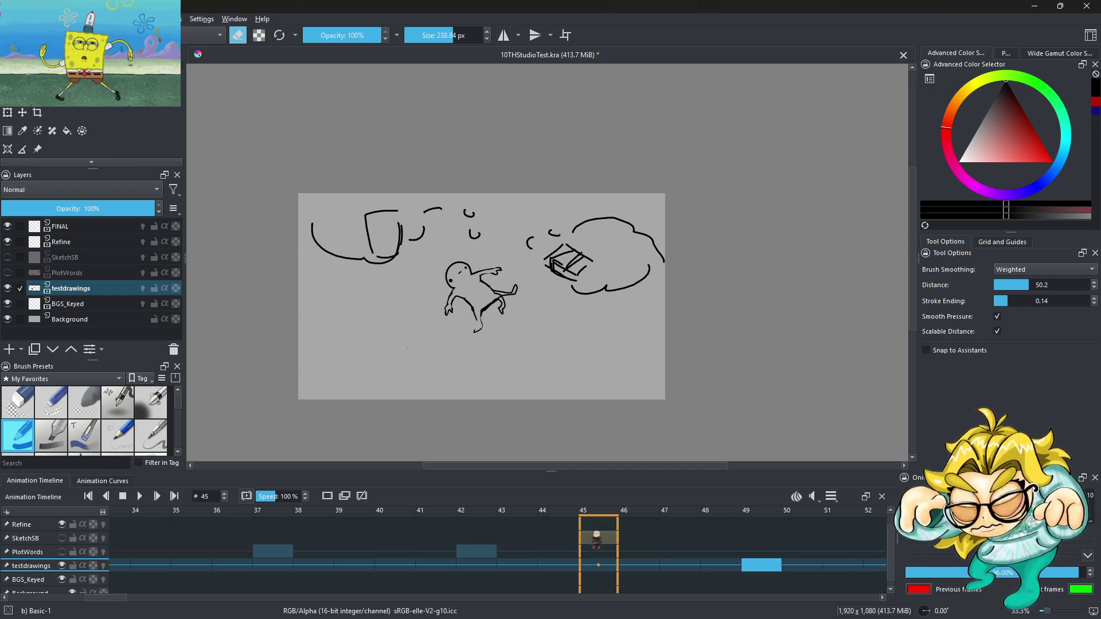
left_click(483, 571)
left_click_drag(110, 597, 136, 597)
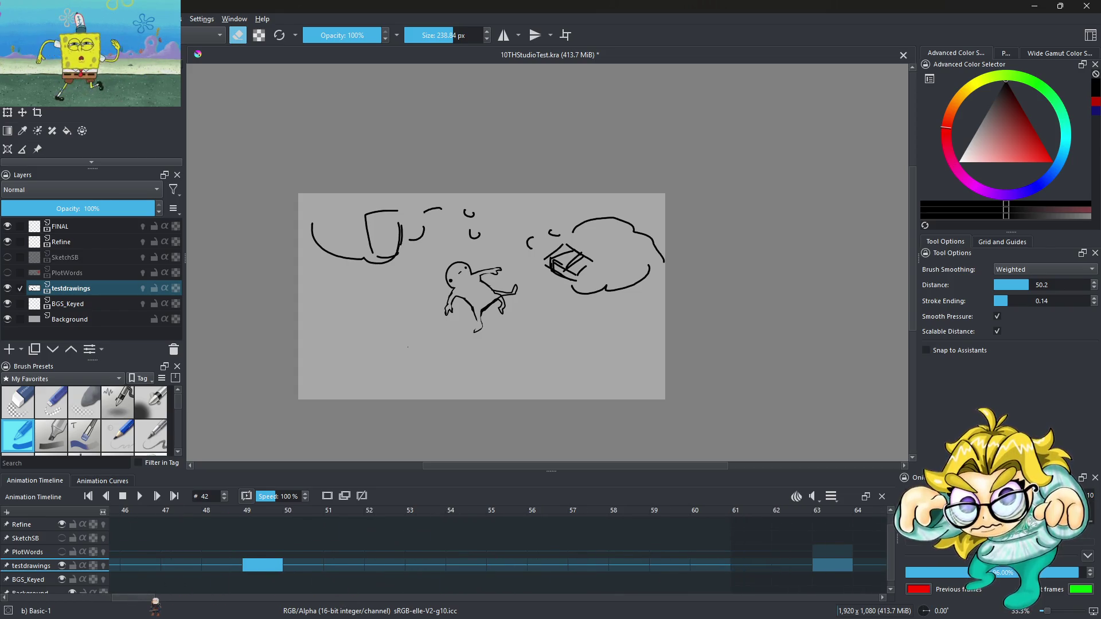
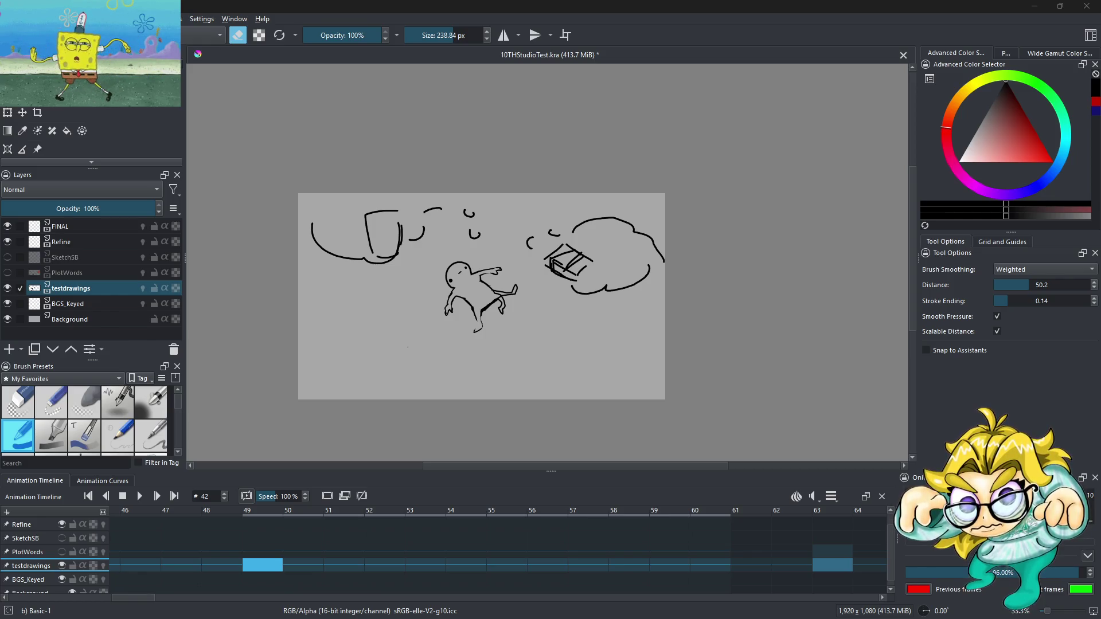
Step: Play back the testdrawings animation a few times to preview its current timing
scroll(474, 284, "down", 1)
scroll(457, 287, "up", 2)
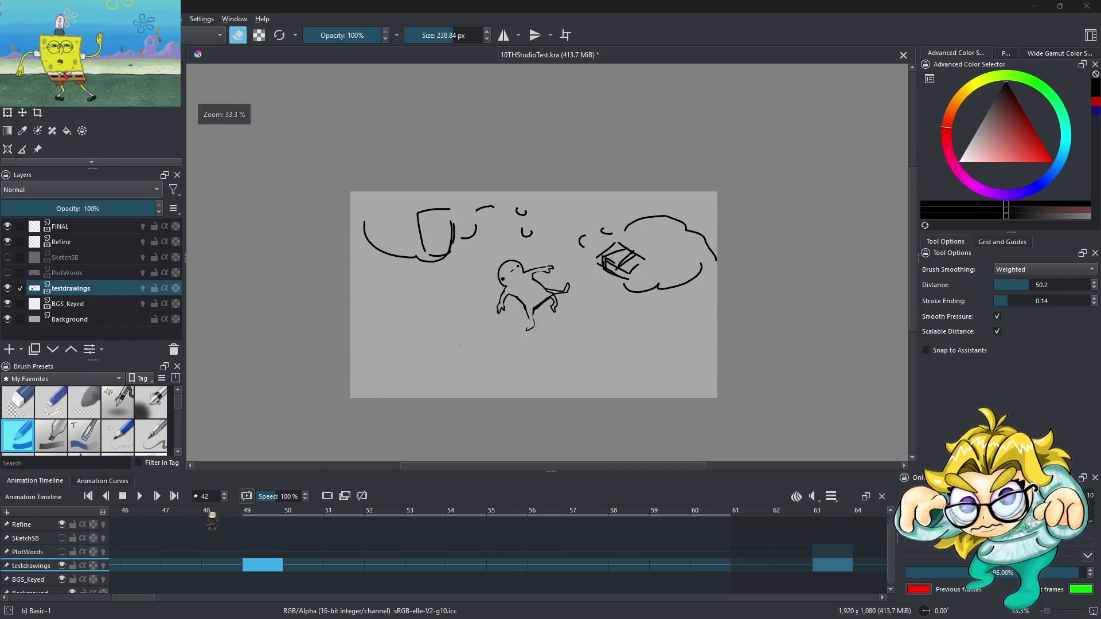
scroll(213, 516, "left", 3)
left_click(211, 516)
left_click(140, 497)
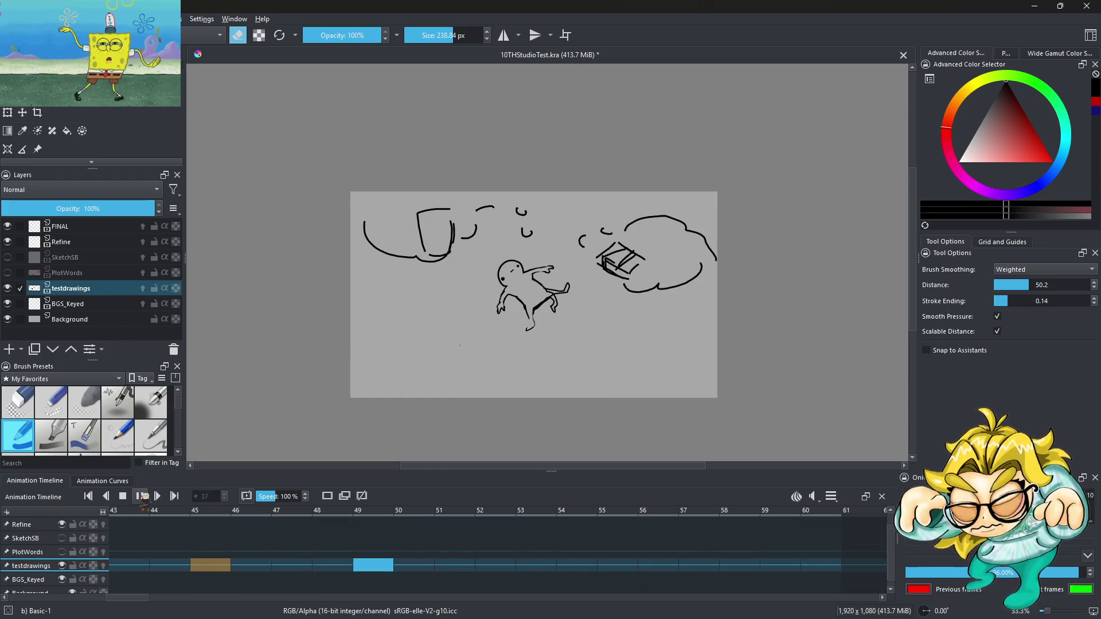
left_click(143, 496)
left_click(330, 568)
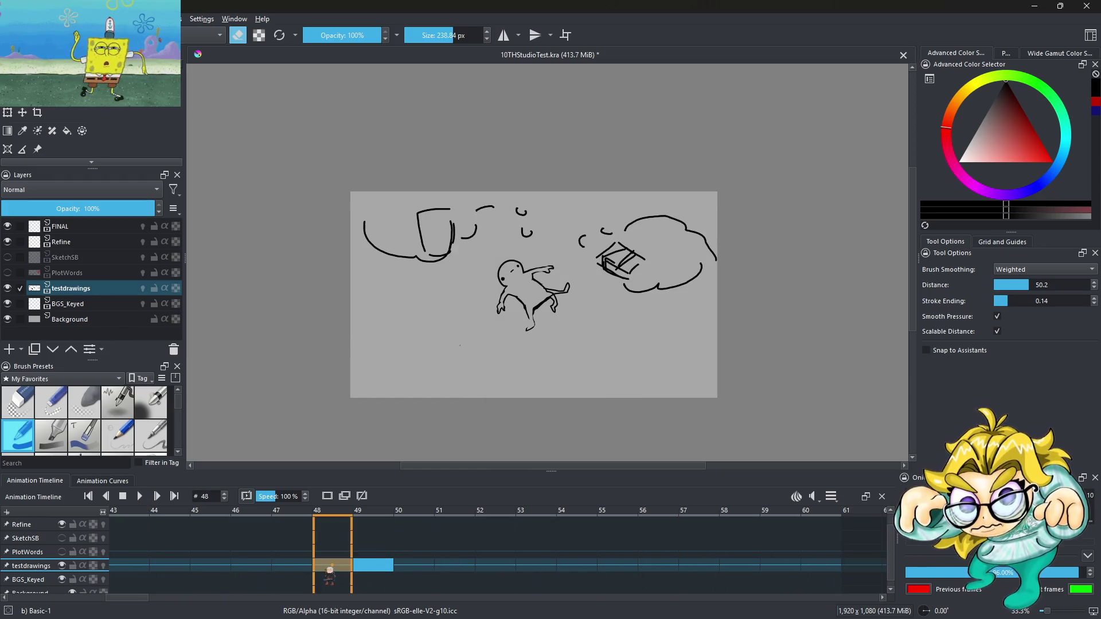
key("space")
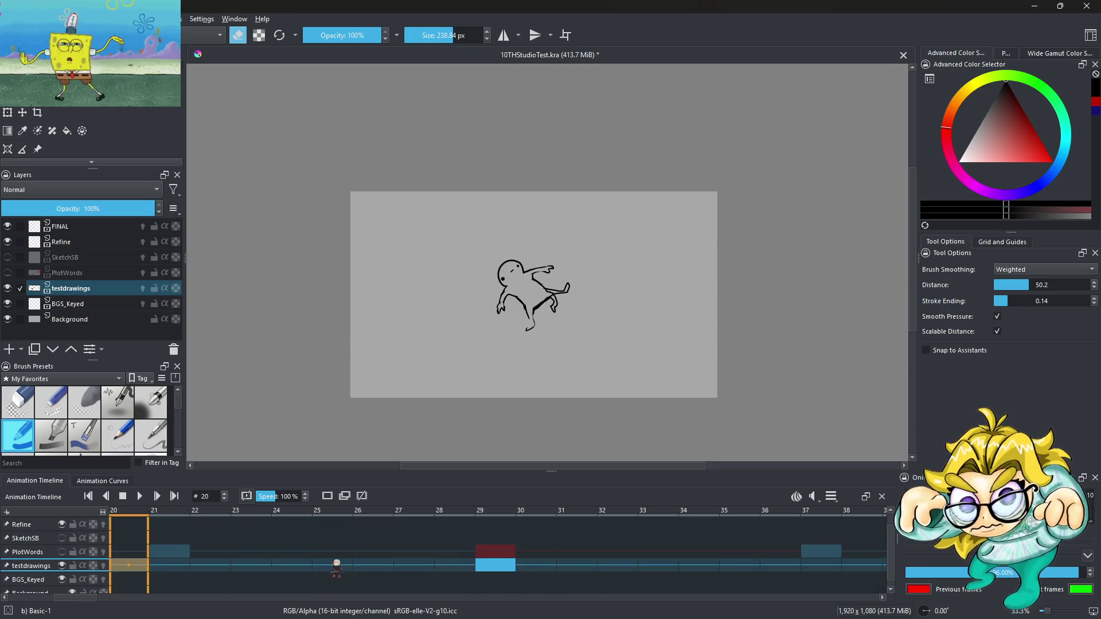
left_click(141, 497)
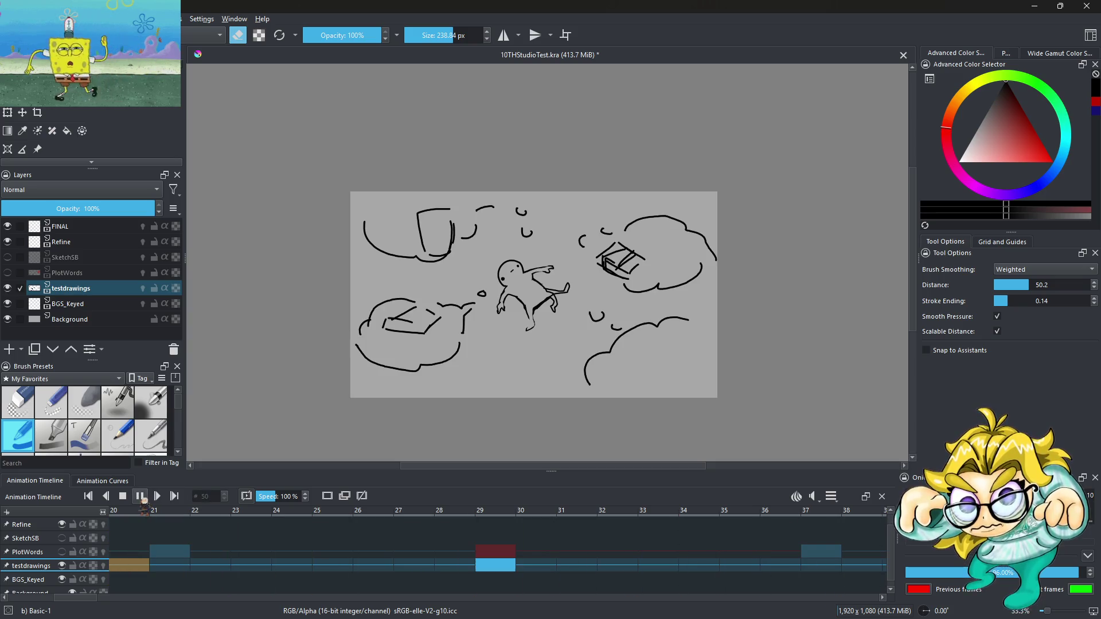
Step: Move the upper thought-cloud drawing keyframe from frame 29 to frame 42
left_click(178, 571)
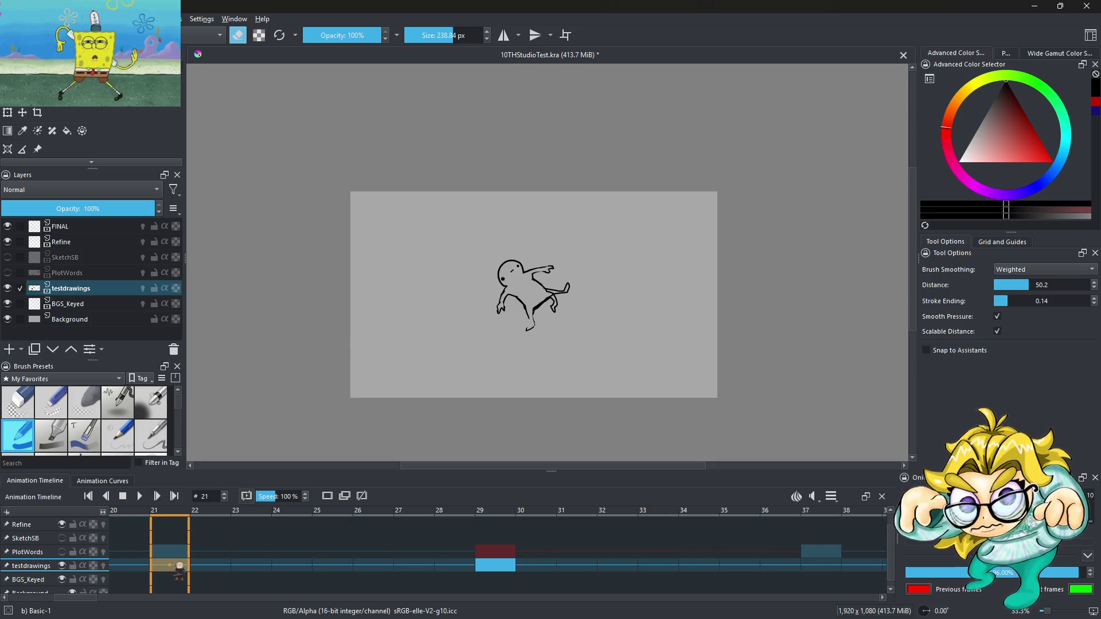
key("Right")
key("Right")
key("Right")
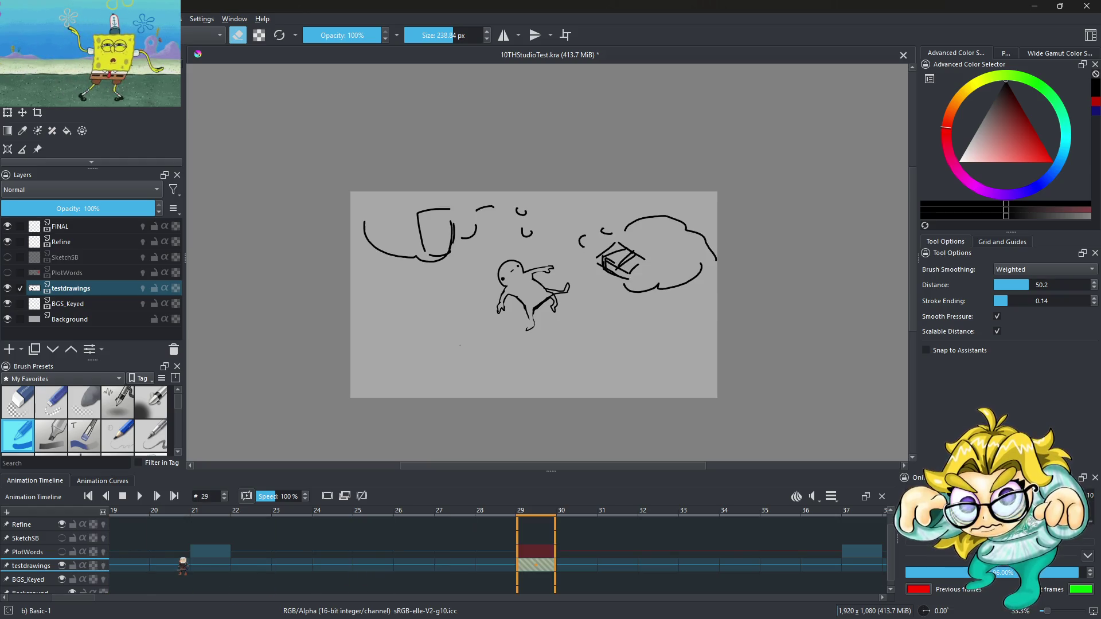
scroll(104, 599, "right", 5)
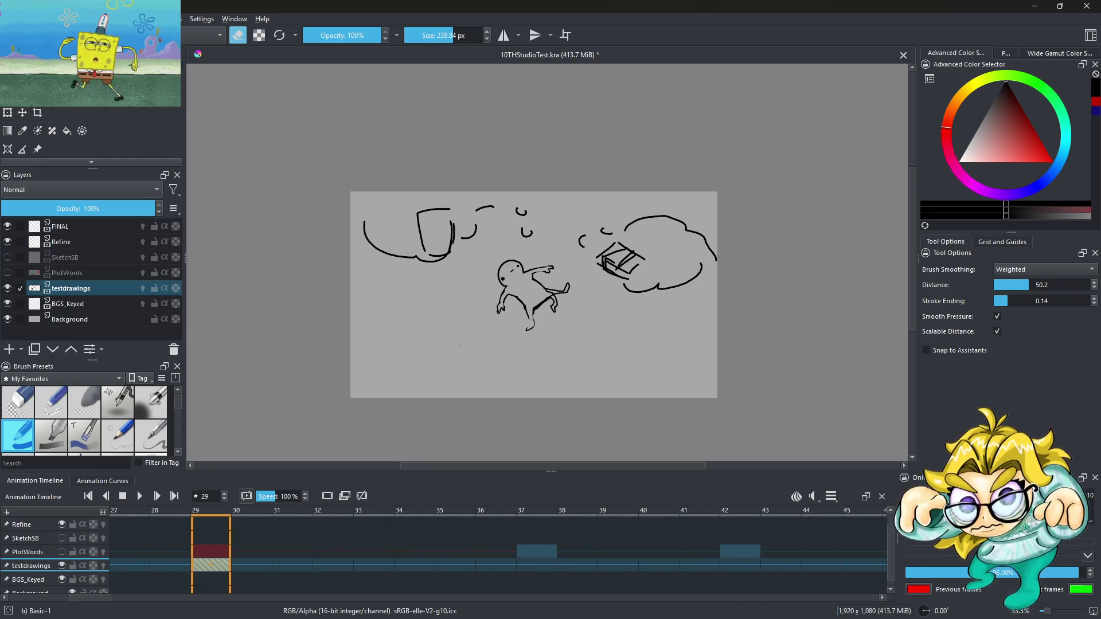
left_click_drag(210, 566, 741, 567)
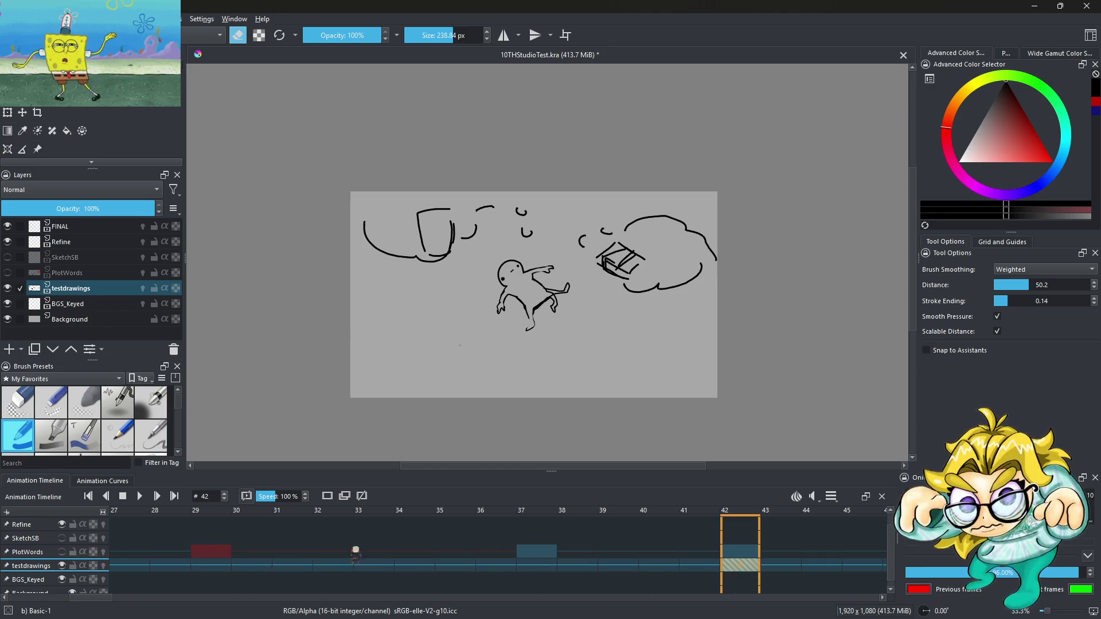
Step: Replay the animation from frame 0 to check the new timing, then open the clip settings
left_click(139, 497)
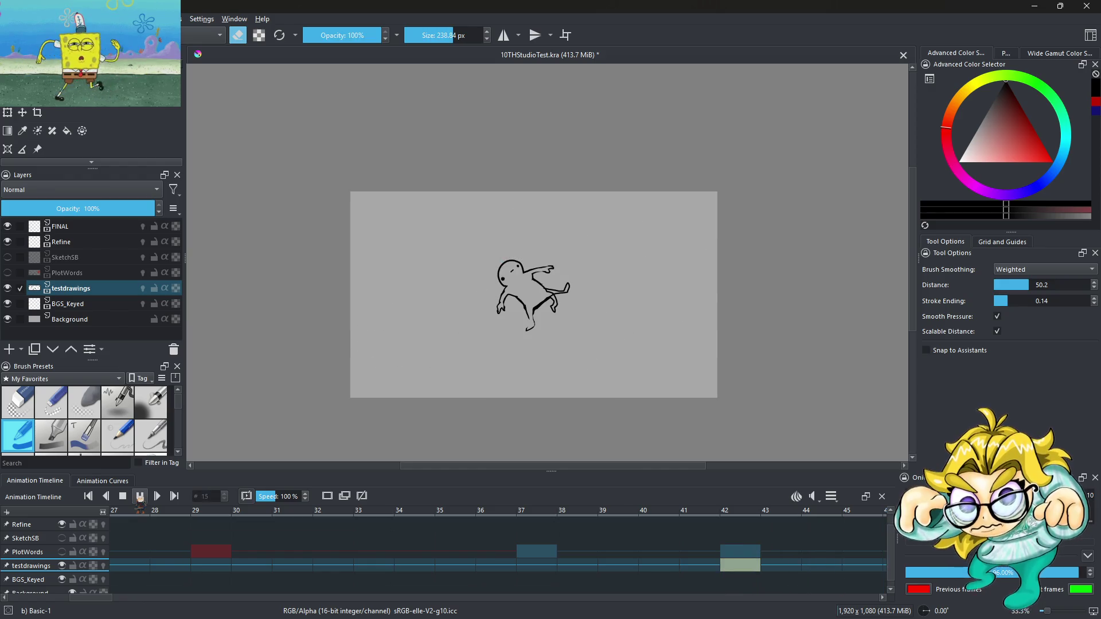
left_click(139, 497)
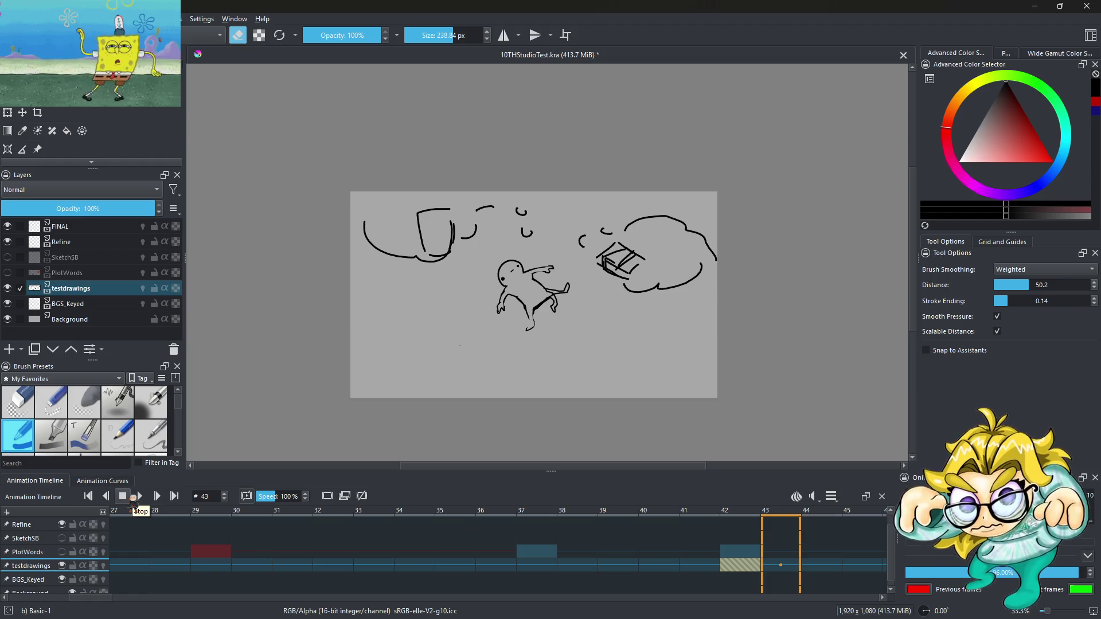
left_click(139, 496)
left_click(86, 497)
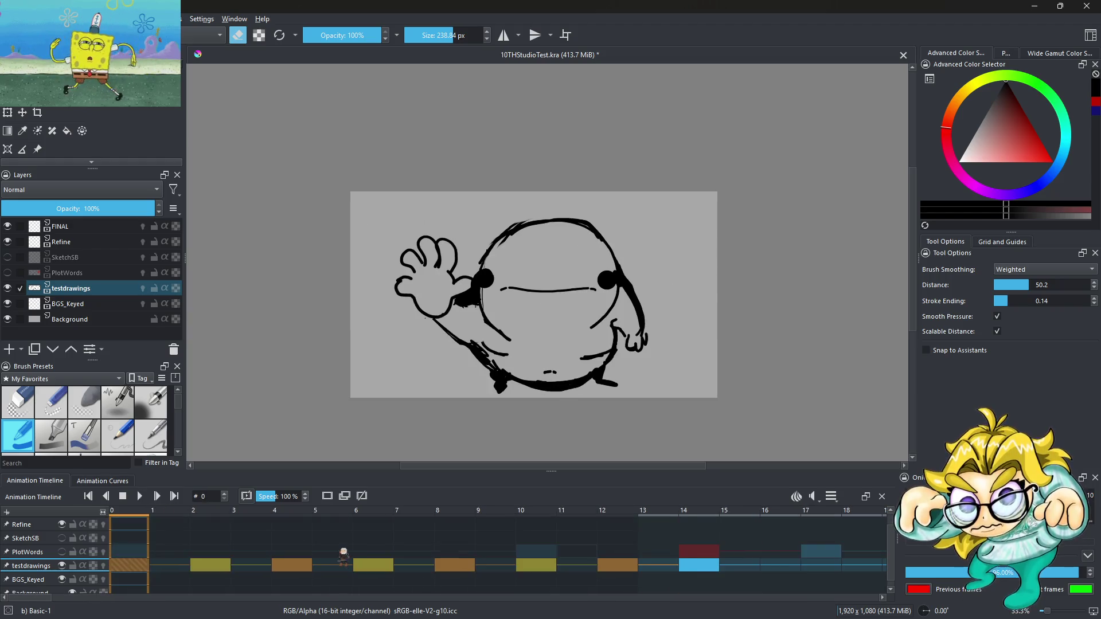
left_click(140, 496)
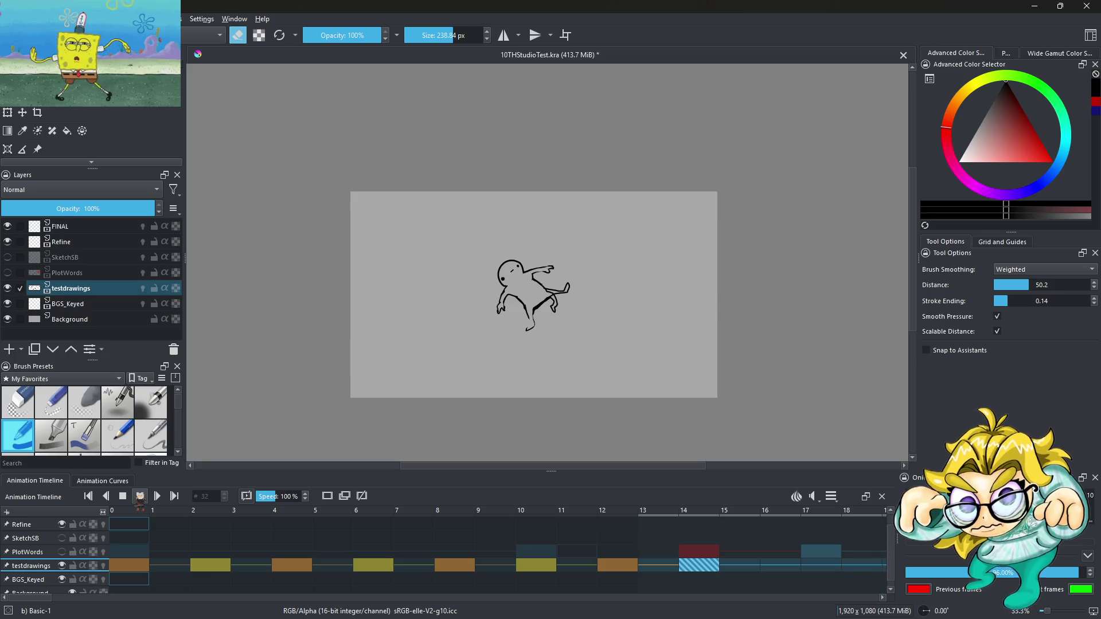
left_click(139, 496)
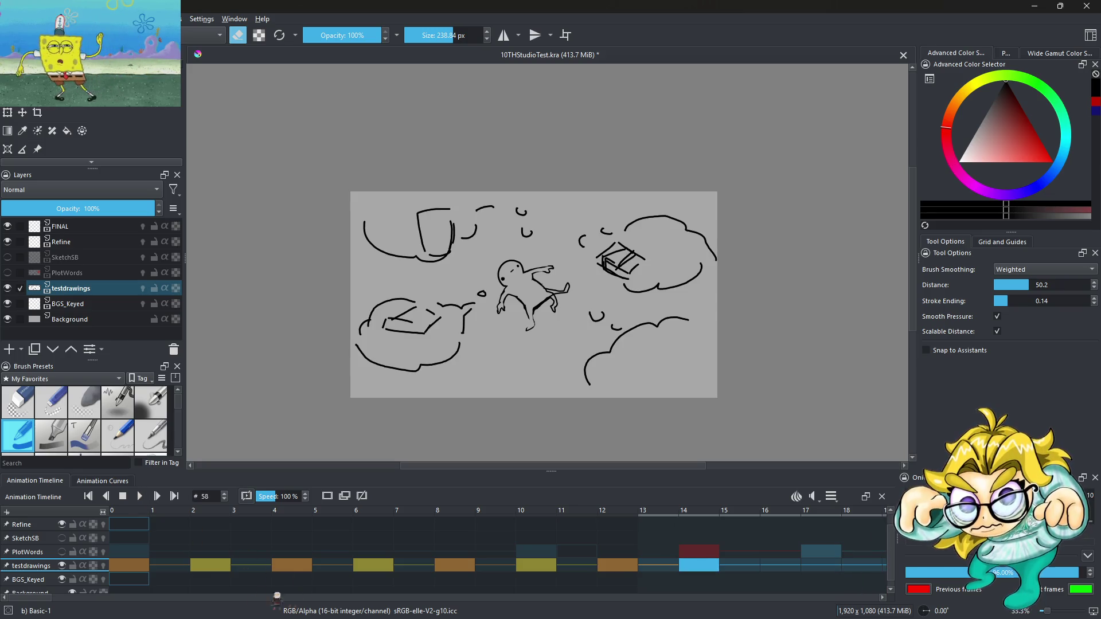
left_click(699, 566)
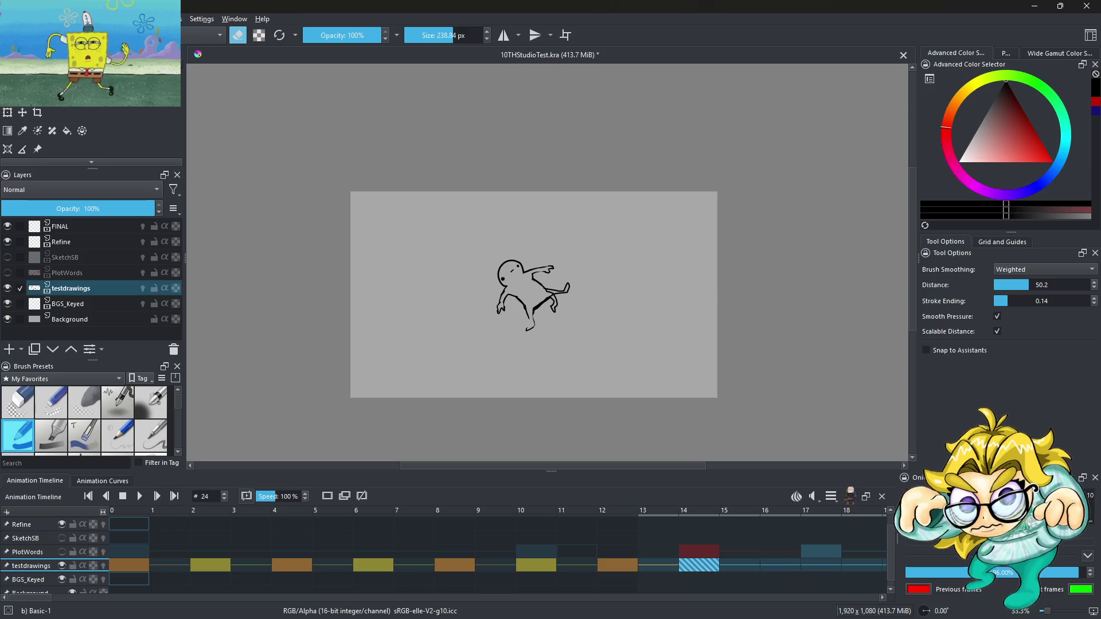
left_click(831, 497)
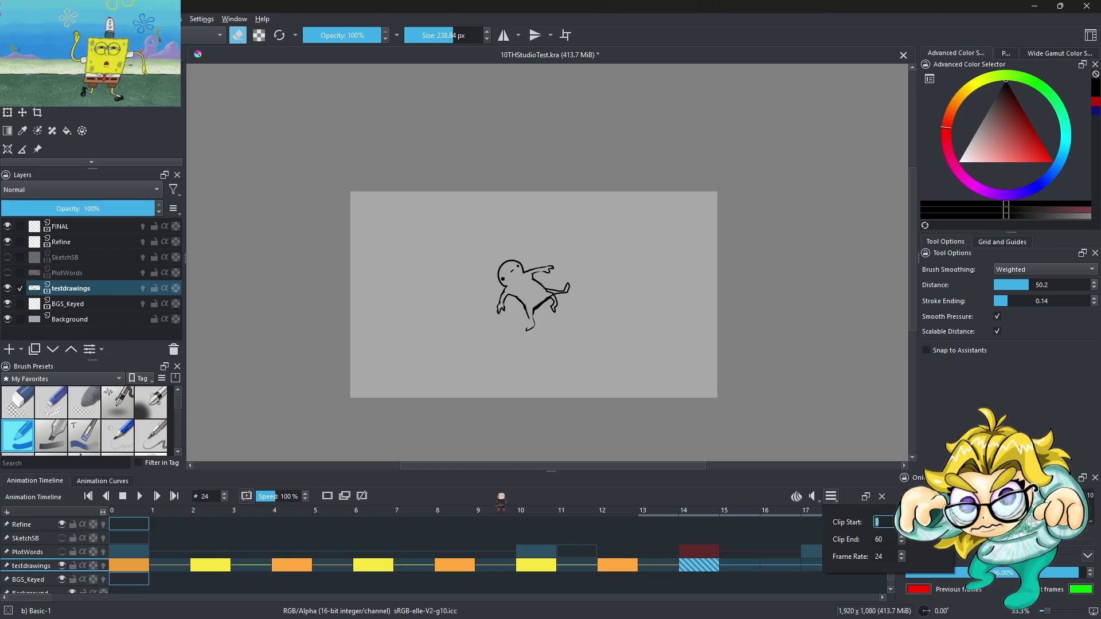
Step: Close the clip settings, preview the animation, and save 10THStudioTest.kra with Ctrl+S
left_click(502, 500)
left_click(139, 497)
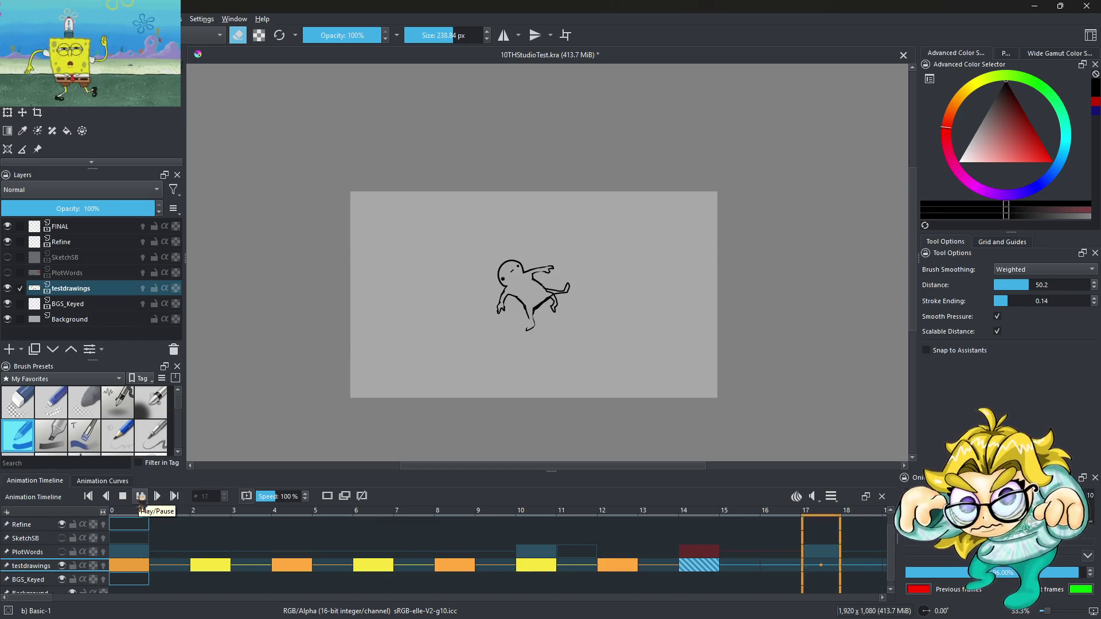
left_click(141, 496)
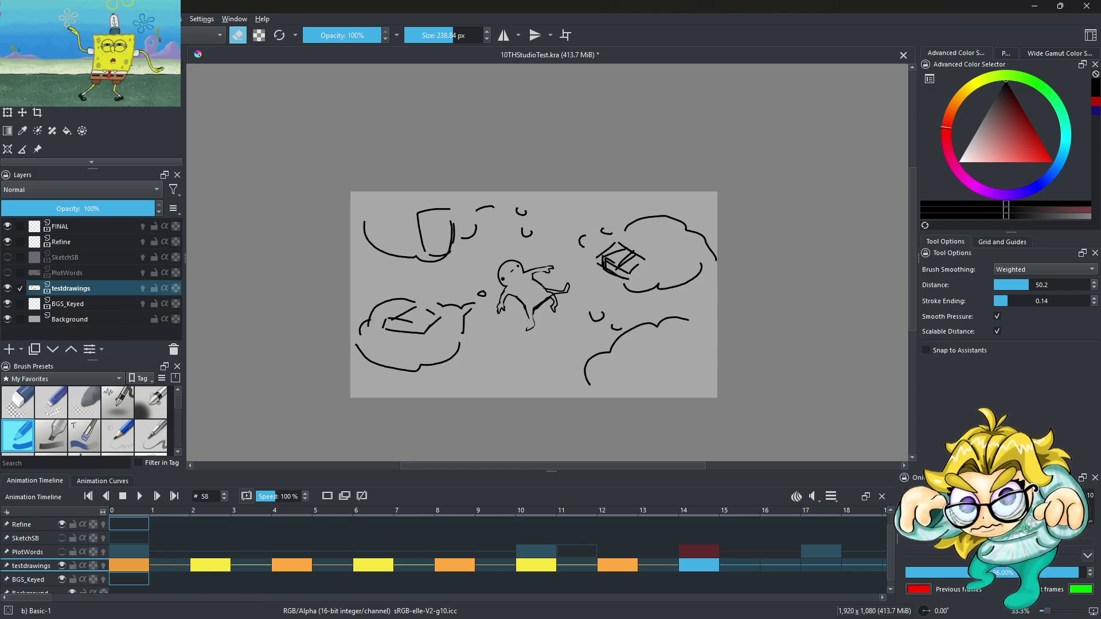
left_click(9, 19)
key("ctrl+s")
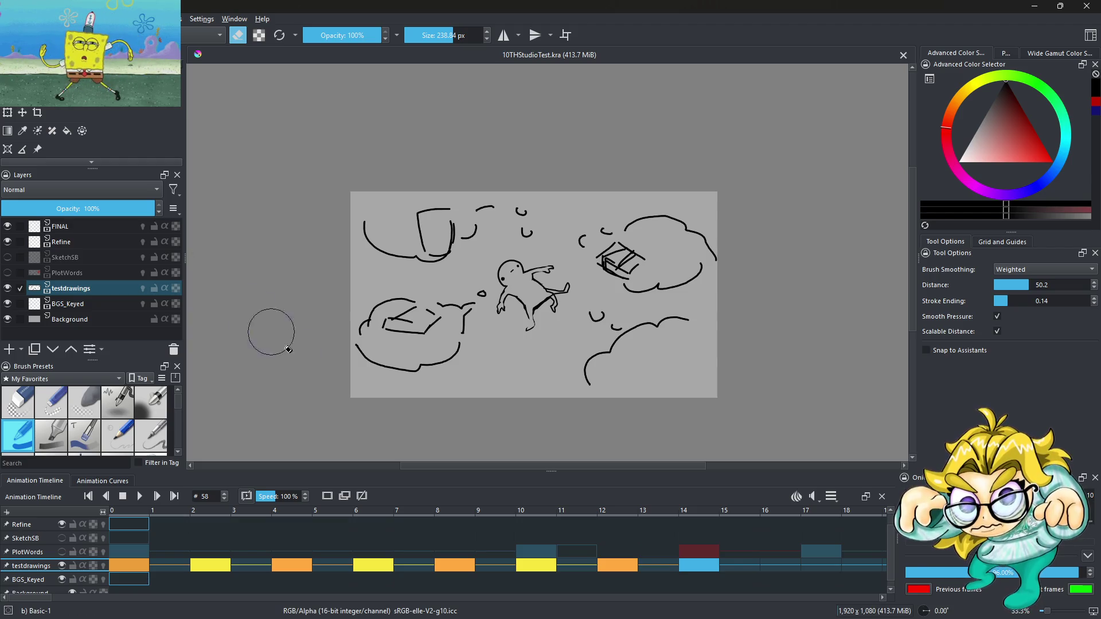
Step: Jump to frames 6 and 21 and play the animation again to review it
left_click(382, 568)
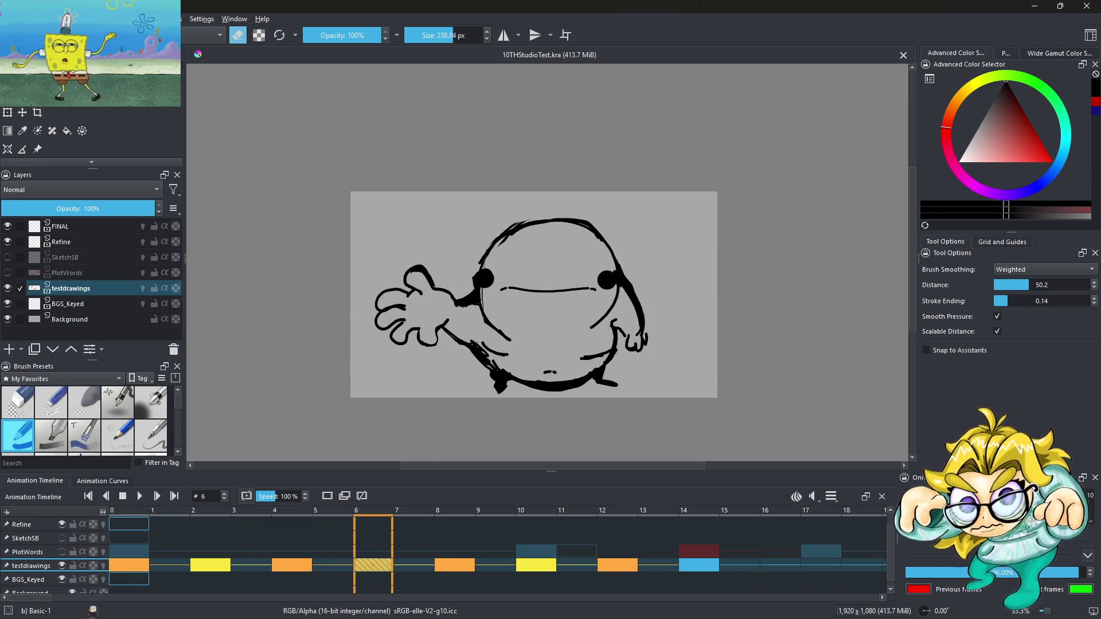
scroll(497, 550, "right", 10)
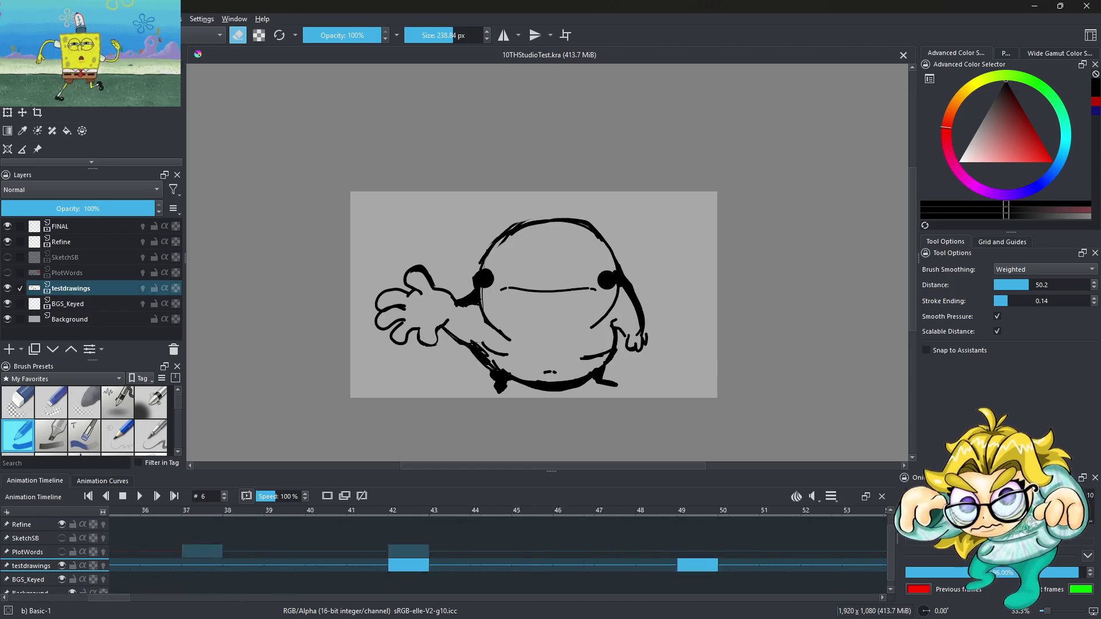
scroll(498, 551, "left", 5)
left_click(322, 566)
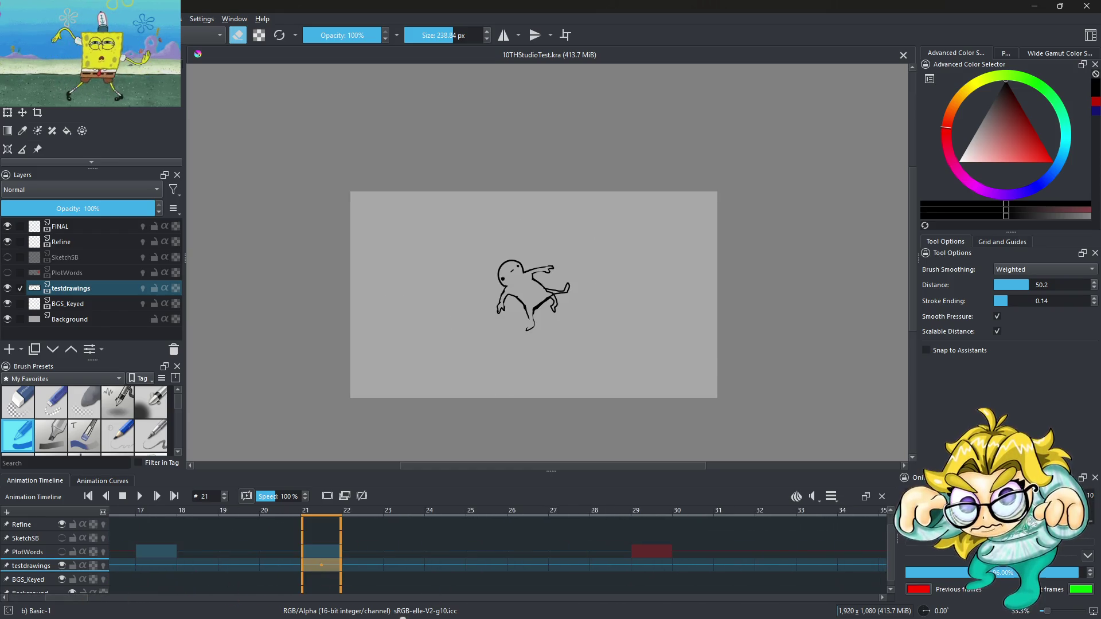
left_click(139, 497)
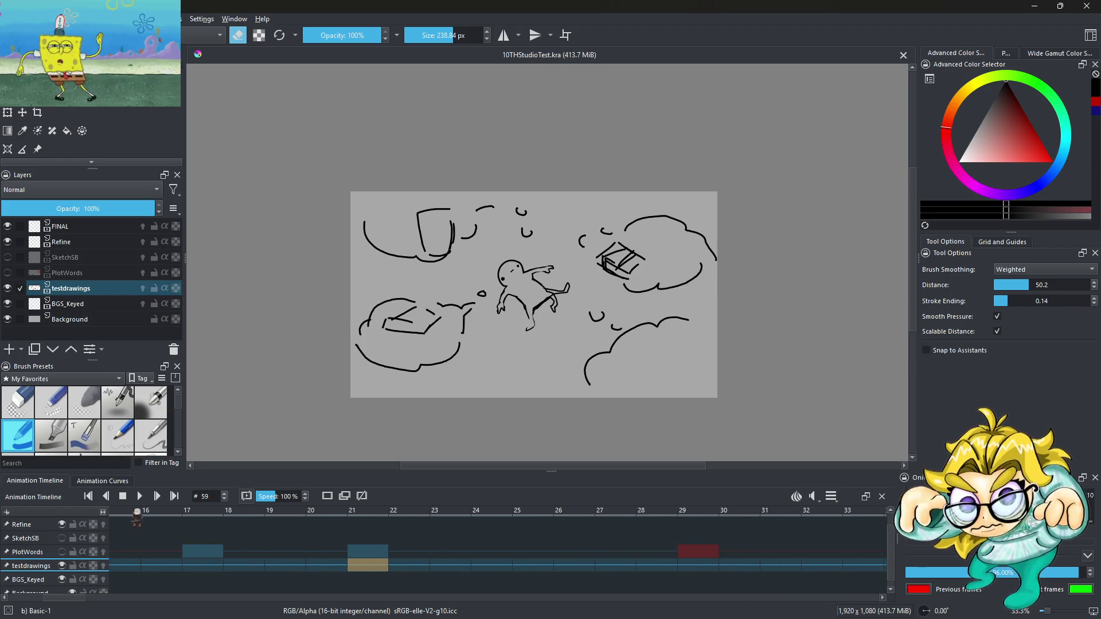
left_click(140, 496)
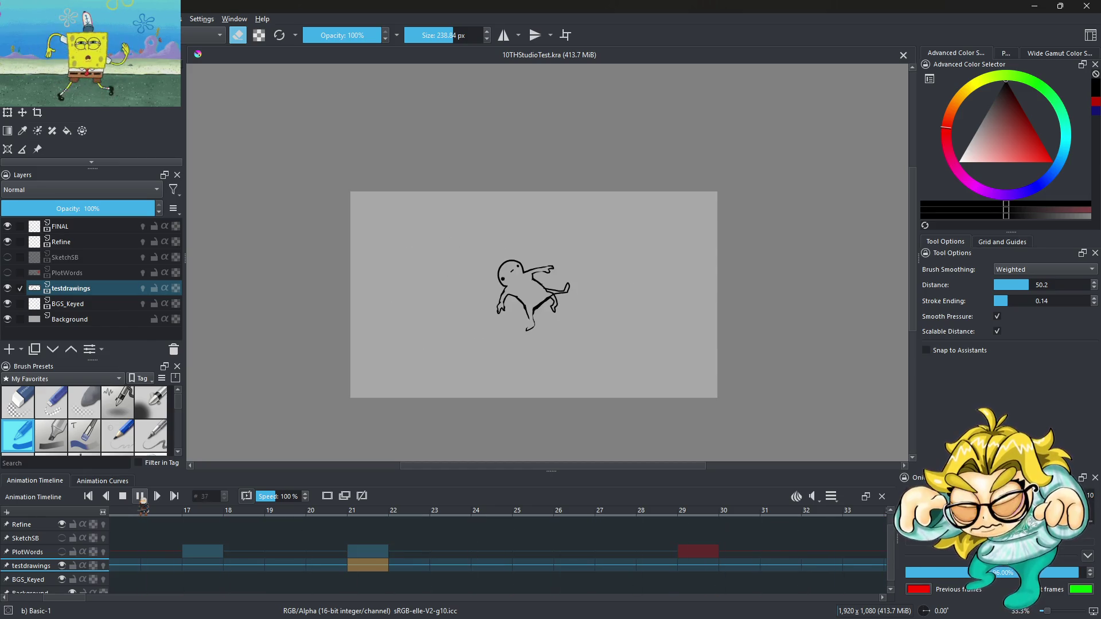
left_click(141, 498)
Step: Compare the drawings on frames 41, 42 and 49
left_click_drag(84, 596, 123, 600)
left_click(449, 566)
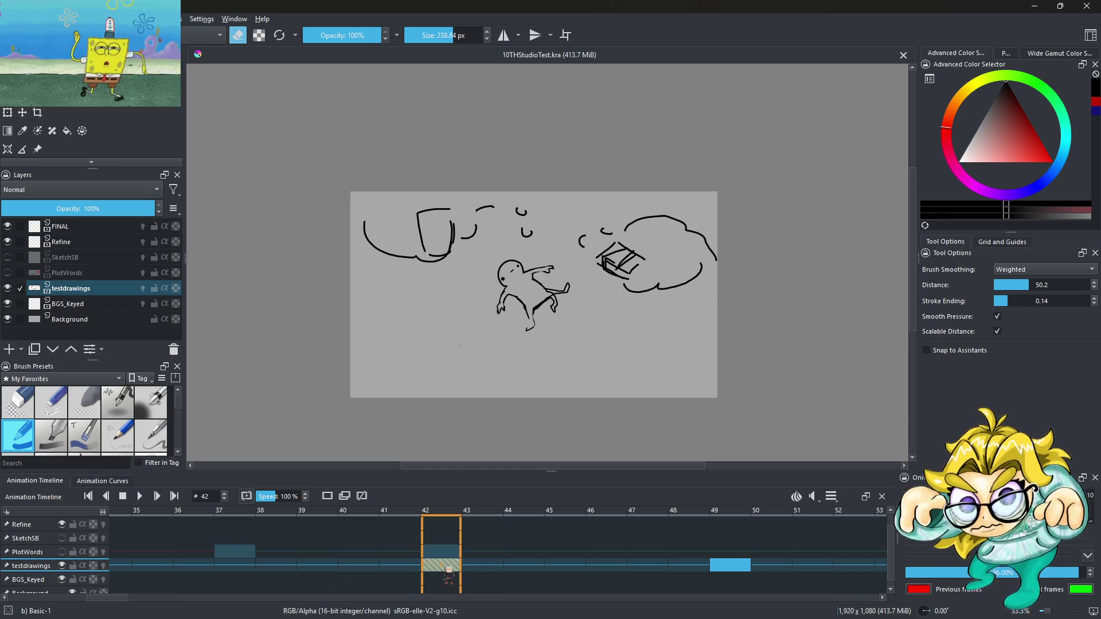
left_click(743, 566)
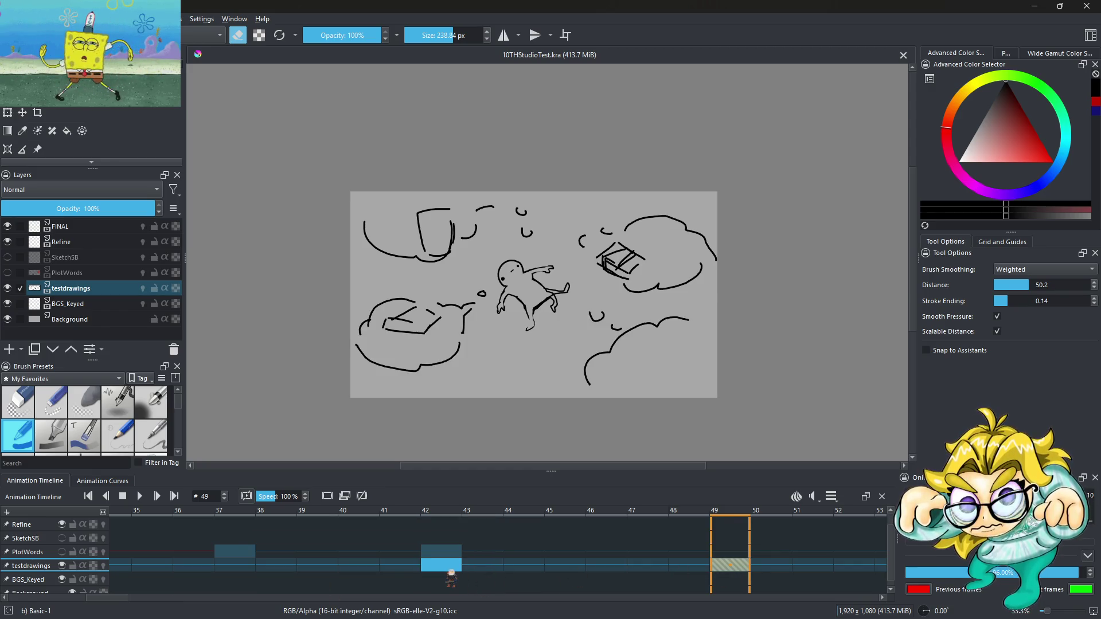
left_click(448, 569)
left_click(410, 576)
left_click(440, 573)
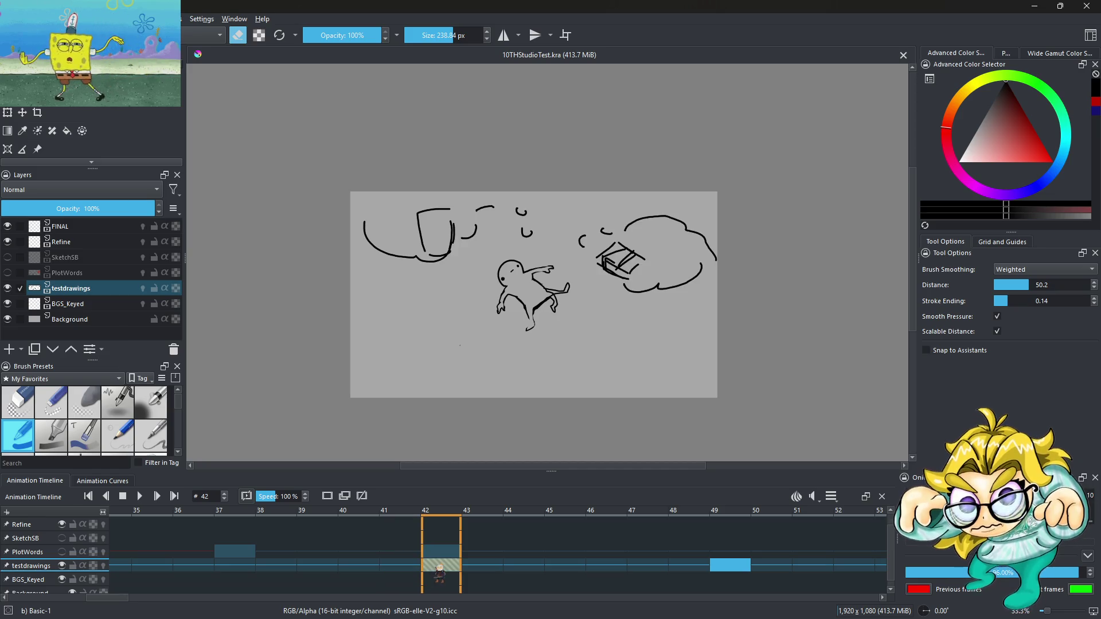
scroll(438, 204, "up", 3)
Step: Shrink the eraser to about 33 px and erase the cup's top stroke
mouse_move(439, 219)
left_mouse_down()
mouse_move(418, 219)
mouse_move(419, 315)
left_mouse_up()
left_click_drag(414, 206, 499, 195)
scroll(450, 244, "down", 4)
scroll(585, 270, "up", 2)
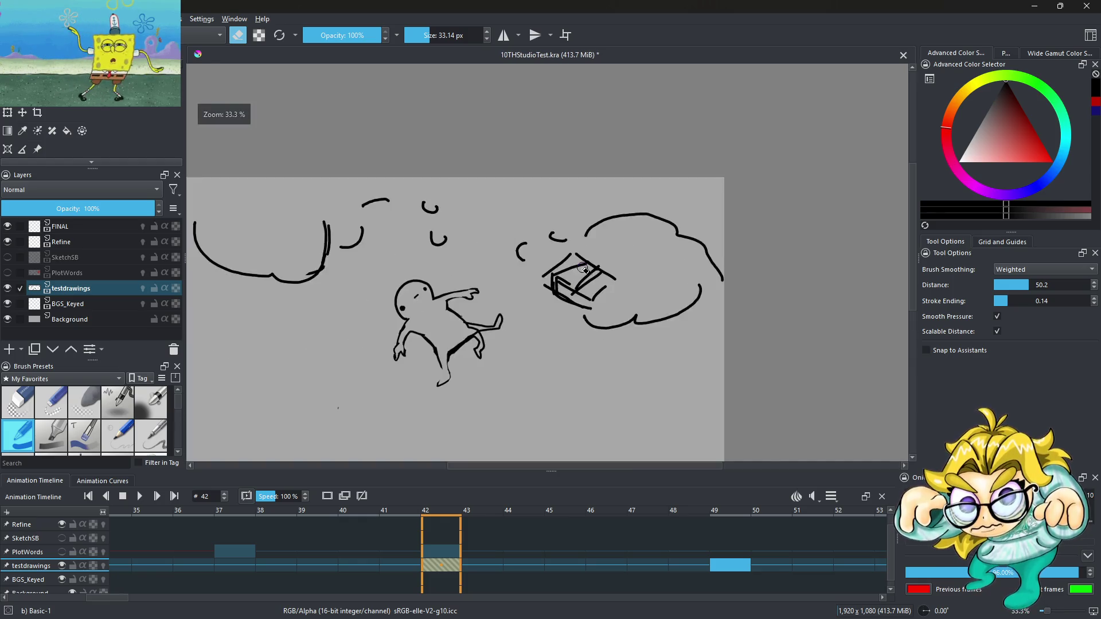
scroll(585, 270, "up", 1)
Step: Turn eraser mode off and draw a thick 15 px curve along the box's left side
left_click(238, 35)
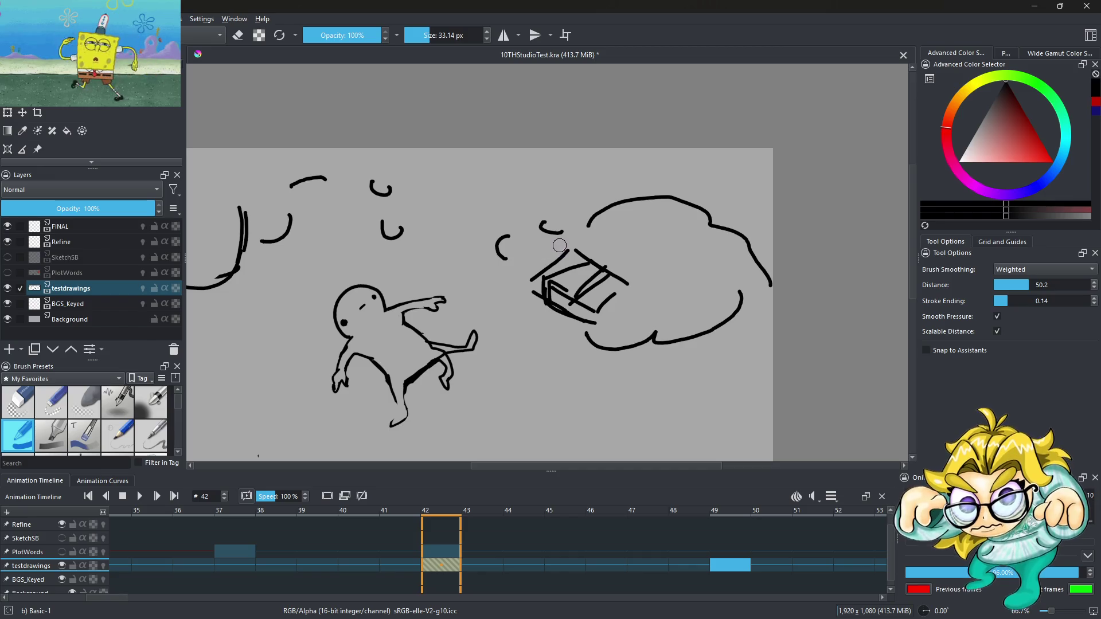
left_click_drag(559, 245, 542, 301)
left_click_drag(584, 335, 656, 347)
scroll(642, 224, "down", 2)
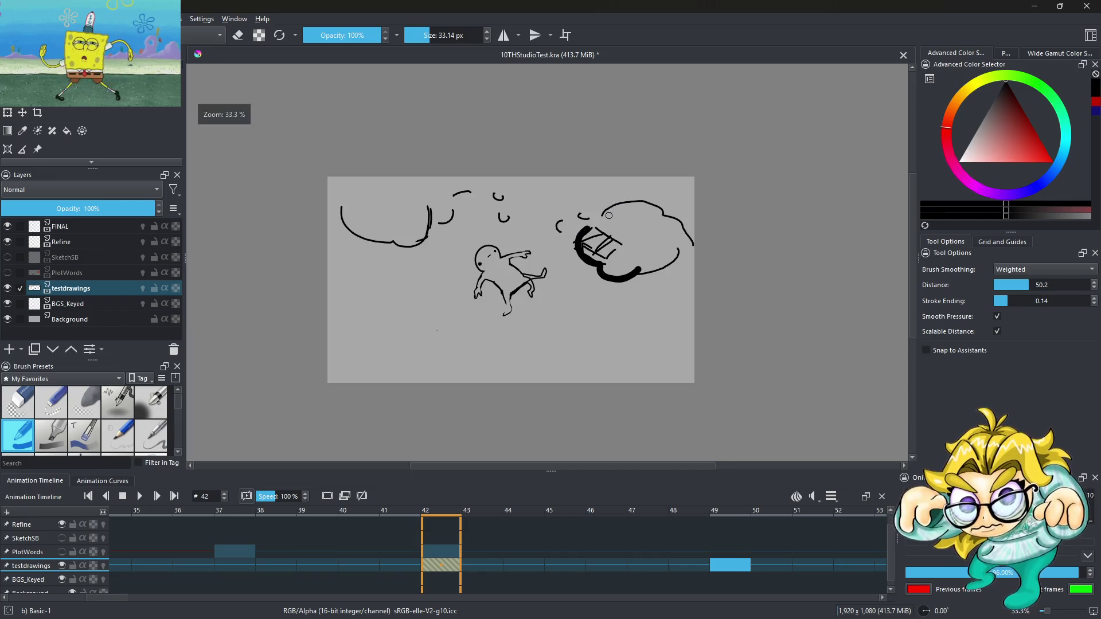
scroll(504, 212, "up", 3)
key("ctrl+z")
left_click_drag(520, 200, 505, 200)
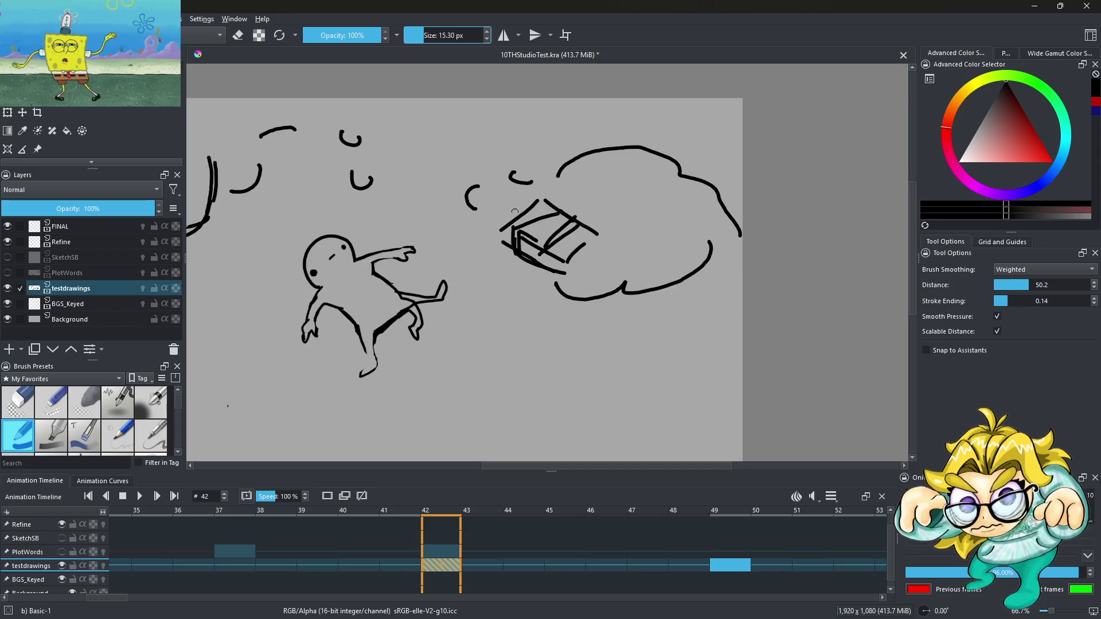
scroll(525, 229, "up", 2)
mouse_move(519, 160)
left_mouse_down()
mouse_move(586, 301)
mouse_move(643, 353)
left_mouse_up()
Step: Add a small spiral mark left of the cup, then sketch a 5 px arc with a dot
left_click_drag(355, 212, 387, 214)
scroll(388, 213, "down", 4)
scroll(426, 220, "up", 5)
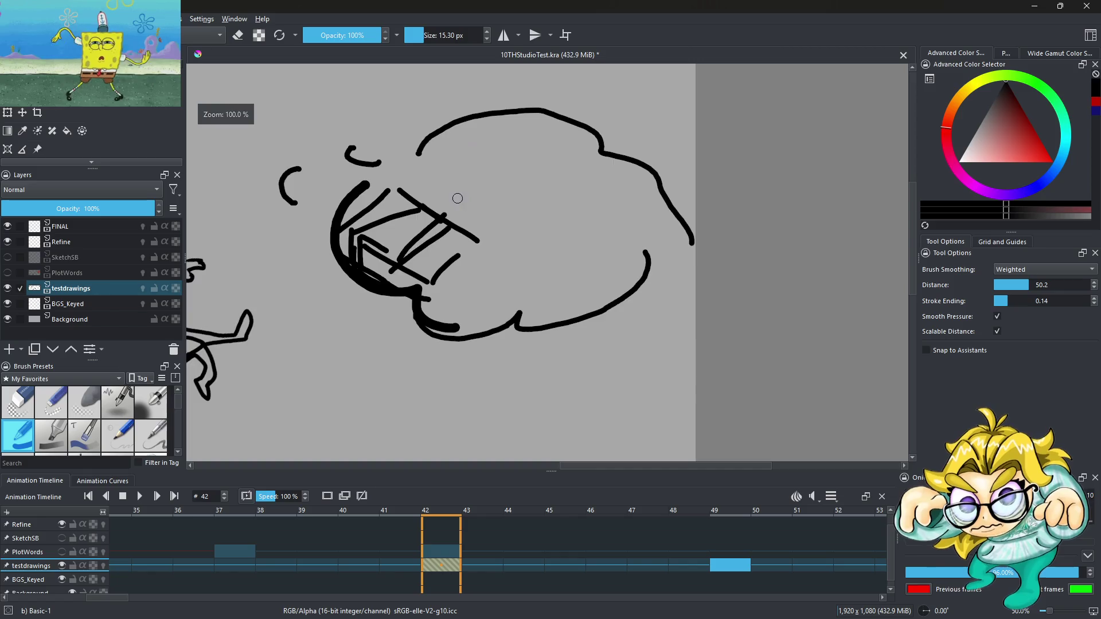
scroll(528, 233, "down", 3)
scroll(533, 232, "up", 2)
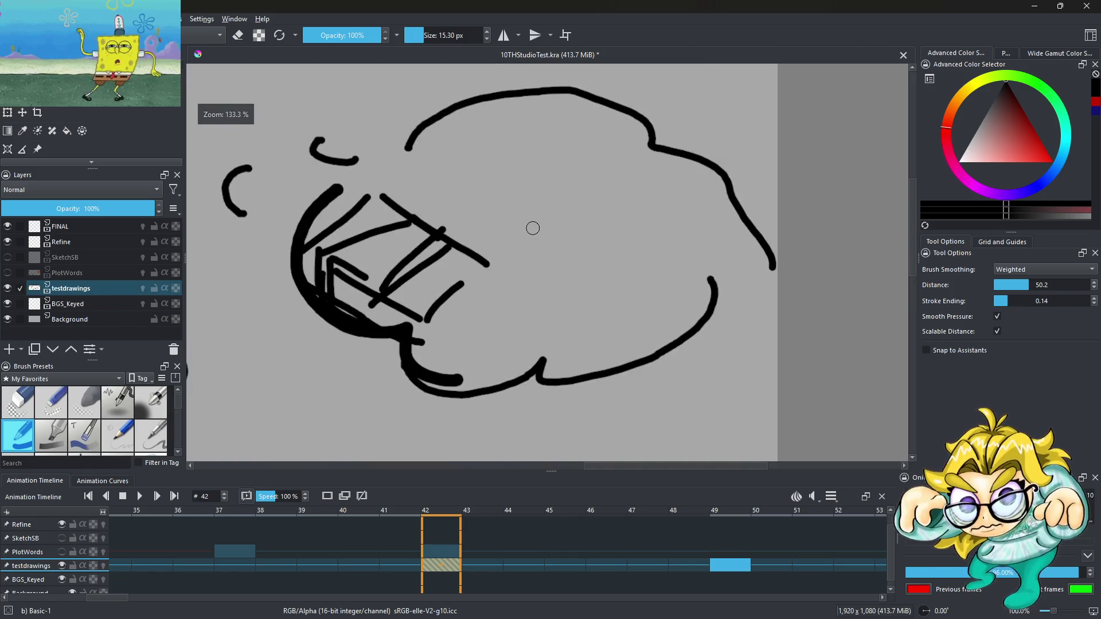
left_click_drag(425, 36, 418, 34)
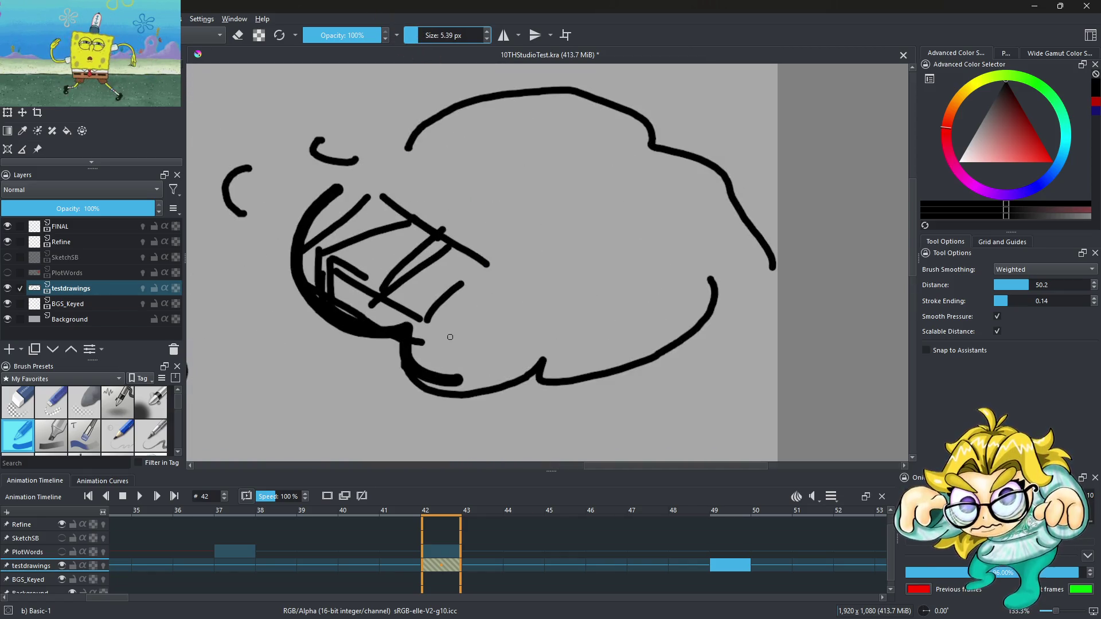
left_click_drag(498, 250, 571, 156)
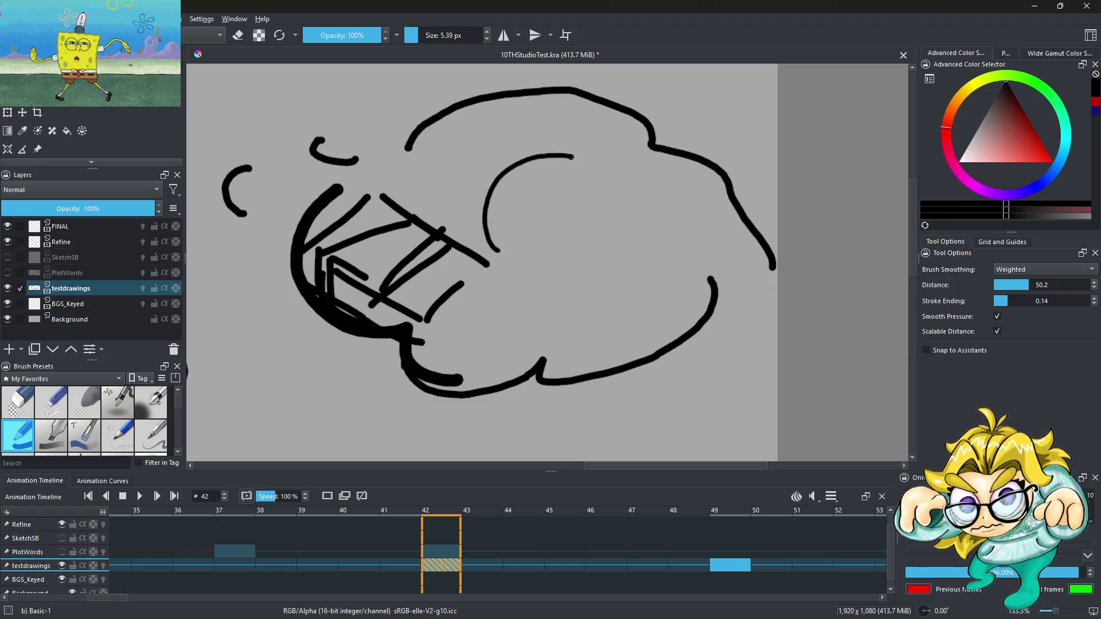
scroll(528, 223, "up", 2)
left_click(478, 259)
Step: Replace the thin arc with a bolder one drawn at about 14 px
key("ctrl+z")
key("ctrl+z")
mouse_move(514, 285)
left_mouse_down()
mouse_move(470, 185)
mouse_move(659, 295)
left_mouse_up()
scroll(556, 226, "down", 2)
key("ctrl+z")
key("bracketright")
key("bracketright")
key("bracketright")
mouse_move(490, 284)
left_mouse_down()
mouse_move(484, 278)
mouse_move(670, 343)
left_mouse_up()
scroll(671, 342, "down", 3)
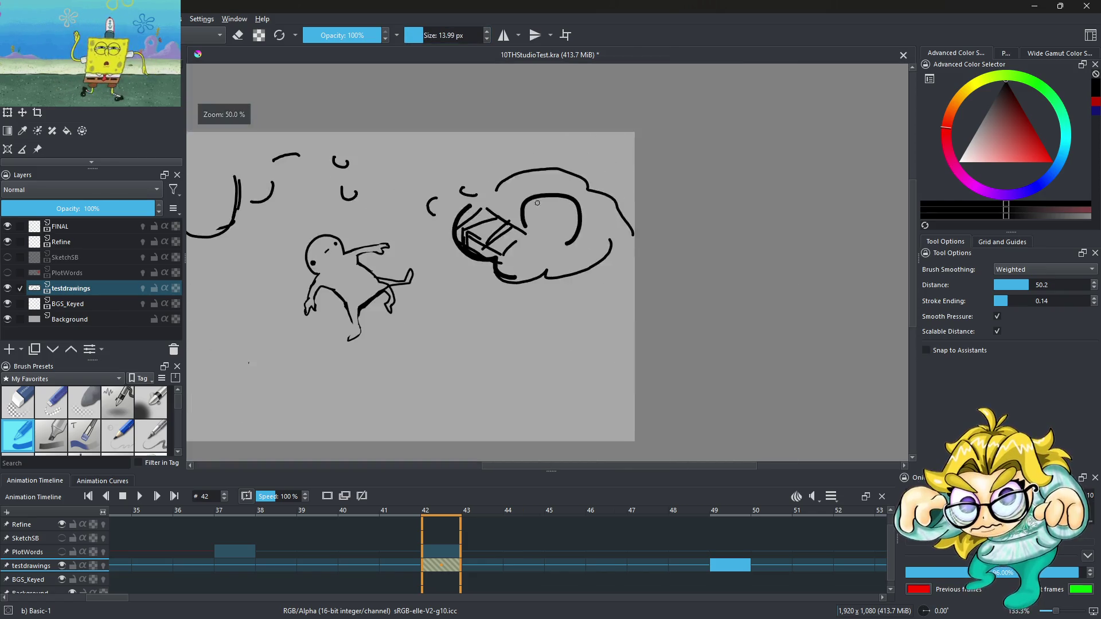
Step: Try a thin 3 px curve on the left cloud outline, then undo it
scroll(451, 254, "up", 3)
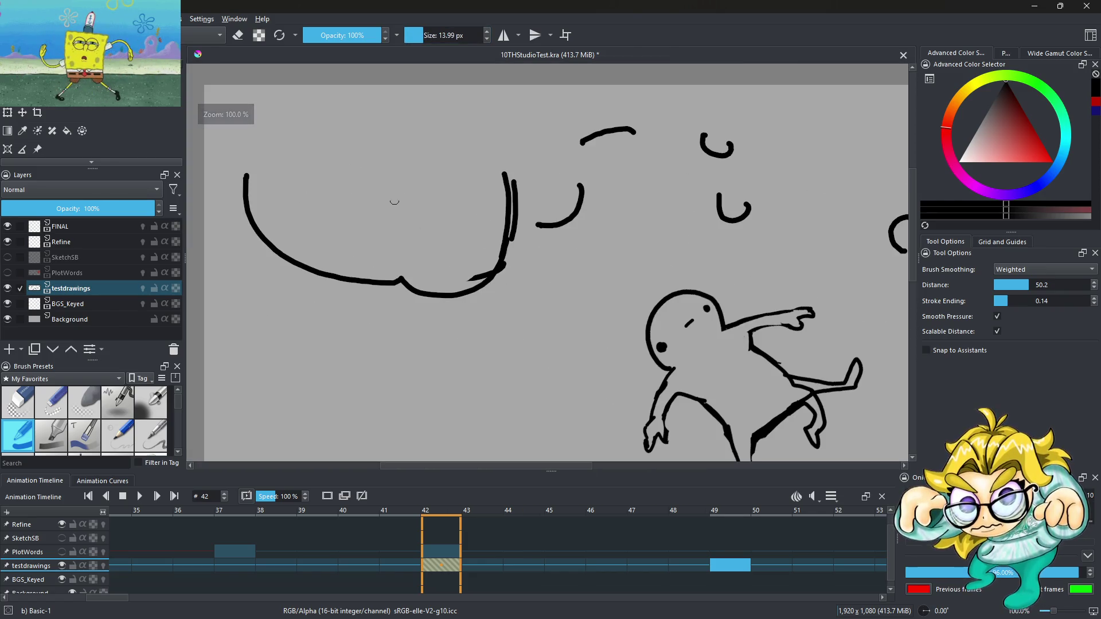
key("bracketleft")
key("bracketleft")
key("bracketleft")
scroll(310, 198, "up", 2)
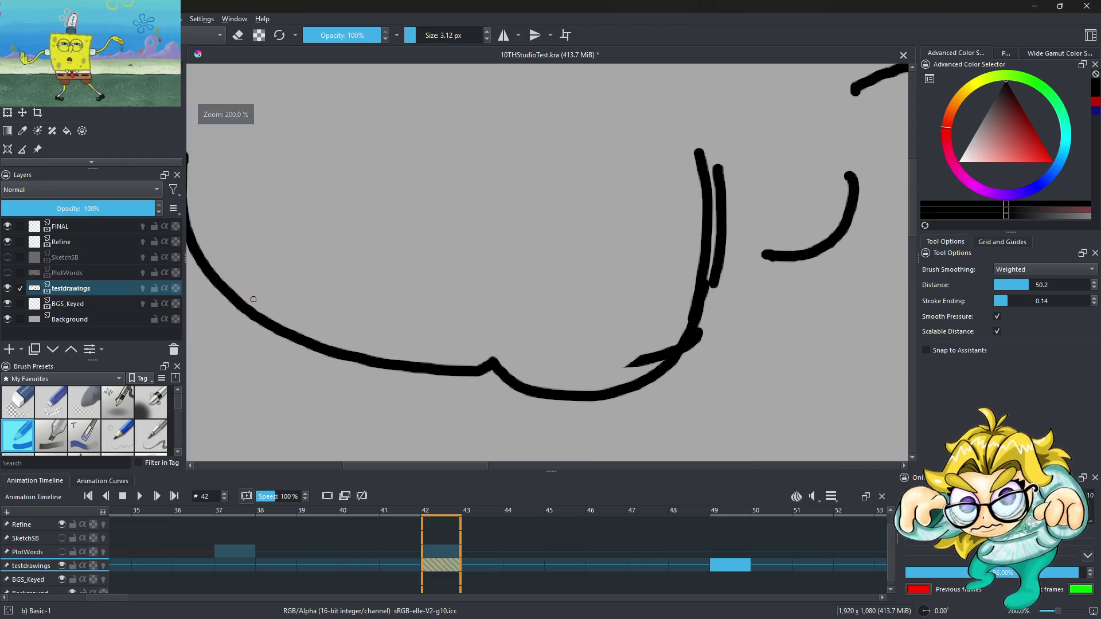
left_click_drag(255, 287, 401, 196)
key("ctrl+z")
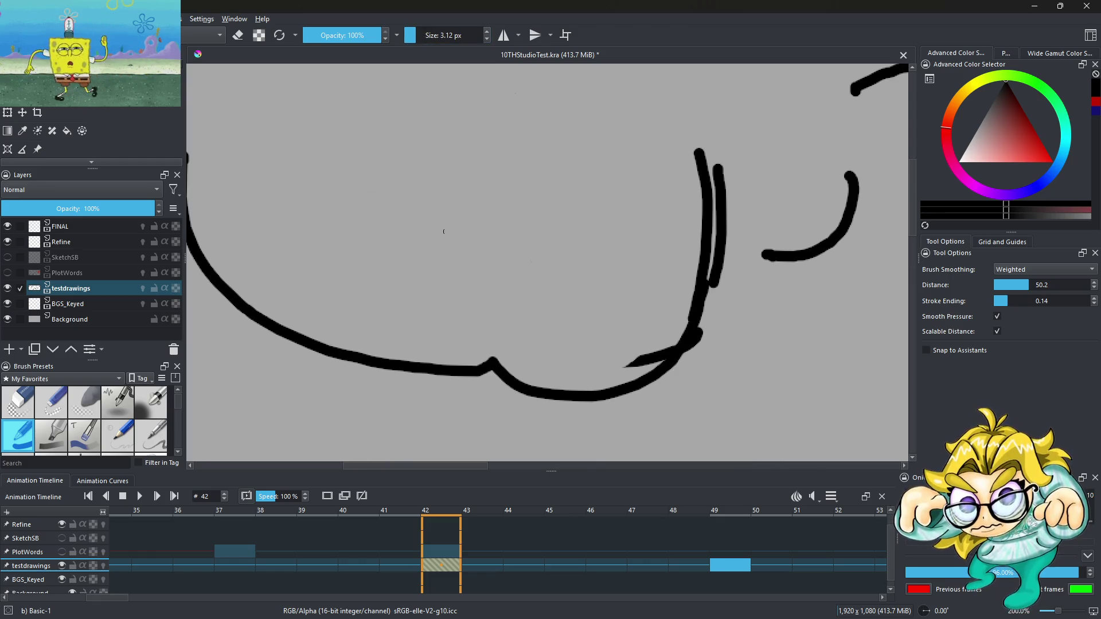
scroll(465, 243, "down", 3)
scroll(496, 301, "up", 1)
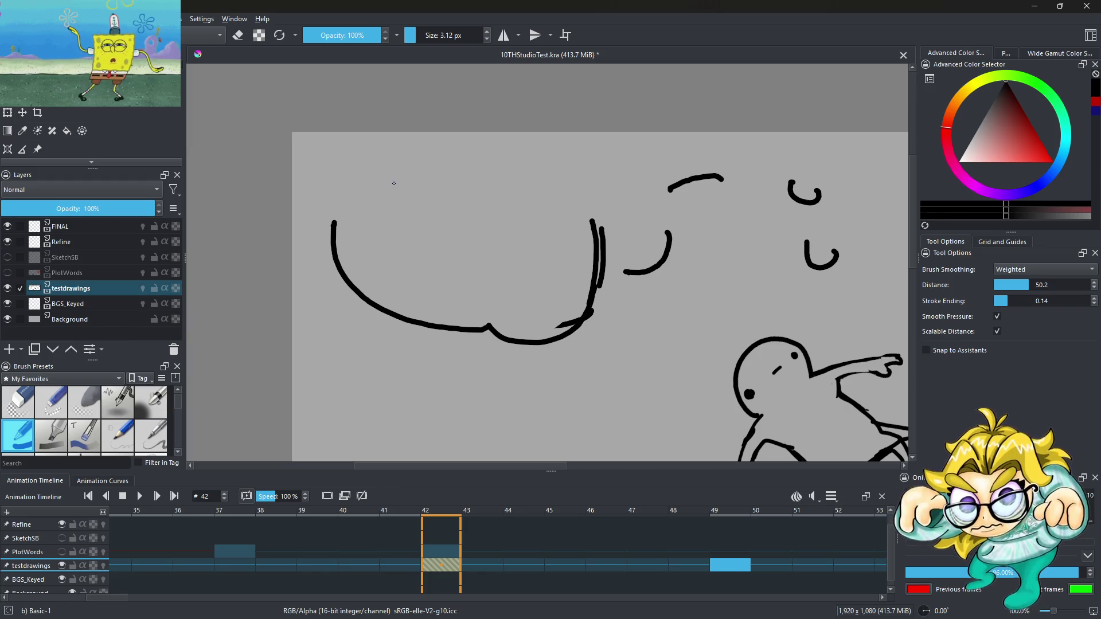
Step: At about 18 px, trace thick strokes over the cloud's top and right-hand edge
left_click_drag(414, 38, 424, 37)
mouse_move(337, 214)
left_mouse_down()
mouse_move(359, 172)
mouse_move(459, 133)
left_mouse_up()
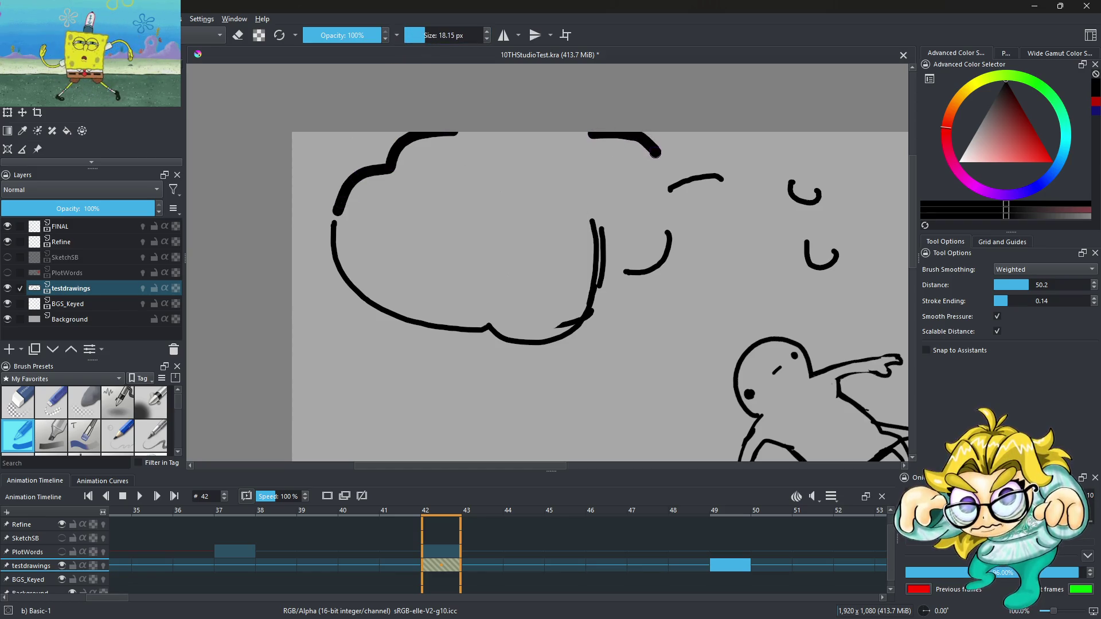
left_click_drag(655, 153, 709, 174)
mouse_move(572, 317)
left_mouse_down()
mouse_move(639, 303)
mouse_move(722, 188)
left_mouse_up()
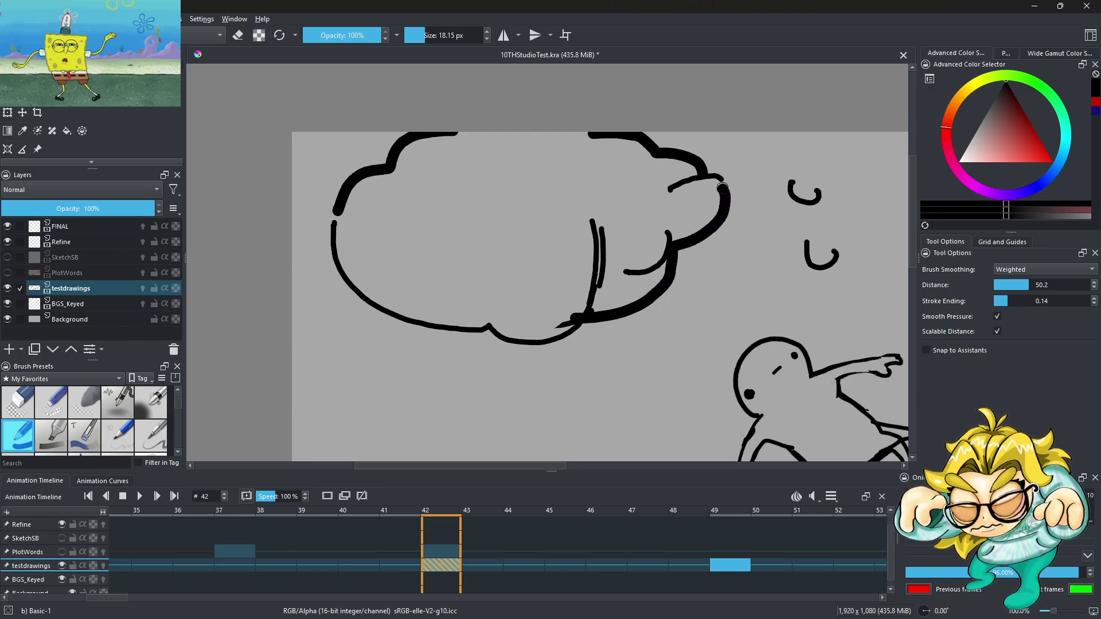
scroll(623, 291, "up", 2)
scroll(590, 253, "down", 4)
scroll(589, 216, "up", 2)
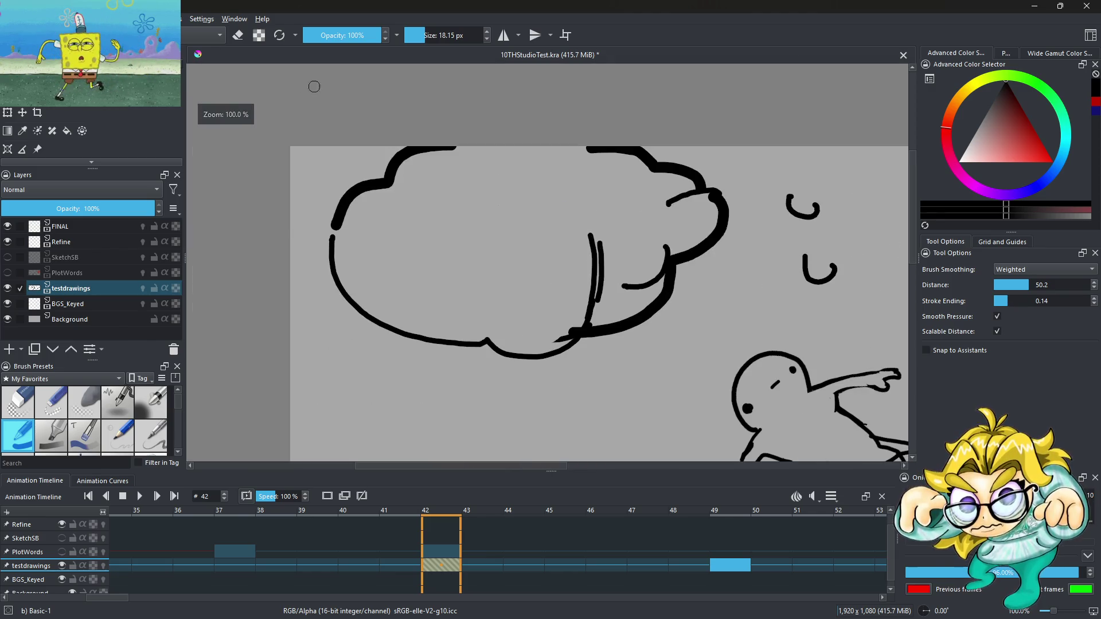
Step: Shrink the brush to about 4 px and sketch a curved stroke inside the left cloud
left_click_drag(414, 40, 410, 38)
scroll(545, 241, "up", 1)
scroll(505, 226, "up", 1)
scroll(435, 245, "down", 1)
scroll(436, 244, "up", 1)
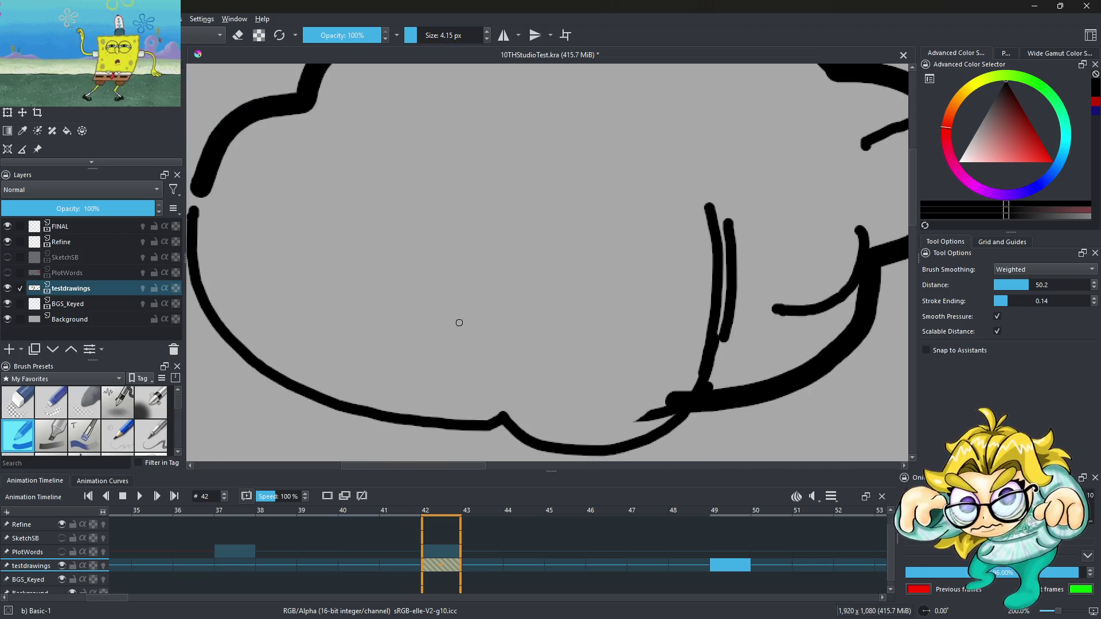
left_click_drag(351, 279, 474, 219)
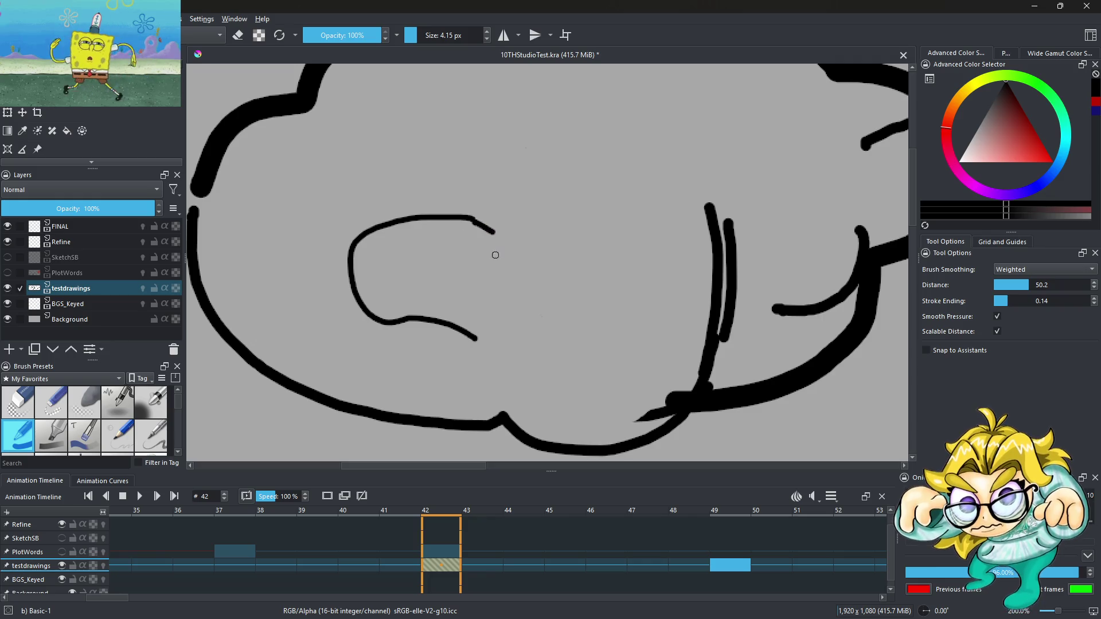
left_click_drag(488, 337, 576, 354)
key("ctrl+z")
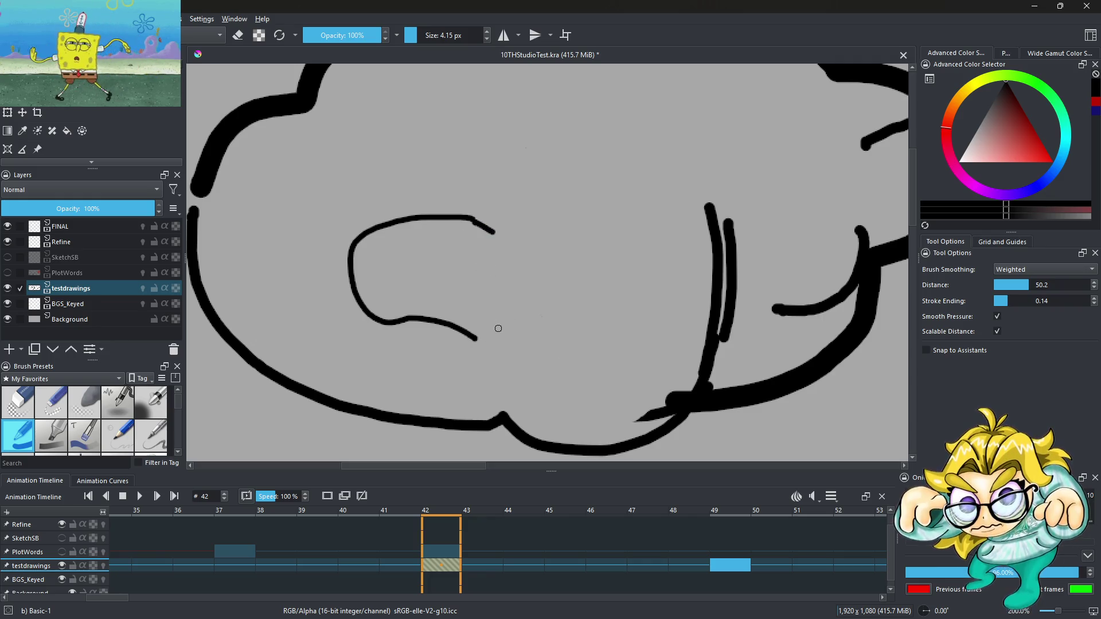
Step: Try several more curves inside the cloud, undoing each attempt
left_click_drag(510, 366, 716, 137)
scroll(566, 222, "down", 2)
key("ctrl+z")
key("ctrl+z")
scroll(548, 253, "up", 1)
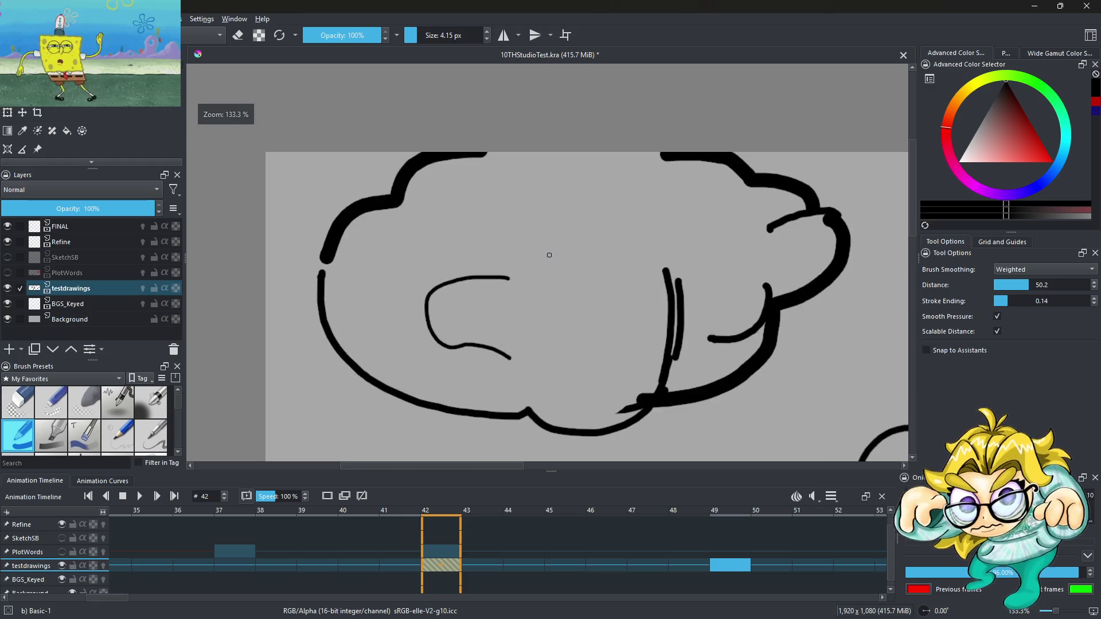
mouse_move(519, 285)
left_mouse_down()
mouse_move(677, 205)
mouse_move(614, 351)
left_mouse_up()
key("ctrl+z")
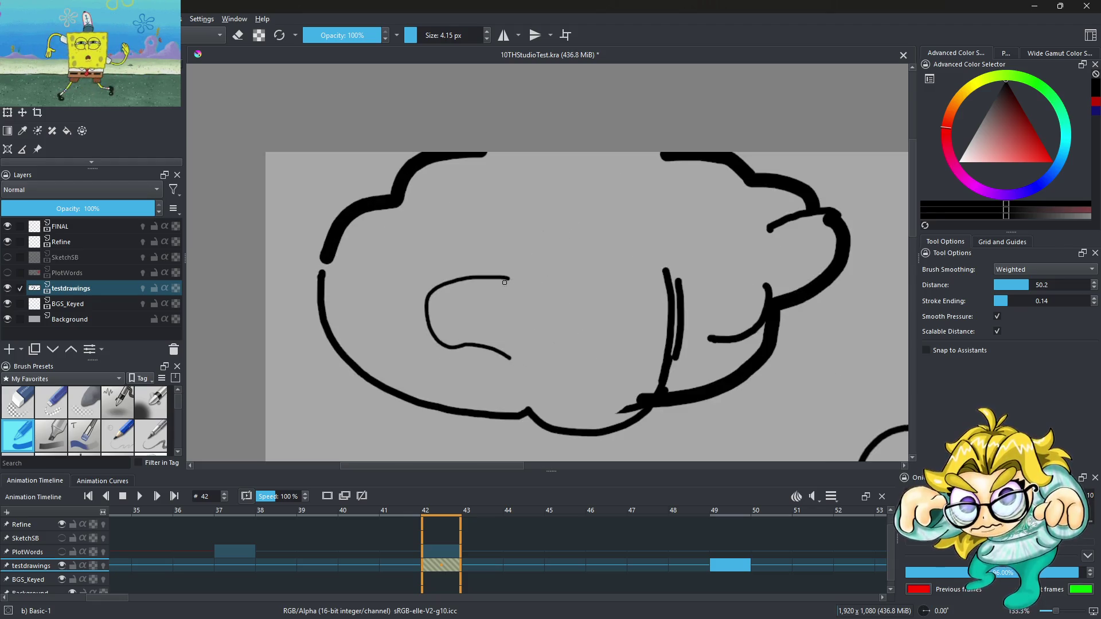
key("ctrl+z")
left_click_drag(478, 272, 419, 351)
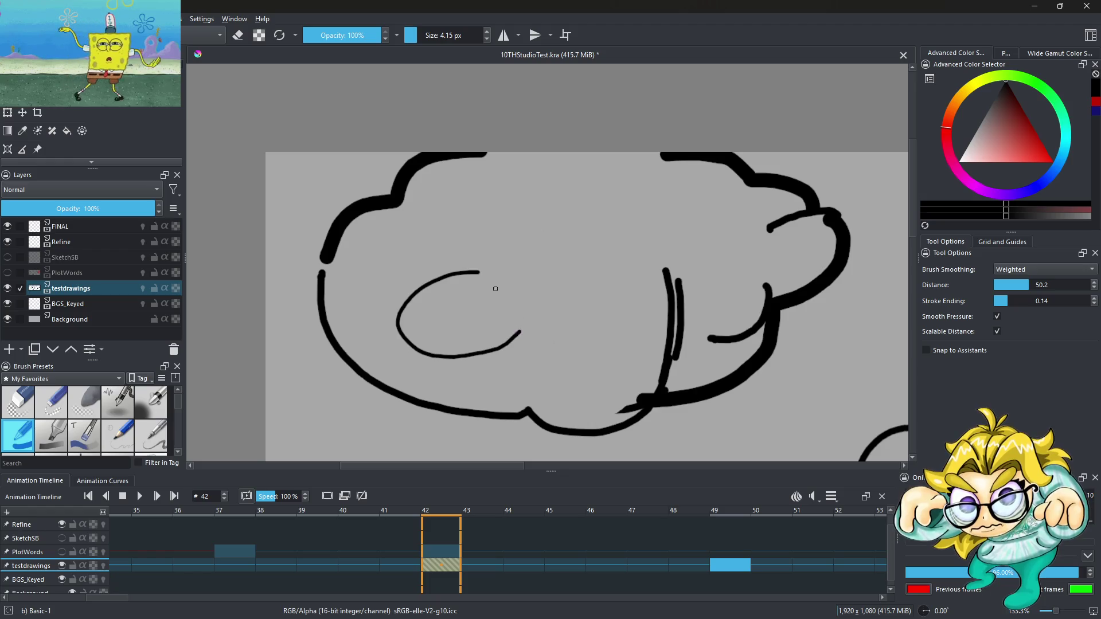
key("ctrl+z")
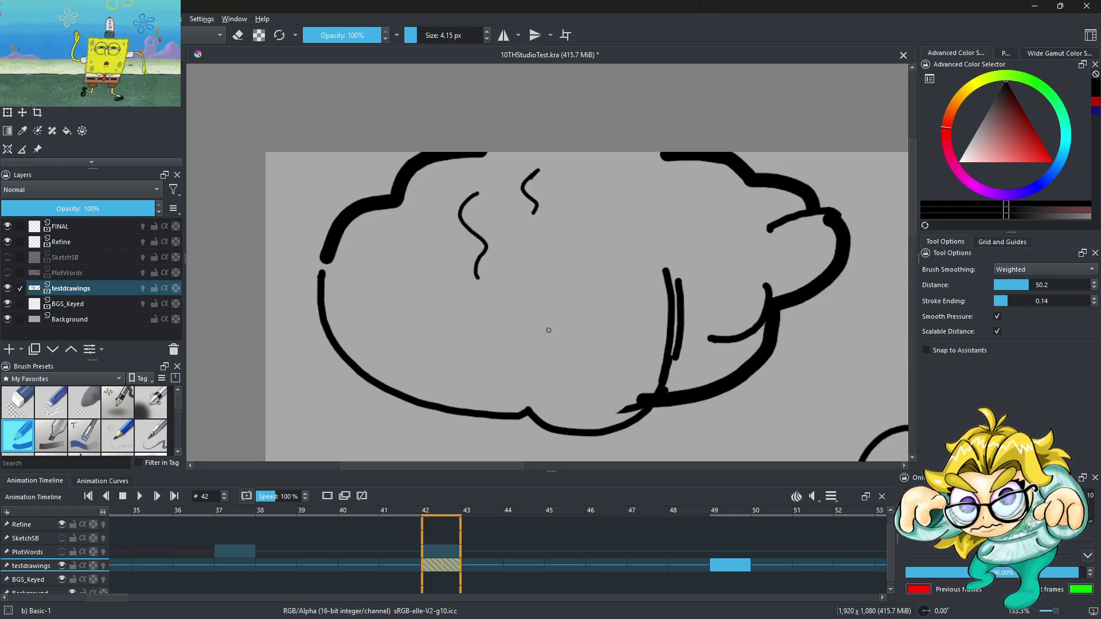
Step: Keep a wavy squiggle, undo the extra laptop strokes, and set the size to about 55 px
mouse_move(466, 337)
left_mouse_down()
mouse_move(589, 373)
mouse_move(559, 302)
mouse_move(648, 185)
mouse_move(514, 382)
left_mouse_up()
key("ctrl+z")
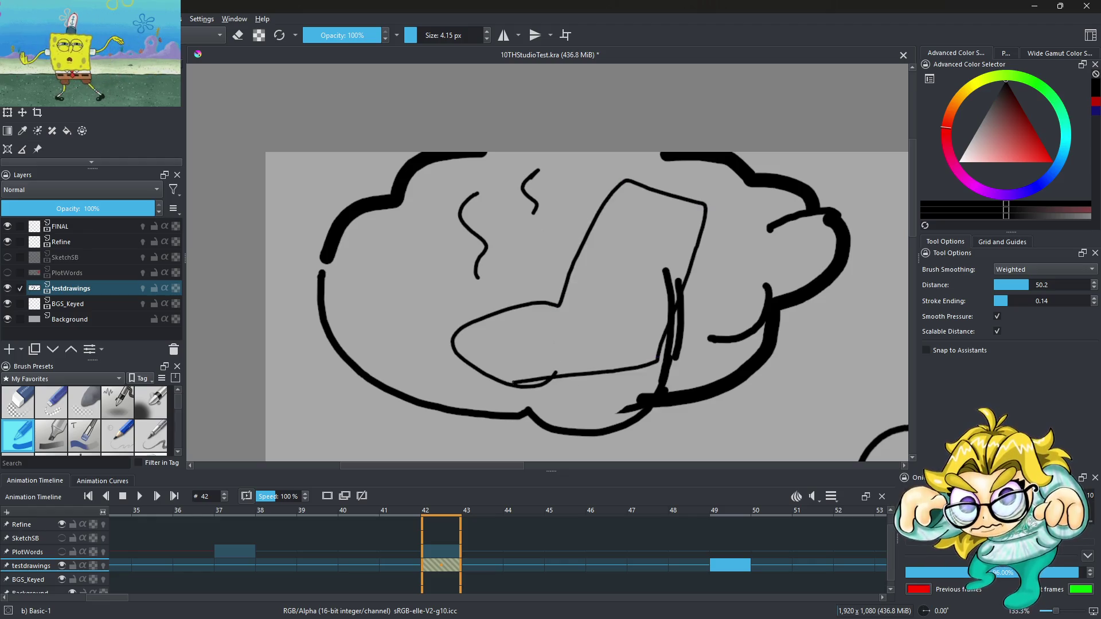
key("1")
key("1")
key("ctrl+z")
key("ctrl+z")
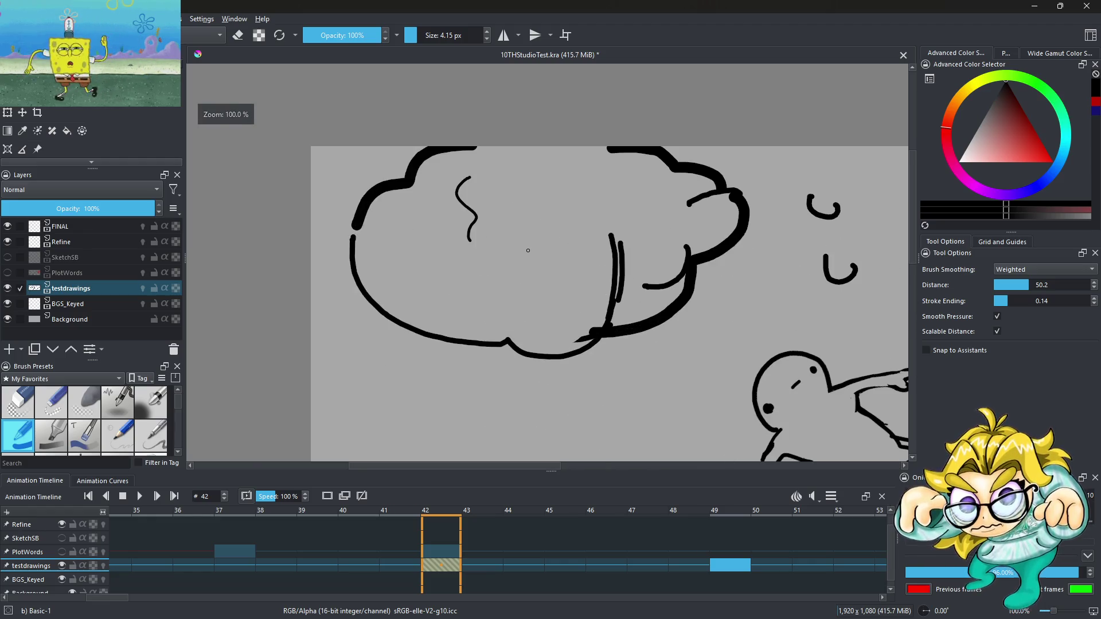
key("ctrl+shift+z")
left_click(424, 35)
Step: Erase the small arc and vertical strokes inside the right thought cloud
left_click_drag(619, 241, 609, 278)
left_click_drag(614, 318, 619, 255)
scroll(631, 195, "down", 1)
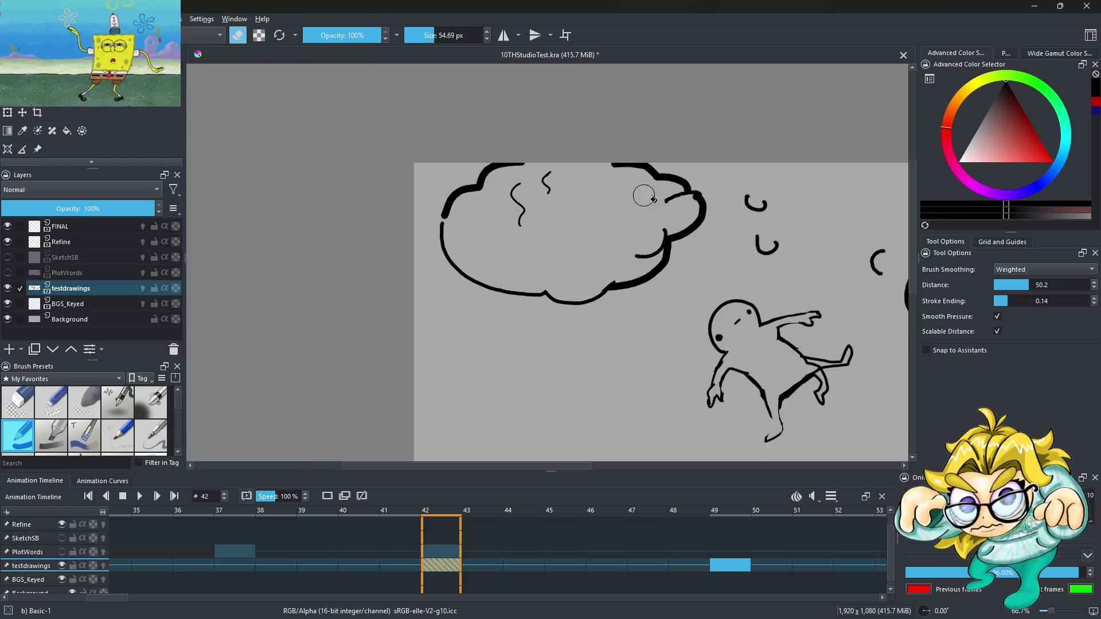
scroll(642, 221, "down", 4)
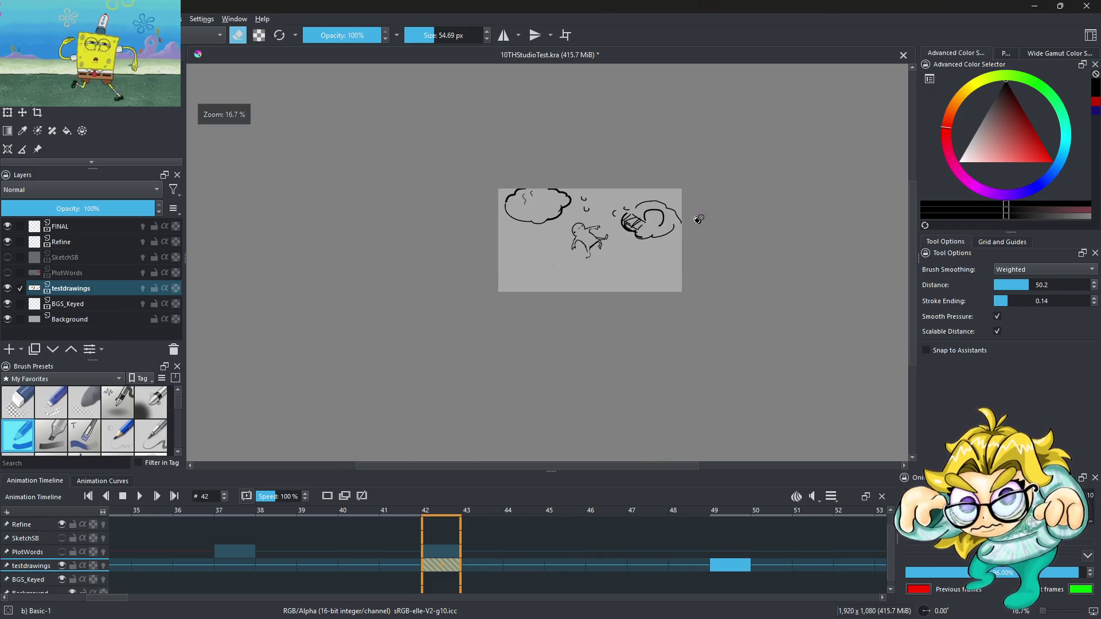
scroll(636, 220, "up", 4)
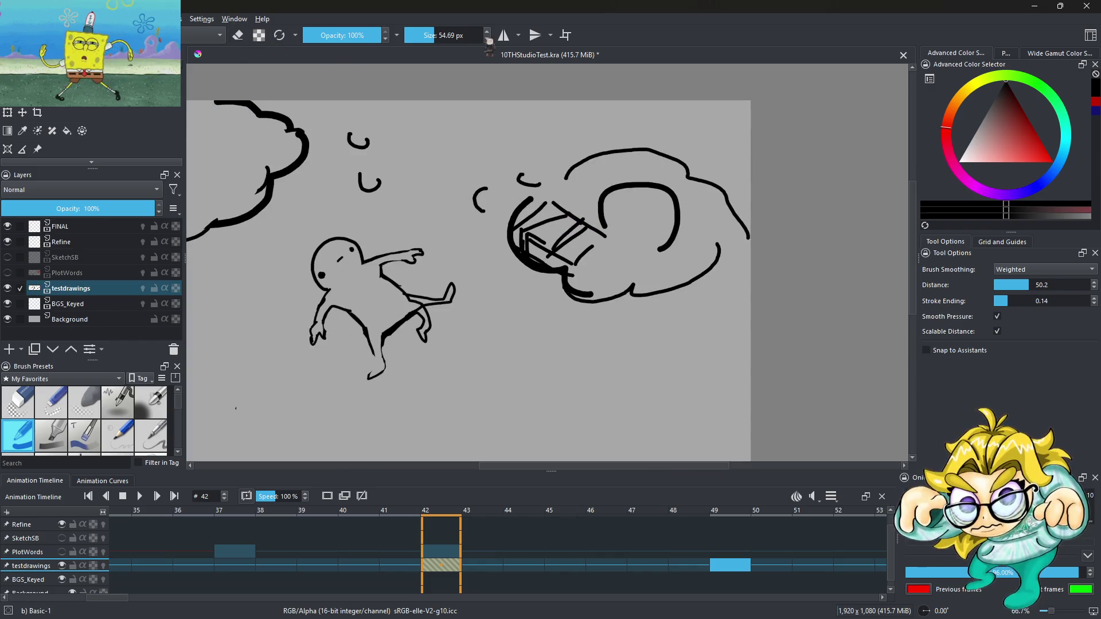
scroll(624, 214, "up", 4)
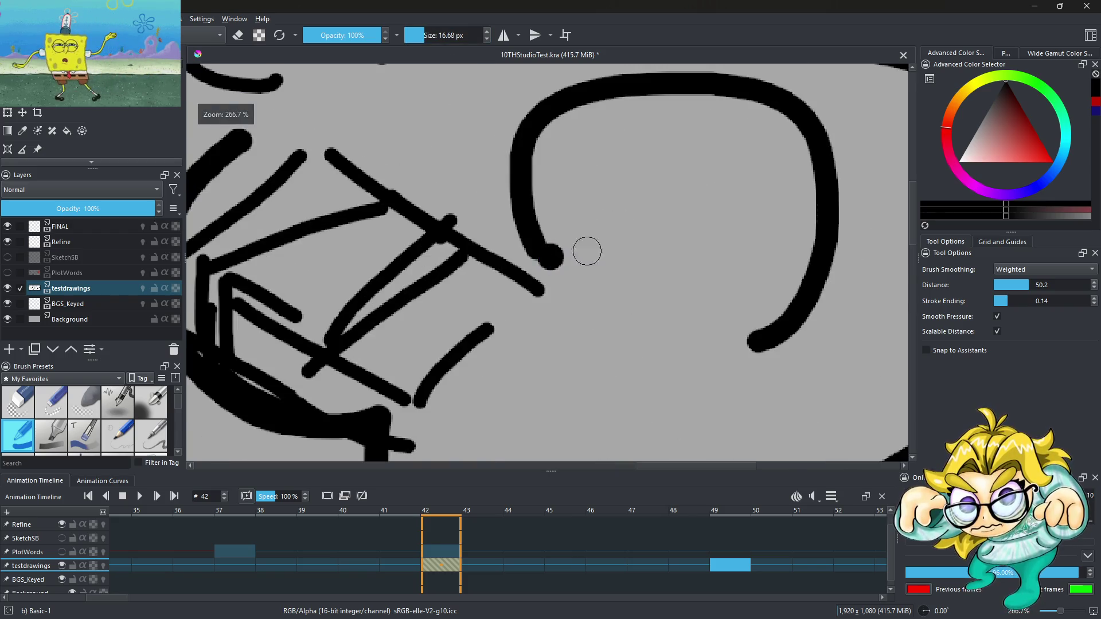
Step: Add two dots as eyes inside the cloud face's arc, redoing a misplaced one
left_click(767, 223)
key("ctrl+z")
key("ctrl+z")
left_click(740, 235)
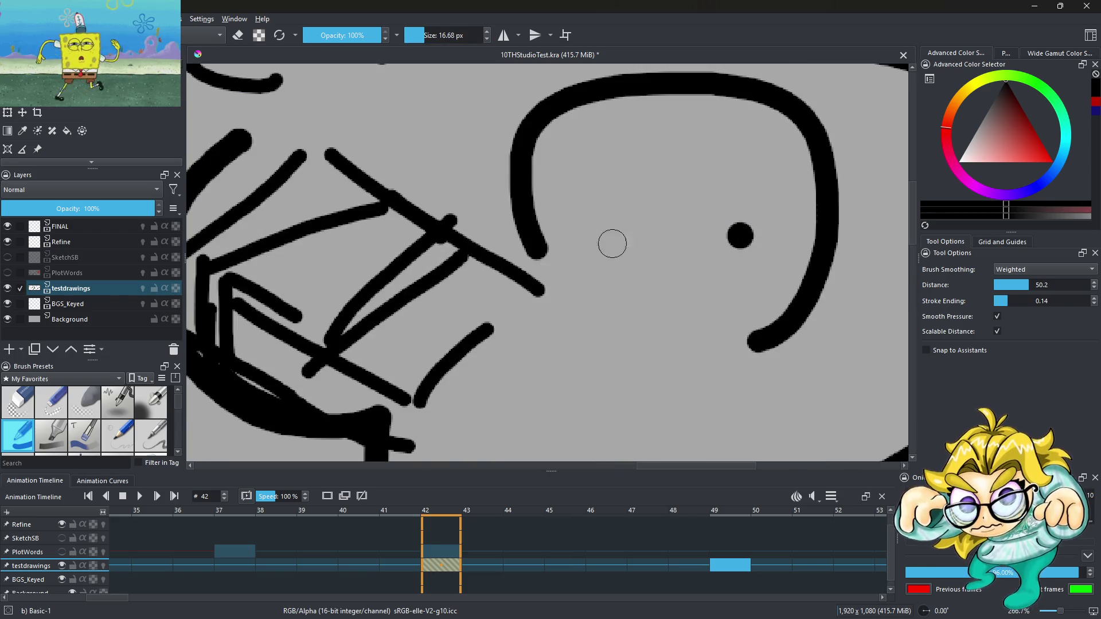
left_click(561, 242)
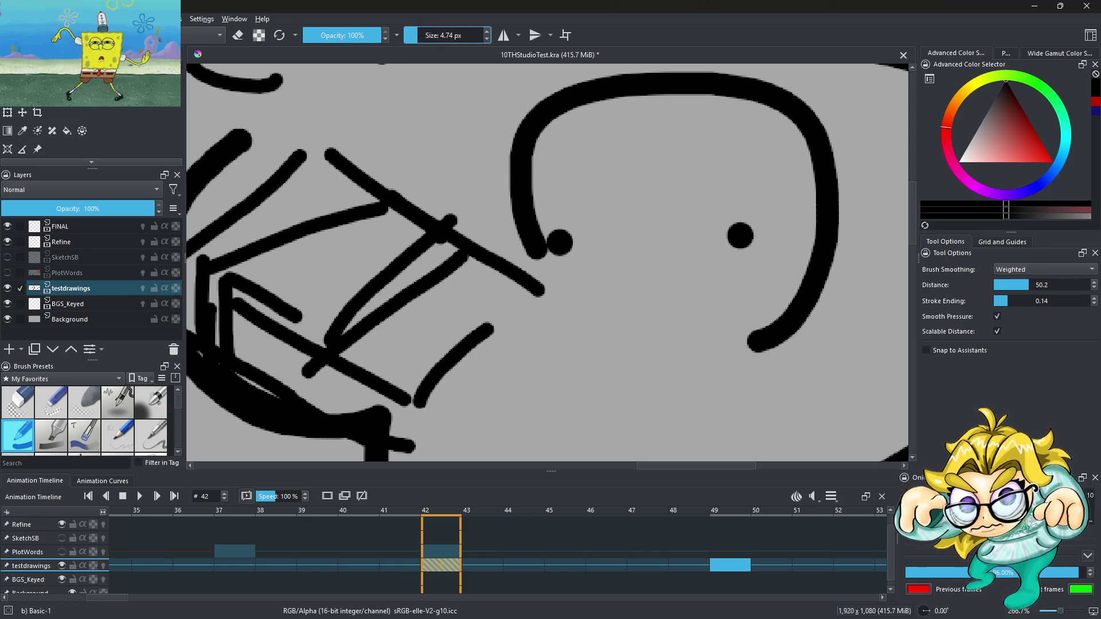
Step: Try several short mouth strokes between the eyes, undoing the unsatisfactory ones
left_click_drag(586, 266, 736, 274)
scroll(586, 202, "down", 2)
scroll(600, 205, "up", 2)
key("ctrl+z")
left_click_drag(577, 285, 640, 283)
scroll(595, 279, "down", 5)
scroll(595, 279, "up", 2)
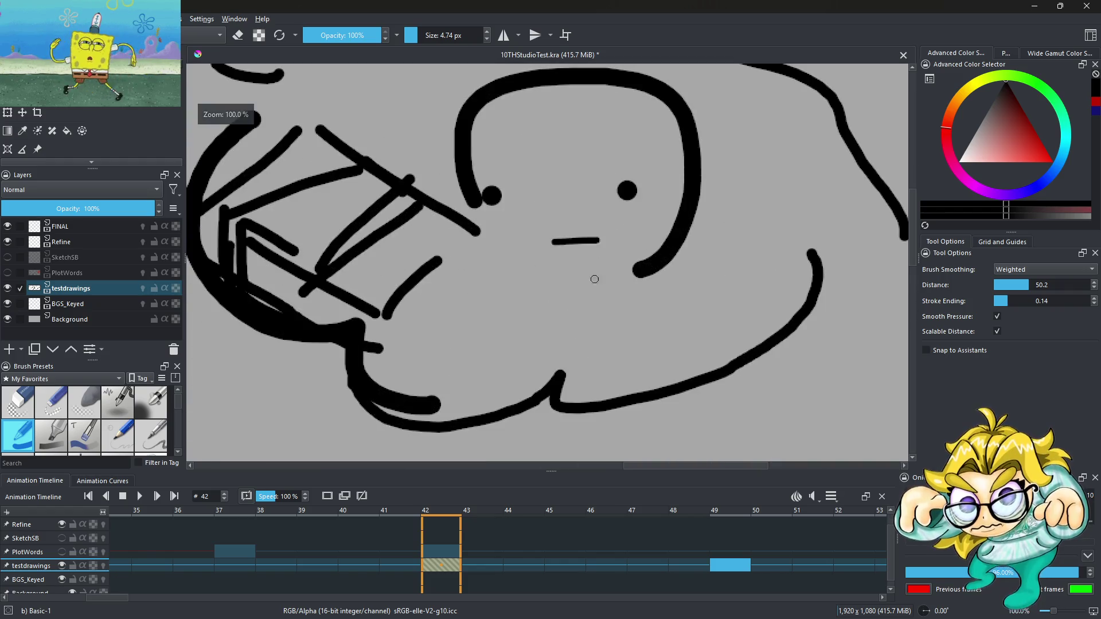
left_click_drag(561, 282, 592, 282)
scroll(564, 250, "up", 3)
key("ctrl+z")
Step: Draw two rounded shapes below the eyes, with short strokes inside the left one
mouse_move(469, 138)
left_mouse_down()
mouse_move(467, 229)
mouse_move(521, 146)
mouse_move(464, 123)
left_mouse_up()
mouse_move(565, 141)
left_mouse_down()
mouse_move(556, 221)
mouse_move(699, 146)
mouse_move(544, 189)
left_mouse_up()
scroll(509, 208, "down", 6)
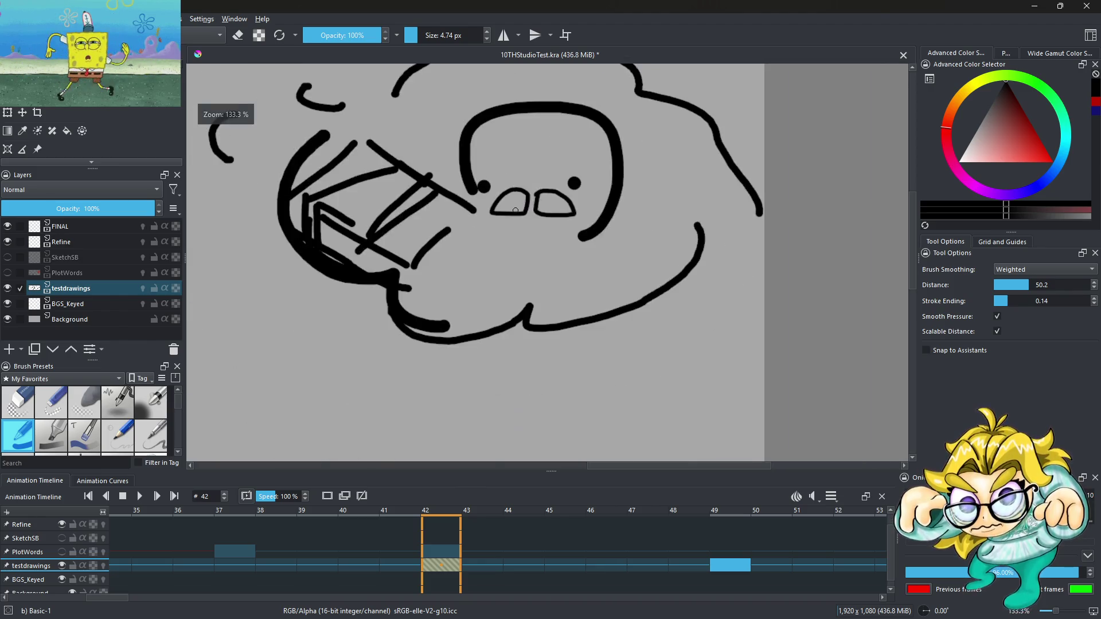
scroll(509, 209, "up", 2)
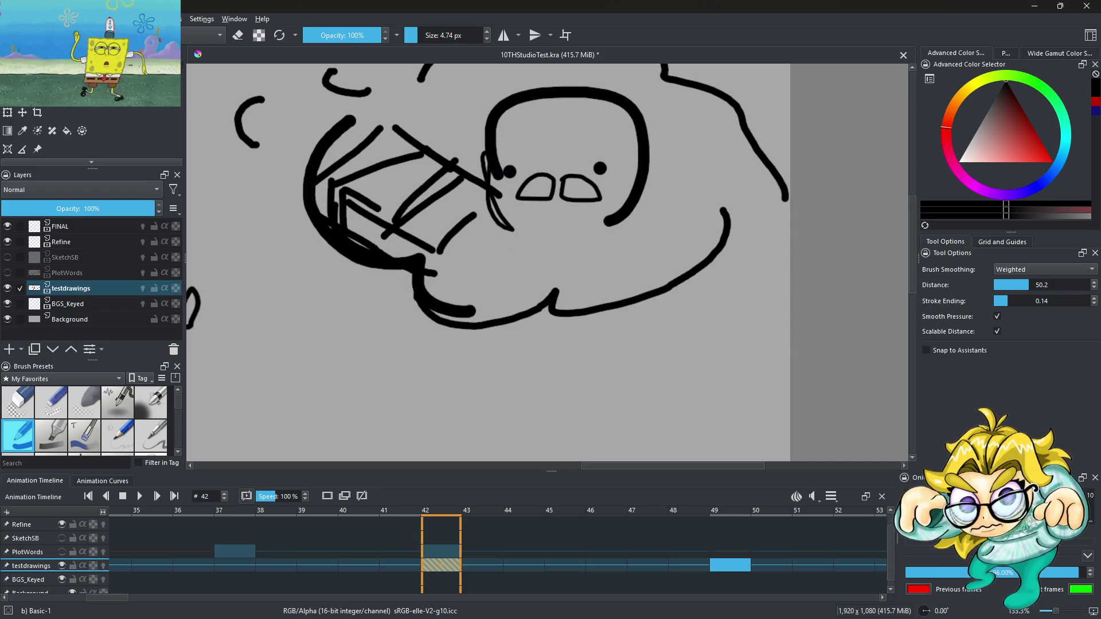
key("ctrl+z")
scroll(505, 195, "up", 1)
left_click_drag(546, 203, 559, 181)
left_click_drag(577, 178, 573, 198)
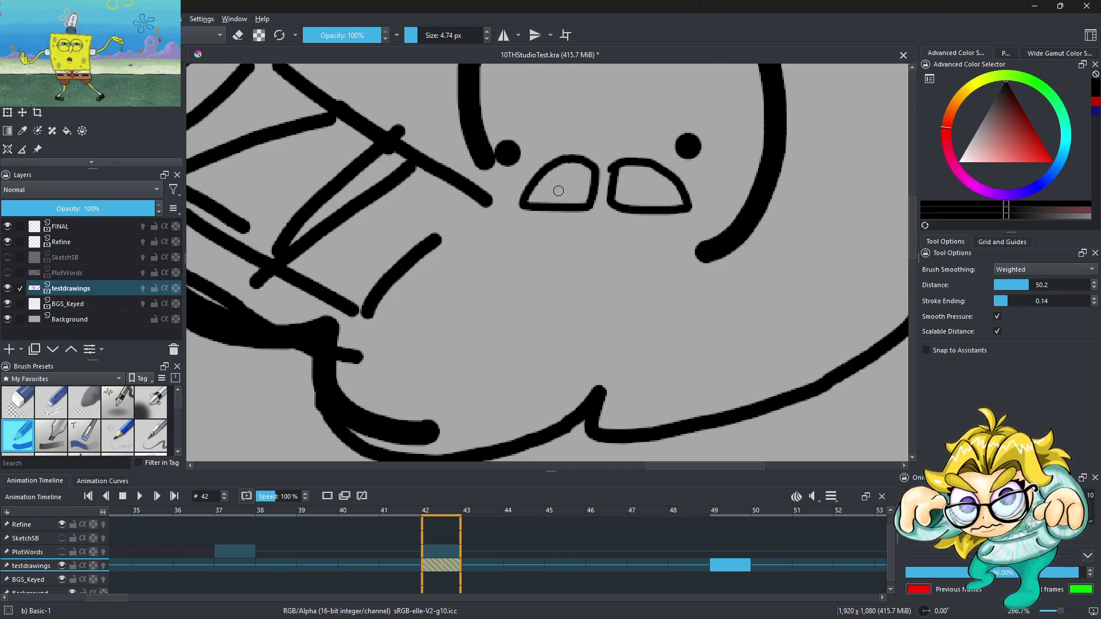
scroll(558, 191, "down", 3)
scroll(558, 191, "up", 2)
Step: Draw a curved mouth line beneath the eyes
left_click_drag(514, 215, 688, 239)
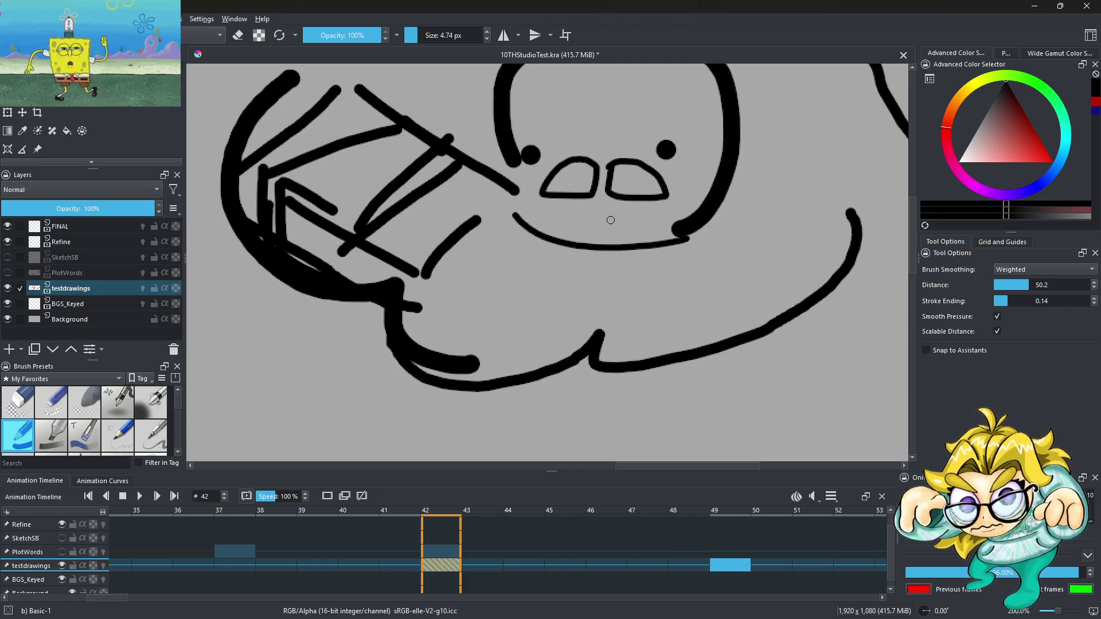
scroll(611, 220, "down", 5)
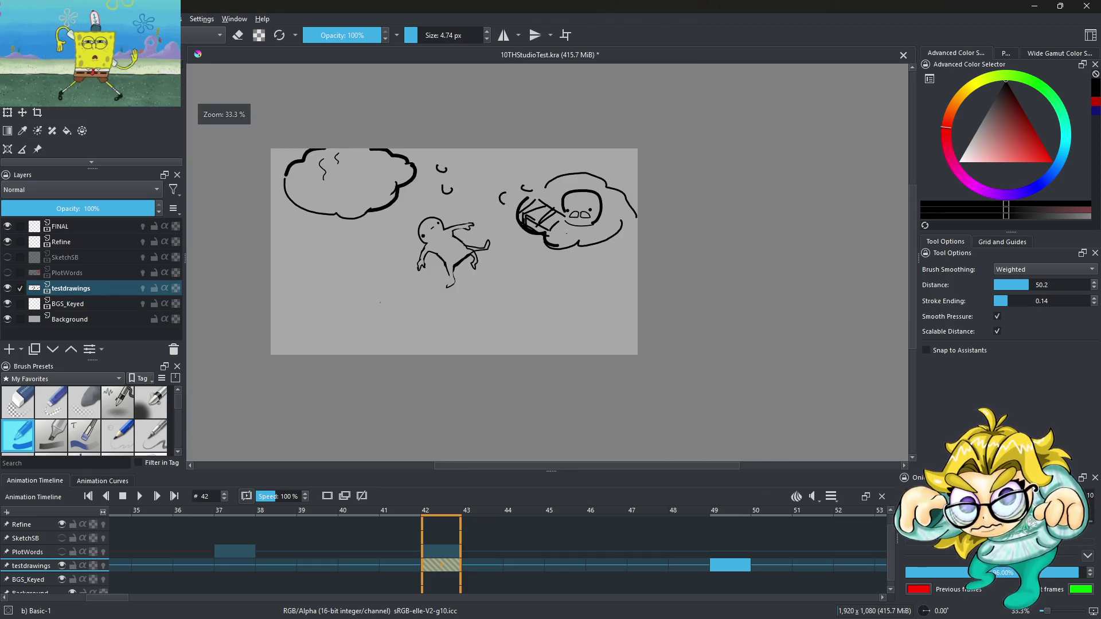
scroll(631, 195, "up", 1)
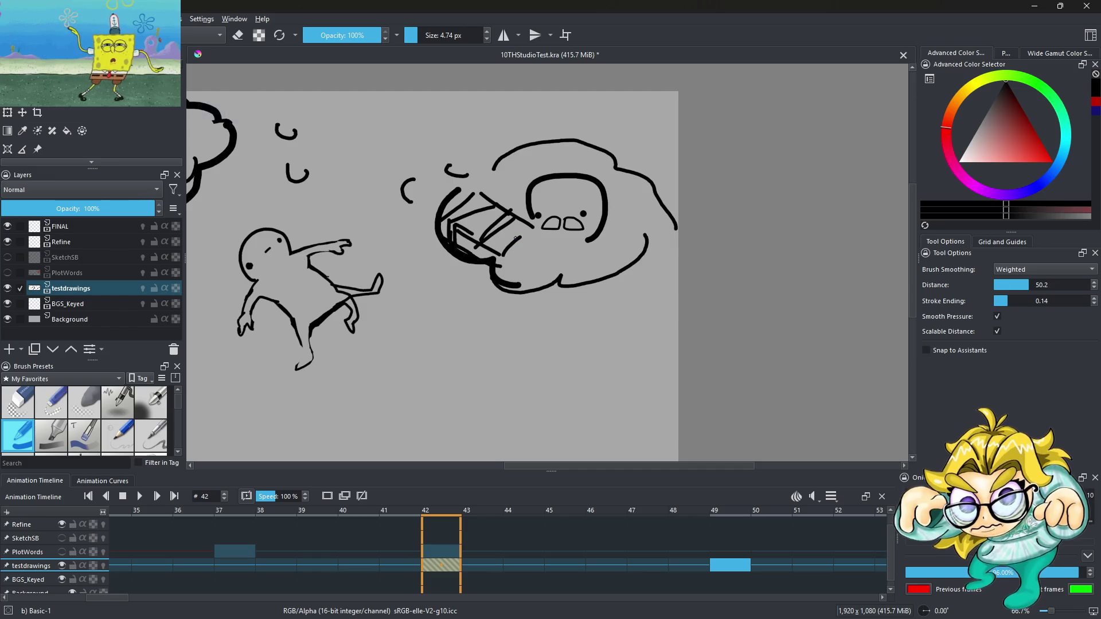
scroll(516, 238, "down", 1)
scroll(328, 152, "up", 3)
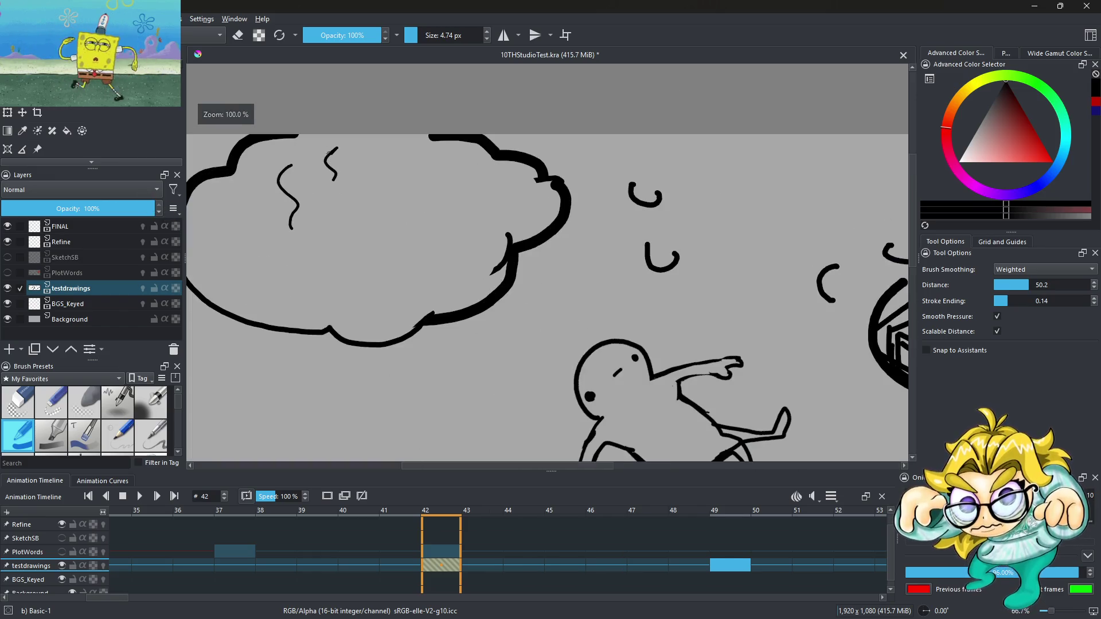
Step: Erase the squiggles in the left cloud and shrink the brush to a fine line
key("e")
left_click_drag(303, 223, 297, 181)
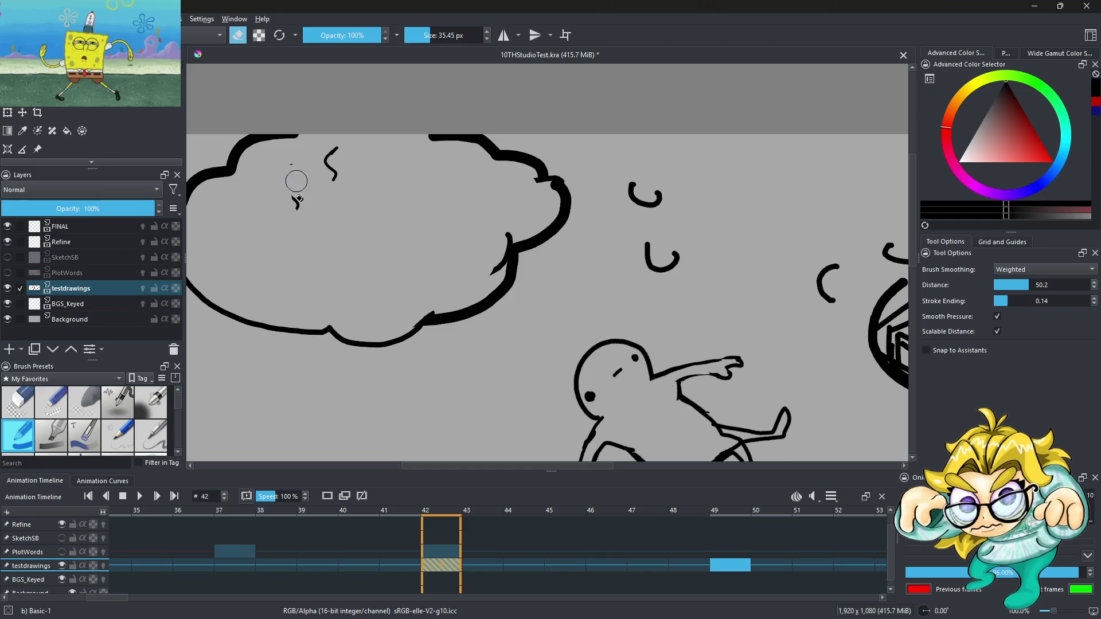
scroll(376, 203, "down", 2)
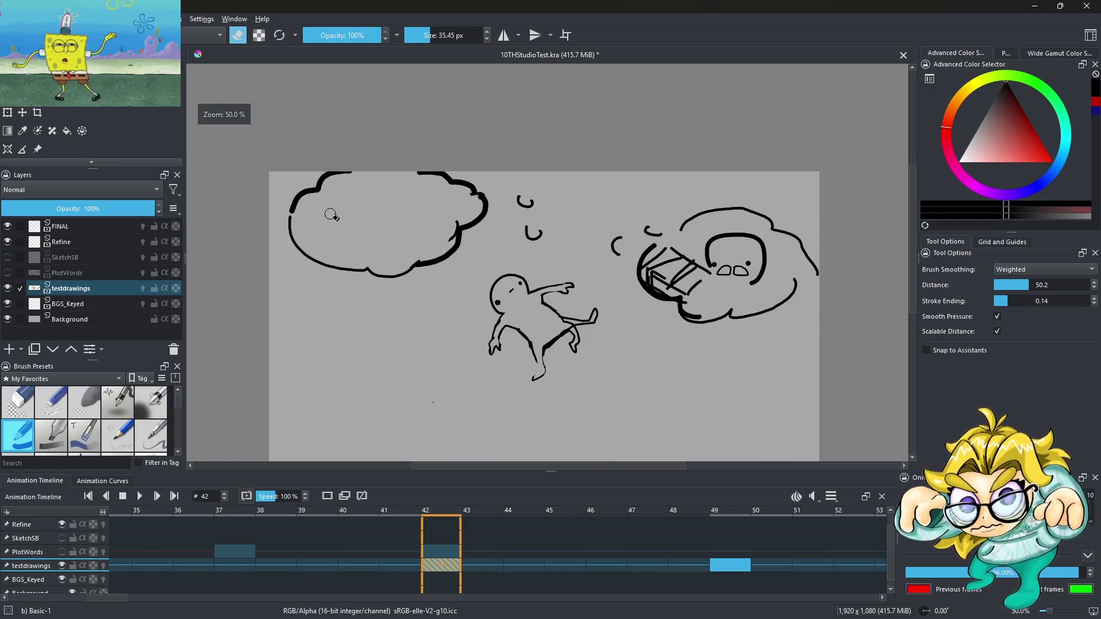
scroll(332, 215, "up", 2)
key("e")
scroll(344, 162, "up", 2)
key("bracketleft")
key("bracketleft")
key("bracketleft")
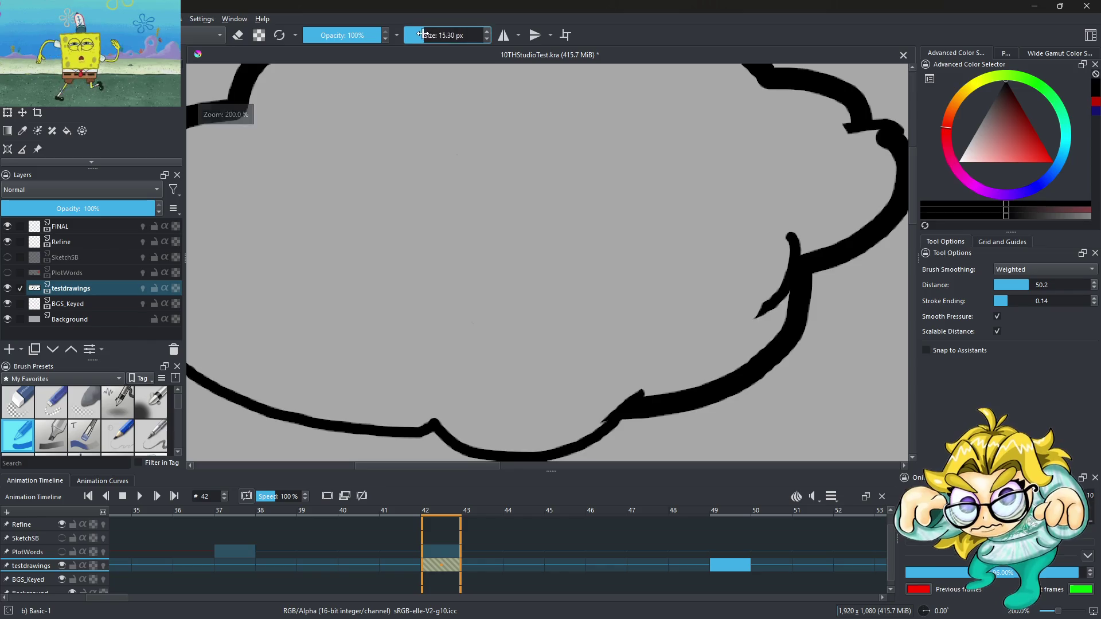
scroll(354, 226, "down", 4)
scroll(354, 227, "up", 2)
Step: Sketch the open book's outline: lower edges, left edge, spine and right page
mouse_move(327, 200)
left_mouse_down()
mouse_move(362, 287)
mouse_move(440, 252)
left_mouse_up()
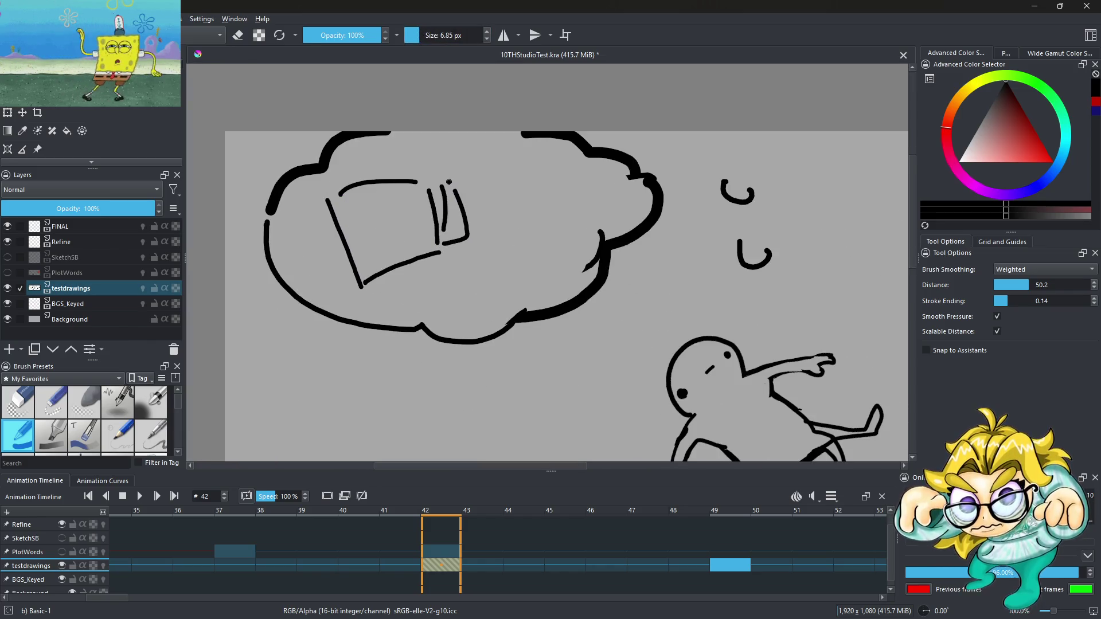
key("ctrl+z")
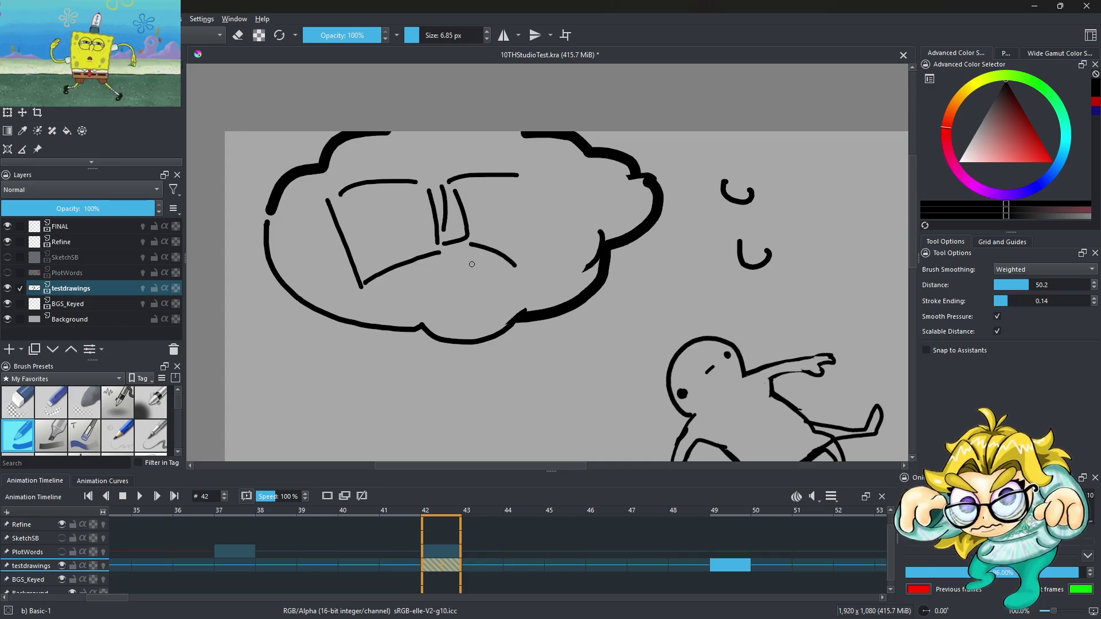
left_click_drag(361, 290, 402, 272)
mouse_move(325, 219)
left_mouse_down()
mouse_move(348, 274)
mouse_move(343, 248)
left_mouse_up()
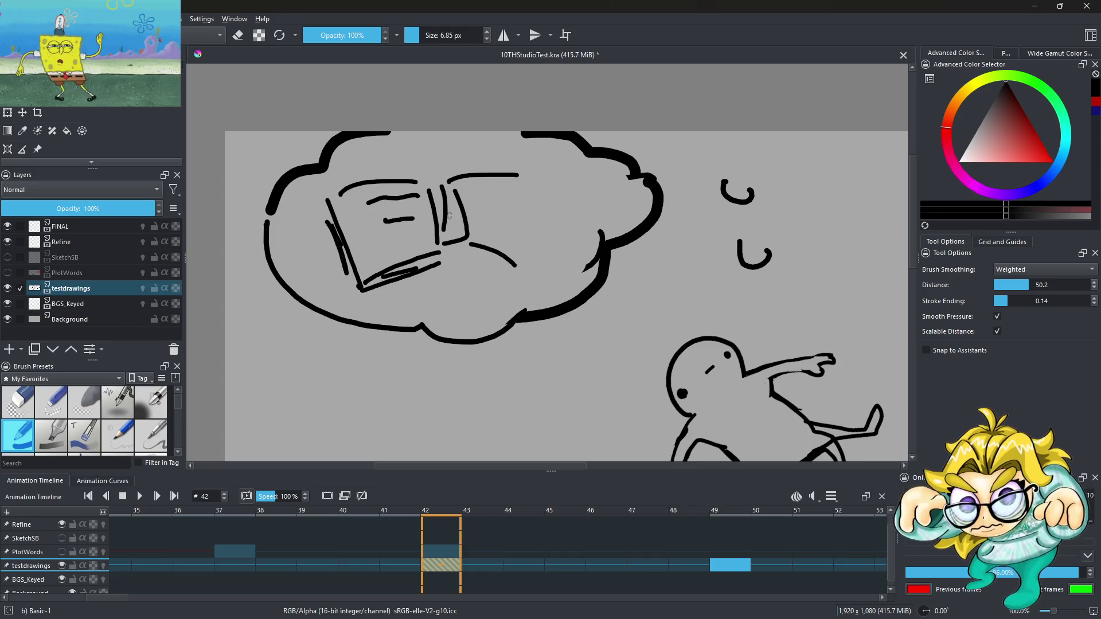
mouse_move(447, 246)
left_mouse_down()
mouse_move(534, 262)
mouse_move(545, 224)
left_mouse_up()
mouse_move(422, 189)
left_mouse_down()
mouse_move(441, 181)
mouse_move(541, 210)
mouse_move(539, 259)
left_mouse_up()
left_click_drag(542, 205, 533, 260)
left_click_drag(545, 199, 540, 236)
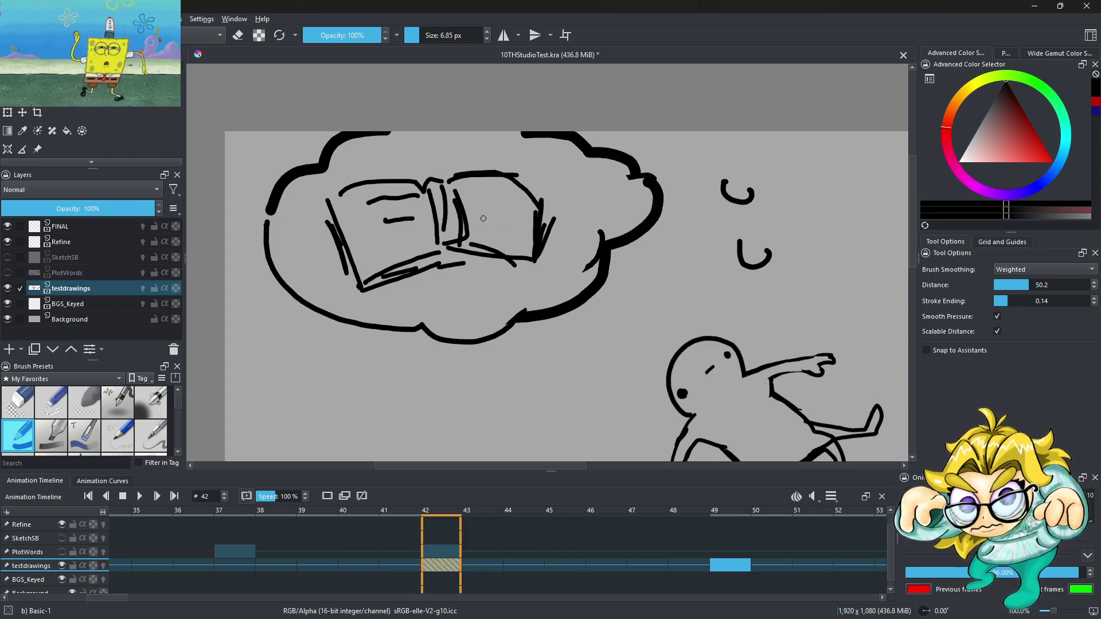
Step: Add a text line, a thicker bottom edge and fluttering pages to the book
left_click_drag(484, 199, 520, 199)
left_click_drag(462, 257, 527, 270)
left_click_drag(480, 263, 529, 271)
left_click_drag(328, 247, 353, 287)
left_click_drag(314, 225, 344, 268)
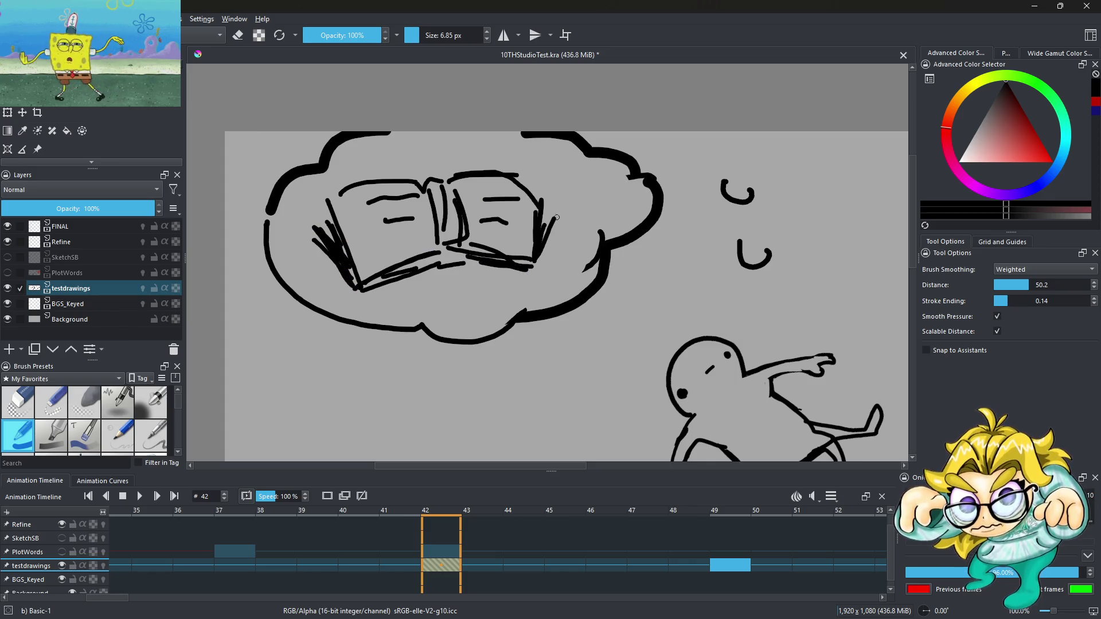
Step: Draw a pencil resting diagonally on the book's right page
left_click_drag(591, 178, 585, 198)
key("ctrl+z")
left_click_drag(512, 230, 560, 177)
key("ctrl+z")
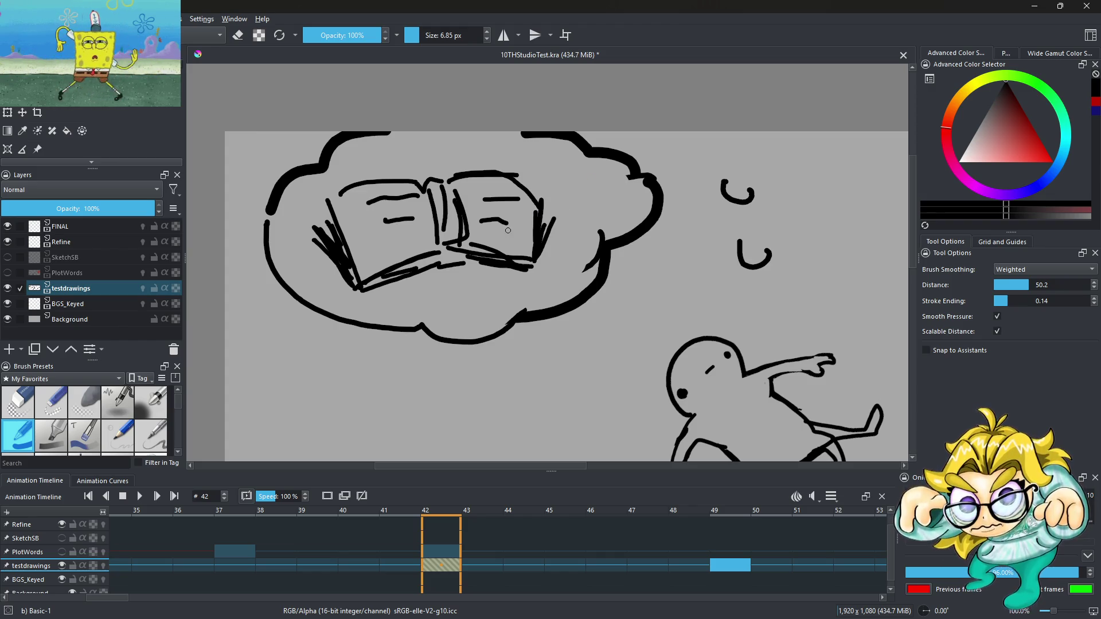
left_click_drag(516, 224, 587, 183)
left_click_drag(515, 226, 517, 244)
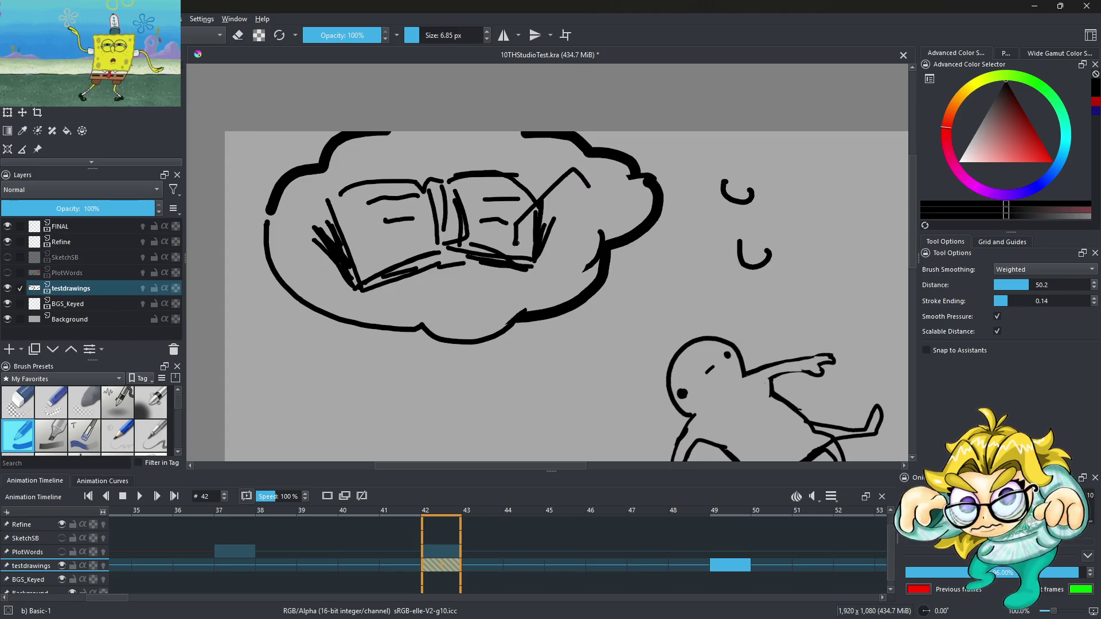
mouse_move(559, 212)
left_mouse_down()
mouse_move(588, 189)
mouse_move(582, 196)
left_mouse_up()
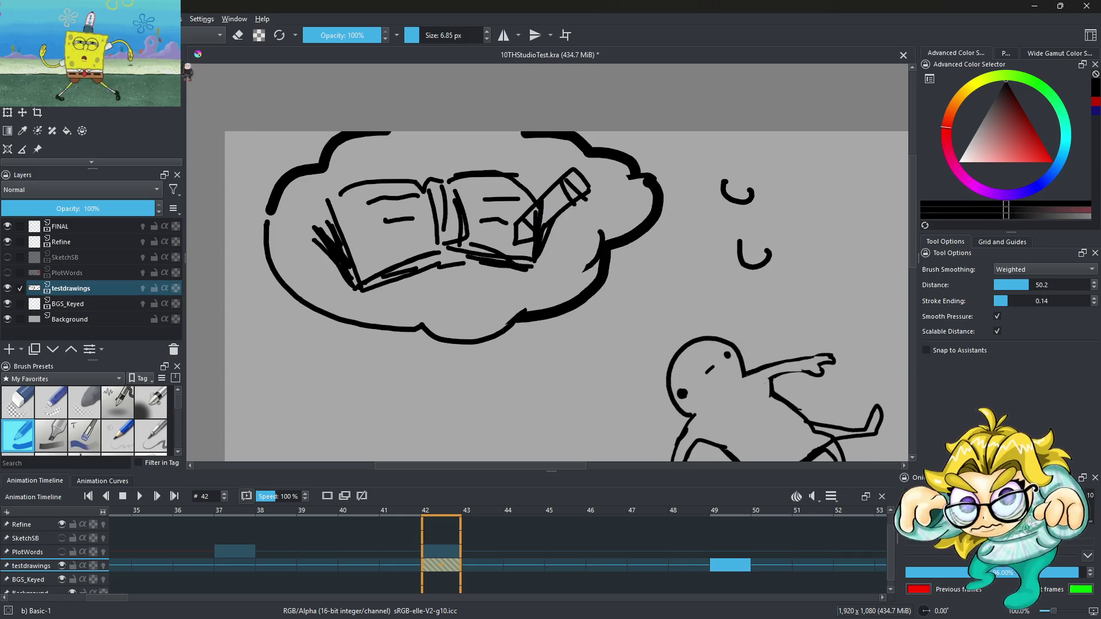
Step: Erase part of the pencil tip with eraser mode
left_click(237, 35)
scroll(575, 197, "up", 2)
mouse_move(499, 232)
left_mouse_down()
mouse_move(518, 246)
mouse_move(510, 221)
mouse_move(506, 266)
left_mouse_up()
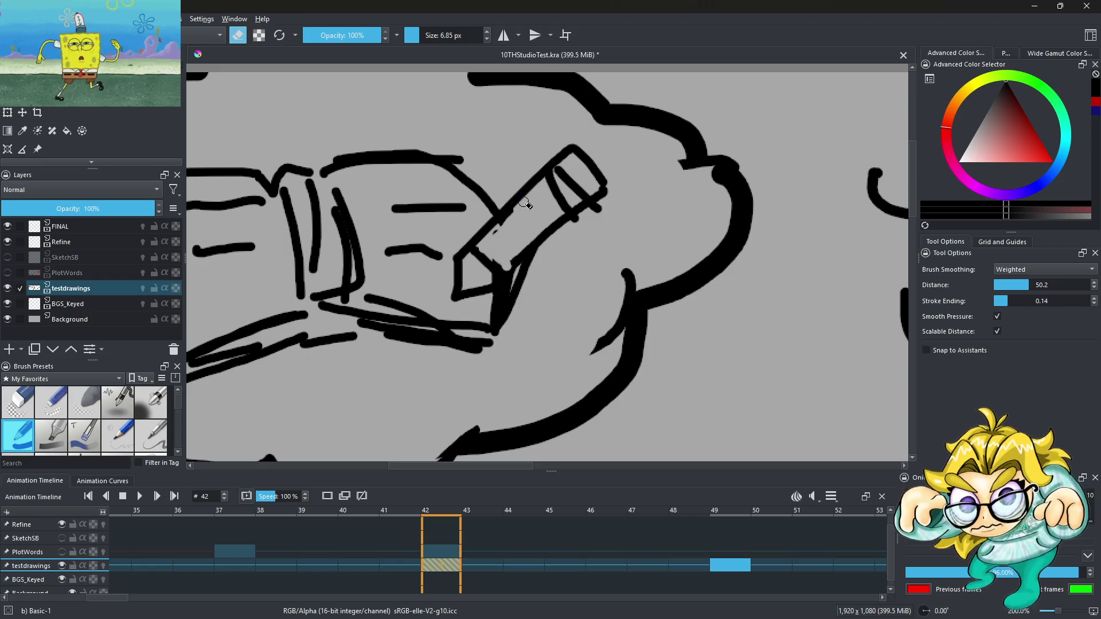
Step: Erase the crossed lines beside the cloud face and the head's upper-left outline
scroll(526, 204, "down", 4)
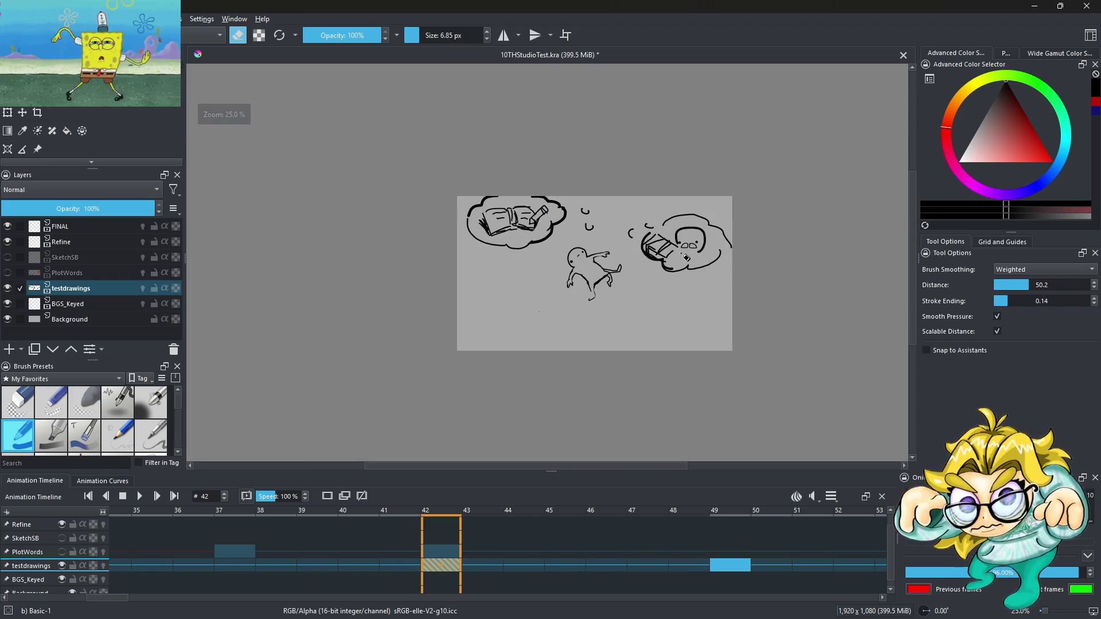
scroll(693, 258, "up", 1)
scroll(569, 251, "down", 1)
scroll(568, 261, "up", 2)
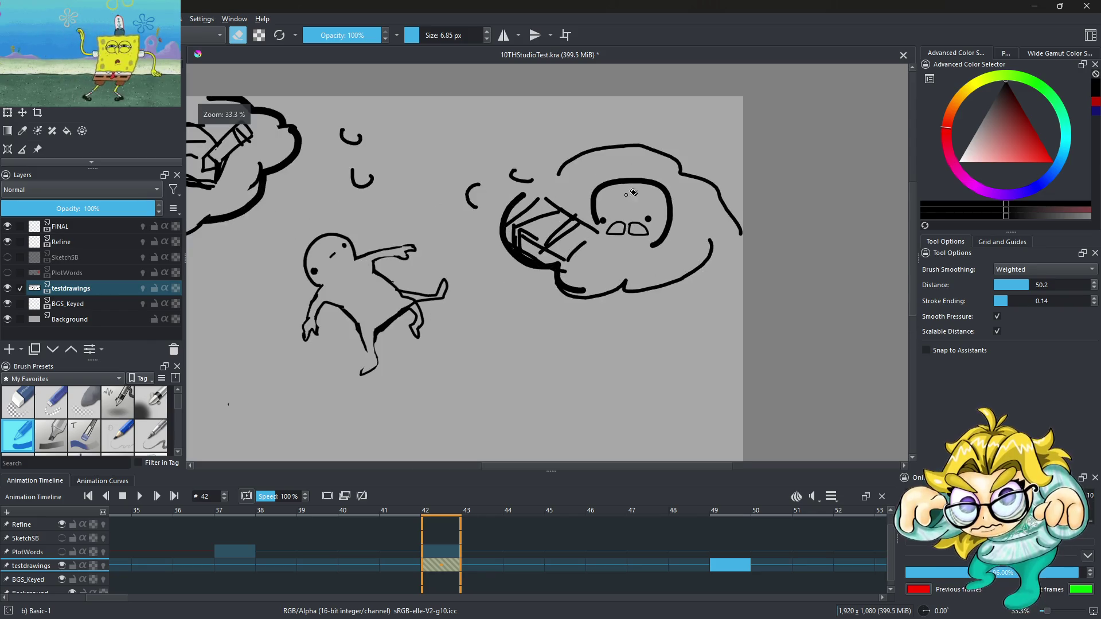
scroll(606, 223, "up", 2)
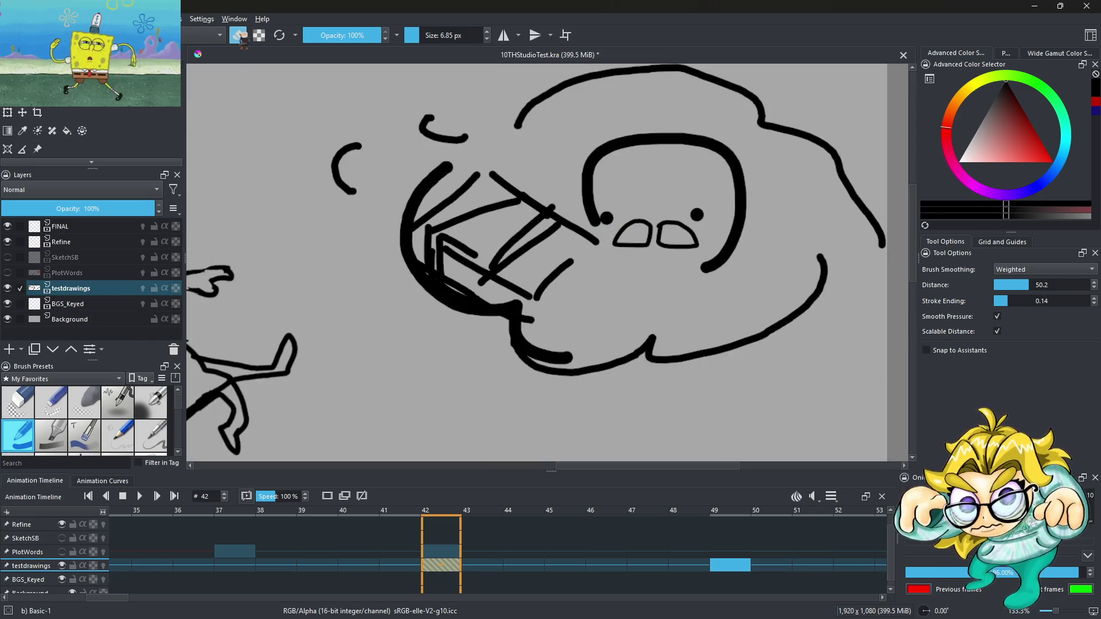
left_click_drag(411, 38, 423, 36)
mouse_move(573, 263)
left_mouse_down()
mouse_move(536, 290)
mouse_move(430, 238)
mouse_move(499, 238)
mouse_move(445, 233)
mouse_move(570, 290)
mouse_move(560, 216)
mouse_move(569, 272)
mouse_move(528, 221)
mouse_move(435, 238)
mouse_move(489, 195)
left_mouse_up()
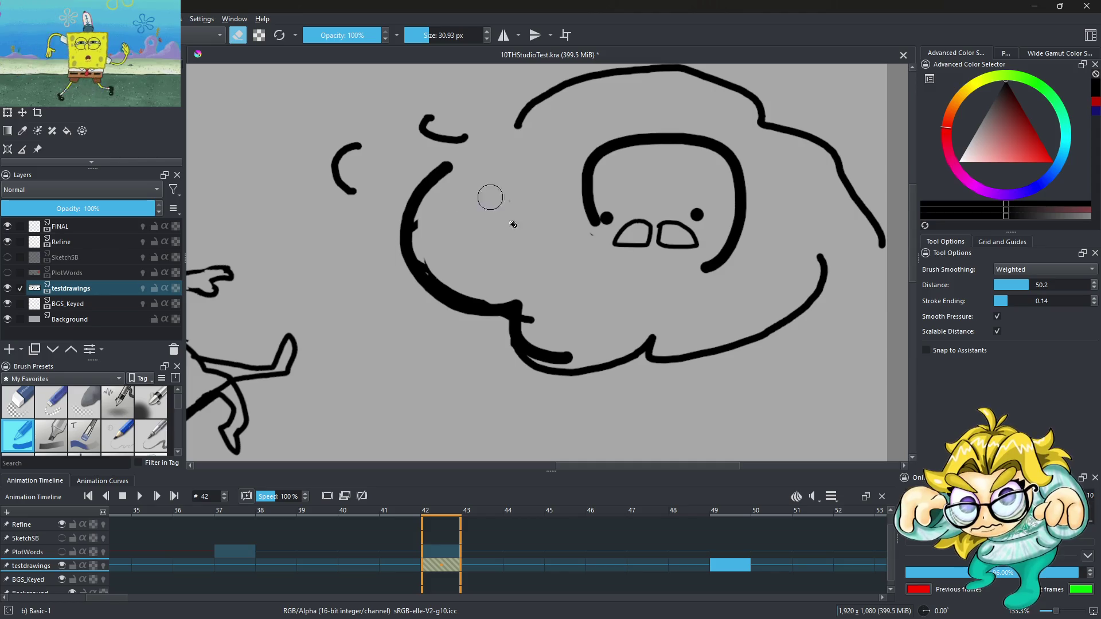
mouse_move(590, 238)
left_mouse_down()
mouse_move(579, 148)
mouse_move(590, 157)
mouse_move(635, 127)
mouse_move(595, 161)
left_mouse_up()
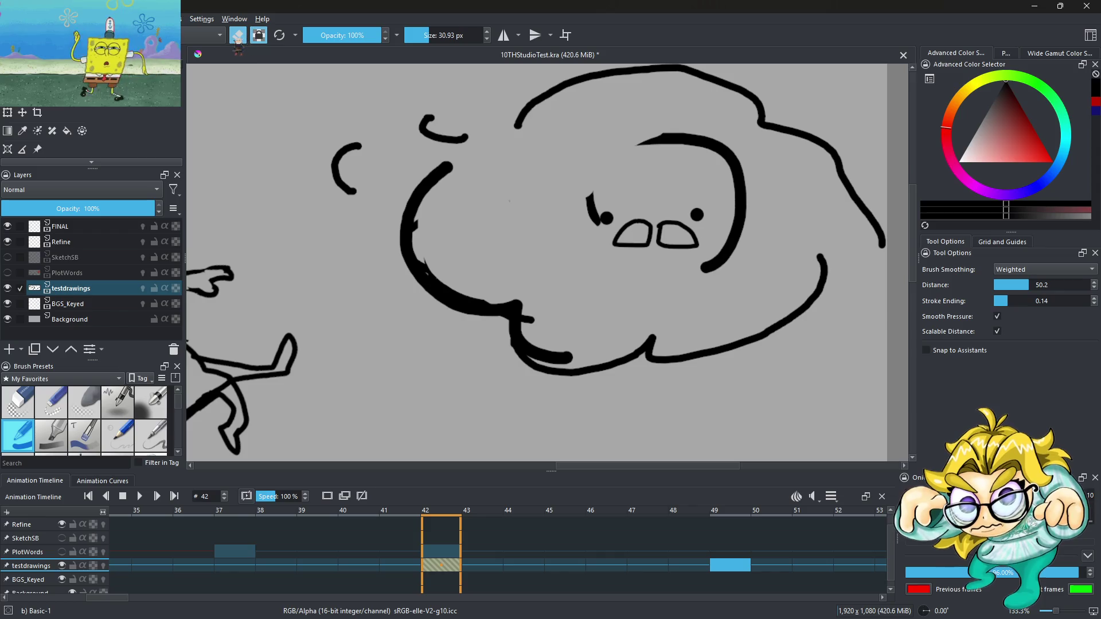
Step: Return to drawing with a smaller brush and retry the head's upper-left outline
left_click(238, 36)
left_click(424, 36)
key("bracketleft")
key("bracketleft")
key("bracketleft")
mouse_move(592, 224)
left_mouse_down()
mouse_move(641, 138)
mouse_move(602, 218)
left_mouse_up()
scroll(602, 217, "up", 5)
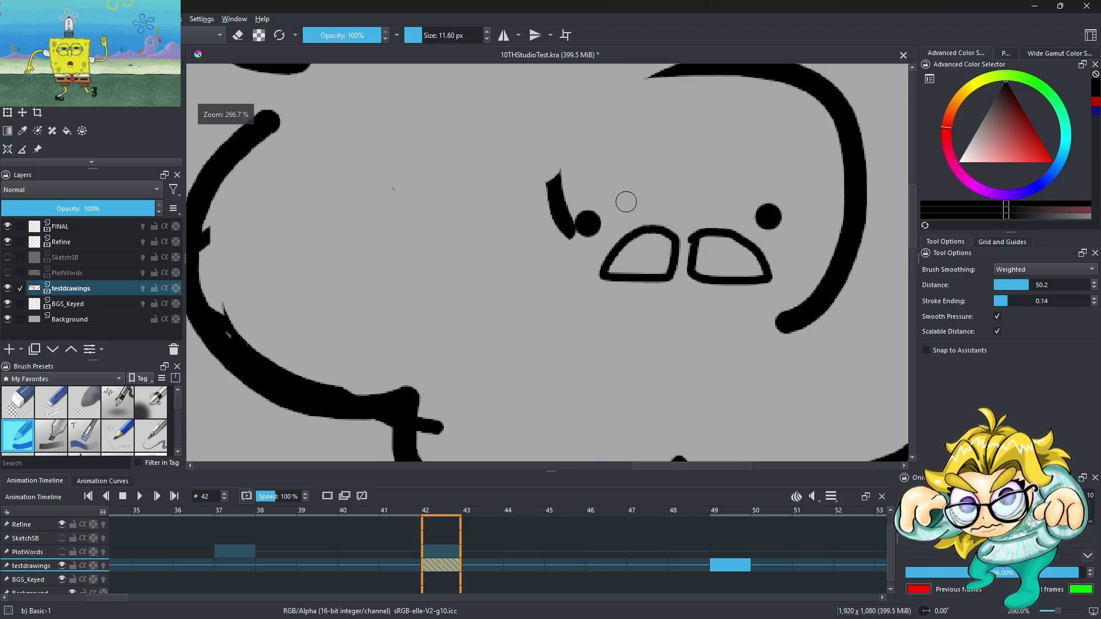
key("ctrl+z")
key("ctrl+z")
scroll(624, 199, "down", 8)
scroll(489, 241, "up", 3)
Step: Draw ear-like bumps, a curling left arm and a redrawn left side of the head
mouse_move(486, 166)
left_mouse_down()
mouse_move(530, 169)
mouse_move(511, 198)
left_mouse_up()
mouse_move(490, 160)
left_mouse_down()
mouse_move(456, 204)
mouse_move(484, 296)
left_mouse_up()
mouse_move(473, 238)
left_mouse_down()
mouse_move(567, 235)
mouse_move(593, 281)
left_mouse_up()
mouse_move(590, 268)
left_mouse_down()
mouse_move(494, 235)
mouse_move(508, 194)
left_mouse_up()
left_click_drag(641, 308, 624, 345)
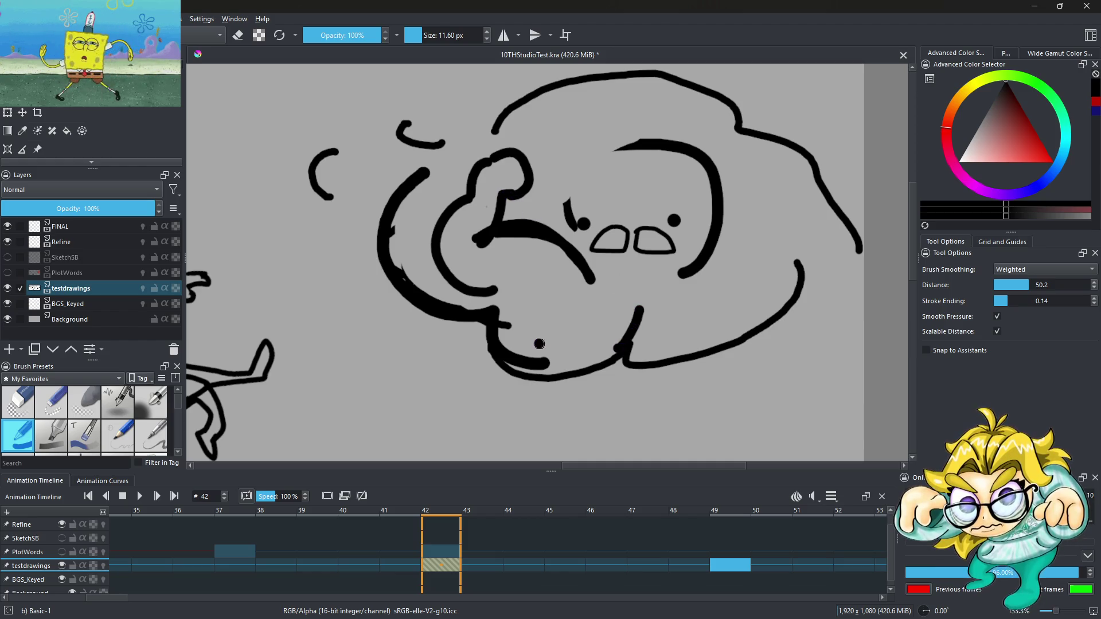
mouse_move(588, 247)
left_mouse_down()
mouse_move(569, 192)
mouse_move(627, 163)
left_mouse_up()
mouse_move(684, 282)
left_mouse_down()
mouse_move(758, 261)
mouse_move(797, 231)
mouse_move(774, 174)
mouse_move(769, 212)
mouse_move(809, 192)
mouse_move(849, 256)
left_mouse_up()
key("ctrl+z")
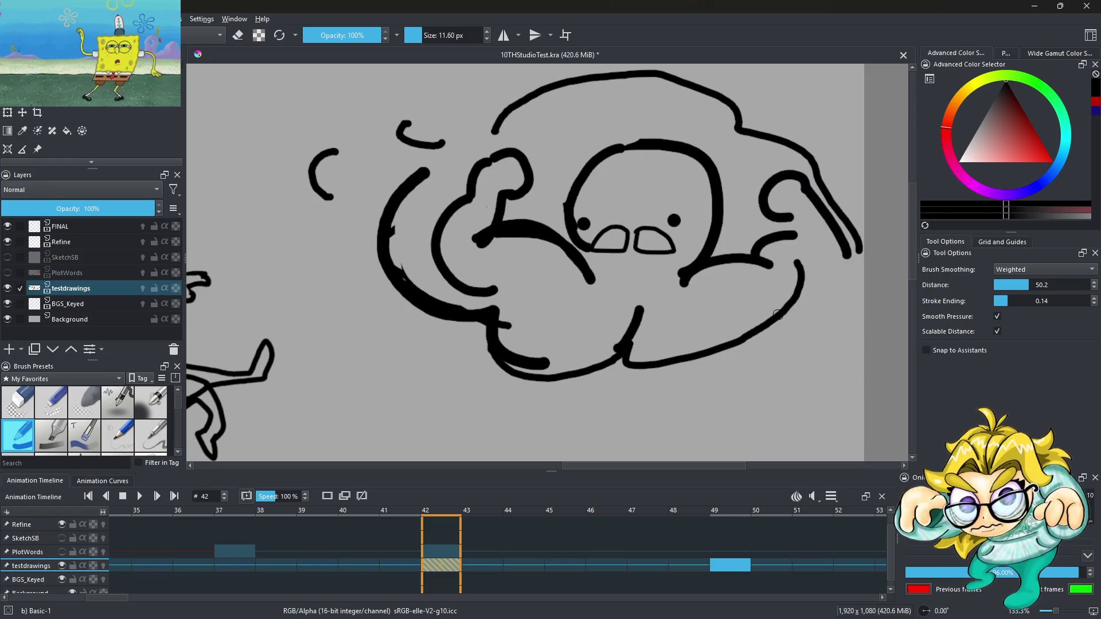
scroll(633, 314, "down", 3)
scroll(632, 315, "up", 3)
Step: Add a second arm on the face's right and short strokes at the cloud edges
mouse_move(620, 289)
left_mouse_down()
mouse_move(670, 250)
mouse_move(685, 216)
left_mouse_up()
left_click_drag(380, 156, 363, 166)
mouse_move(367, 150)
left_mouse_down()
mouse_move(410, 152)
mouse_move(394, 193)
mouse_move(413, 196)
mouse_move(442, 166)
mouse_move(440, 132)
mouse_move(516, 106)
left_mouse_up()
scroll(336, 152, "down", 5)
scroll(336, 152, "up", 3)
scroll(367, 163, "up", 2)
scroll(579, 203, "down", 4)
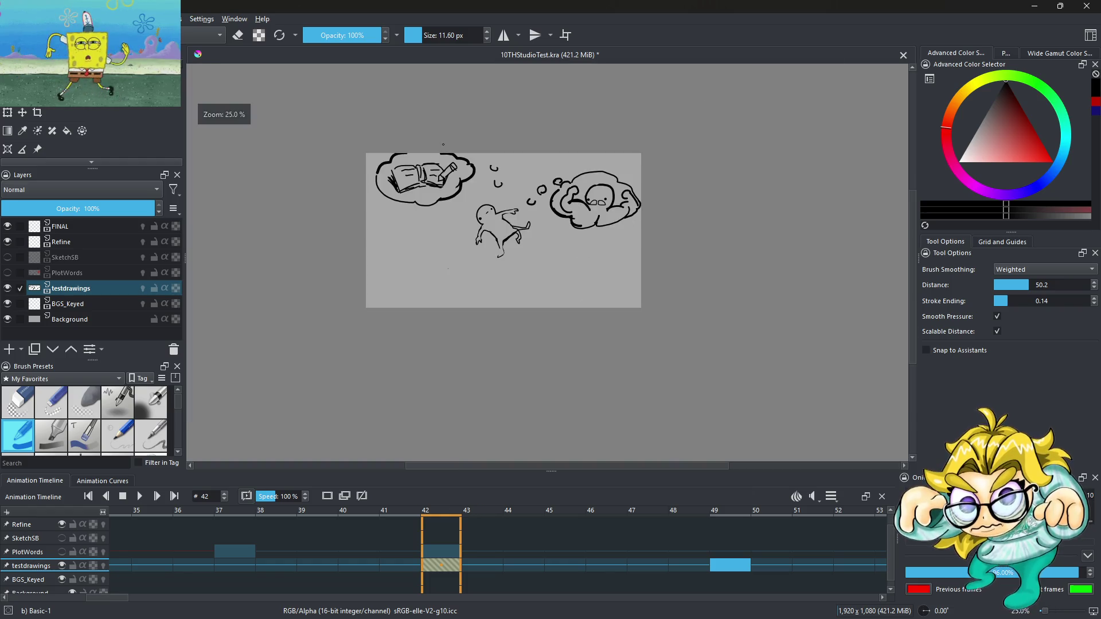
scroll(444, 144, "up", 5)
Step: Close the two small open bubbles into ovals
left_click_drag(447, 133, 473, 122)
left_click_drag(523, 181, 555, 205)
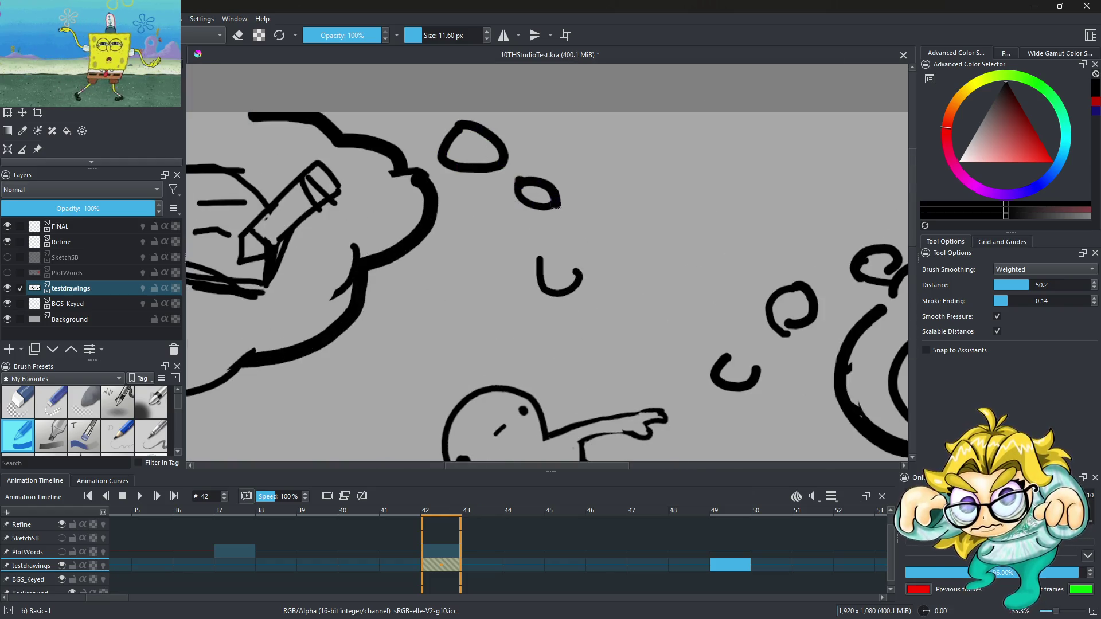
scroll(524, 232, "down", 4)
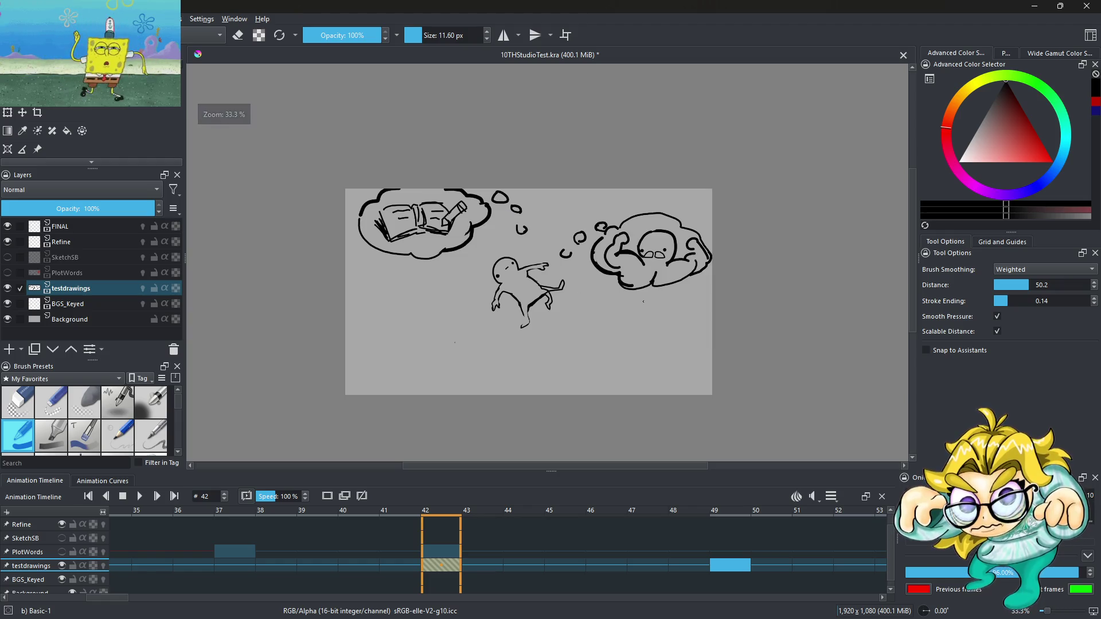
scroll(675, 281, "up", 3)
Step: Strengthen the figure's limbs with dashes and curves and thicken the cloud's lower outline
left_click_drag(497, 278, 513, 294)
mouse_move(504, 242)
left_mouse_down()
mouse_move(461, 256)
mouse_move(542, 332)
left_mouse_up()
left_click_drag(678, 296, 702, 283)
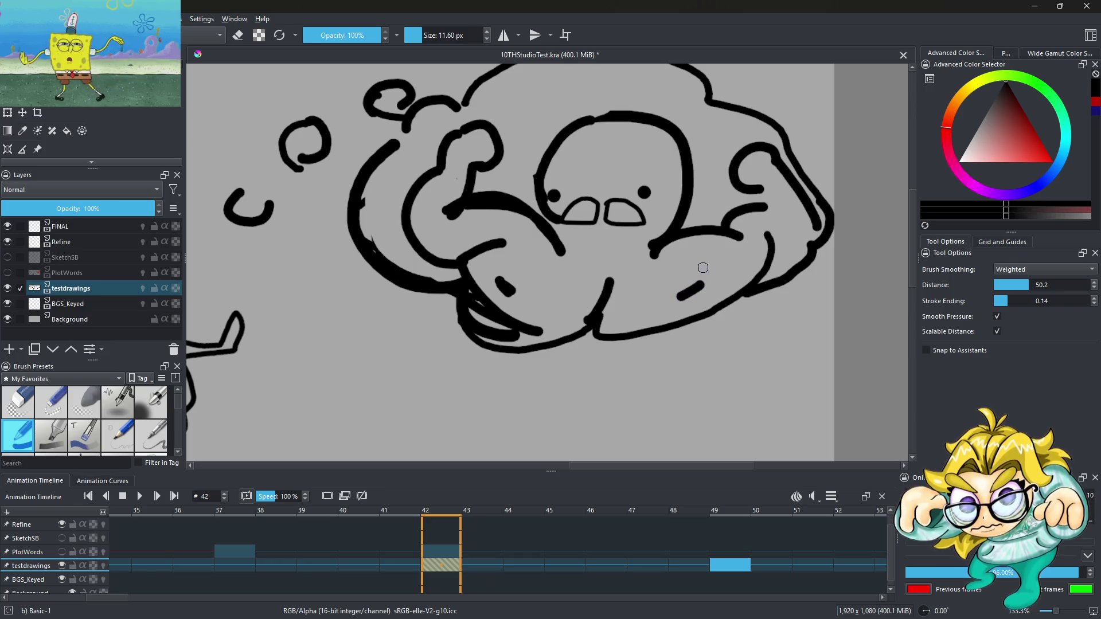
mouse_move(467, 323)
left_mouse_down()
mouse_move(570, 341)
mouse_move(476, 344)
left_mouse_up()
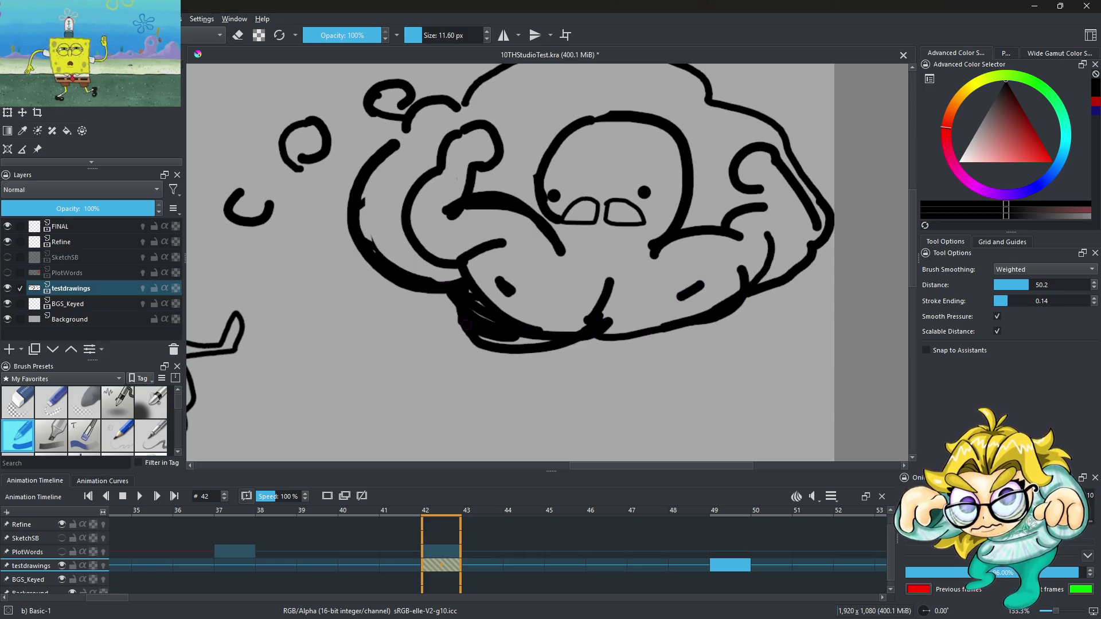
scroll(609, 263, "down", 5)
scroll(612, 262, "up", 4)
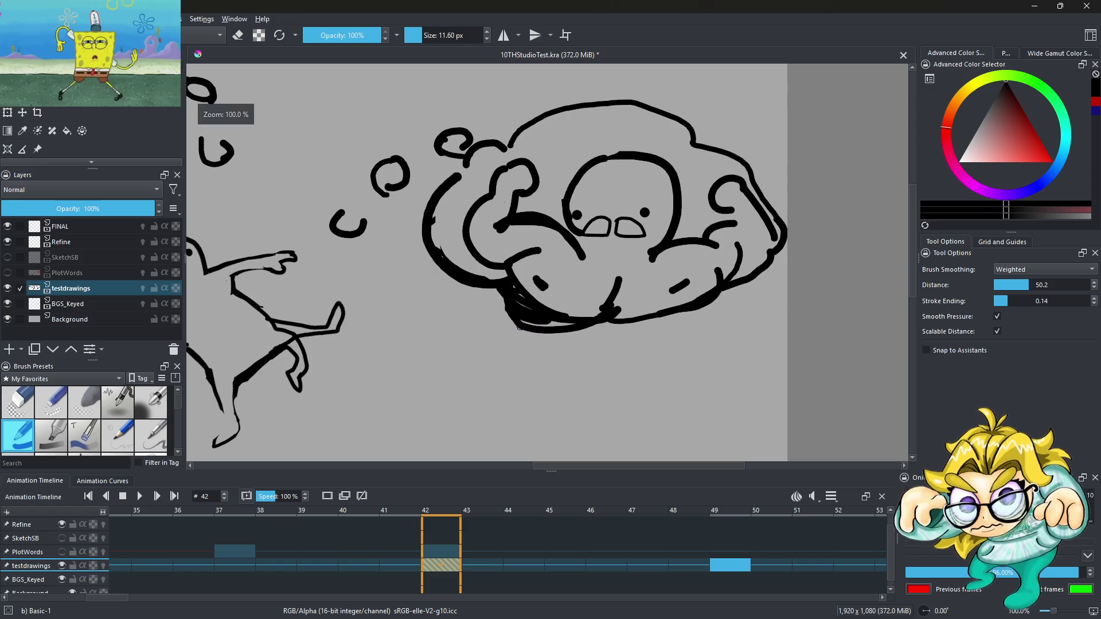
scroll(620, 129, "up", 1)
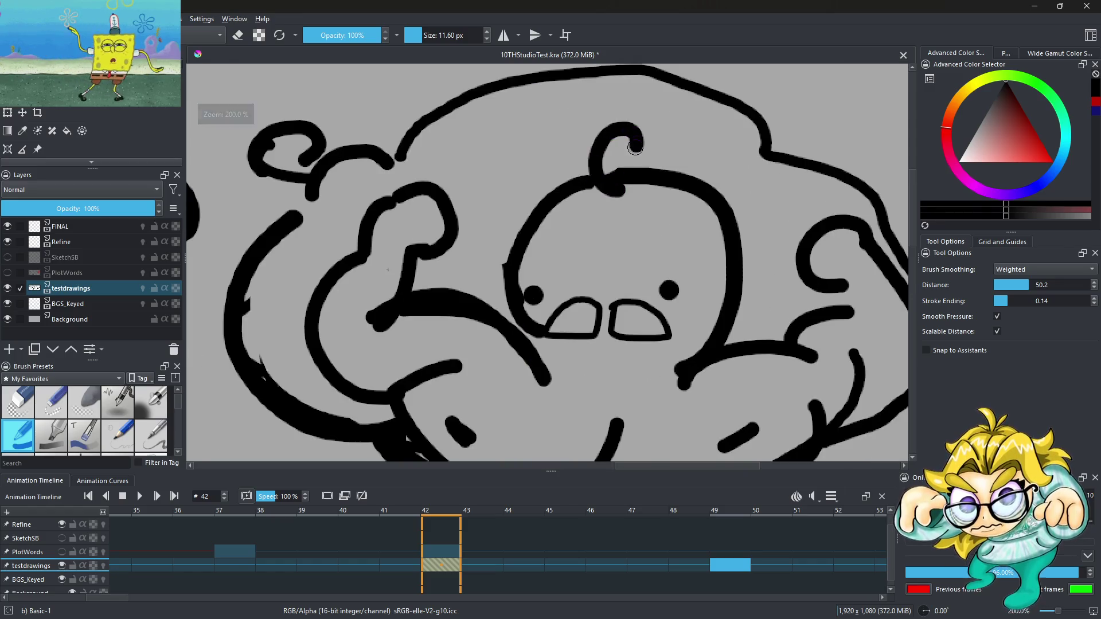
scroll(659, 199, "down", 3)
scroll(659, 199, "up", 5)
Step: Fill both nostrils solid black
mouse_move(625, 252)
left_mouse_down()
mouse_move(596, 270)
mouse_move(648, 252)
mouse_move(633, 278)
left_mouse_up()
mouse_move(694, 254)
left_mouse_down()
mouse_move(685, 281)
mouse_move(703, 260)
mouse_move(702, 286)
mouse_move(714, 267)
left_mouse_up()
scroll(608, 298, "down", 2)
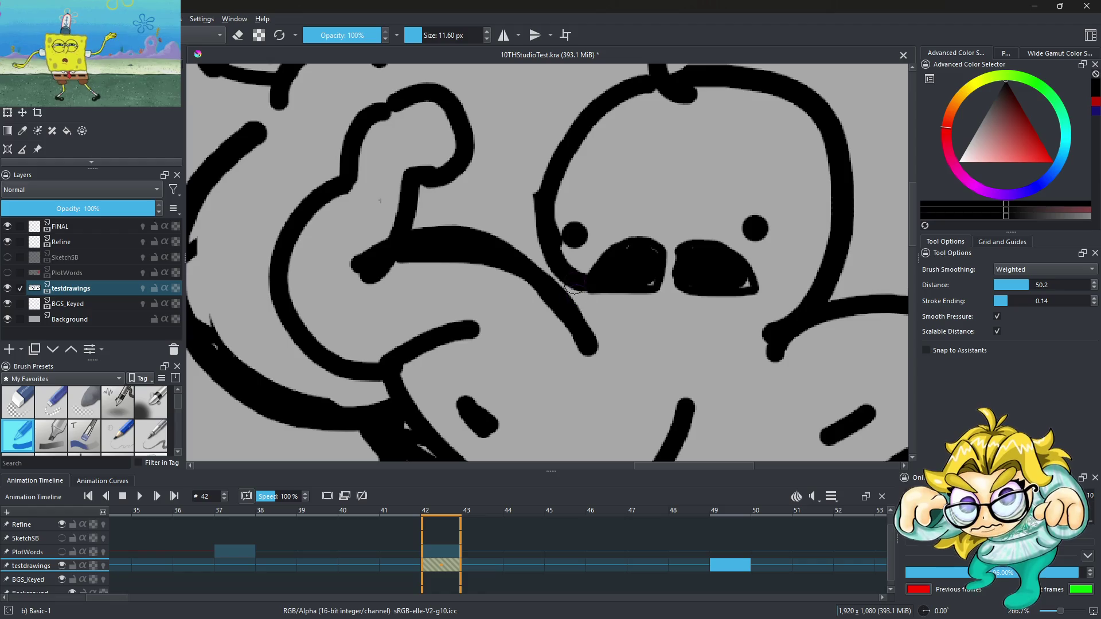
scroll(596, 275, "down", 3)
scroll(593, 269, "up", 3)
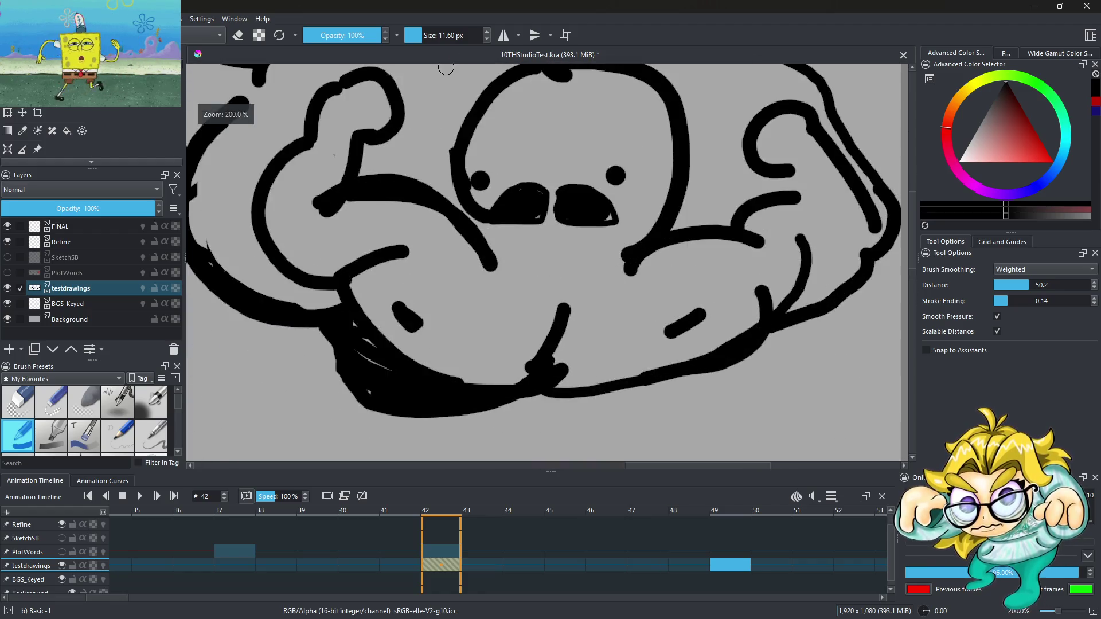
left_click(414, 35)
Step: Draw a thin V-shaped mouth under the nose and a curve under the left nostril
scroll(523, 250, "up", 4)
left_click_drag(522, 253, 575, 291)
left_click_drag(578, 290, 657, 252)
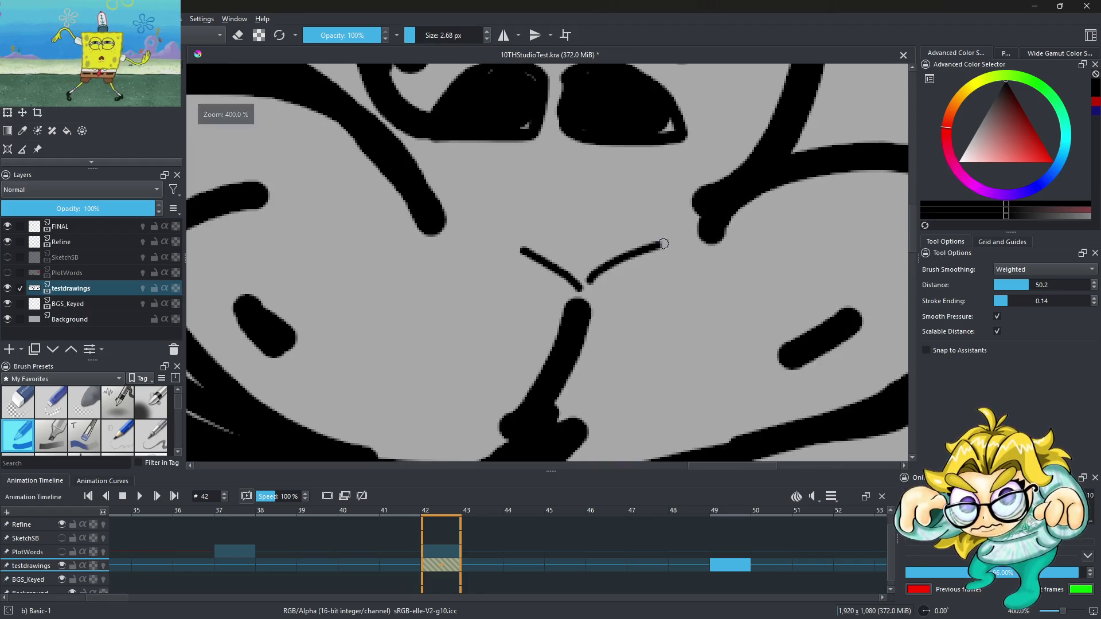
left_click_drag(404, 133, 516, 202)
Step: Resize the brush, switch to the eraser, and notch the black nostrils' bottom edges into teeth
scroll(509, 186, "down", 4)
scroll(510, 187, "up", 3)
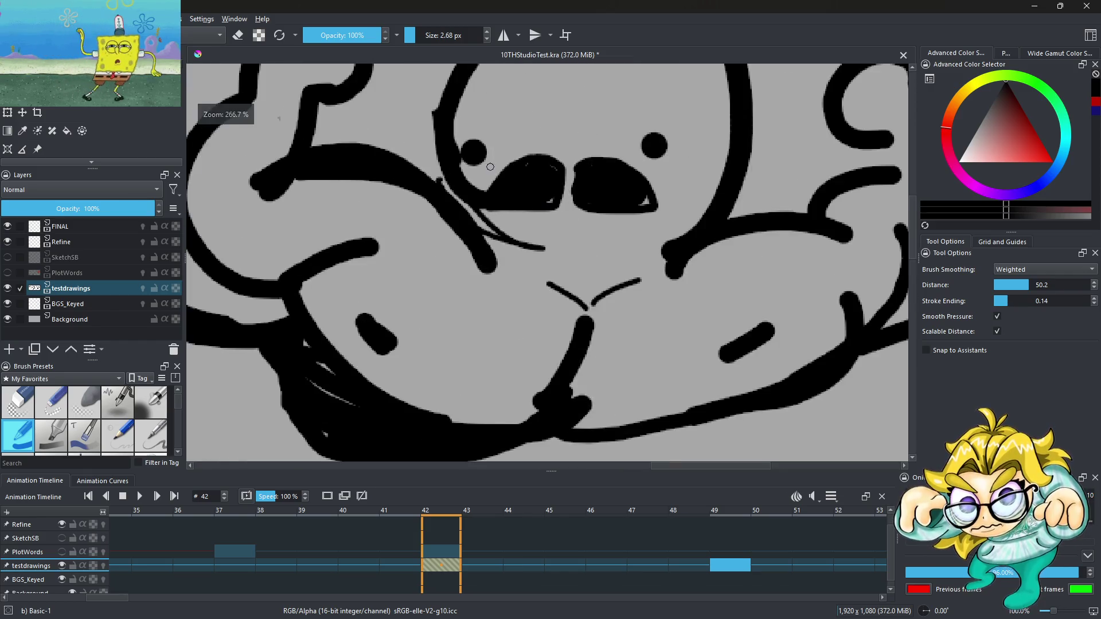
left_click(415, 37)
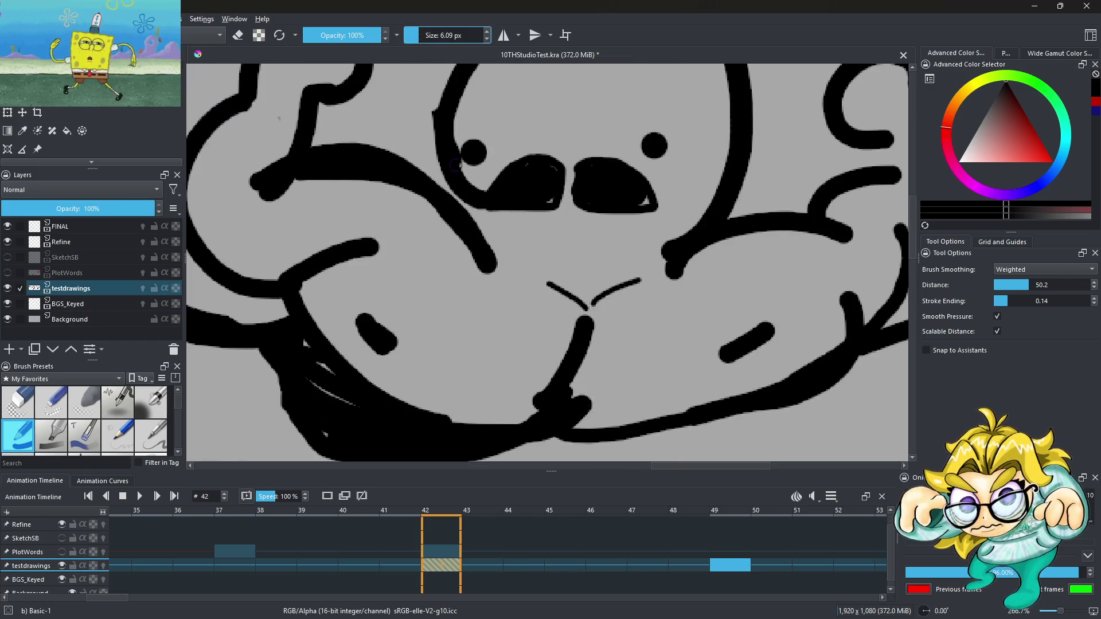
scroll(527, 207, "down", 3)
scroll(527, 208, "down", 1)
scroll(516, 183, "up", 5)
left_click(237, 35)
mouse_move(541, 261)
left_mouse_down()
mouse_move(536, 246)
mouse_move(510, 246)
left_mouse_up()
mouse_move(577, 275)
left_mouse_down()
mouse_move(595, 258)
mouse_move(705, 252)
mouse_move(665, 255)
left_mouse_up()
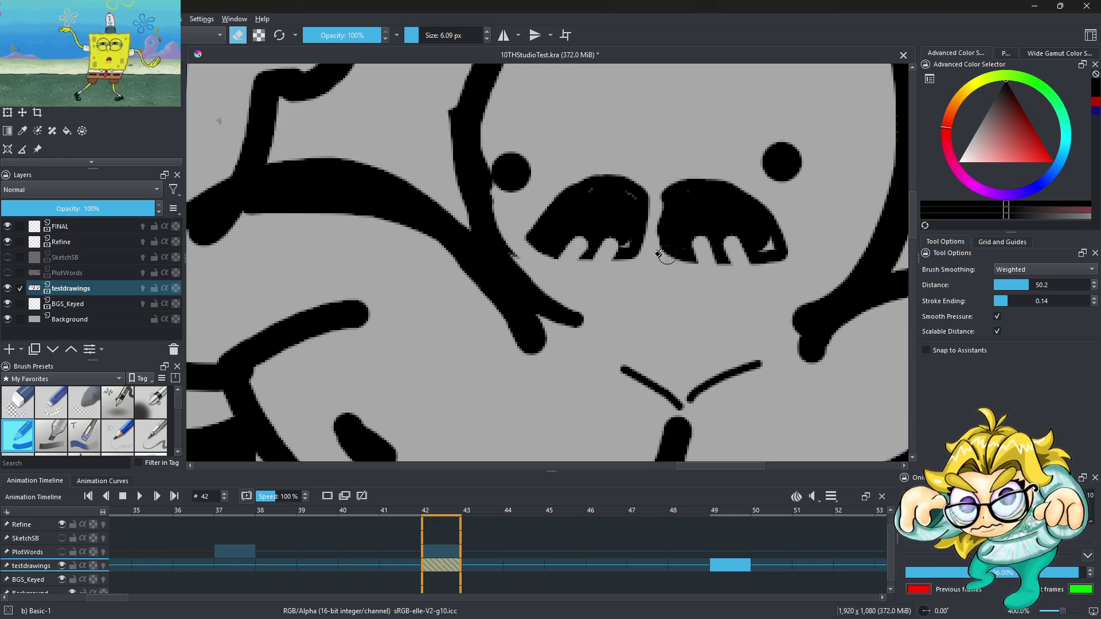
scroll(659, 253, "down", 4)
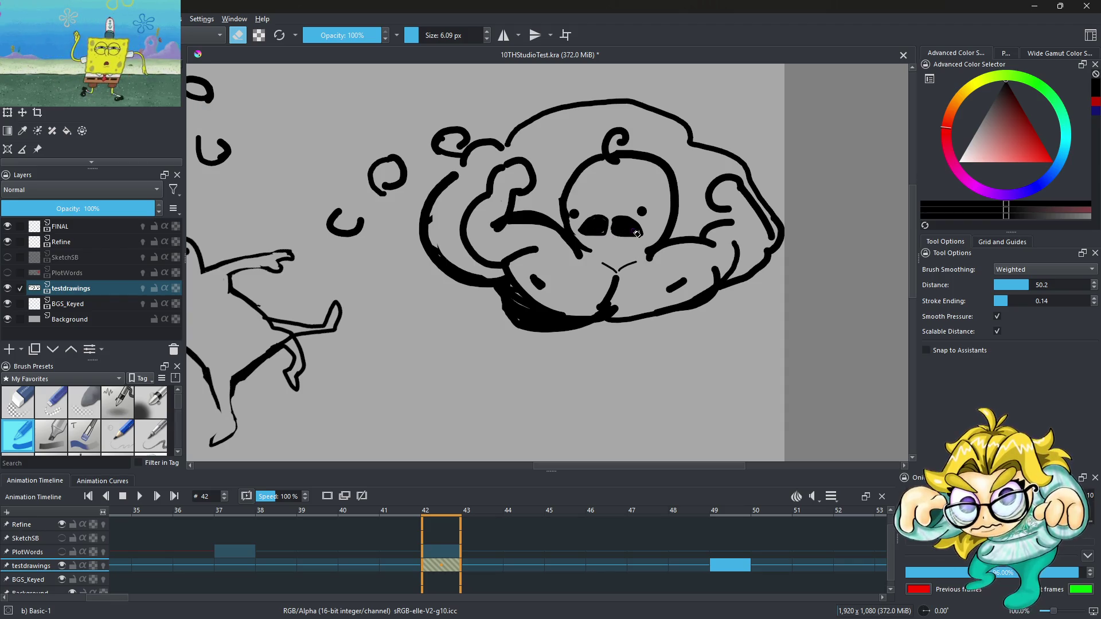
scroll(637, 234, "down", 3)
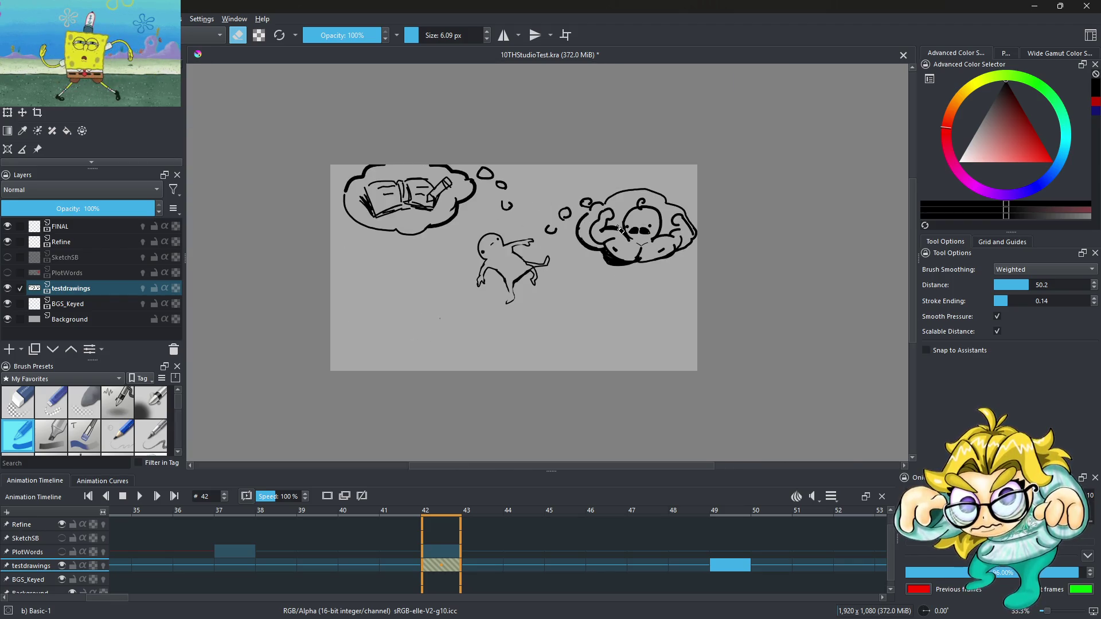
scroll(621, 230, "up", 4)
scroll(631, 240, "down", 3)
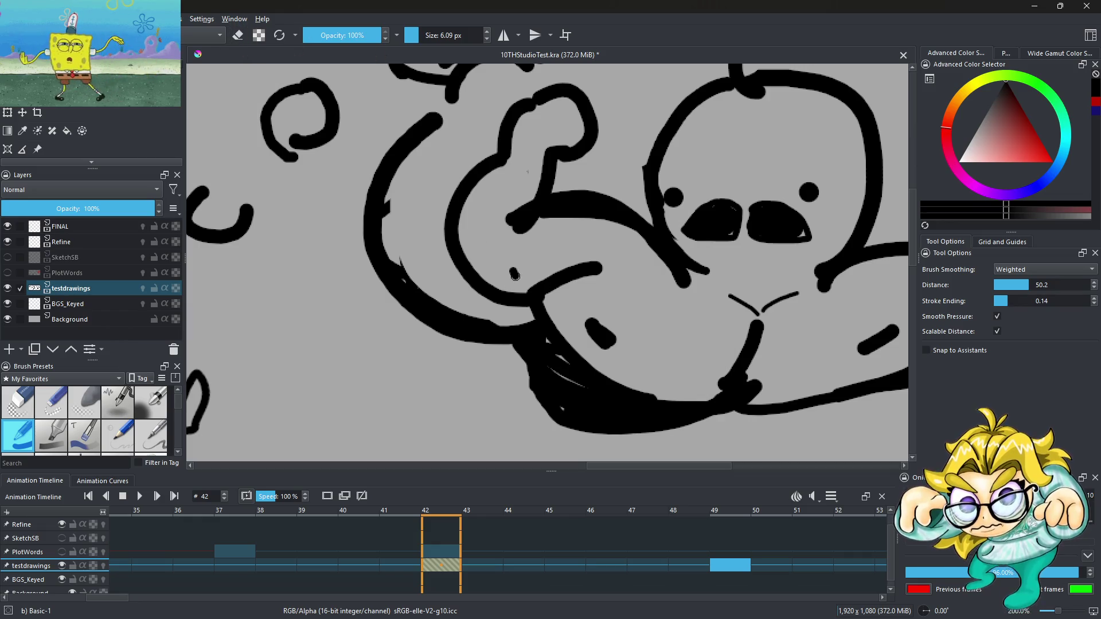
scroll(633, 239, "down", 2)
scroll(633, 240, "up", 2)
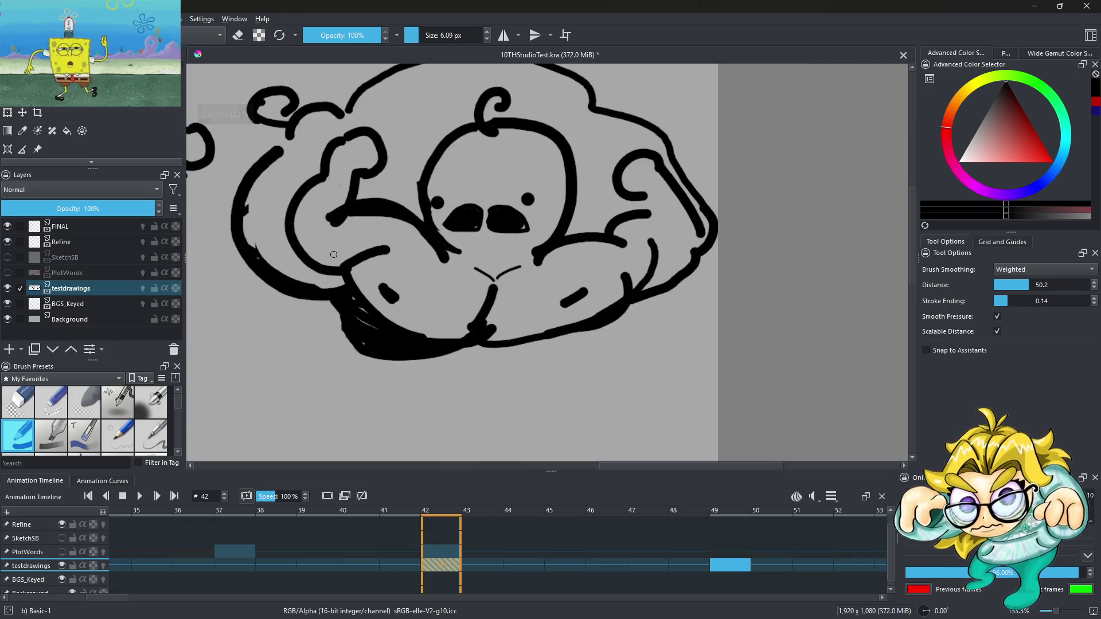
scroll(633, 240, "down", 2)
scroll(447, 207, "down", 3)
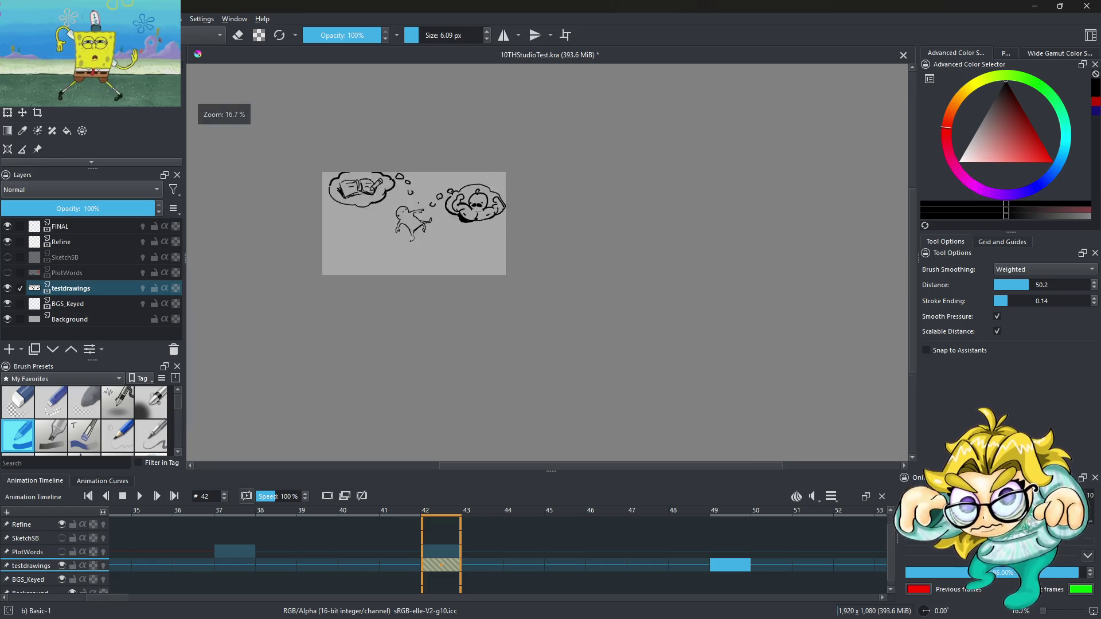
scroll(344, 229, "up", 2)
Step: Copy the frame 42 drawing on testdrawings and paste it at frame 48
left_click(389, 578)
left_click(439, 576)
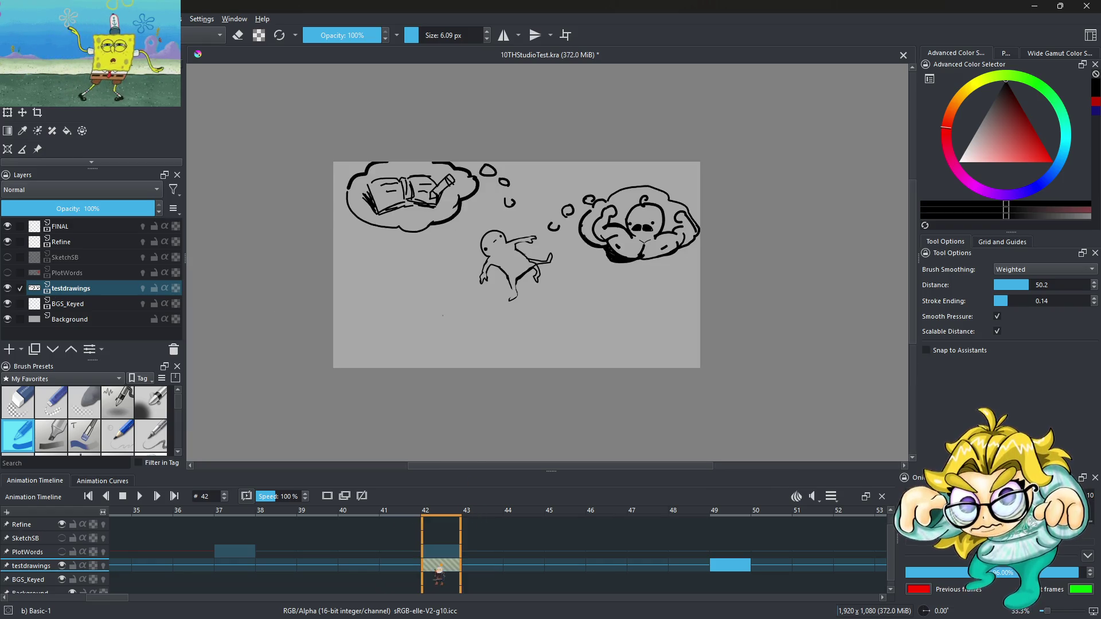
left_click(746, 567)
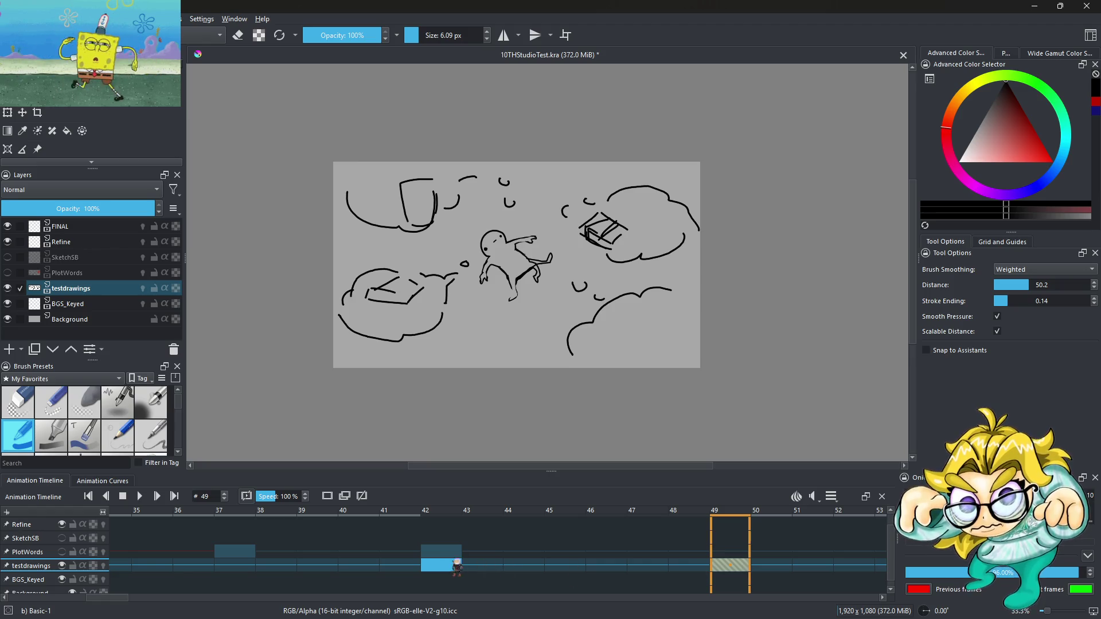
left_click(452, 566)
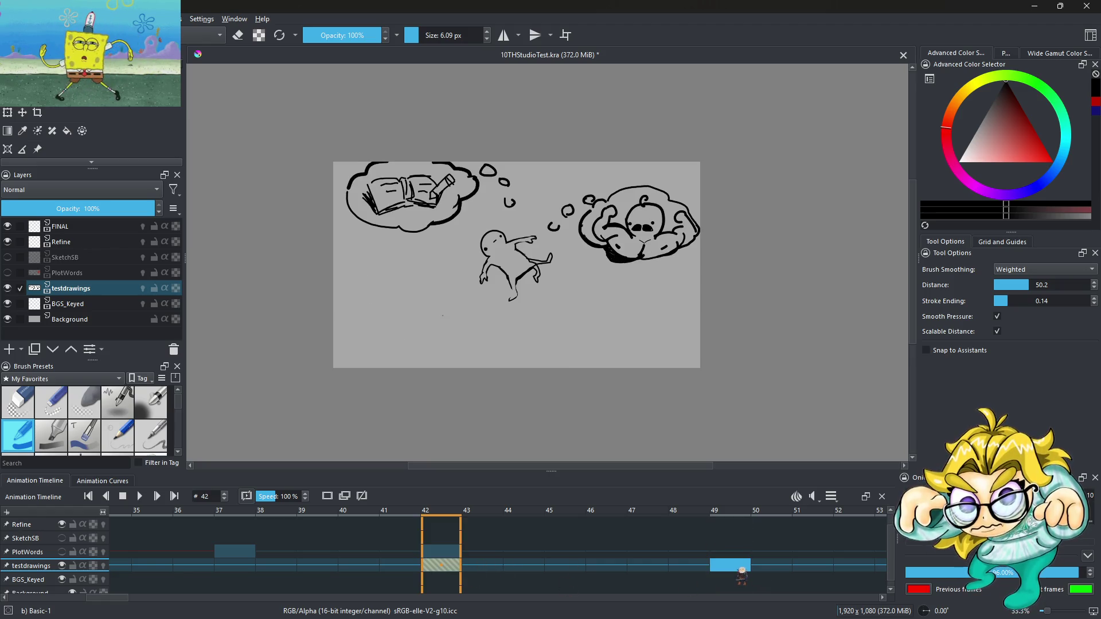
left_click(695, 573)
right_click(453, 569)
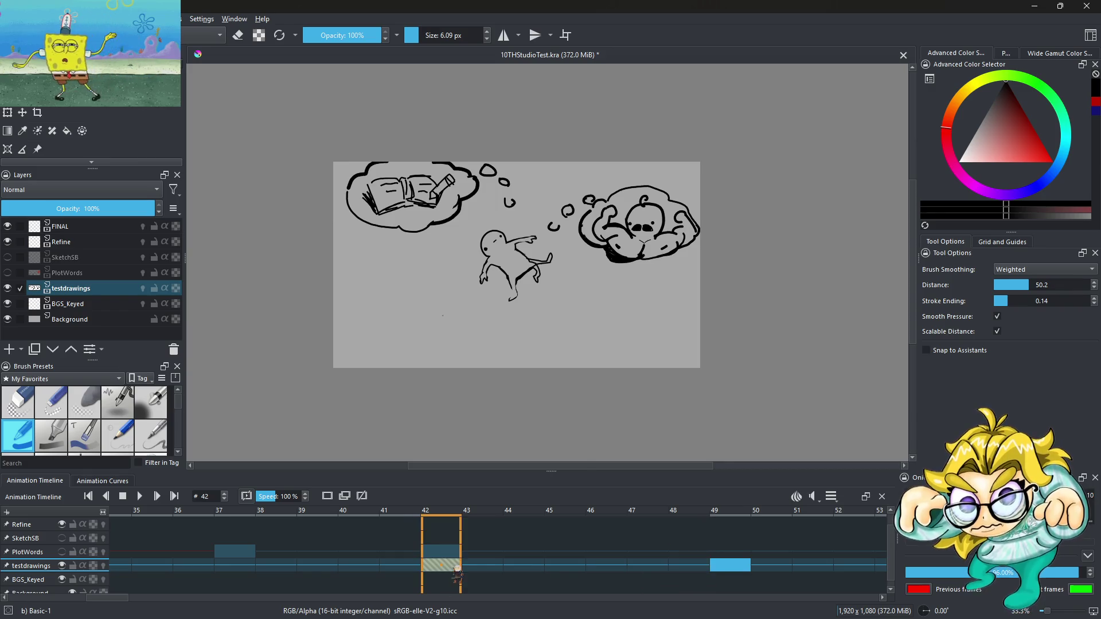
left_click(495, 464)
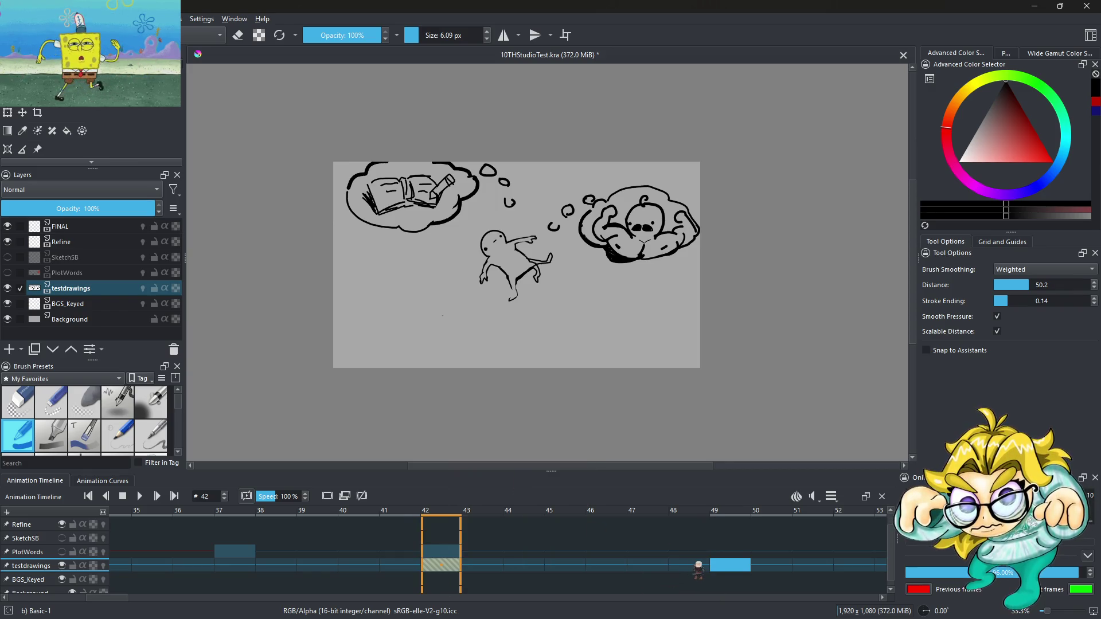
right_click(696, 566)
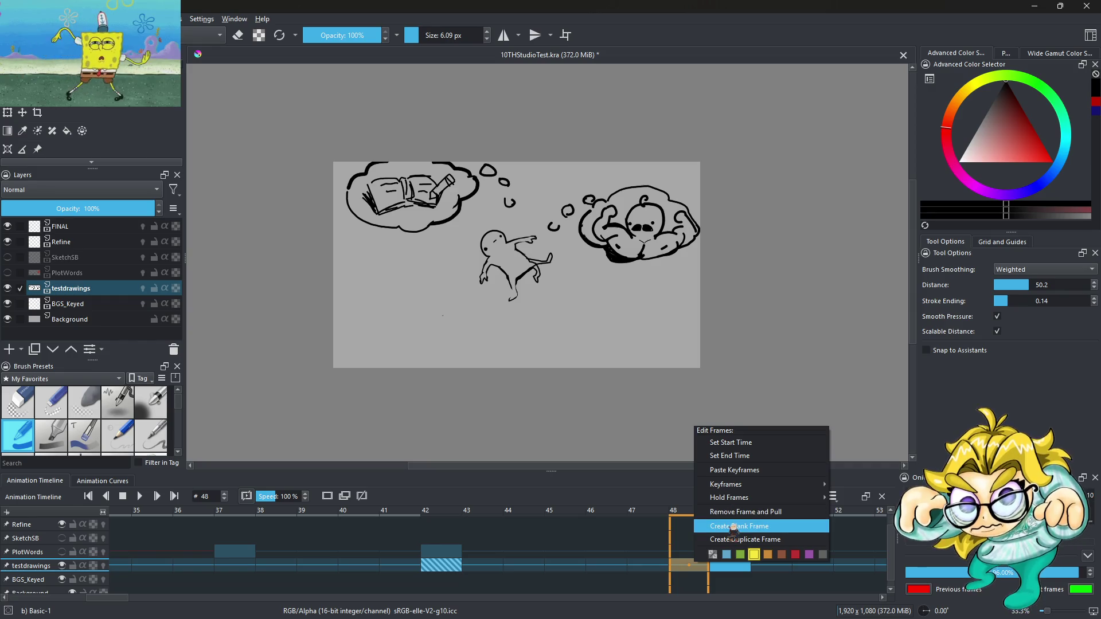
left_click(745, 470)
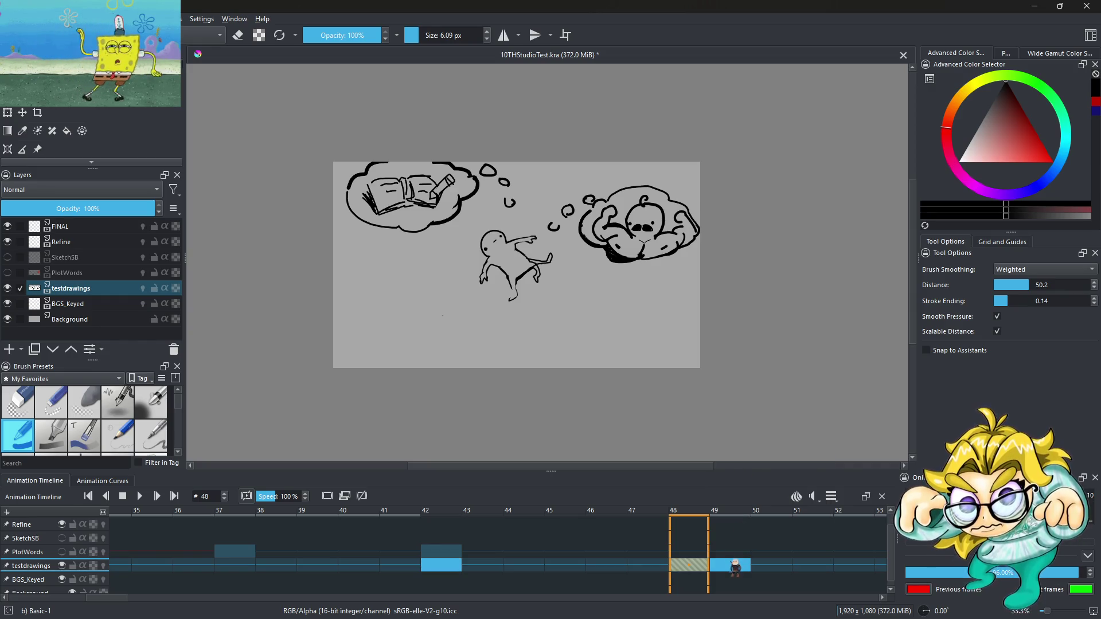
Step: Compare frames 48 and 49, then move the frame 49 drawing to frame 50
left_click(734, 566)
left_click(692, 571)
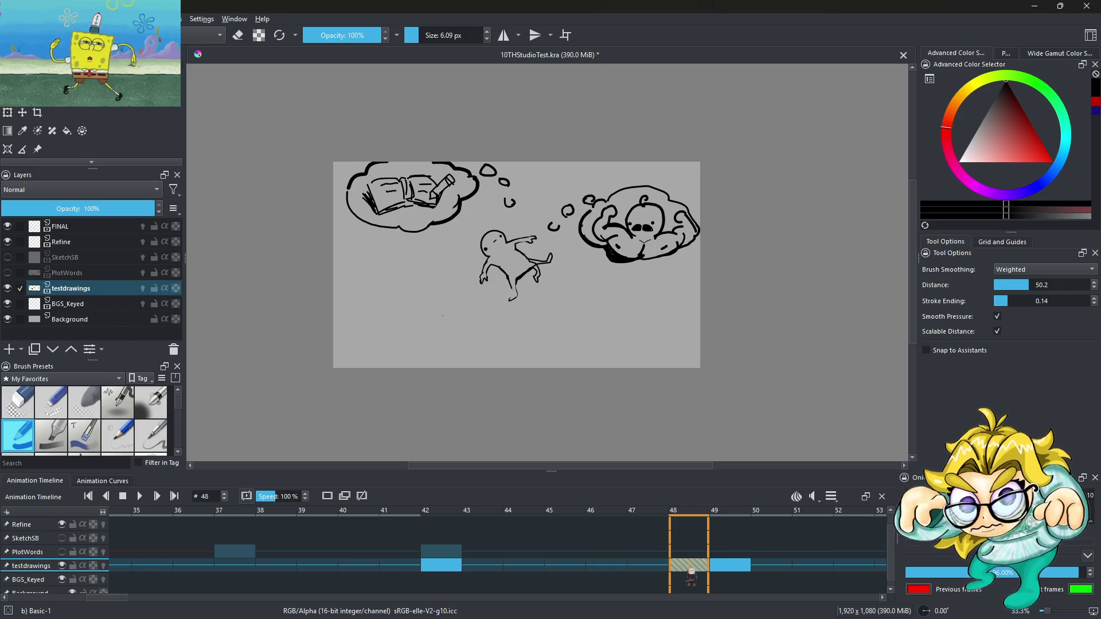
left_click(735, 571)
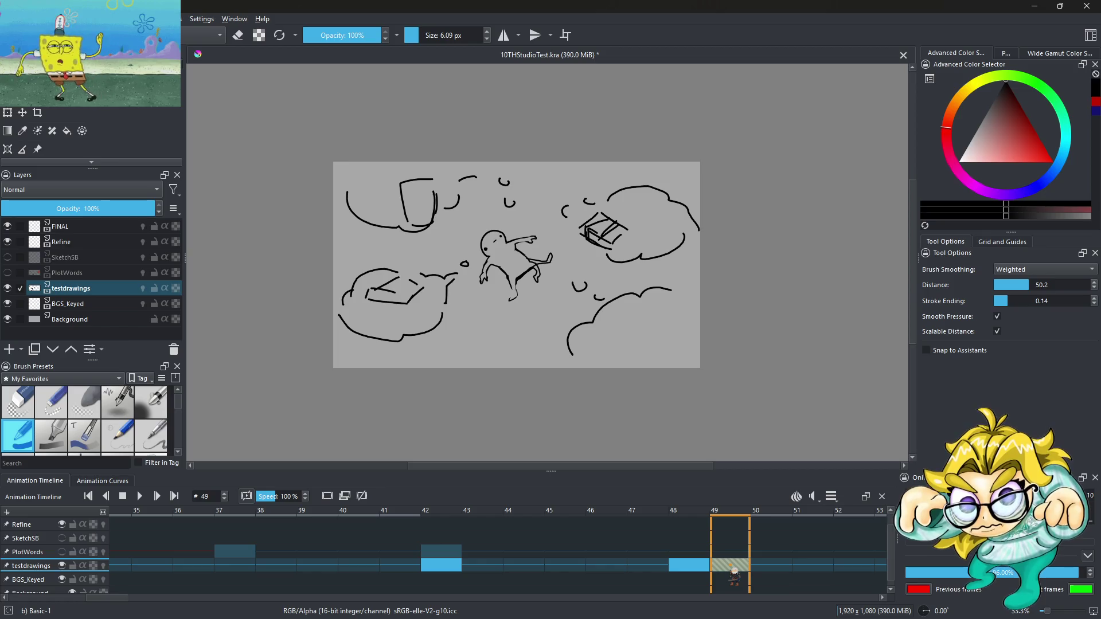
left_click(692, 570)
left_click(738, 574)
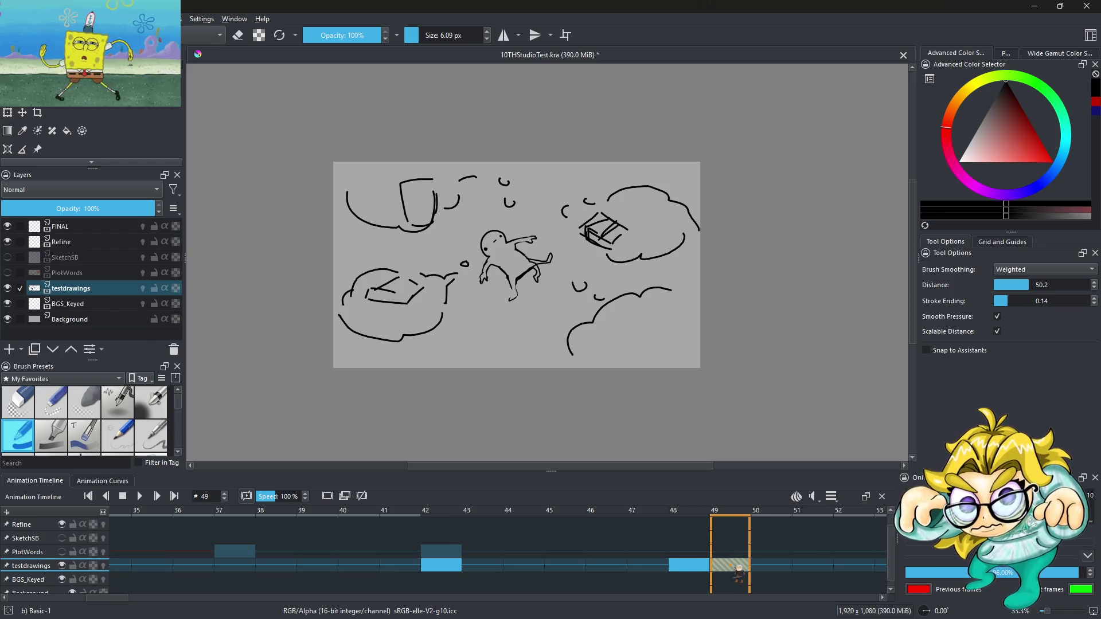
left_click_drag(739, 571, 769, 570)
left_click(692, 570)
left_click(735, 571)
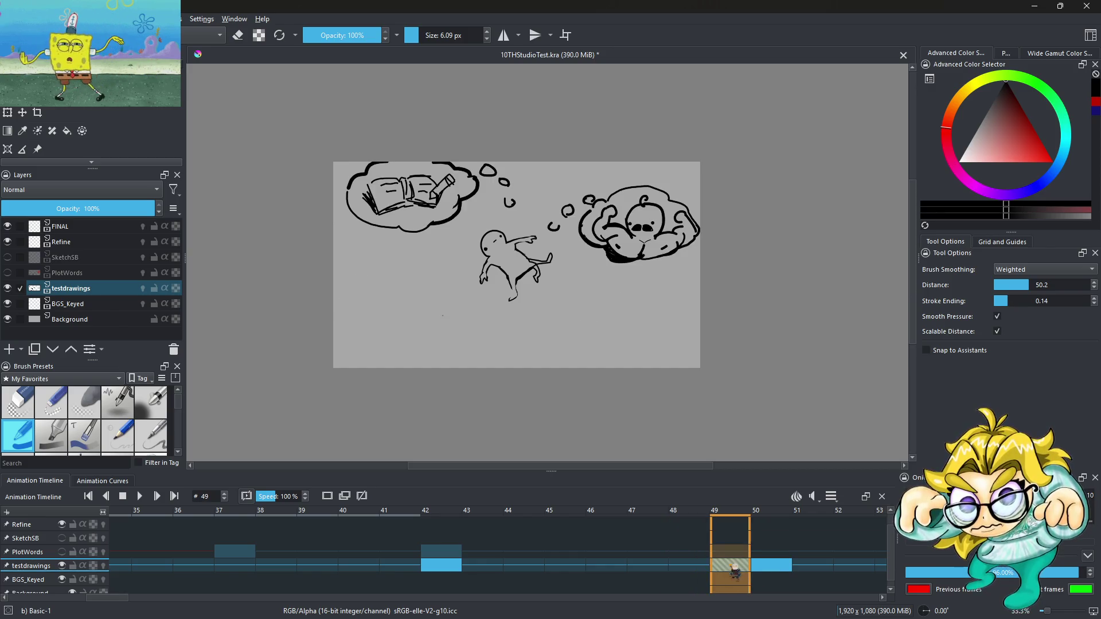
left_click(771, 567)
Step: Insert a blank frame at frame 48 on the testdrawings layer
scroll(544, 203, "down", 2)
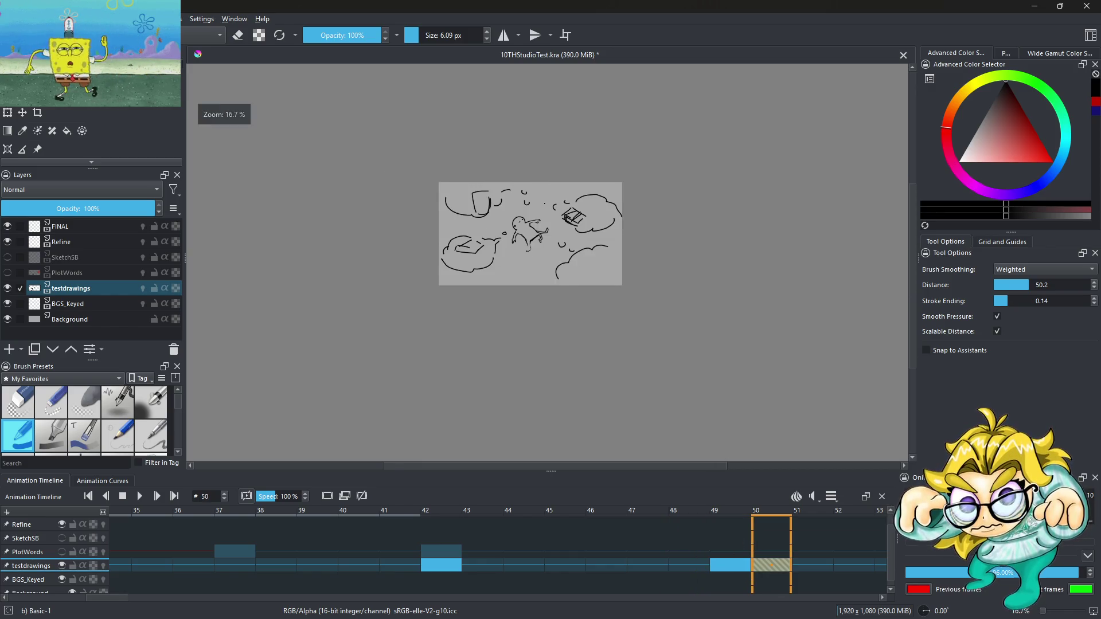
scroll(545, 204, "up", 1)
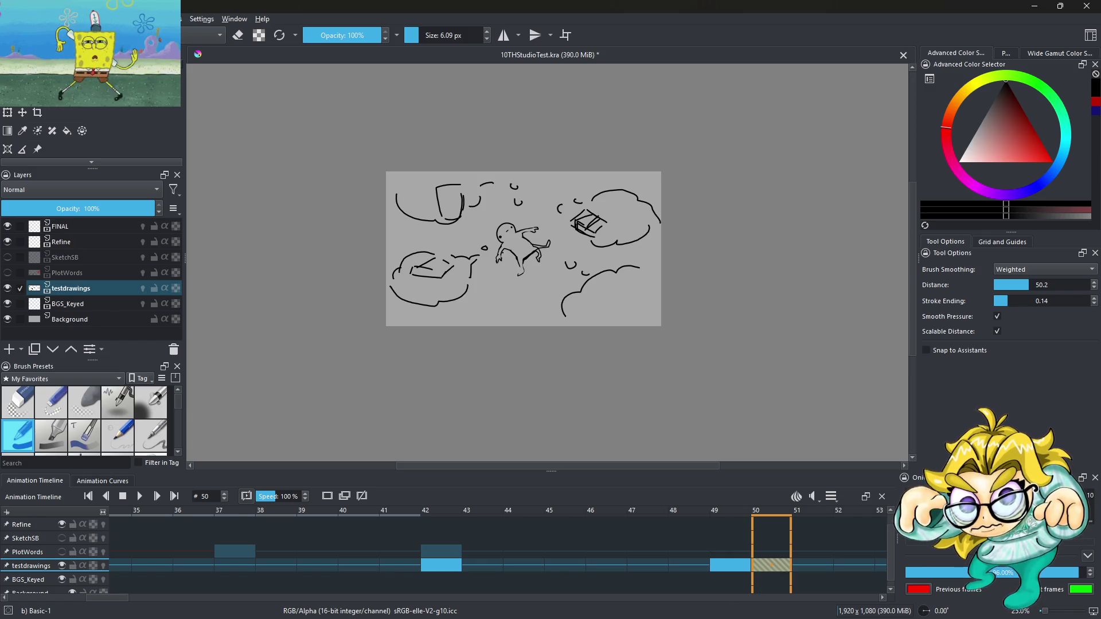
scroll(503, 253, "down", 2)
left_click(729, 568)
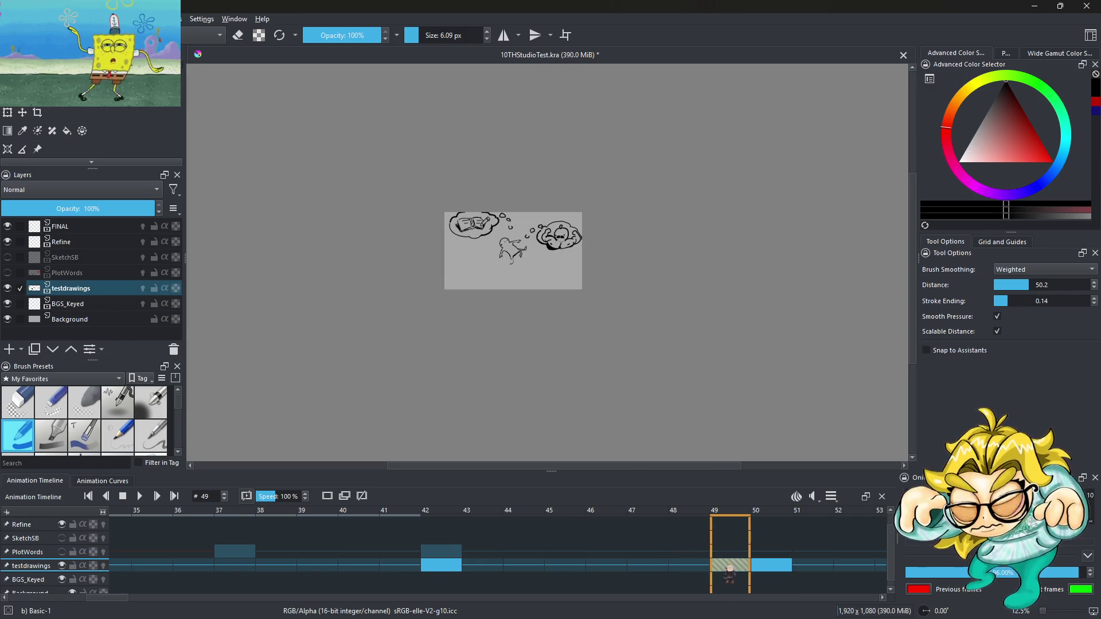
left_click(689, 568, "shift")
right_click(730, 565)
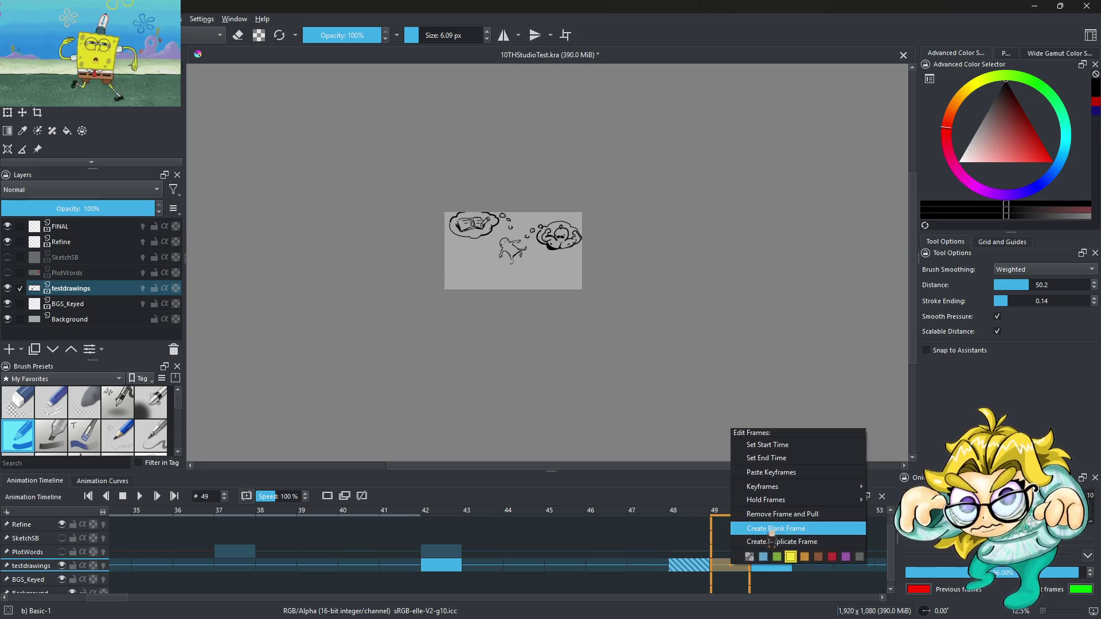
left_click(772, 472)
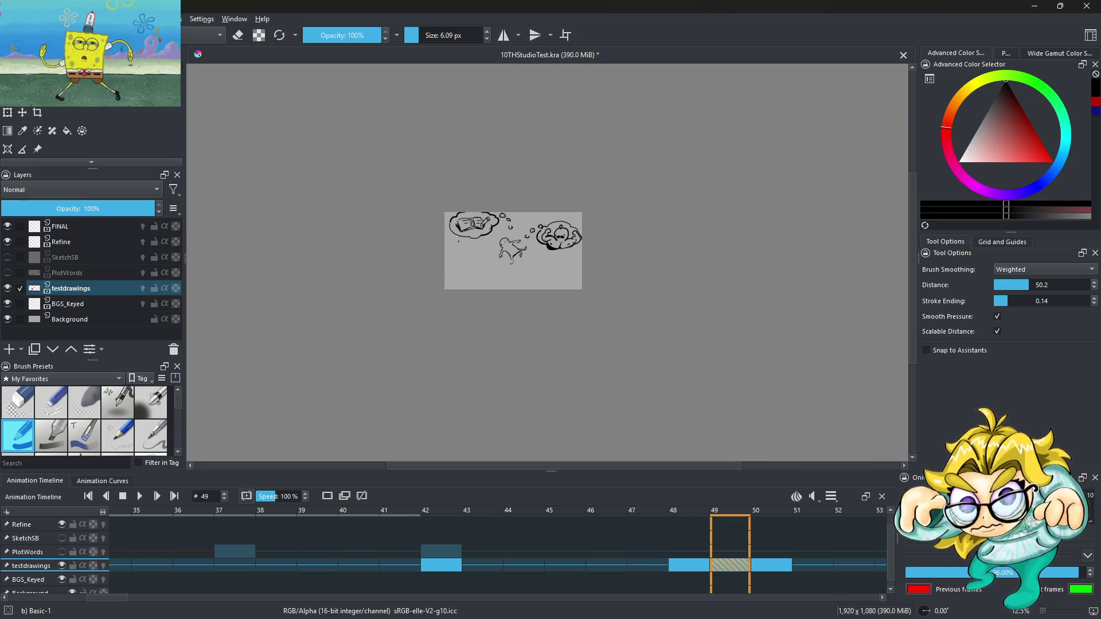
Step: Zoom to 66.7% and ink the lower-left cloud's outline in black
key("ctrl+plus")
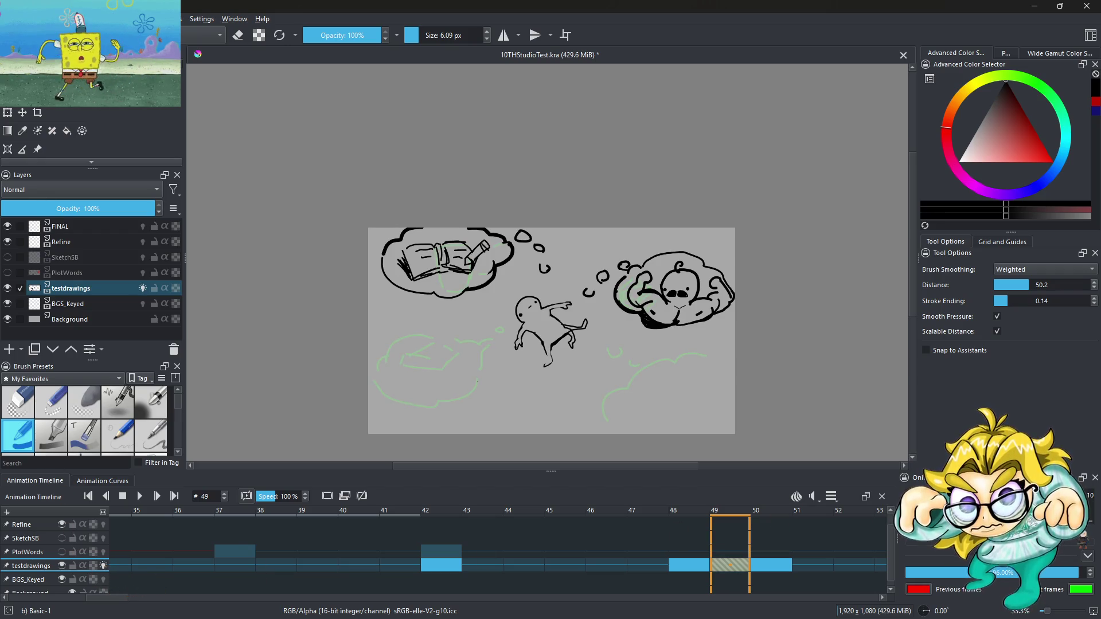
key("ctrl+minus")
key("ctrl+minus")
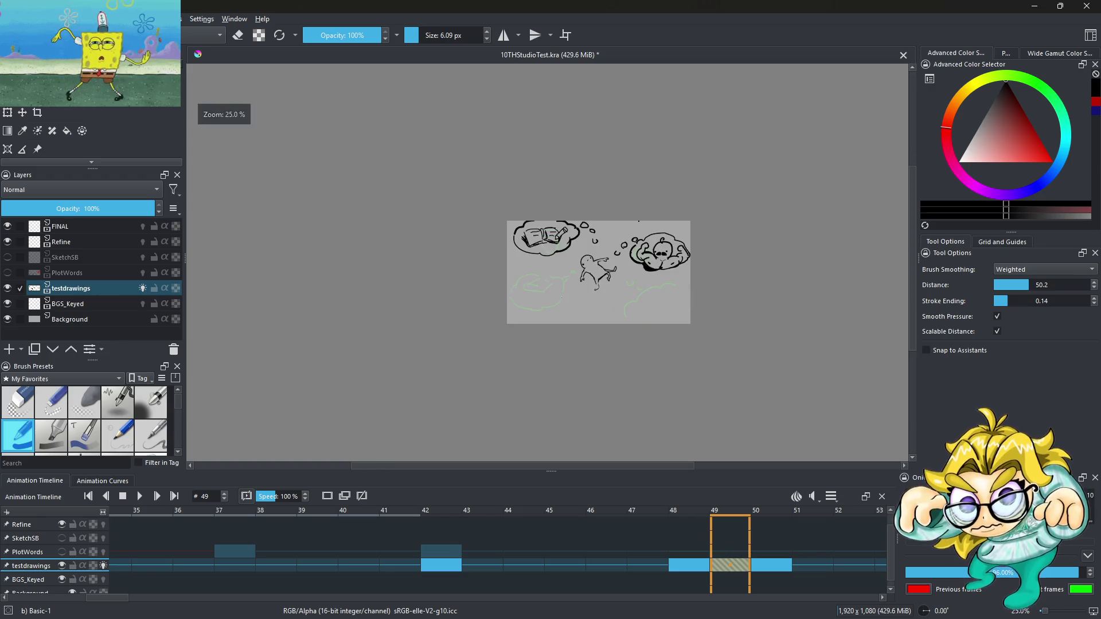
key("ctrl+plus")
key("ctrl+plus")
key("ctrl+plus")
key("ctrl+minus")
key("ctrl+minus")
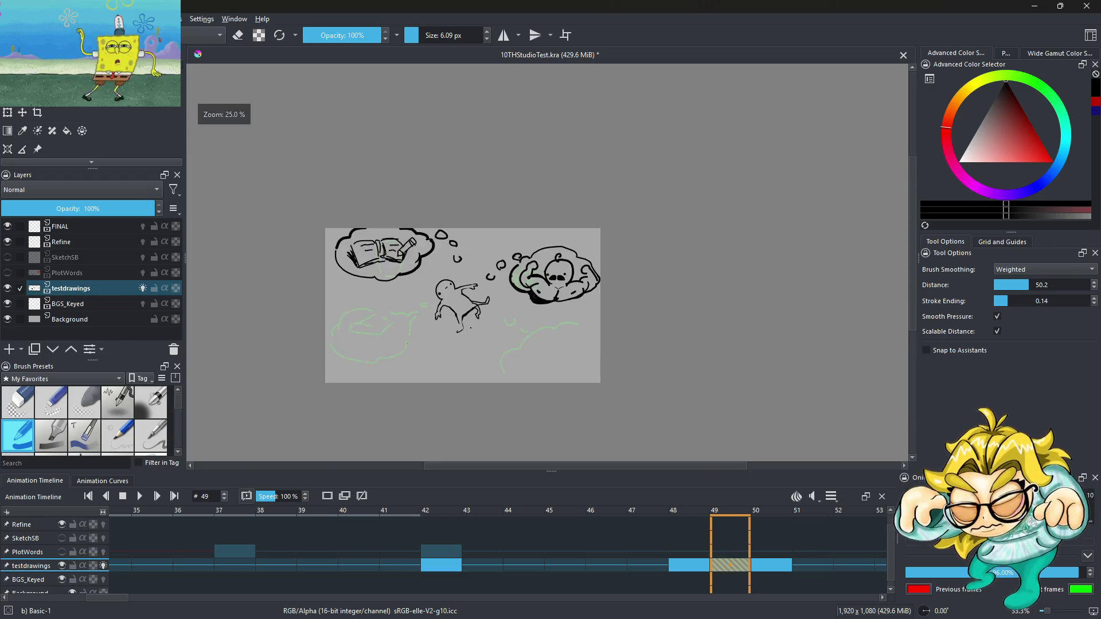
key("ctrl+plus")
key("ctrl+plus")
key("ctrl+plus")
key("ctrl+minus")
key("ctrl+minus")
key("ctrl+minus")
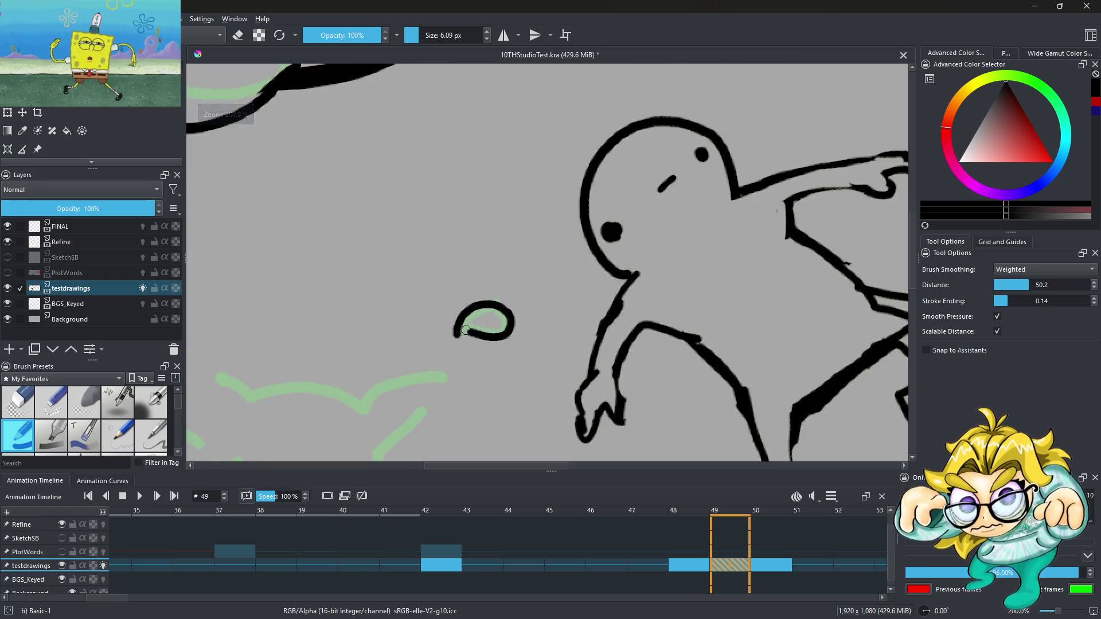
key("ctrl+plus")
key("ctrl+plus")
mouse_move(314, 348)
left_mouse_down()
mouse_move(412, 407)
mouse_move(496, 383)
left_mouse_up()
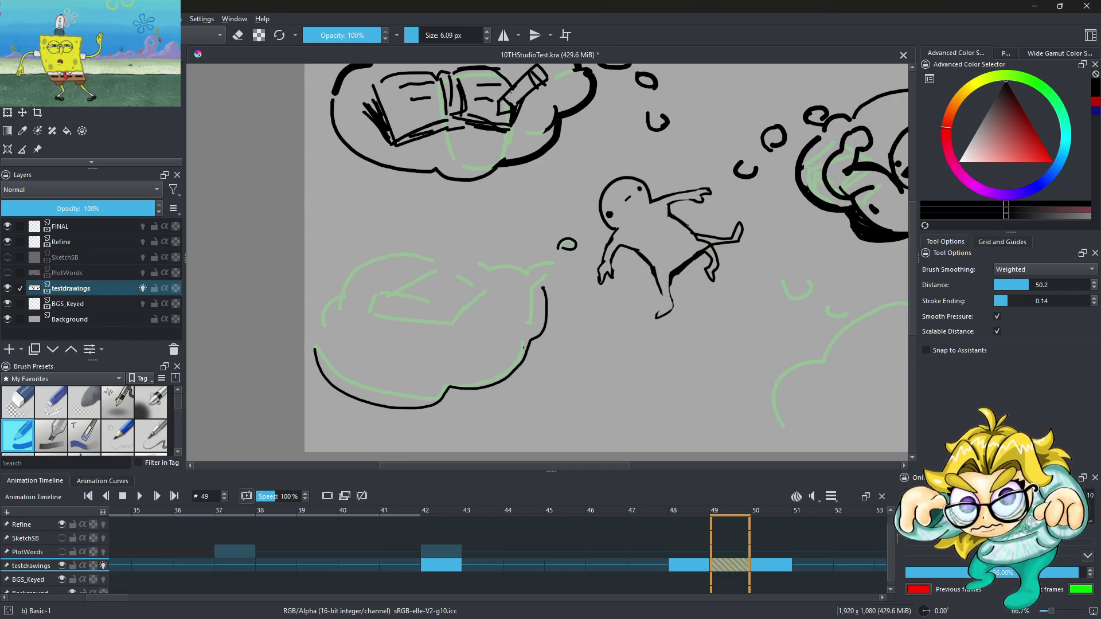
scroll(330, 330, "up", 1)
mouse_move(312, 319)
left_mouse_down()
mouse_move(373, 269)
mouse_move(549, 223)
left_mouse_up()
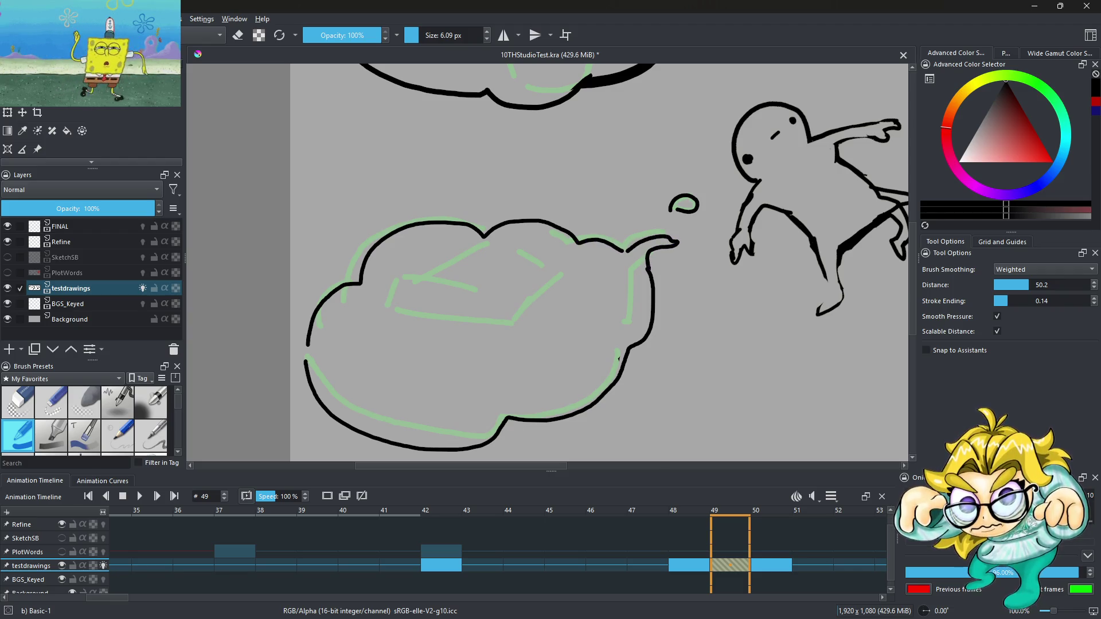
Step: Draw small black thought-bubble dots and an oval trailing from the figure's head
scroll(635, 217, "down", 3)
scroll(531, 226, "up", 4)
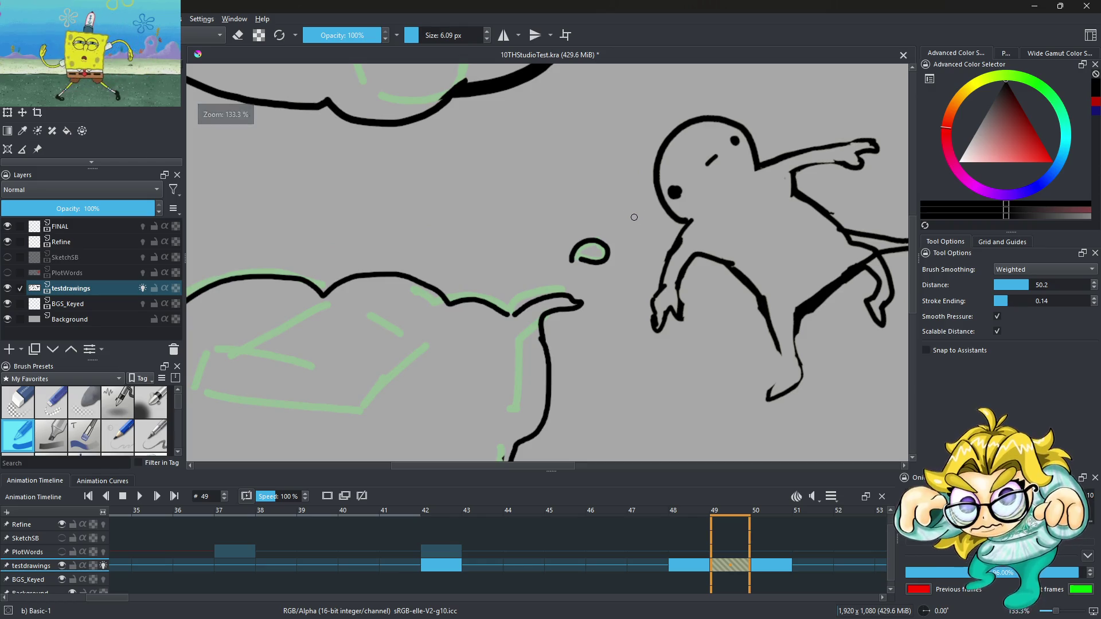
scroll(631, 233, "down", 3)
scroll(545, 255, "up", 4)
scroll(545, 254, "down", 3)
scroll(493, 241, "up", 2)
mouse_move(492, 234)
left_mouse_down()
mouse_move(475, 247)
mouse_move(497, 250)
left_mouse_up()
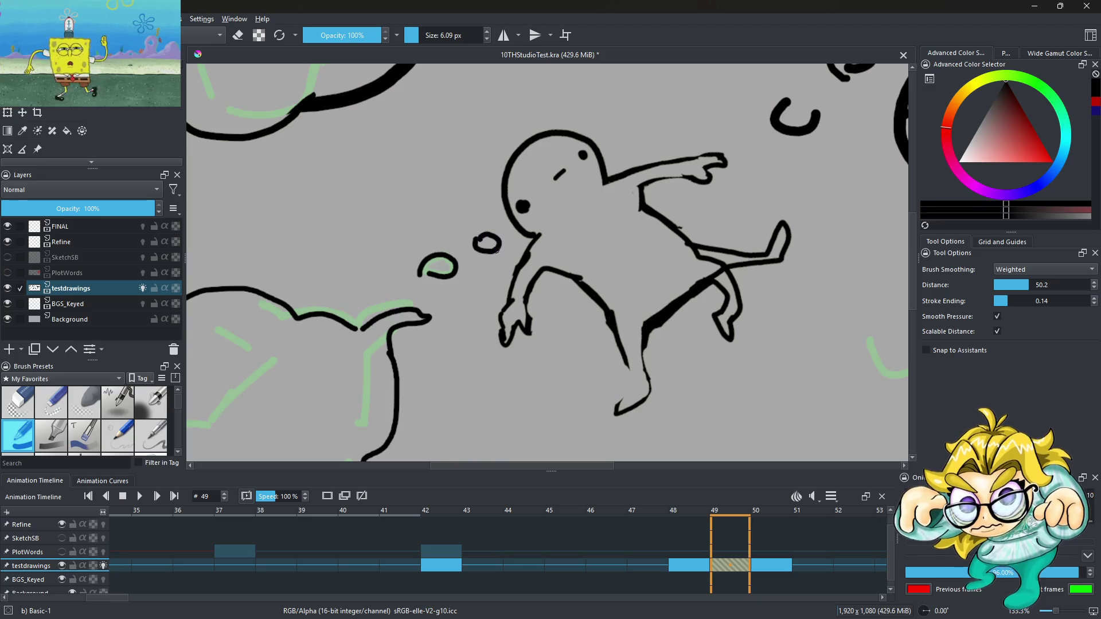
scroll(497, 250, "down", 4)
scroll(468, 231, "up", 5)
left_click_drag(424, 182, 430, 184)
scroll(436, 195, "down", 2)
scroll(592, 279, "up", 2)
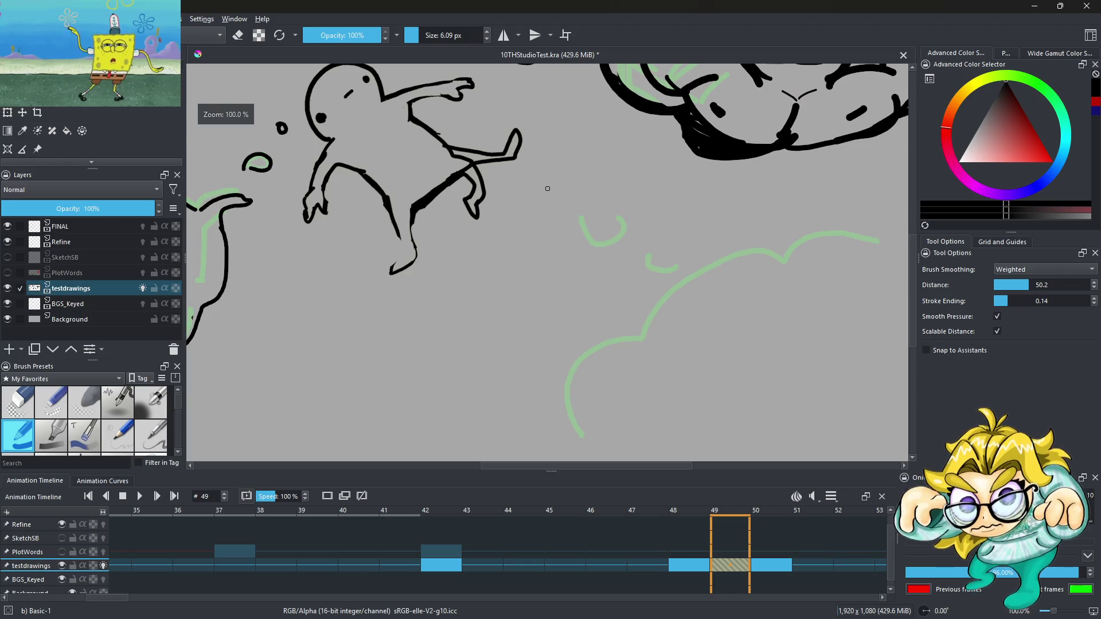
left_click_drag(587, 235, 603, 218)
Step: Ink the left and top edges of the lower-right cloud, then step back to frame 48
mouse_move(642, 260)
left_mouse_down()
mouse_move(640, 316)
mouse_move(558, 447)
left_mouse_up()
scroll(575, 305, "down", 3)
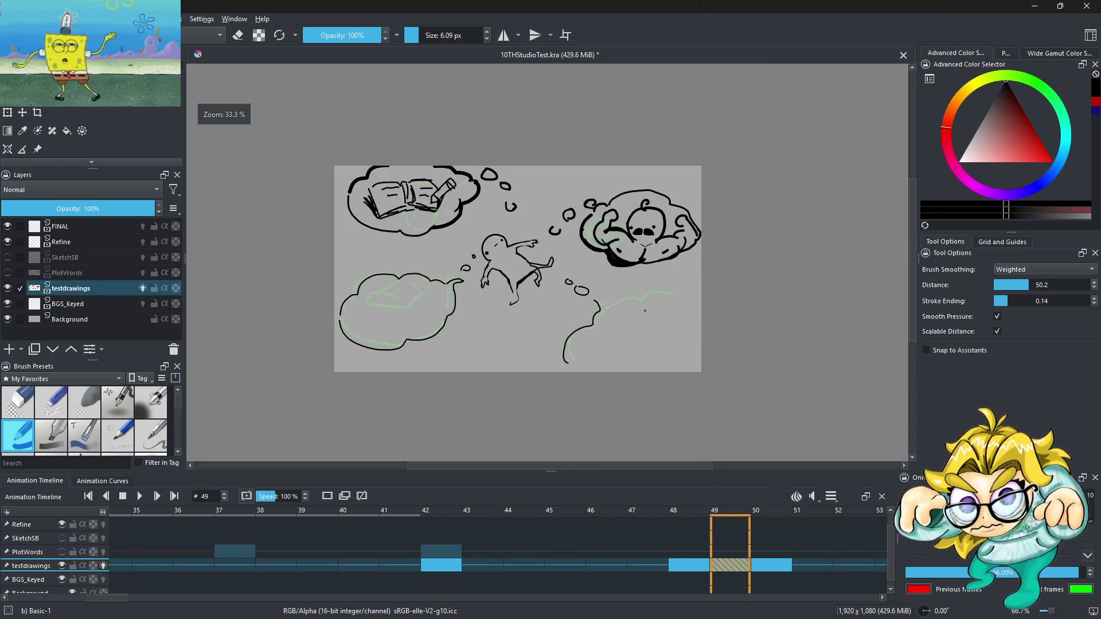
scroll(576, 305, "up", 2)
left_click_drag(575, 305, 765, 306)
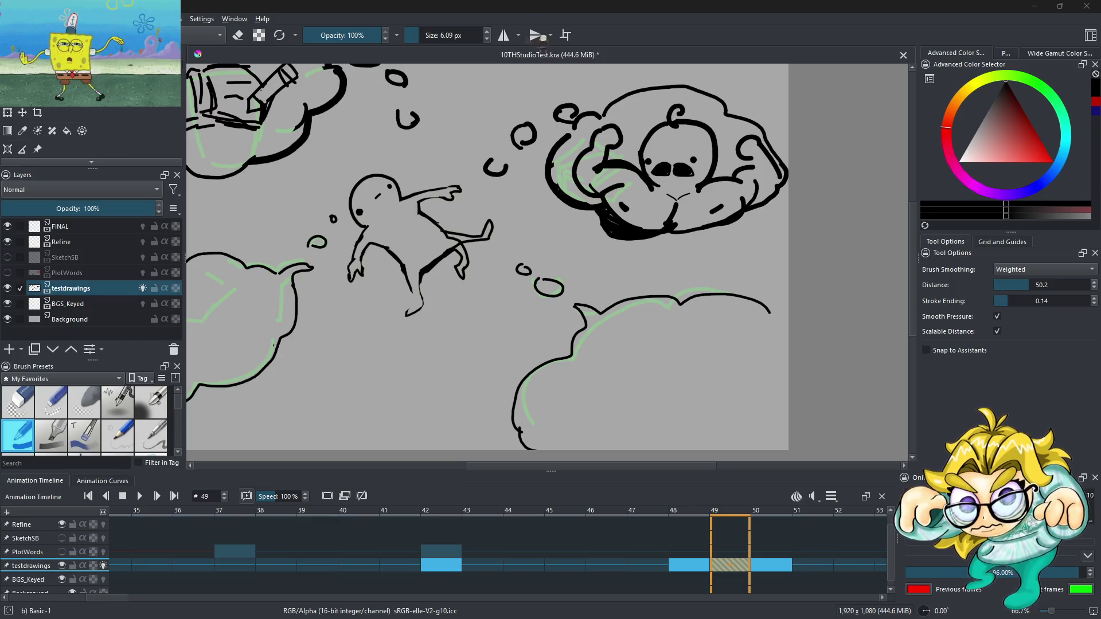
scroll(580, 254, "down", 2)
scroll(683, 279, "up", 4)
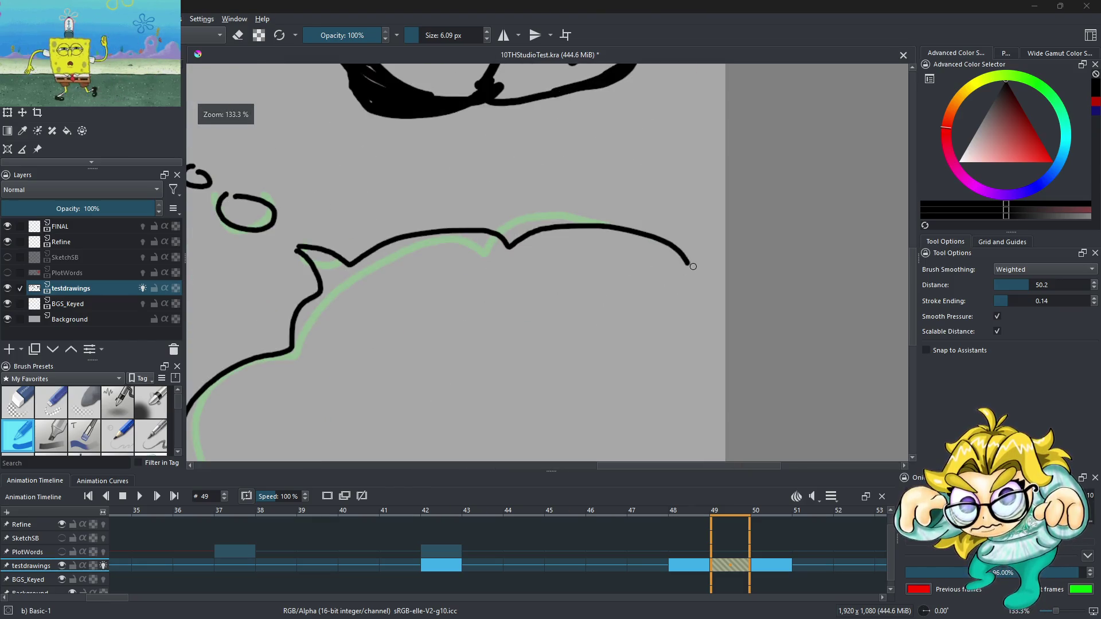
scroll(693, 266, "down", 4)
scroll(403, 209, "up", 2)
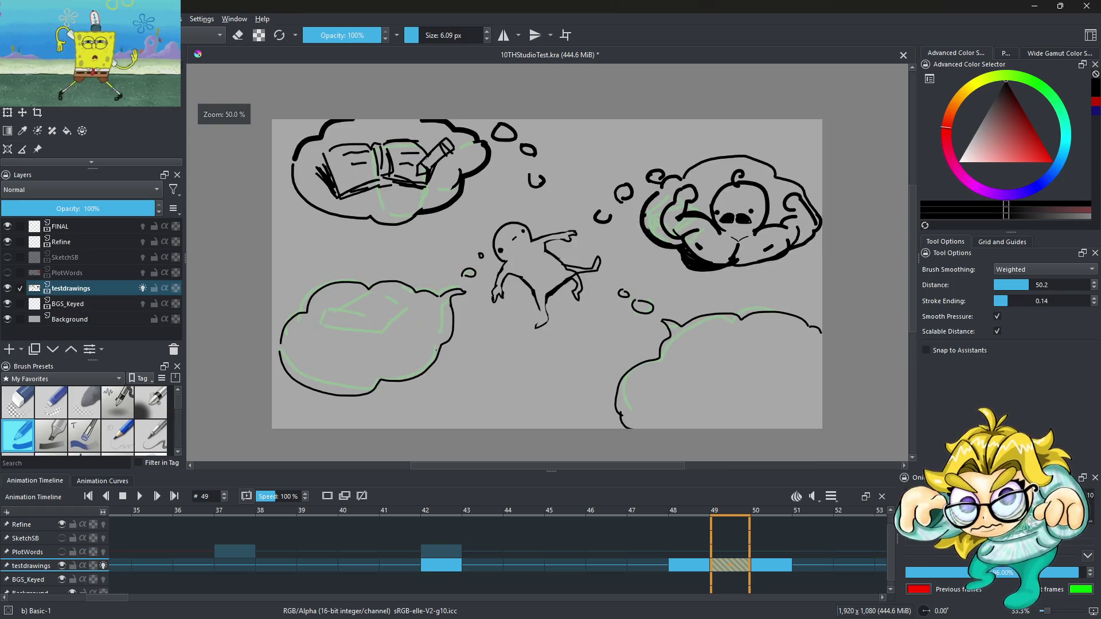
key("Left")
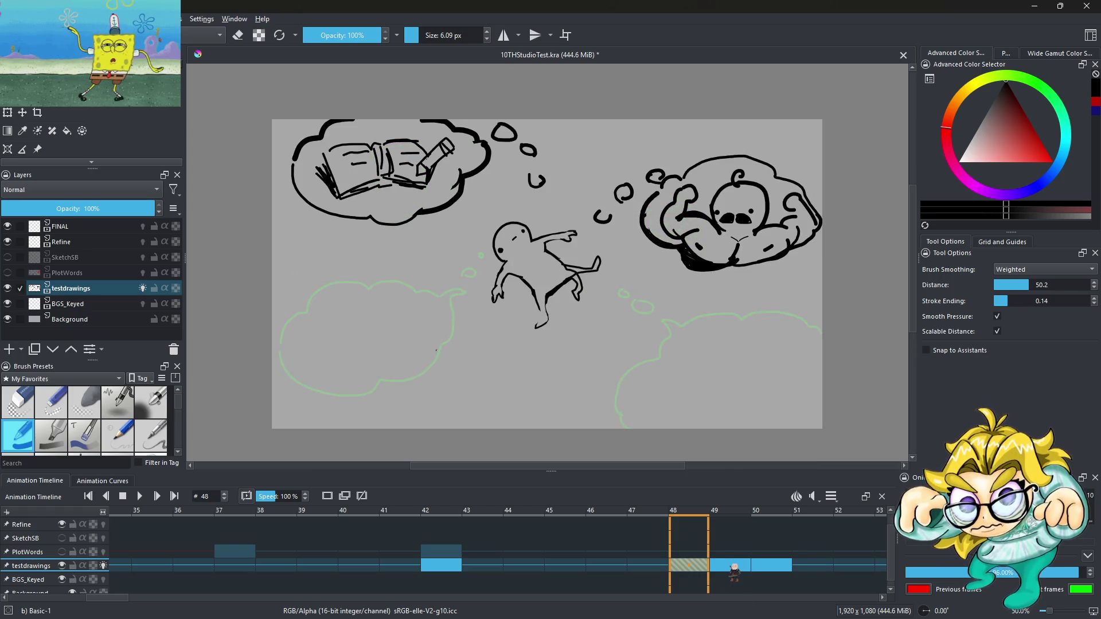
Step: Remove the blank keyframe at frame 48 and the rough drawing keyframe at frame 50
right_click(691, 569)
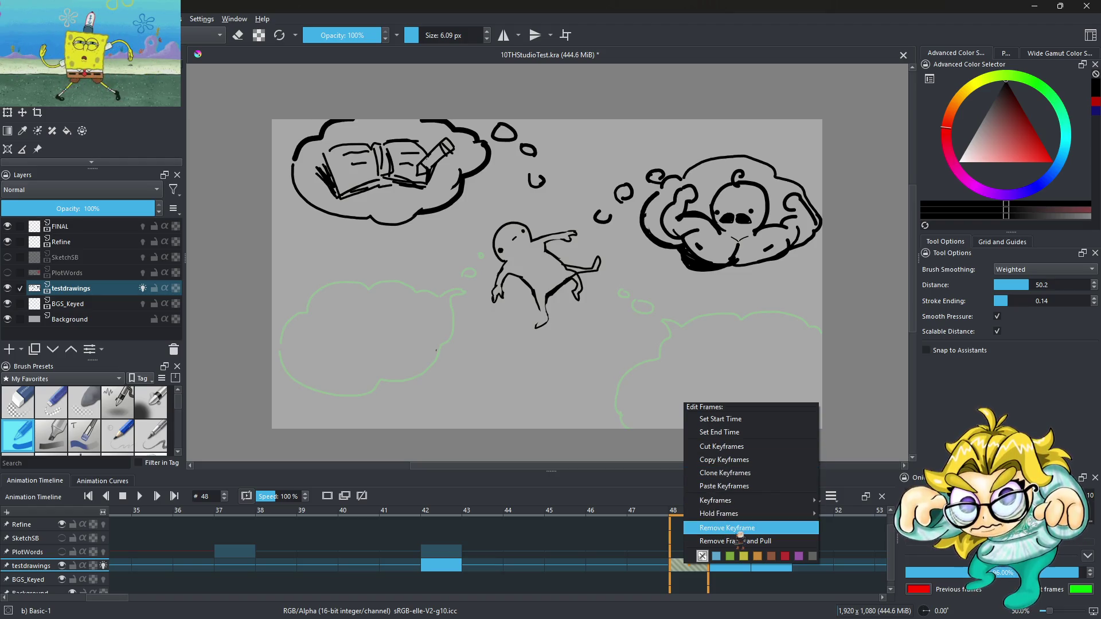
left_click(728, 527)
left_click(665, 567)
left_click(727, 567)
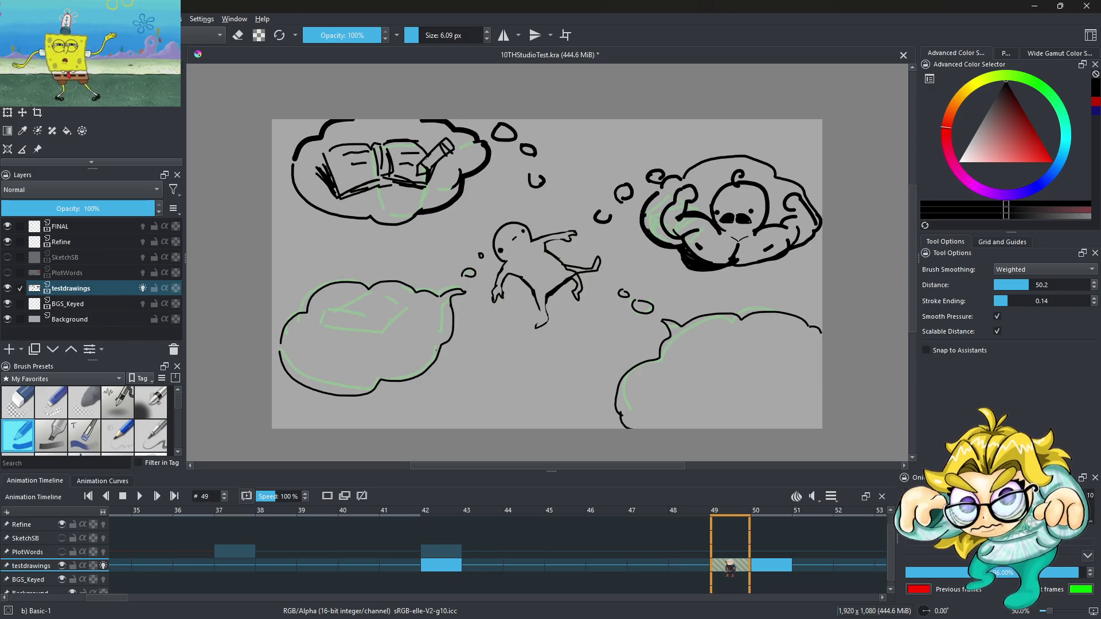
left_click(770, 568)
right_click(769, 569)
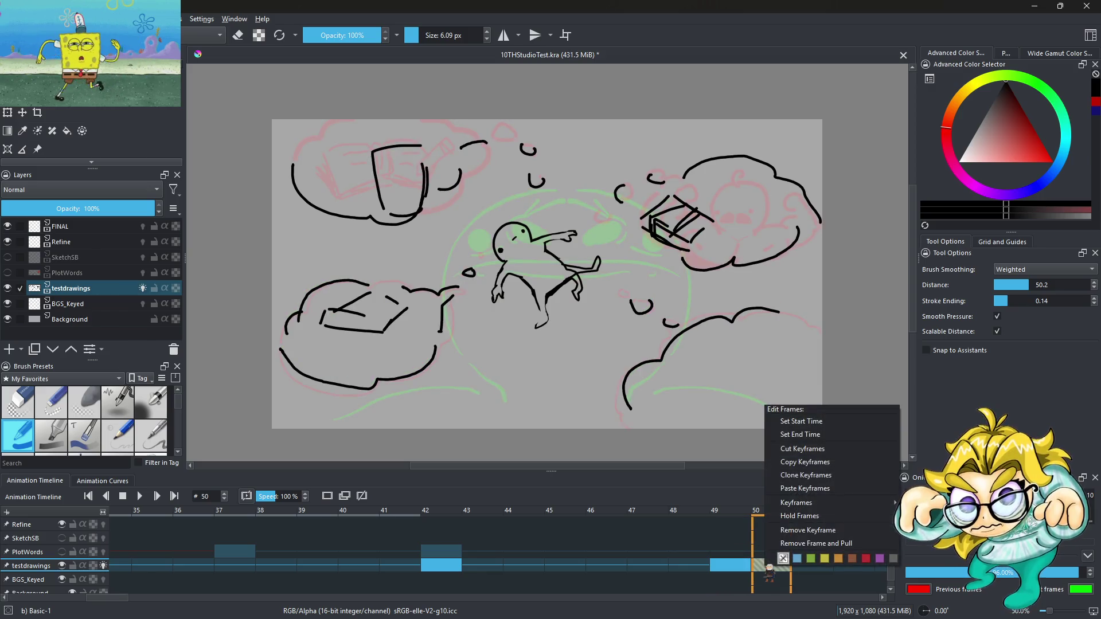
left_click(804, 539)
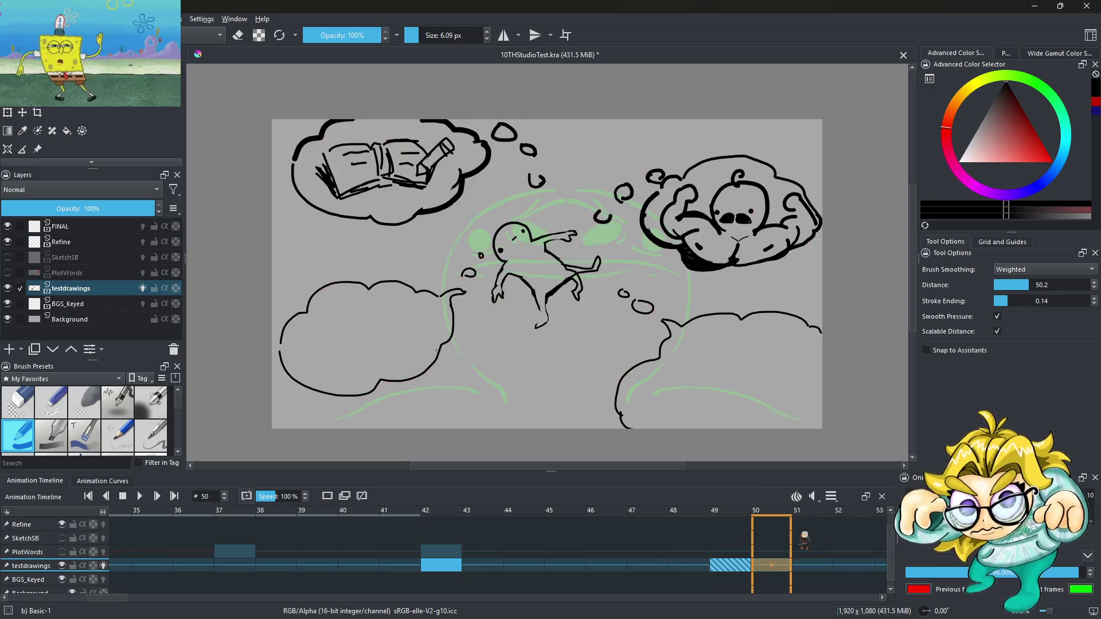
Step: Turn off onion skins on testdrawings and return to the animation's first frame
left_click(105, 566)
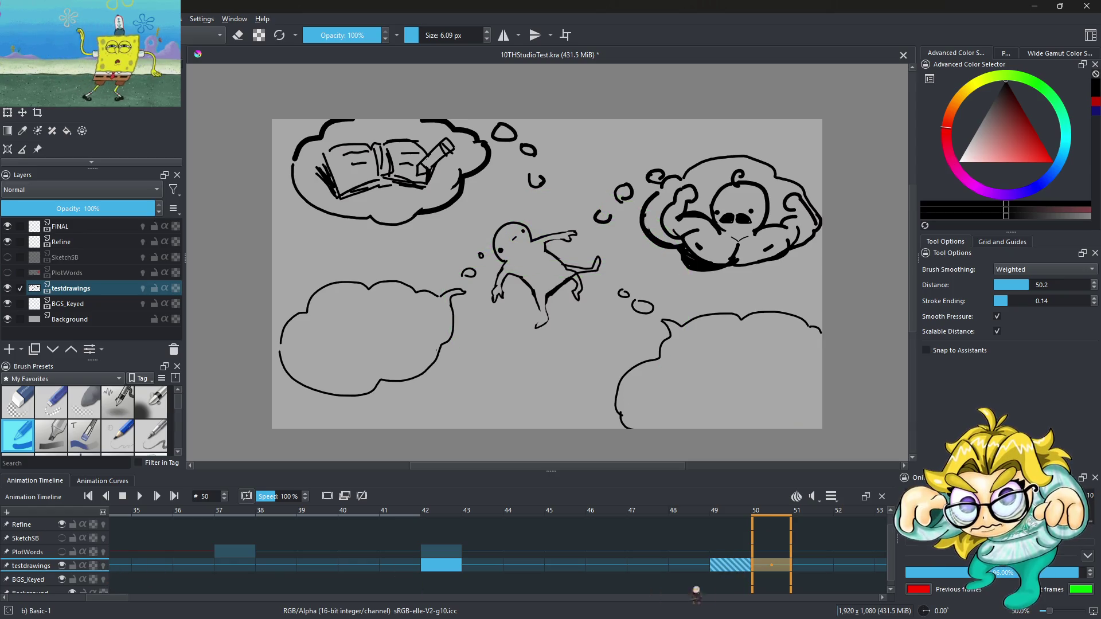
left_click(690, 572)
left_click(734, 568)
key("Left")
key("Home")
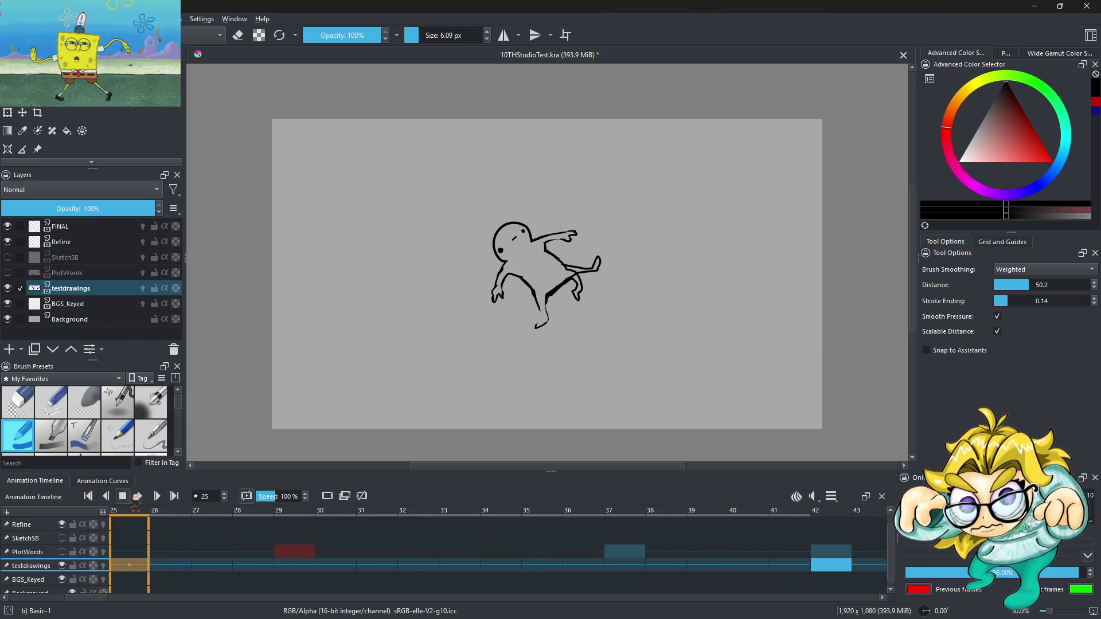
Step: Play the animation from the start, pause it, then play the sequence through to frame 49
left_click(138, 497)
left_click(138, 497)
scroll(467, 350, "down", 2)
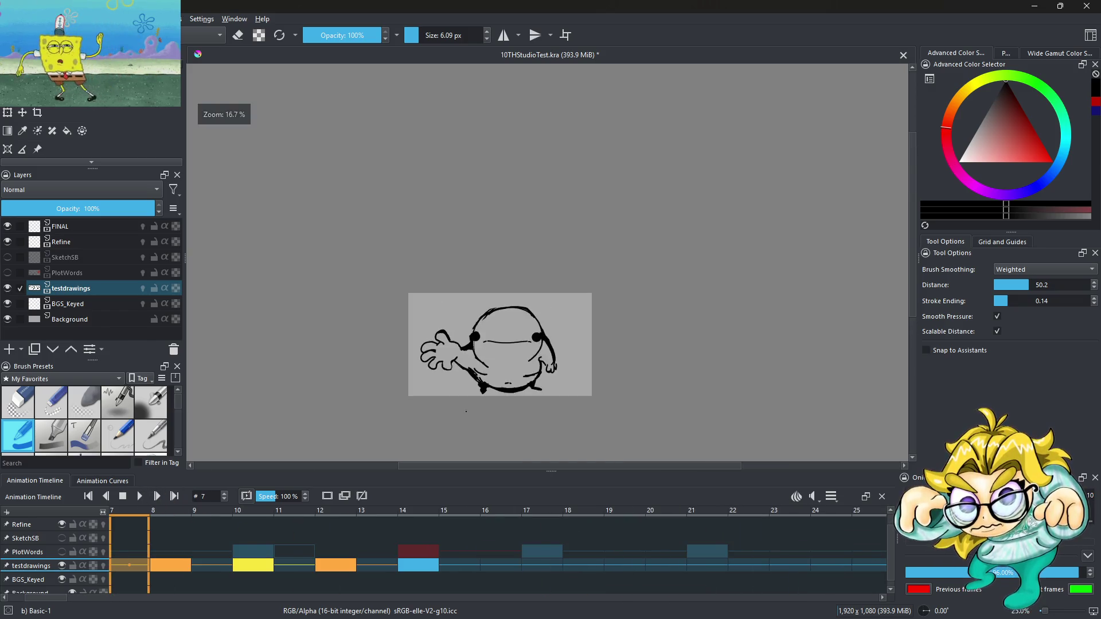
scroll(468, 350, "up", 1)
scroll(468, 350, "up", 1)
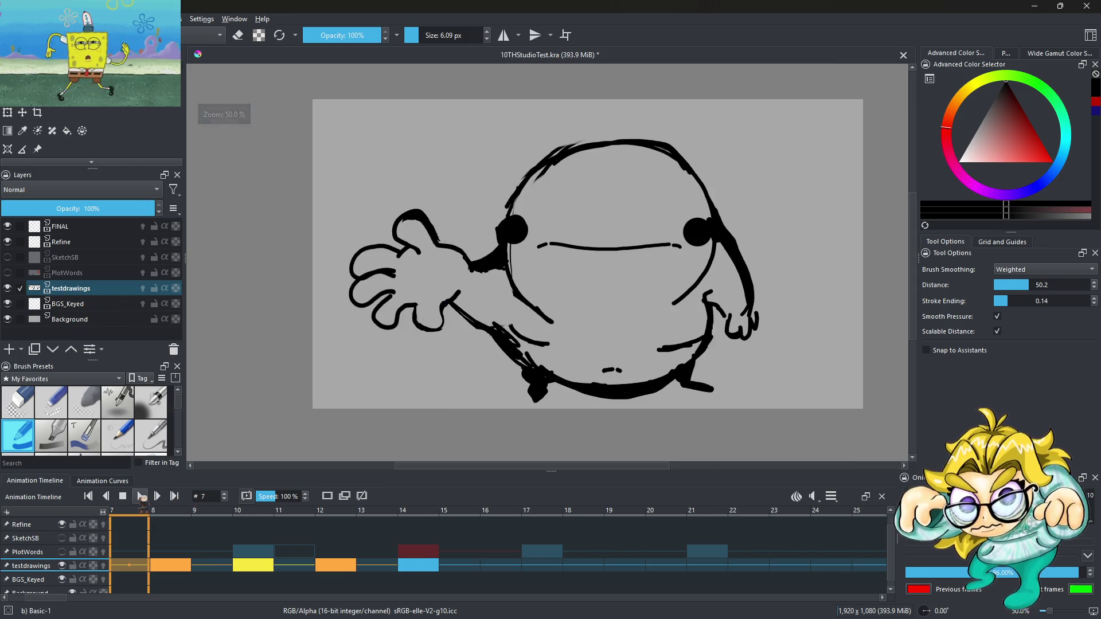
left_click(139, 497)
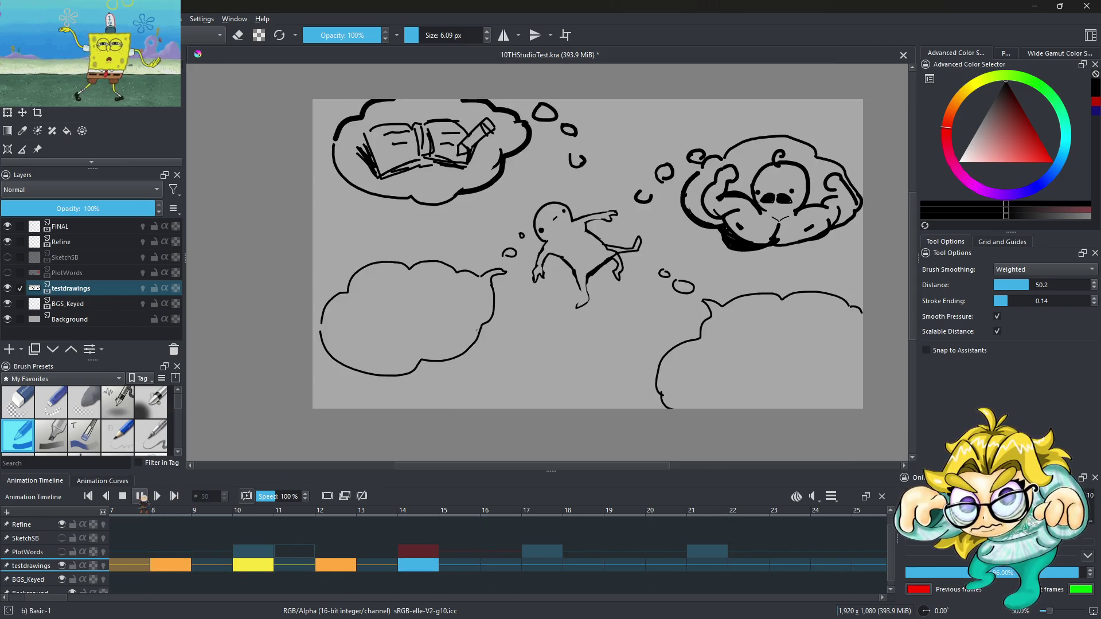
left_click(140, 497)
left_click(140, 497)
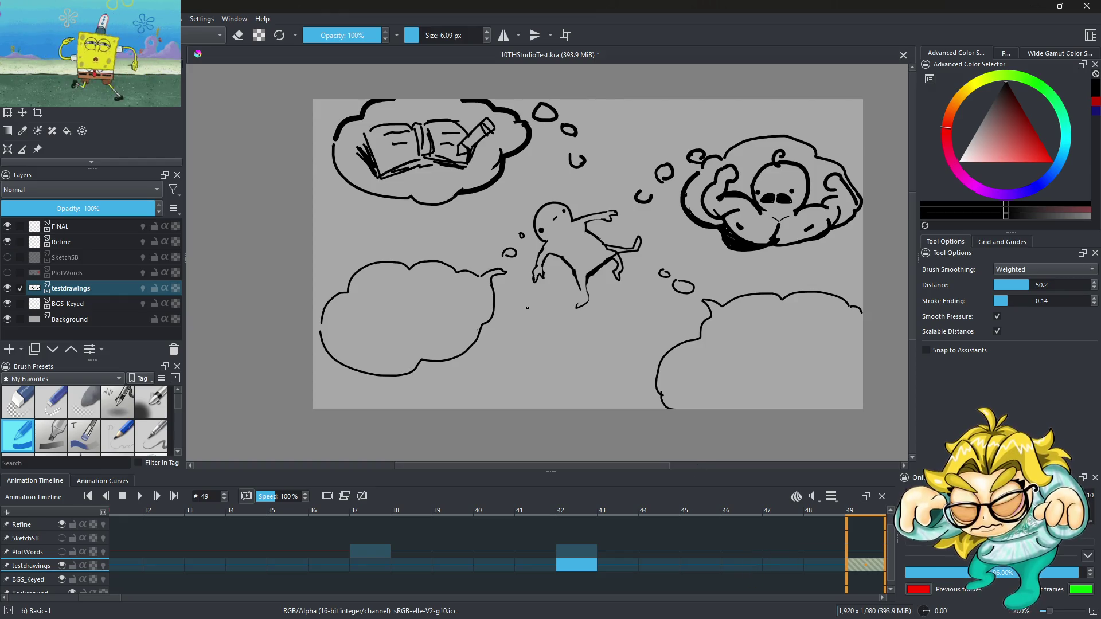
Step: Sketch the chef's tall hat and head in the lower-right cloud, undoing stray face marks
scroll(527, 307, "down", 2)
scroll(635, 323, "up", 2)
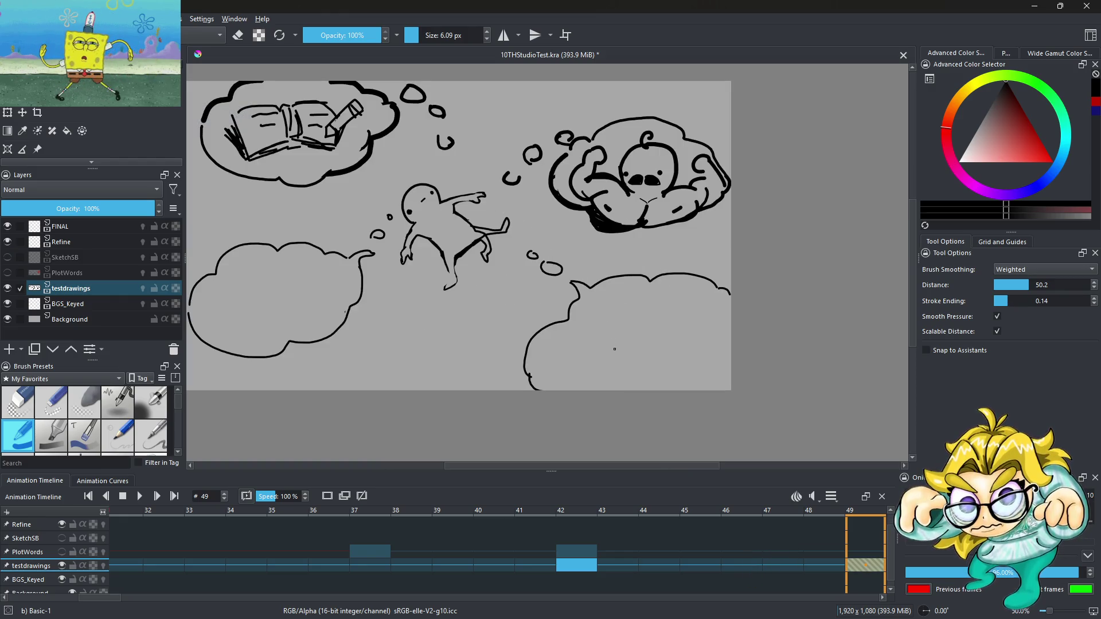
scroll(619, 348, "up", 1)
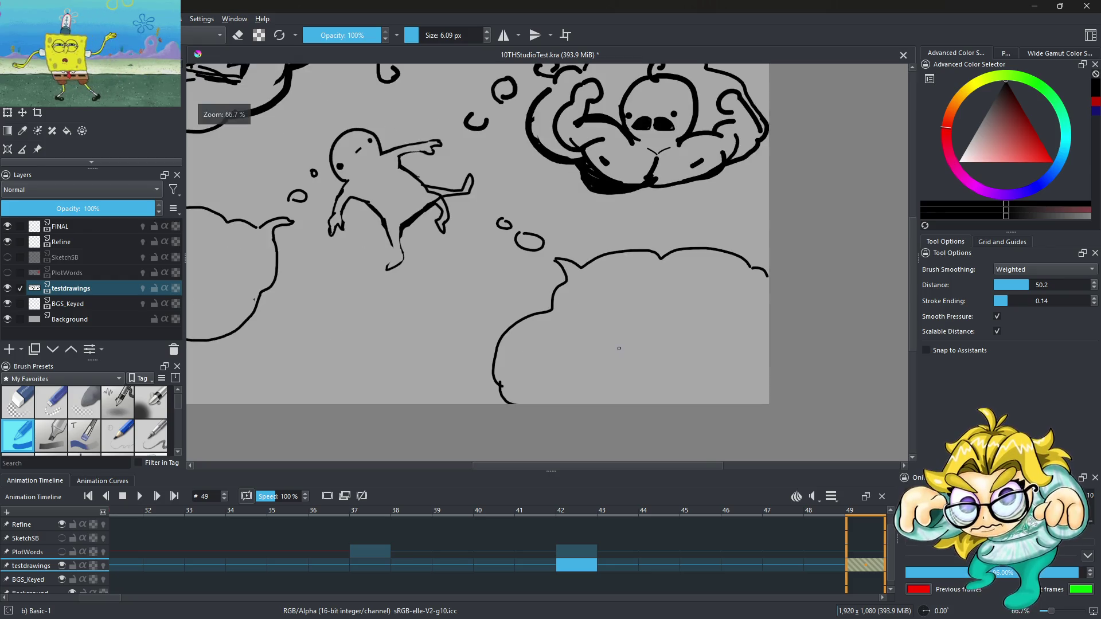
scroll(619, 349, "up", 2)
scroll(609, 315, "down", 3)
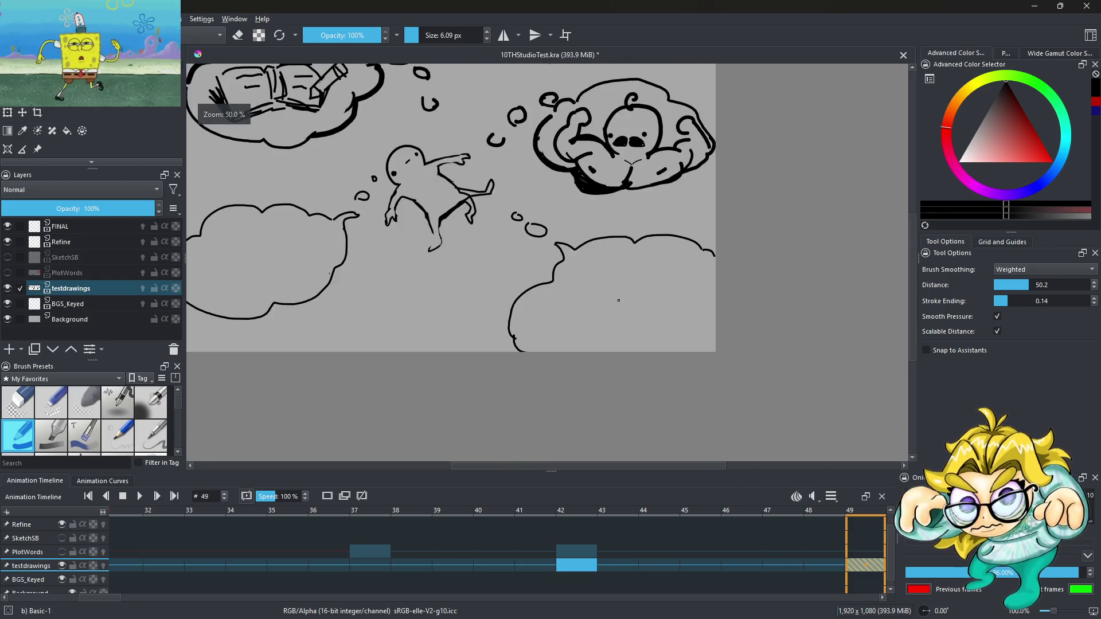
scroll(573, 314, "up", 2)
left_click_drag(583, 334, 572, 305)
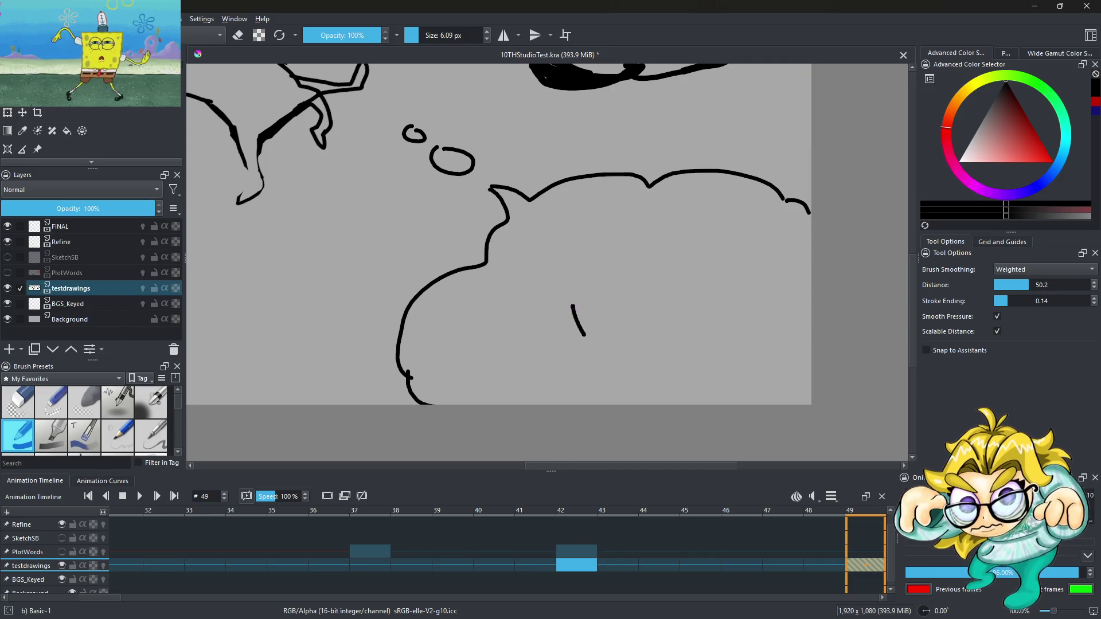
left_click_drag(621, 249, 628, 277)
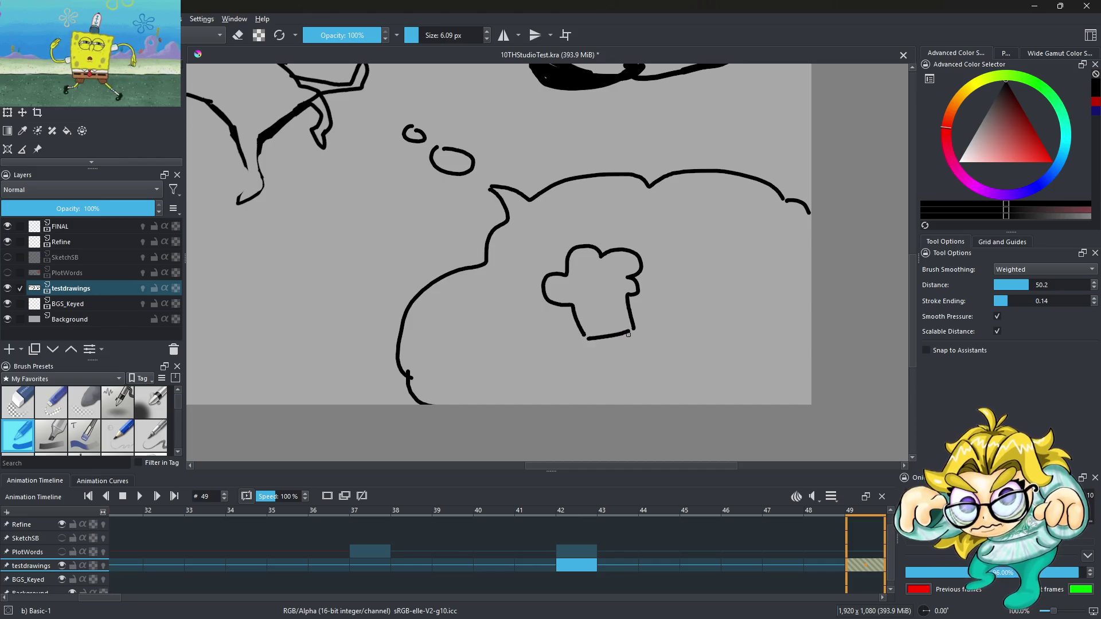
scroll(628, 334, "up", 3)
left_click_drag(611, 323, 633, 411)
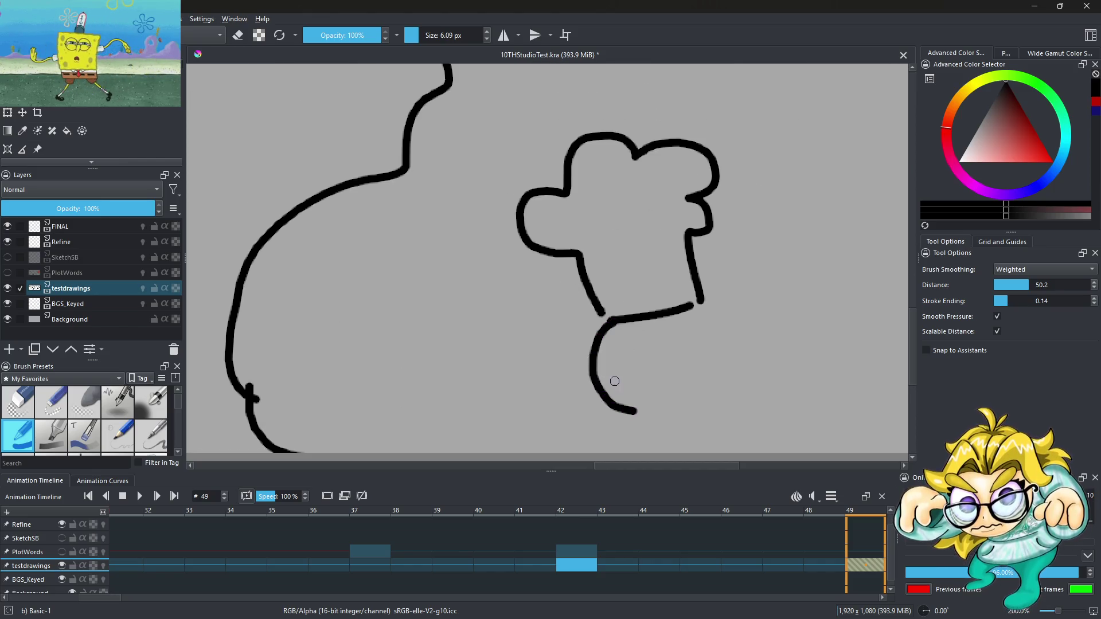
mouse_move(616, 369)
left_mouse_down()
mouse_move(689, 371)
mouse_move(680, 377)
left_mouse_up()
key("ctrl+z")
key("ctrl+z")
Step: Paint two round eyes on the chef's face with a larger brush, then shrink it back
left_click(623, 366)
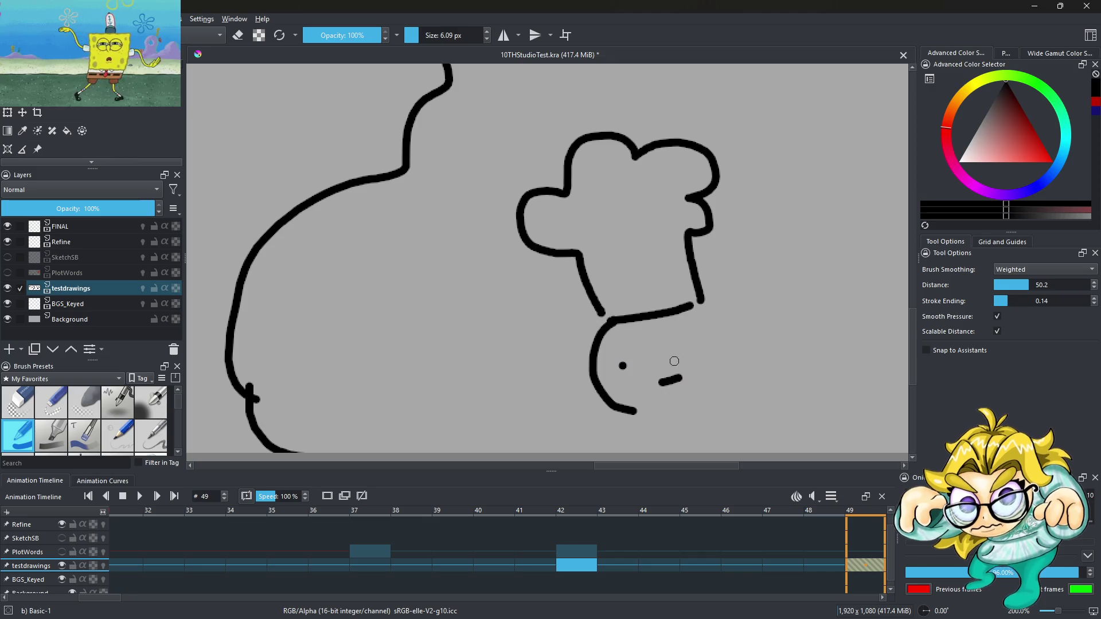
left_click(424, 35)
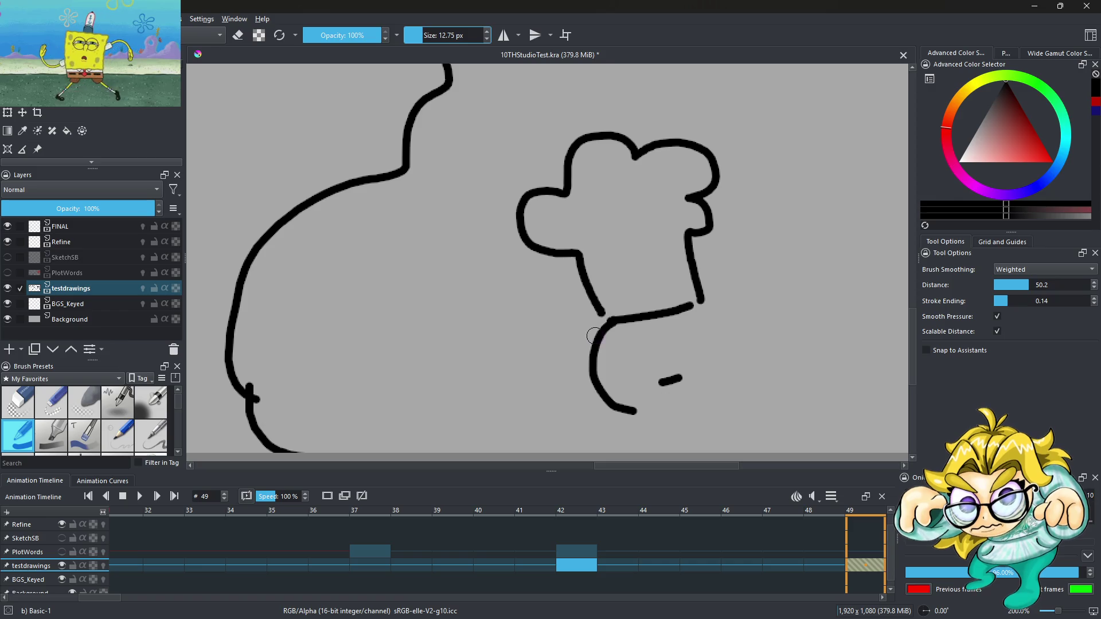
left_click(614, 367)
left_click(700, 336)
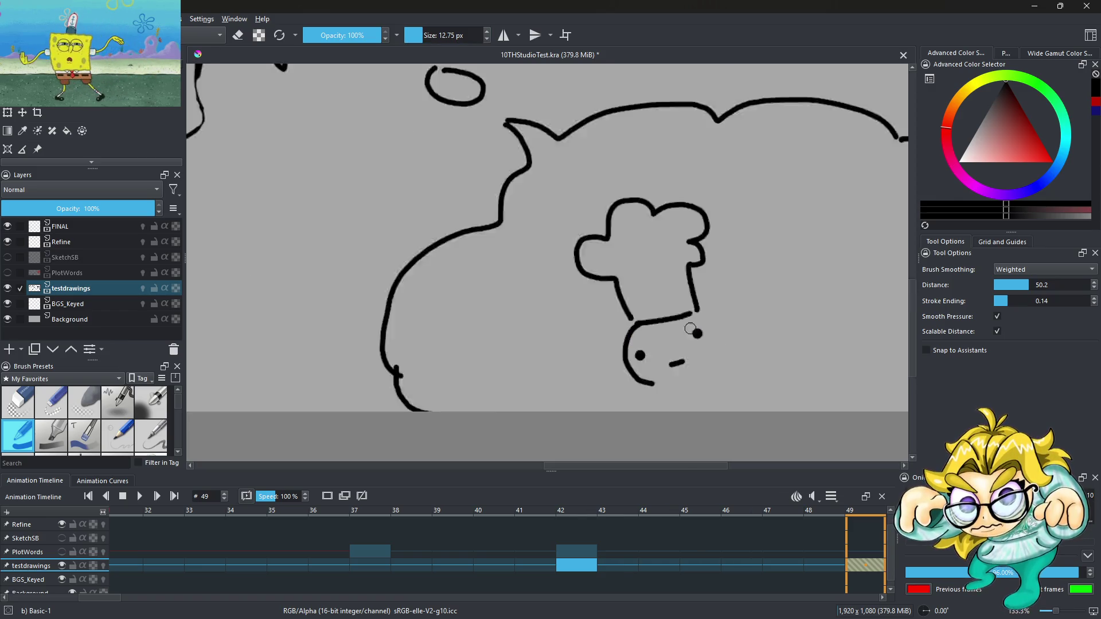
scroll(701, 336, "down", 4)
scroll(711, 332, "up", 4)
left_click(420, 35)
Step: Draw the side of the chef's head, a raised arm with hand, and fork tines above
scroll(589, 232, "down", 3)
scroll(589, 232, "up", 1)
scroll(533, 218, "up", 1)
mouse_move(524, 225)
left_mouse_down()
mouse_move(556, 246)
mouse_move(577, 323)
left_mouse_up()
mouse_move(632, 345)
left_mouse_down()
mouse_move(697, 263)
mouse_move(717, 273)
mouse_move(684, 150)
left_mouse_up()
mouse_move(708, 209)
left_mouse_down()
mouse_move(752, 252)
mouse_move(727, 277)
mouse_move(736, 301)
mouse_move(741, 271)
left_mouse_up()
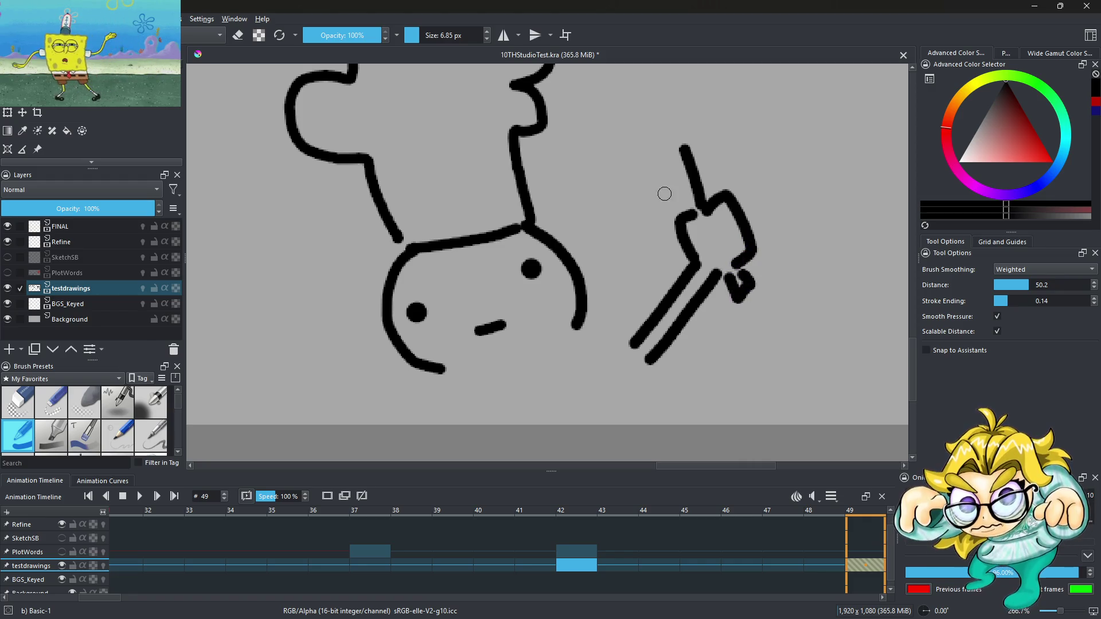
scroll(664, 194, "down", 2)
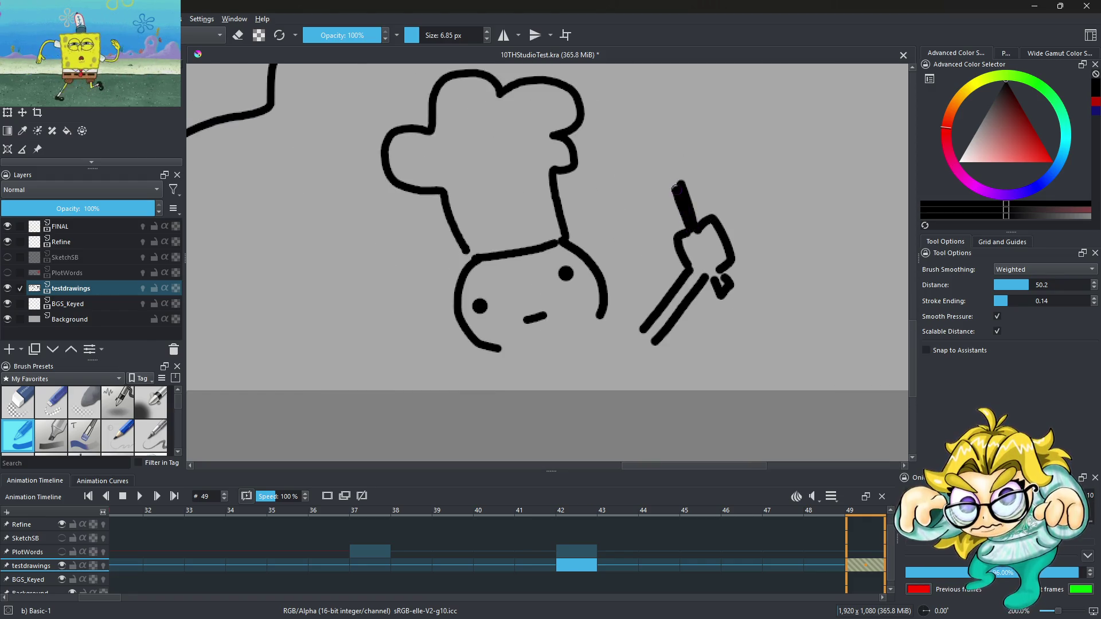
left_click_drag(654, 156, 670, 189)
mouse_move(659, 138)
left_mouse_down()
mouse_move(694, 189)
mouse_move(700, 178)
left_mouse_up()
scroll(608, 229, "down", 4)
scroll(543, 246, "up", 2)
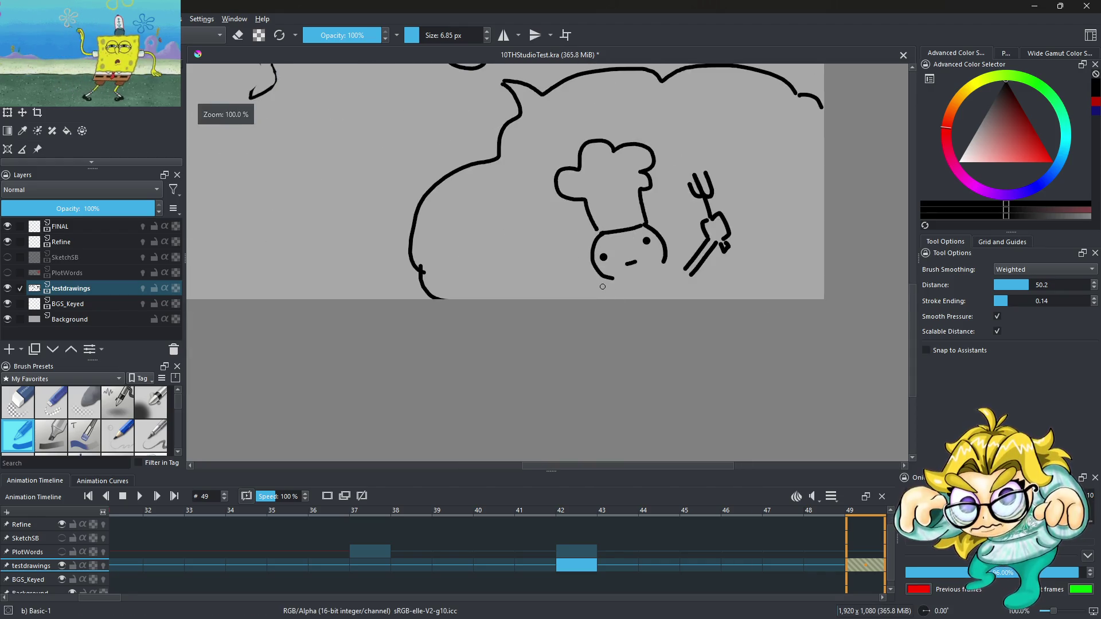
Step: Redraw the chef's chin line and draw his second arm reaching left with a hand
mouse_move(558, 281)
left_mouse_down()
mouse_move(614, 283)
mouse_move(517, 271)
left_mouse_up()
key("ctrl+z")
scroll(602, 287, "up", 2)
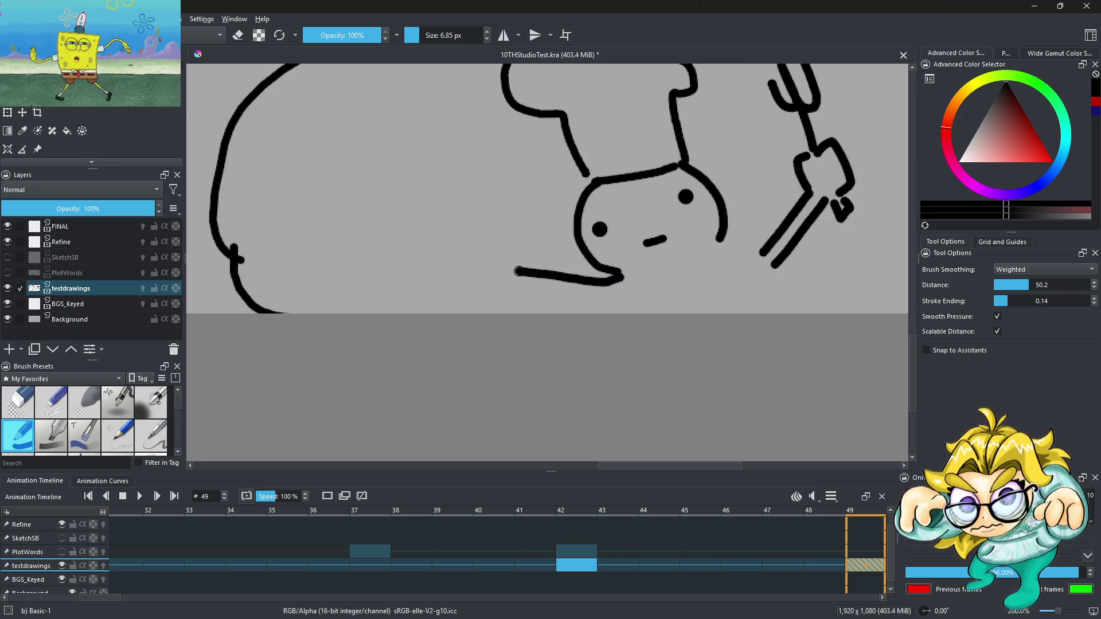
mouse_move(719, 239)
left_mouse_down()
mouse_move(712, 252)
mouse_move(727, 265)
mouse_move(764, 249)
mouse_move(741, 275)
mouse_move(749, 314)
left_mouse_up()
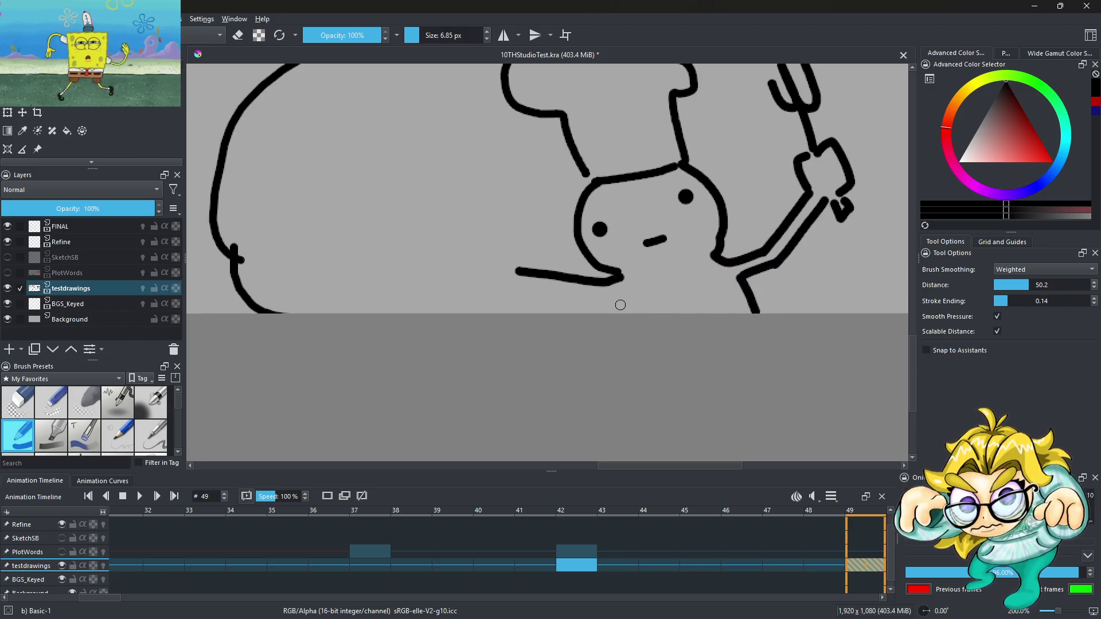
left_click_drag(609, 298, 524, 285)
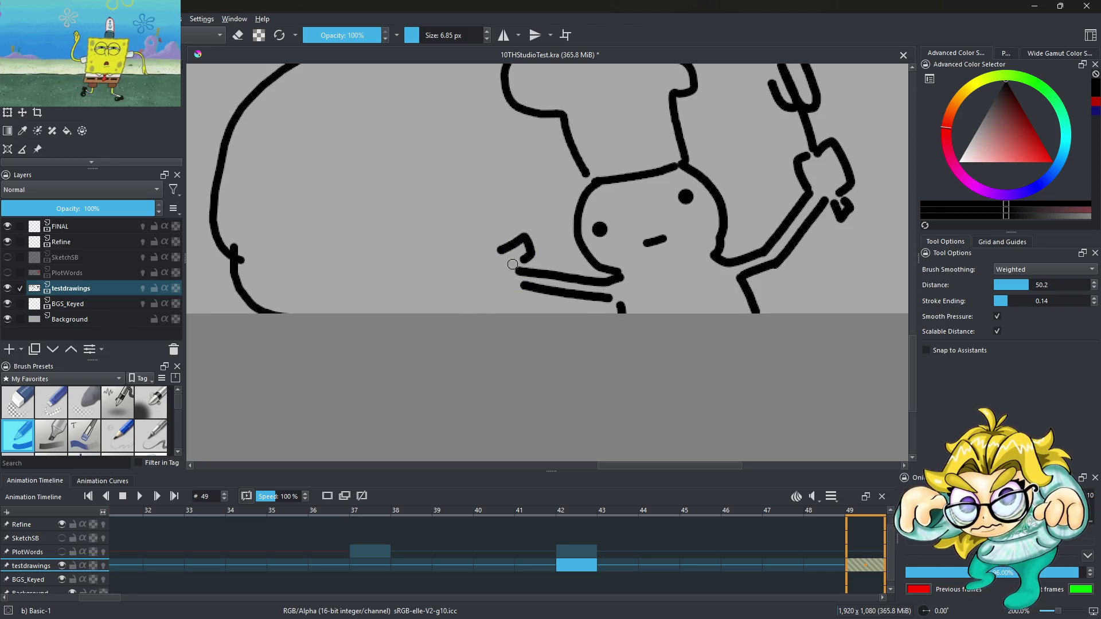
mouse_move(484, 277)
left_mouse_down()
mouse_move(453, 284)
mouse_move(502, 287)
mouse_move(519, 254)
mouse_move(527, 263)
mouse_move(427, 197)
mouse_move(502, 252)
mouse_move(488, 255)
left_mouse_up()
Step: Draw the tray the chef holds out, with parallel edges and a top line
key("minus")
key("minus")
key("minus")
key("plus")
key("plus")
key("plus")
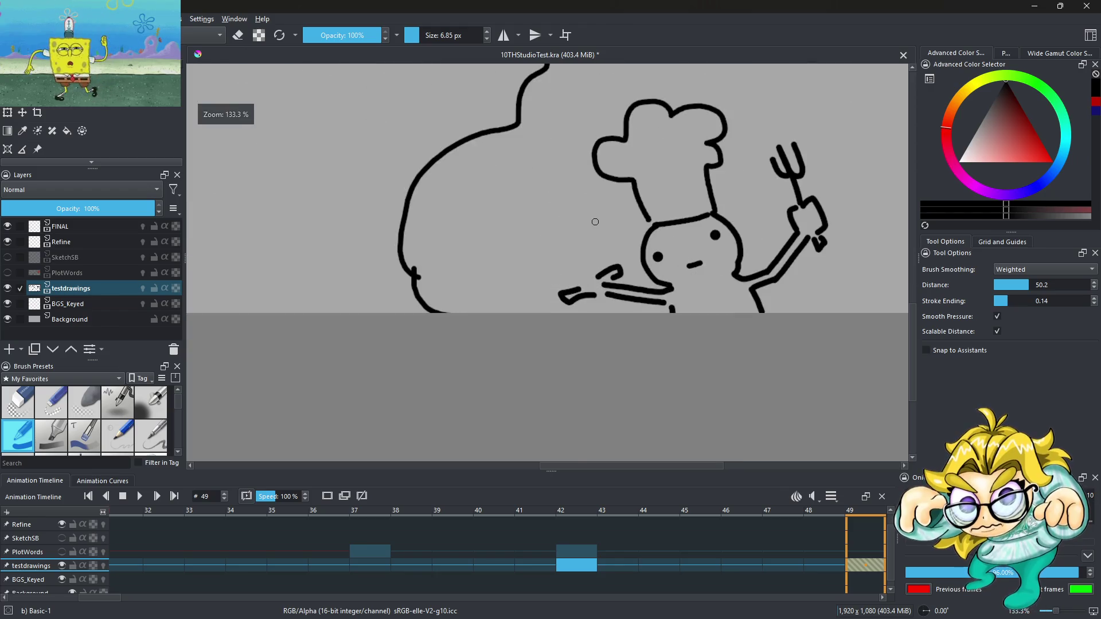
mouse_move(449, 308)
left_mouse_down()
mouse_move(591, 281)
mouse_move(689, 241)
left_mouse_up()
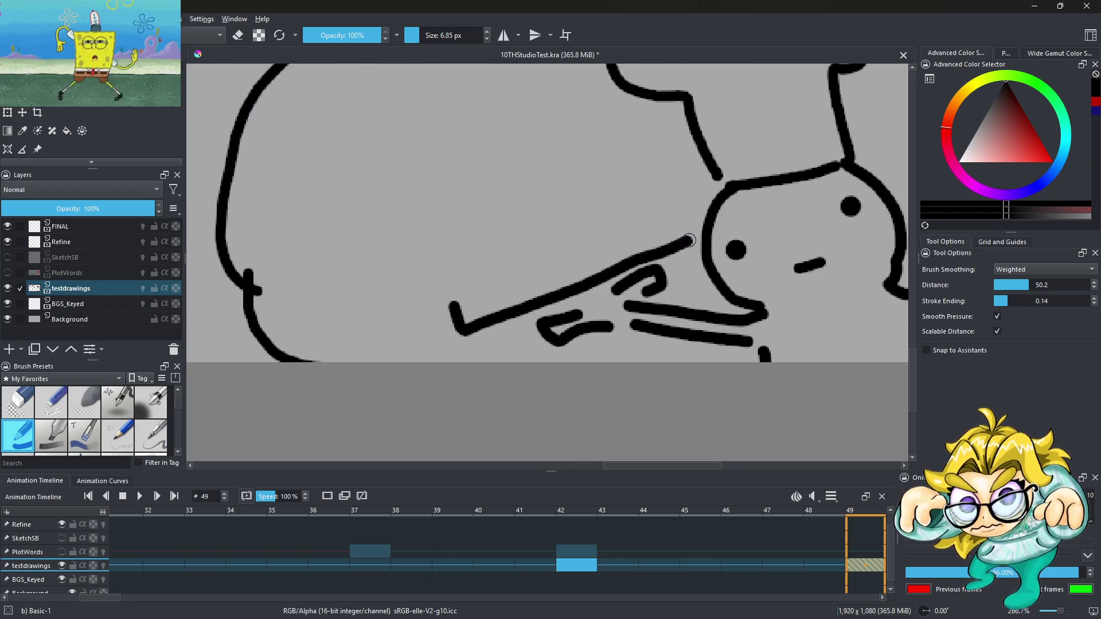
left_click_drag(450, 309, 698, 221)
key("minus")
key("minus")
key("minus")
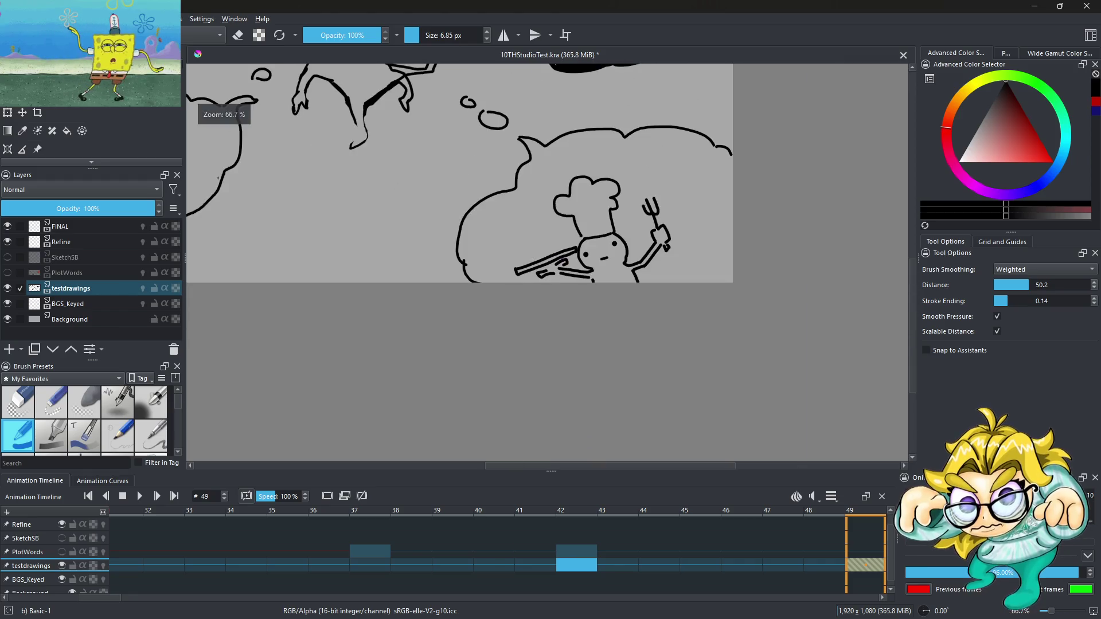
key("plus")
key("plus")
key("plus")
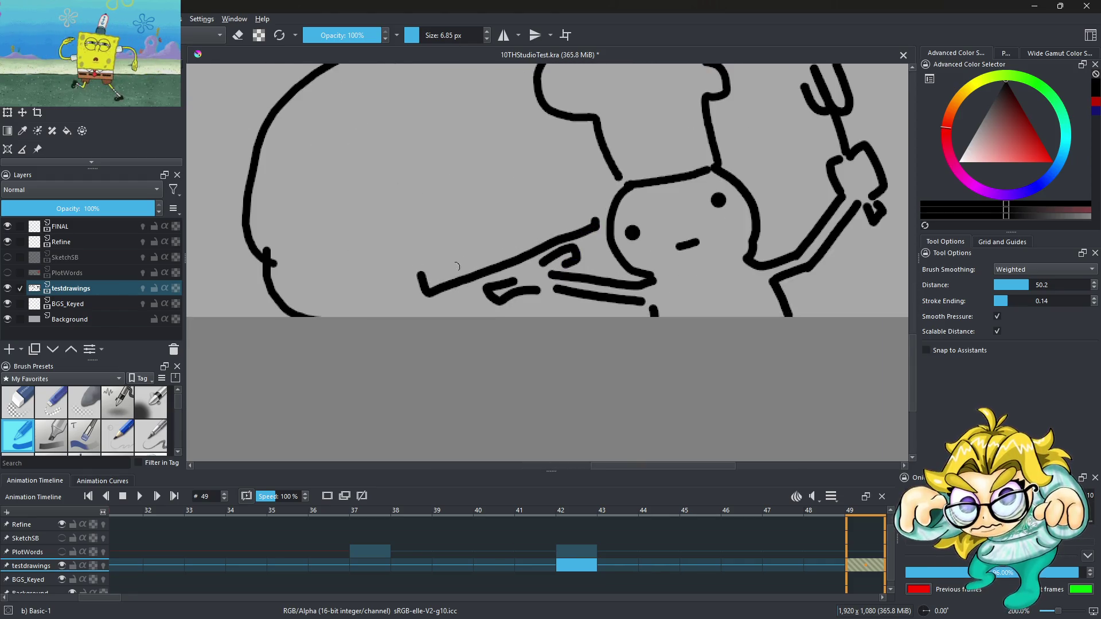
left_click_drag(421, 280, 599, 217)
key("minus")
key("minus")
key("minus")
key("plus")
key("plus")
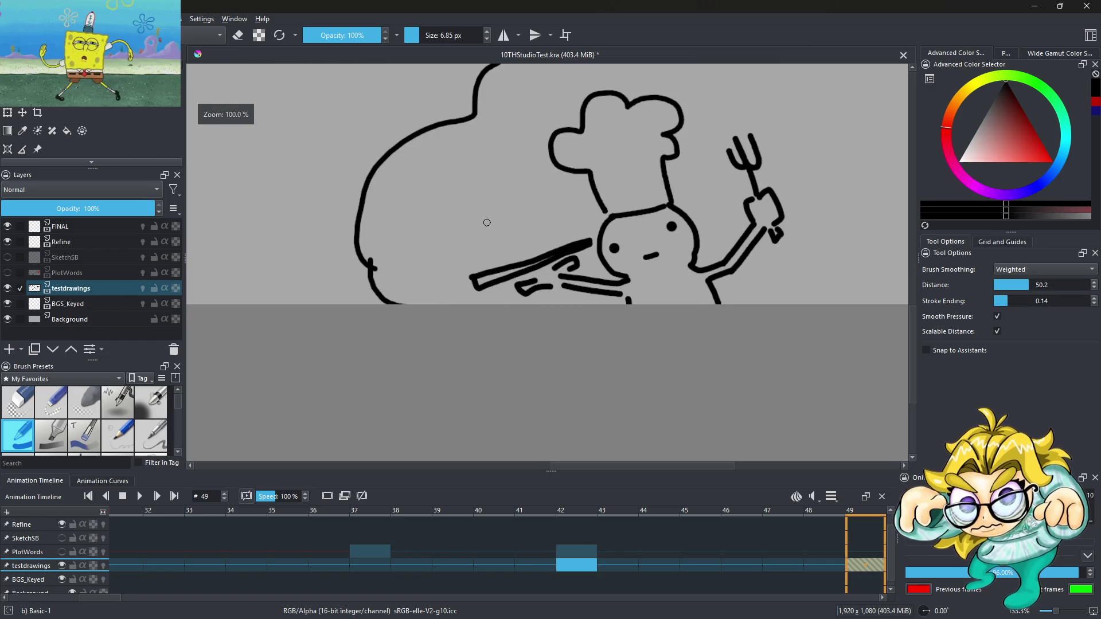
Step: Sketch a two-tier cake with a candle and frosting drips on the tray
mouse_move(478, 270)
left_mouse_down()
mouse_move(505, 184)
mouse_move(553, 231)
left_mouse_up()
key("ctrl+z")
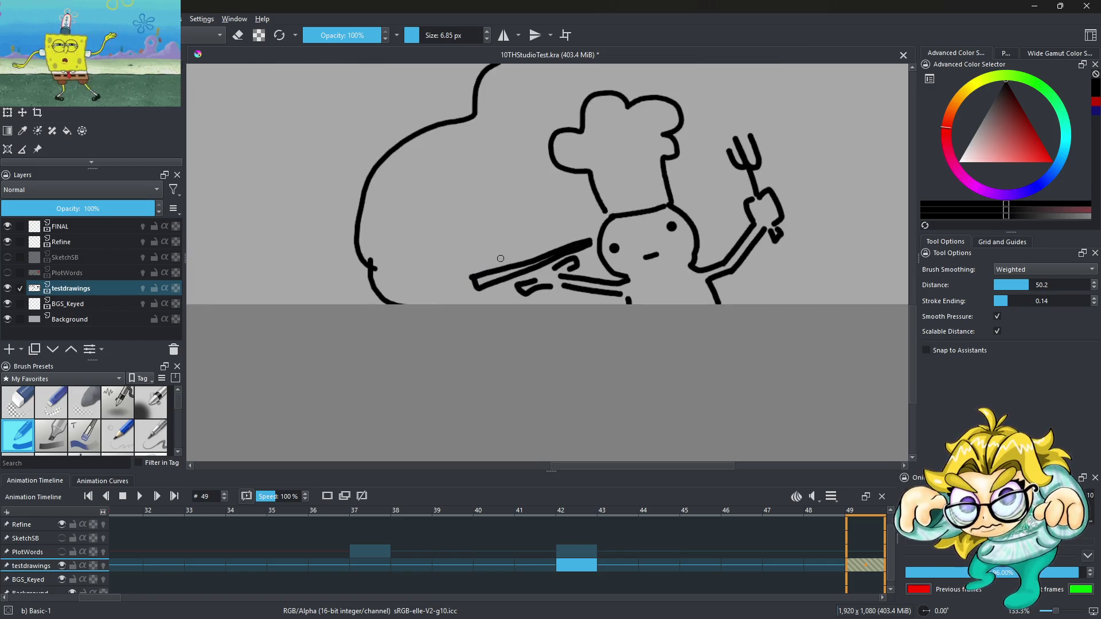
mouse_move(481, 272)
left_mouse_down()
mouse_move(474, 230)
mouse_move(562, 247)
left_mouse_up()
mouse_move(483, 221)
left_mouse_down()
mouse_move(477, 190)
mouse_move(520, 210)
left_mouse_up()
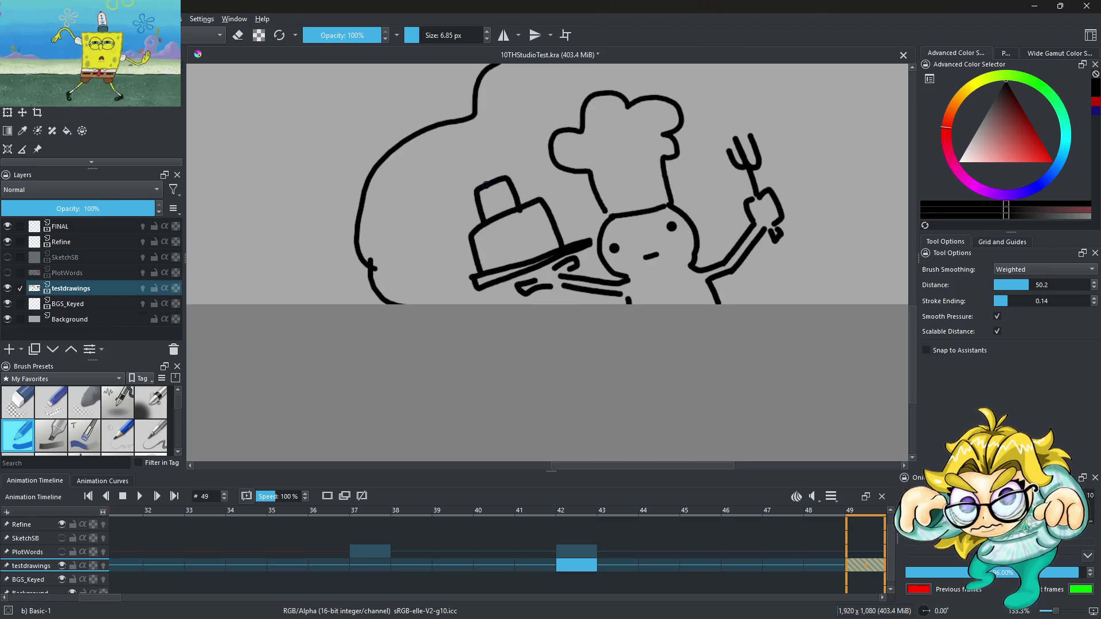
scroll(518, 208, "down", 3)
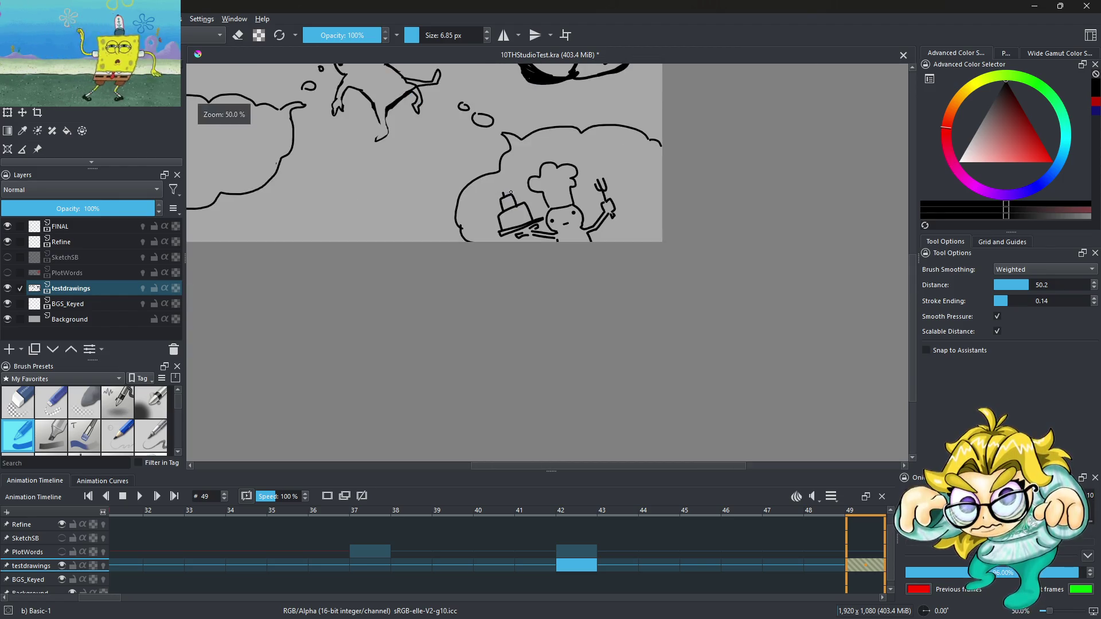
scroll(511, 193, "up", 3)
mouse_move(487, 274)
left_mouse_down()
mouse_move(504, 255)
mouse_move(545, 244)
left_mouse_up()
scroll(485, 193, "down", 3)
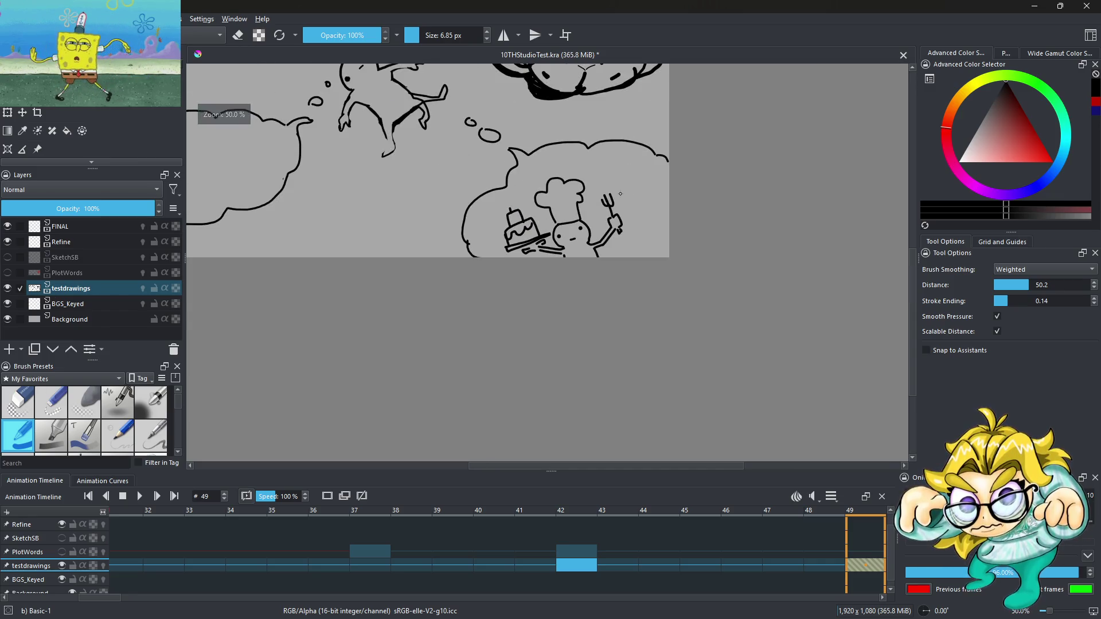
scroll(625, 210, "up", 2)
scroll(510, 218, "up", 2)
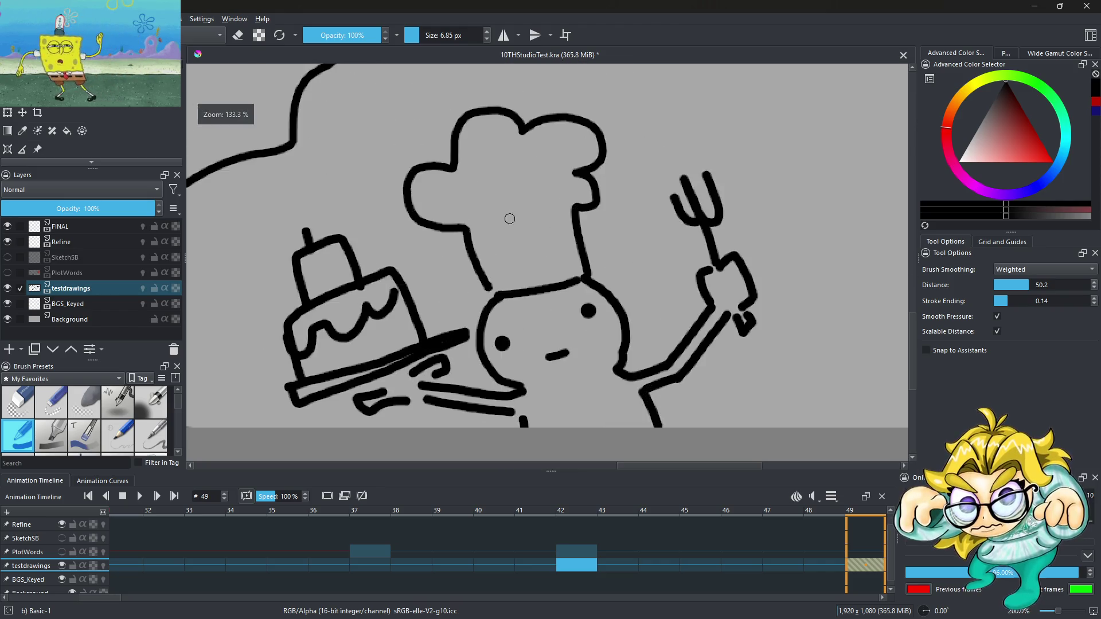
Step: Add a dot and pleat lines to the chef's hat band
left_click(510, 253)
left_click_drag(510, 267, 512, 290)
left_click_drag(553, 249, 559, 282)
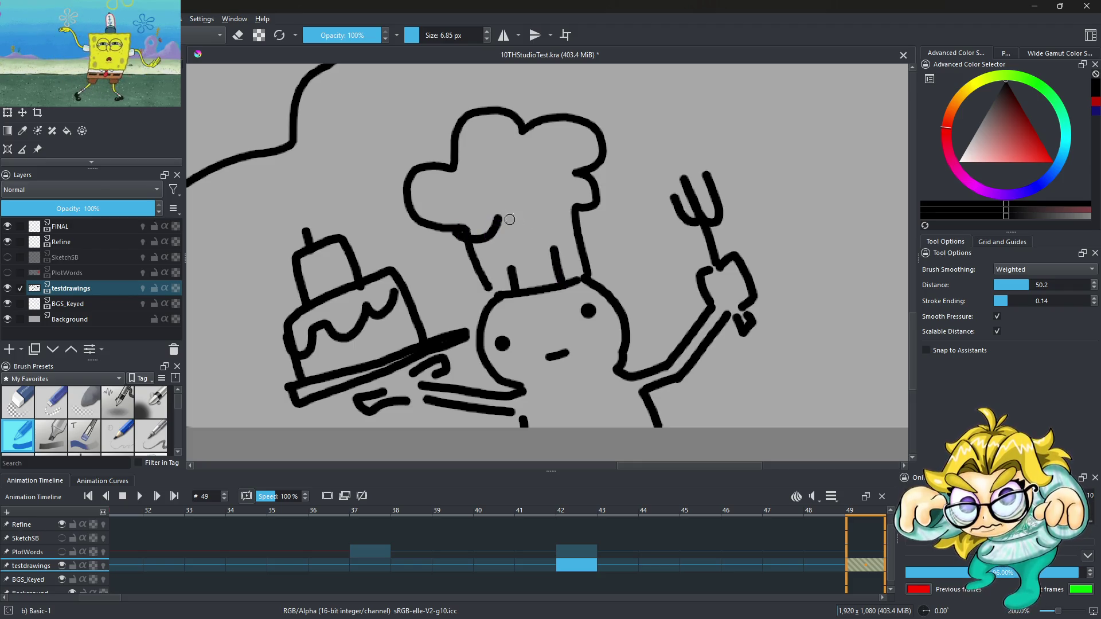
scroll(551, 198, "down", 3)
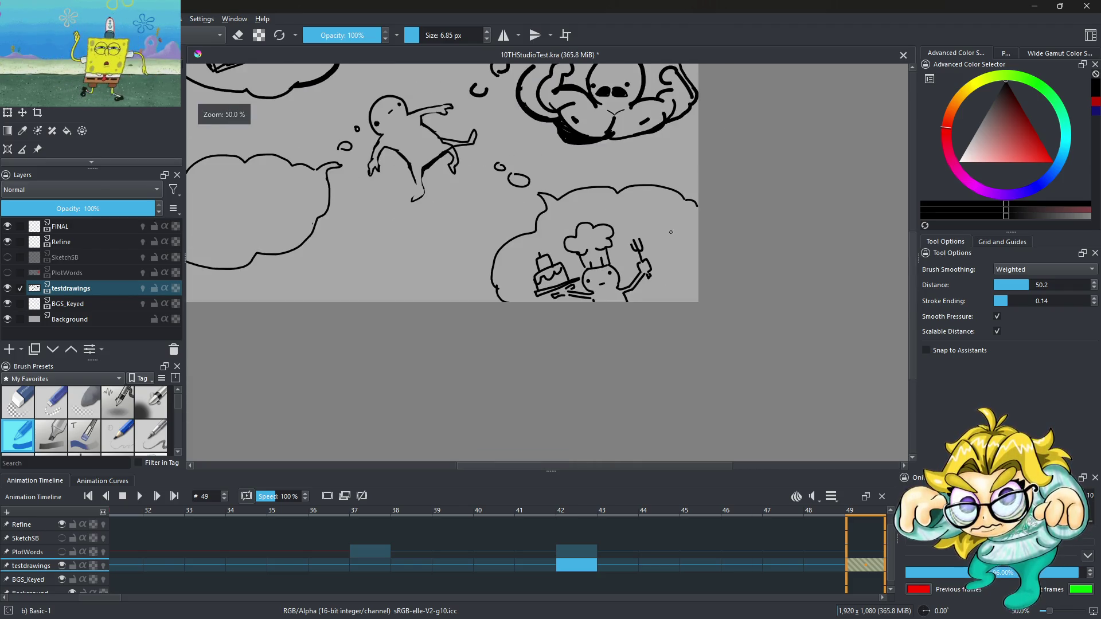
scroll(671, 232, "up", 4)
scroll(678, 248, "down", 2)
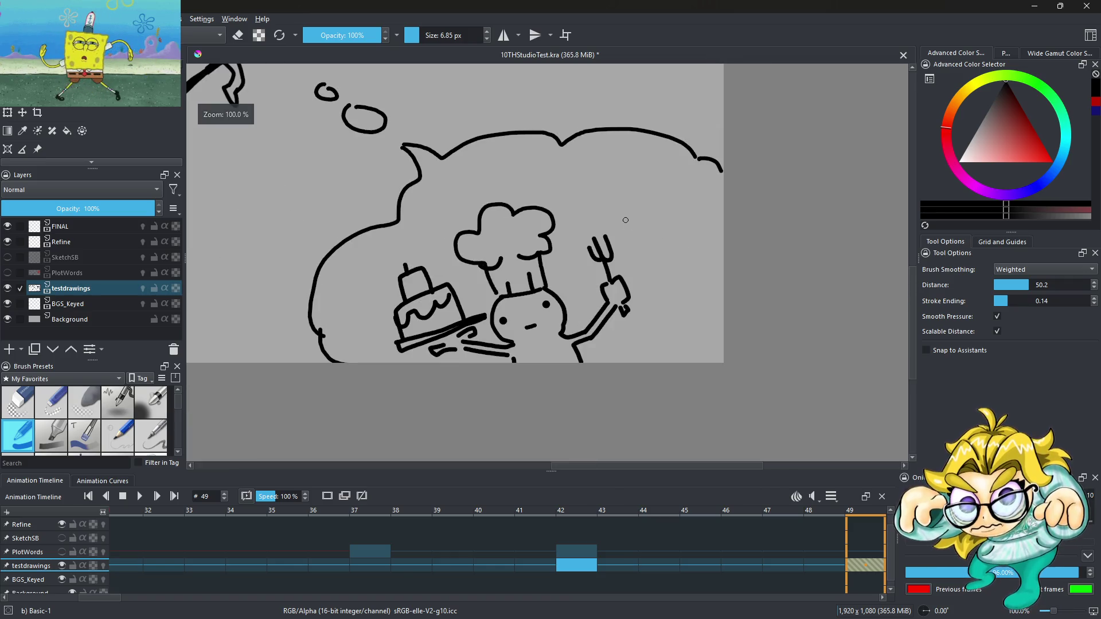
Step: Add a stroke at the hand under the tray and draw candles on the cake
scroll(683, 236, "up", 3)
scroll(737, 214, "down", 3)
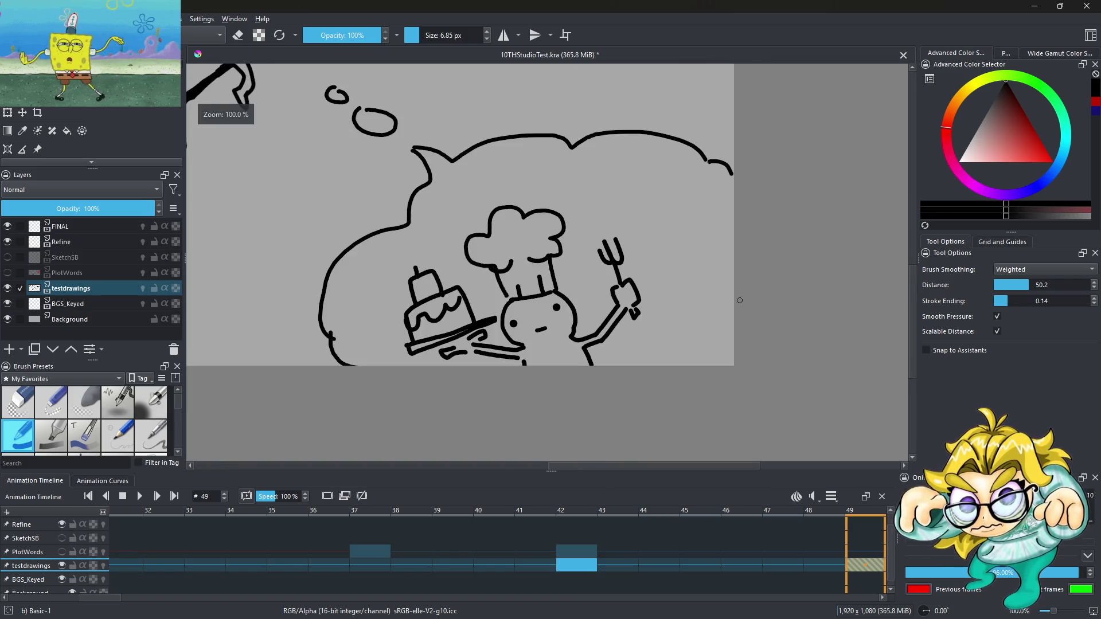
mouse_move(724, 333)
left_mouse_down()
mouse_move(665, 244)
mouse_move(720, 261)
mouse_move(655, 168)
mouse_move(716, 214)
left_mouse_up()
mouse_move(737, 326)
left_mouse_down()
mouse_move(711, 292)
mouse_move(729, 275)
left_mouse_up()
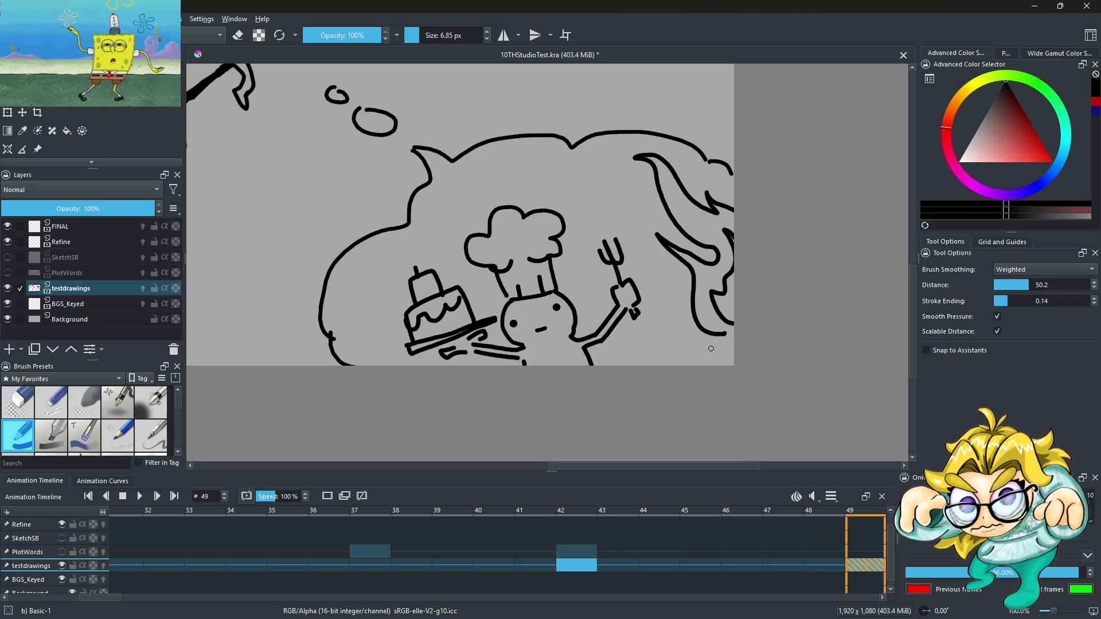
left_click_drag(689, 319, 687, 357)
key("ctrl+z")
key("ctrl+z")
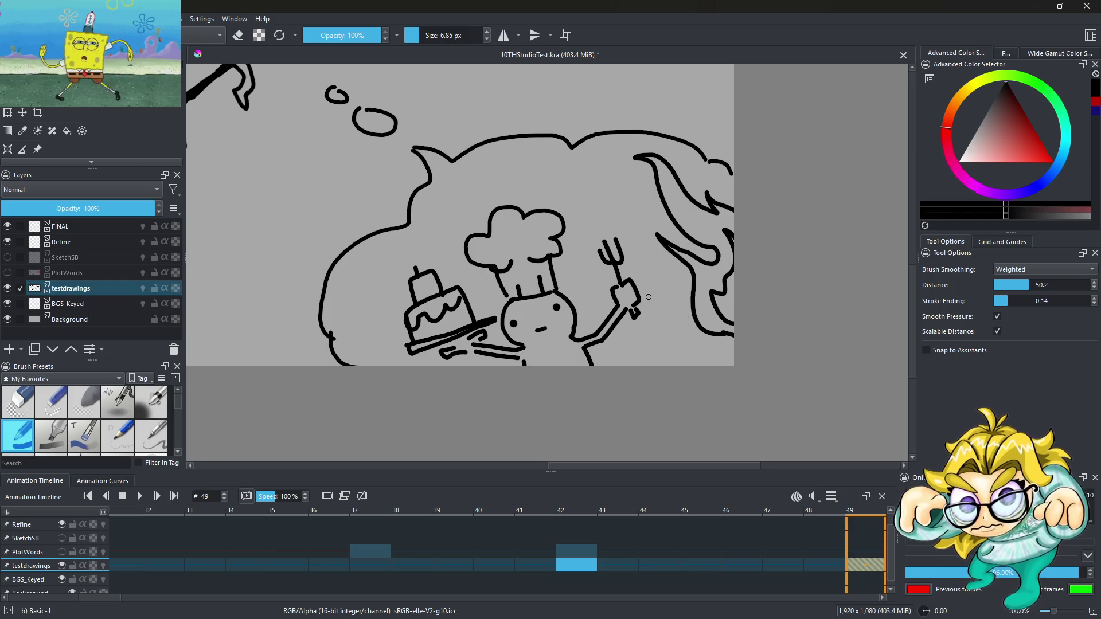
scroll(695, 360, "down", 3)
scroll(600, 301, "up", 5)
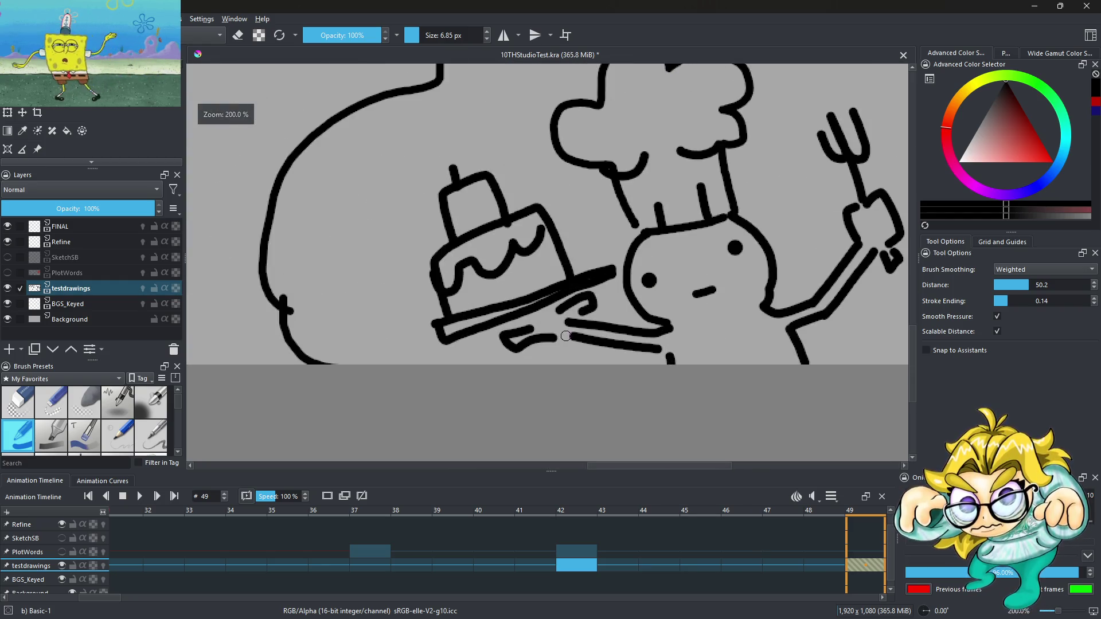
left_click_drag(502, 330, 535, 323)
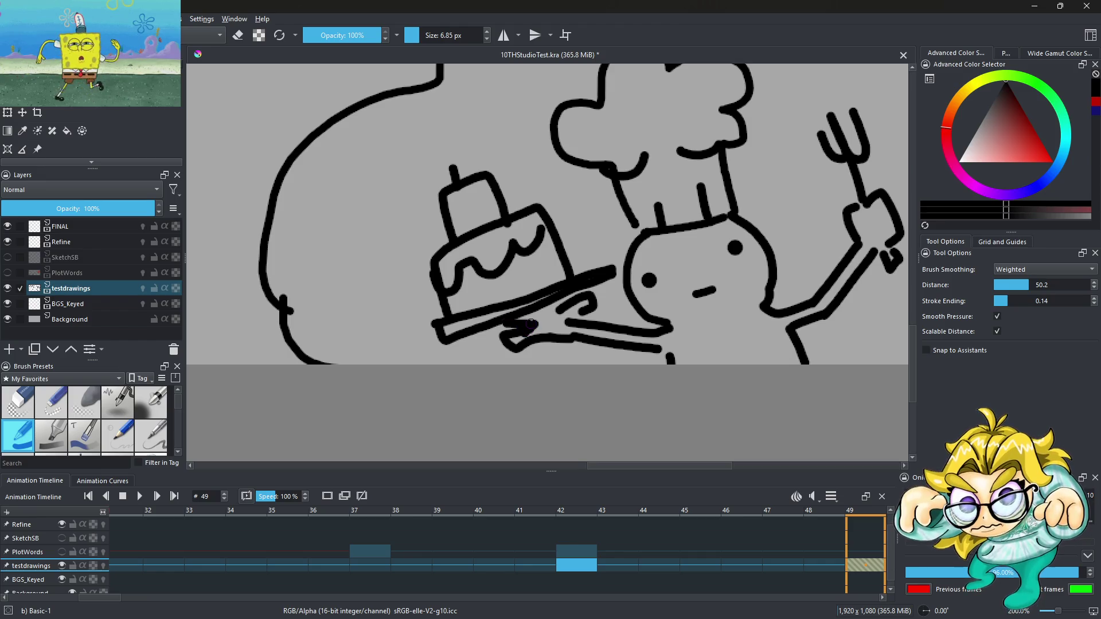
mouse_move(476, 168)
left_mouse_down()
mouse_move(469, 120)
mouse_move(476, 194)
mouse_move(505, 152)
left_mouse_up()
key("ctrl+z")
scroll(442, 147, "up", 2)
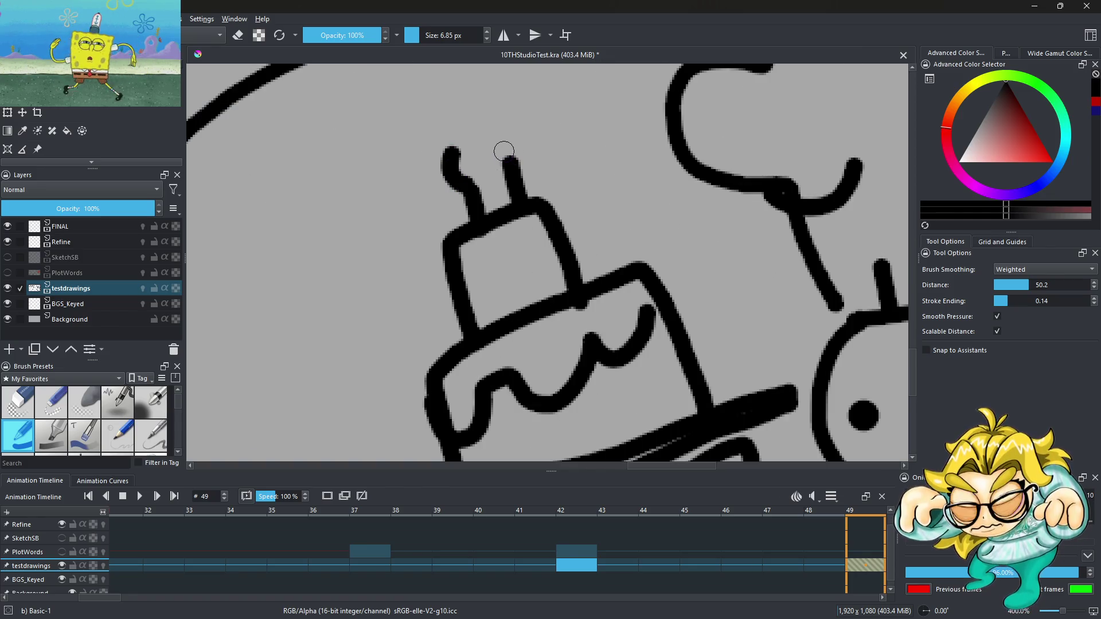
Step: Shrink the brush to 1.60 px and draw thin flames above both candles
left_click(413, 35)
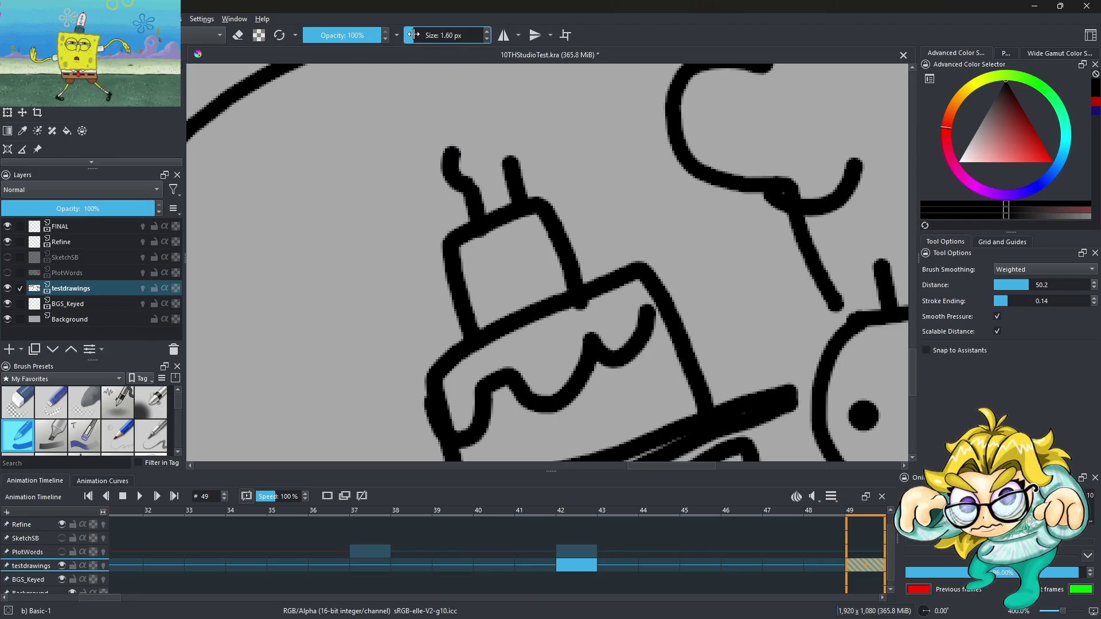
mouse_move(446, 150)
left_mouse_down()
mouse_move(479, 177)
mouse_move(519, 162)
left_mouse_up()
left_click_drag(465, 299, 541, 215)
scroll(542, 215, "down", 5)
scroll(552, 227, "down", 3)
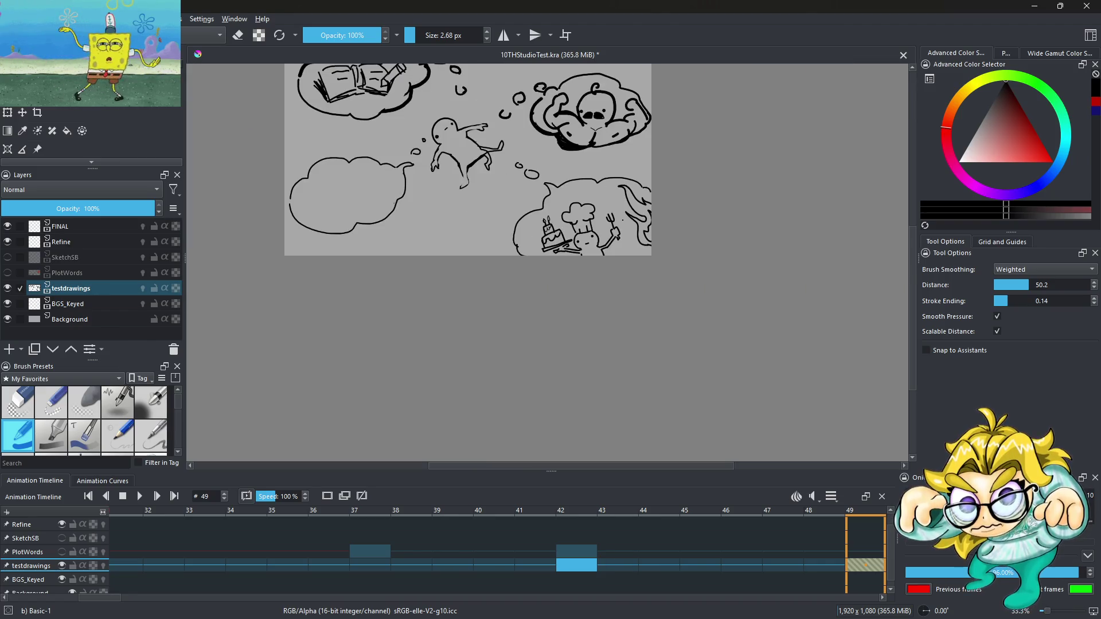
Step: Zoom into the empty left thought bubble with a thicker brush and try the dog's legs
scroll(613, 236, "down", 1)
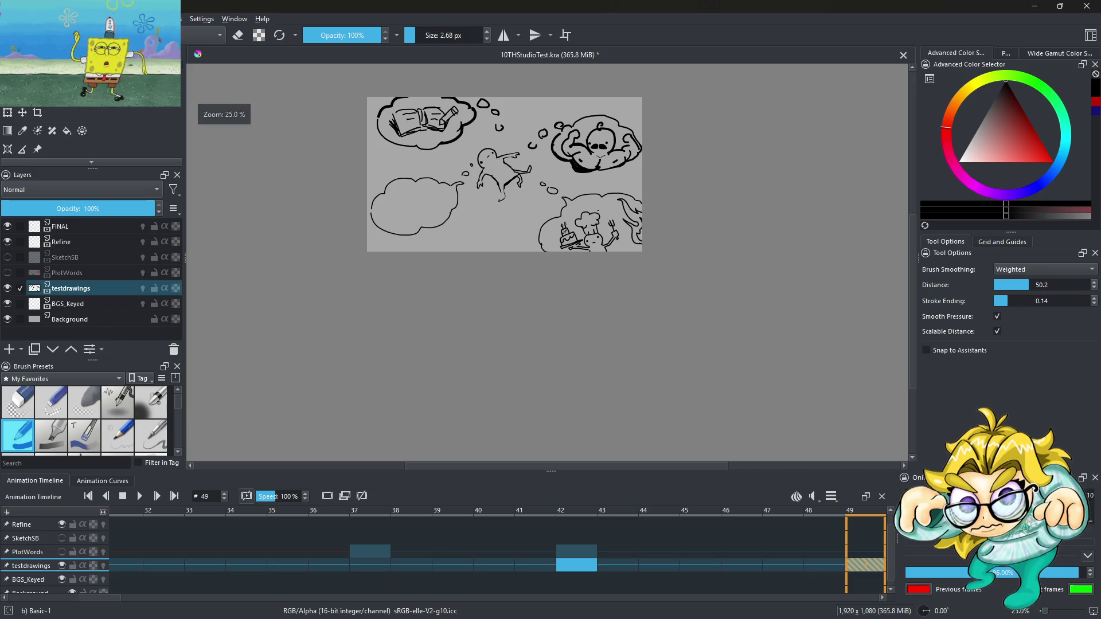
scroll(581, 173, "down", 1)
scroll(420, 245, "up", 5)
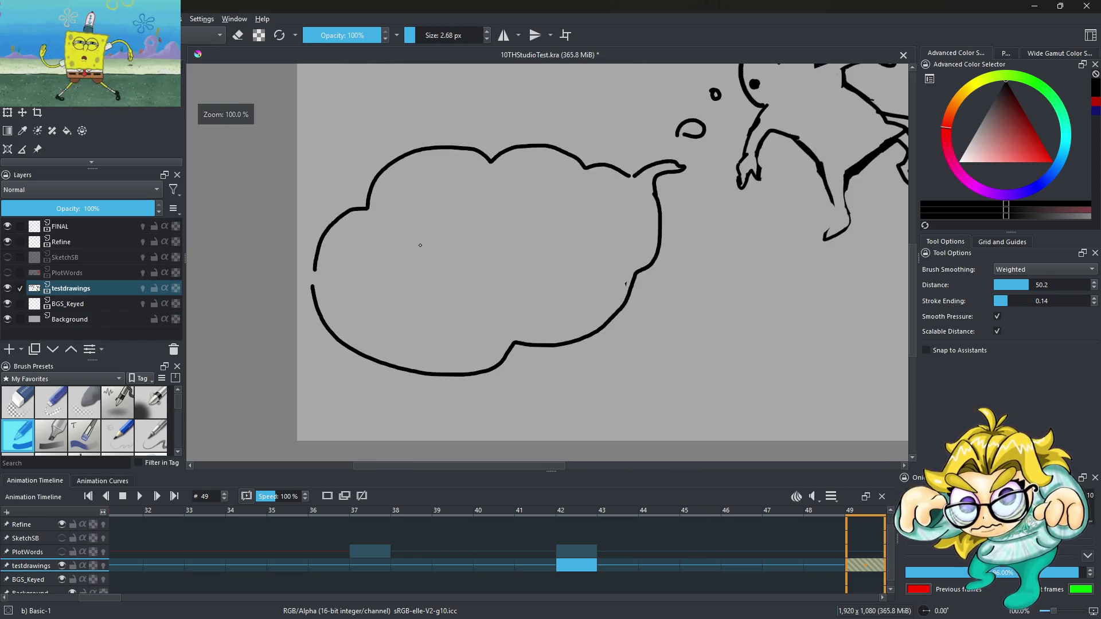
scroll(400, 266, "up", 2)
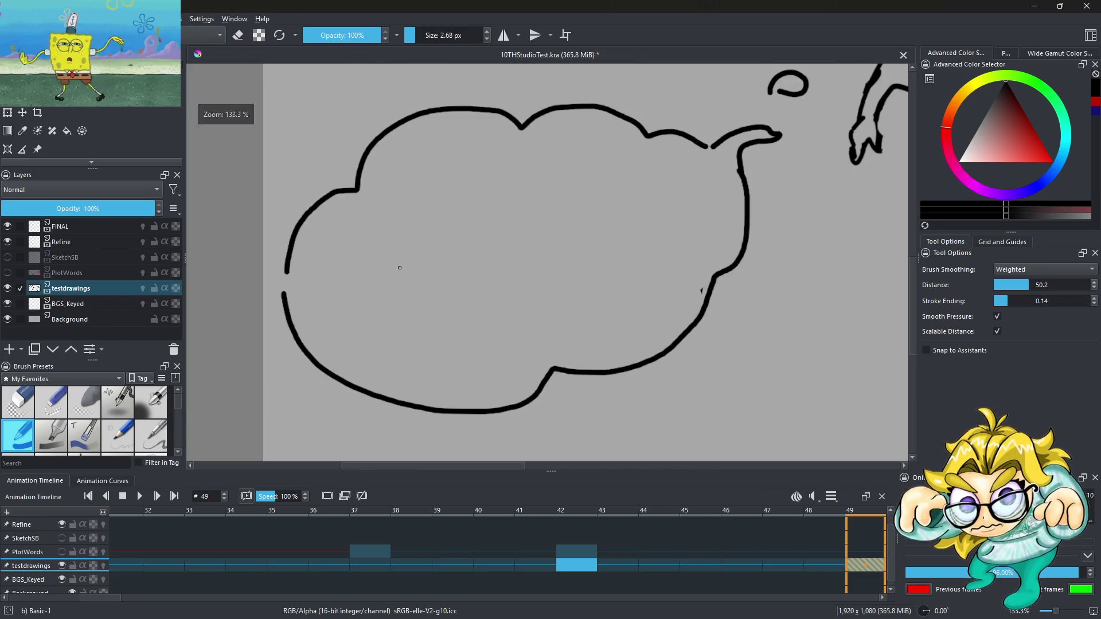
left_click(418, 37)
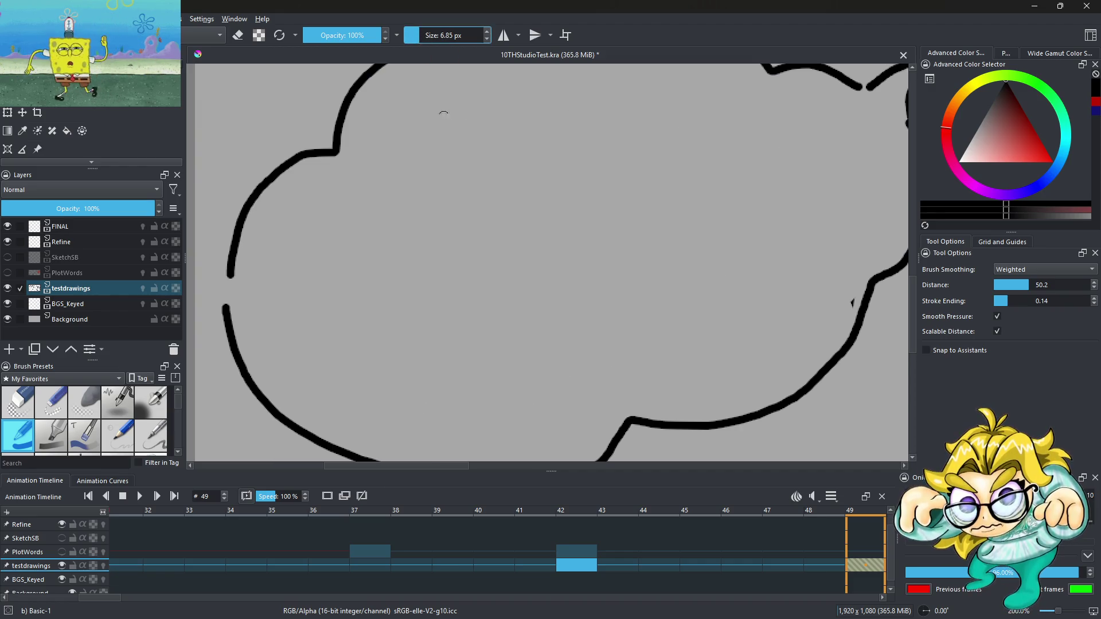
scroll(451, 268, "down", 3)
scroll(491, 252, "up", 2)
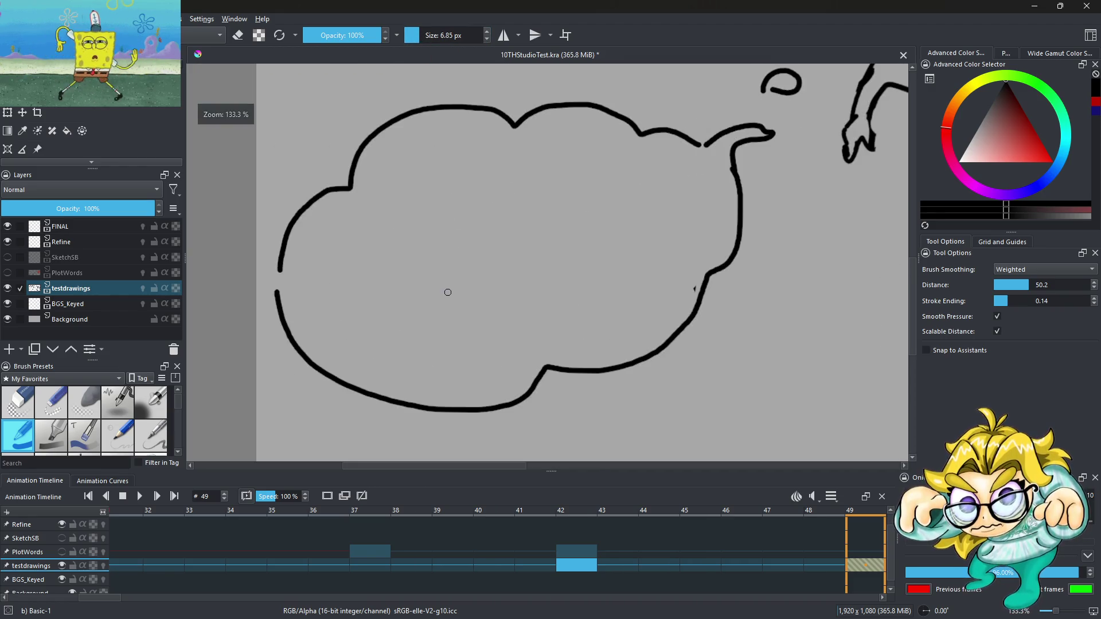
mouse_move(407, 291)
left_mouse_down()
mouse_move(379, 322)
mouse_move(406, 336)
mouse_move(426, 293)
mouse_move(456, 307)
mouse_move(459, 339)
left_mouse_up()
left_click_drag(501, 330, 475, 281)
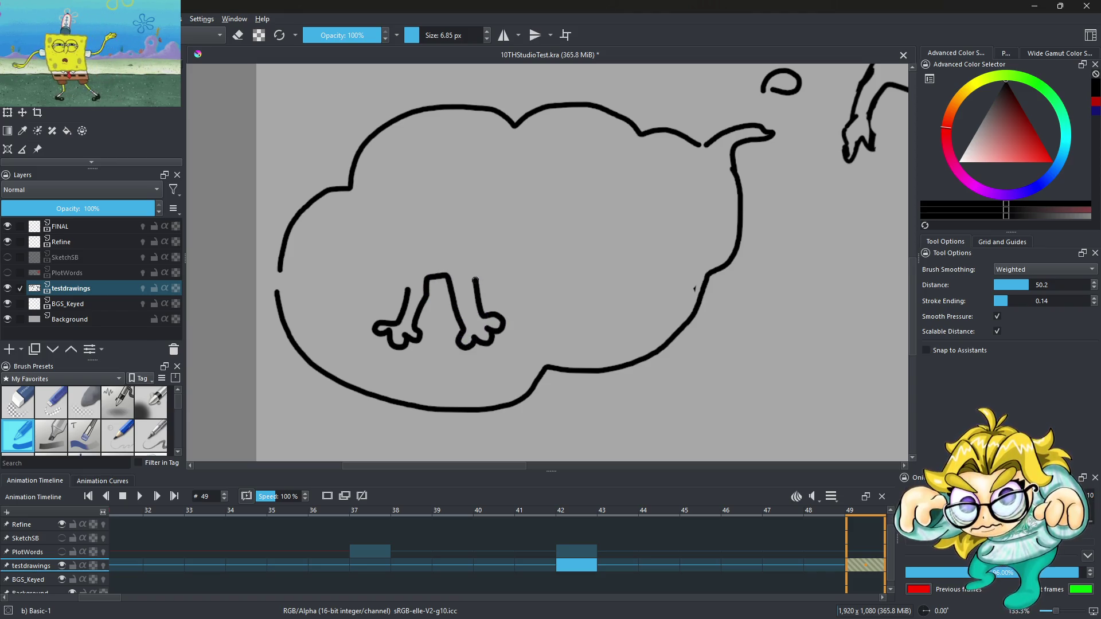
key("ctrl+z")
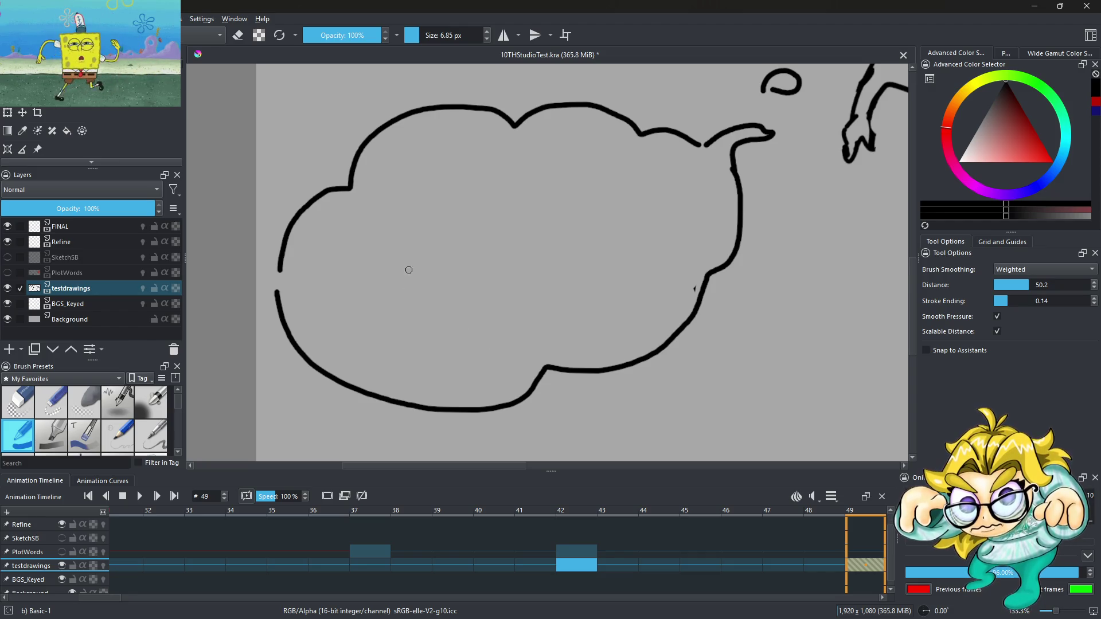
Step: Draw the dog's snout, lower jaw, both floppy ears and a leg line
mouse_move(416, 217)
left_mouse_down()
mouse_move(371, 249)
mouse_move(474, 252)
left_mouse_up()
key("ctrl+z")
mouse_move(379, 262)
left_mouse_down()
mouse_move(467, 247)
mouse_move(433, 280)
mouse_move(482, 267)
left_mouse_up()
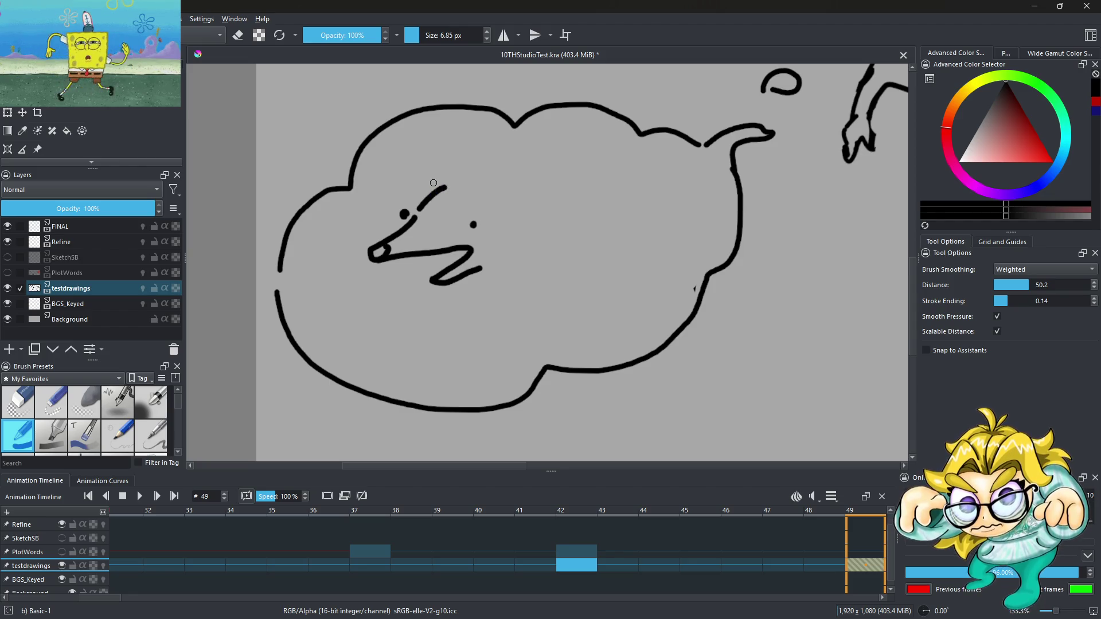
left_click_drag(403, 169, 442, 175)
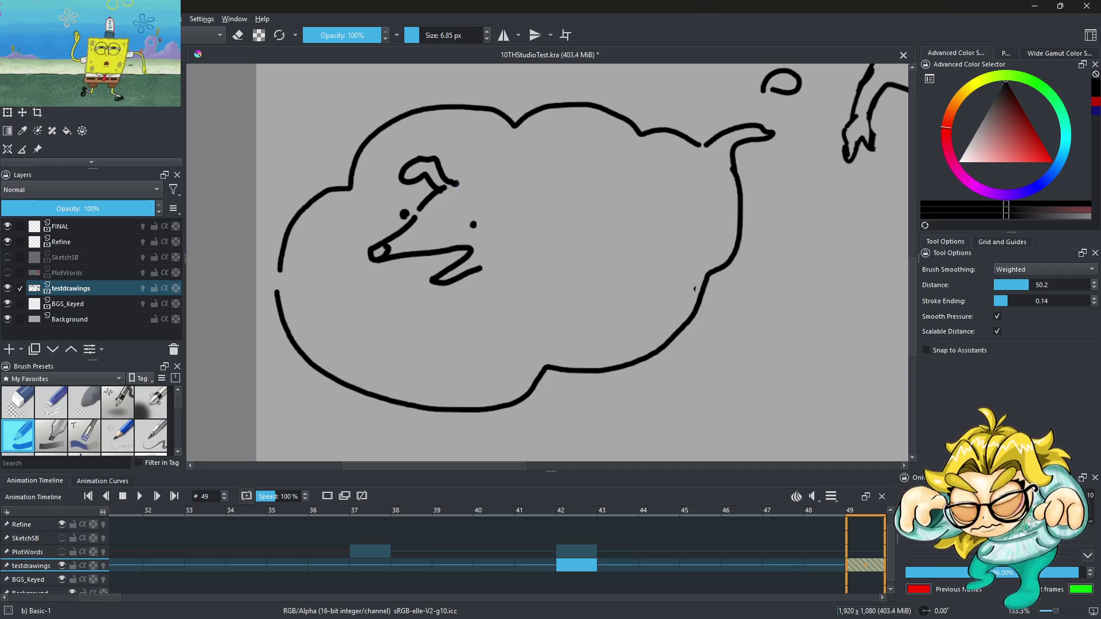
mouse_move(492, 175)
left_mouse_down()
mouse_move(517, 165)
mouse_move(533, 178)
left_mouse_up()
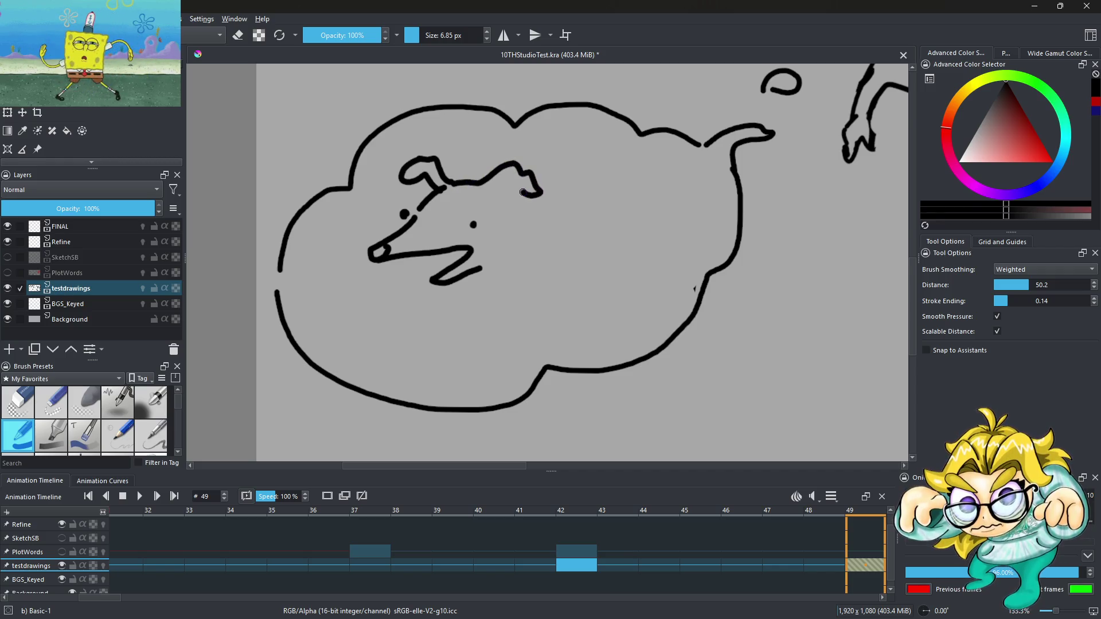
mouse_move(512, 272)
left_mouse_down()
mouse_move(474, 321)
mouse_move(538, 276)
left_mouse_up()
left_click_drag(441, 287, 382, 323)
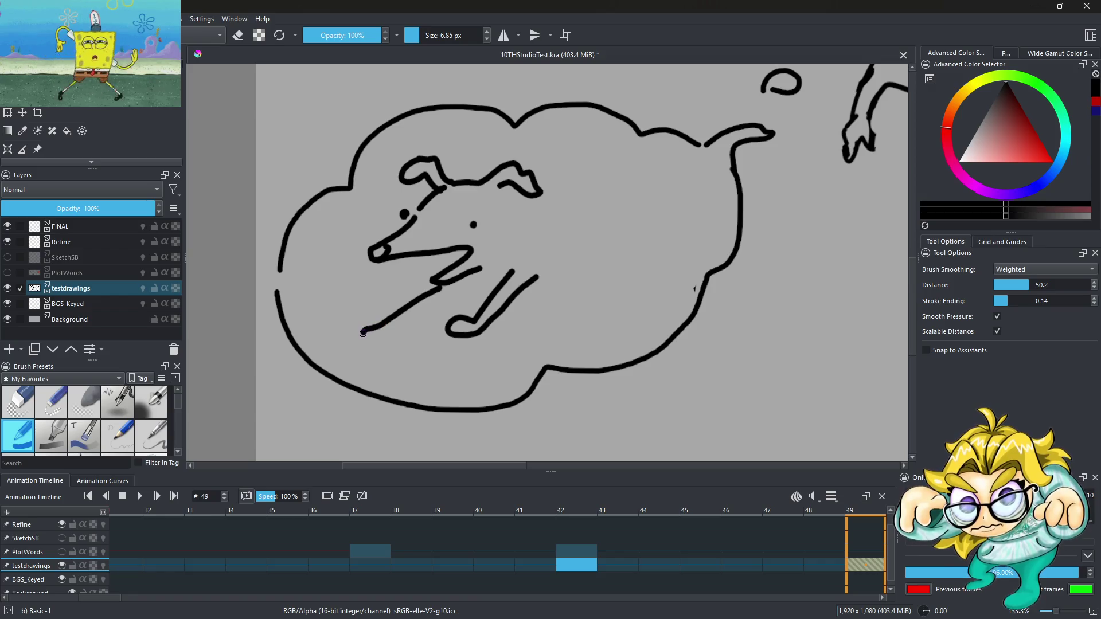
key("ctrl+z")
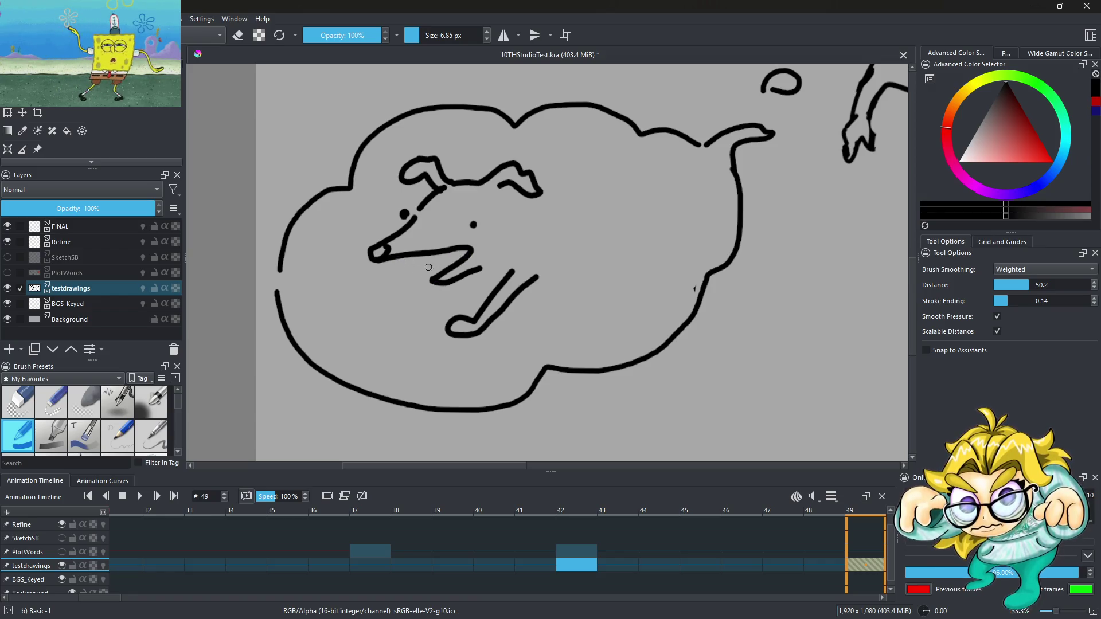
Step: Draw a round ball beside the dog and add spikes around its edge
mouse_move(356, 338)
left_mouse_down()
mouse_move(344, 299)
mouse_move(367, 344)
mouse_move(347, 336)
left_mouse_up()
left_click_drag(387, 282, 409, 268)
key("ctrl+z")
key("ctrl+z")
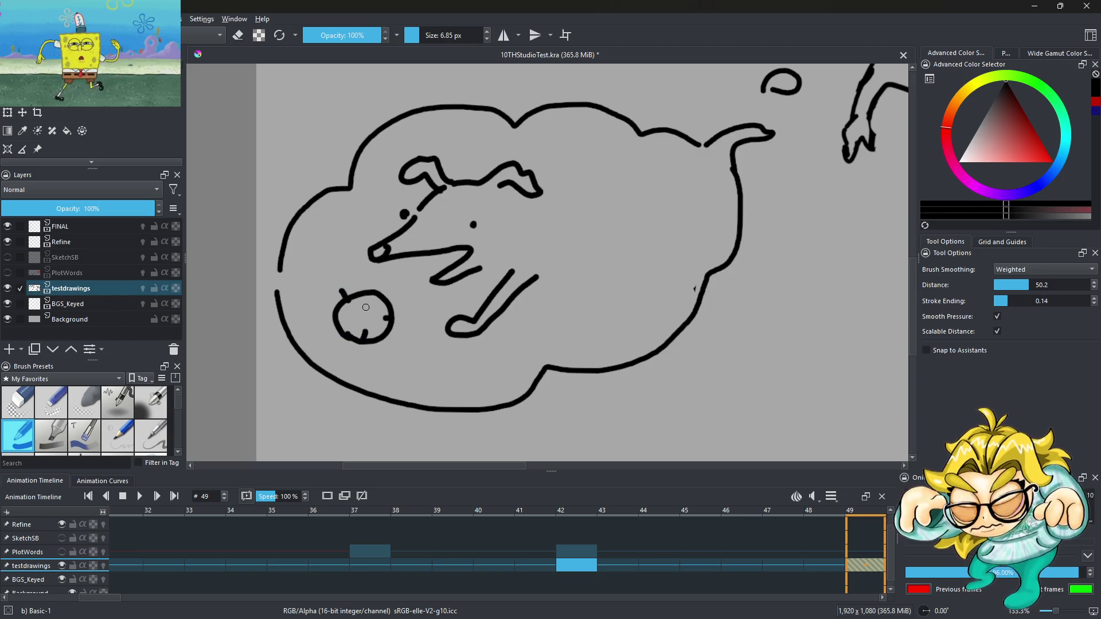
scroll(376, 308, "up", 1)
left_click_drag(392, 320, 411, 320)
Step: Add more spikes and two stripes to the ball
left_click_drag(384, 285, 401, 273)
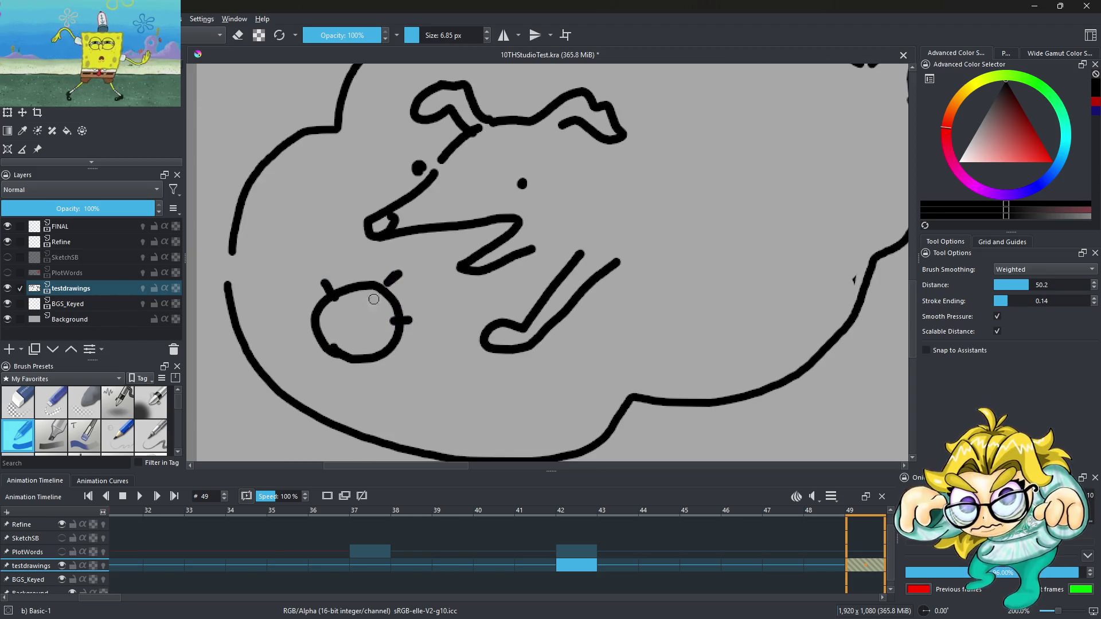
left_click_drag(329, 343, 373, 311)
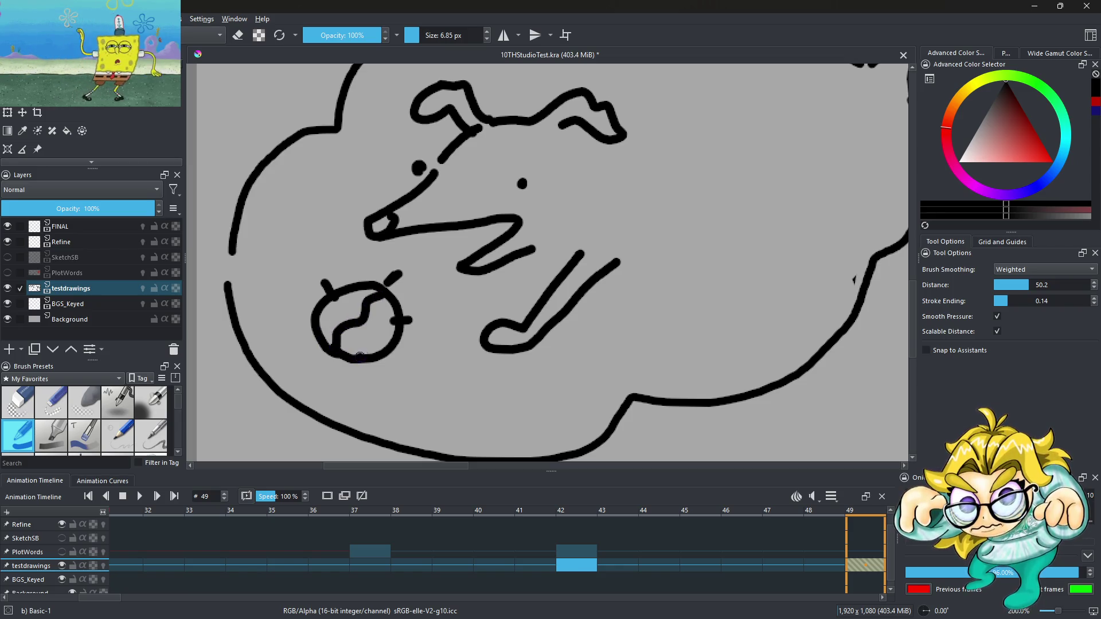
left_click_drag(359, 356, 384, 320)
left_click_drag(356, 371, 359, 365)
scroll(492, 267, "down", 3)
scroll(568, 253, "up", 3)
Step: Draw the dog's back rising right, extend the ear line, and add a front leg
left_click_drag(480, 288, 567, 255)
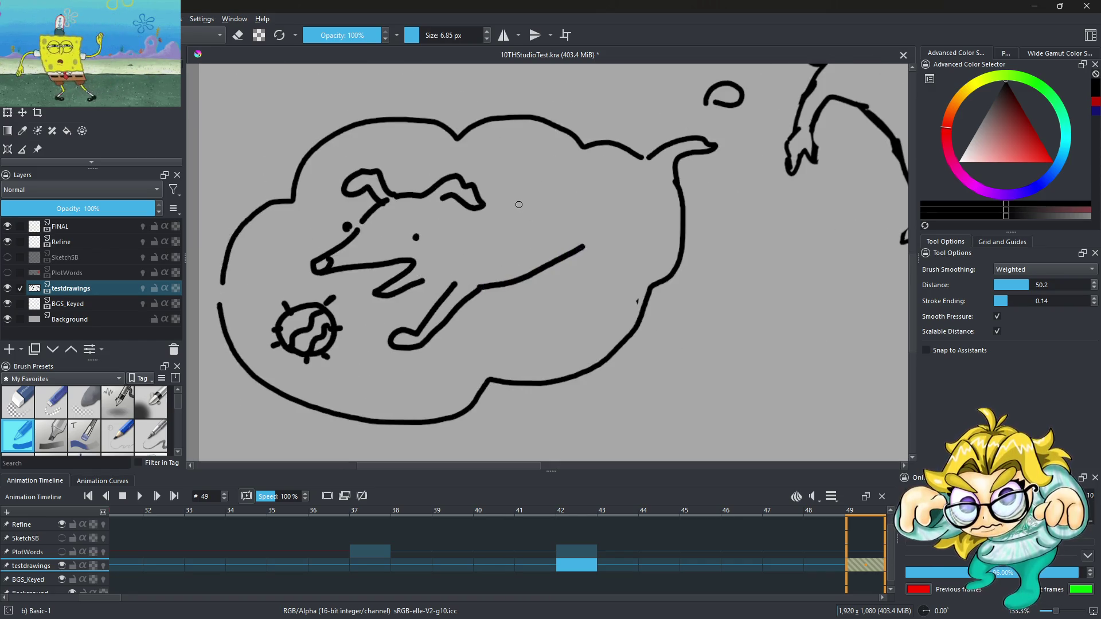
key("ctrl+z")
left_click_drag(475, 191, 526, 179)
left_click_drag(482, 288, 550, 226)
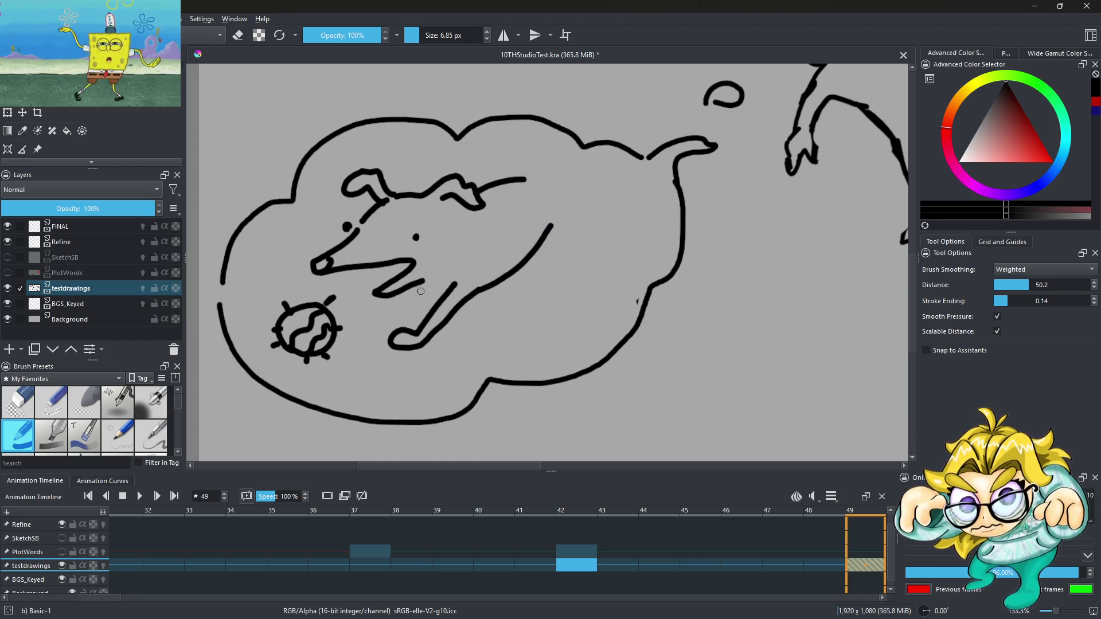
mouse_move(417, 293)
left_mouse_down()
mouse_move(362, 338)
mouse_move(383, 345)
mouse_move(451, 285)
left_mouse_up()
scroll(400, 316, "up", 3)
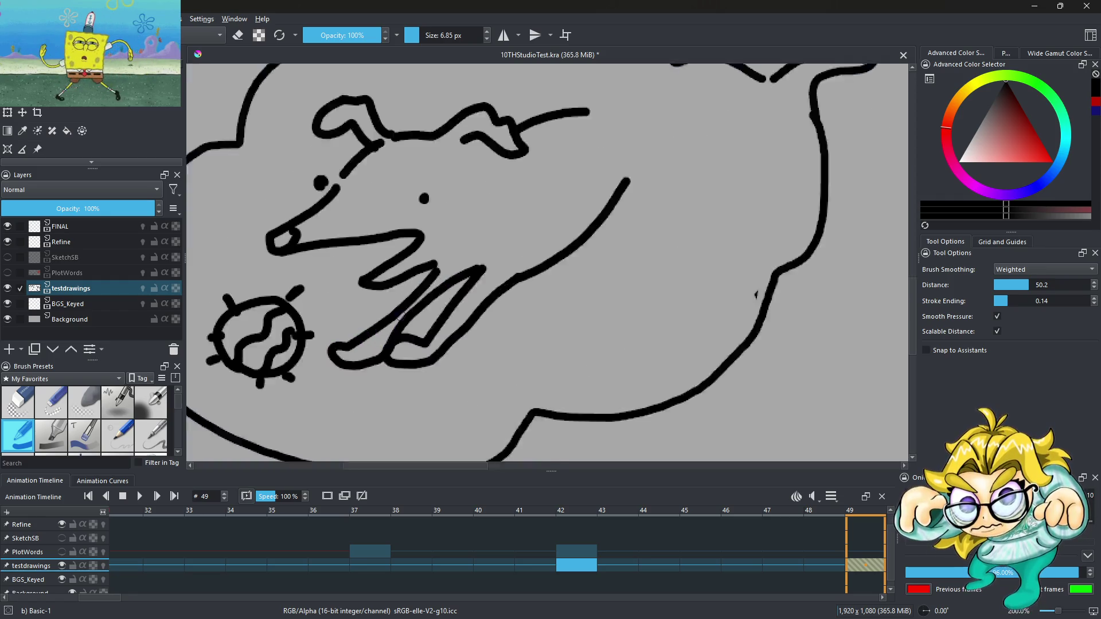
mouse_move(450, 246)
left_mouse_down()
mouse_move(357, 337)
mouse_move(339, 380)
mouse_move(454, 284)
mouse_move(503, 259)
left_mouse_up()
scroll(503, 259, "down", 5)
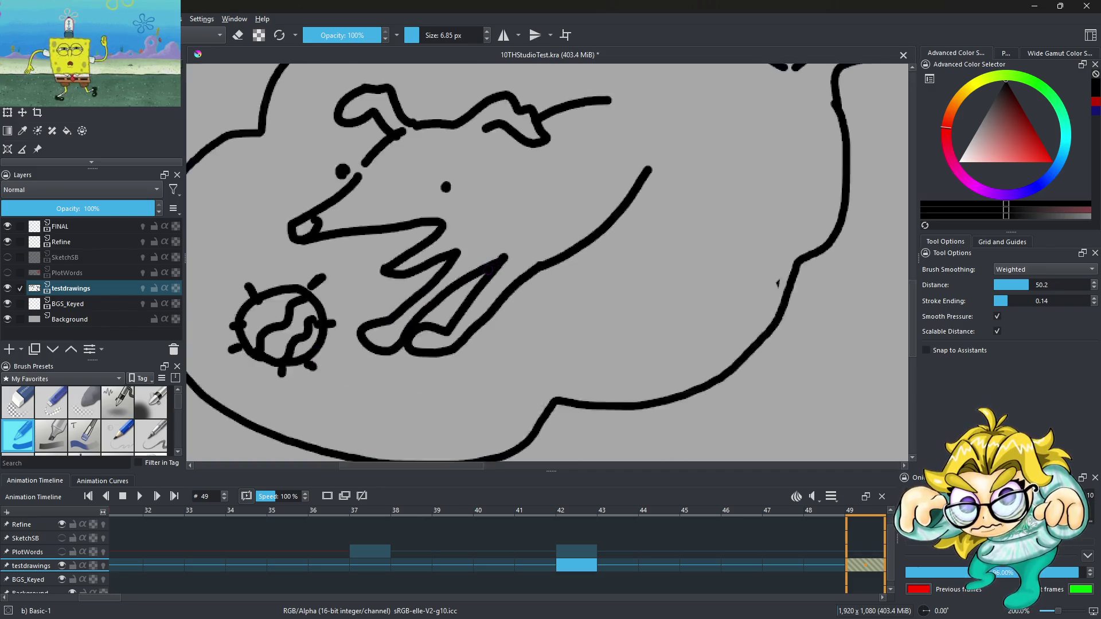
scroll(548, 283, "up", 5)
Step: Ink curves for the dog's ears and a small loop on its head
mouse_move(509, 253)
left_mouse_down()
mouse_move(605, 269)
mouse_move(625, 247)
left_mouse_up()
key("ctrl+z")
mouse_move(514, 259)
left_mouse_down()
mouse_move(625, 198)
mouse_move(641, 224)
mouse_move(584, 224)
left_mouse_up()
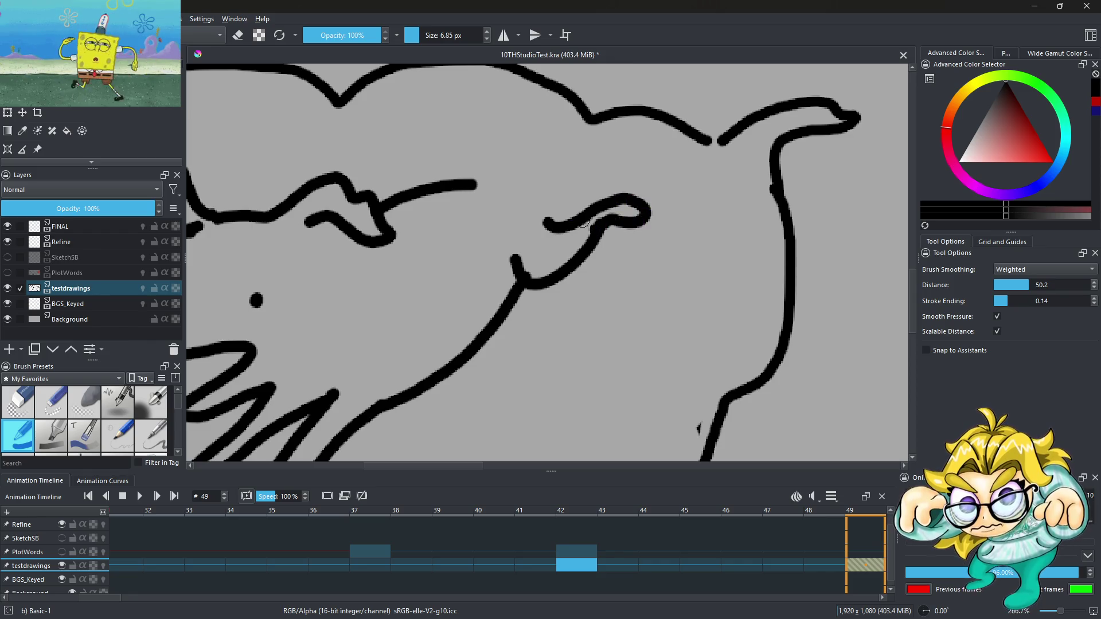
mouse_move(468, 183)
left_mouse_down()
mouse_move(533, 138)
mouse_move(505, 179)
mouse_move(536, 204)
mouse_move(599, 193)
mouse_move(571, 235)
left_mouse_up()
scroll(561, 203, "down", 5)
scroll(565, 198, "up", 5)
scroll(570, 229, "down", 5)
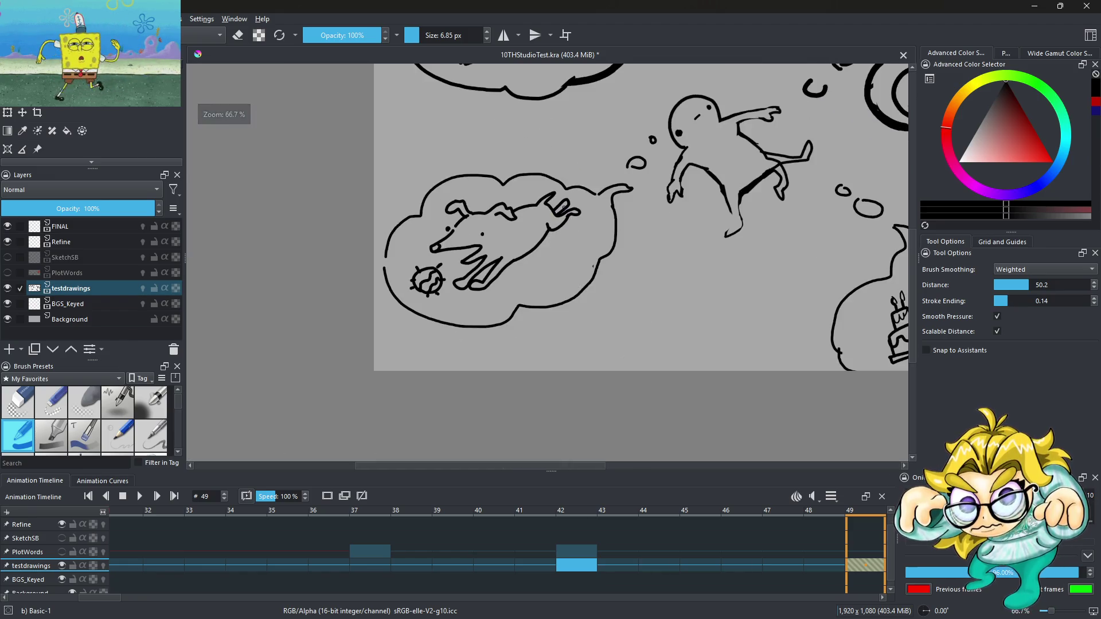
scroll(569, 199, "up", 5)
scroll(570, 199, "up", 5)
key("ctrl+z")
mouse_move(496, 239)
left_mouse_down()
mouse_move(551, 218)
mouse_move(516, 269)
left_mouse_up()
scroll(516, 269, "down", 6)
scroll(393, 323, "up", 4)
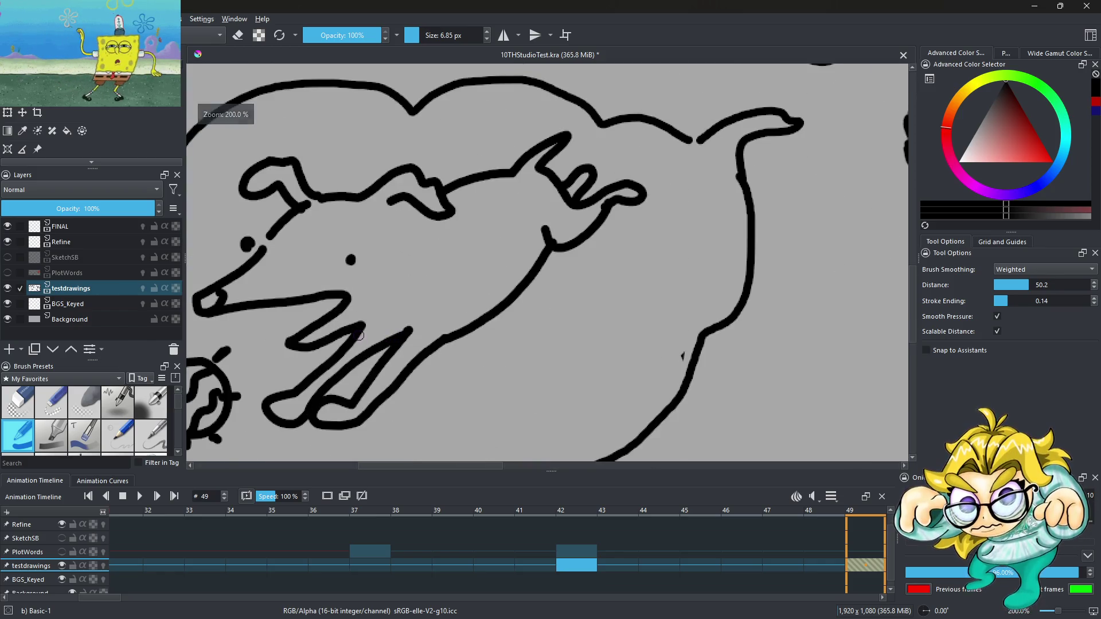
Step: Draw and thicken the dog's neck line and ink the inner ear line
mouse_move(367, 332)
left_mouse_down()
mouse_move(431, 247)
mouse_move(422, 214)
left_mouse_up()
mouse_move(359, 325)
left_mouse_down()
mouse_move(414, 294)
mouse_move(425, 227)
left_mouse_up()
mouse_move(439, 274)
left_mouse_down()
mouse_move(439, 257)
mouse_move(443, 272)
left_mouse_up()
left_click_drag(400, 204, 424, 232)
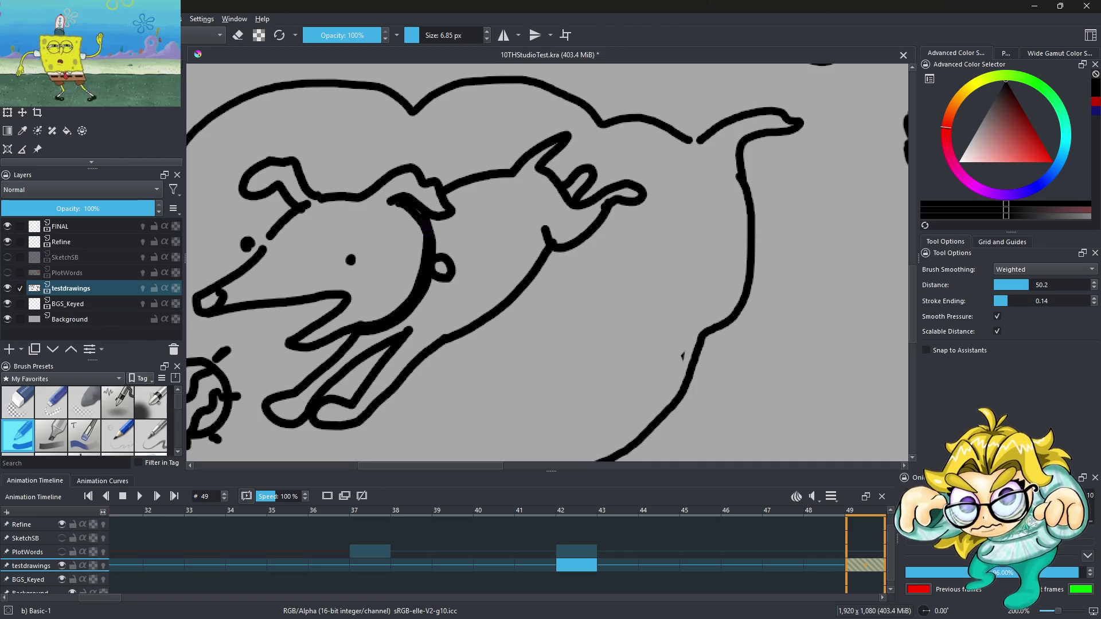
Step: Draw a long curving leash line from the dog's head across its body
scroll(437, 248, "down", 4)
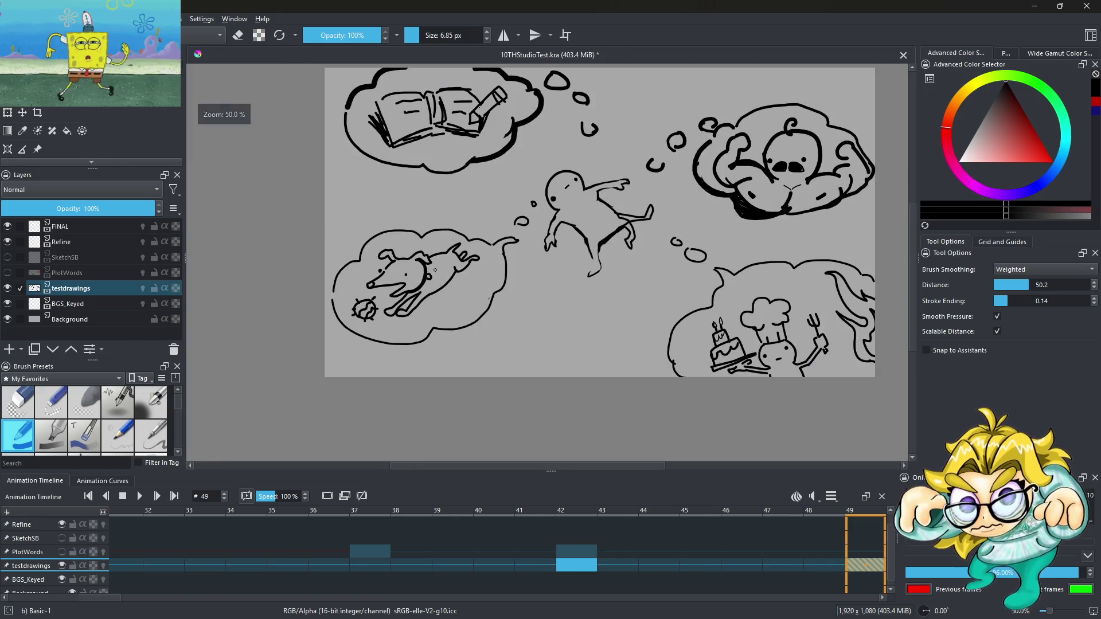
scroll(435, 269, "up", 3)
left_click_drag(399, 286, 594, 254)
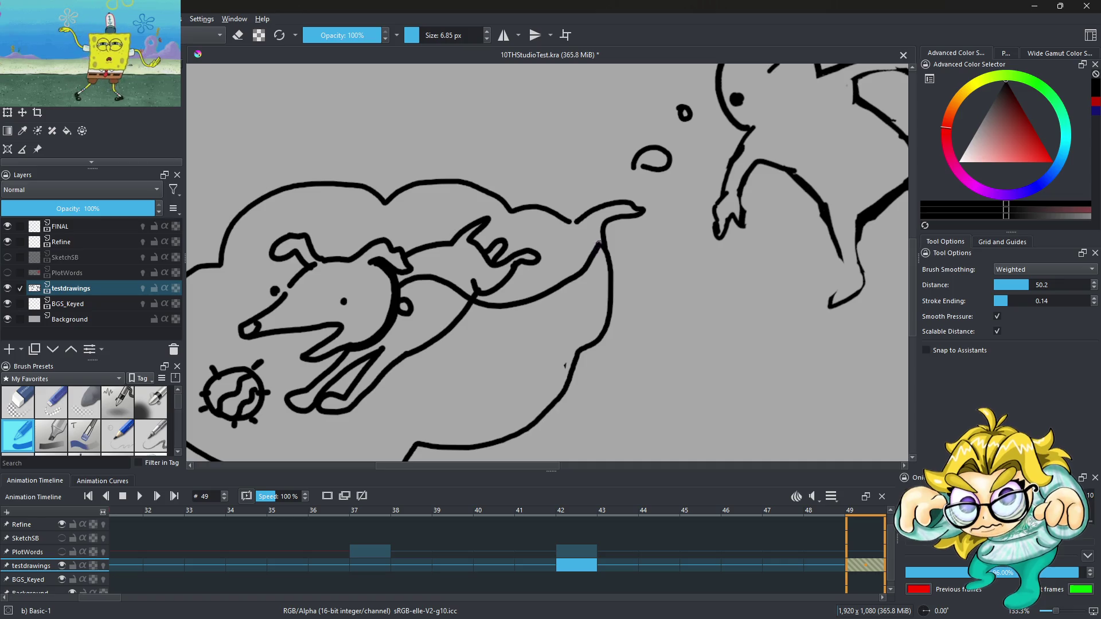
mouse_move(399, 287)
left_mouse_down()
mouse_move(555, 305)
mouse_move(602, 261)
left_mouse_up()
scroll(521, 279, "down", 1)
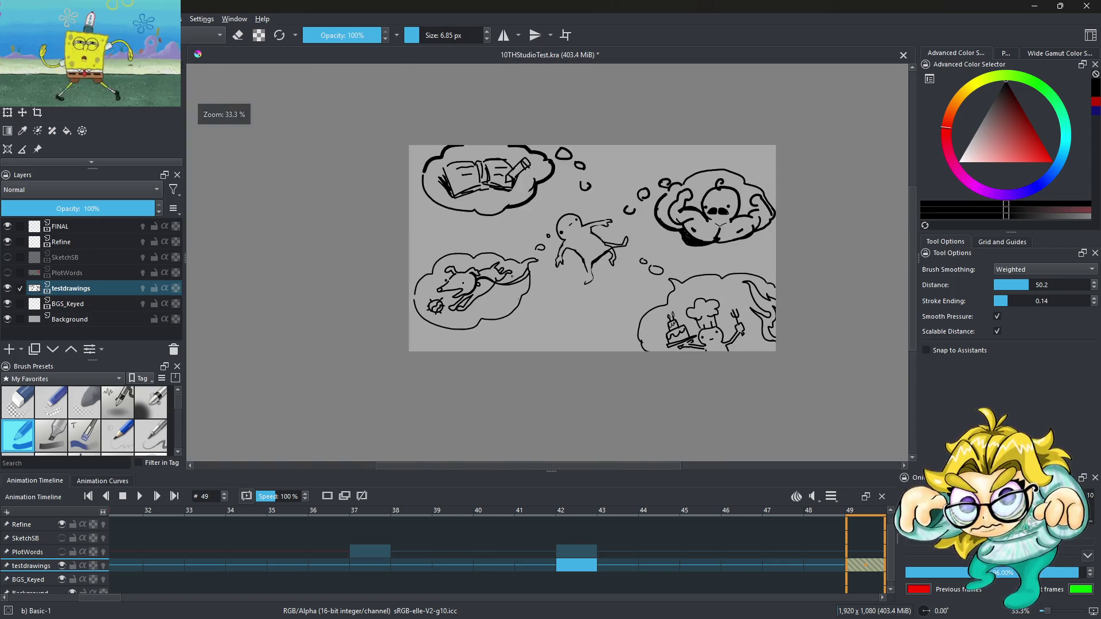
scroll(512, 276, "up", 5)
left_click(420, 36)
left_click_drag(406, 150, 432, 158)
key("ctrl+z")
left_click(423, 32)
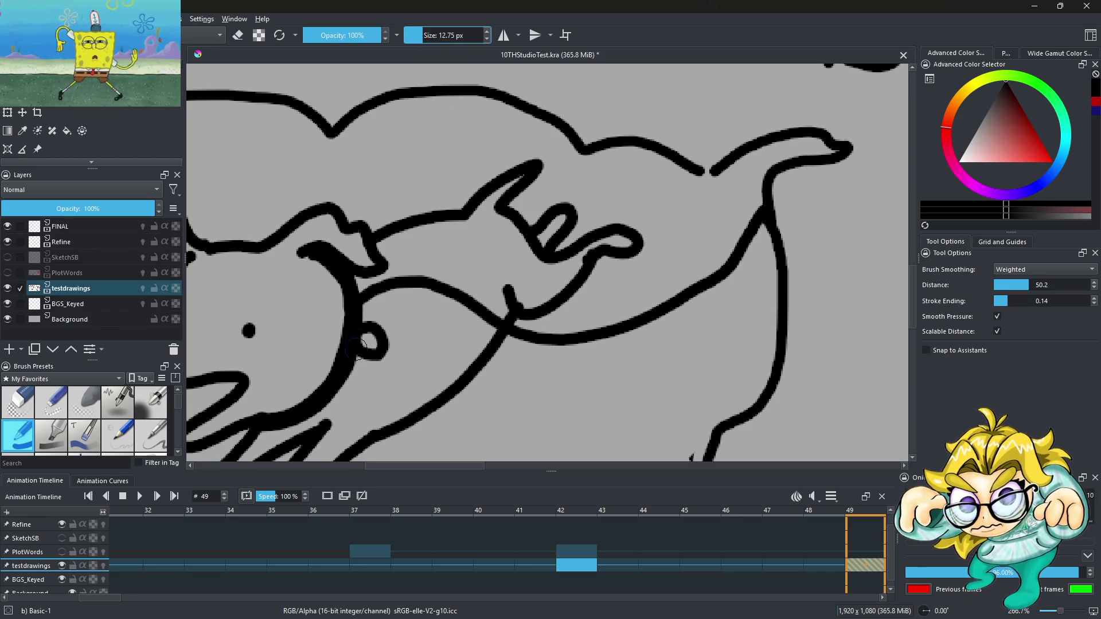
mouse_move(360, 289)
left_mouse_down()
mouse_move(394, 288)
mouse_move(582, 344)
mouse_move(692, 296)
mouse_move(756, 233)
left_mouse_up()
key("1")
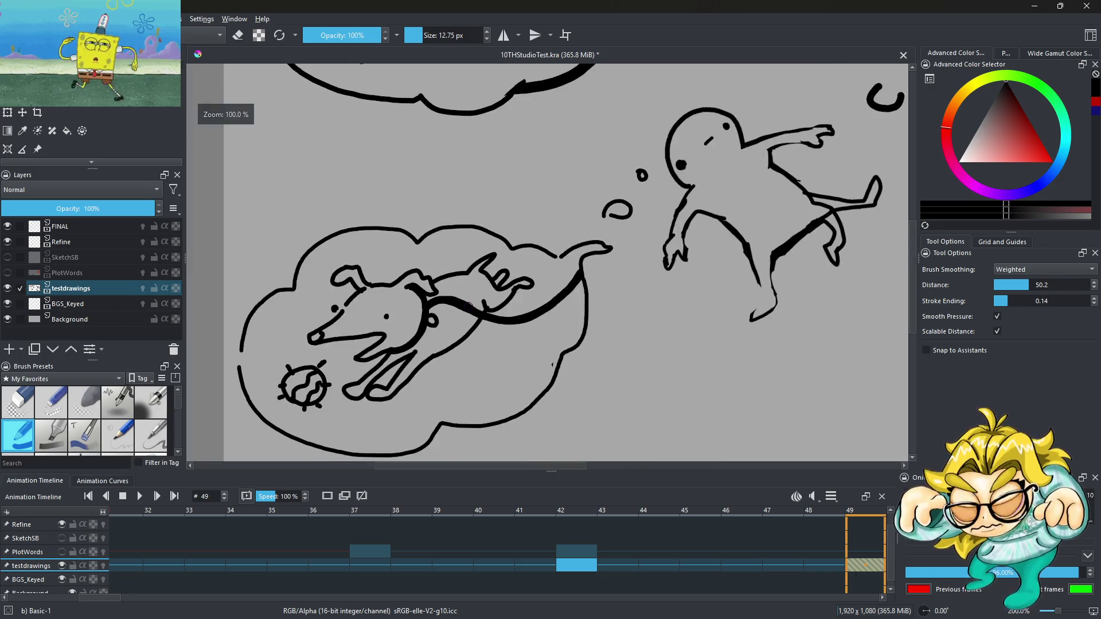
key("2")
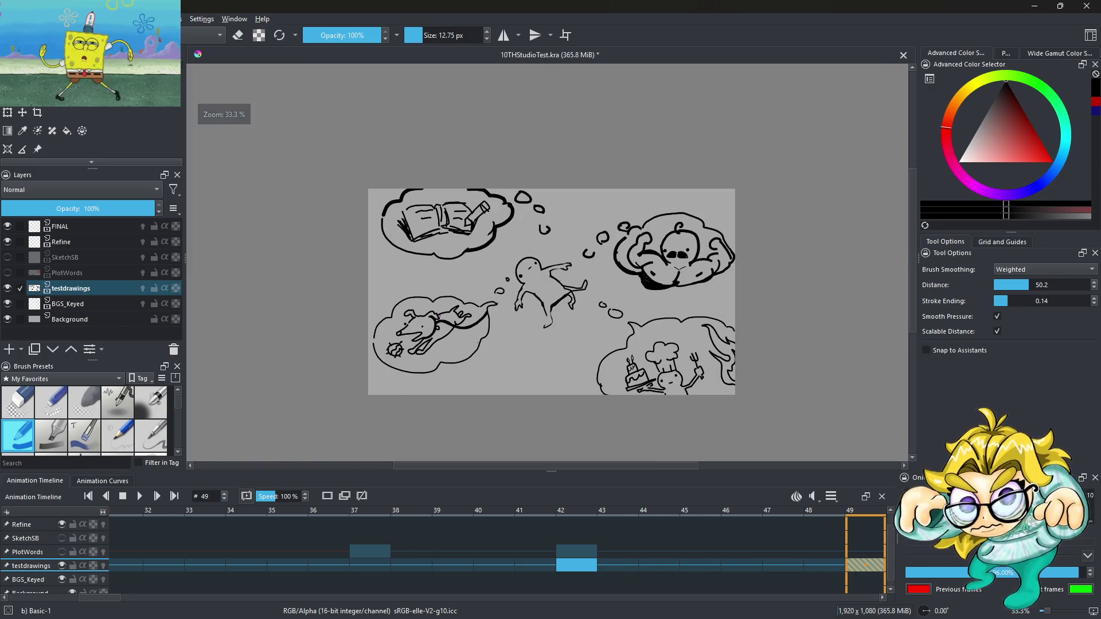
Step: Try thin 4.74 px motion strokes below the dog, undoing each attempt
scroll(475, 348, "up", 1)
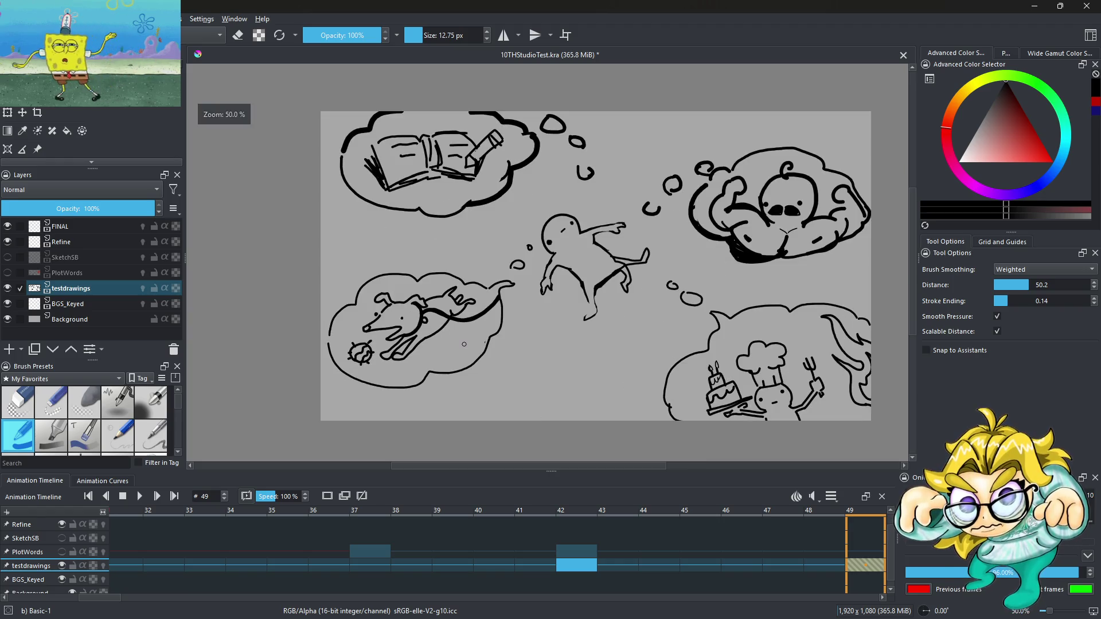
scroll(448, 341, "up", 1)
mouse_move(422, 357)
left_mouse_down()
mouse_move(401, 357)
mouse_move(496, 346)
mouse_move(507, 320)
left_mouse_up()
key("ctrl+z")
key("ctrl+z")
left_click_drag(413, 359, 501, 320)
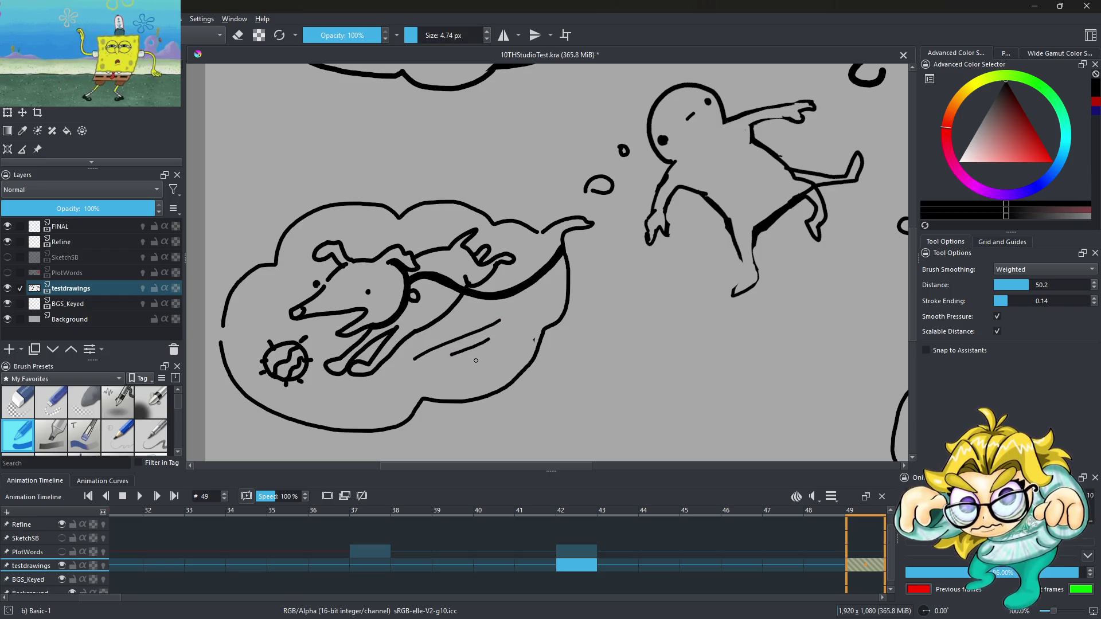
scroll(467, 296, "down", 5)
scroll(467, 296, "up", 5)
key("ctrl+z")
key("ctrl+z")
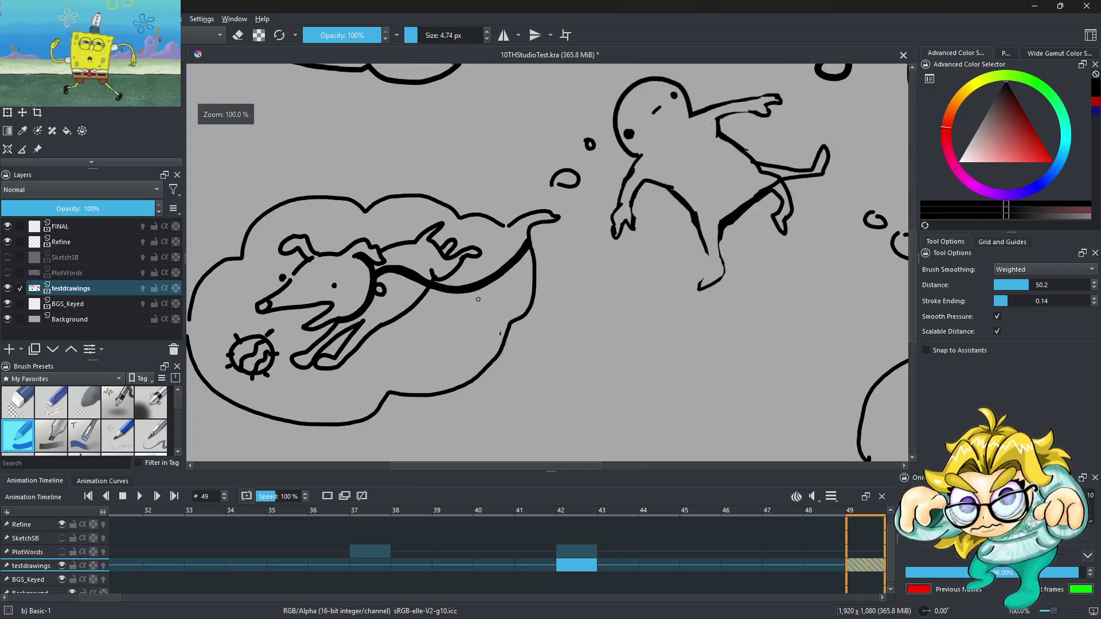
scroll(422, 323, "up", 3)
left_click_drag(422, 323, 494, 305)
left_click_drag(422, 347, 461, 337)
scroll(435, 187, "down", 3)
key("ctrl+z")
key("ctrl+z")
scroll(440, 191, "up", 2)
Step: Add parallel speed lines by the dog's tail and beside its snout
mouse_move(442, 188)
left_mouse_down()
mouse_move(469, 190)
mouse_move(504, 152)
mouse_move(551, 151)
mouse_move(546, 165)
left_mouse_up()
scroll(464, 200, "up", 3)
key("ctrl+z")
key("ctrl+z")
left_click_drag(485, 219, 539, 184)
scroll(535, 185, "down", 4)
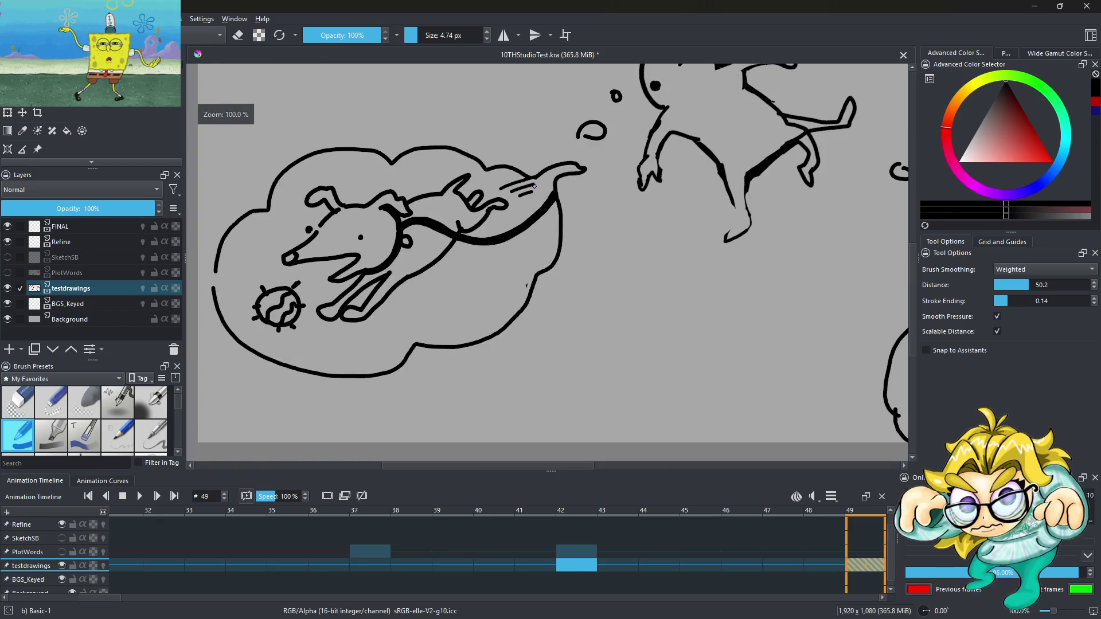
scroll(344, 241, "up", 5)
left_click_drag(349, 265, 441, 146)
left_click_drag(401, 210, 445, 171)
scroll(465, 170, "down", 4)
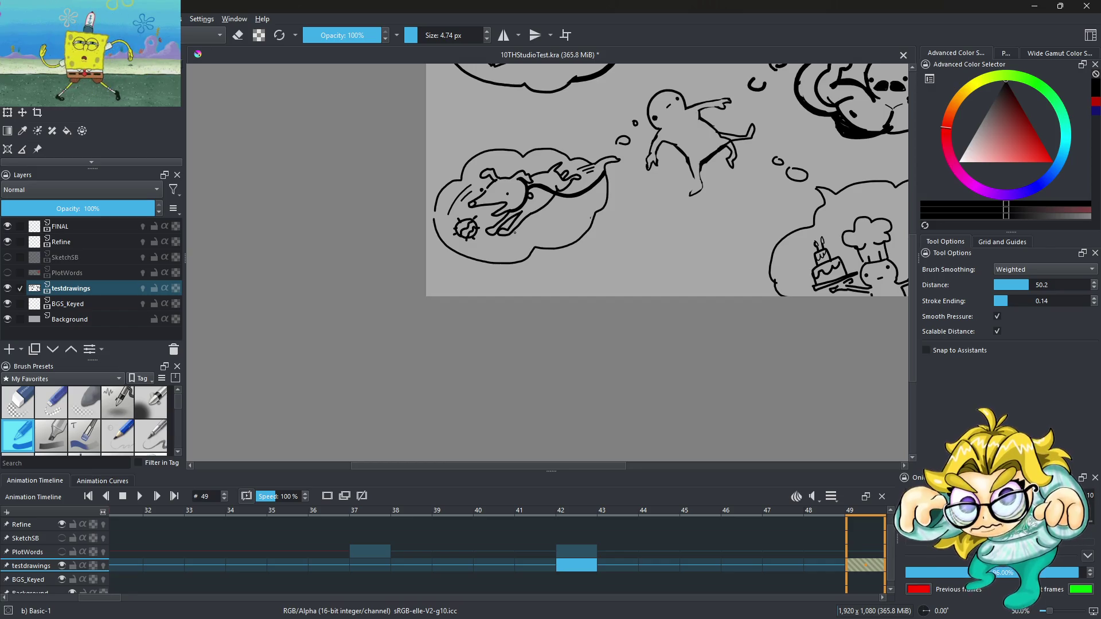
scroll(556, 241, "up", 2)
Step: Draw a zigzag grass tuft inside the dog cloud and review the right-hand clouds
left_click_drag(562, 223, 605, 212)
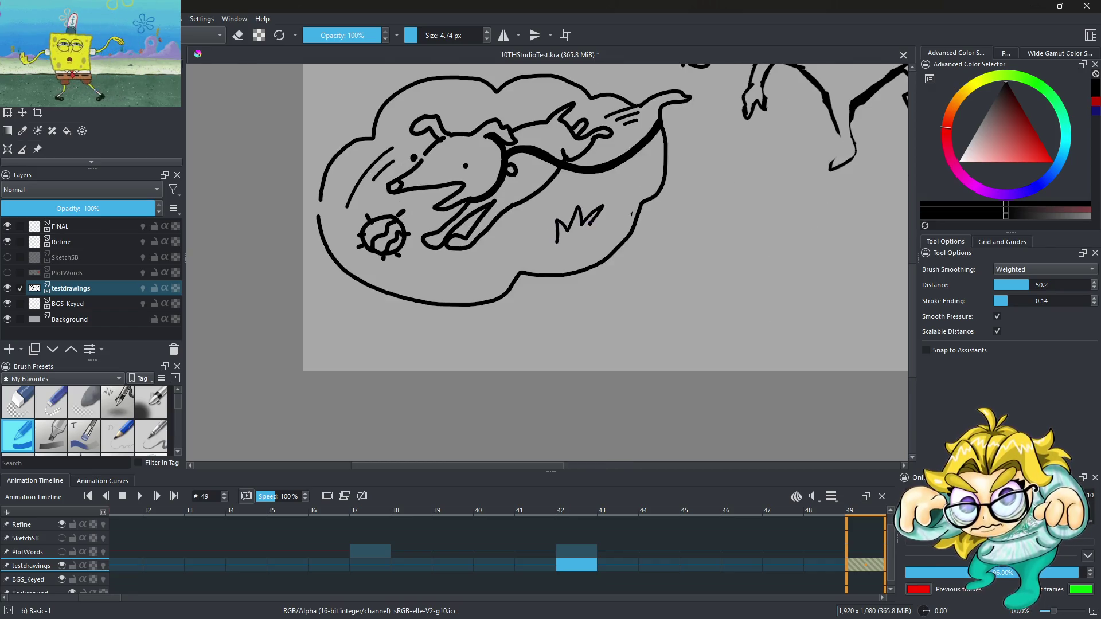
scroll(605, 213, "down", 1)
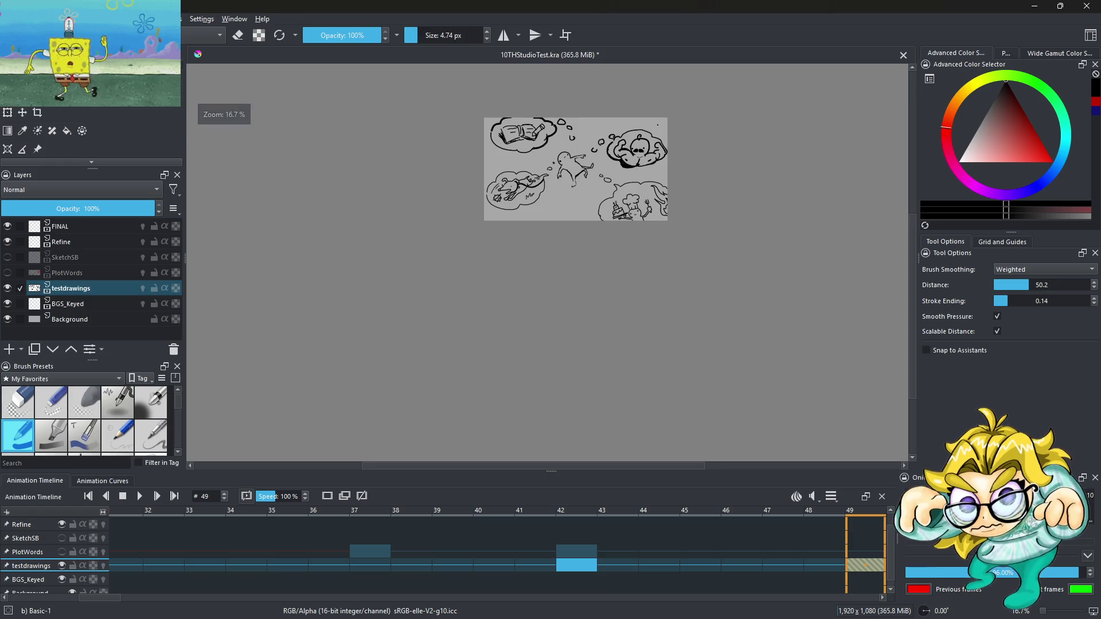
left_click_drag(603, 168, 535, 191)
scroll(640, 223, "up", 2)
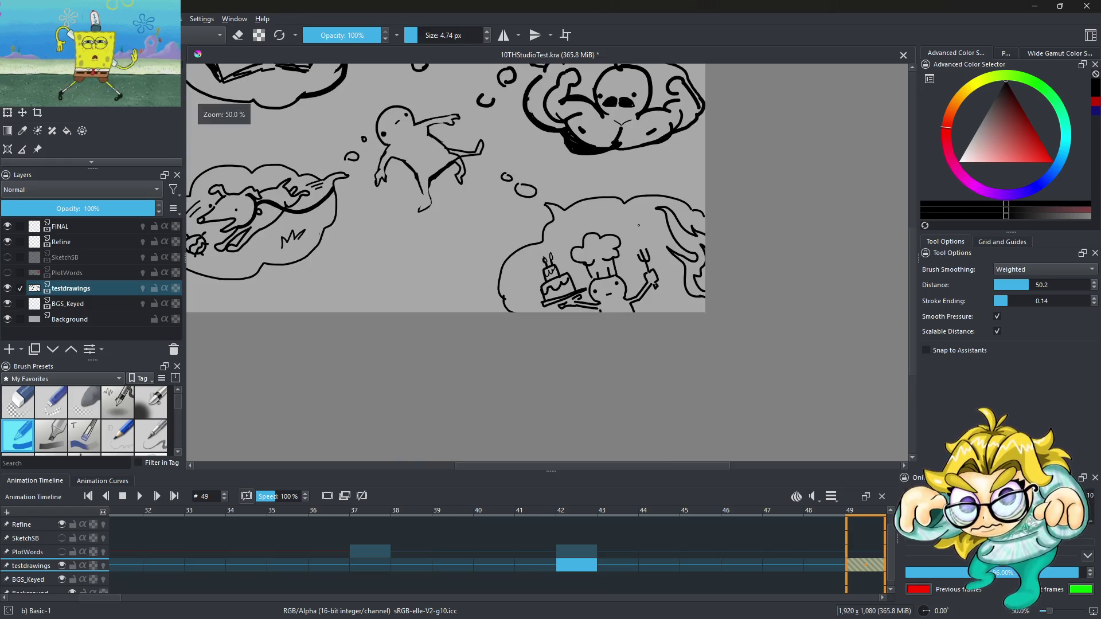
scroll(635, 251, "up", 3)
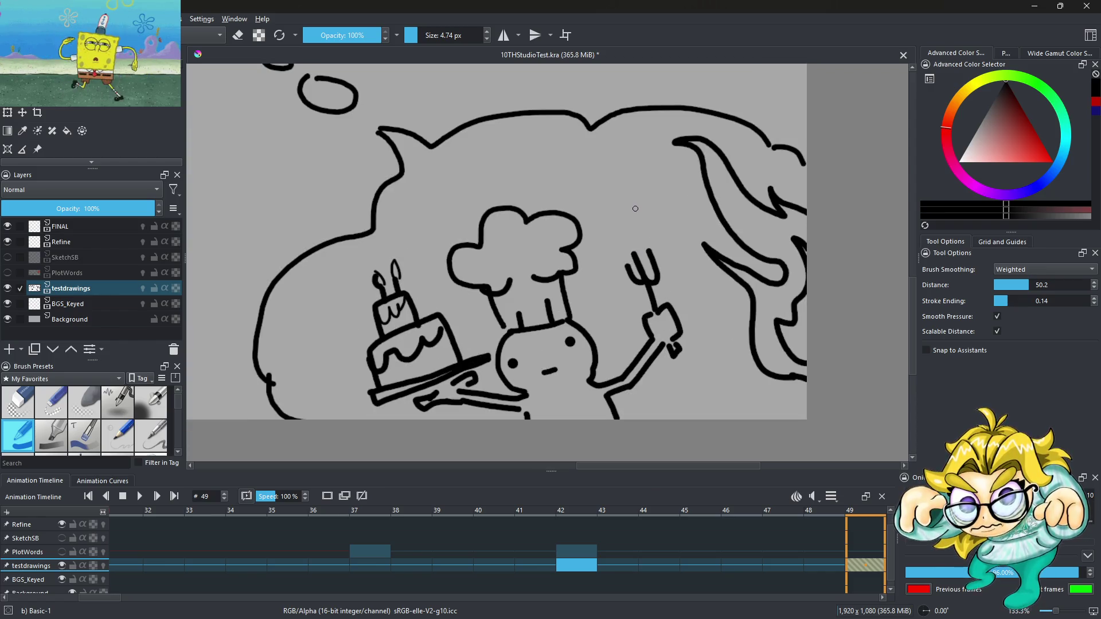
scroll(464, 387, "up", 3)
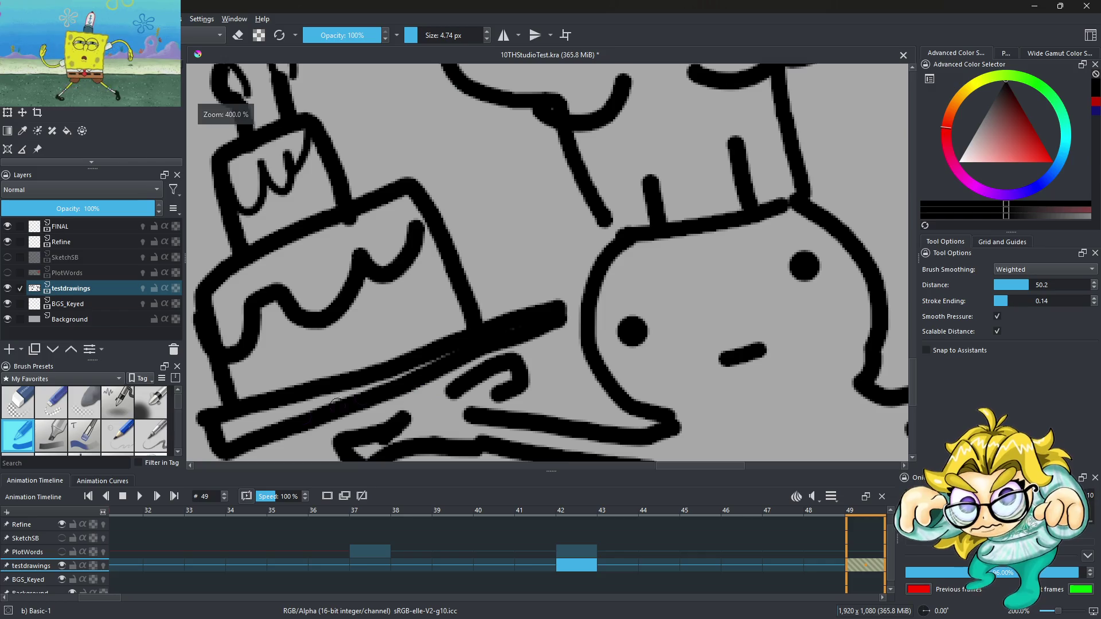
scroll(369, 369, "down", 3)
scroll(368, 369, "up", 2)
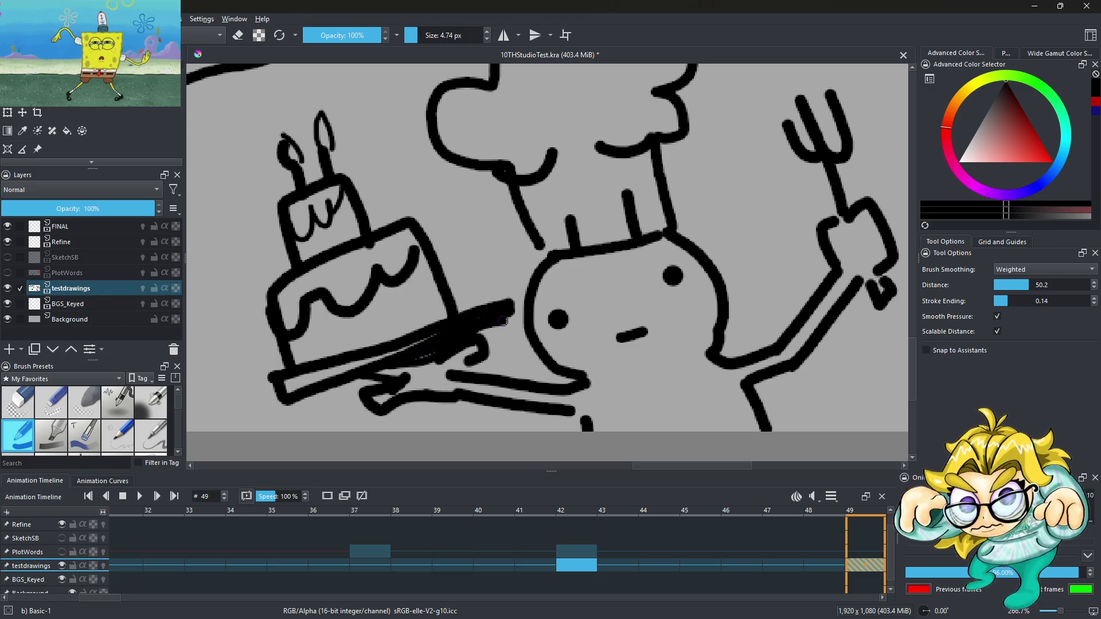
scroll(530, 287, "down", 4)
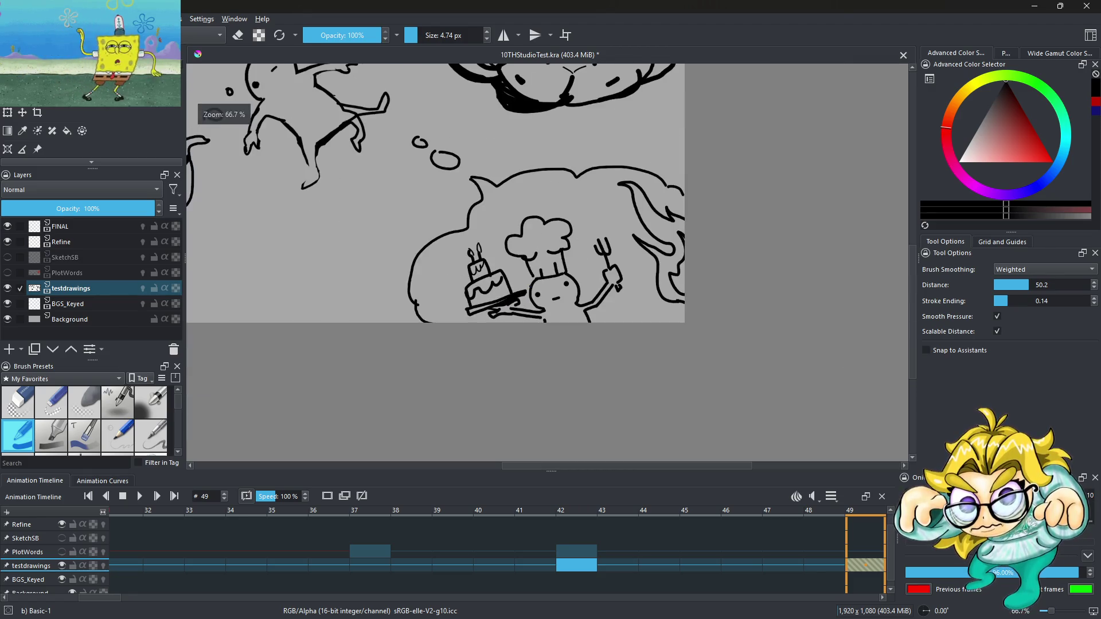
scroll(553, 287, "down", 2)
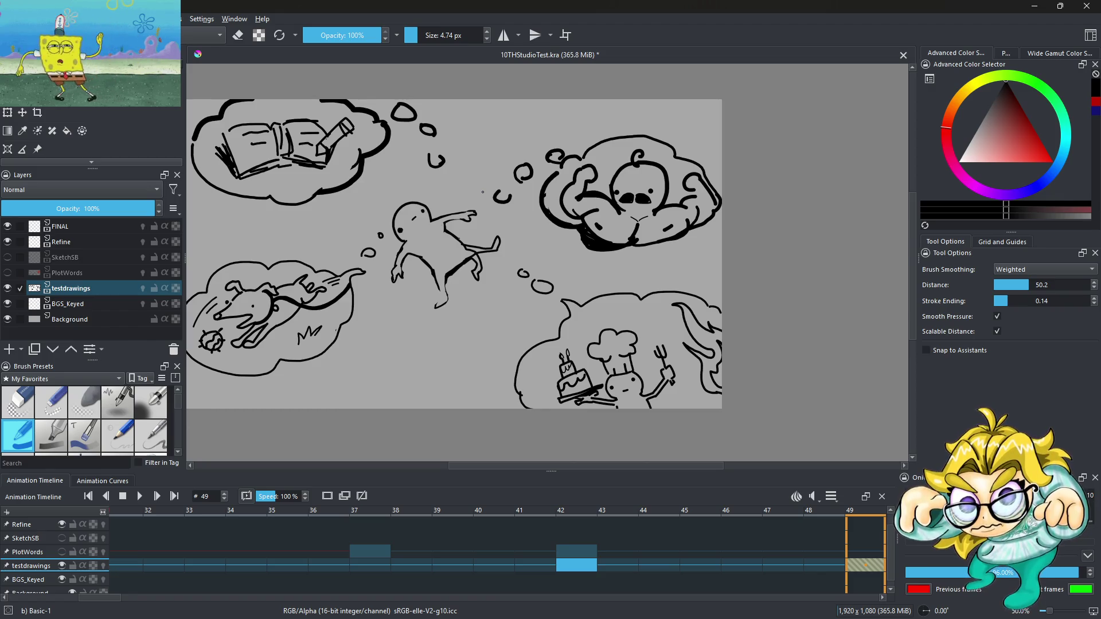
scroll(513, 288, "down", 1)
scroll(513, 287, "up", 2)
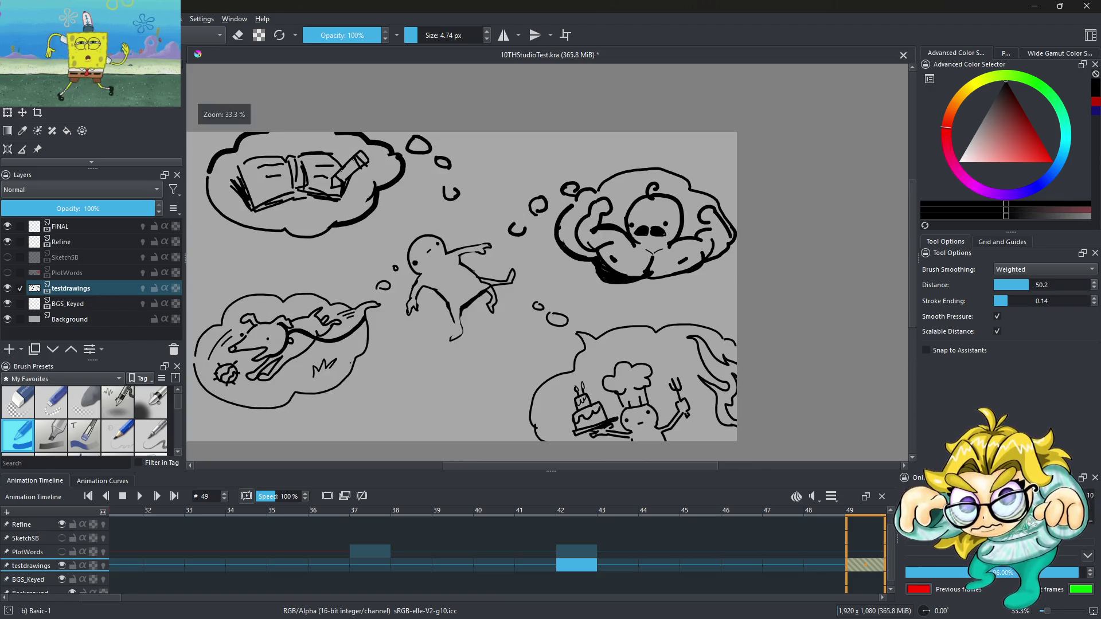
left_click(237, 36)
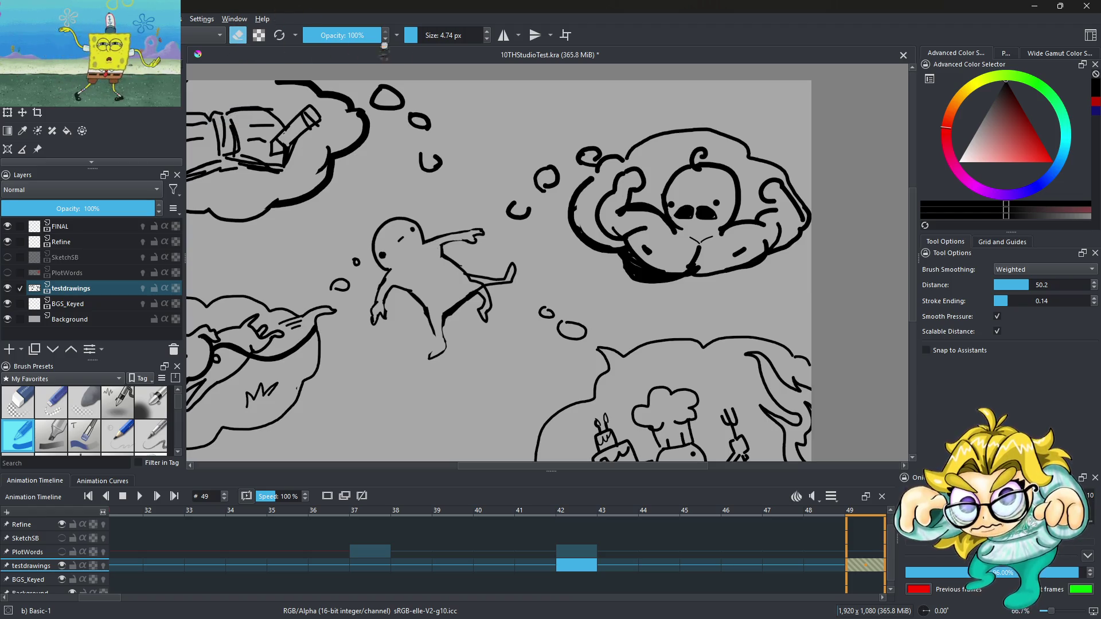
Step: Resize the eraser and erase stray marks along the figure's leg line
left_click_drag(421, 38, 433, 35)
scroll(489, 258, "up", 2)
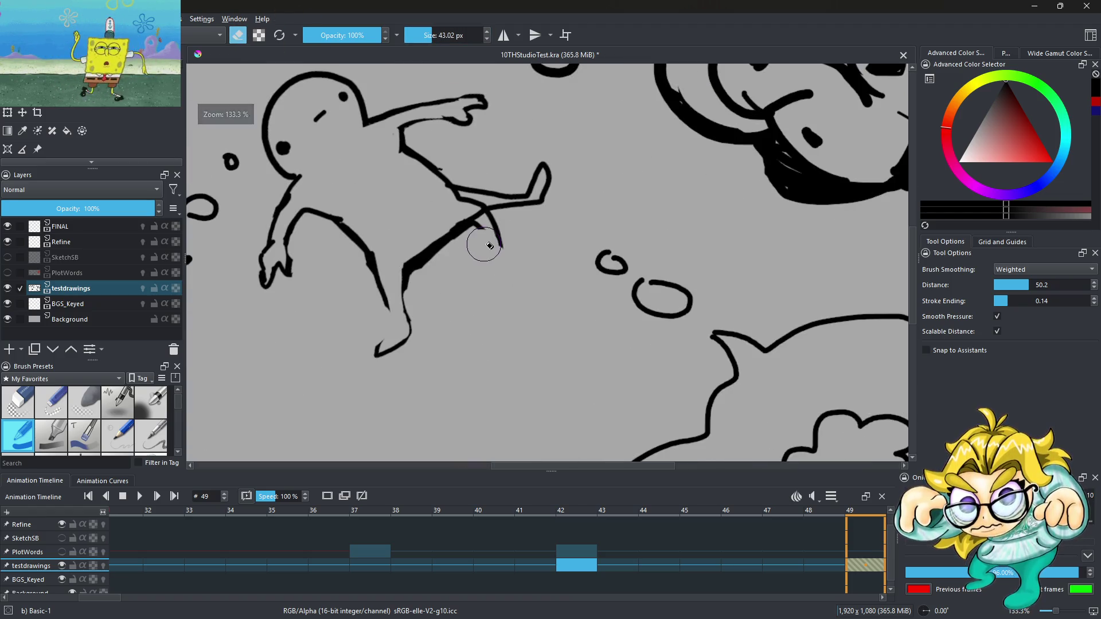
left_click_drag(440, 35, 420, 35)
key("e")
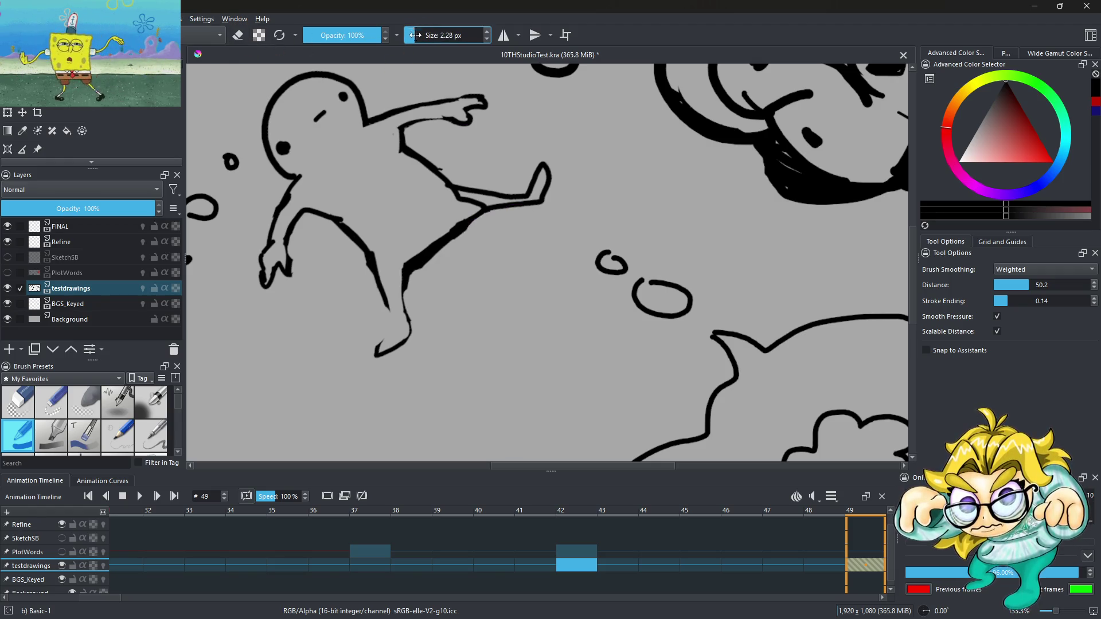
scroll(477, 211, "up", 3)
key("e")
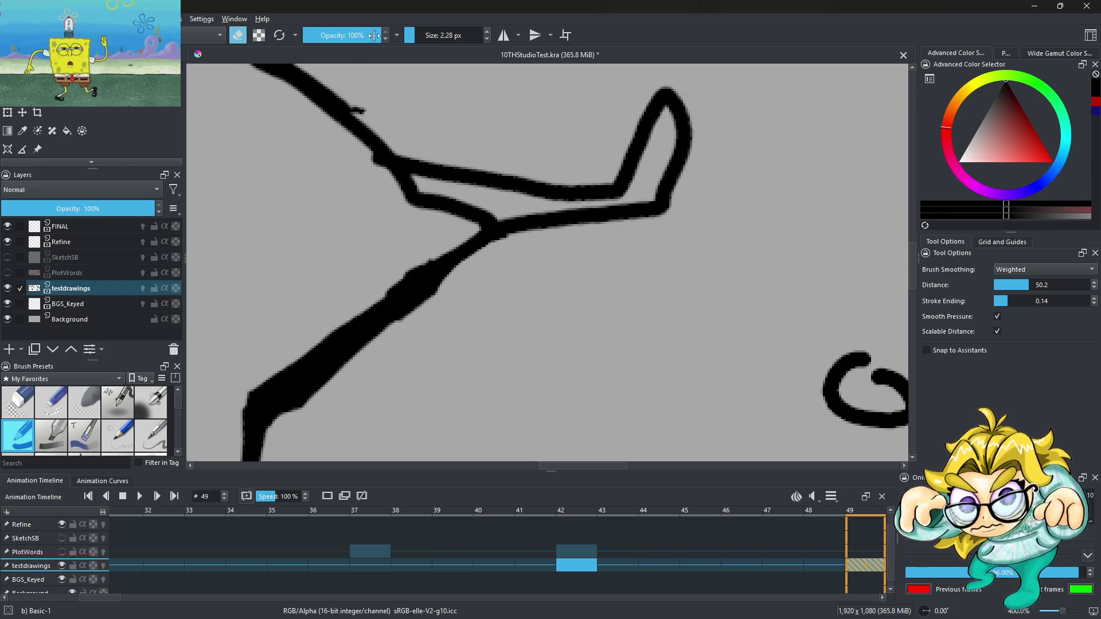
left_click_drag(409, 35, 414, 35)
mouse_move(436, 209)
left_mouse_down()
mouse_move(459, 215)
mouse_move(450, 233)
mouse_move(386, 180)
mouse_move(459, 203)
left_mouse_up()
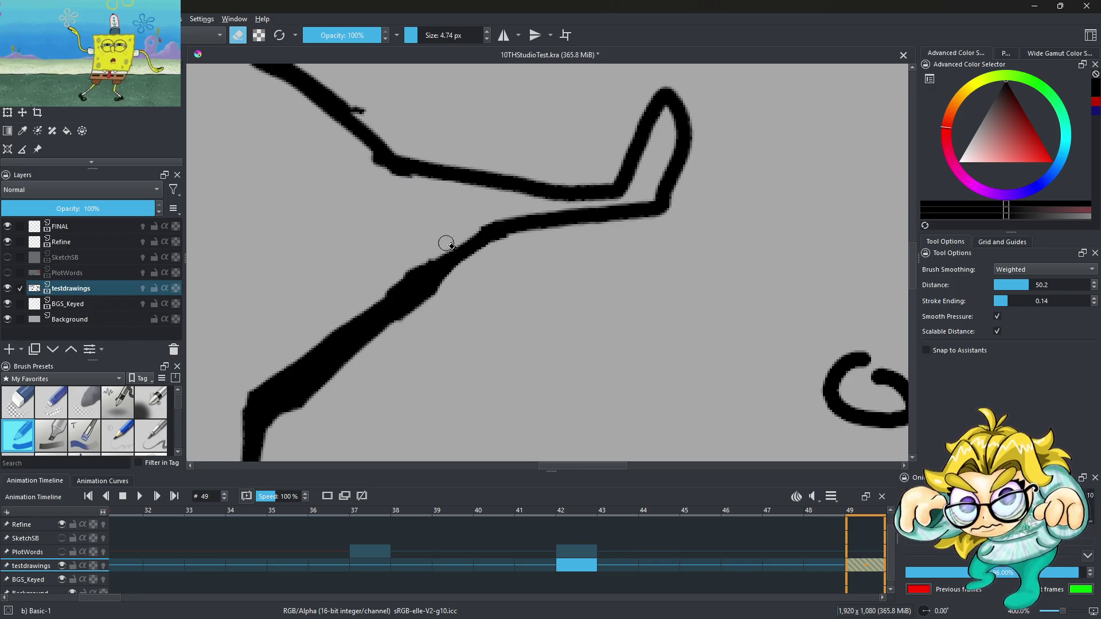
scroll(485, 241, "down", 6)
scroll(486, 241, "down", 1)
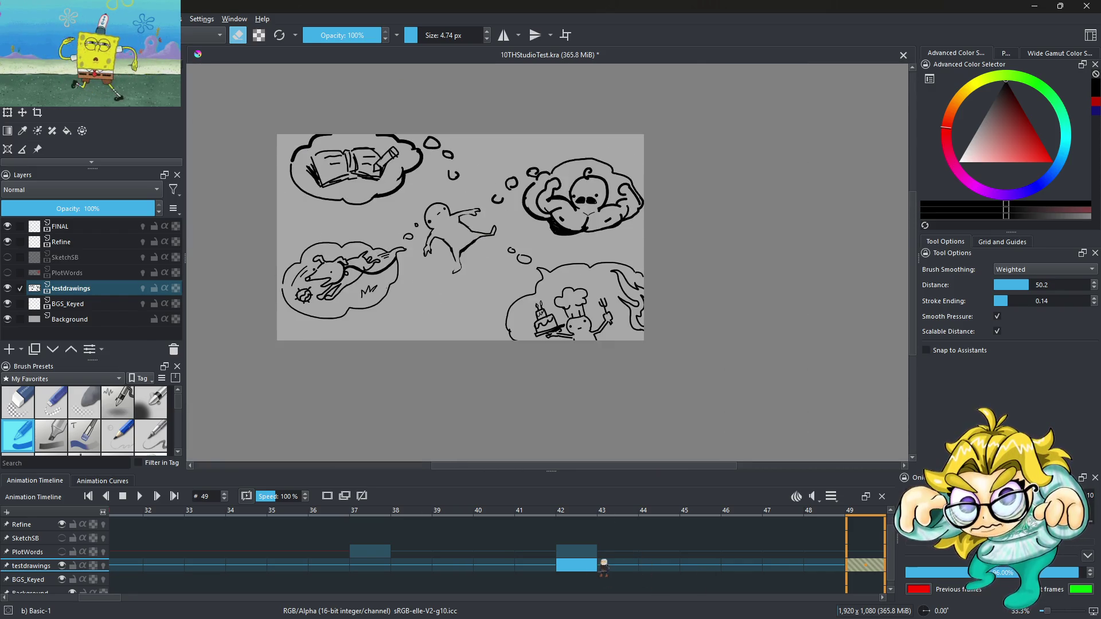
Step: On frame 42, erase the hooked strokes and speck at 16.68 px, then redraw the leg outline thinner
left_click(583, 567)
scroll(585, 372, "up", 6)
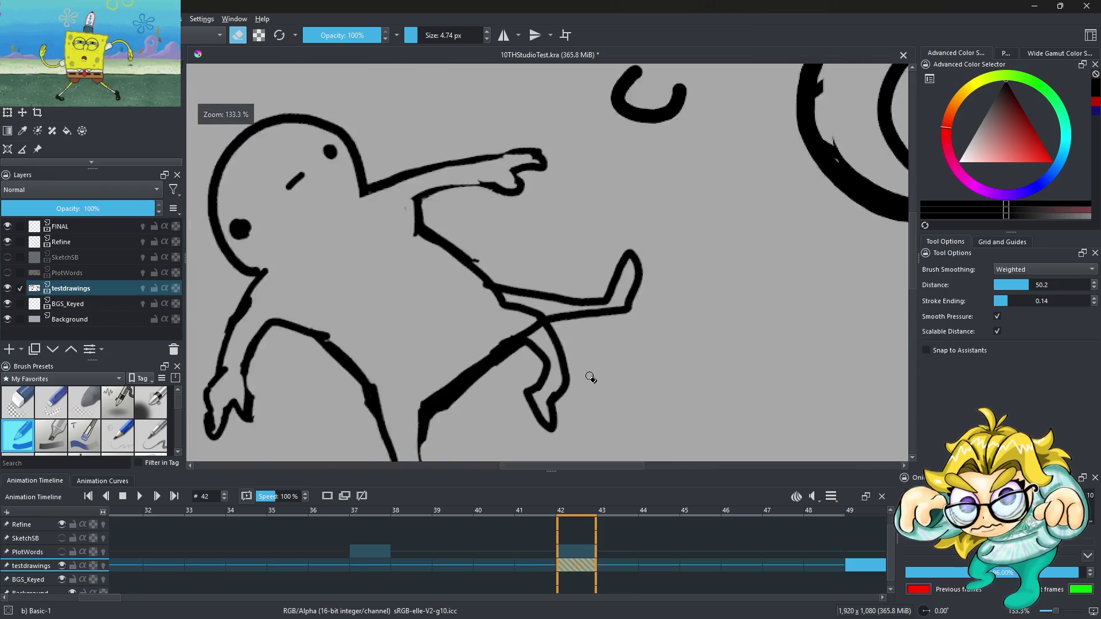
left_click_drag(420, 39, 427, 38)
scroll(517, 401, "down", 4)
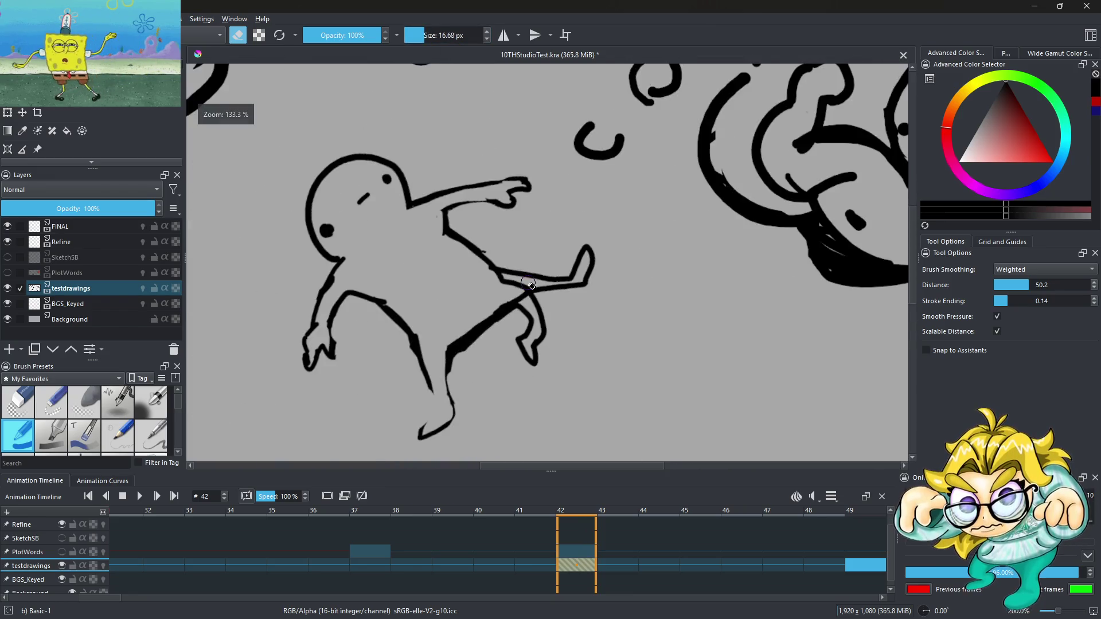
scroll(517, 401, "up", 5)
mouse_move(575, 312)
left_mouse_down()
mouse_move(488, 327)
mouse_move(479, 253)
mouse_move(559, 263)
mouse_move(544, 212)
left_mouse_up()
left_click(543, 259)
scroll(543, 259, "down", 4)
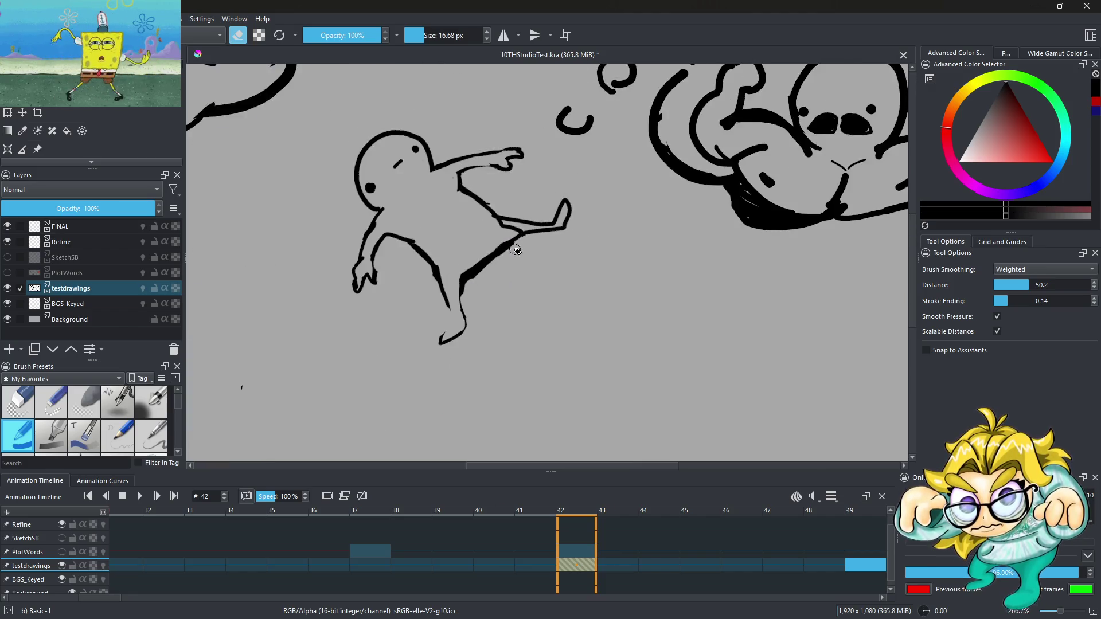
scroll(467, 130, "up", 4)
left_click_drag(433, 38, 420, 38)
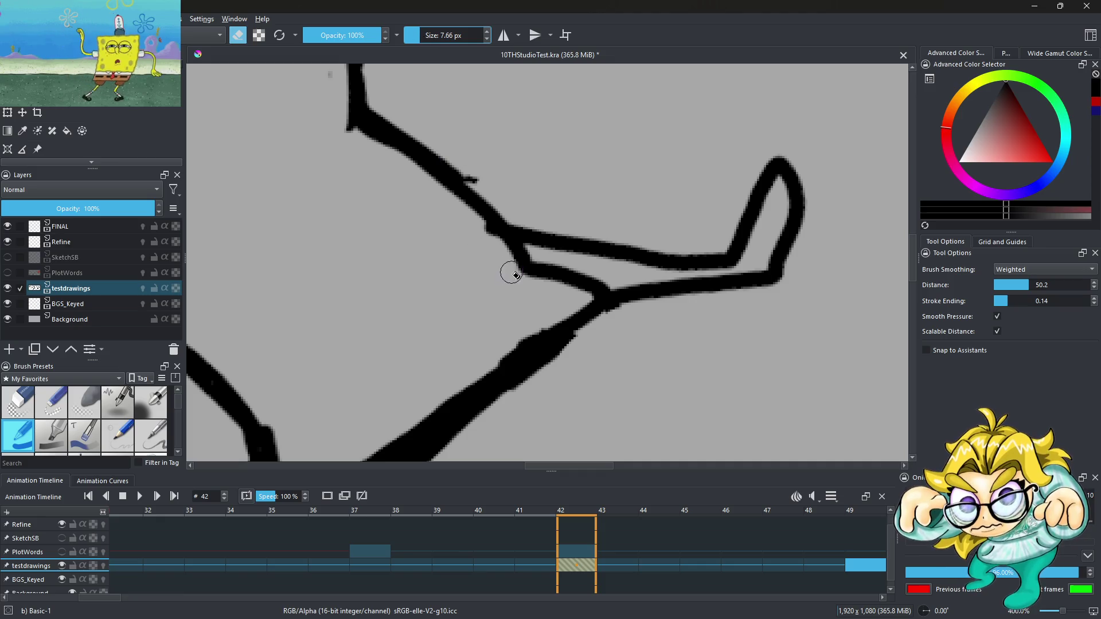
mouse_move(519, 268)
left_mouse_down()
mouse_move(609, 285)
mouse_move(487, 270)
left_mouse_up()
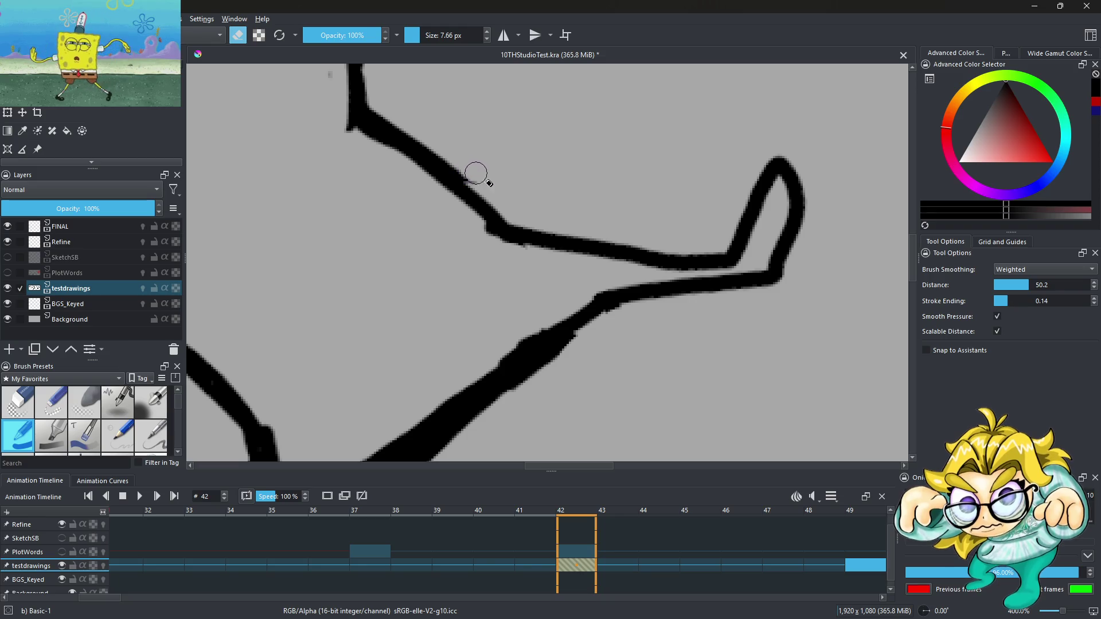
scroll(513, 188, "down", 5)
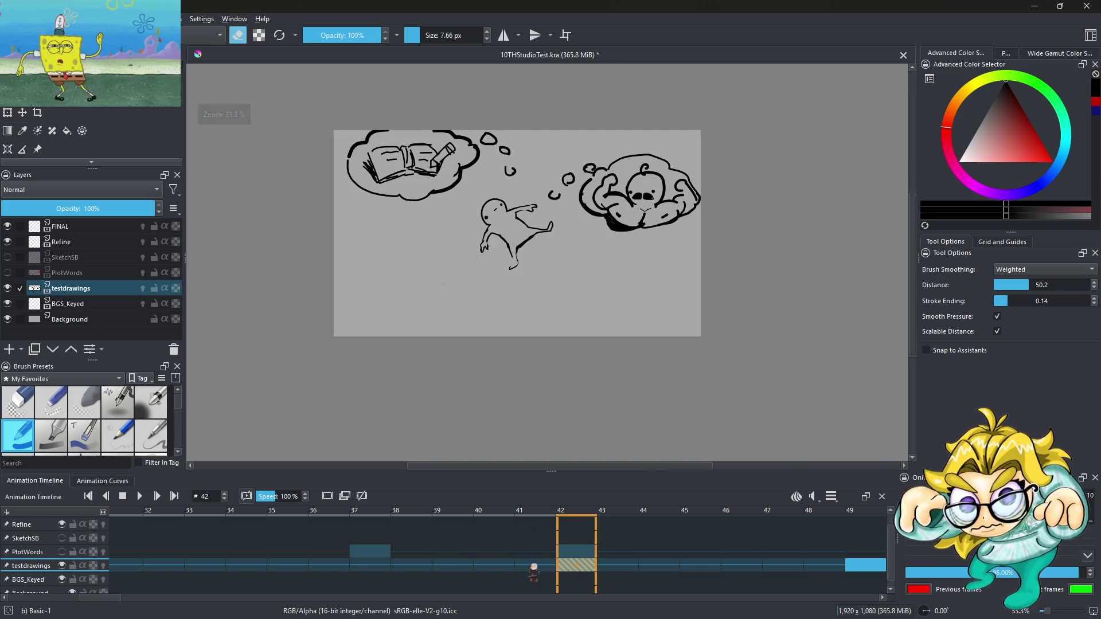
Step: Go to frame 14 and erase the hooked, inner and diagonal stray strokes around the kicking leg
key("Left")
key("Right")
key("Right")
key("Left")
key("Left")
key("Left")
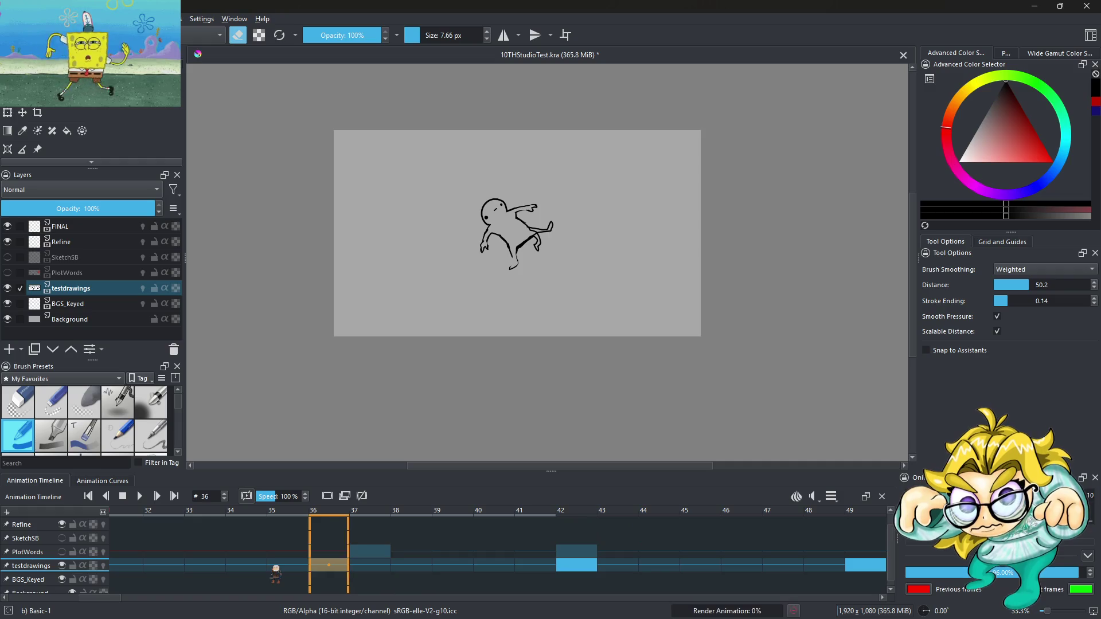
key("Left")
key("Left")
key("Left")
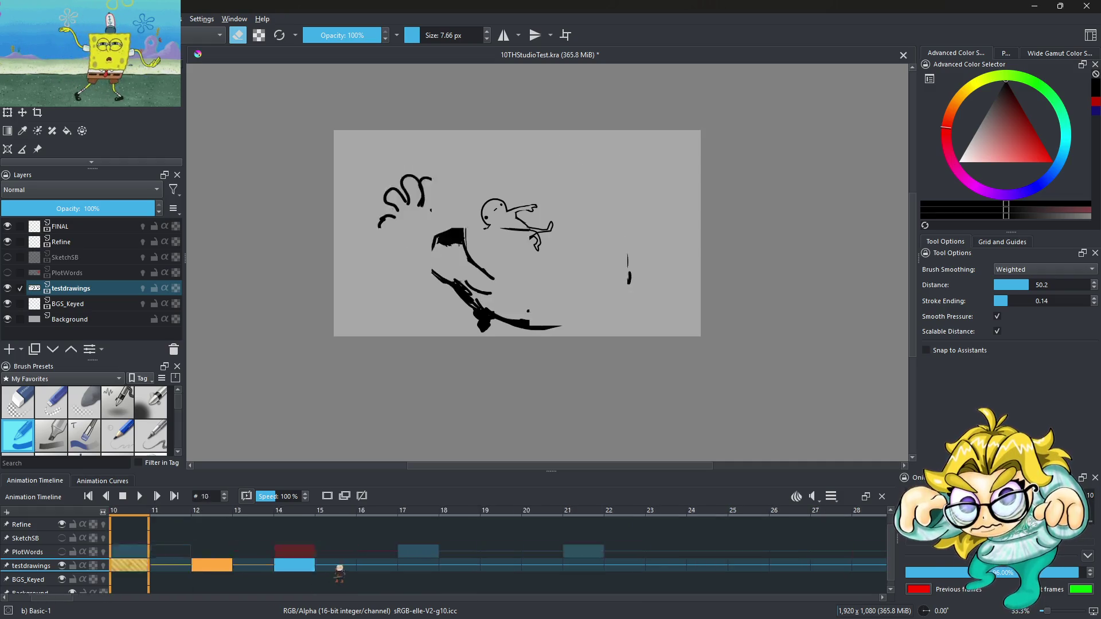
left_click(584, 565)
scroll(514, 311, "up", 6)
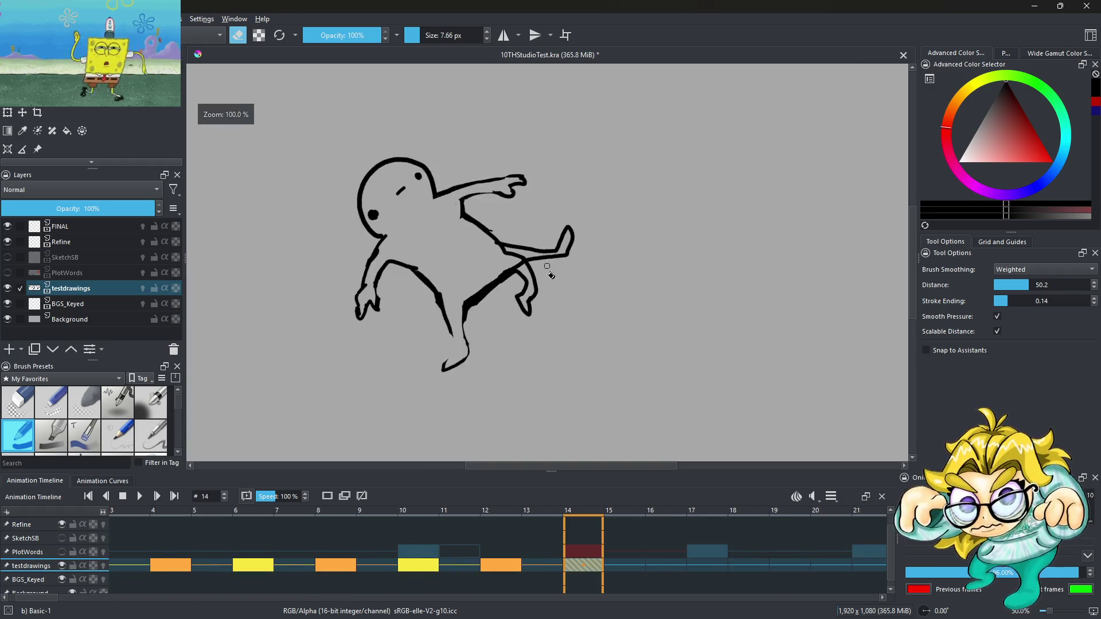
mouse_move(514, 311)
left_mouse_down()
mouse_move(488, 275)
mouse_move(486, 204)
left_mouse_up()
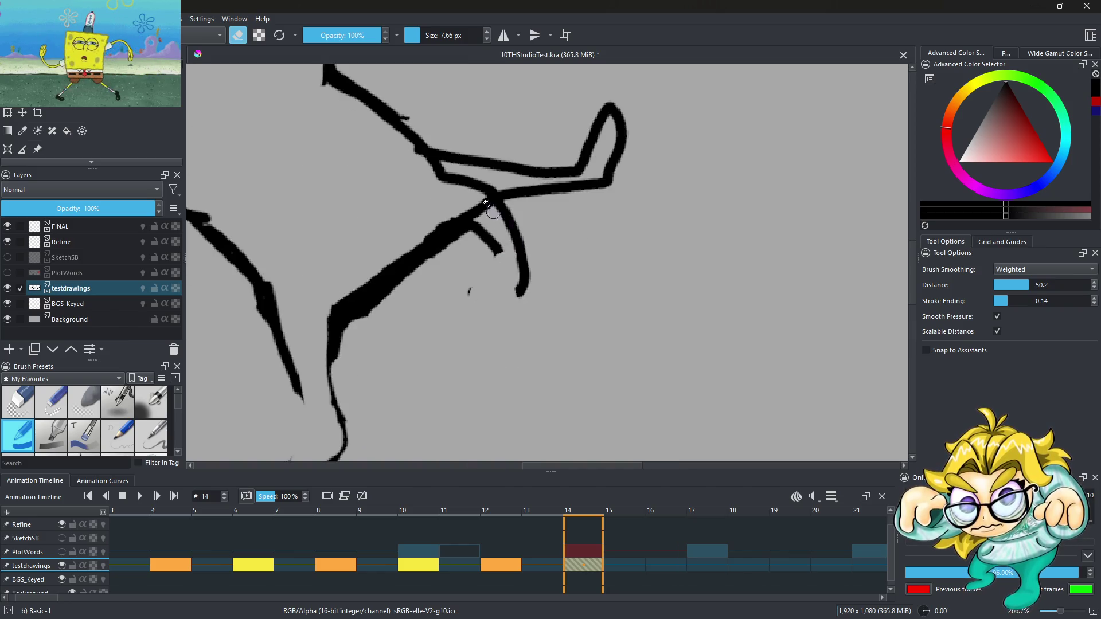
mouse_move(420, 168)
left_mouse_down()
mouse_move(470, 177)
mouse_move(450, 187)
mouse_move(465, 195)
left_mouse_up()
mouse_move(469, 290)
left_mouse_down()
mouse_move(466, 300)
mouse_move(499, 246)
mouse_move(481, 229)
mouse_move(524, 282)
mouse_move(518, 258)
left_mouse_up()
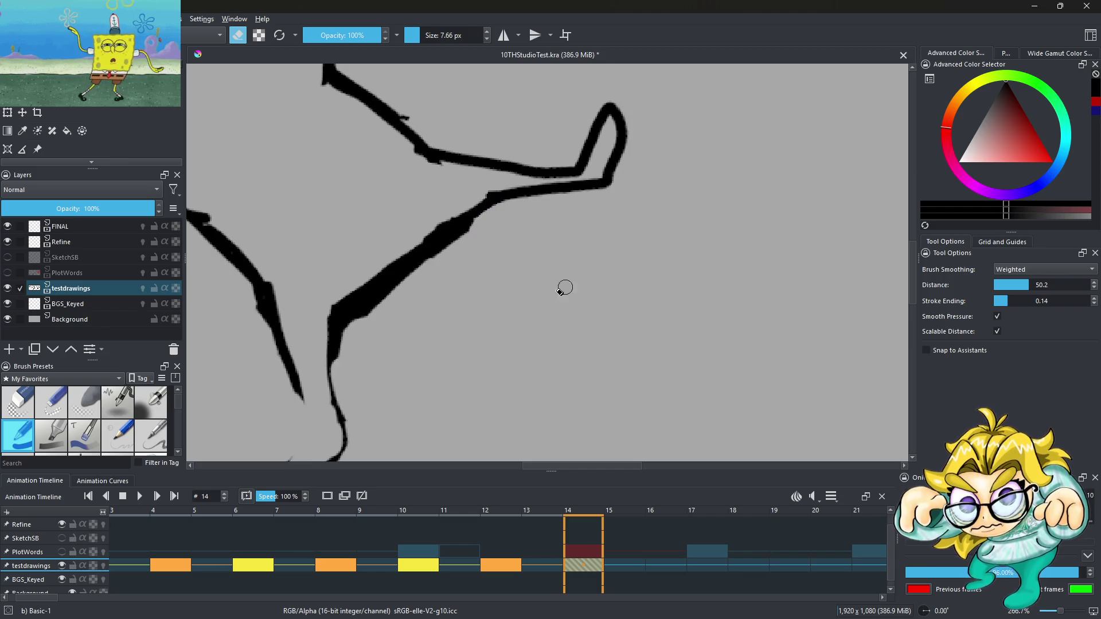
scroll(463, 266, "down", 4)
scroll(424, 268, "down", 1)
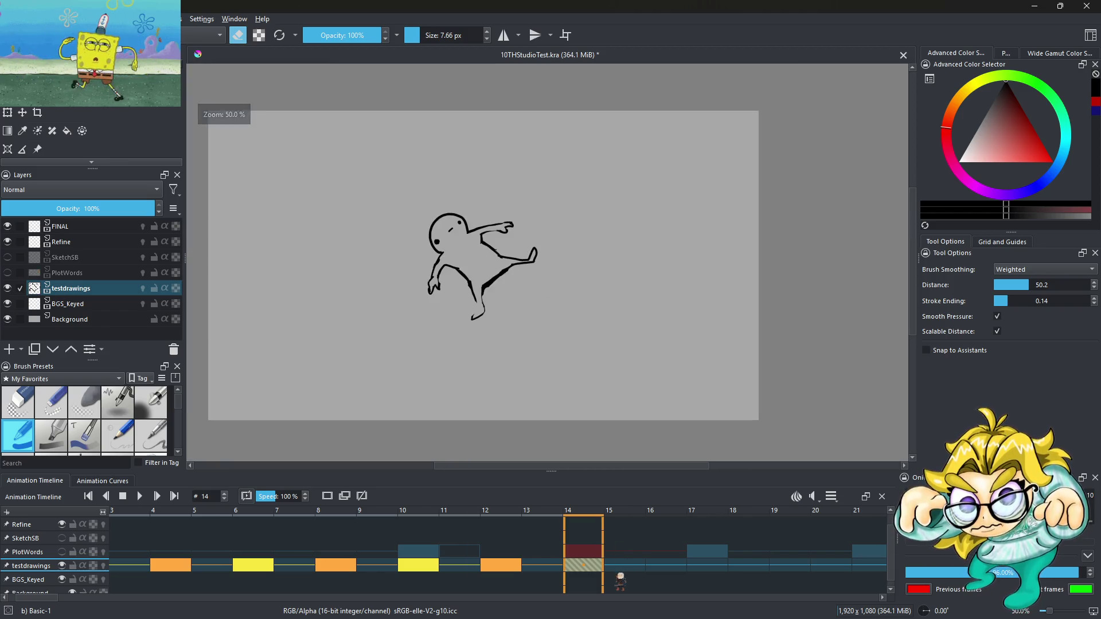
Step: Play the animation, then copy the keyframe at frame 49
left_click(674, 559)
key("space")
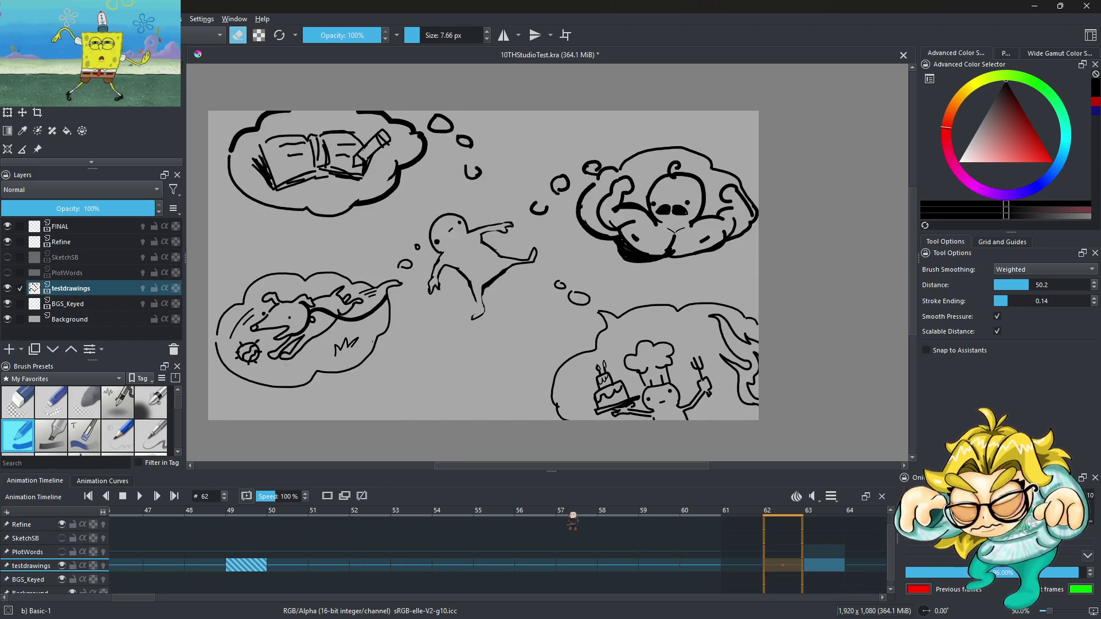
left_click(719, 566)
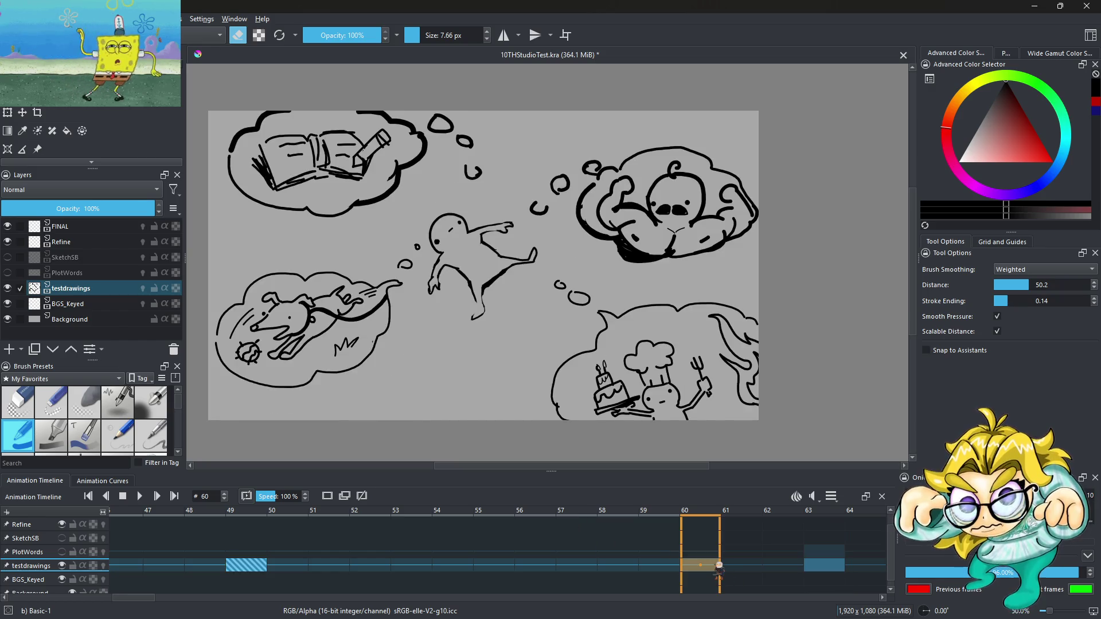
left_click(253, 566)
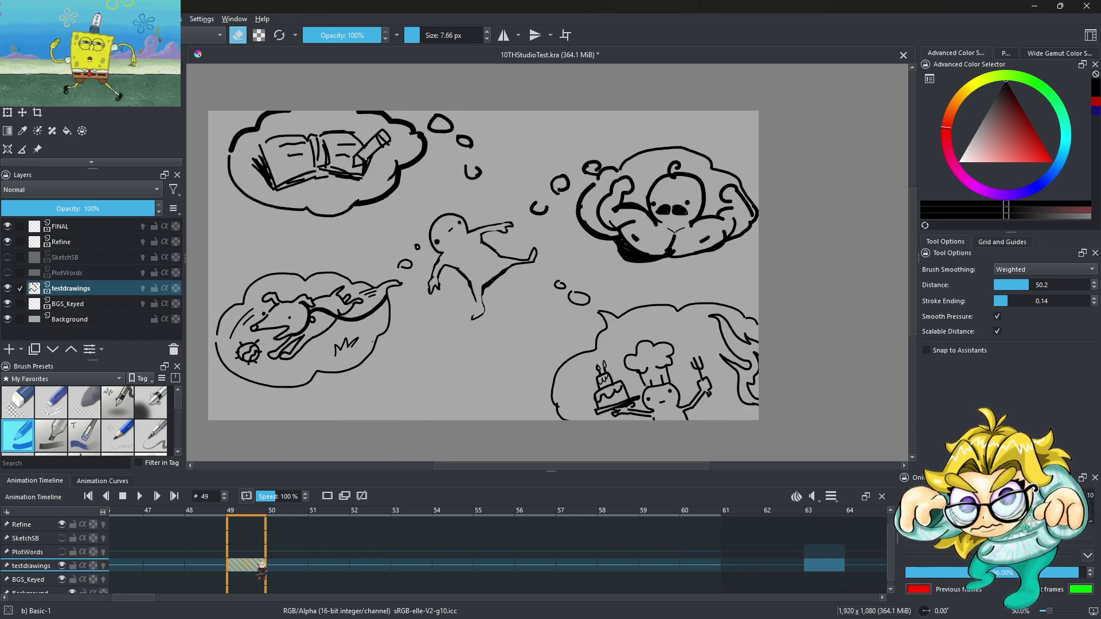
right_click(258, 565)
mouse_move(325, 501)
left_click(314, 459)
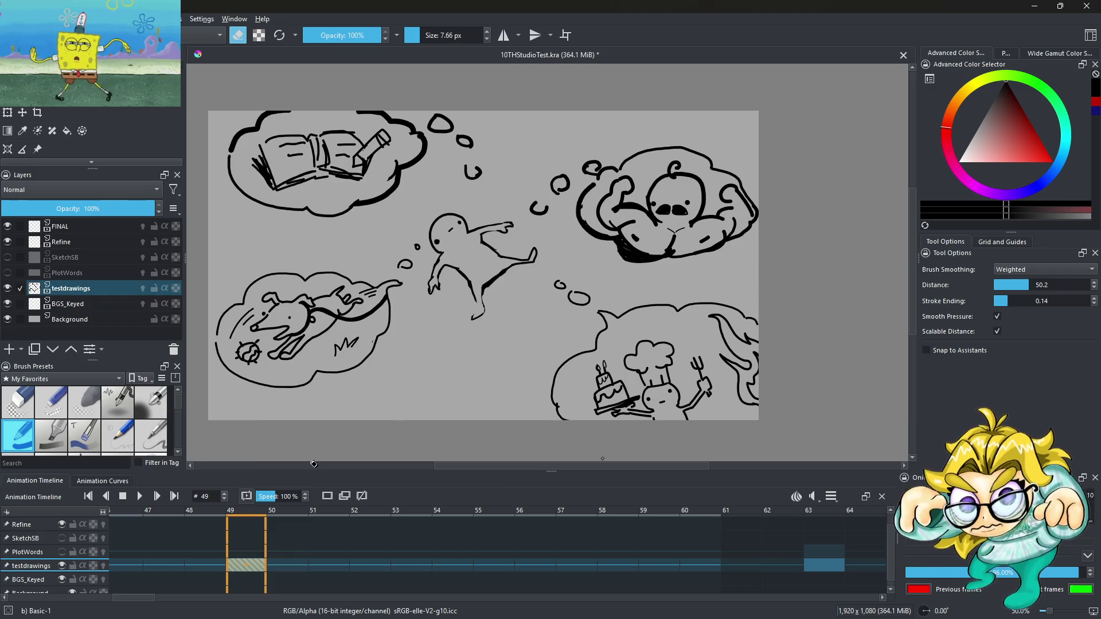
Step: Set the clip end to 400 and step between frames 62 and 63 past the old end
left_click(799, 570)
left_click(815, 568)
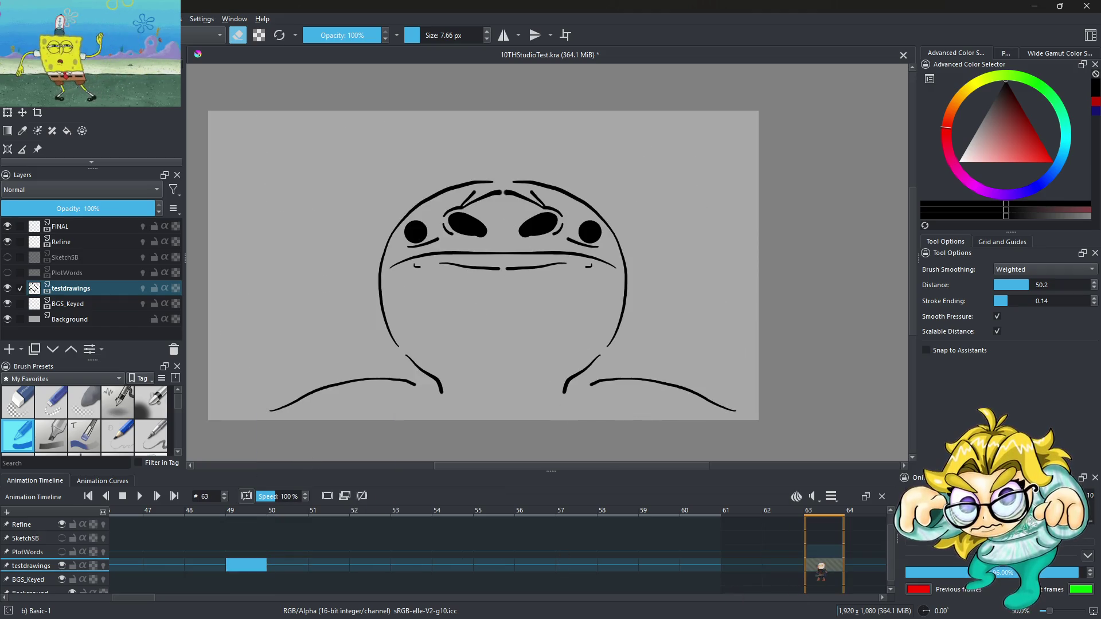
left_click(831, 496)
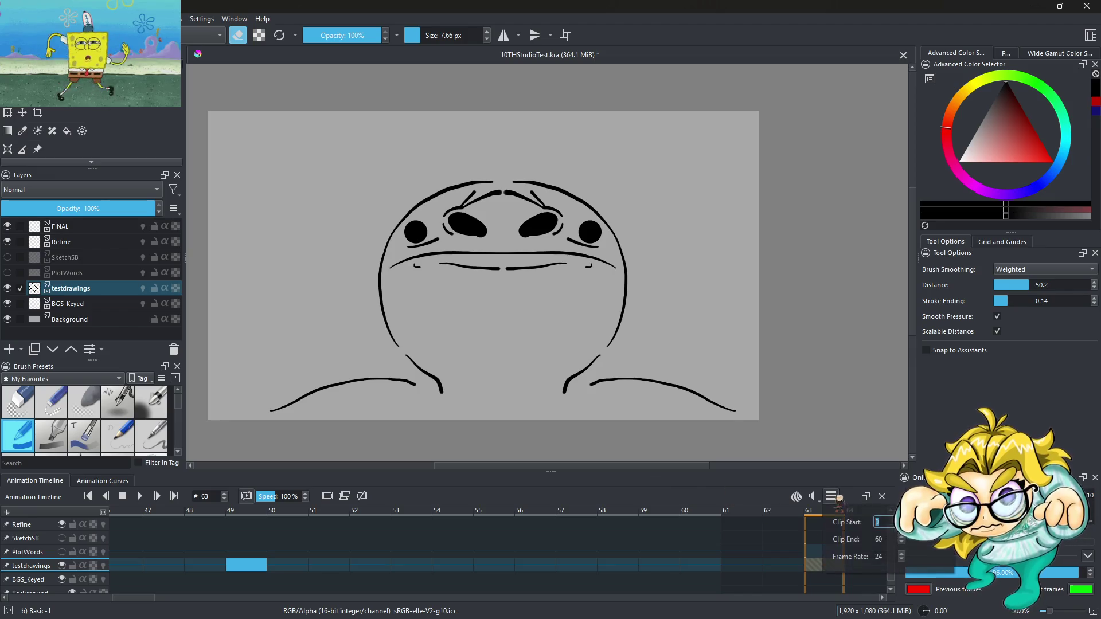
key("BackSpace")
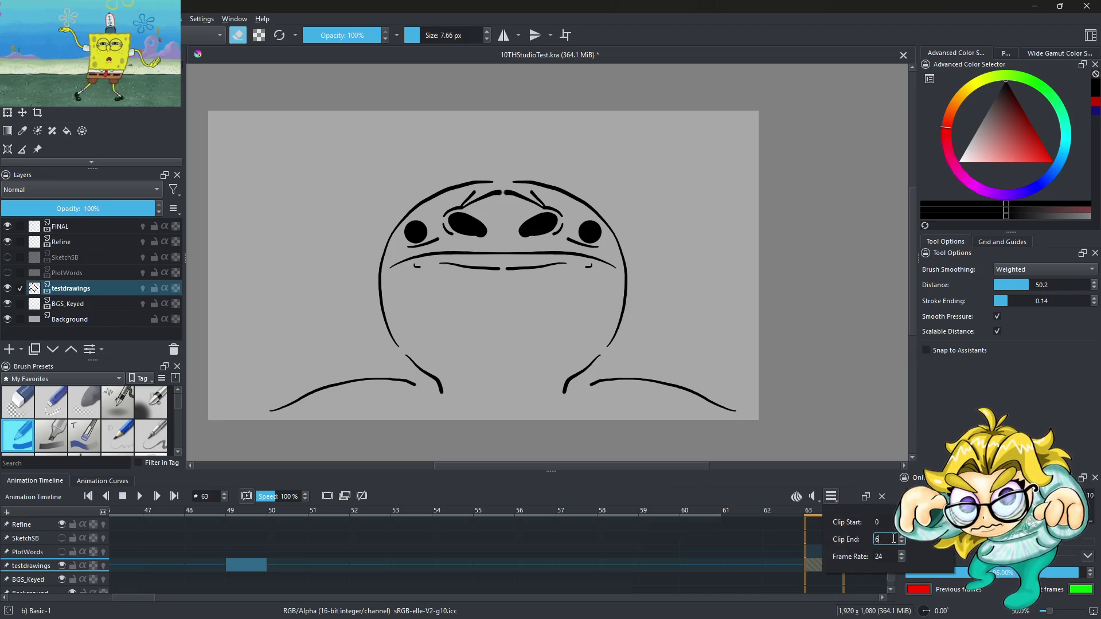
left_click(886, 539)
type("400")
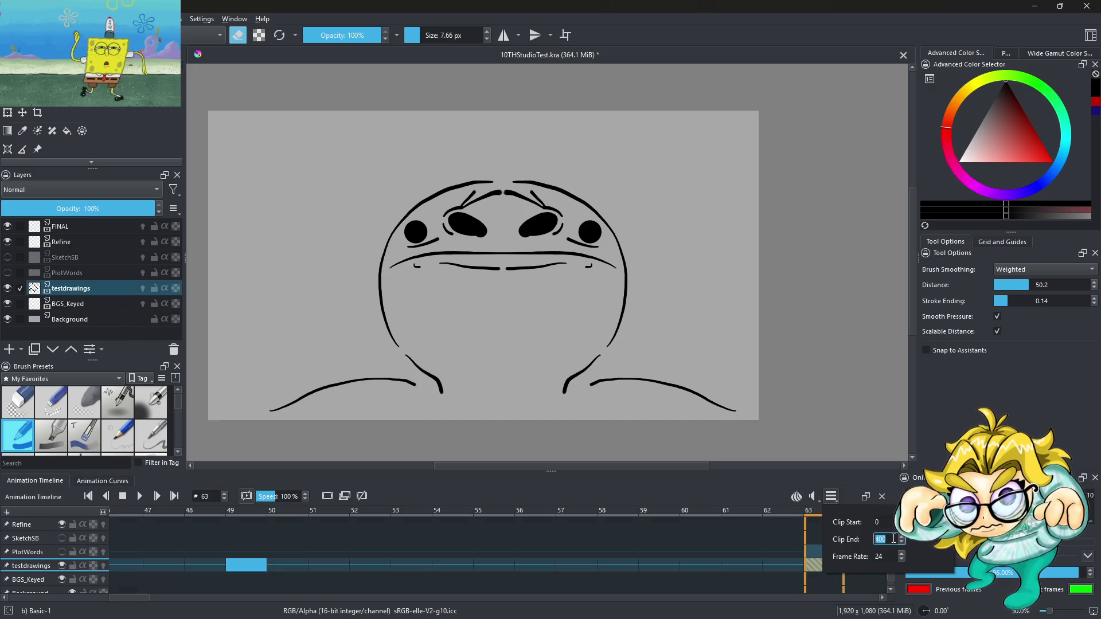
left_click(615, 572)
key("Right")
key("Right")
key("Right")
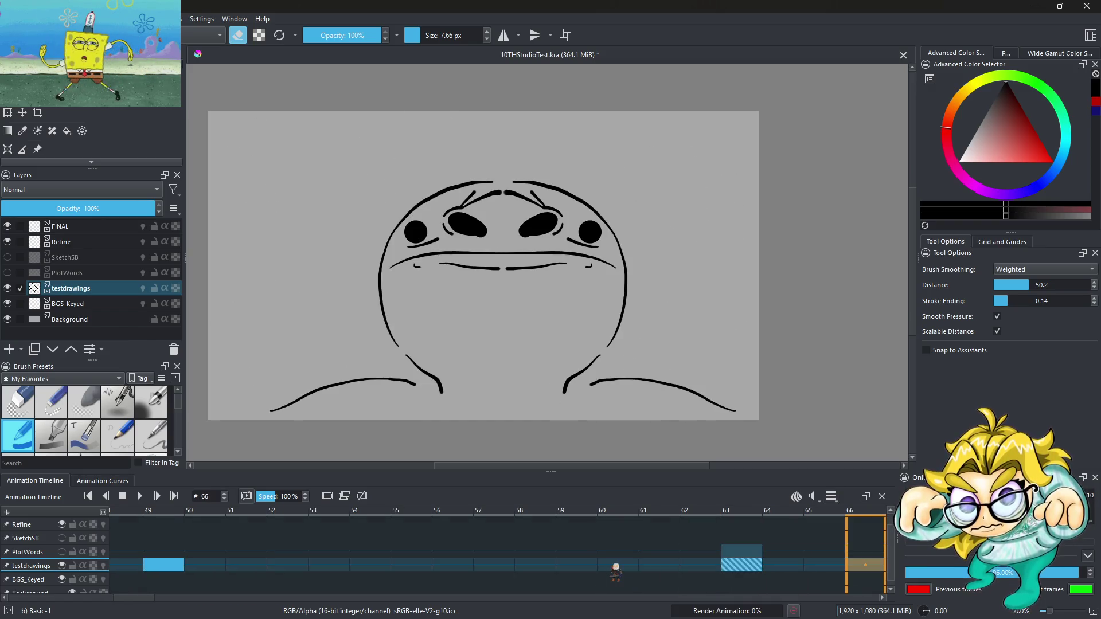
key("Left")
key("Left")
key("Left")
key("Right")
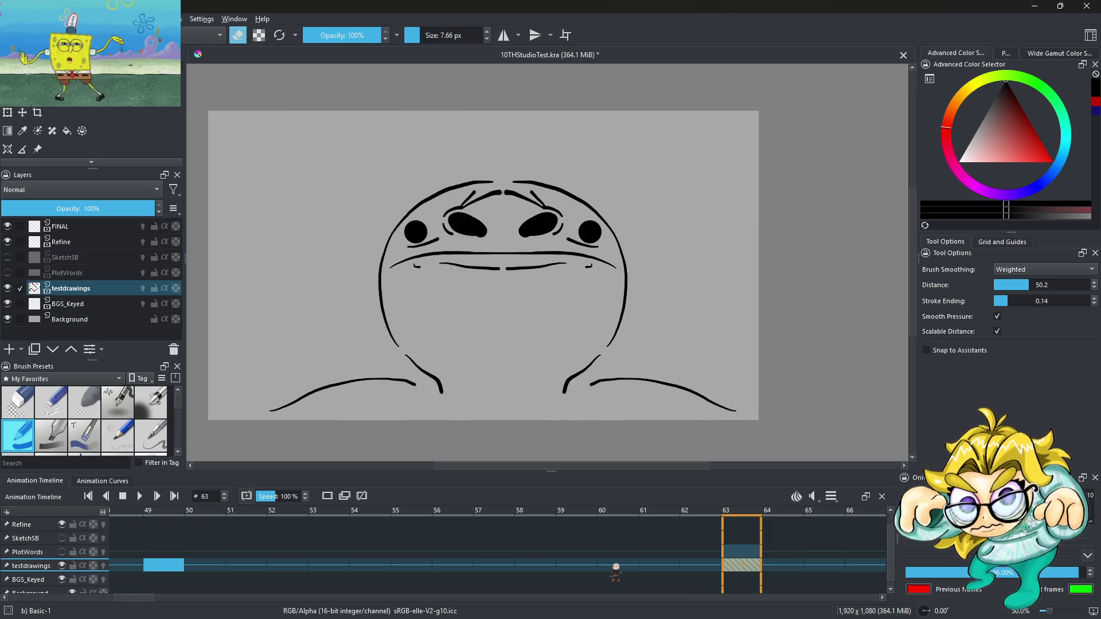
scroll(317, 559, "left", 5)
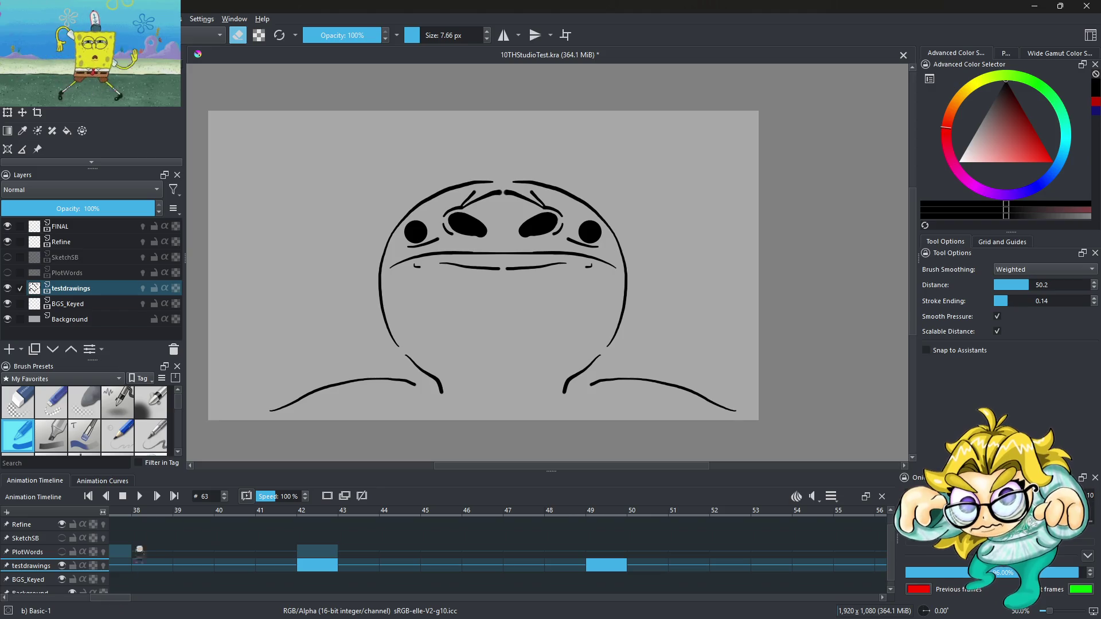
Step: Lower the soundtrack volume to 48% in the audio options
left_click(817, 497)
left_click(860, 539)
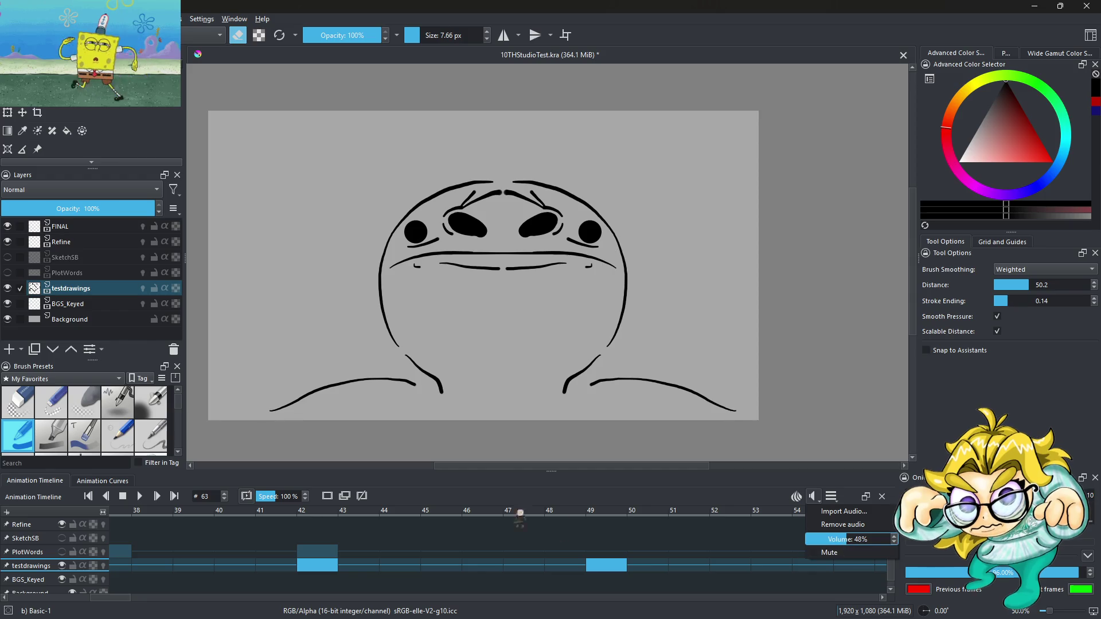
left_click(496, 497)
Step: Play the animation through, then bring up the editing options for the frame 84 keyframe
key("space")
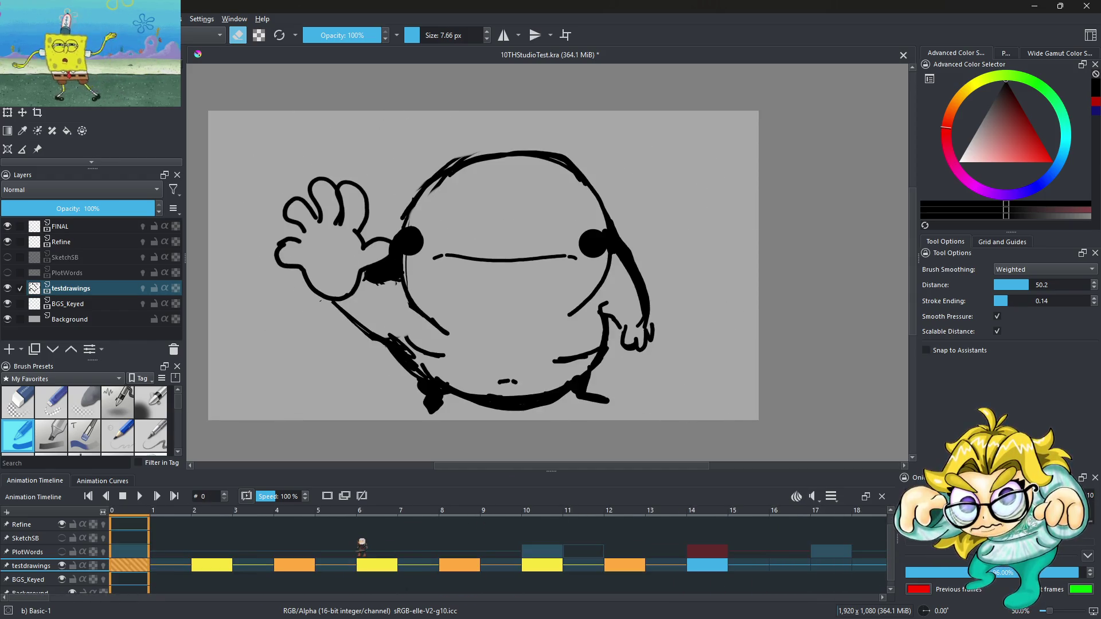
left_click(140, 497)
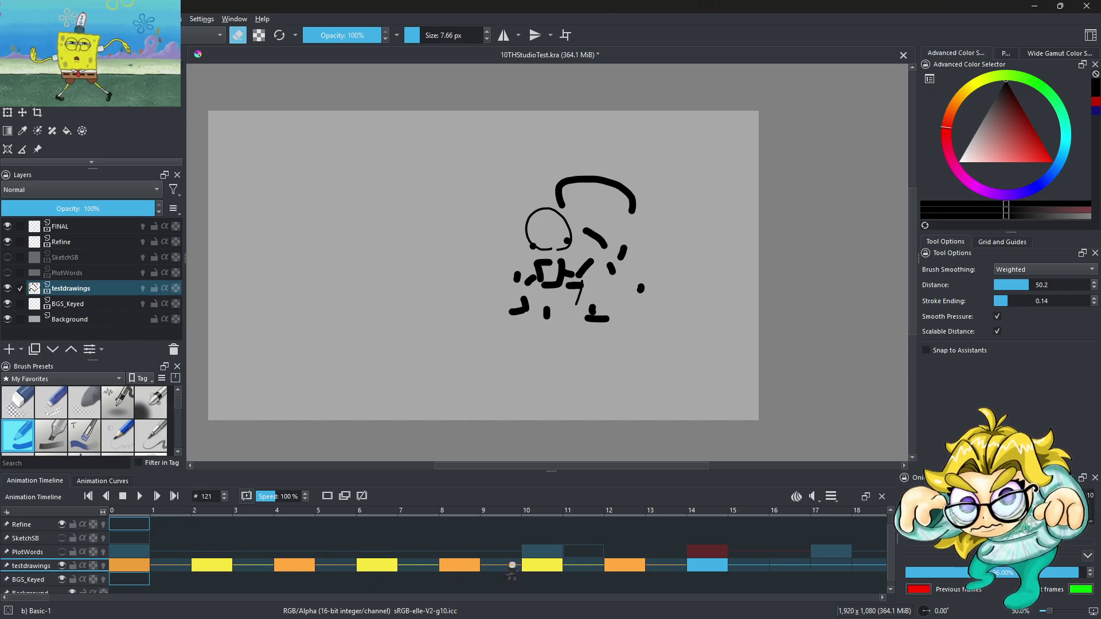
key("space")
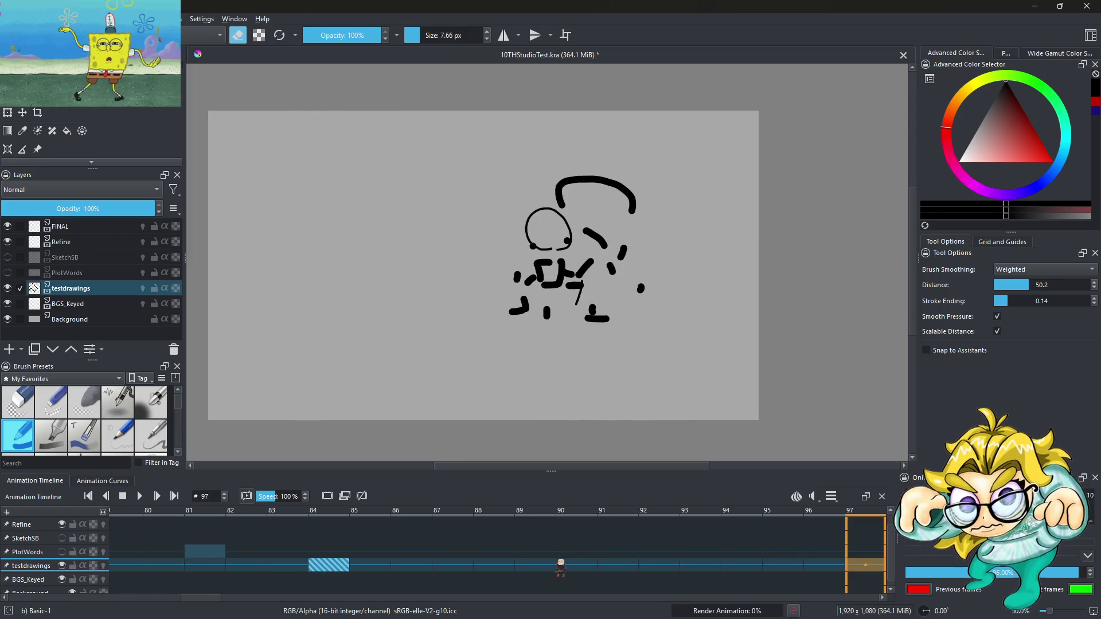
key("Left")
key("Left")
key("Left")
left_click(341, 567)
right_click(340, 568)
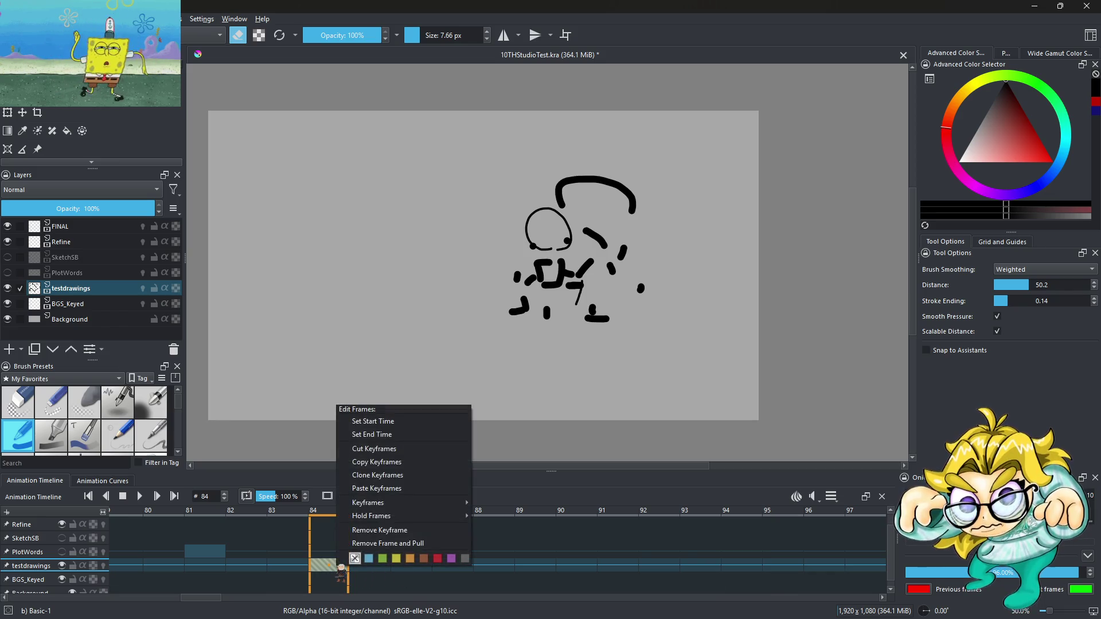